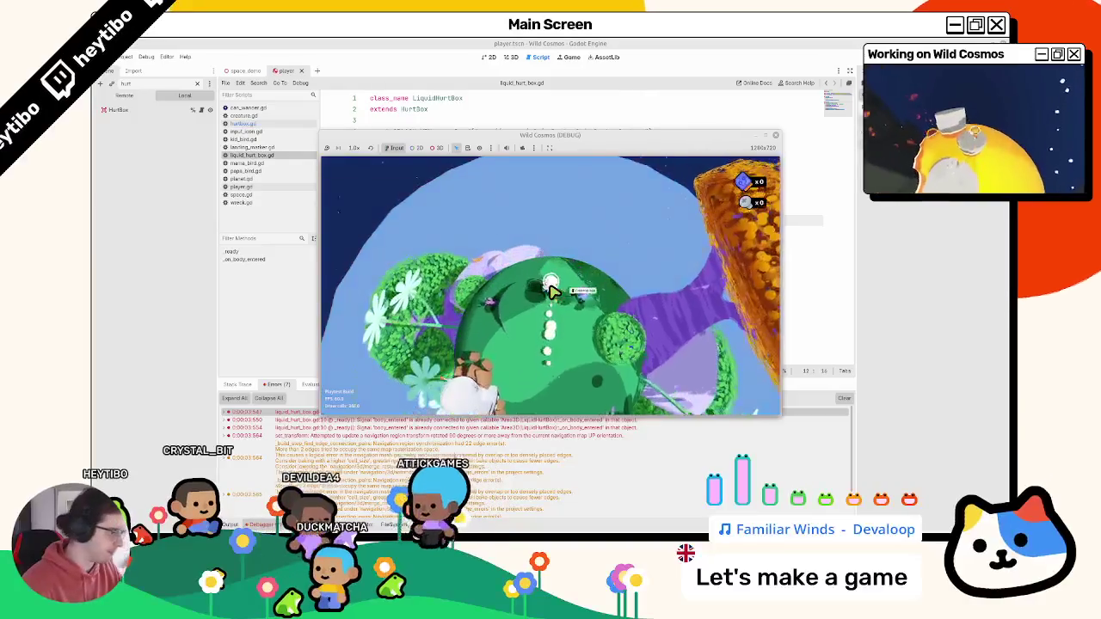
- Walk the character across the green planet, briefly bringing up the tool wheel
key(w)
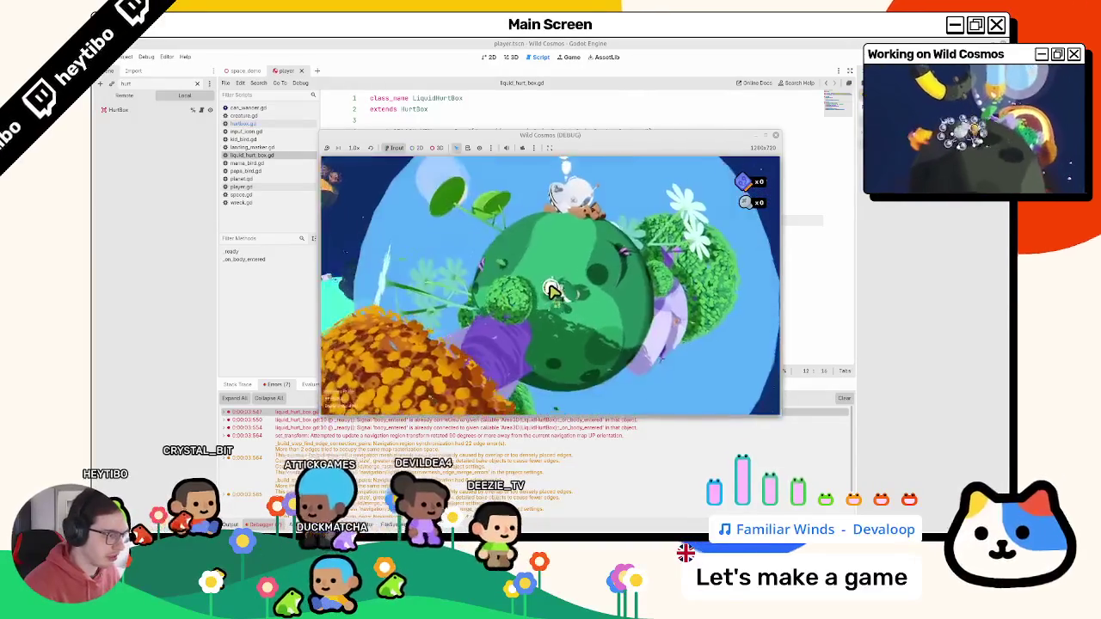
key(w)
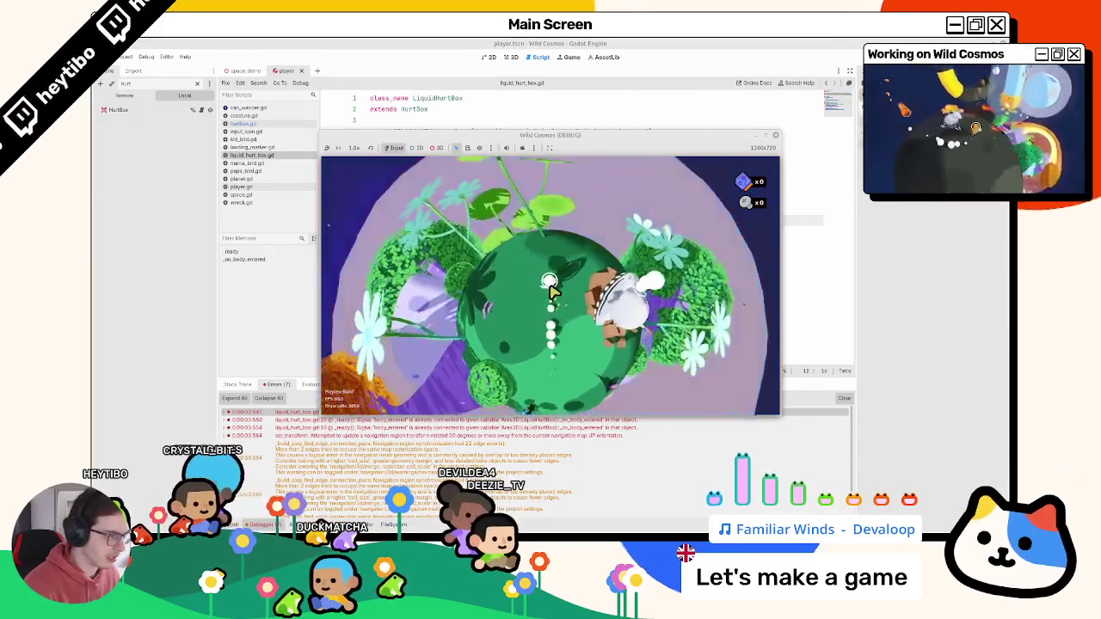
key(w)
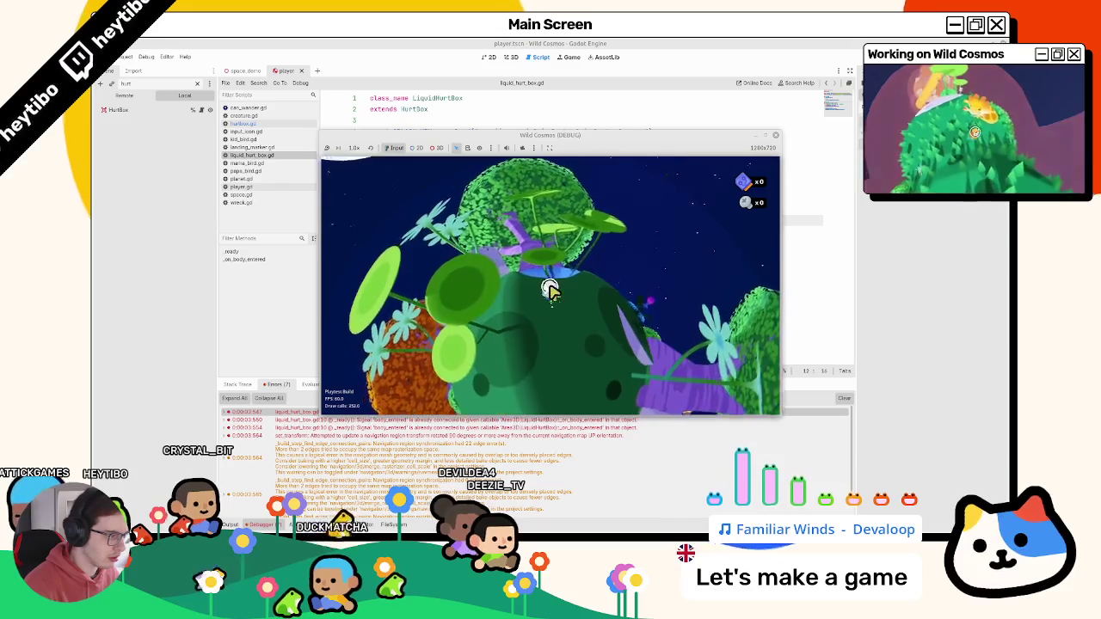
key(w)
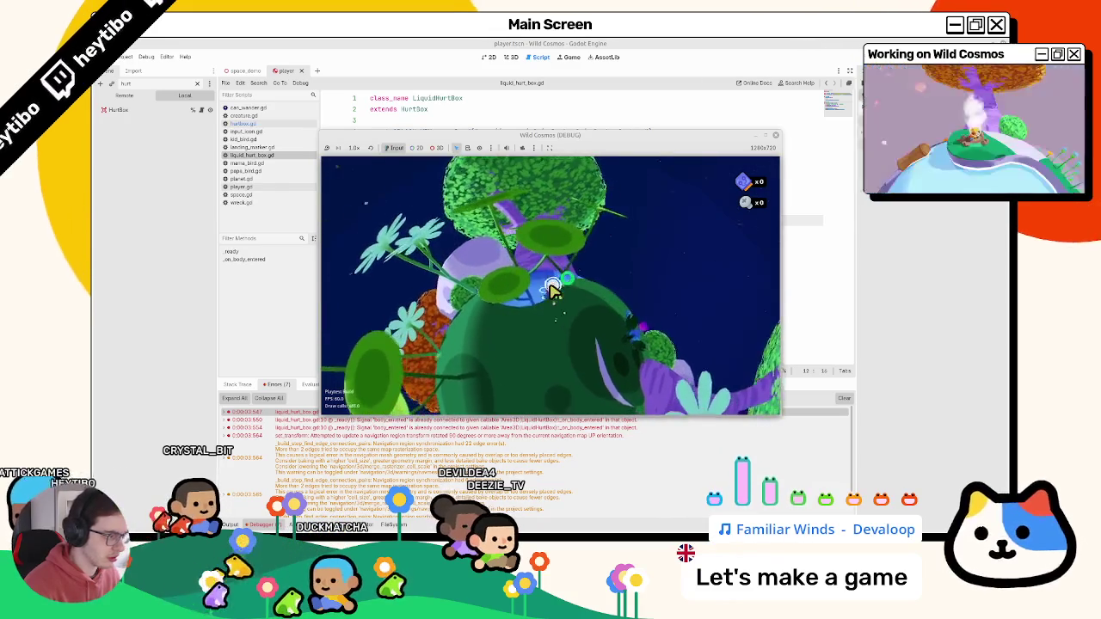
key(w)
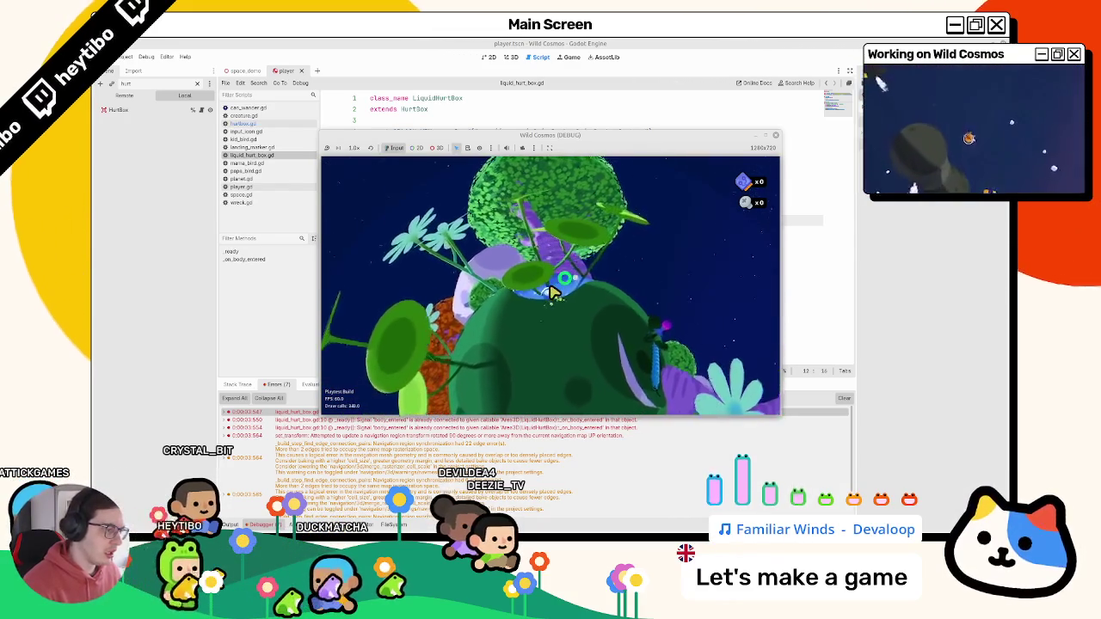
key(w)
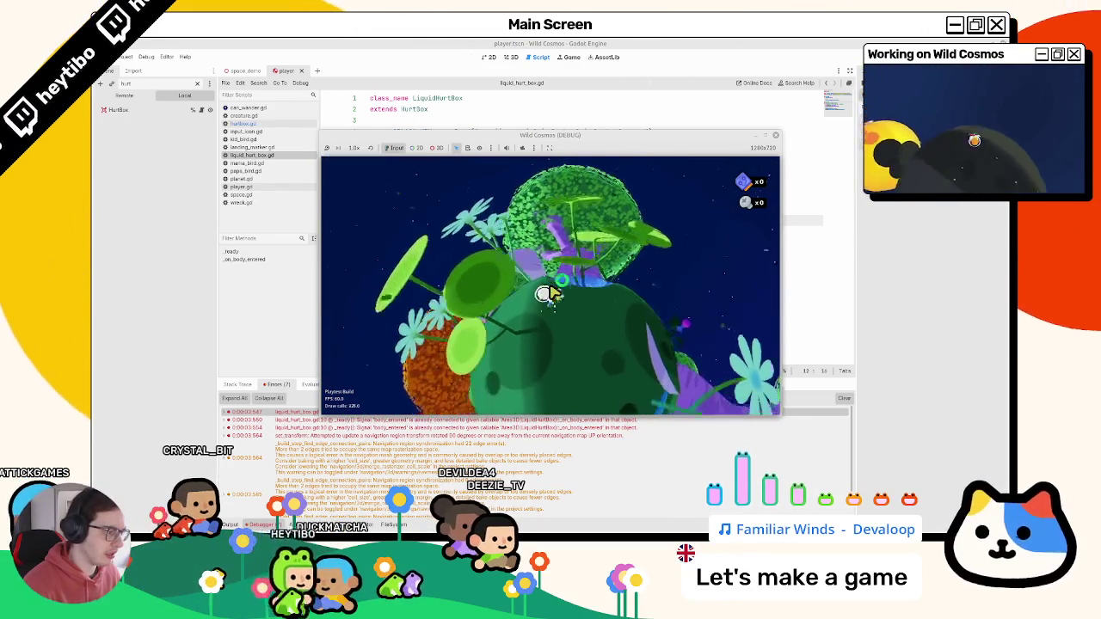
key(Tab)
key(w)
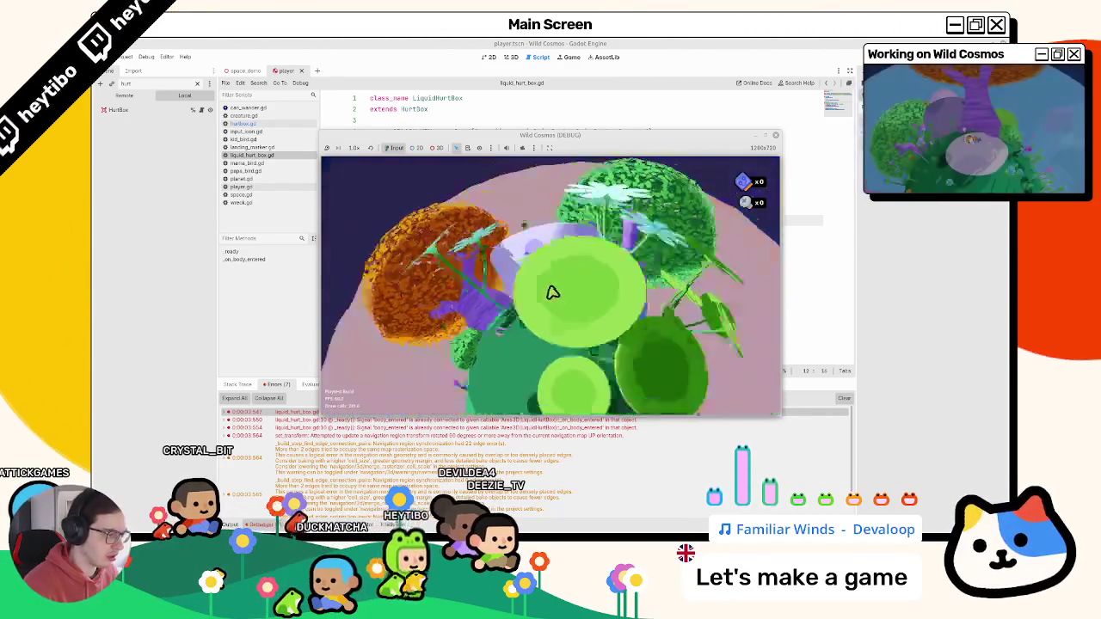
key(w)
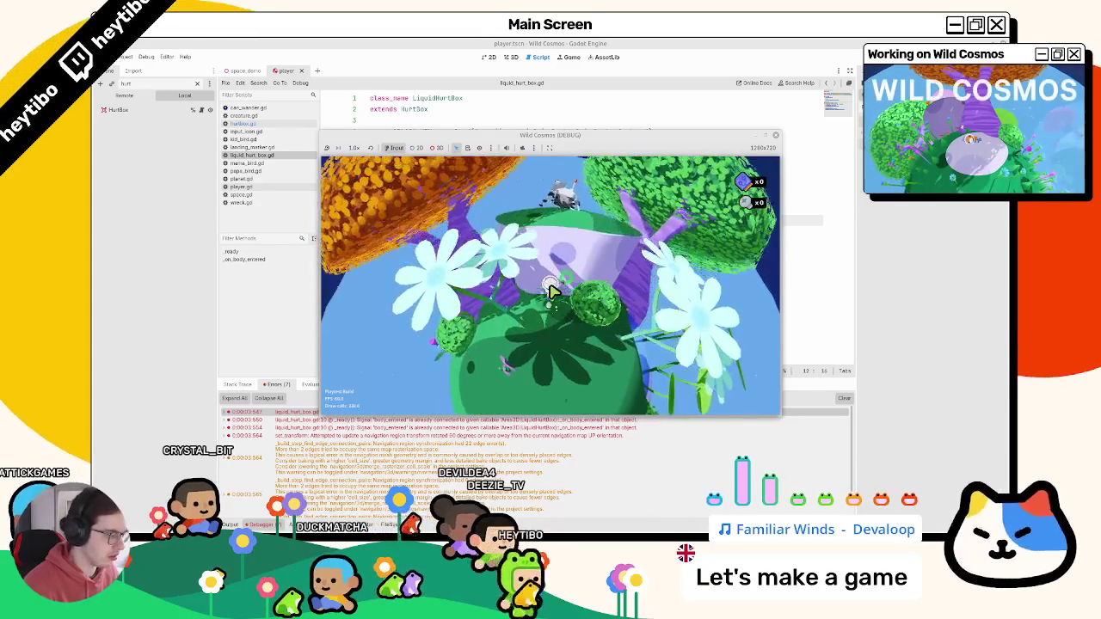
- Restart the game, visit and leave the in-game settings, then return to the editor
key(F8)
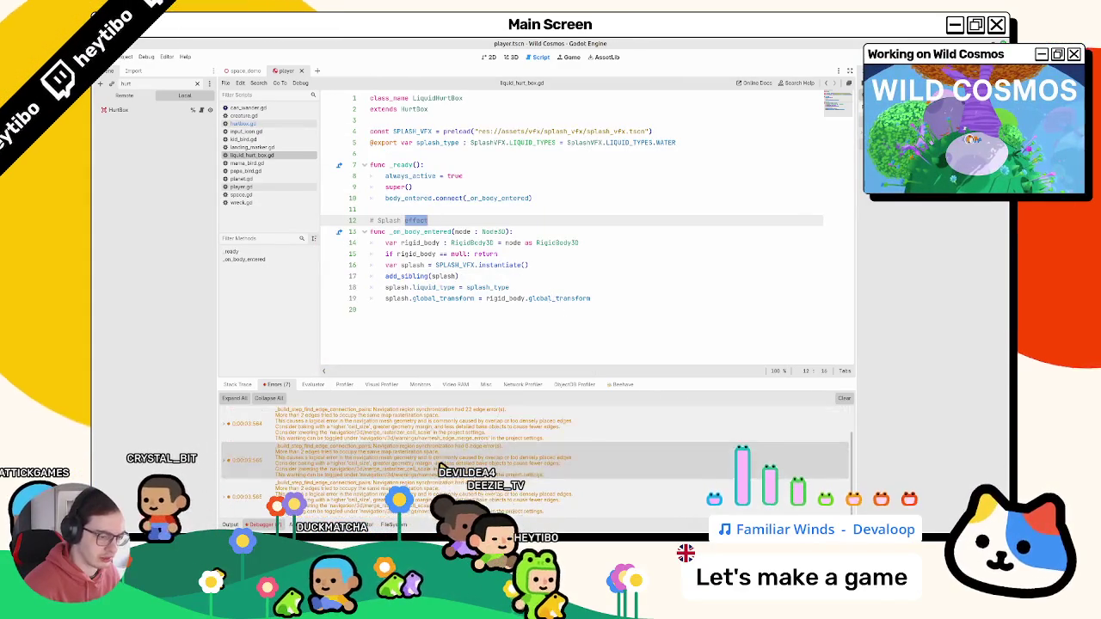
key(F5)
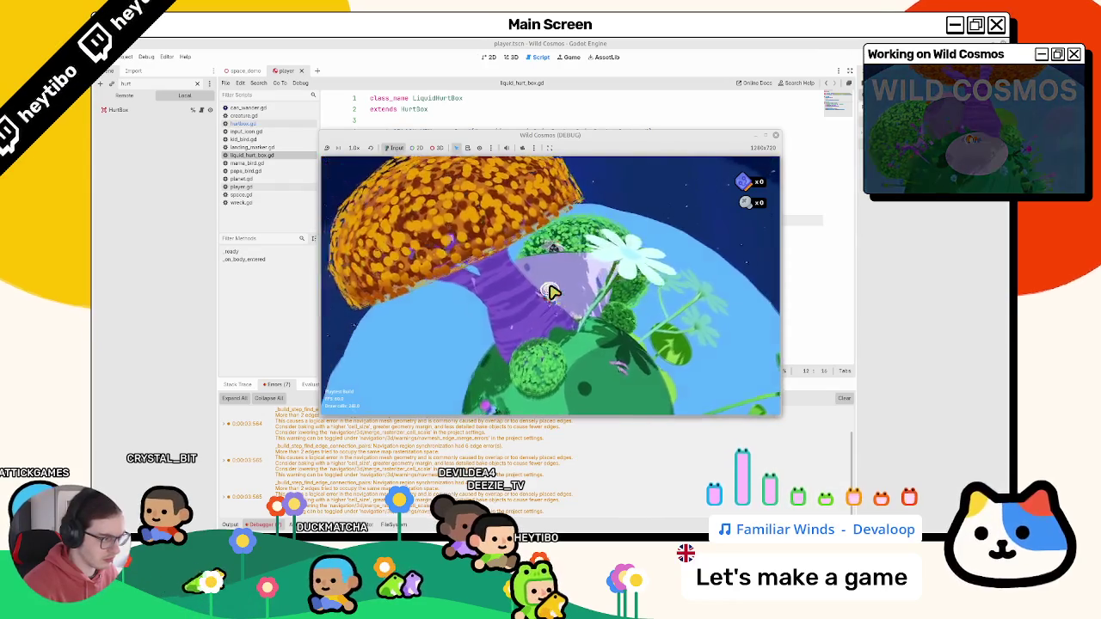
click(361, 275)
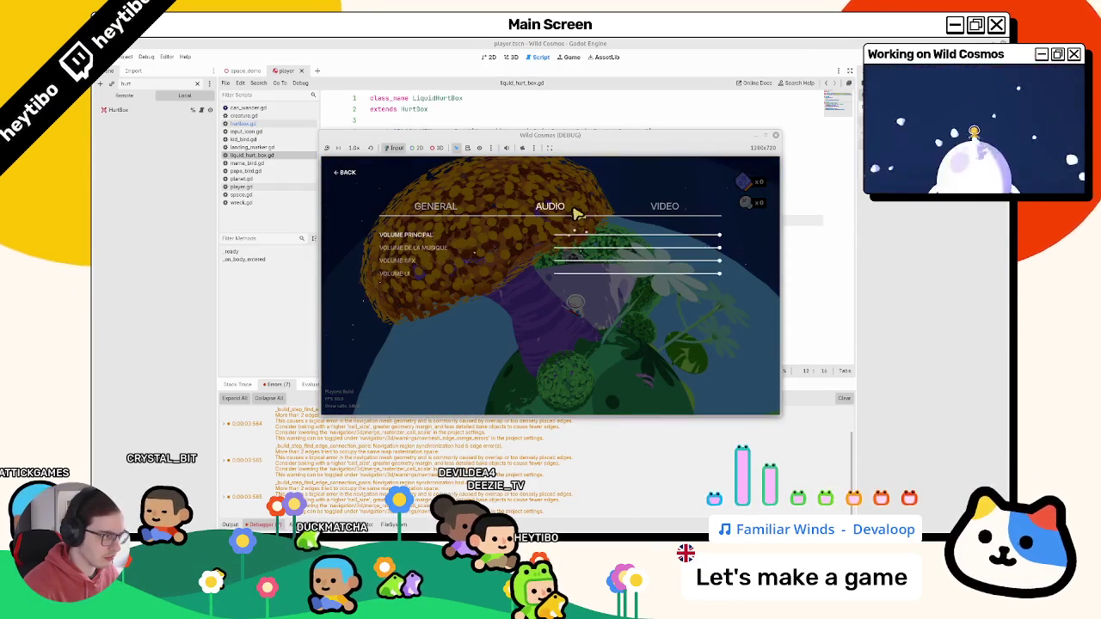
key(Escape)
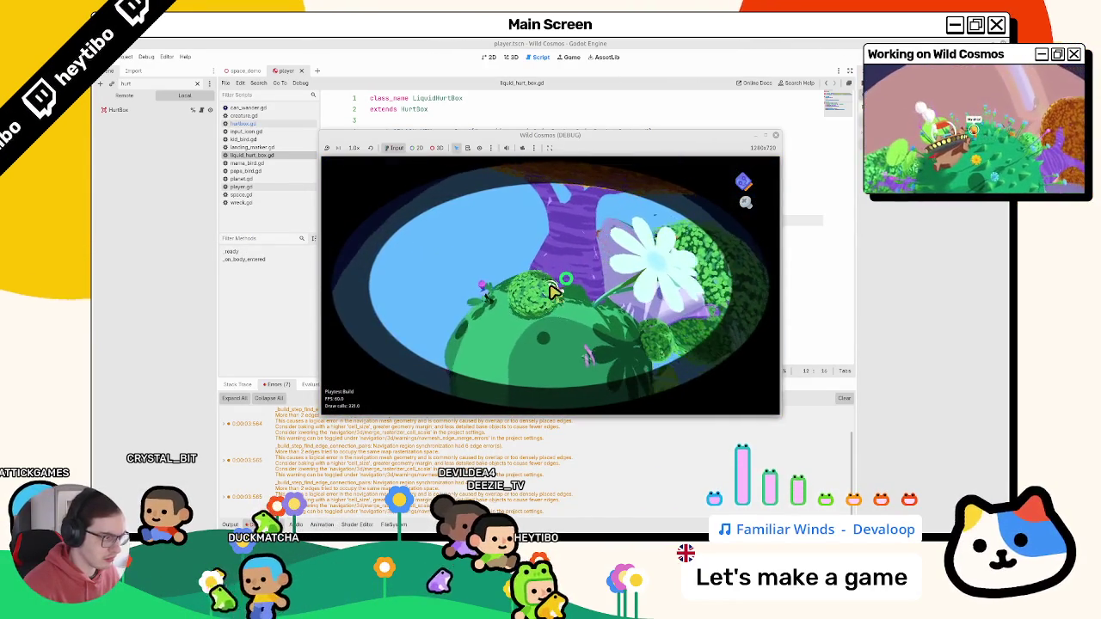
key(alt+Tab)
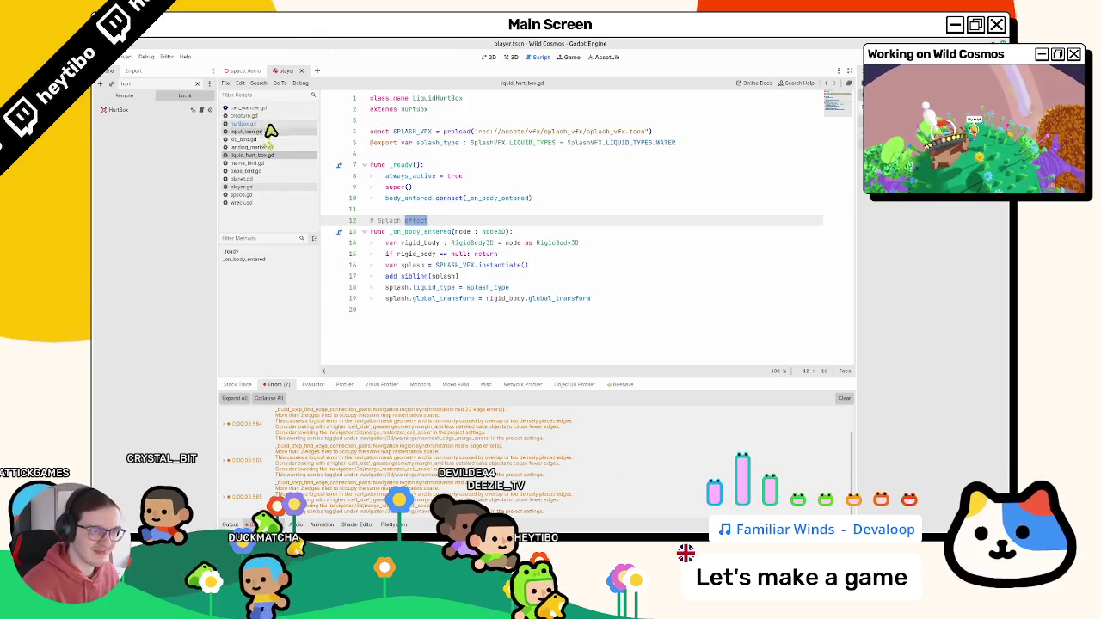
- Open hurtbox.gd and select _on_body_entered and the body_entered connection on line 28
click(268, 125)
key(Escape)
double_click(423, 343)
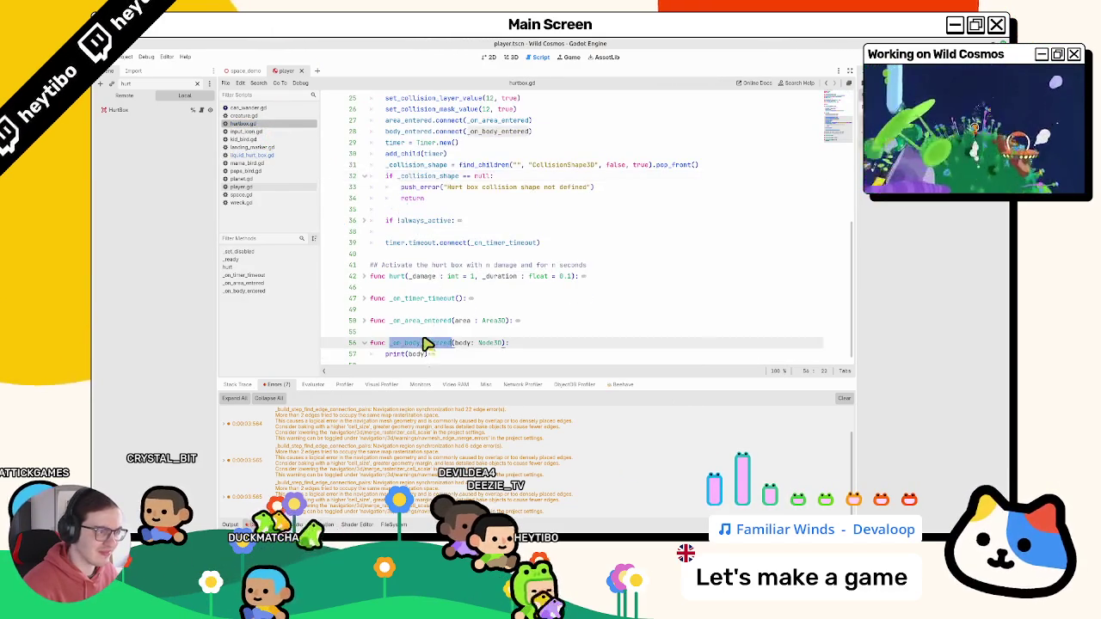
scroll(423, 340, up, 4)
double_click(406, 266)
scroll(411, 274, down, 4)
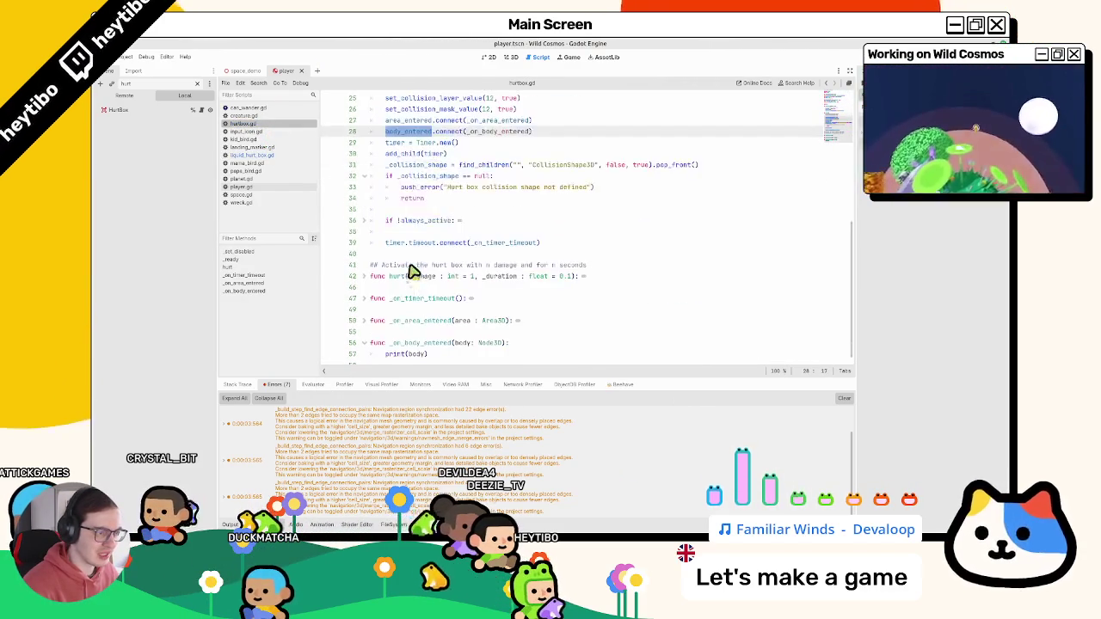
- Unfold and refold the _on_timer_timeout, _on_area_entered and hurt function bodies
click(365, 292)
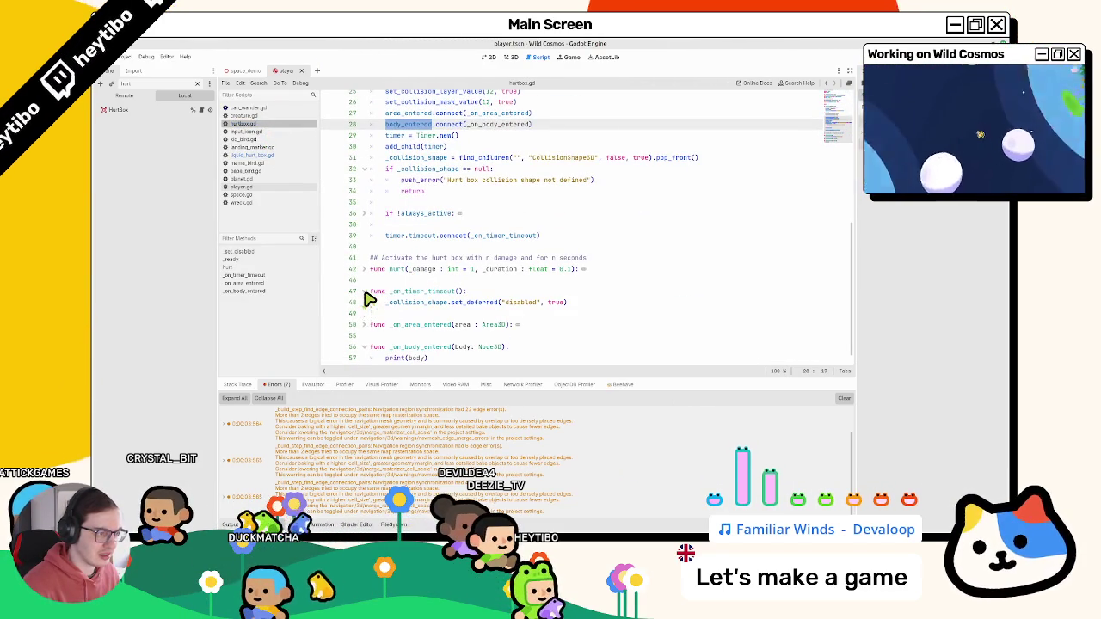
click(365, 292)
click(361, 317)
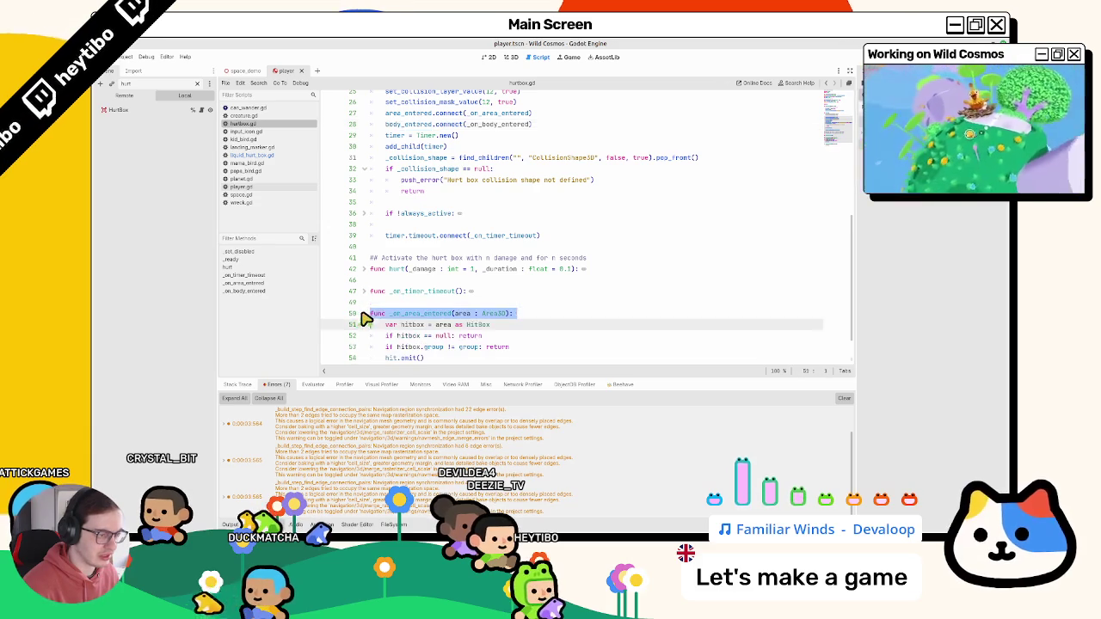
click(365, 314)
scroll(369, 313, down, 1)
click(365, 269)
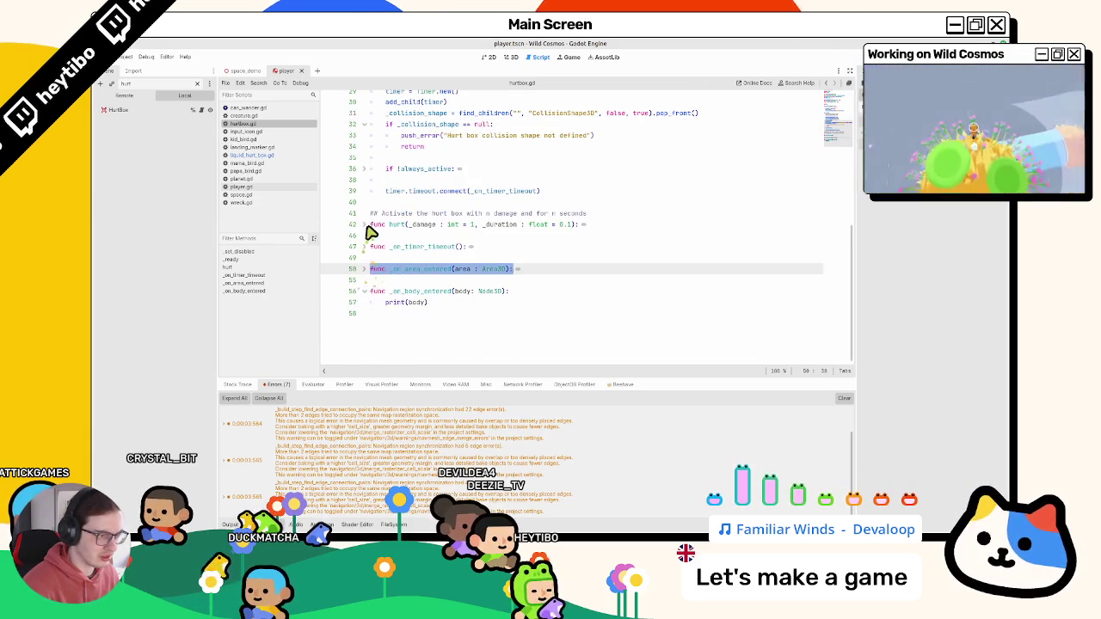
click(365, 224)
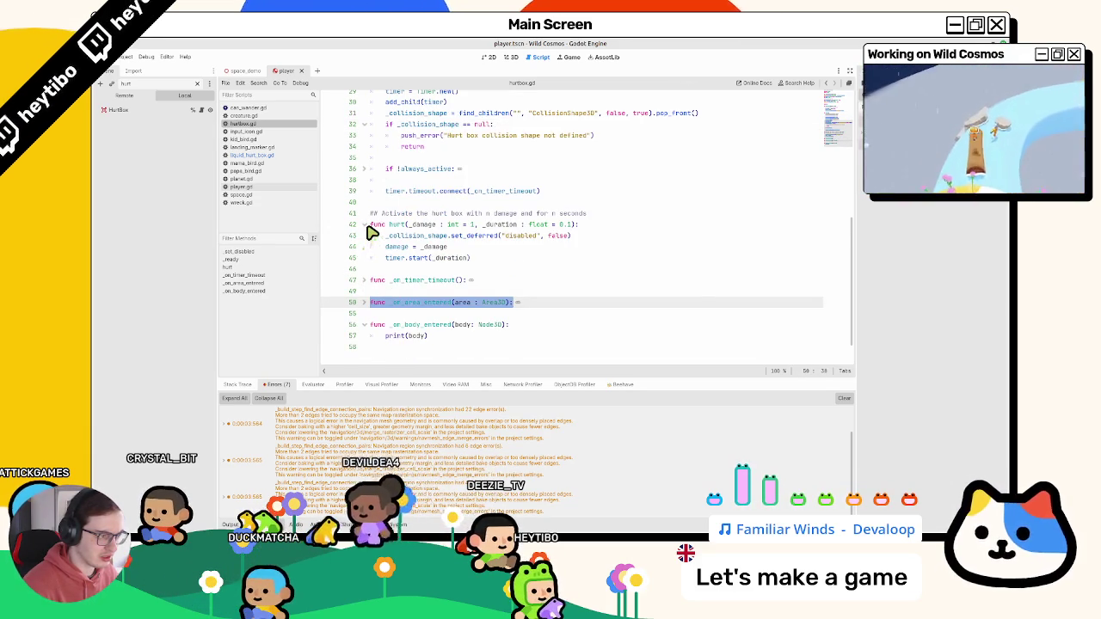
click(365, 226)
scroll(373, 233, up, 3)
scroll(374, 233, up, 3)
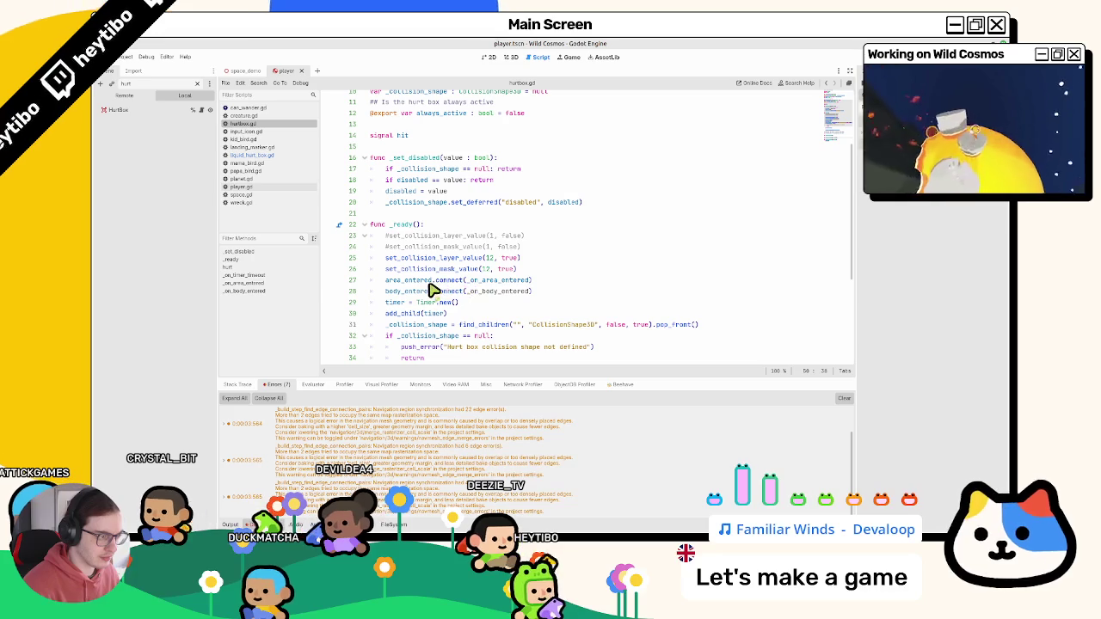
- Show the HurtBox node's collision layer and mask, then run and stop the game
click(188, 112)
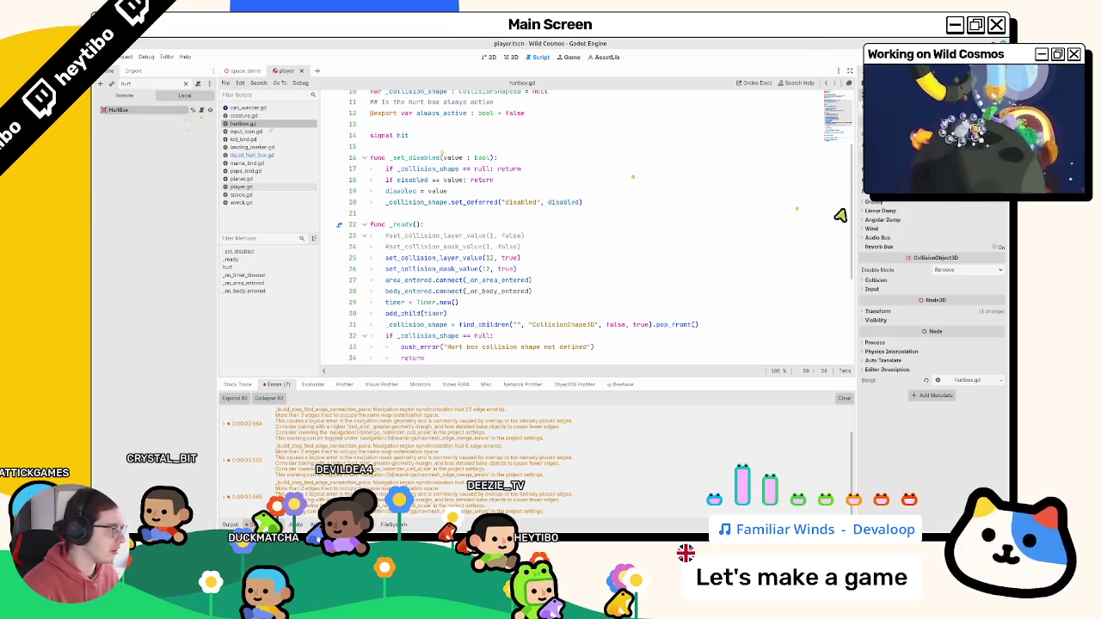
click(877, 280)
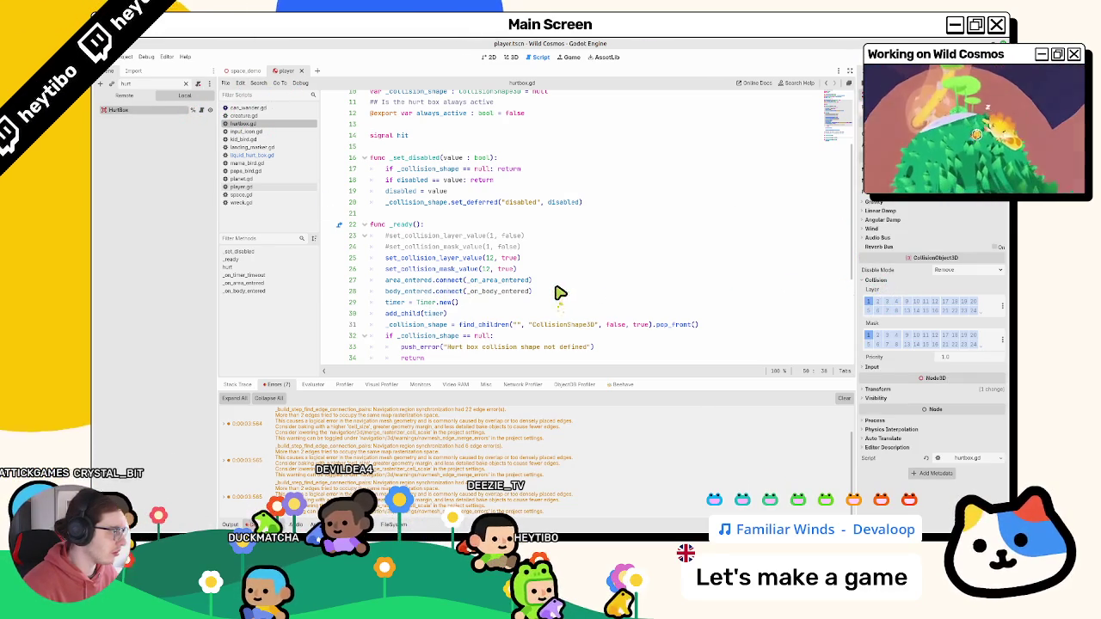
key(Return)
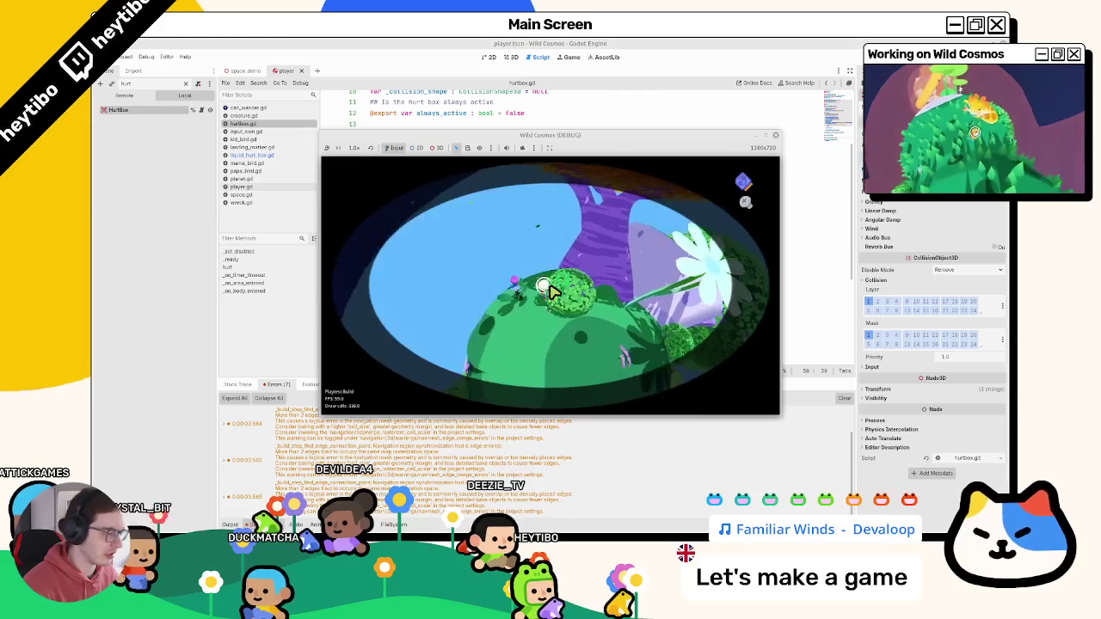
key(F8)
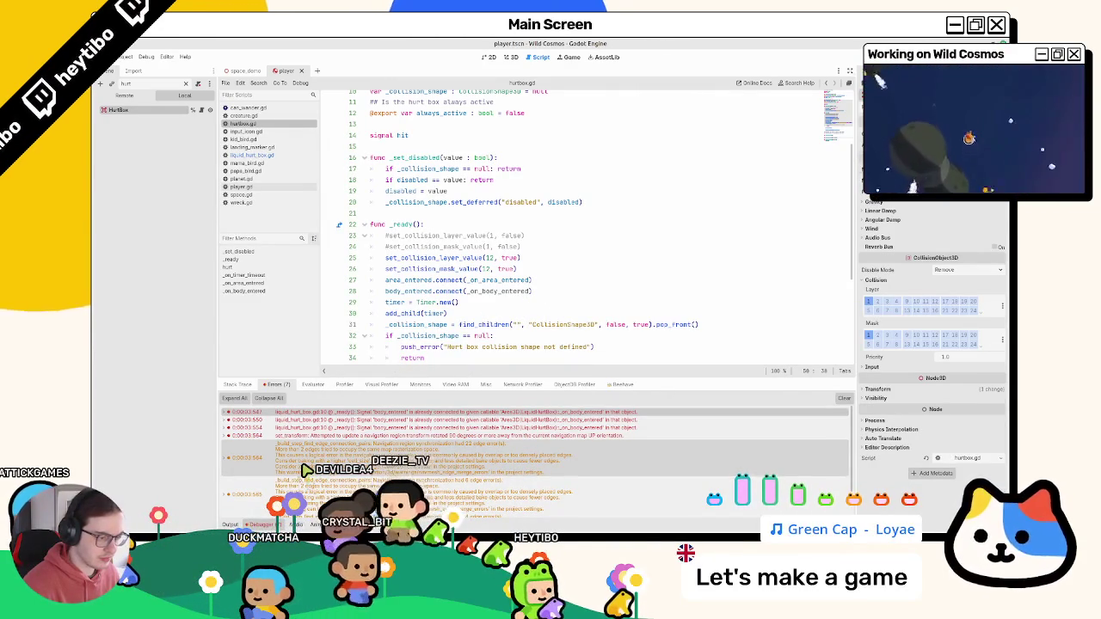
- Jump to the liquid_hurt_box.gd error, then select _collision_shape in hurtbox.gd
double_click(366, 413)
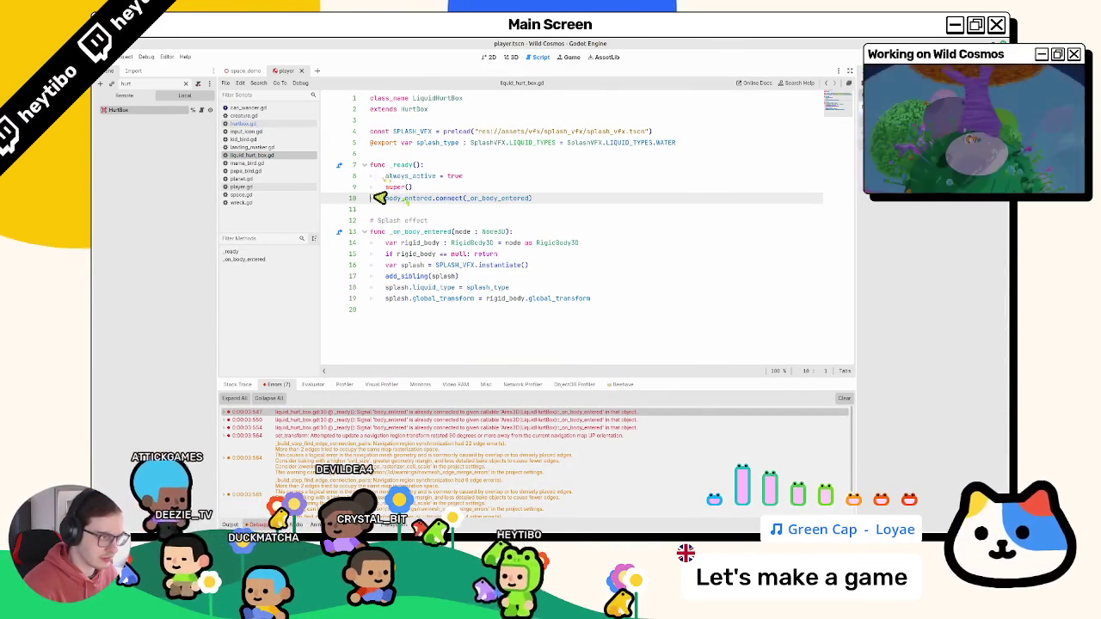
click(258, 124)
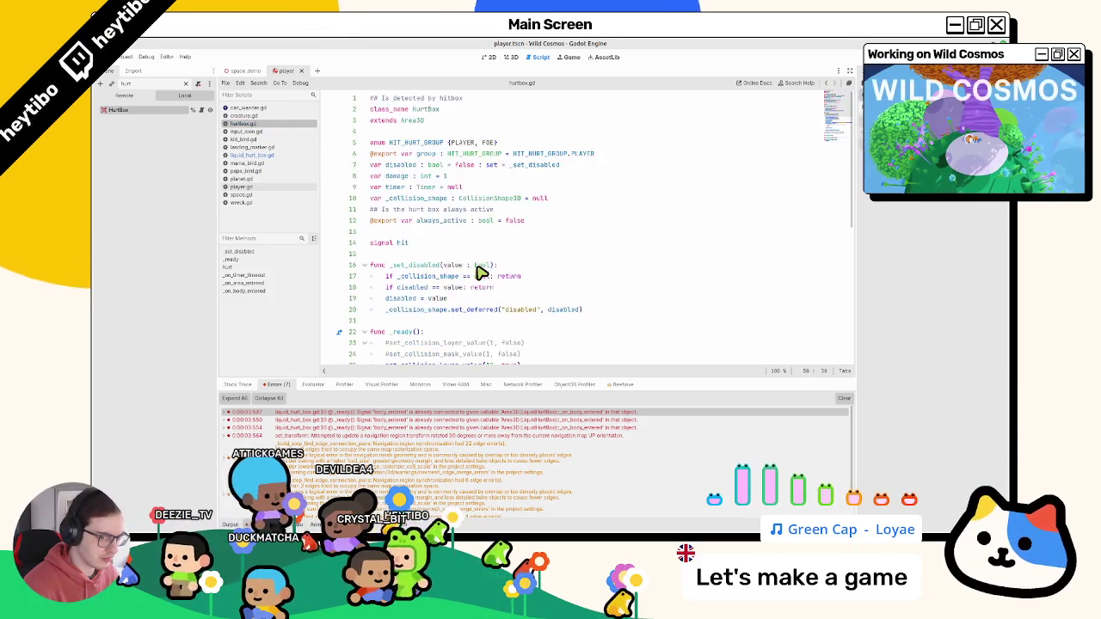
double_click(440, 199)
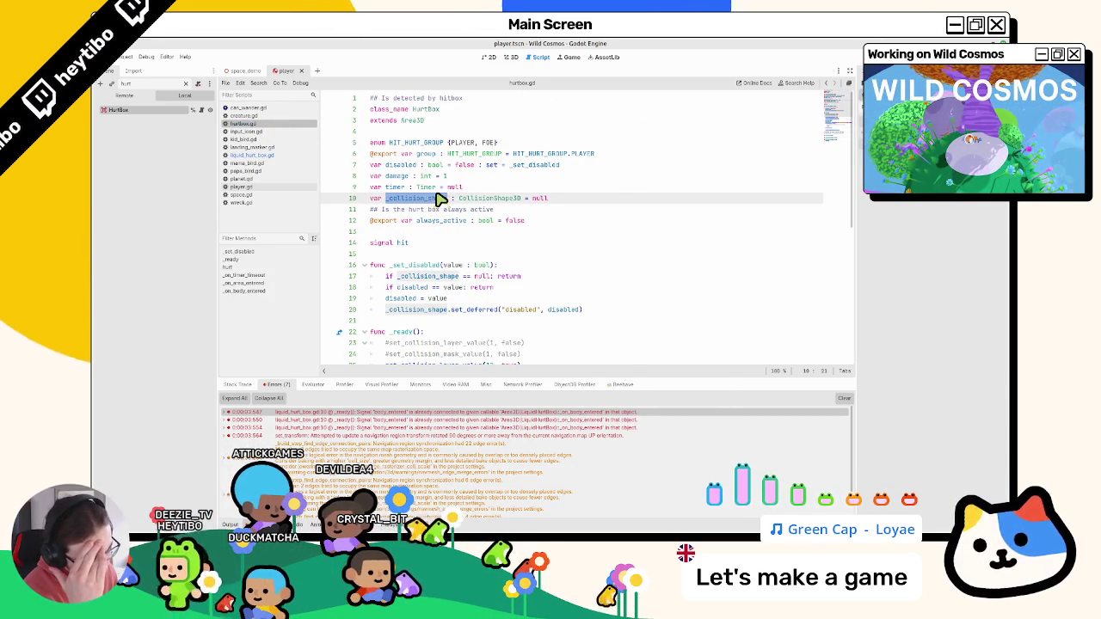
right_click(440, 199)
key(Escape)
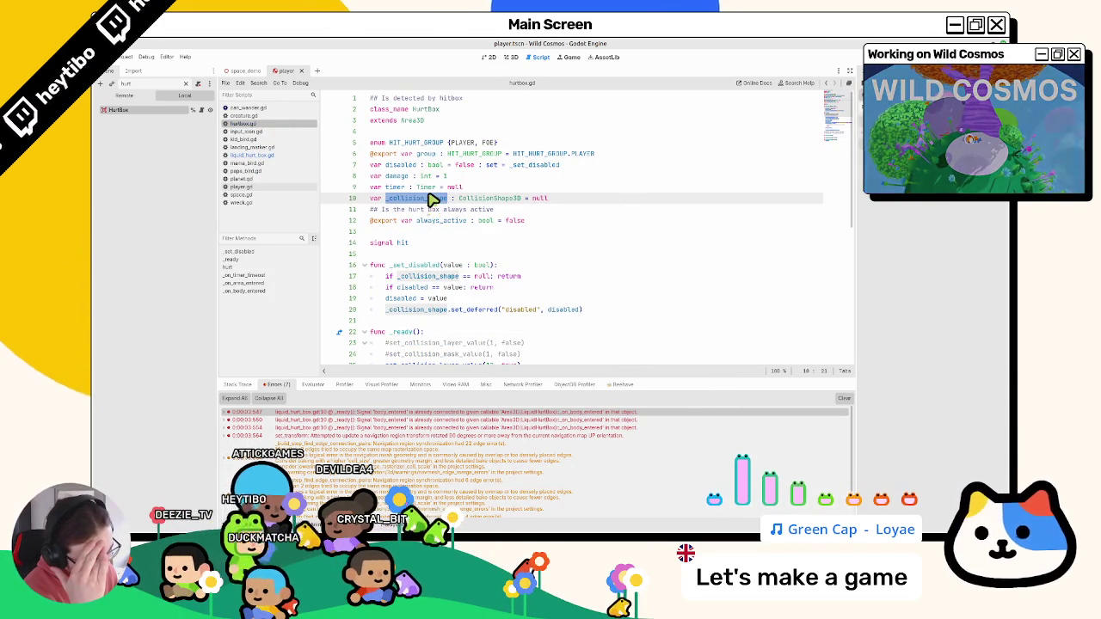
- Scroll down hurtbox.gd, launch the game, and bring up the Select Scene picker
click(425, 220)
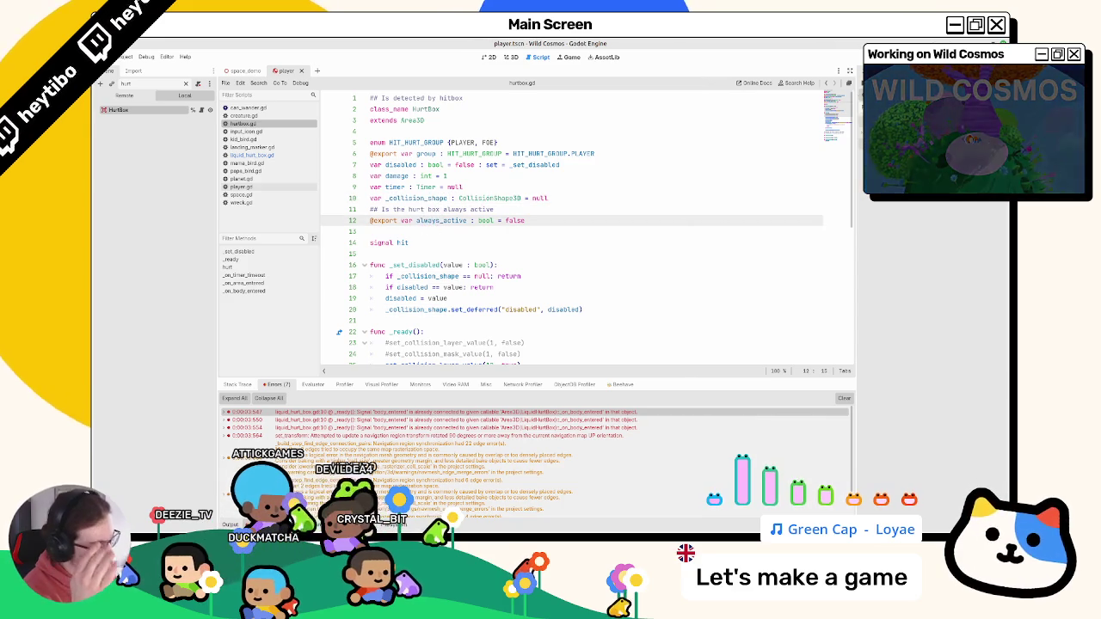
scroll(567, 278, down, 3)
scroll(567, 278, down, 5)
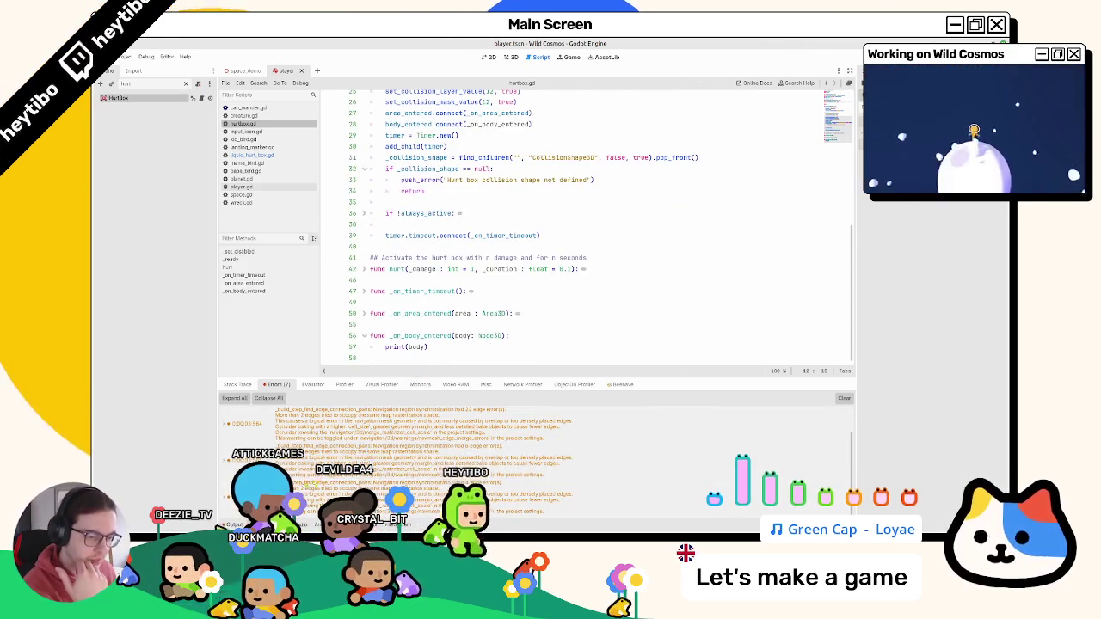
key(F5)
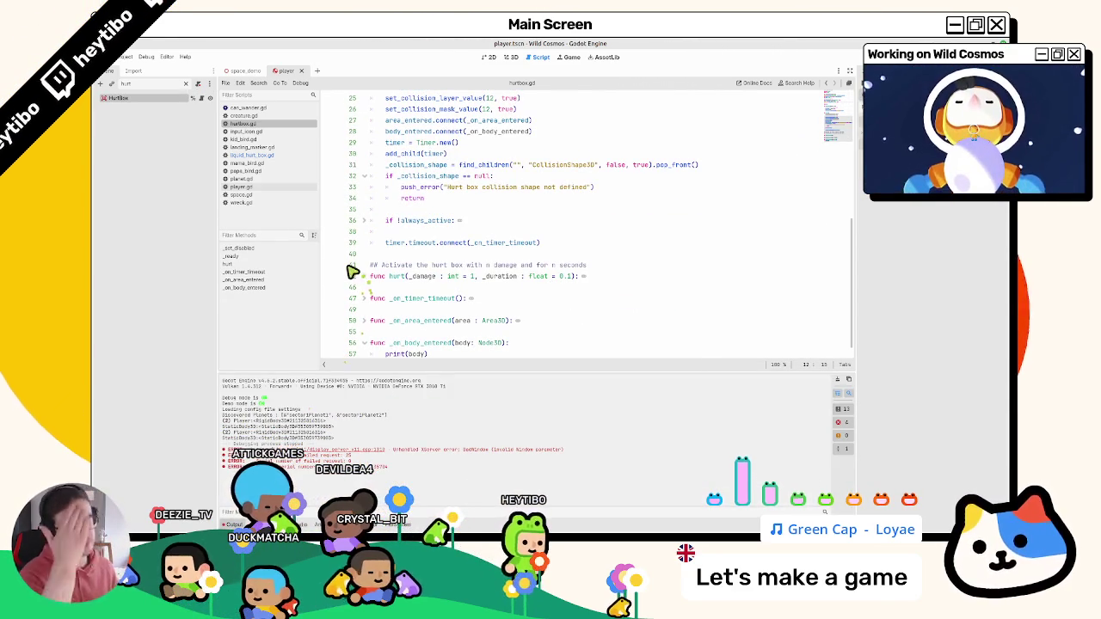
key(ctrl+shift+o)
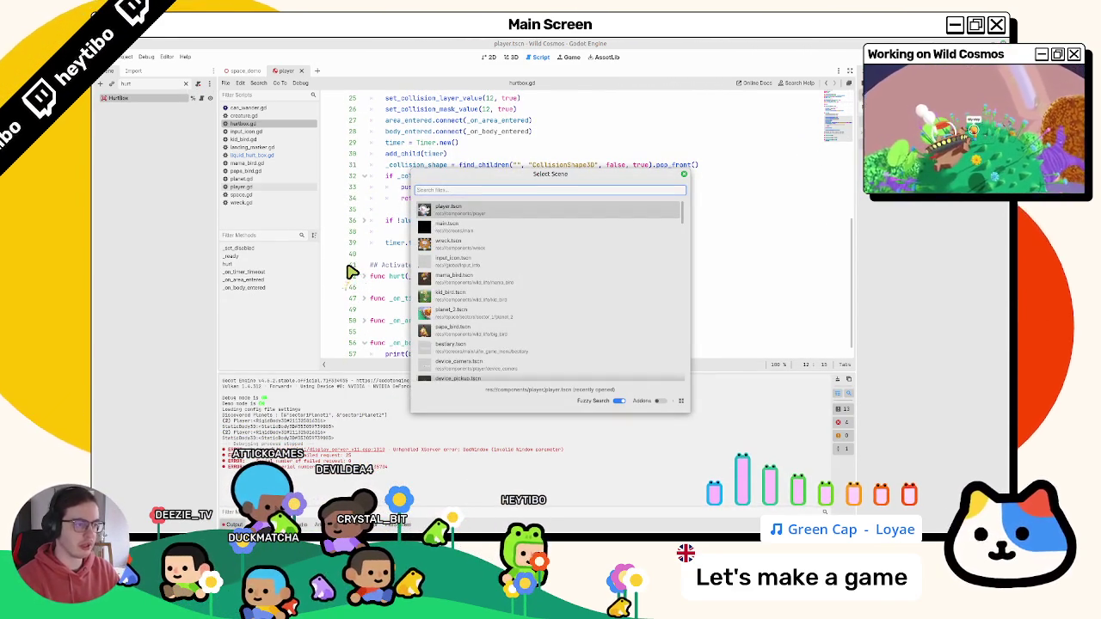
text(ma)
- Run player.tscn and equip the wrench from the character's tool wheel
key(Return)
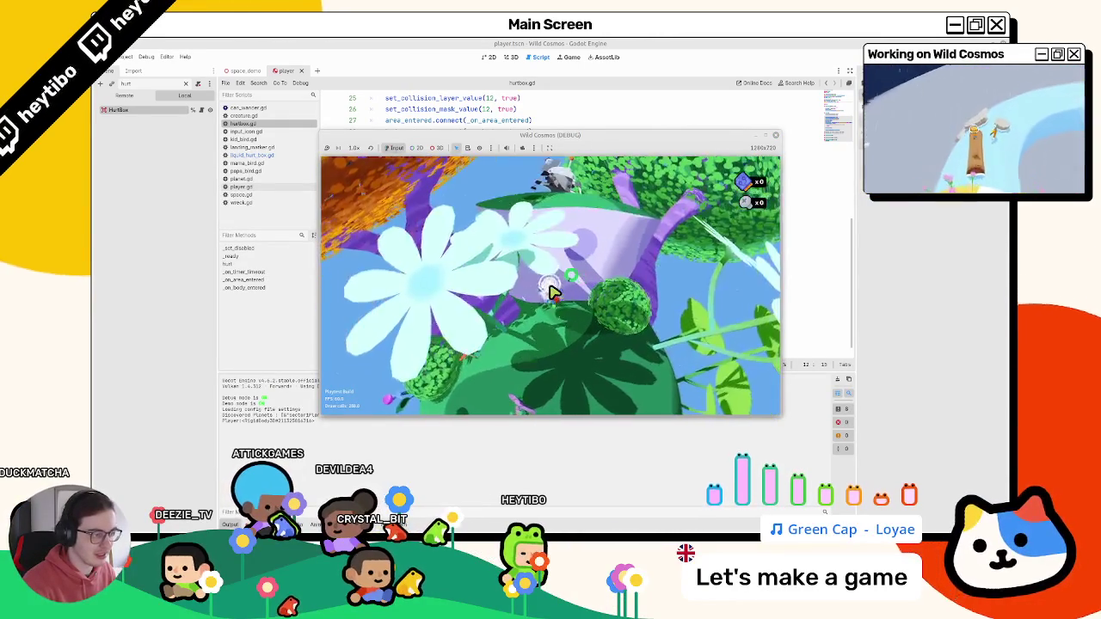
right_click(551, 292)
click(551, 292)
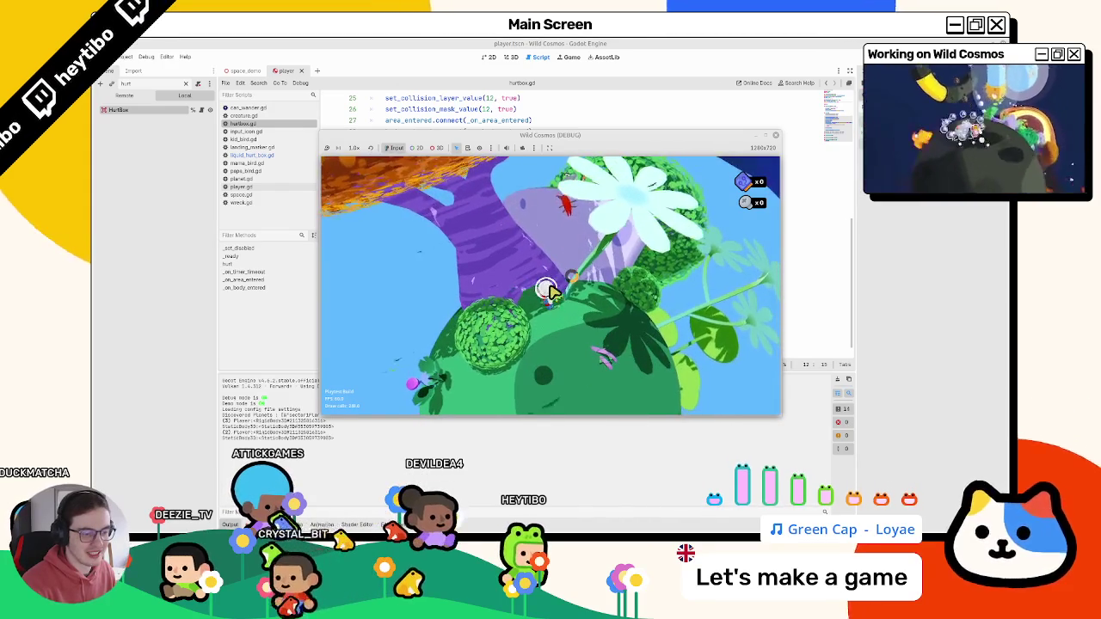
right_click(551, 292)
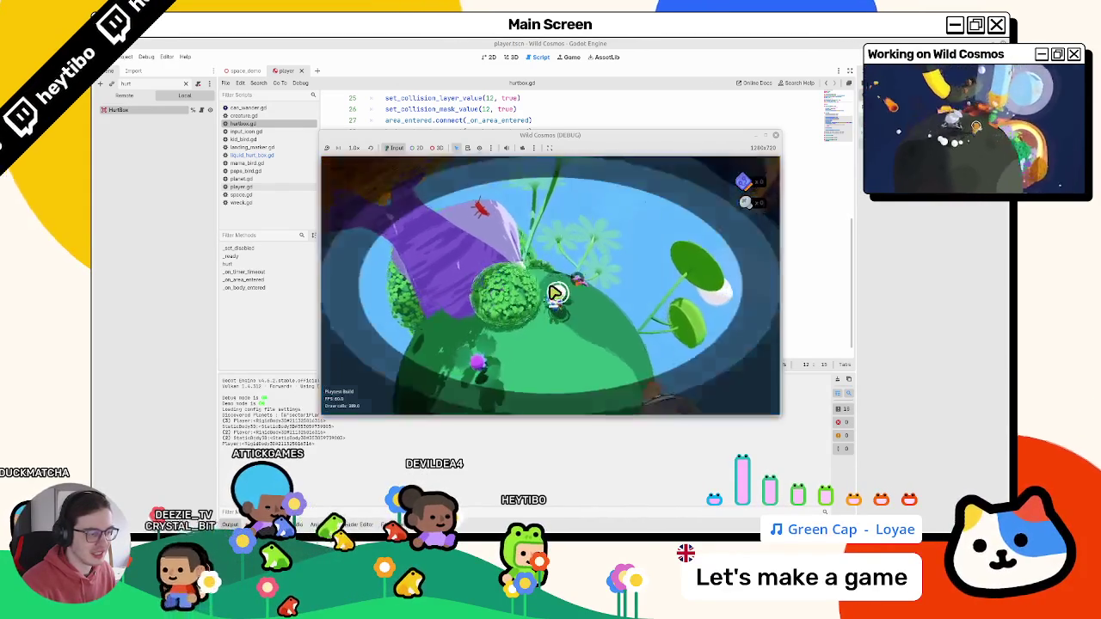
key(w)
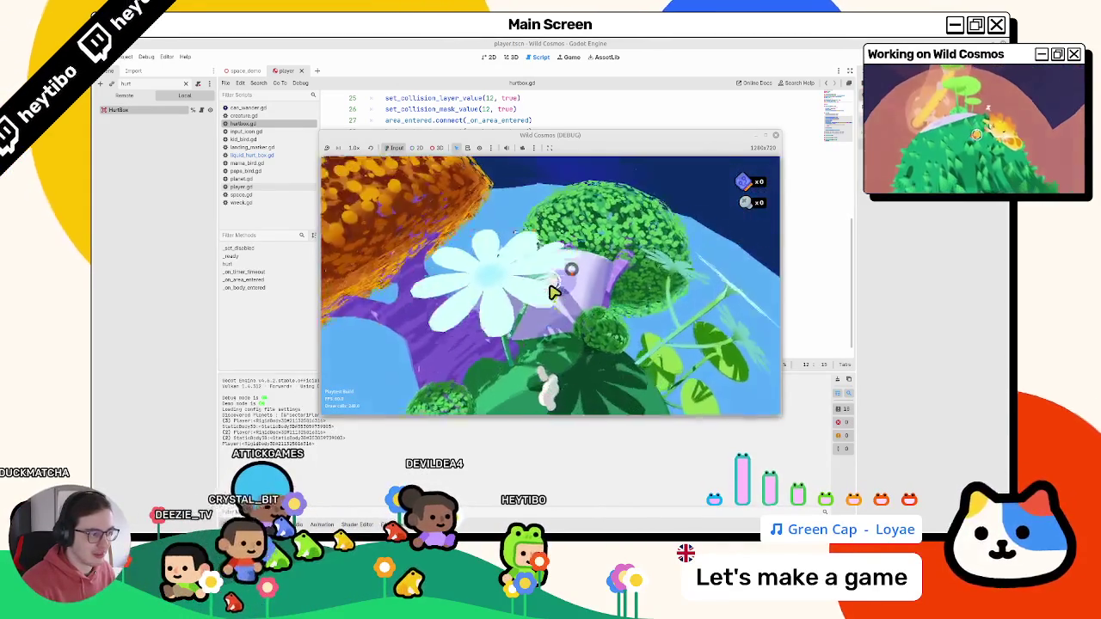
key(w)
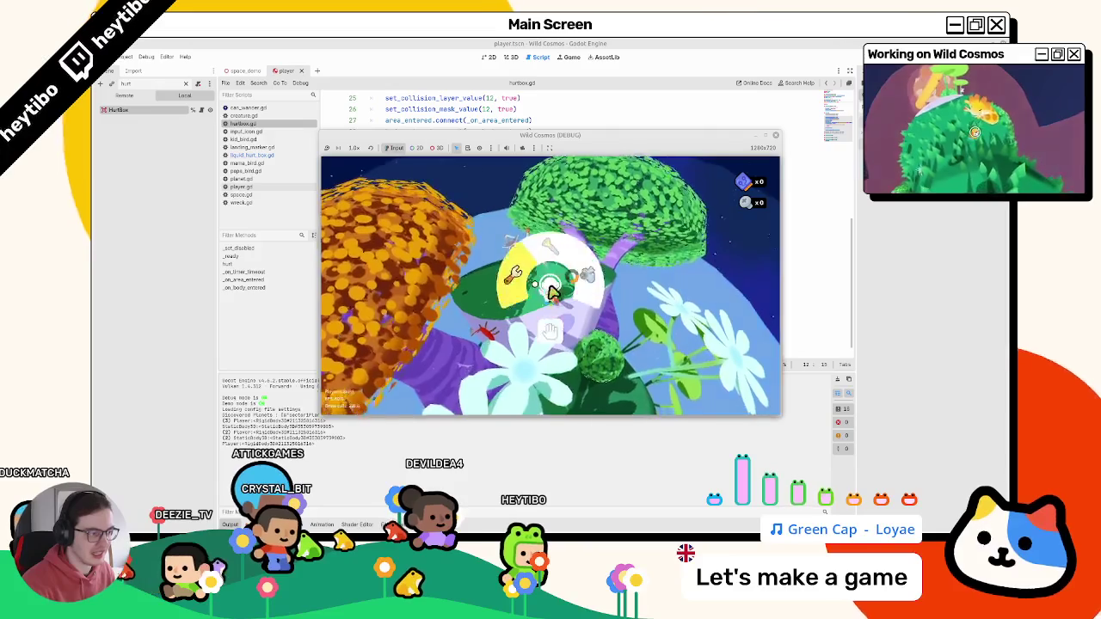
click(551, 292)
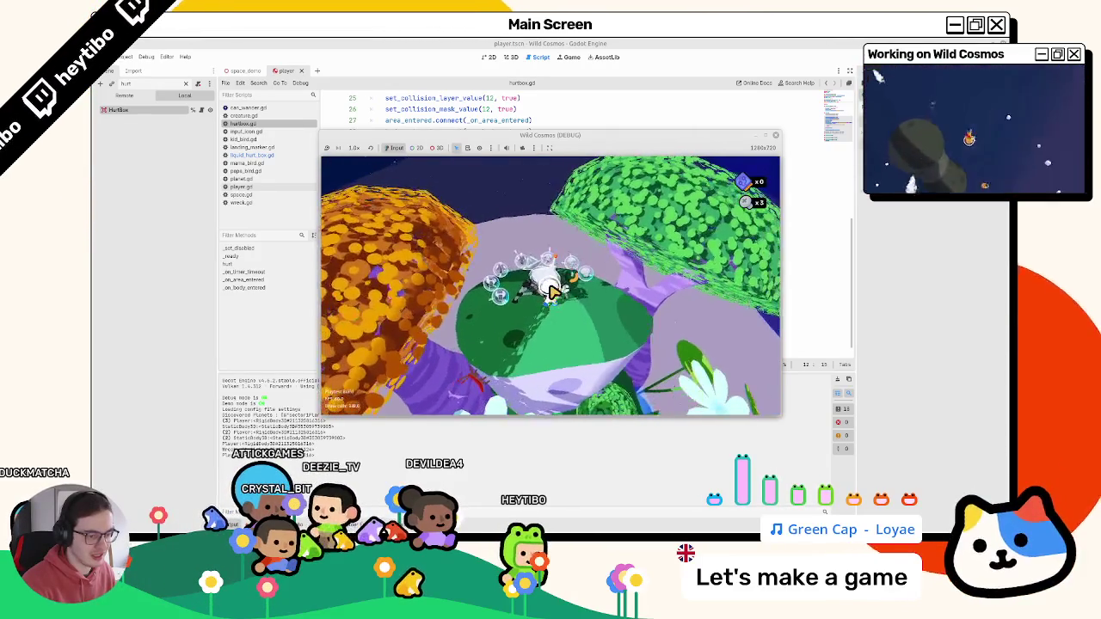
- Walk through orbs and trees hitting things with the wrench, then pause and quit the game
key(w)
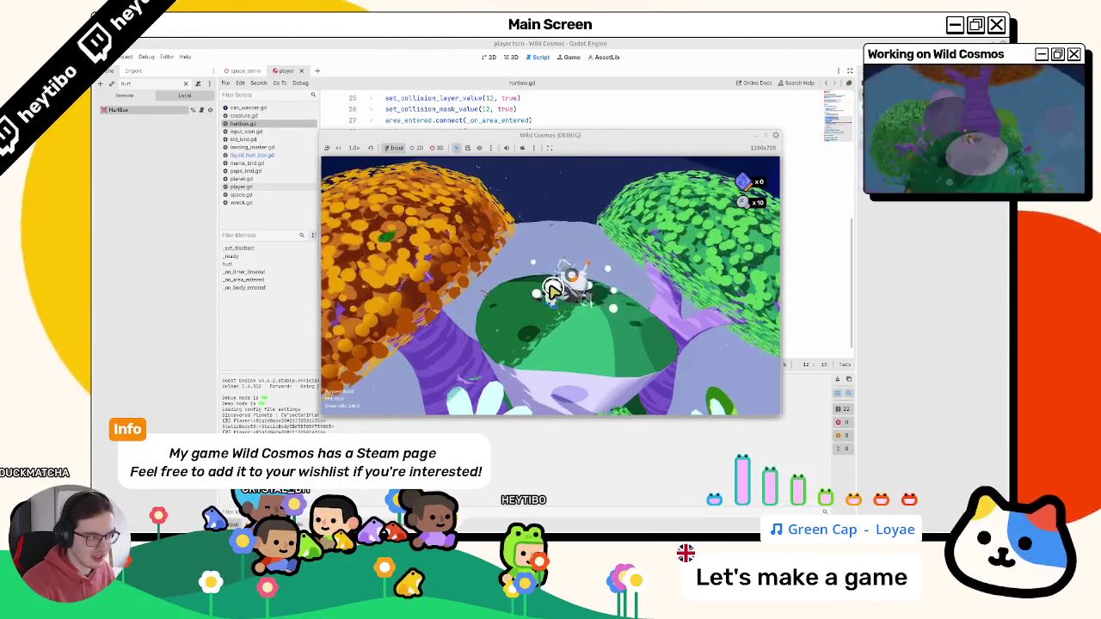
key(w)
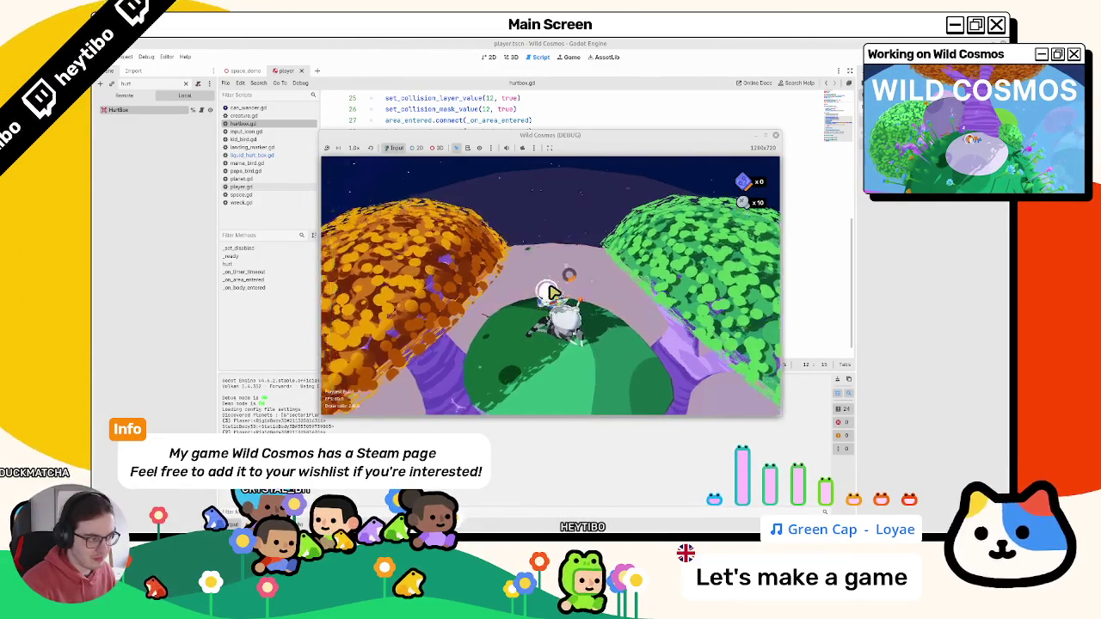
key(d)
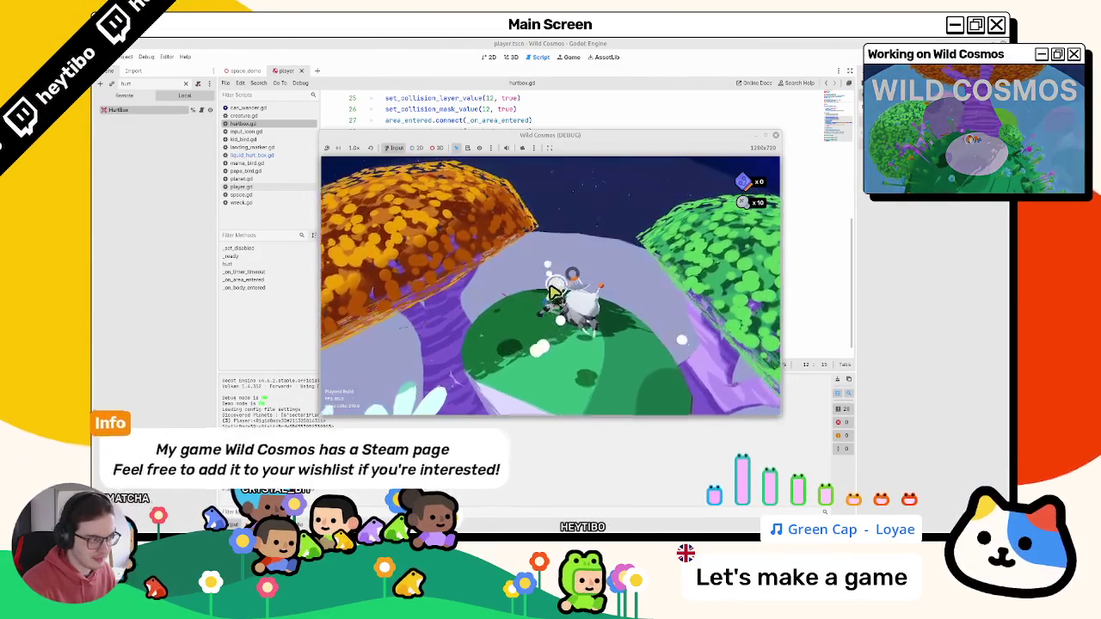
key(w)
key(w)
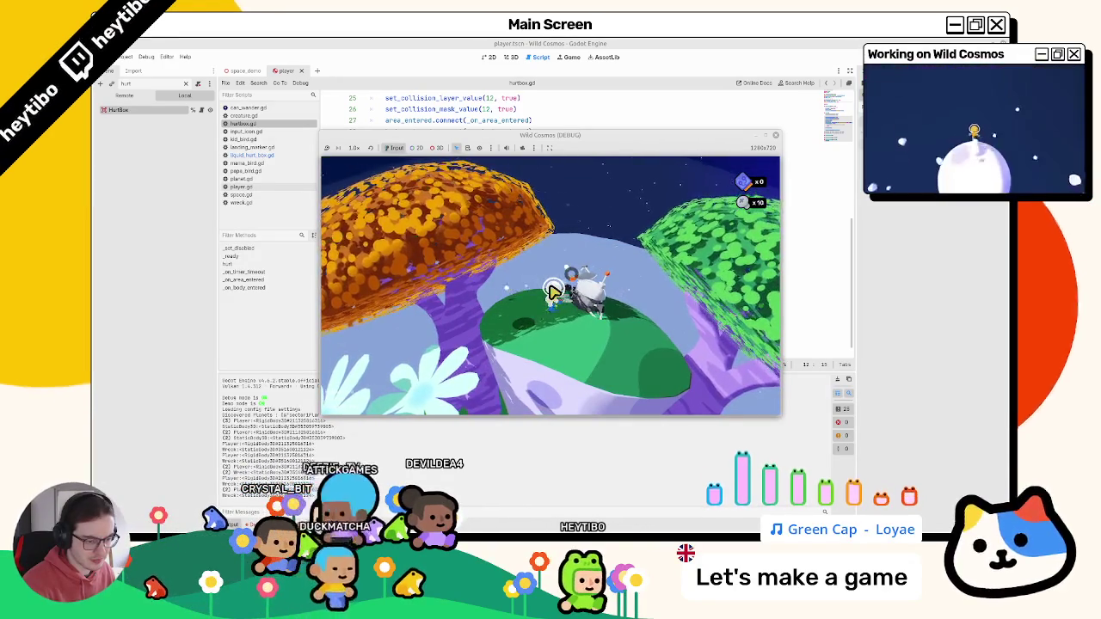
key(Escape)
key(F8)
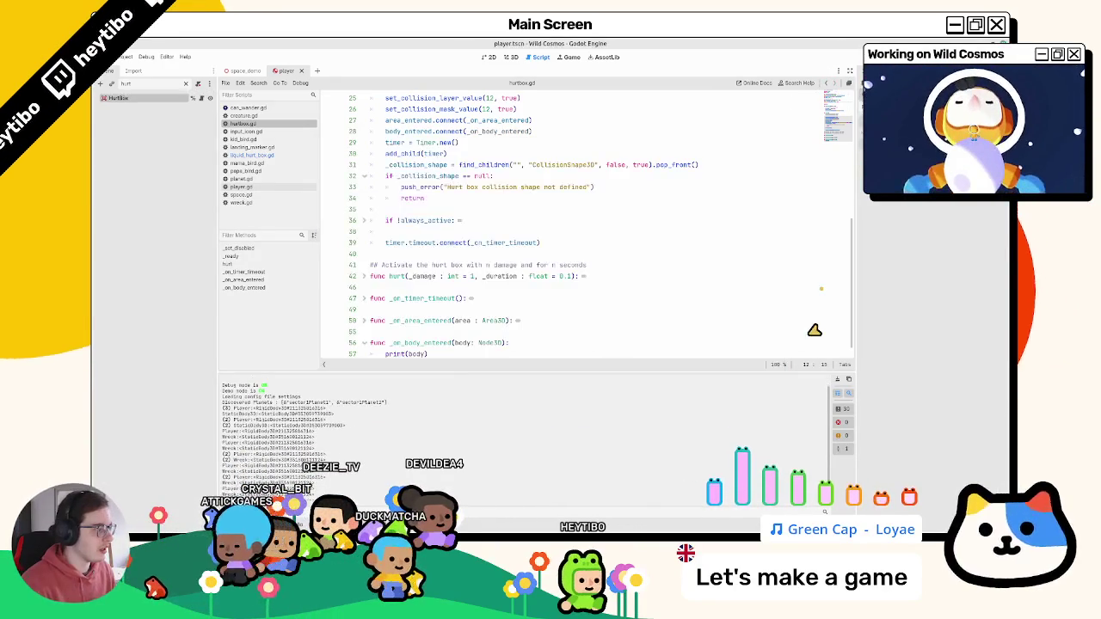
double_click(418, 343)
triple_click(423, 344)
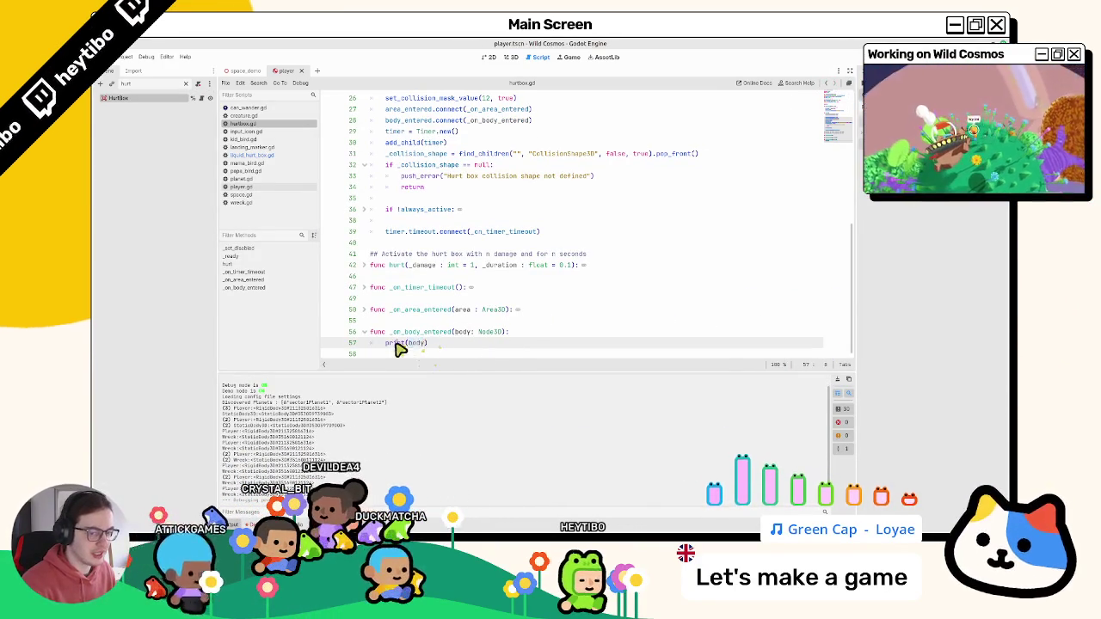
double_click(429, 333)
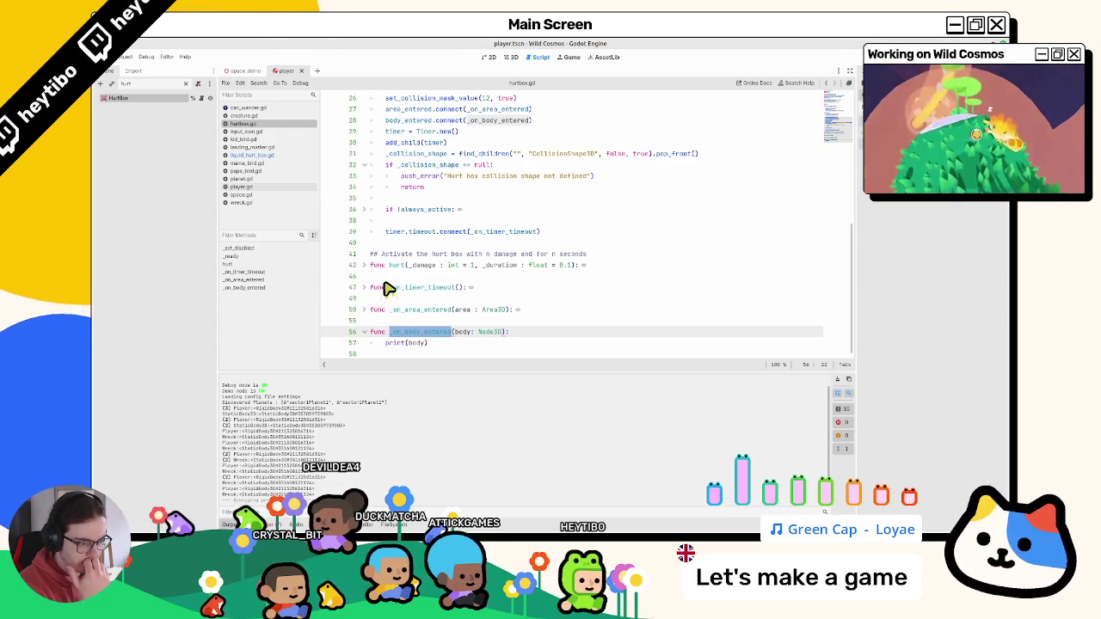
scroll(387, 288, up, 10)
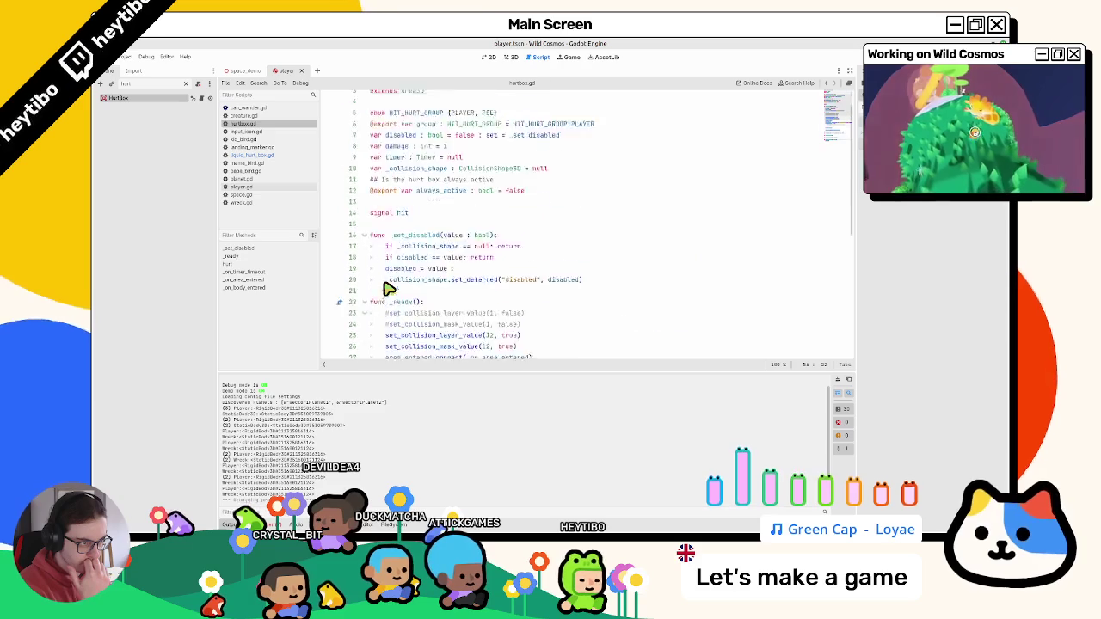
click(423, 254)
key(BackSpace)
scroll(426, 255, down, 2)
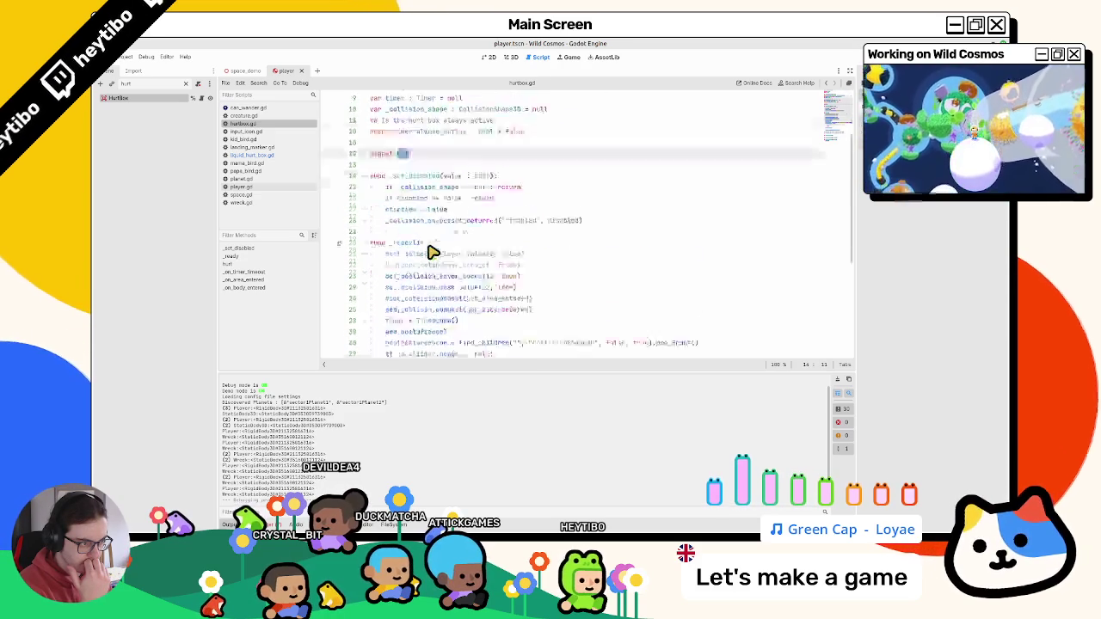
scroll(430, 255, down, 8)
click(372, 310)
scroll(371, 311, down, 2)
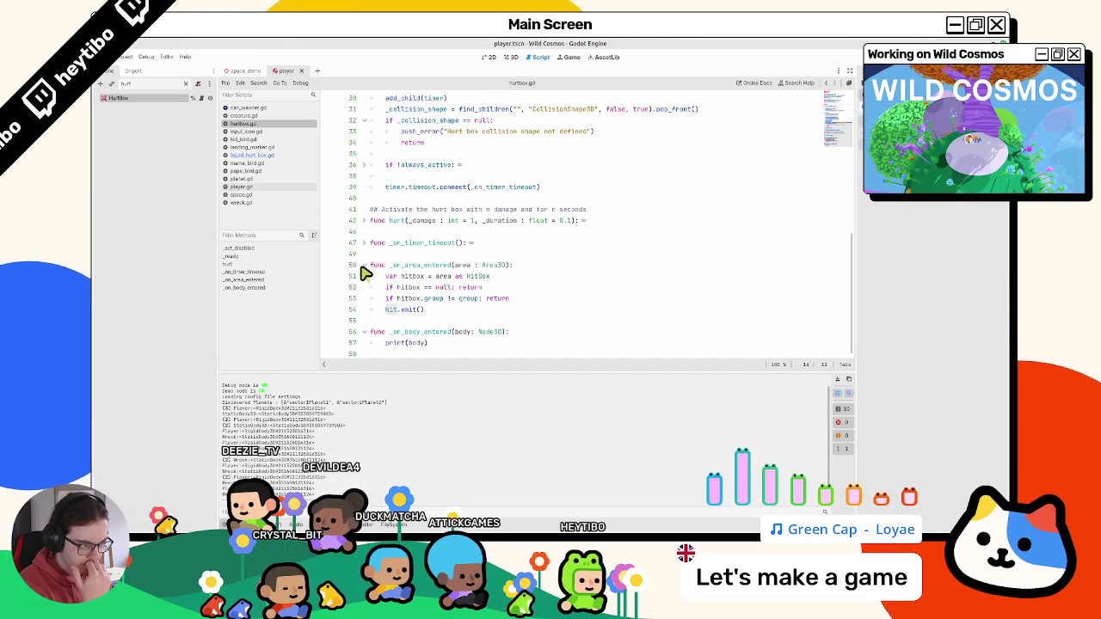
click(363, 266)
click(363, 267)
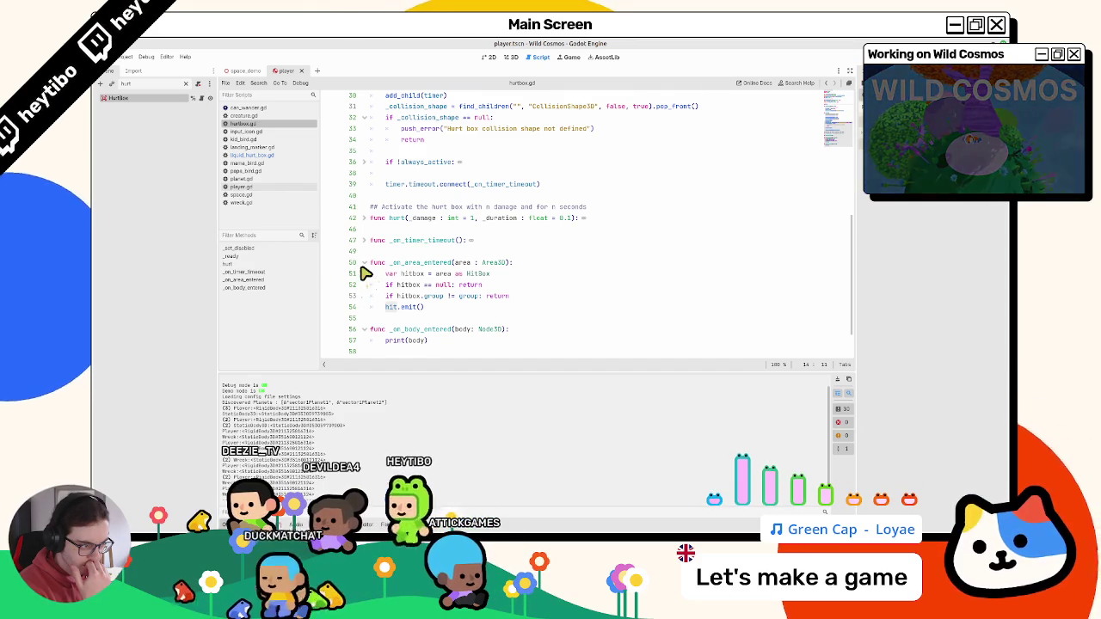
double_click(440, 275)
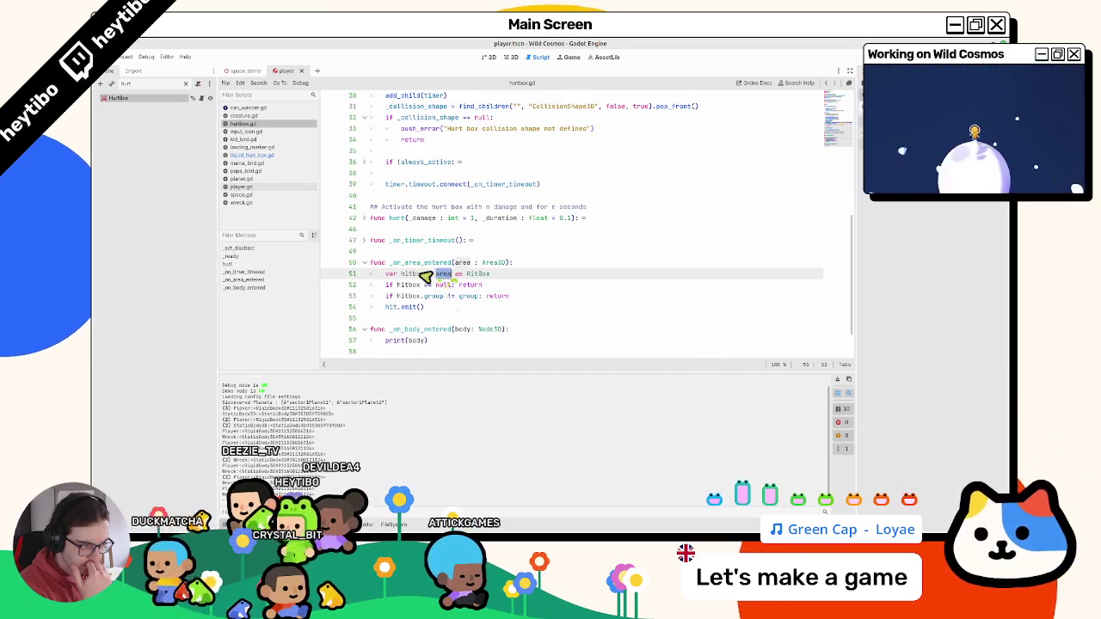
double_click(404, 275)
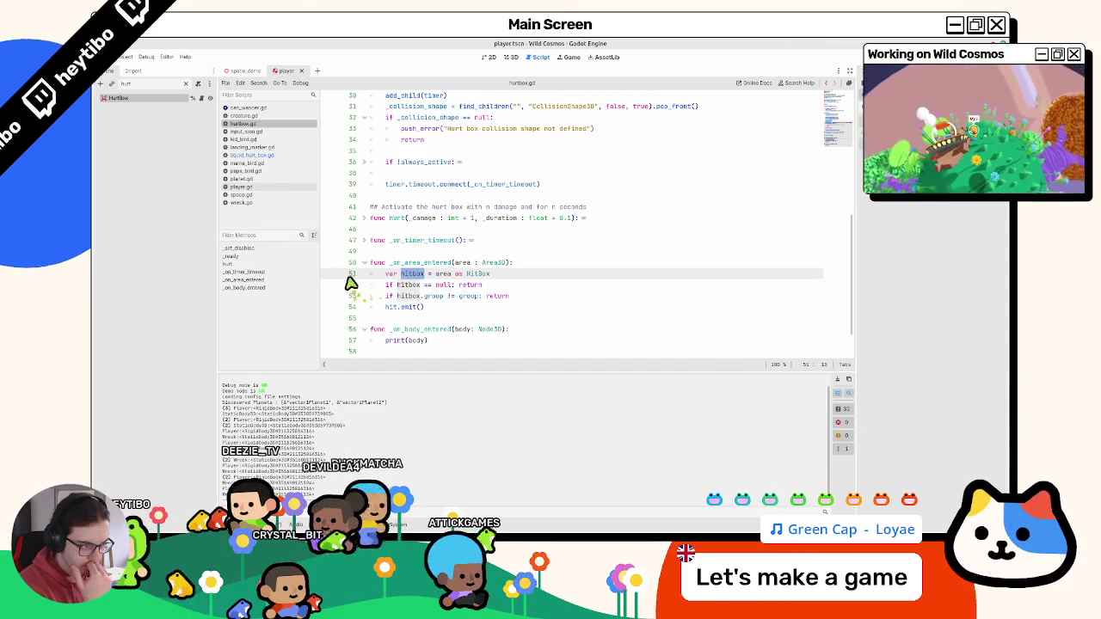
click(365, 262)
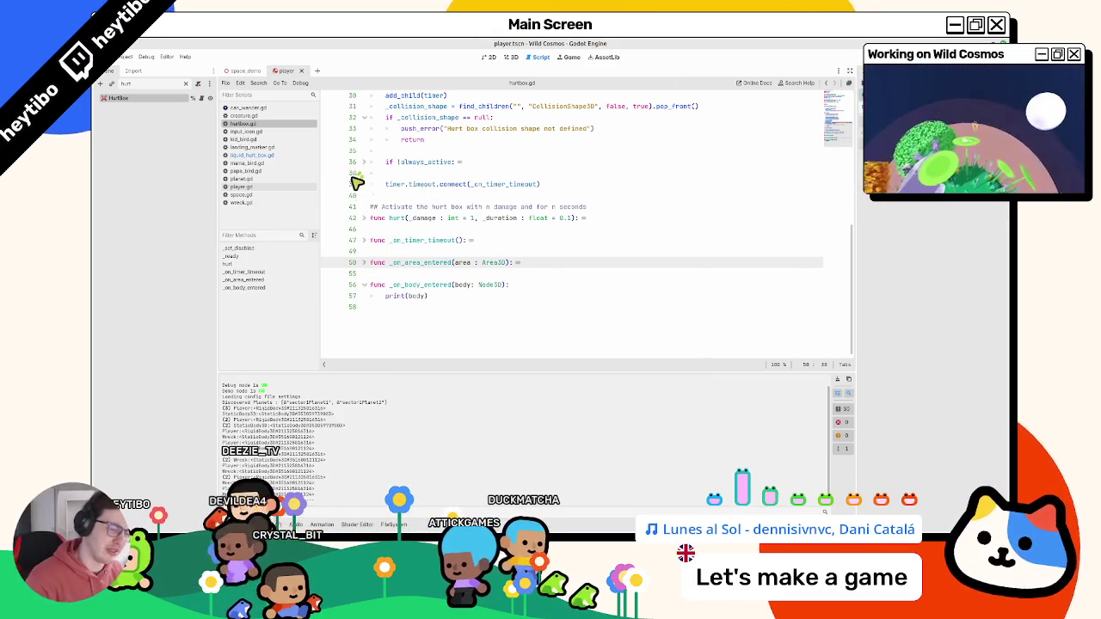
- Switch to the space_demo scene and zoom and orbit the 3D view onto the planet
key(ctrl+alt+t)
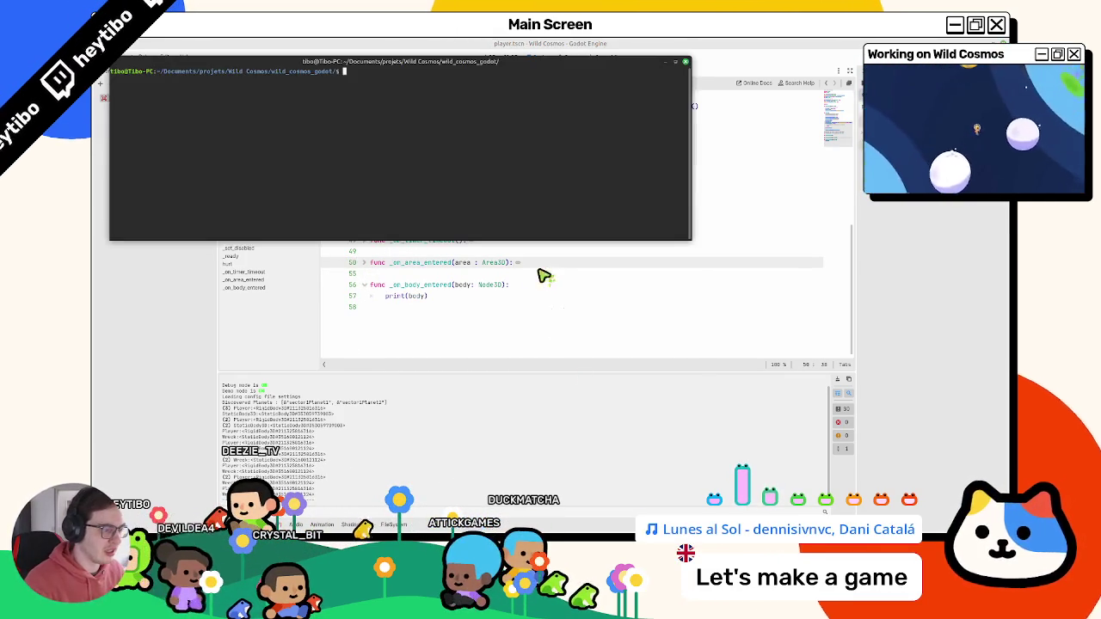
key(ctrl+d)
click(254, 71)
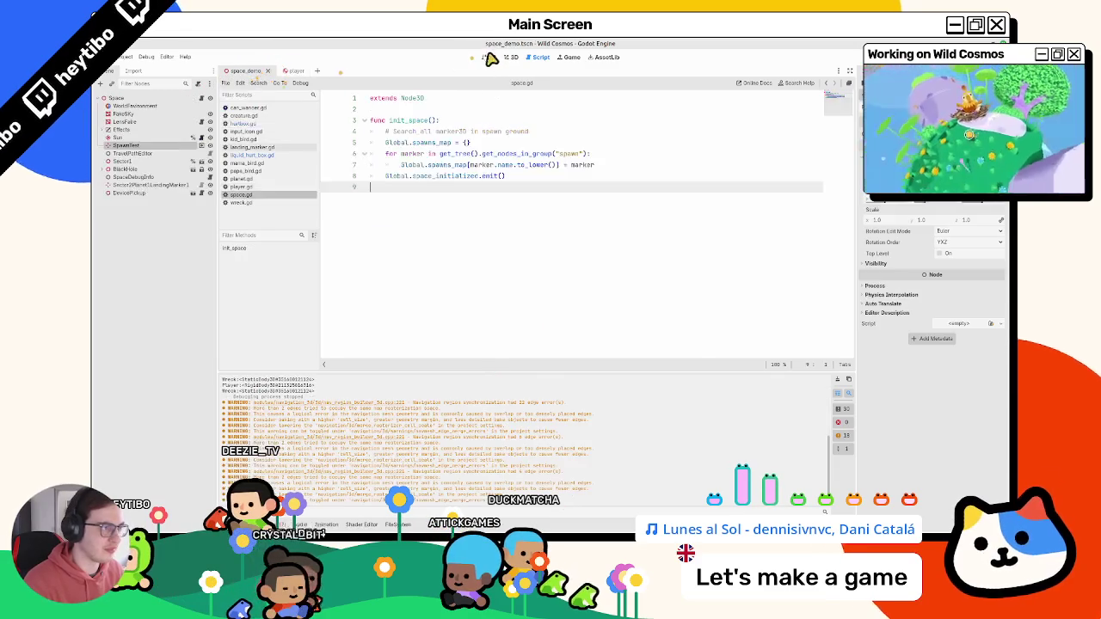
middle_drag(516, 293, 524, 321)
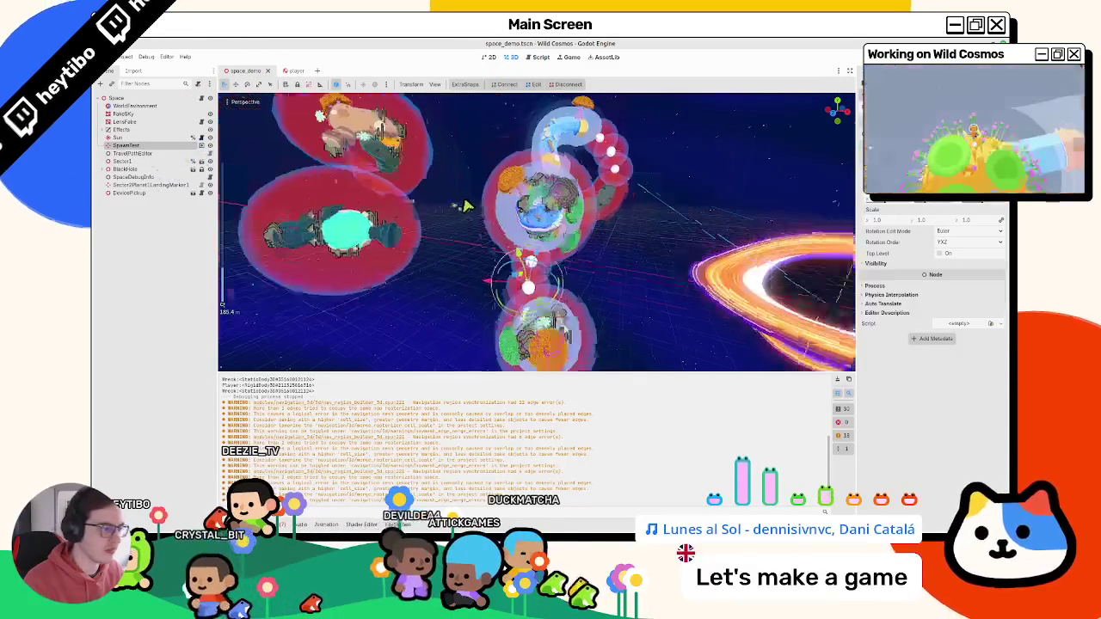
scroll(524, 322, up, 3)
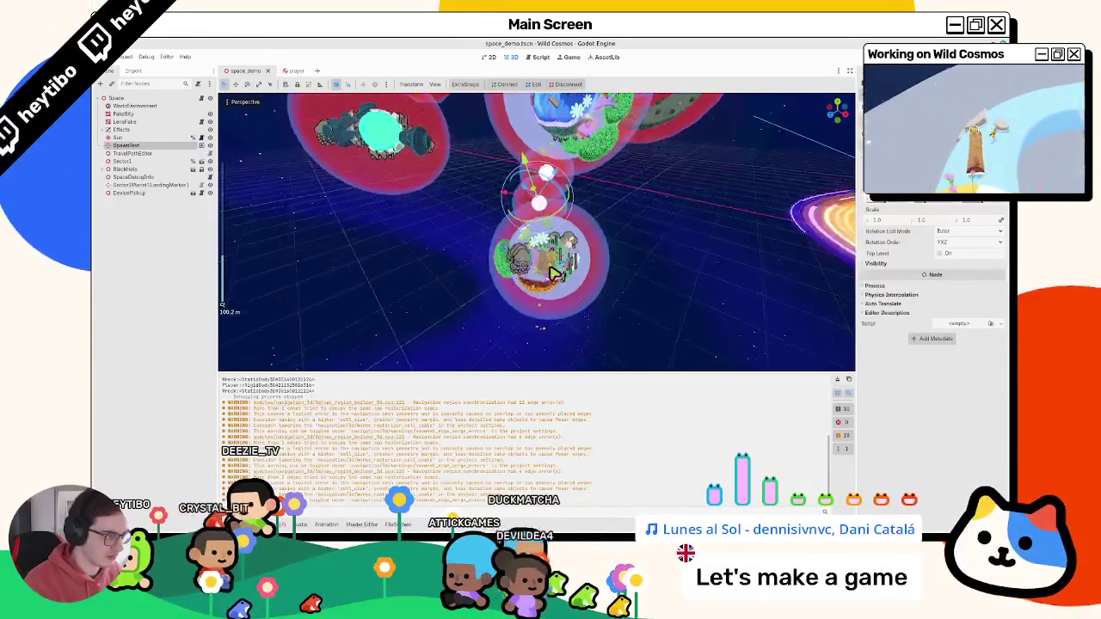
scroll(516, 301, up, 3)
scroll(509, 282, up, 3)
scroll(501, 263, up, 3)
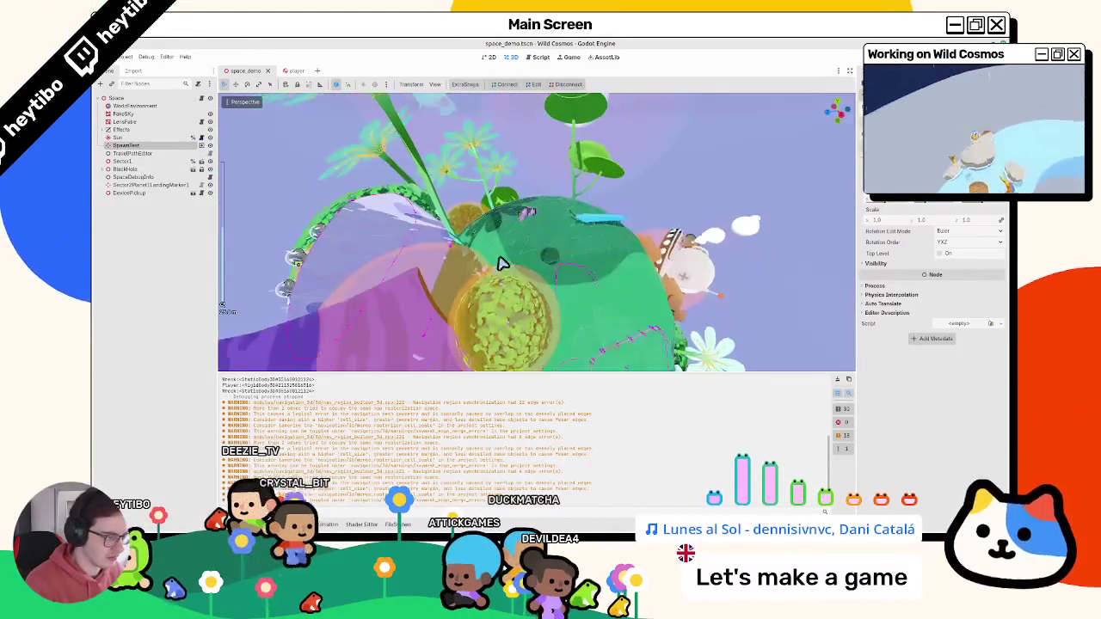
middle_drag(501, 263, 495, 280)
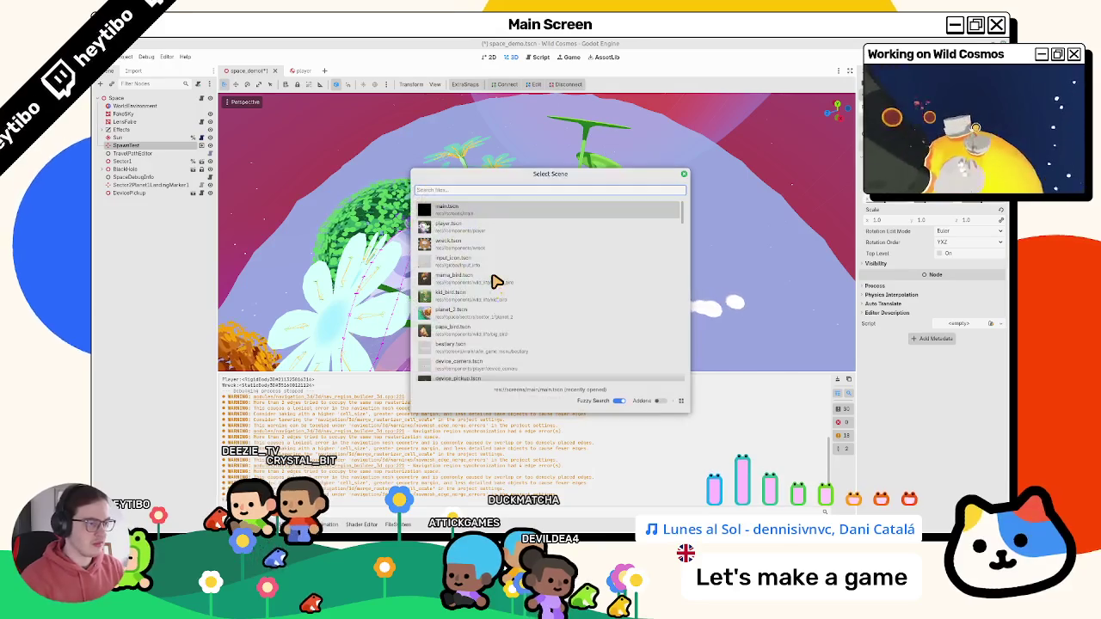
- Playtest the scene, quit it, and go to the Script workspace
key(Return)
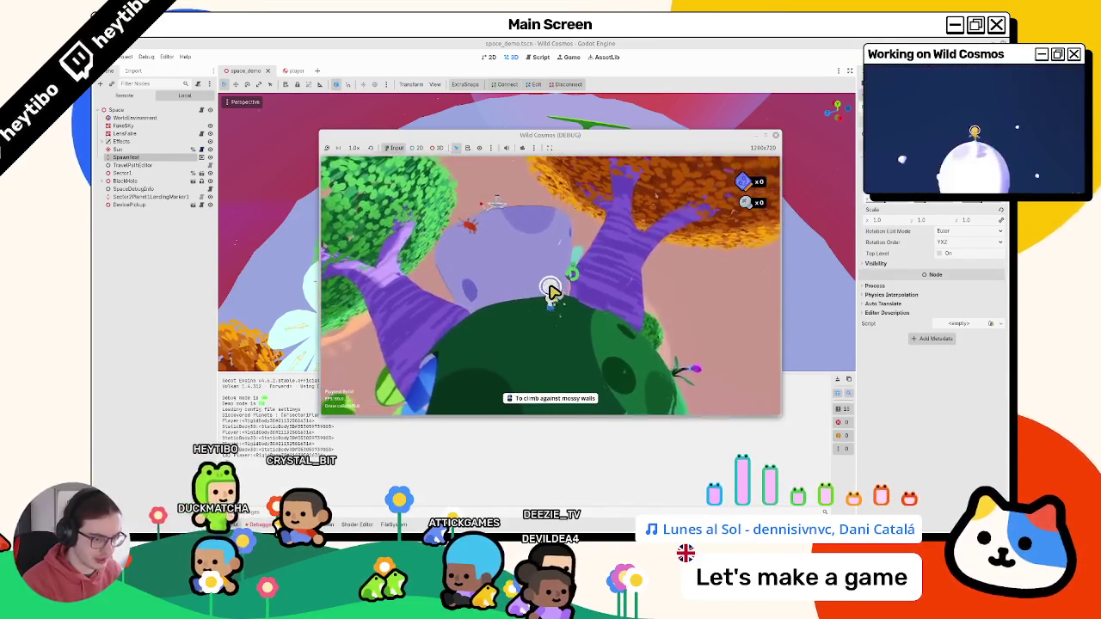
key(F8)
click(536, 57)
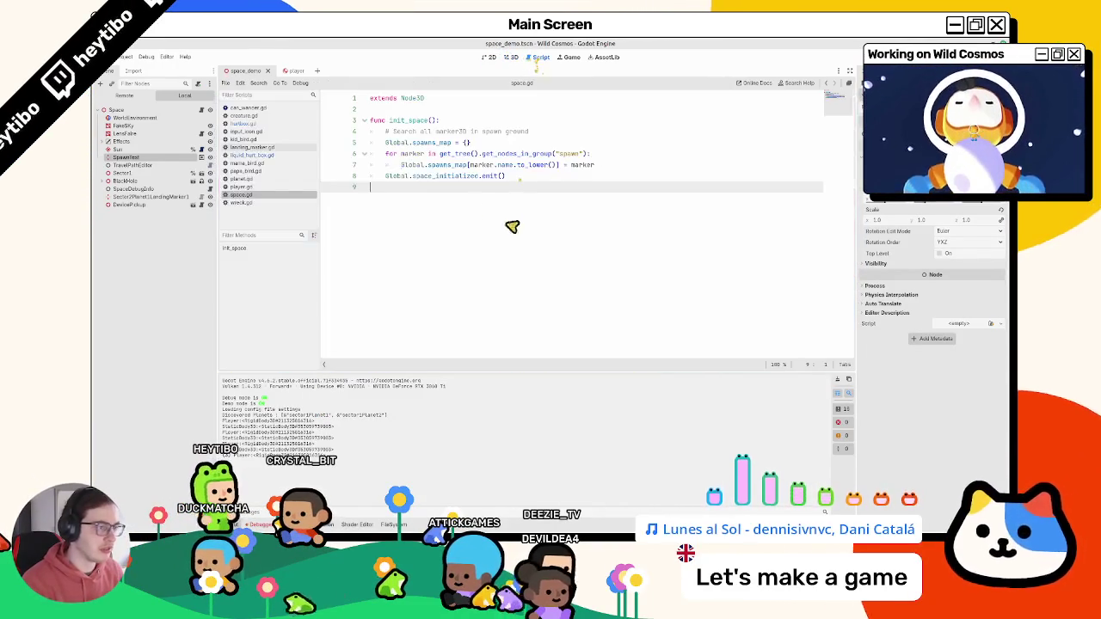
- Browse through the project scripts, including planet.gd and wreck.gd
click(269, 130)
click(272, 115)
click(271, 130)
click(263, 179)
click(256, 202)
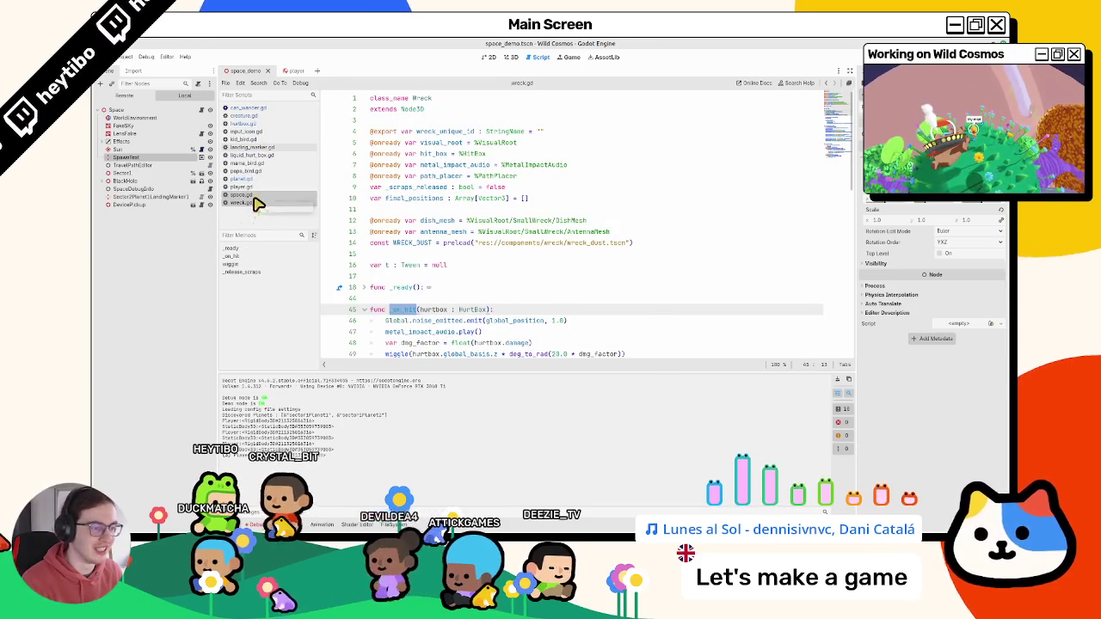
scroll(430, 255, down, 5)
scroll(445, 280, down, 10)
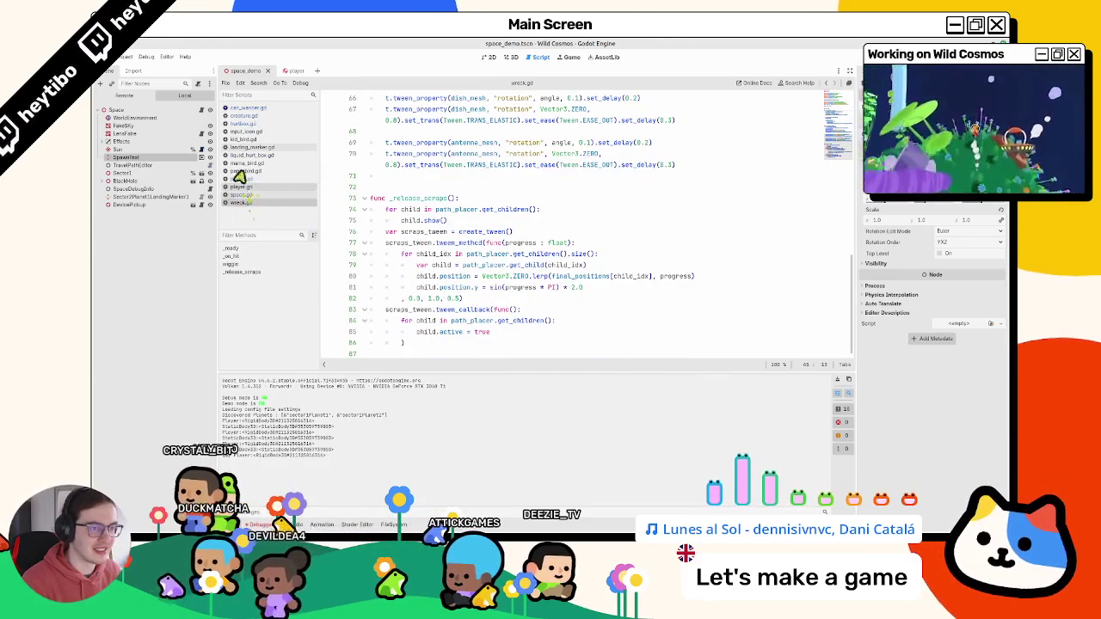
- In hurtbox.gd, replace line 57 with 'if body is Player:', begin the next line, and run the game
click(249, 124)
drag(427, 342, 385, 342)
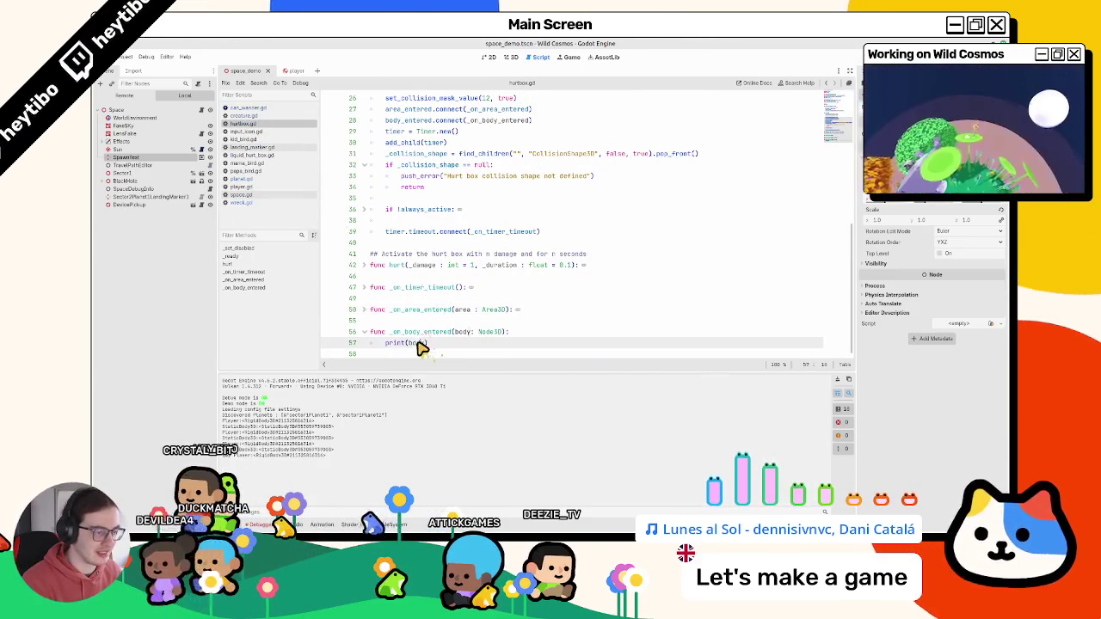
text(if body )
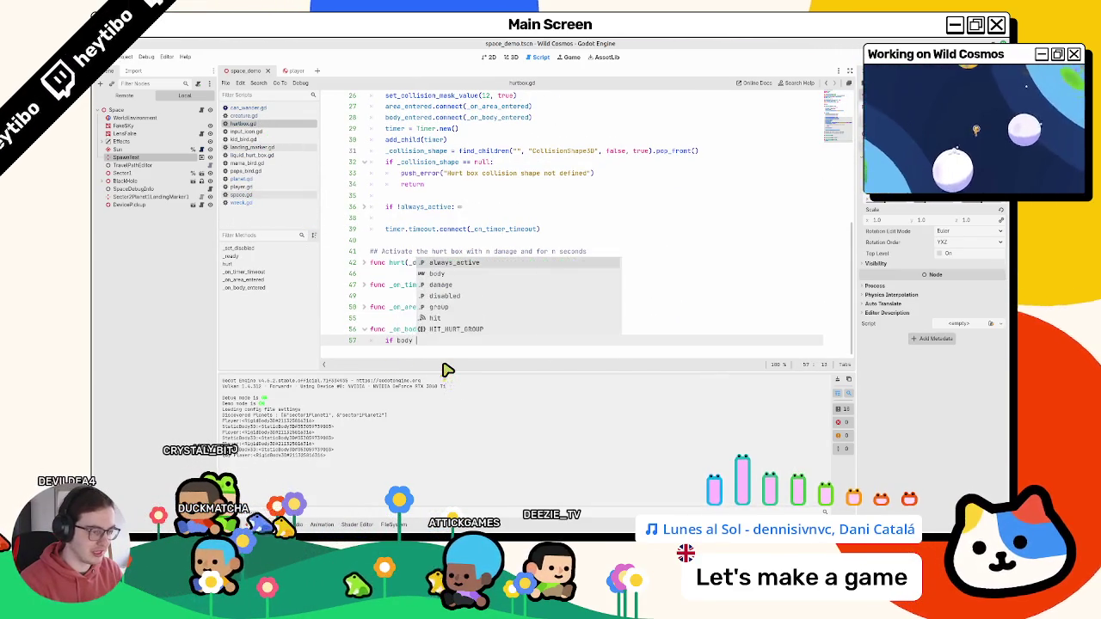
text(==)
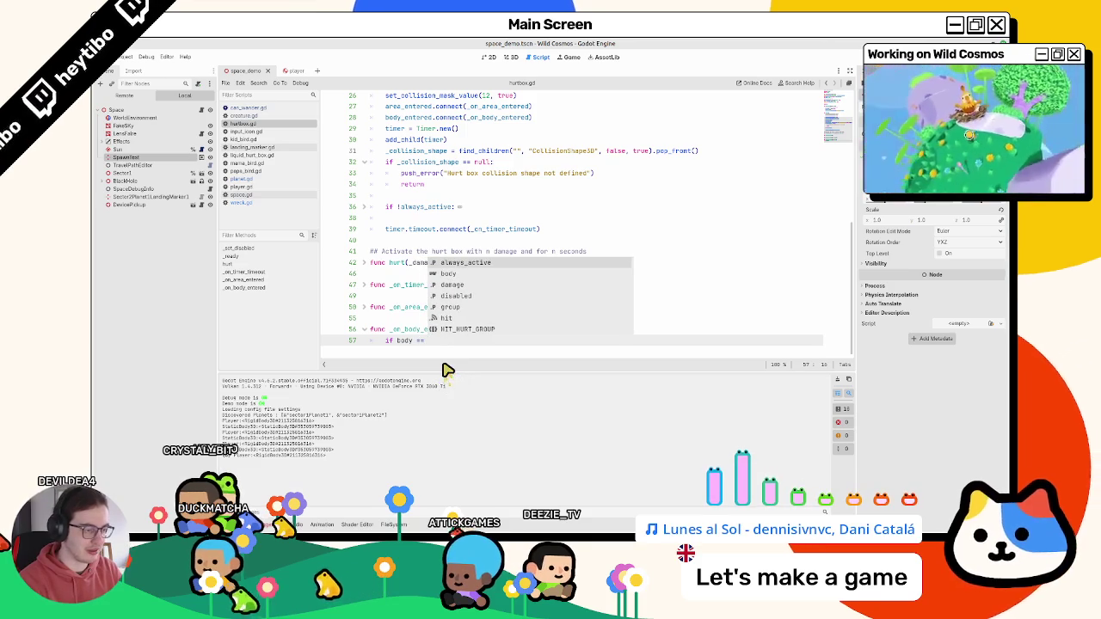
text(=)
key(BackSpace)
key(BackSpace)
text(is Pla)
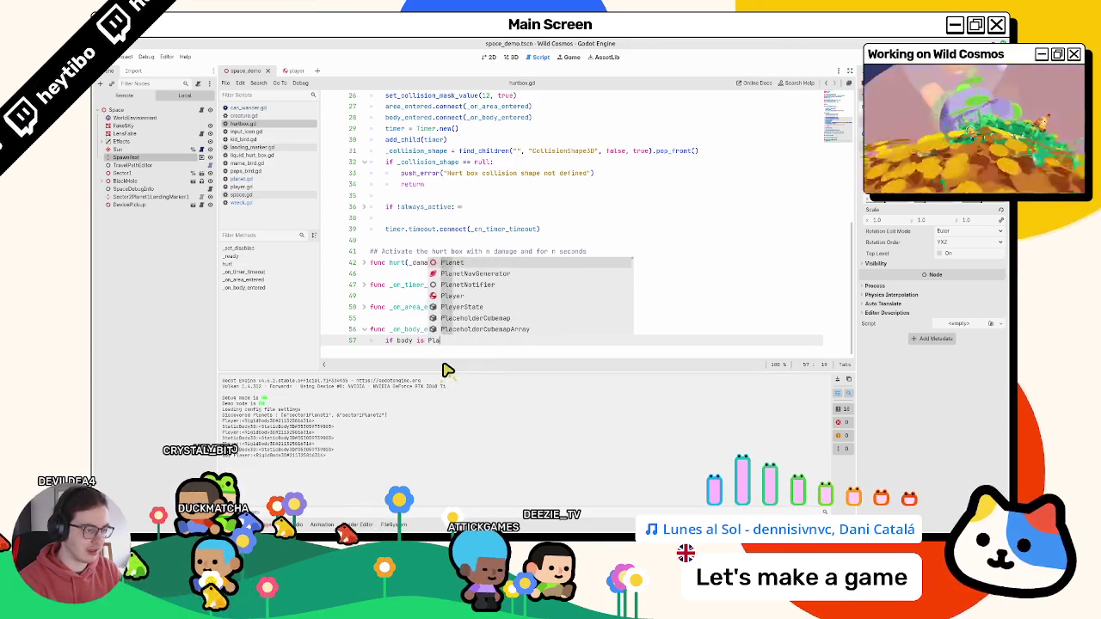
text(yer: return)
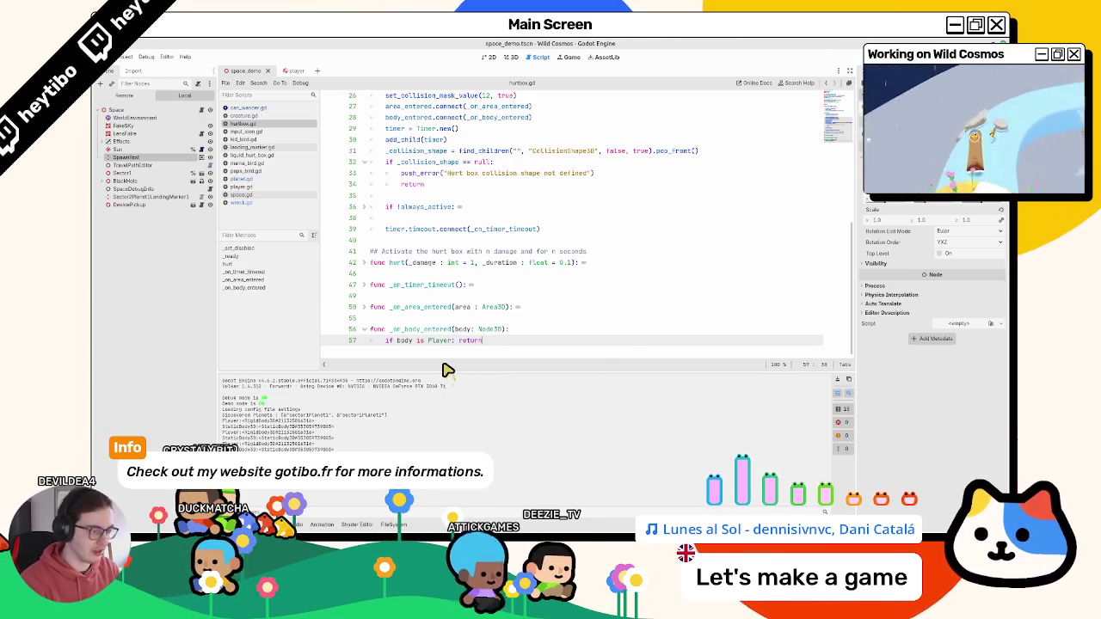
key(Return)
text(d)
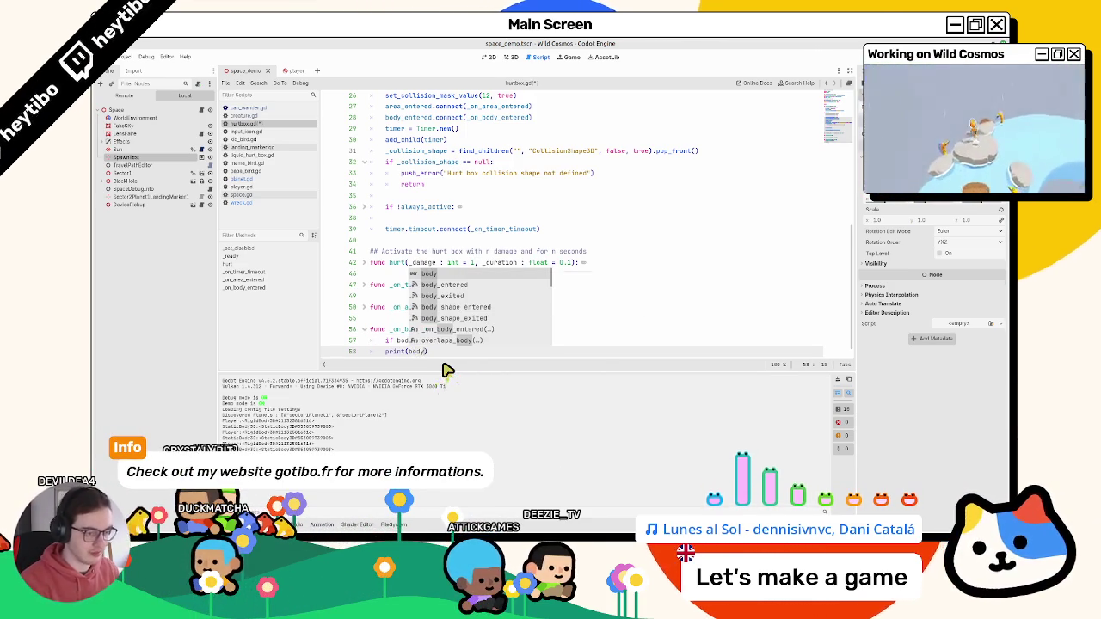
text(y)
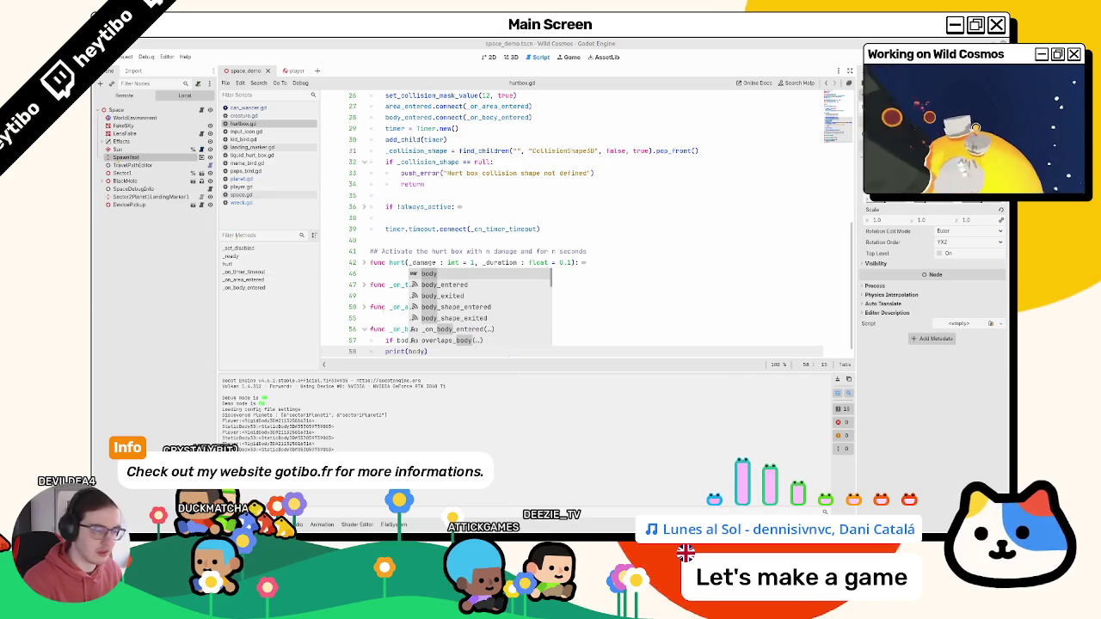
key(F5)
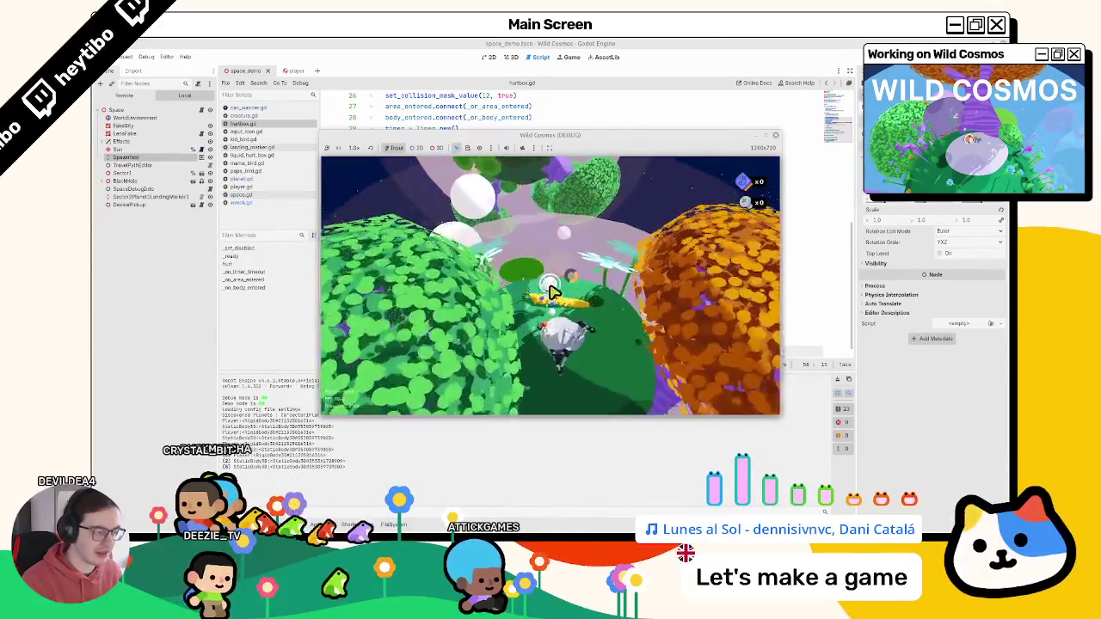
- Pause the running game and bring the hurtbox.gd editor back in front
key(Escape)
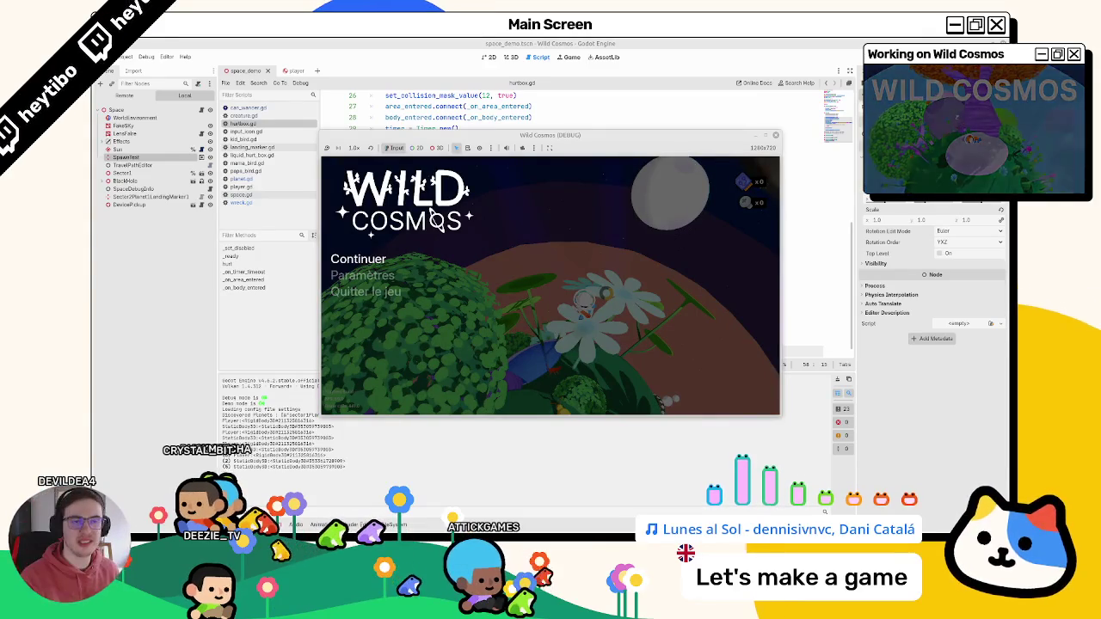
click(435, 45)
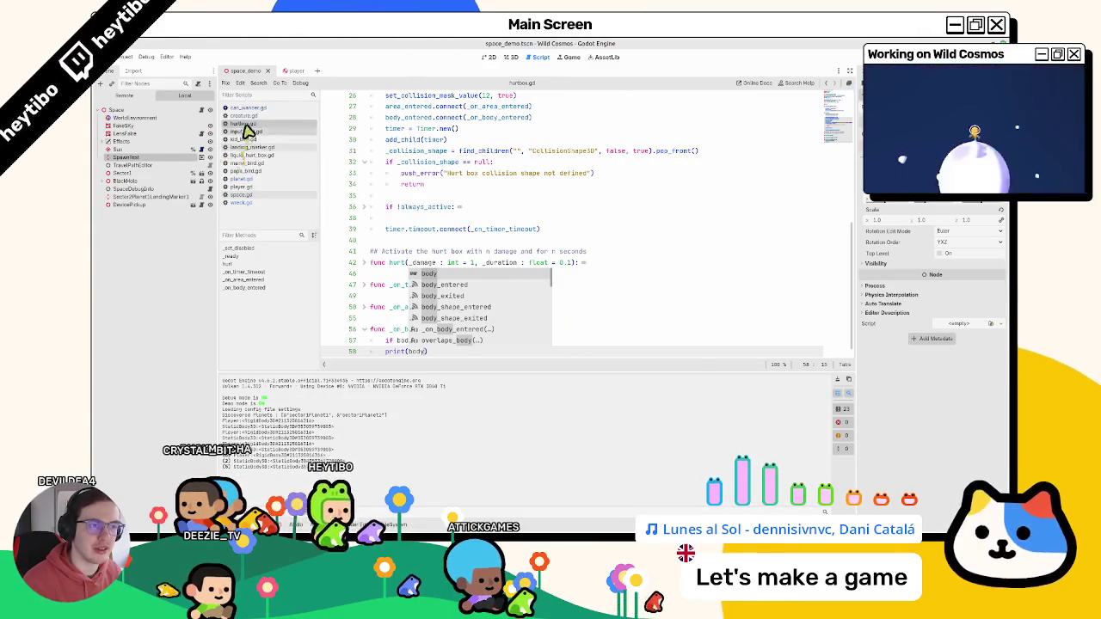
- Undo the hurtbox.gd edits back to the original layer 1 collision lines in _ready
text(y is Player: return)
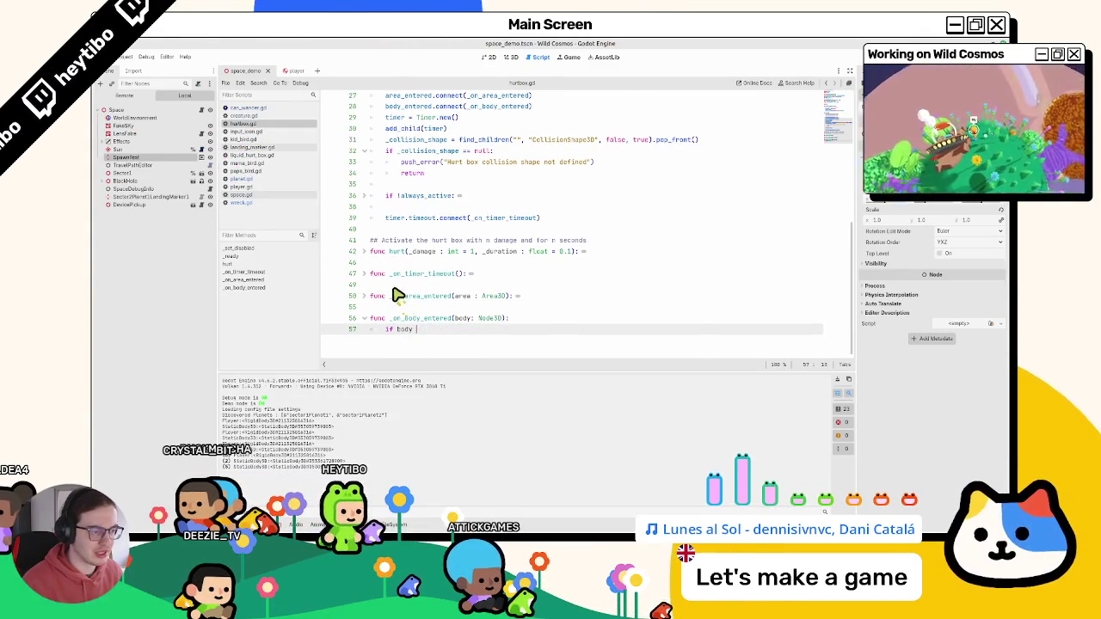
key(ctrl+z)
key(ctrl+z)
key(ctrl+z)
key(ctrl+z)
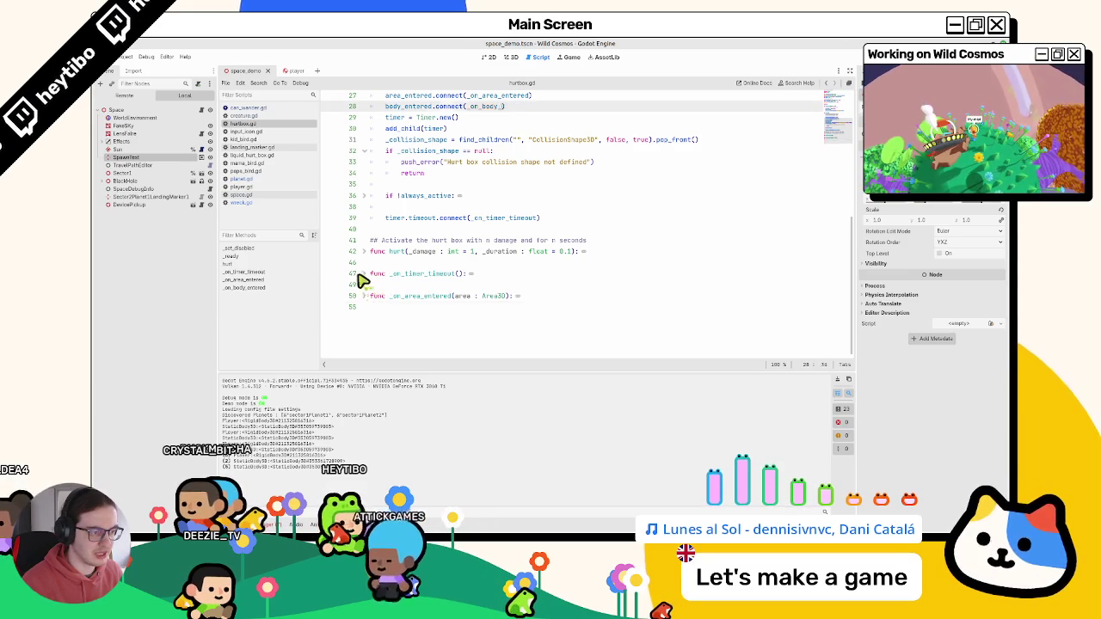
key(ctrl+z)
key(ctrl+z)
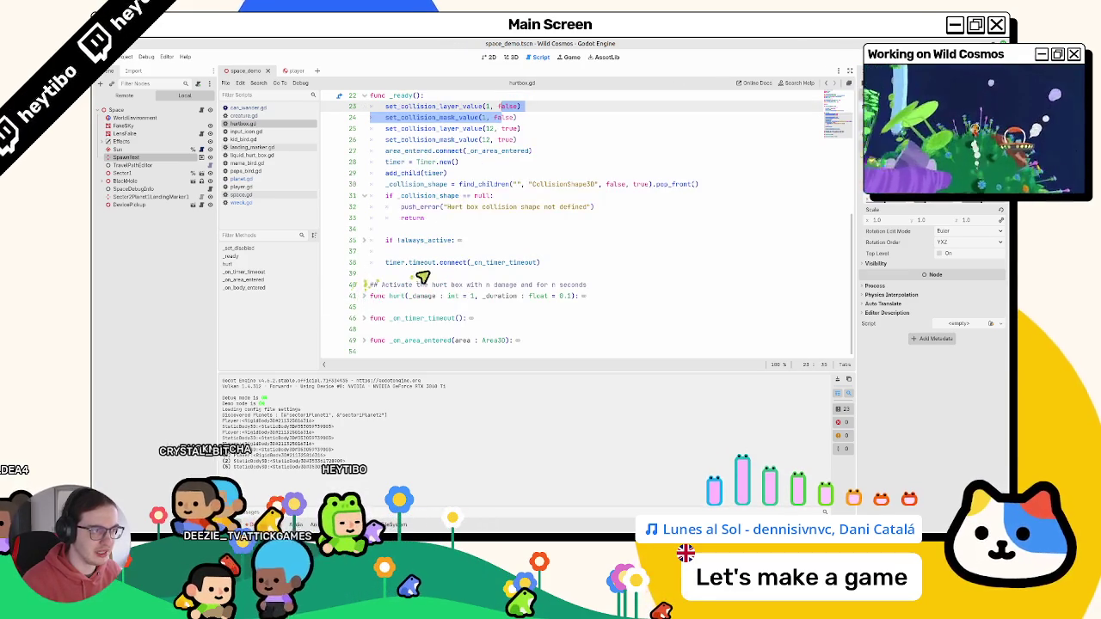
scroll(361, 281, up, 4)
click(464, 230)
double_click(437, 244)
drag(437, 244, 437, 258)
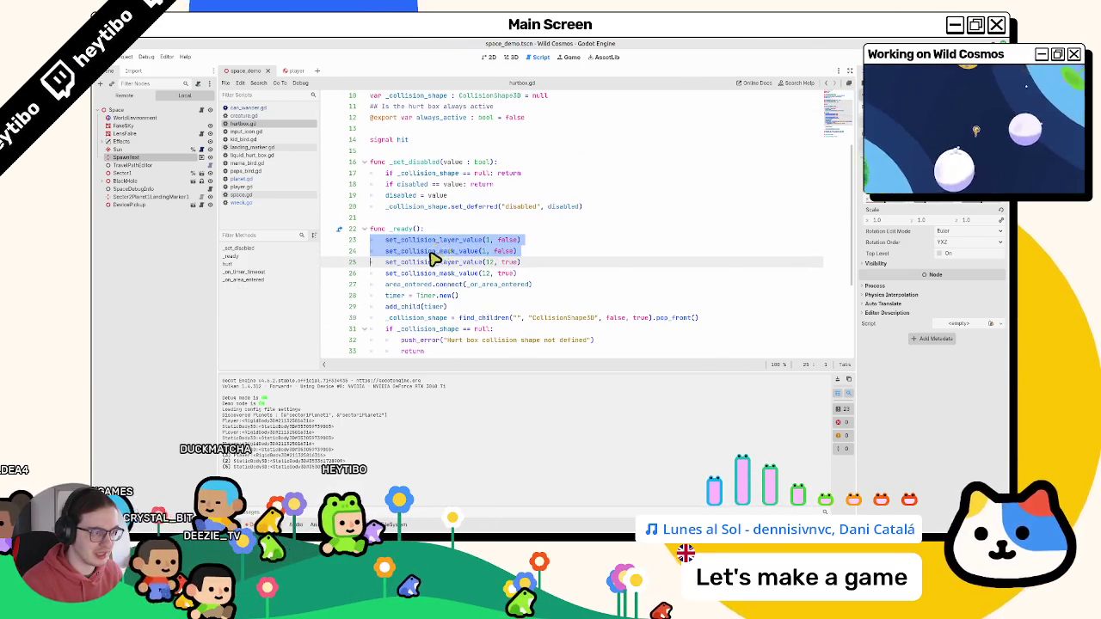
click(447, 232)
- Clear the output log, stop the game, and switch to the player scene
click(844, 385)
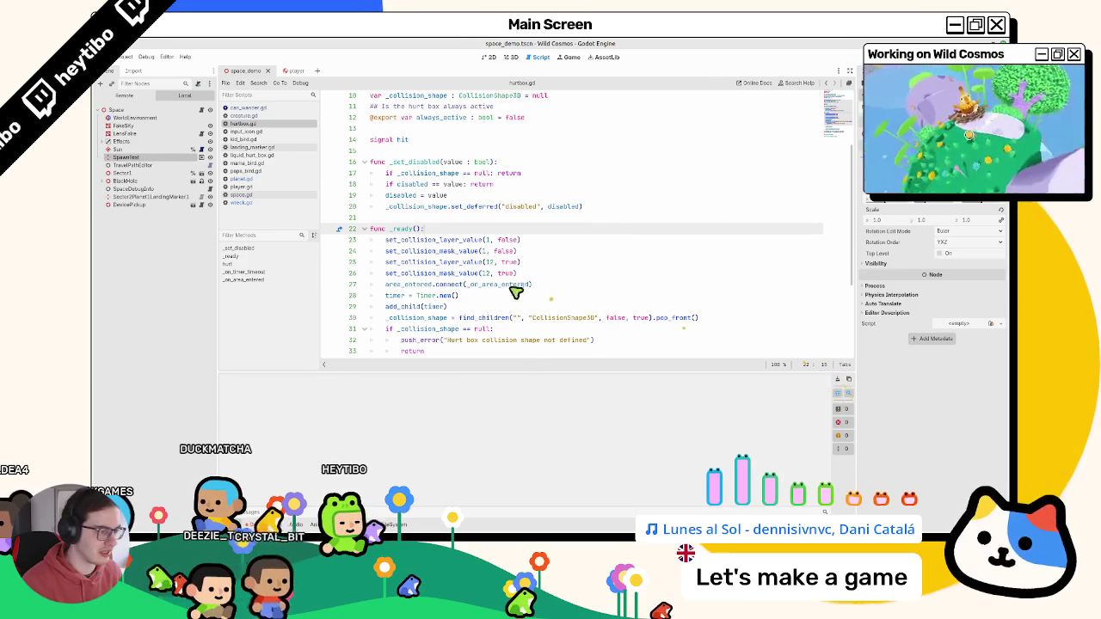
click(592, 273)
key(F8)
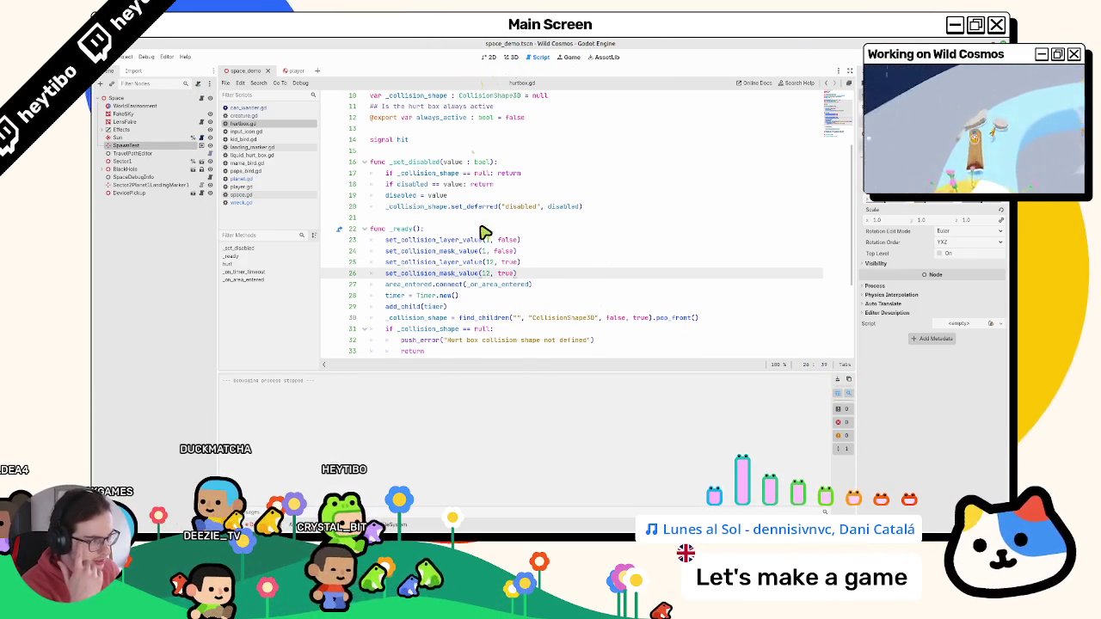
scroll(484, 232, up, 3)
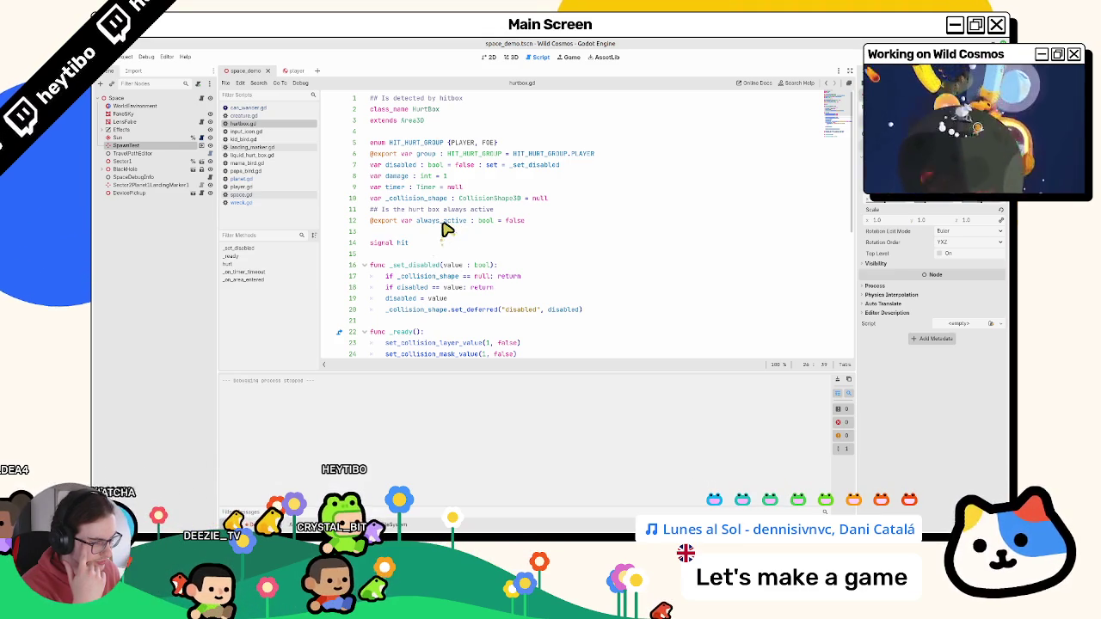
right_click(443, 227)
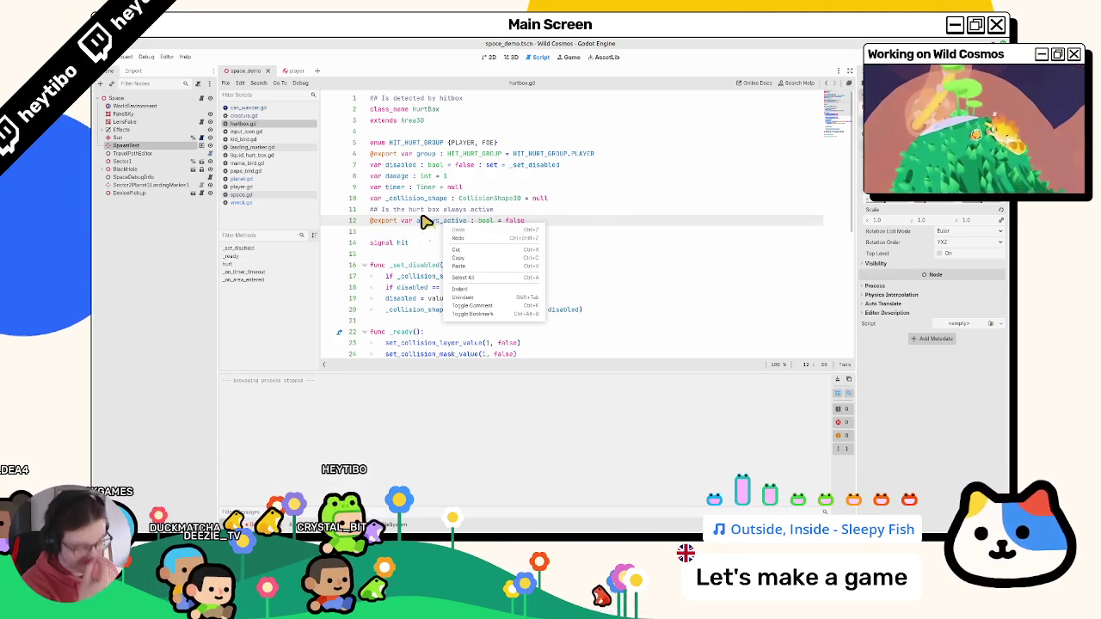
key(Escape)
click(422, 231)
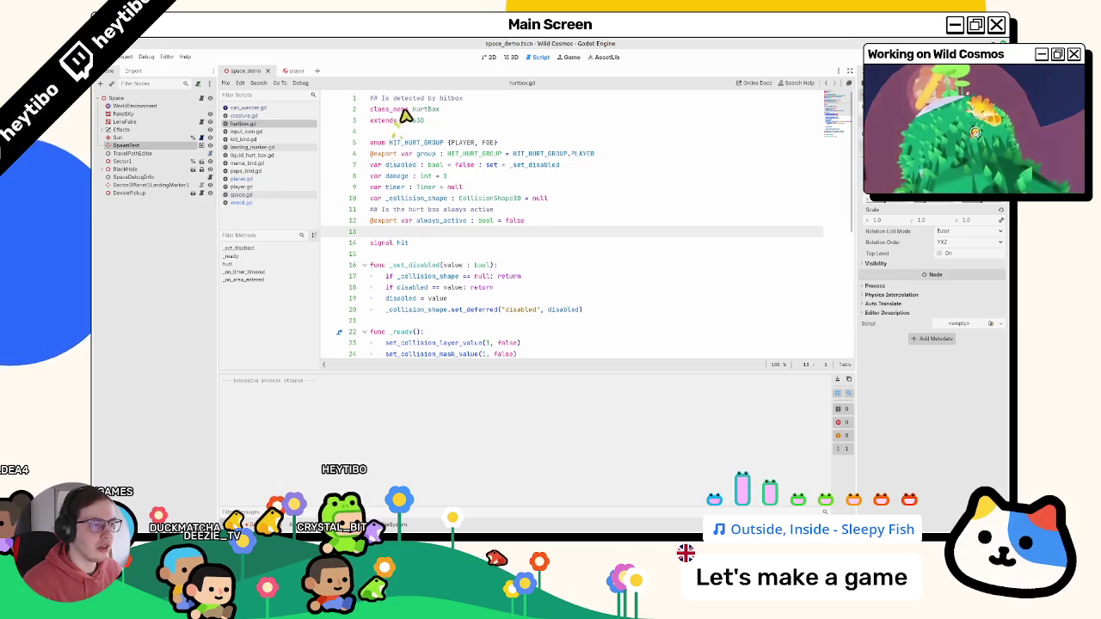
click(290, 72)
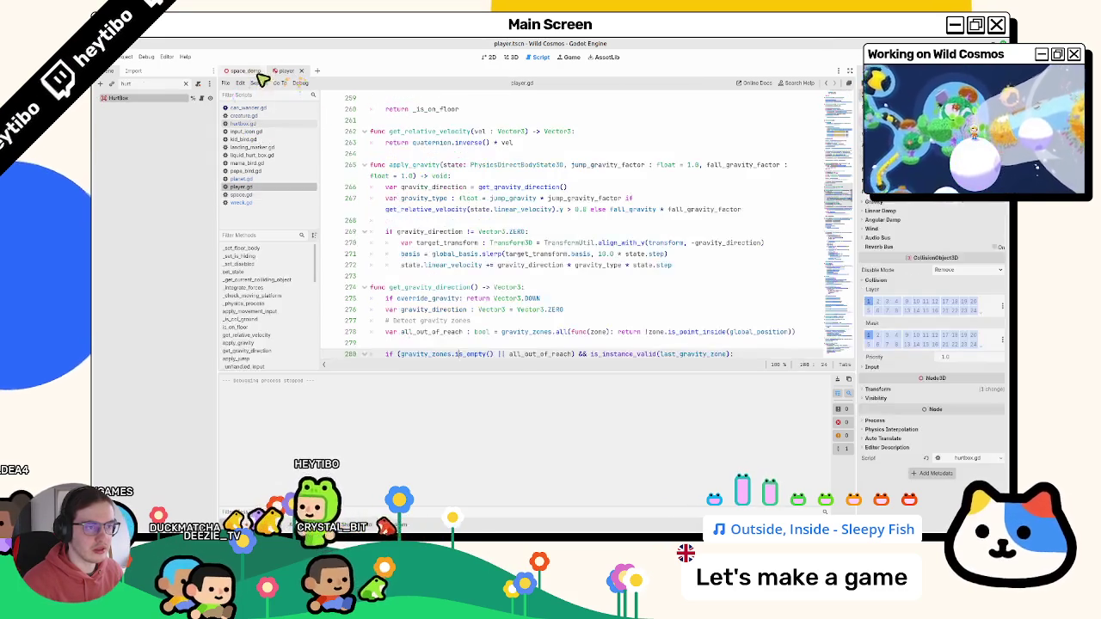
- Clear the 'hurt' filter from the scene tree
click(554, 165)
click(511, 59)
click(536, 58)
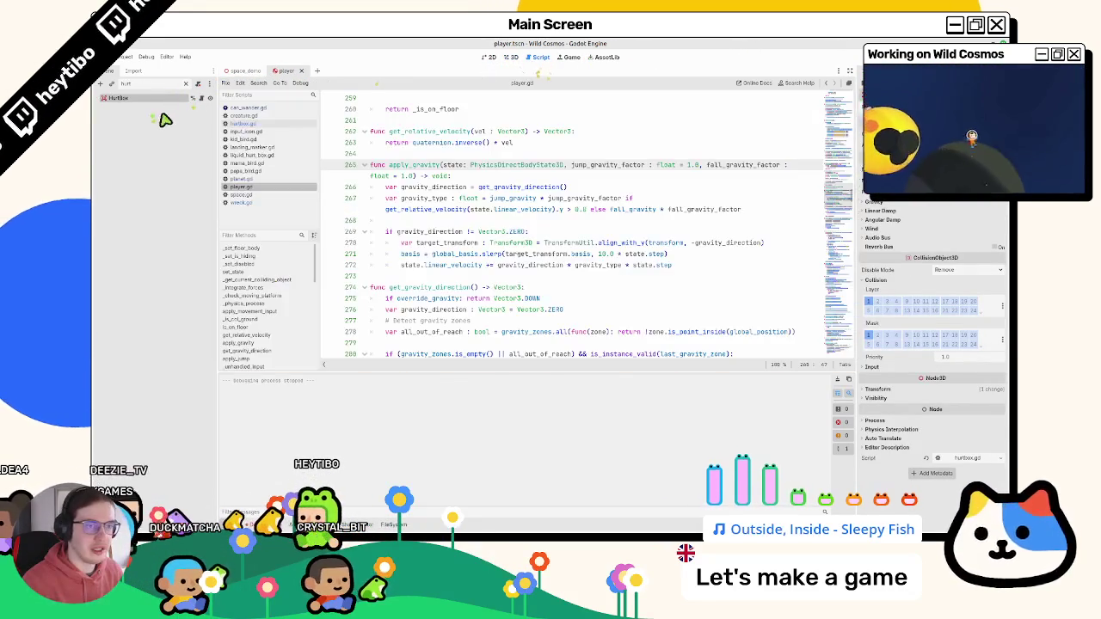
click(185, 84)
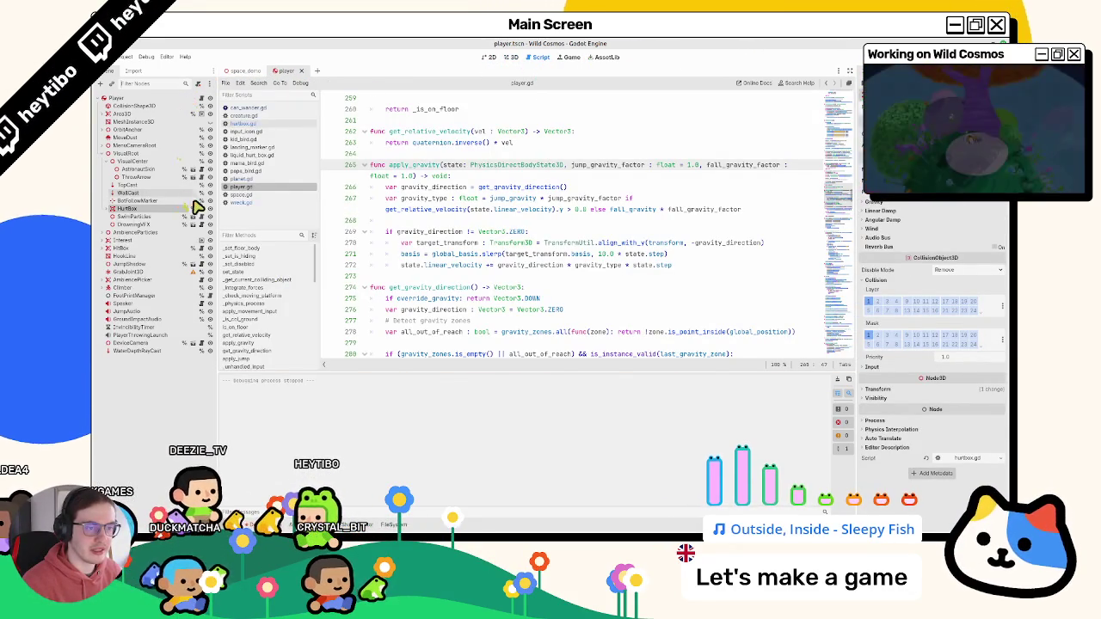
click(208, 84)
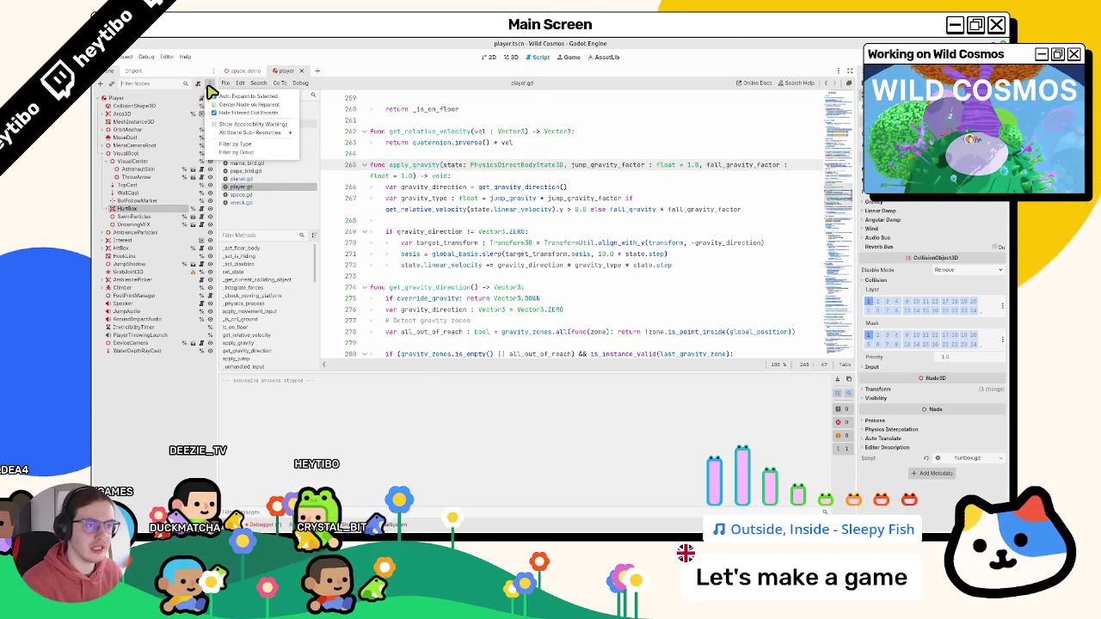
- Attach a new wrench_hurt_box.gd script to the player's HurtBox node
right_click(164, 213)
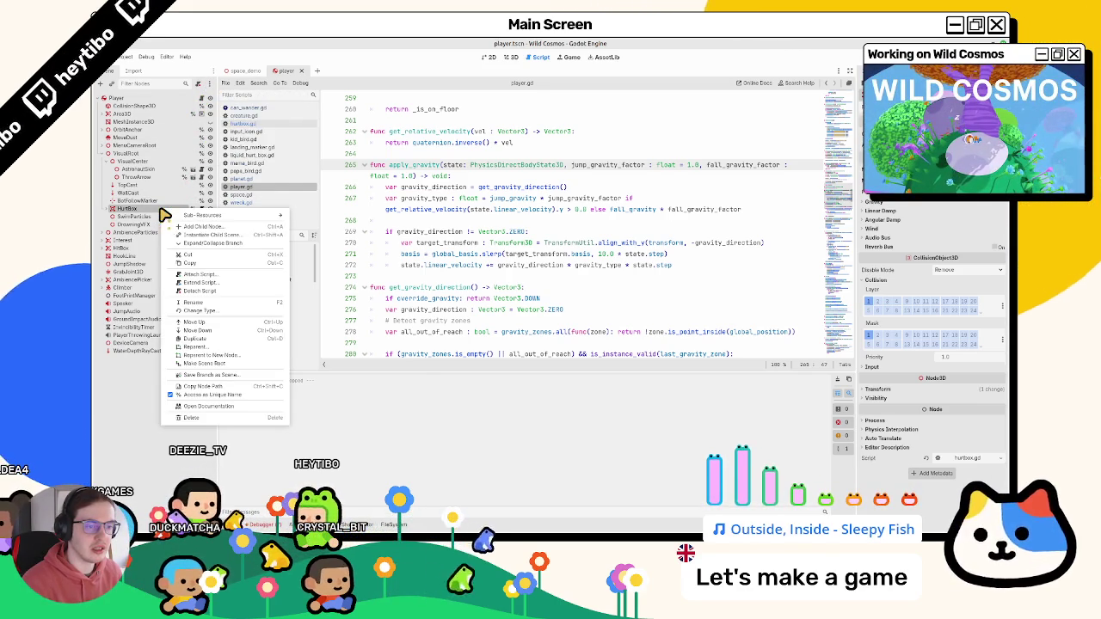
click(217, 286)
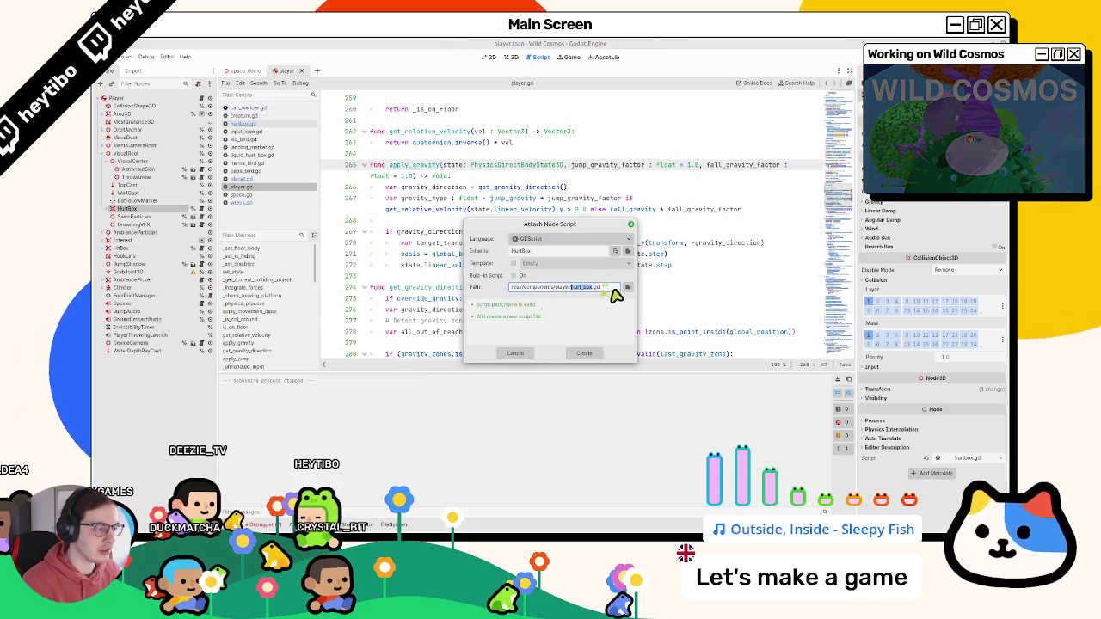
click(628, 287)
key(Escape)
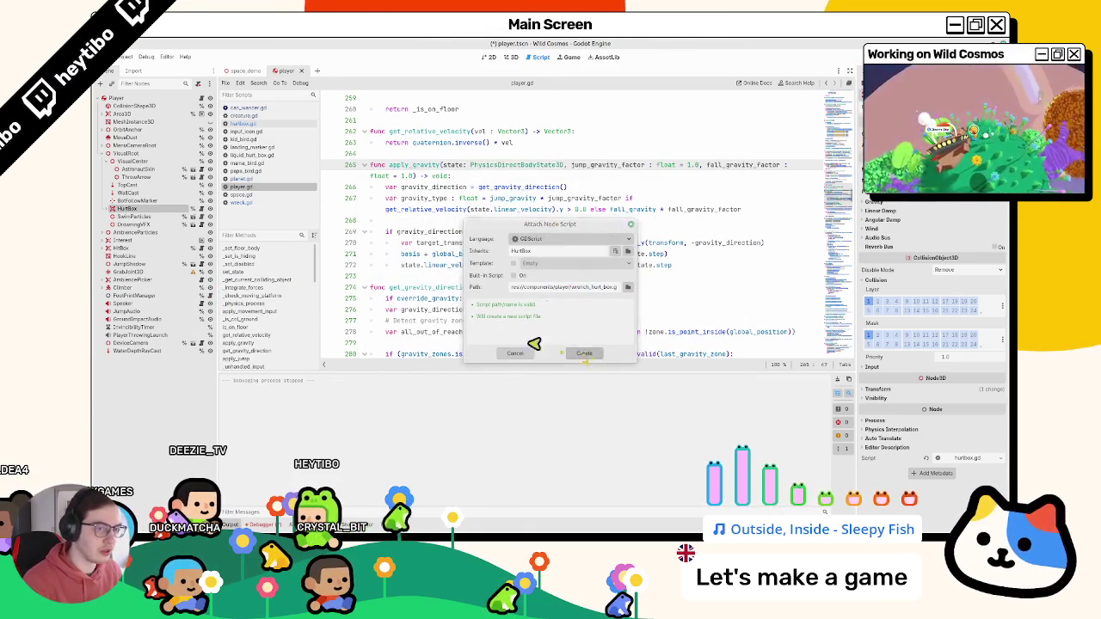
click(582, 353)
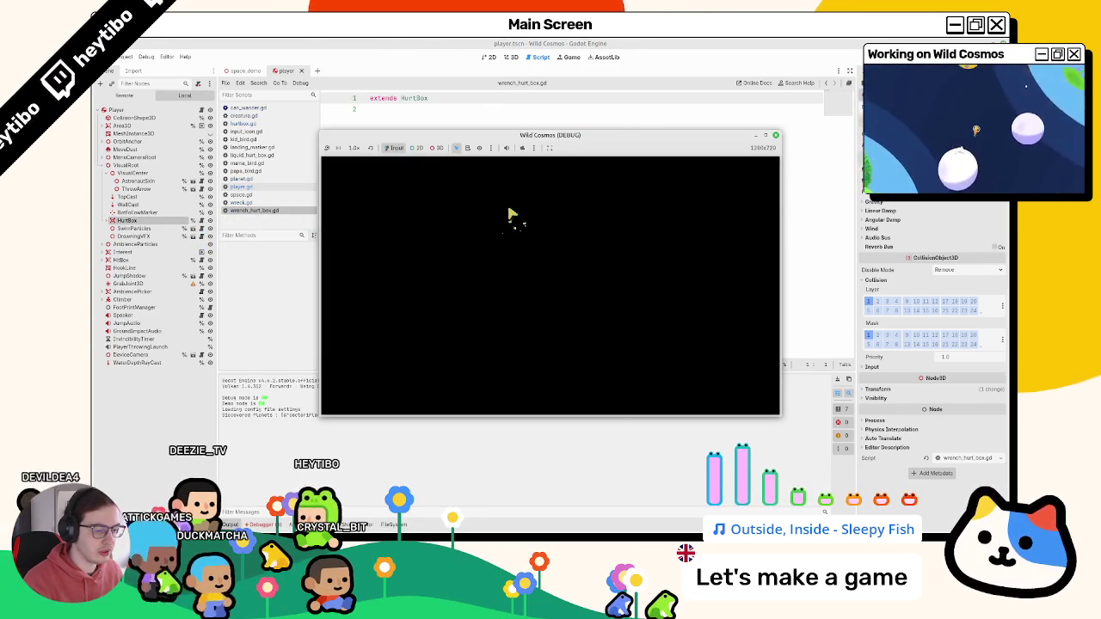
- Stop the game and add a 'func _ready():' stub with 'pass' to the new script
key(F8)
key(Return)
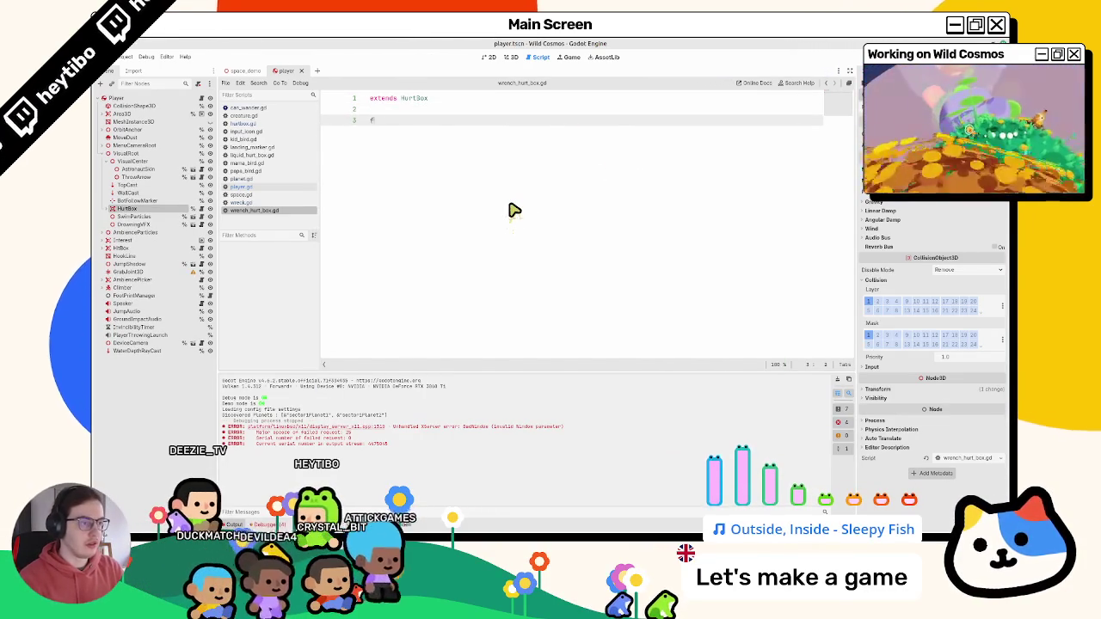
text(func _ready():)
key(Return)
text(pass)
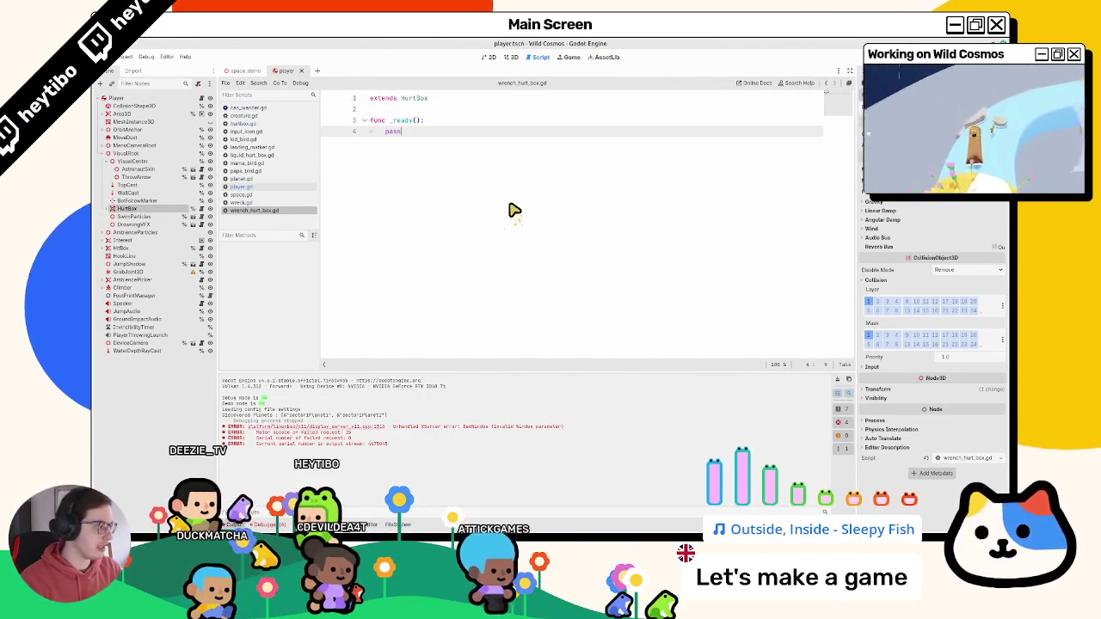
- Close liquid_hurt_box.gd, mama_bird.gd and the other unused script tabs
middle_click(260, 164)
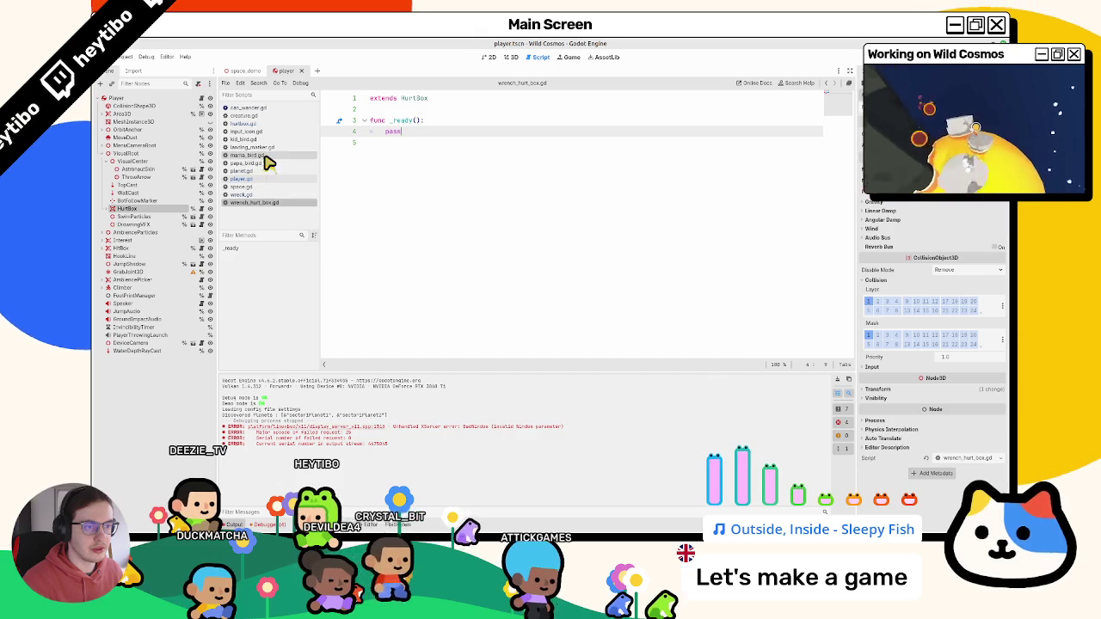
middle_click(263, 163)
middle_click(265, 163)
middle_click(265, 164)
middle_click(263, 160)
middle_click(263, 153)
middle_click(260, 147)
middle_click(256, 142)
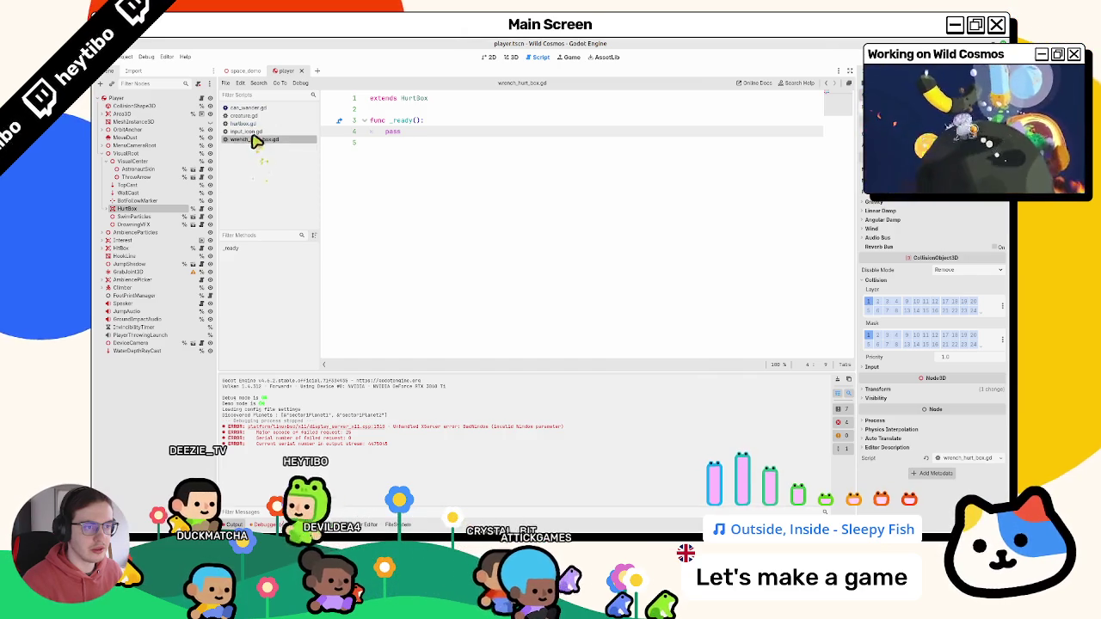
- Replace pass in _ready with super() plus hurtbox.gd's collision layer and mask 1 lines, set to true
click(255, 124)
scroll(456, 240, down, 5)
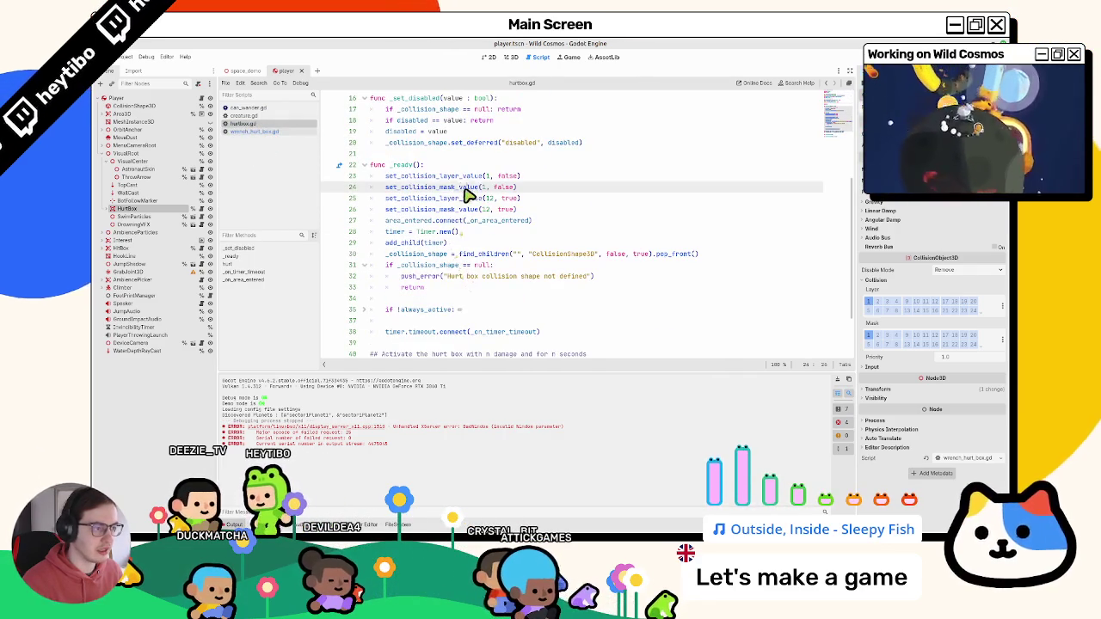
drag(467, 176, 467, 185)
key(ctrl+c)
click(258, 131)
click(449, 192)
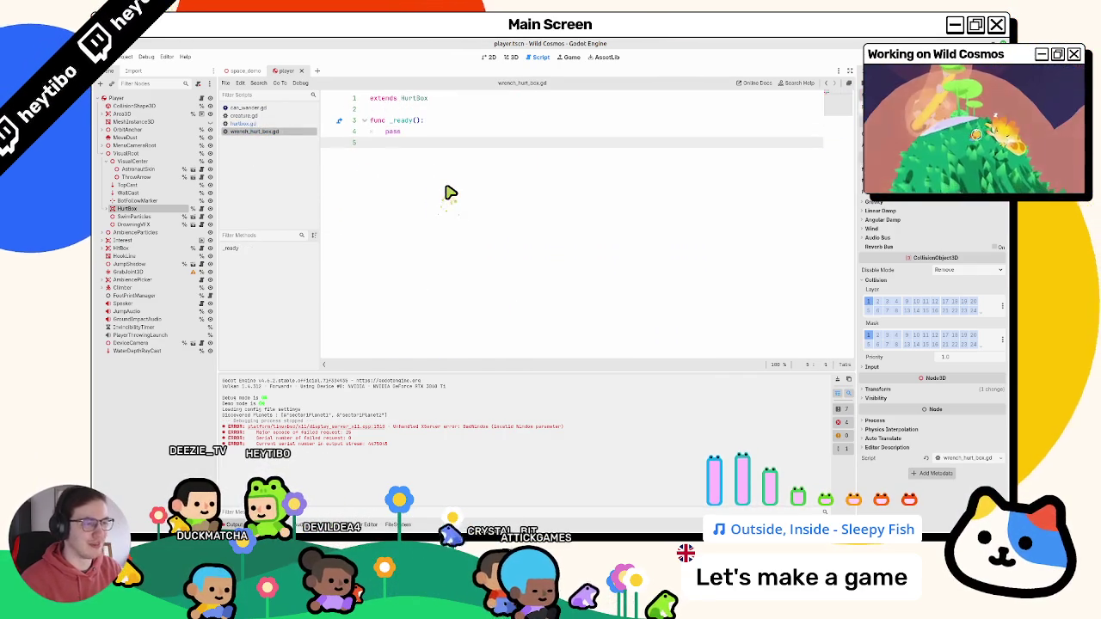
key(Up)
key(ctrl+BackSpace)
text(super()
key(Return)
key(Down)
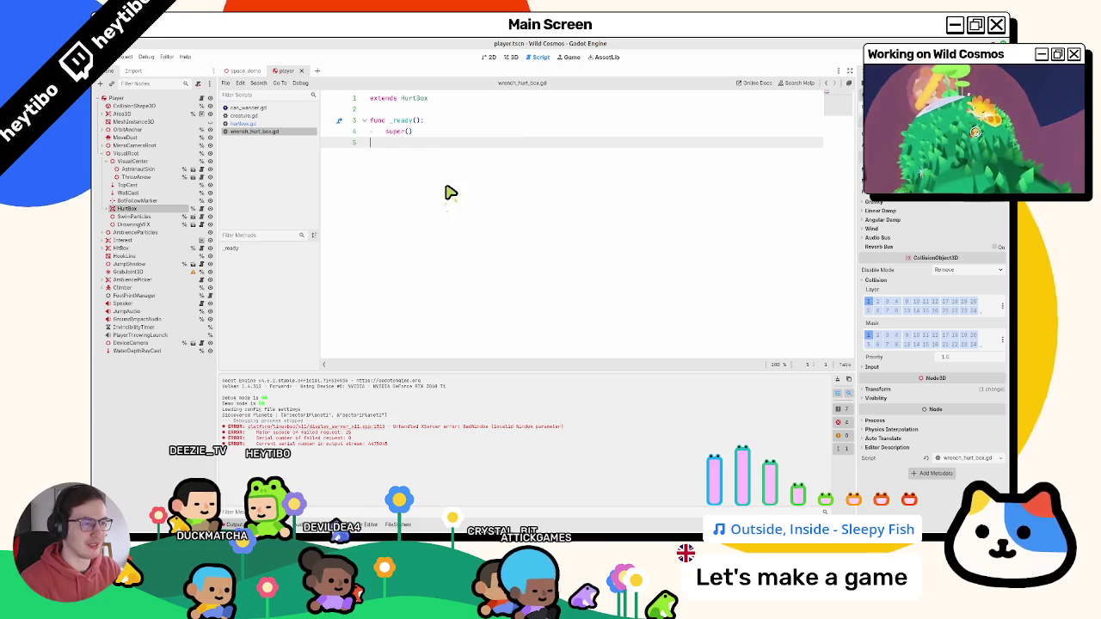
key(ctrl+v)
double_click(504, 154)
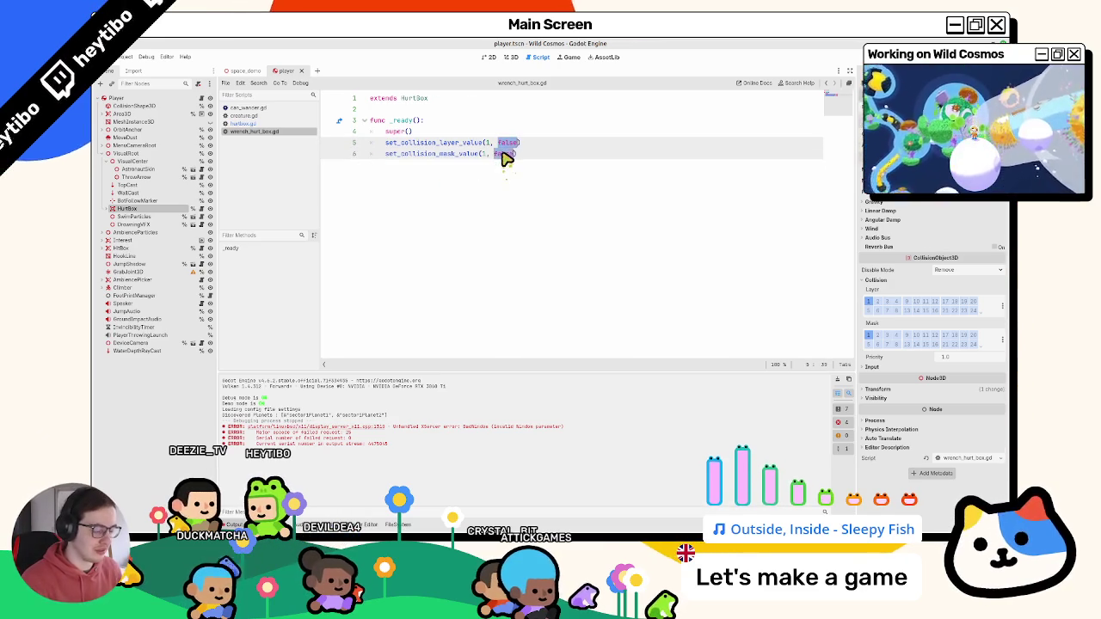
key(Up)
- Copy the area_entered.connect line from hurtbox.gd into wrench_hurt_box.gd below the mask call
key(alt+Tab)
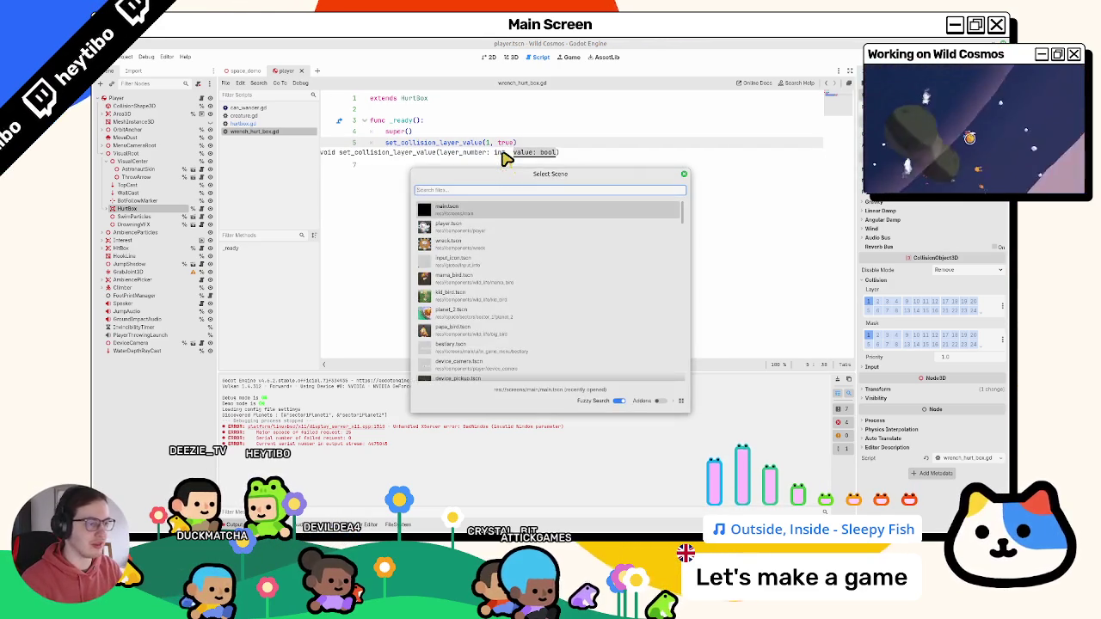
click(237, 124)
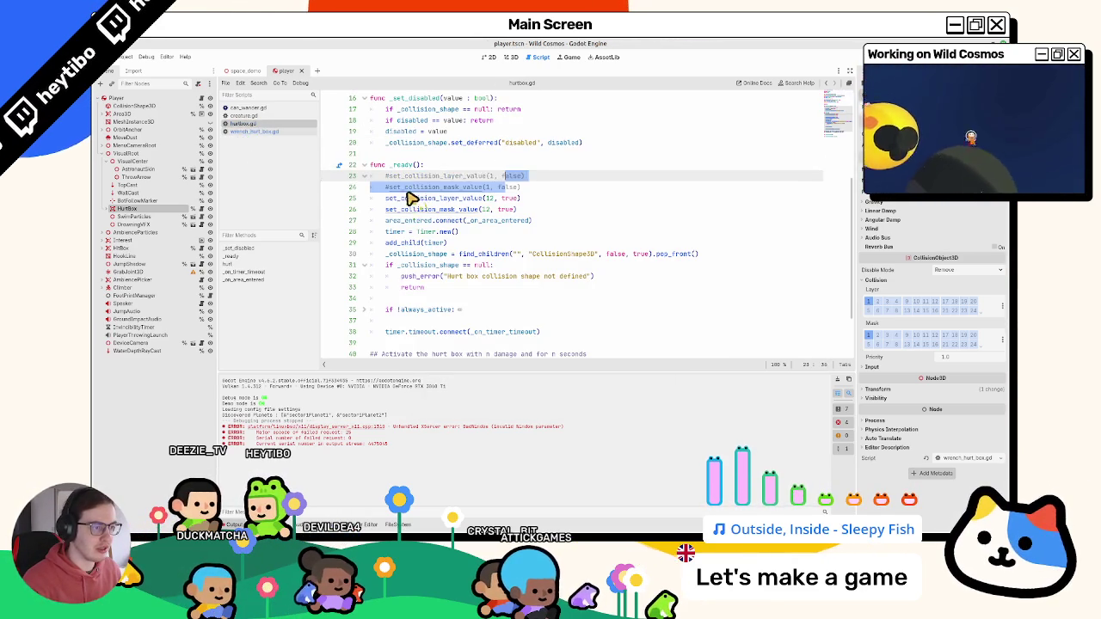
double_click(406, 221)
click(254, 132)
key(ctrl+v)
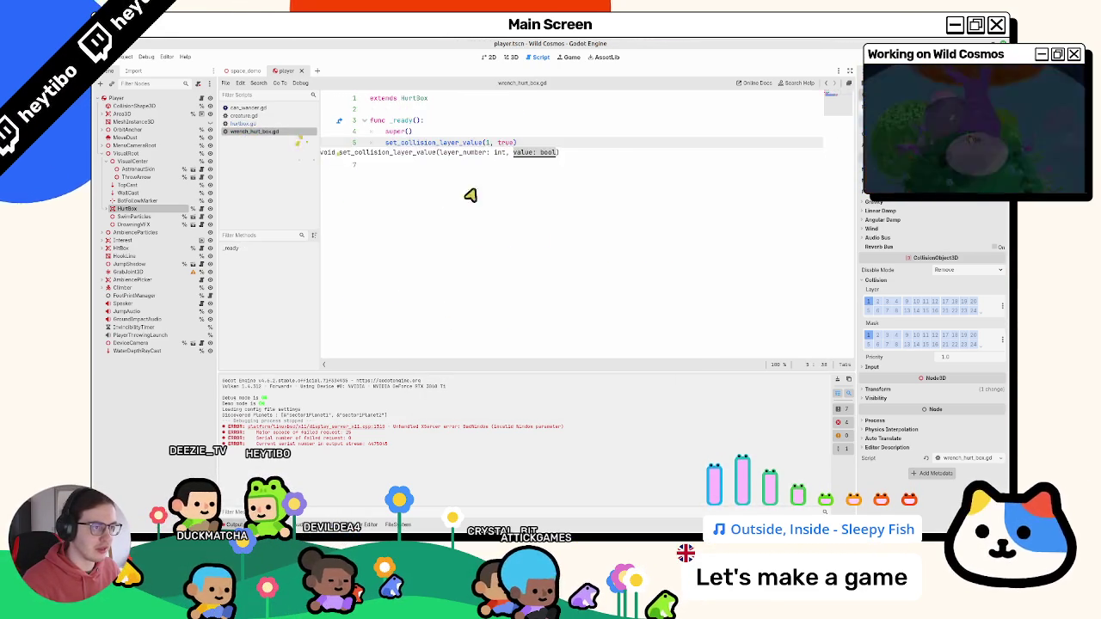
key(ctrl+z)
key(Return)
text(area_entered.connect(_on_area_entered))
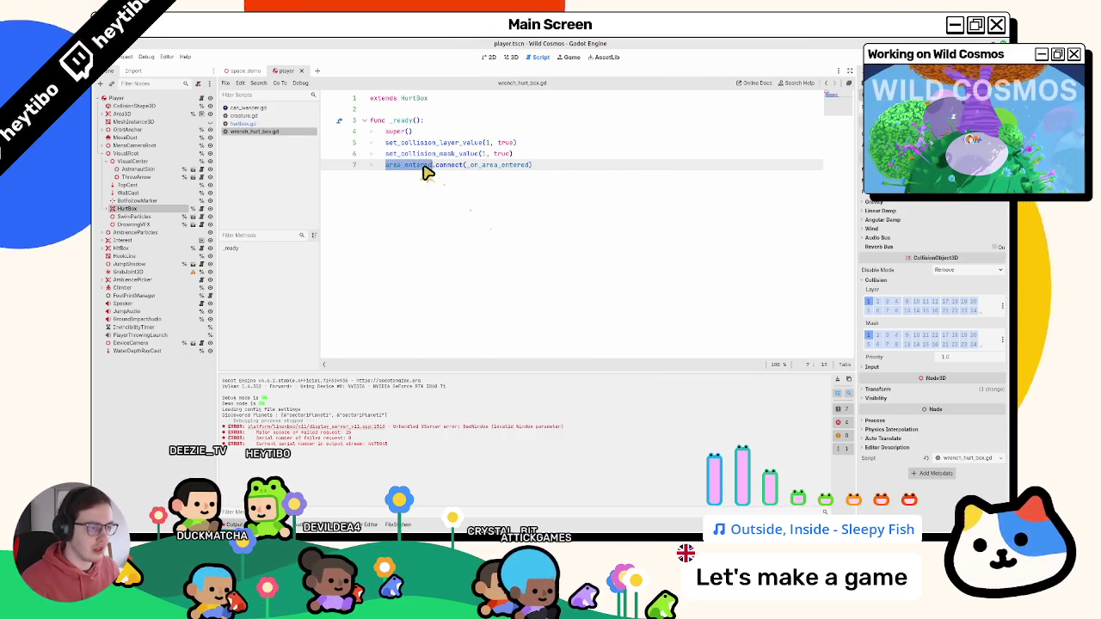
- Change the pasted connection to body_entered.connect(_on_body_entered)
text(body_entered)
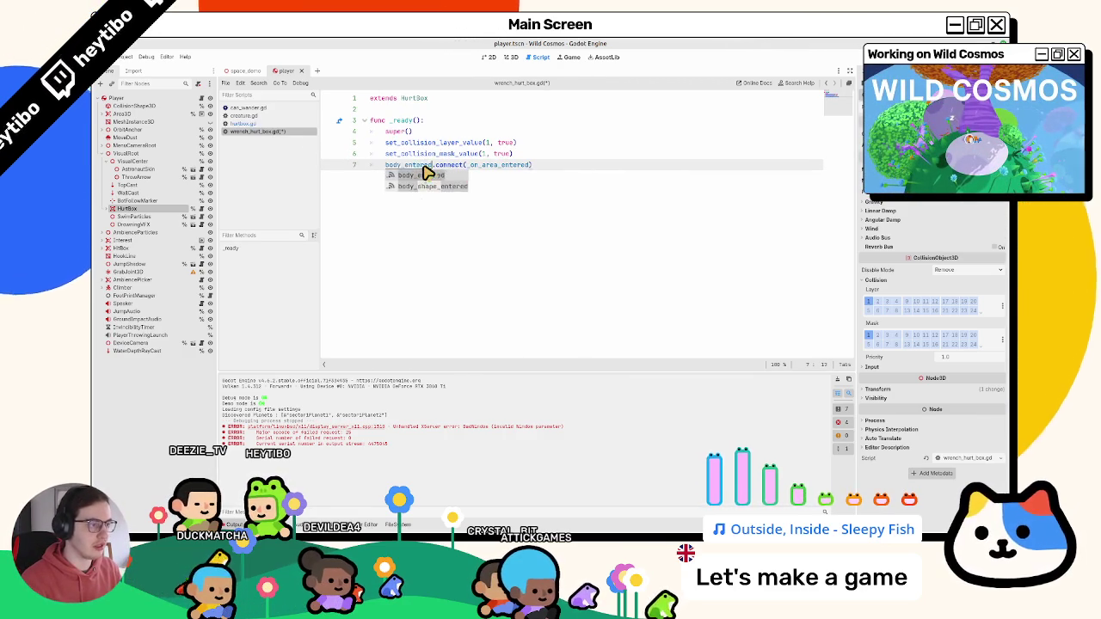
key(End)
key(Left)
key(ctrl+BackSpace)
text(_on_vo)
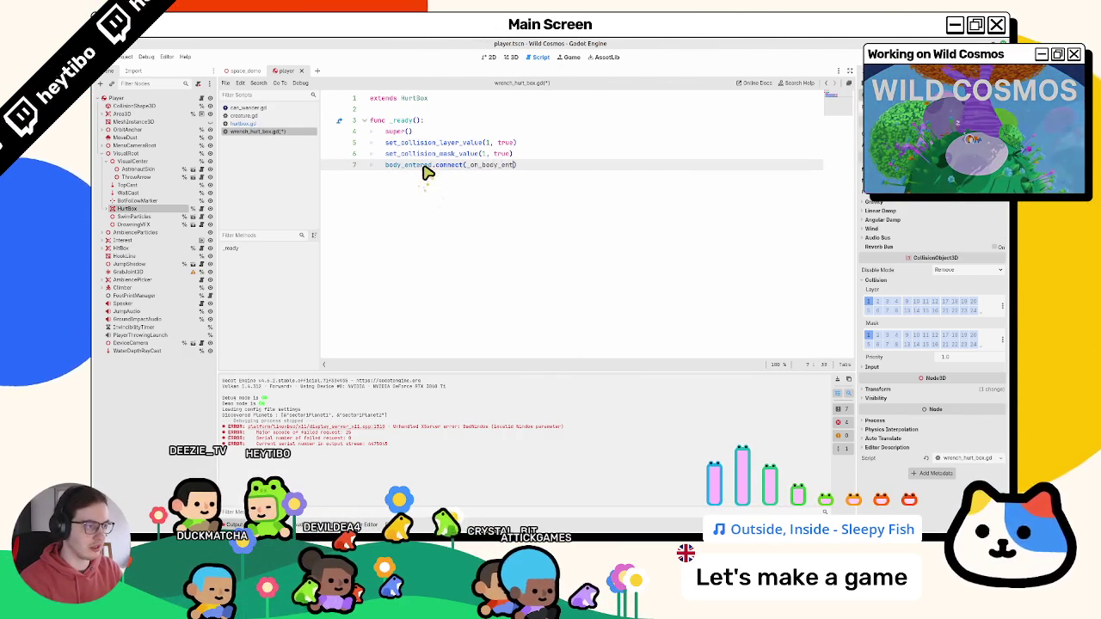
key(End)
key(Return)
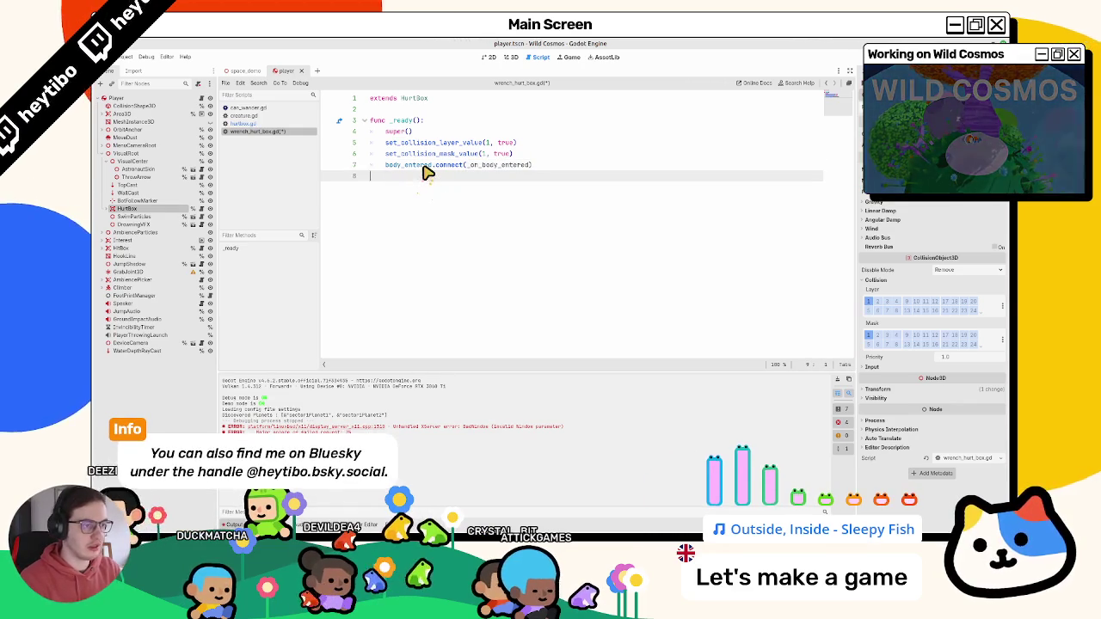
- Declare func _on_body_entered(body: Node3D) below _ready
key(Return)
text(func)
key(ctrl+BackSpace)
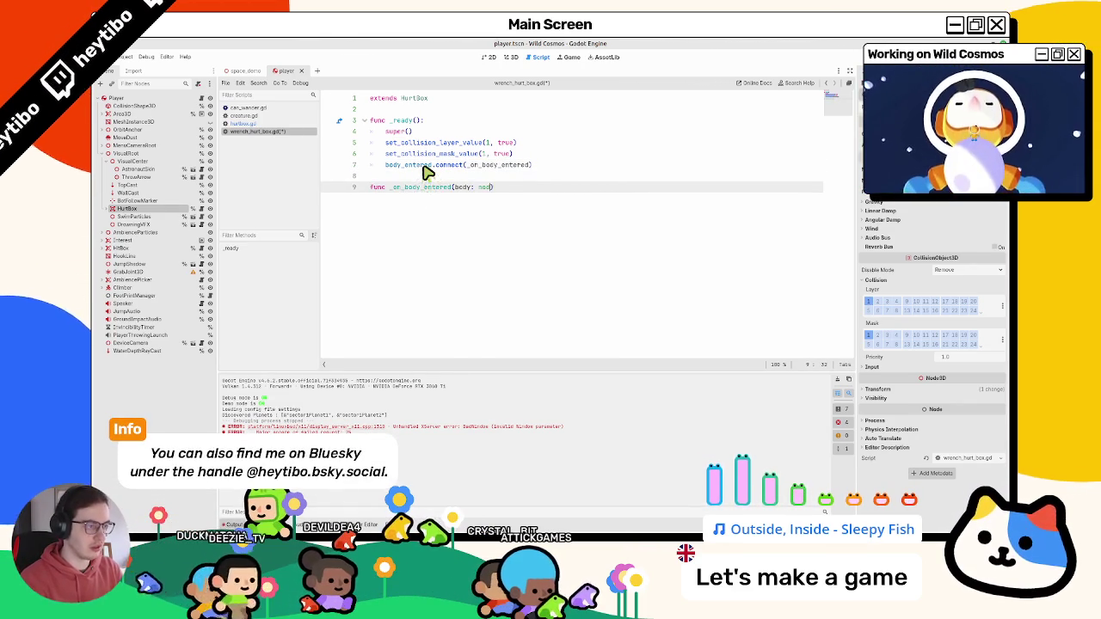
text(e)
key(Return)
text() -> v)
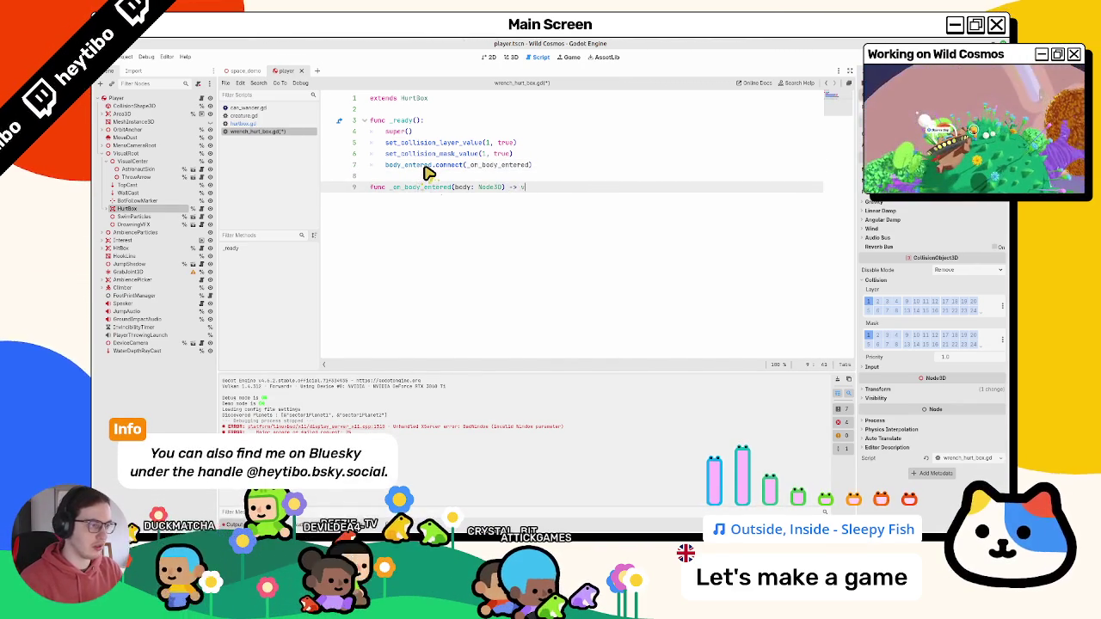
text(oid:)
key(Return)
- Add 'if body is Player: return' to the function body and save the script
text(pass)
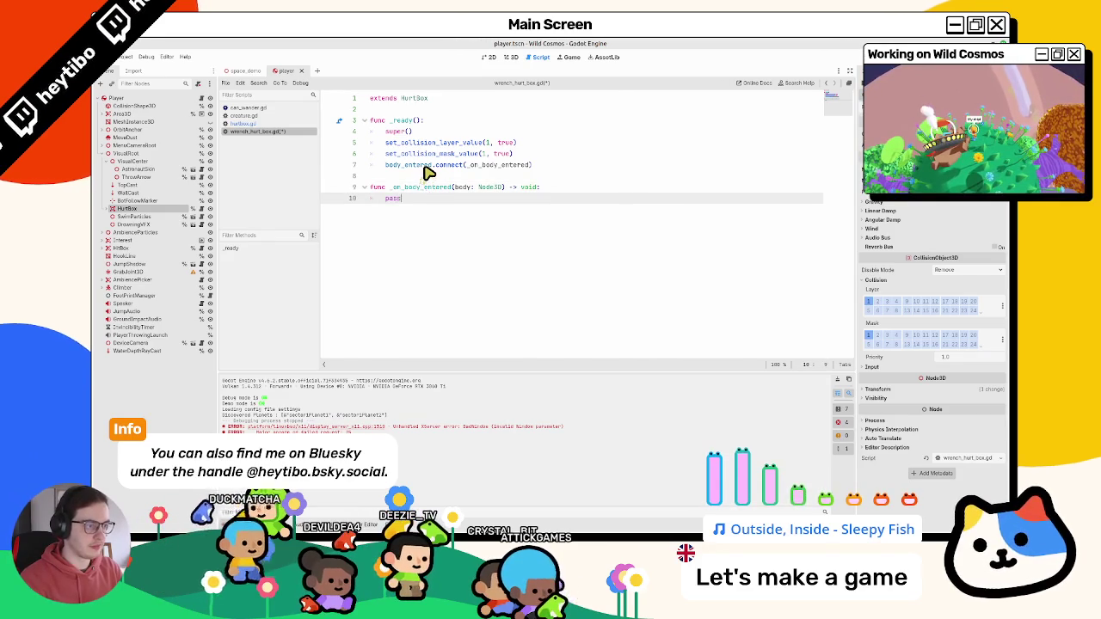
text(ody is Pla)
key(Return)
key(BackSpace)
key(BackSpace)
key(BackSpace)
text(y)
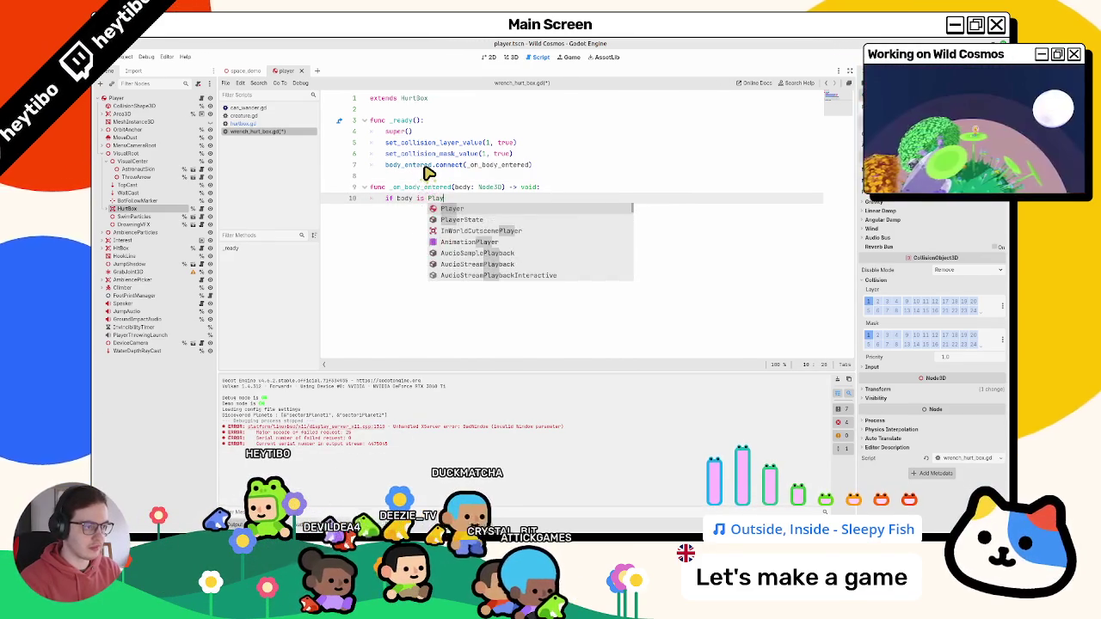
key(Return)
text(:)
key(Return)
key(ctrl+s)
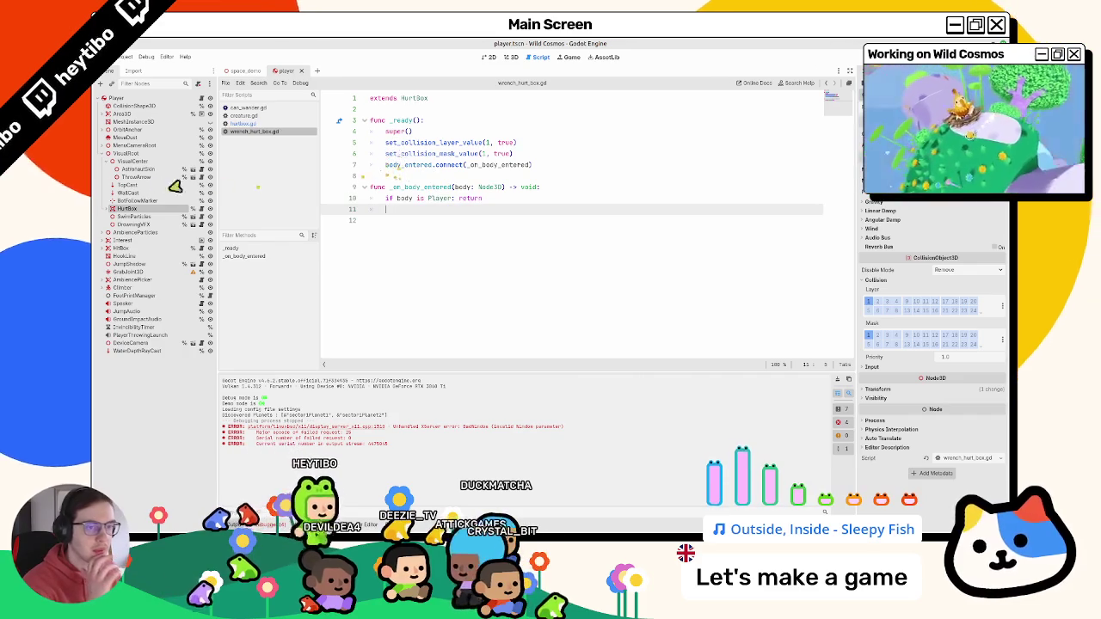
click(149, 210)
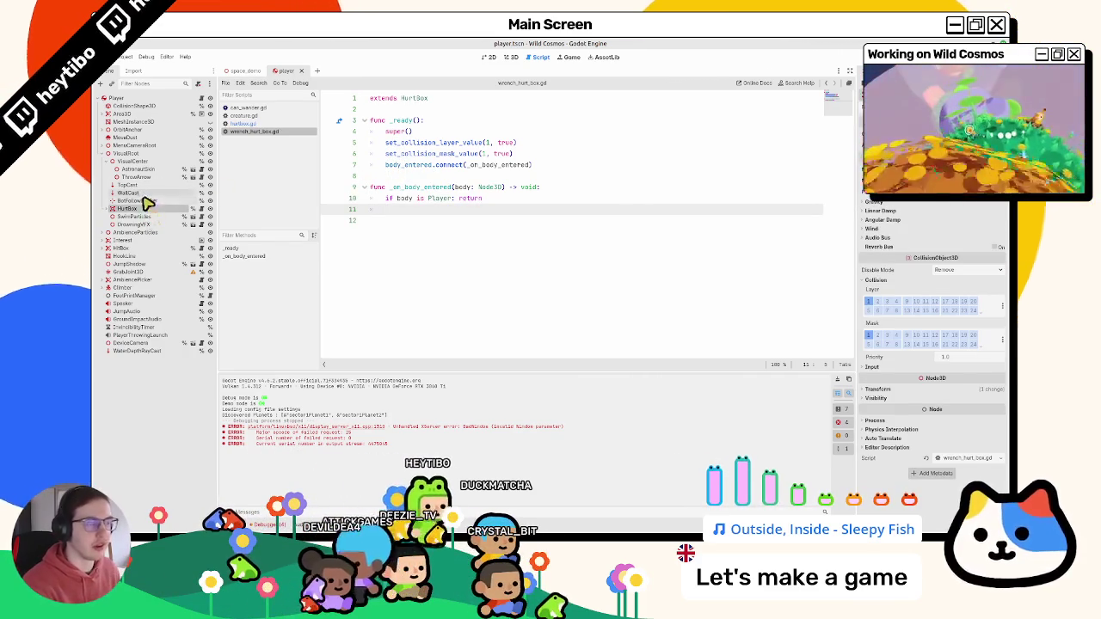
- Clear the Output log and collapse the VisualCenter node in the Scene dock
click(839, 378)
click(619, 297)
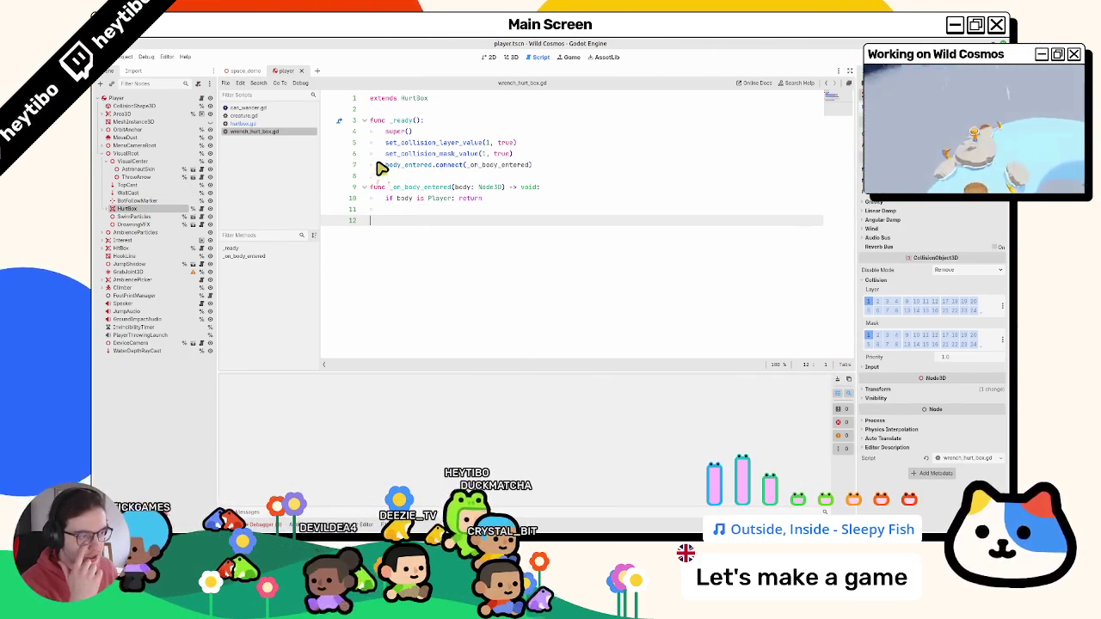
click(106, 161)
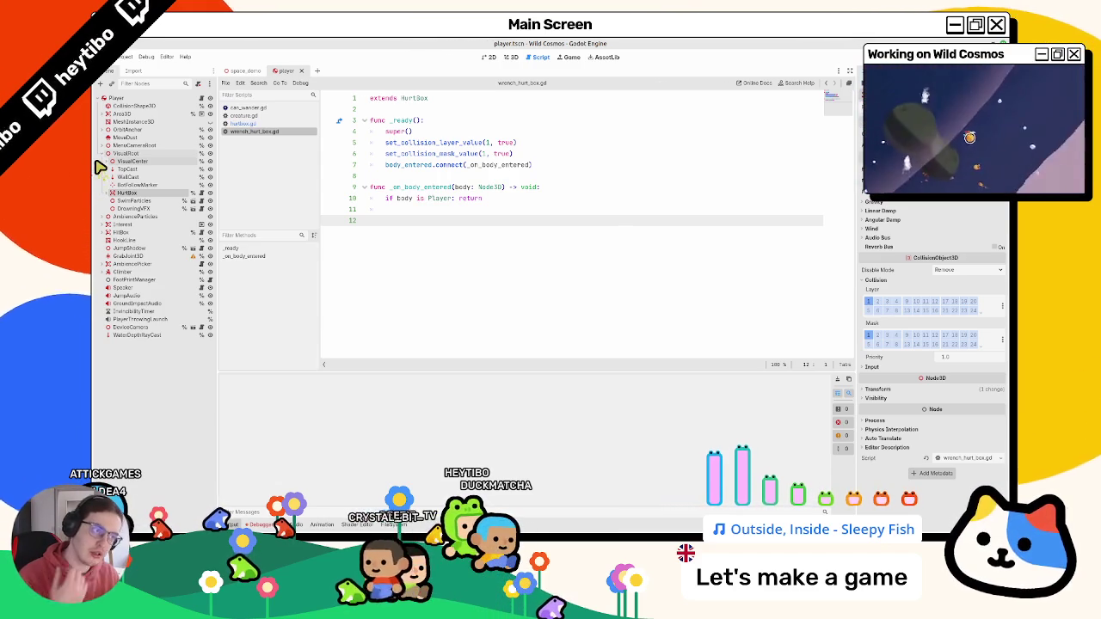
- Unfold and select hurtbox.gd's _on_timer_timeout, then add blank lines below extends in wrench_hurt_box.gd
click(243, 123)
scroll(448, 233, down, 2)
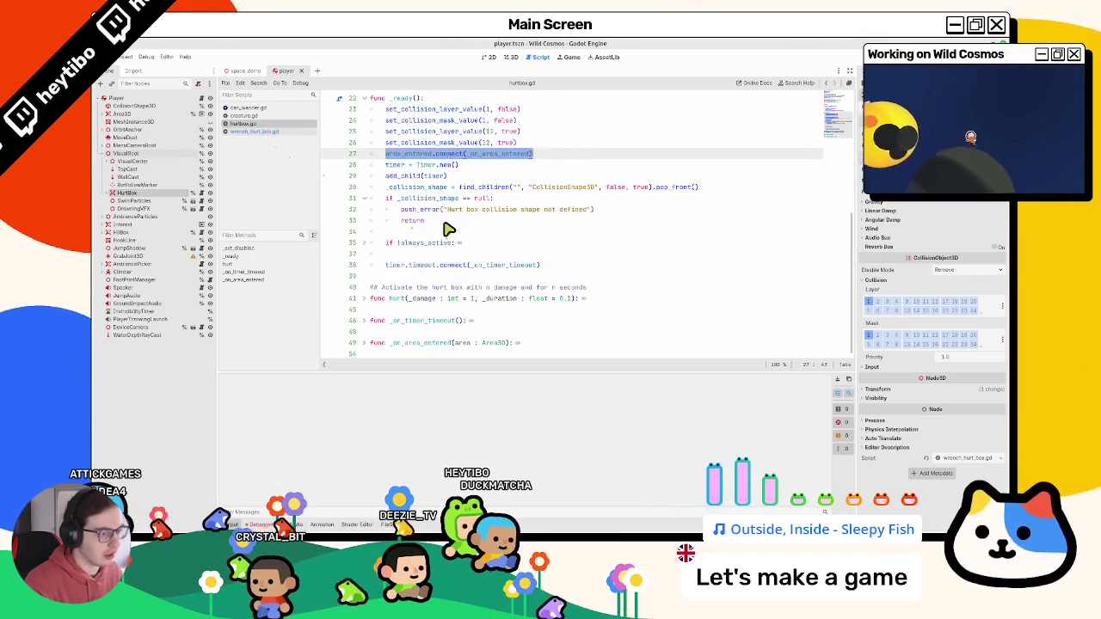
click(364, 320)
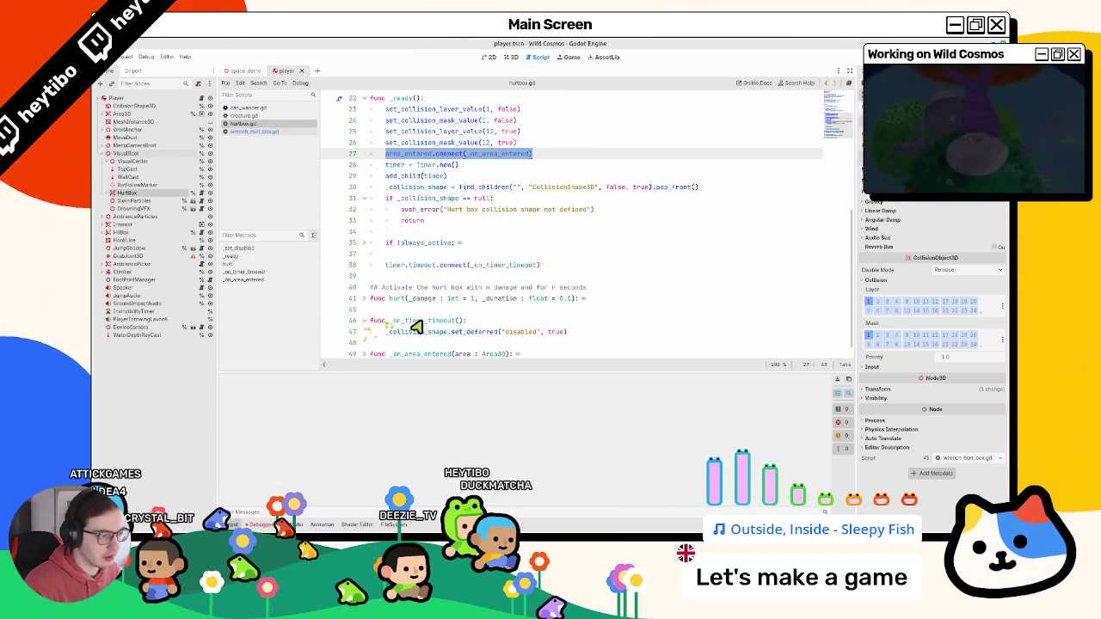
drag(570, 331, 565, 319)
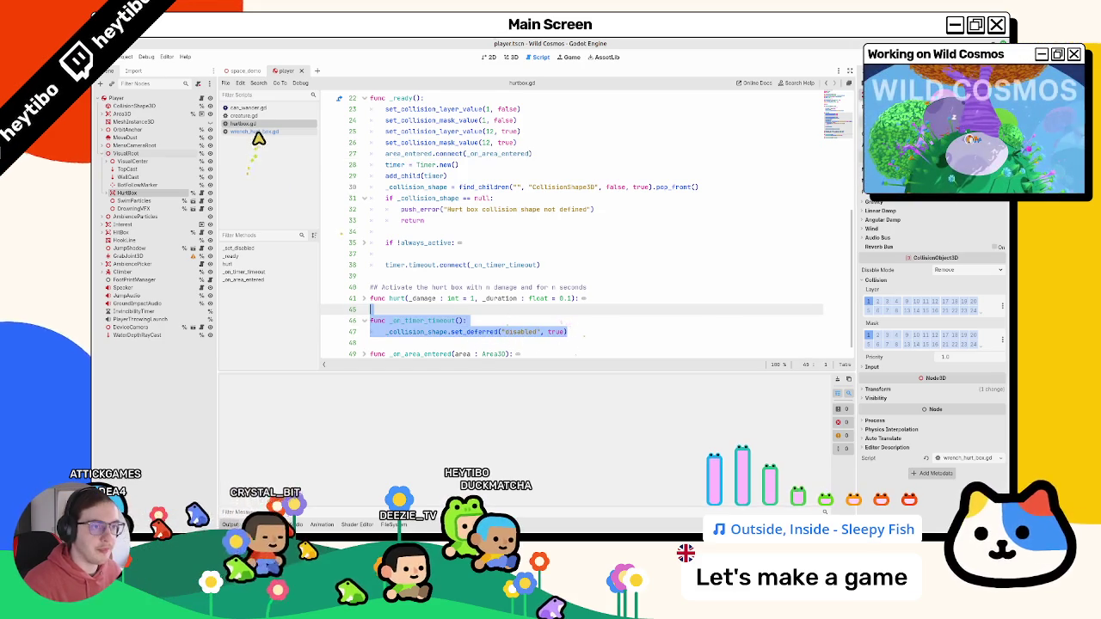
key(alt+Left)
click(450, 115)
key(Return)
key(Return)
- Declare the signals hit_smth and missed below extends HurtBox
key(Up)
text(signal hit_s)
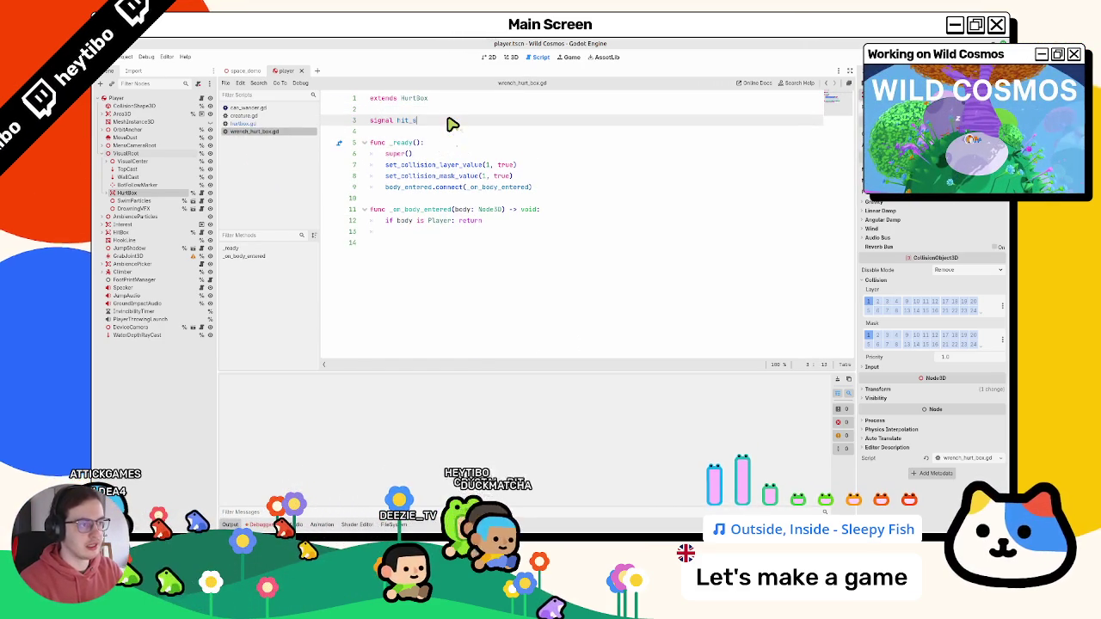
text(mth)
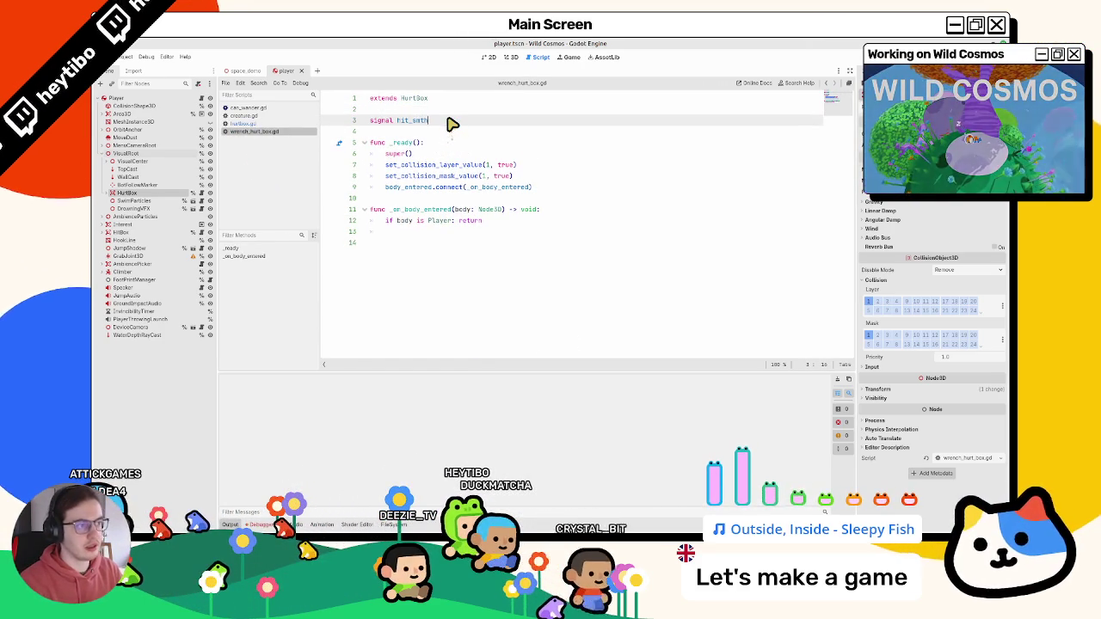
key(Return)
text(signal missed)
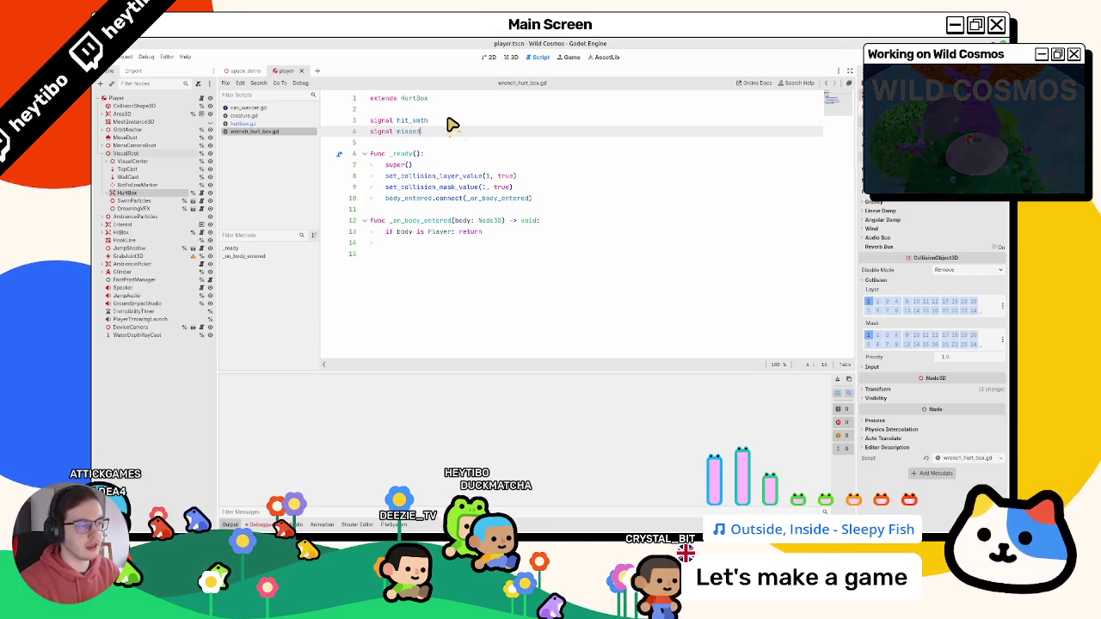
key(Up)
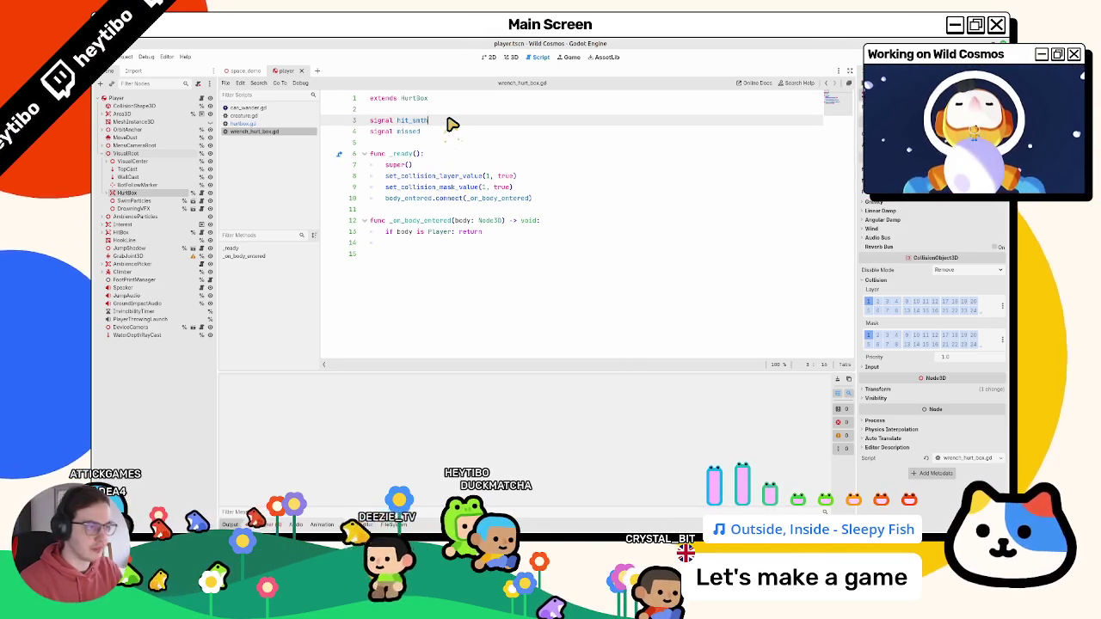
- Check hurtbox.gd's hit signal, then select the first signal name on line 3 of wrench_hurt_box.gd
ctrl+click(404, 99)
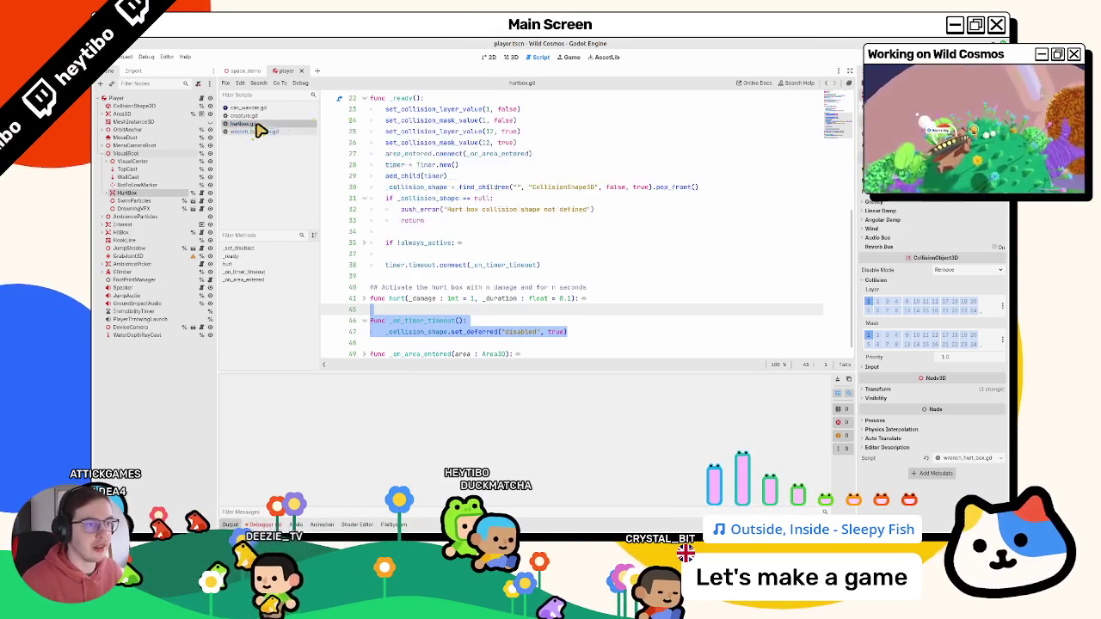
scroll(442, 198, up, 5)
scroll(442, 206, up, 2)
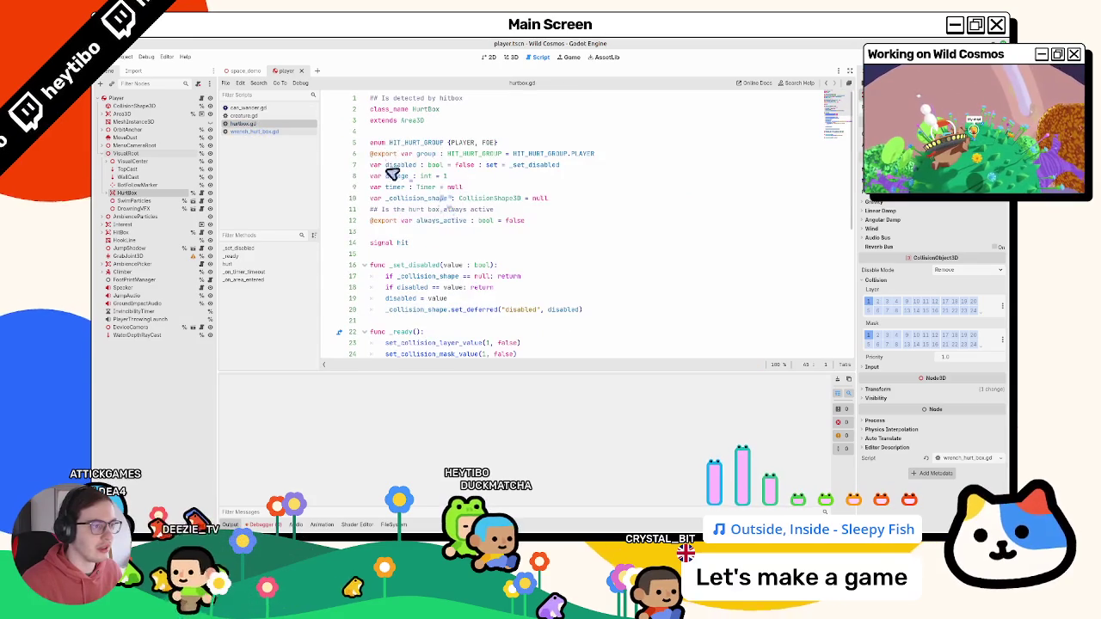
click(412, 244)
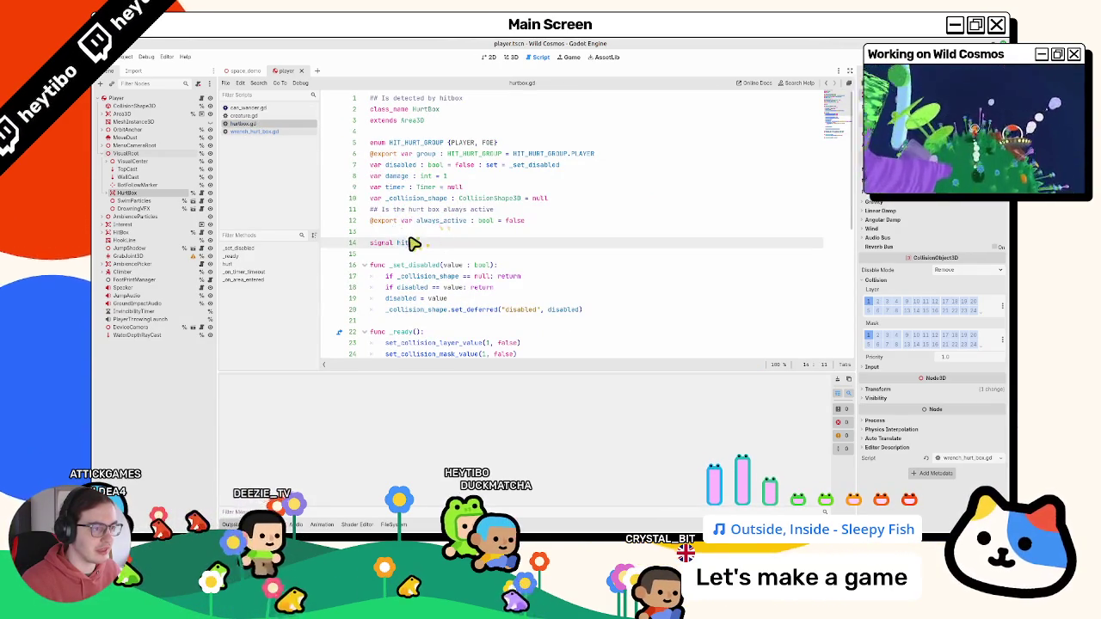
click(290, 131)
click(451, 199)
click(430, 134)
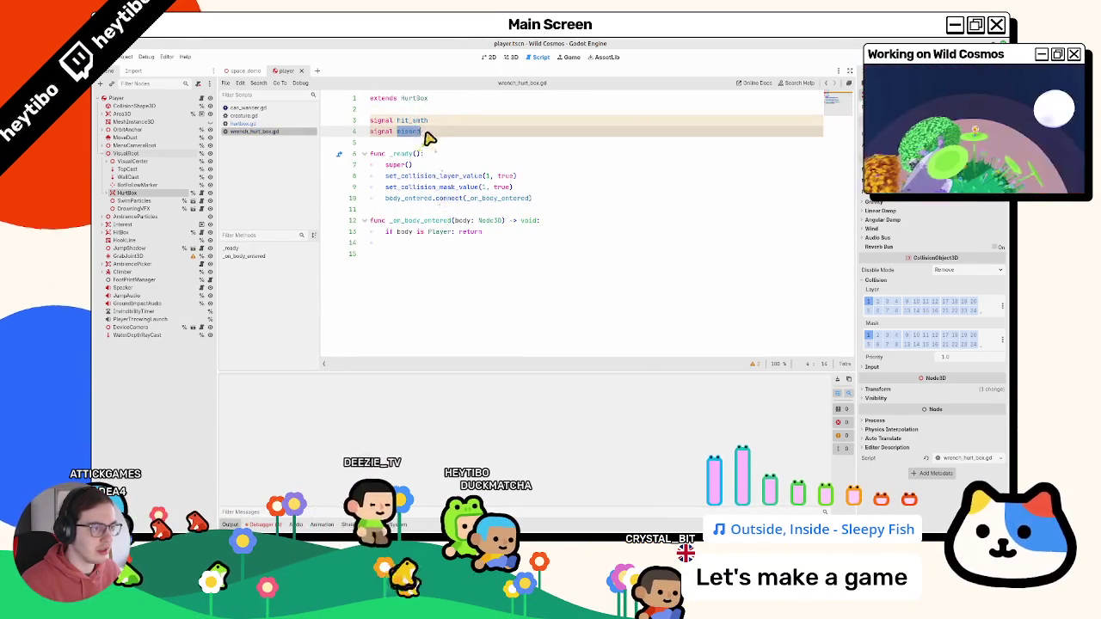
double_click(421, 120)
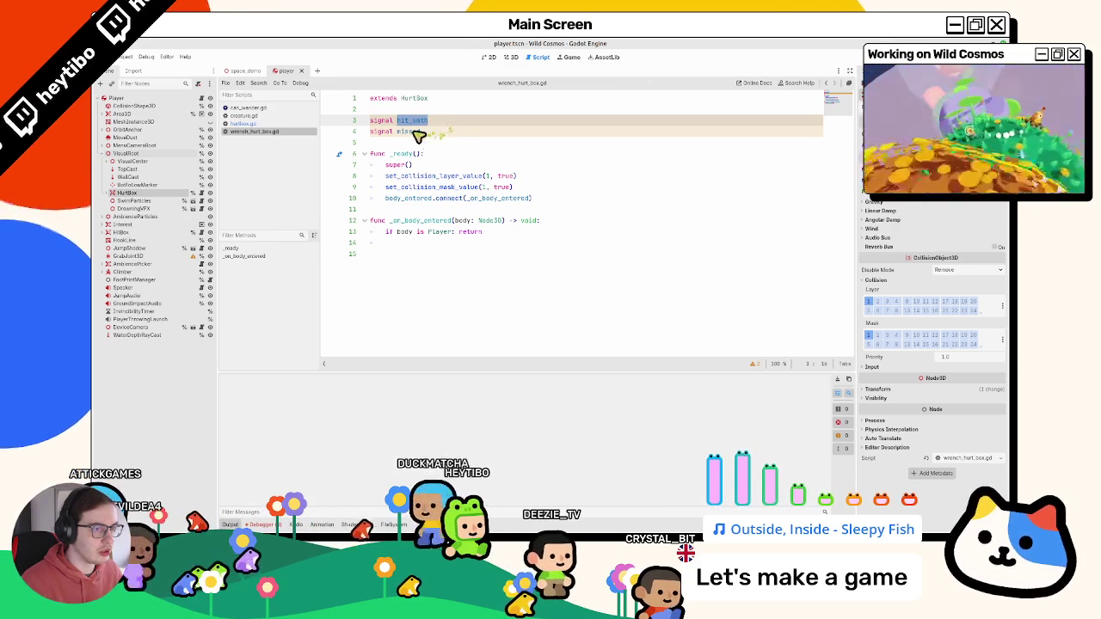
- Unfold the hurt and _on_area_entered functions in hurtbox.gd
click(243, 125)
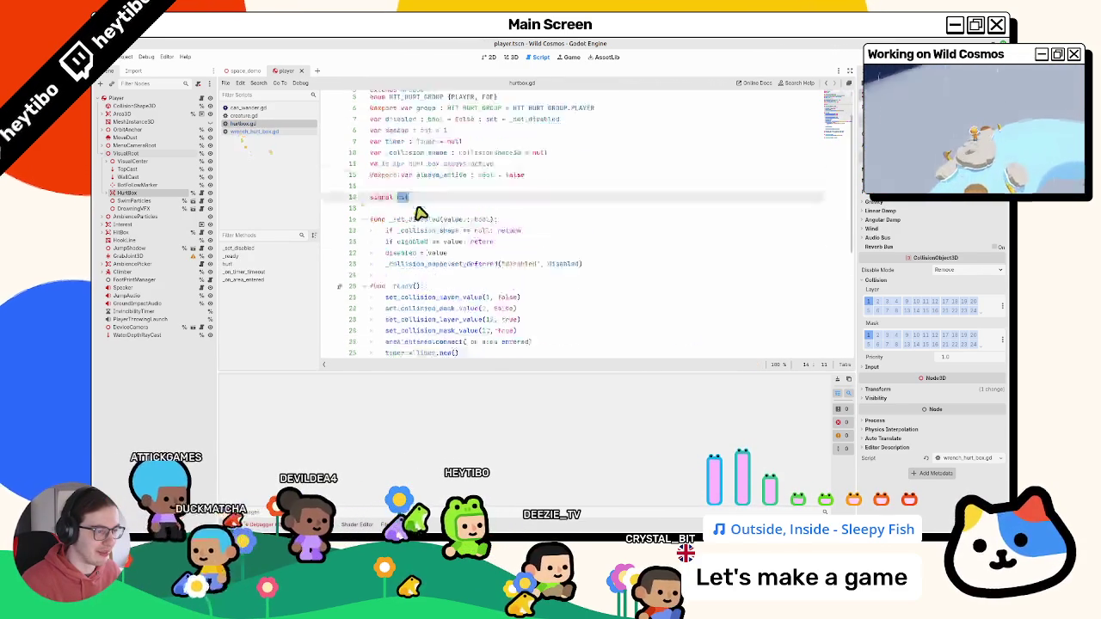
scroll(418, 214, down, 6)
scroll(419, 249, down, 1)
click(364, 287)
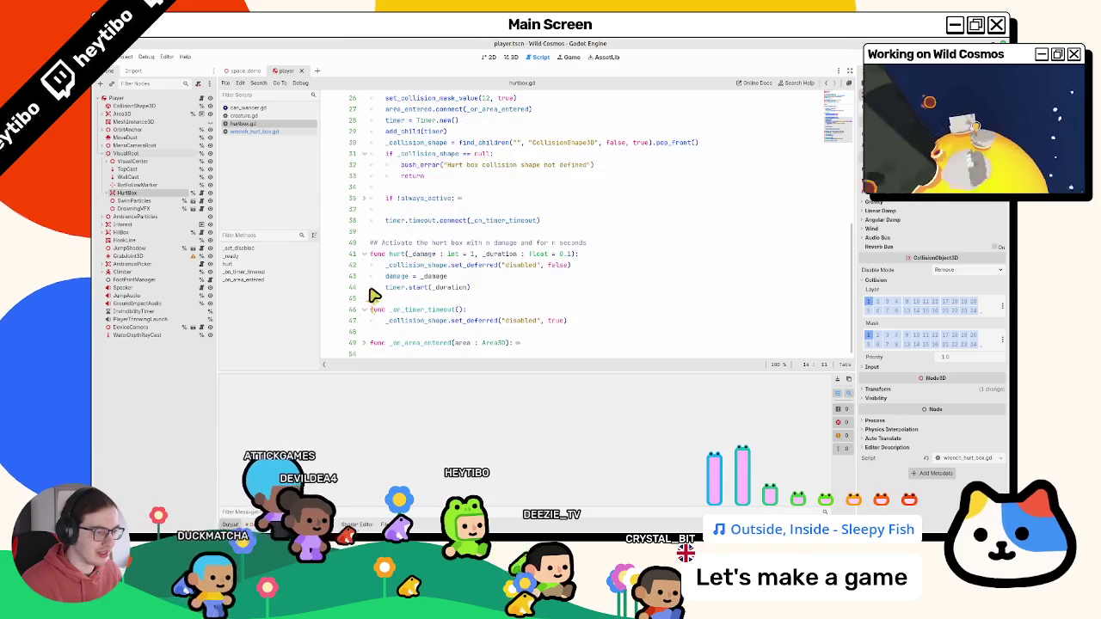
scroll(373, 301, down, 1)
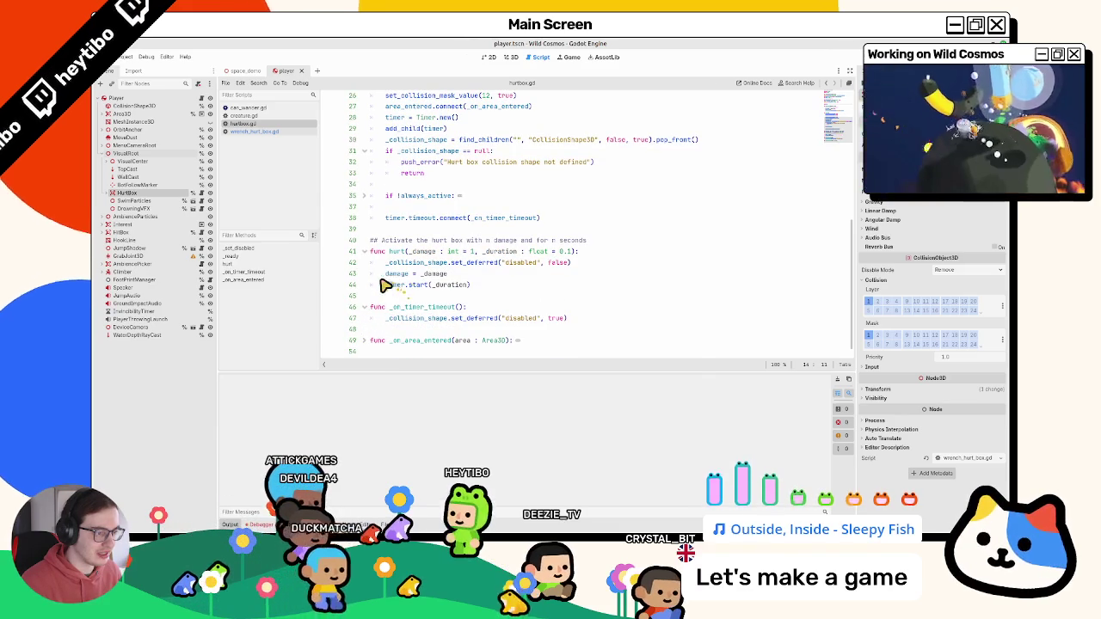
click(364, 343)
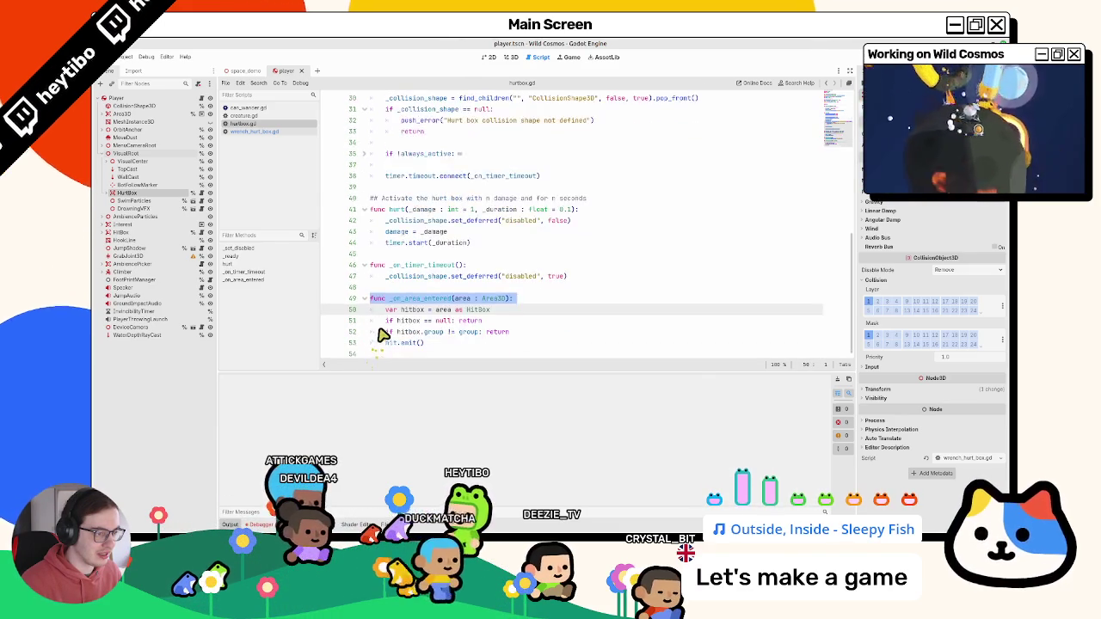
- Inspect the hit emit call on line 53 and open Find in Files
scroll(378, 344, down, 1)
double_click(406, 342)
drag(401, 344, 389, 344)
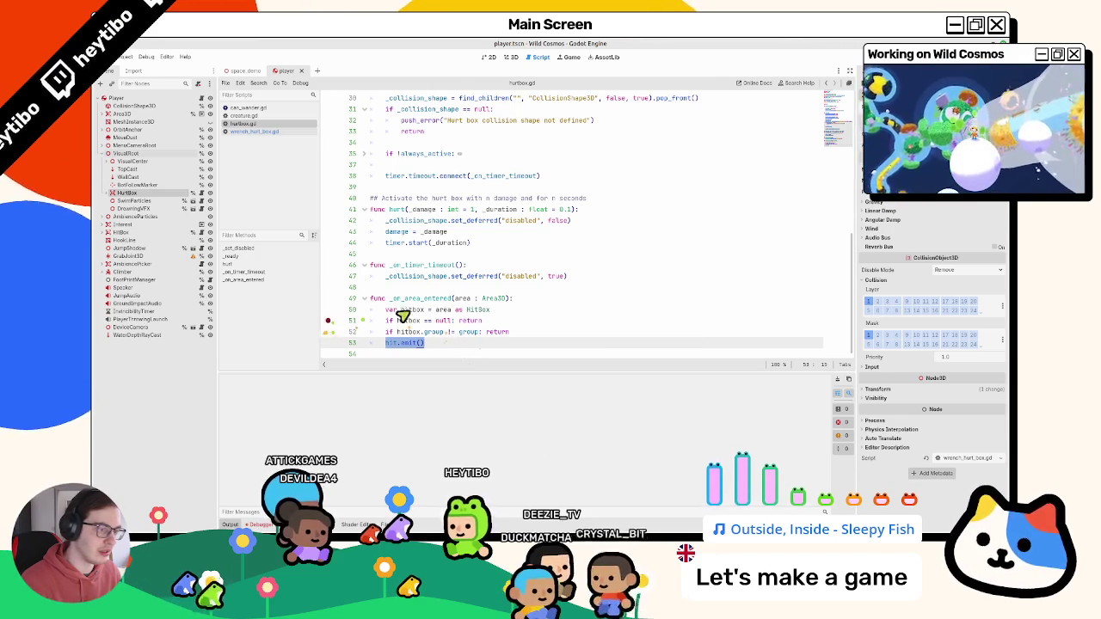
double_click(444, 309)
key(ctrl+shift+f)
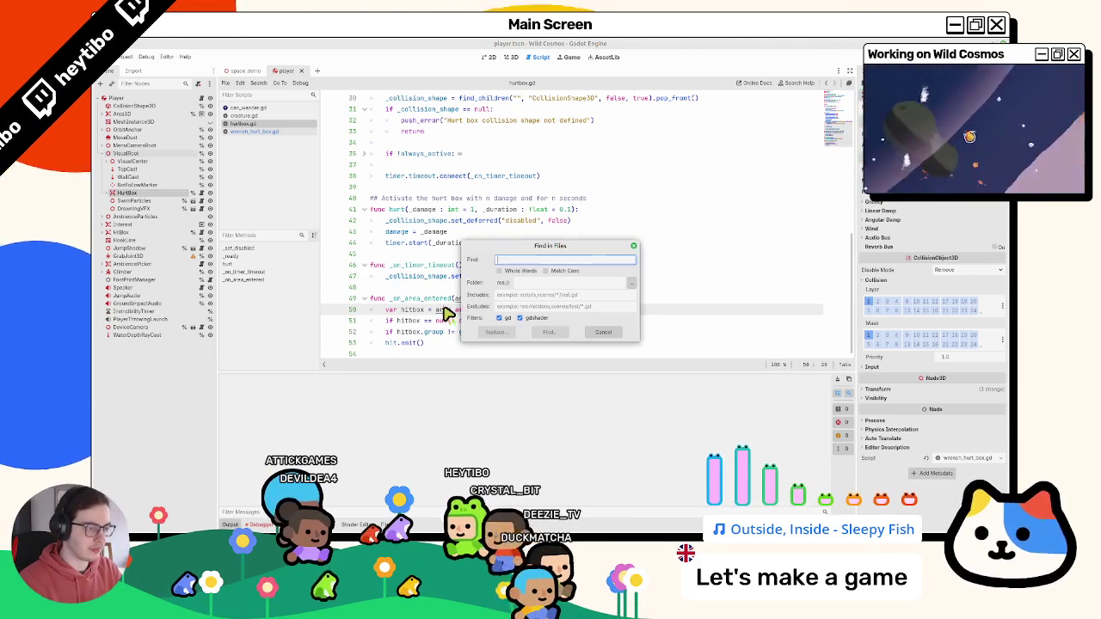
- Search the project for hit.connect and review the kid_bird.gd match
text(connect.hit)
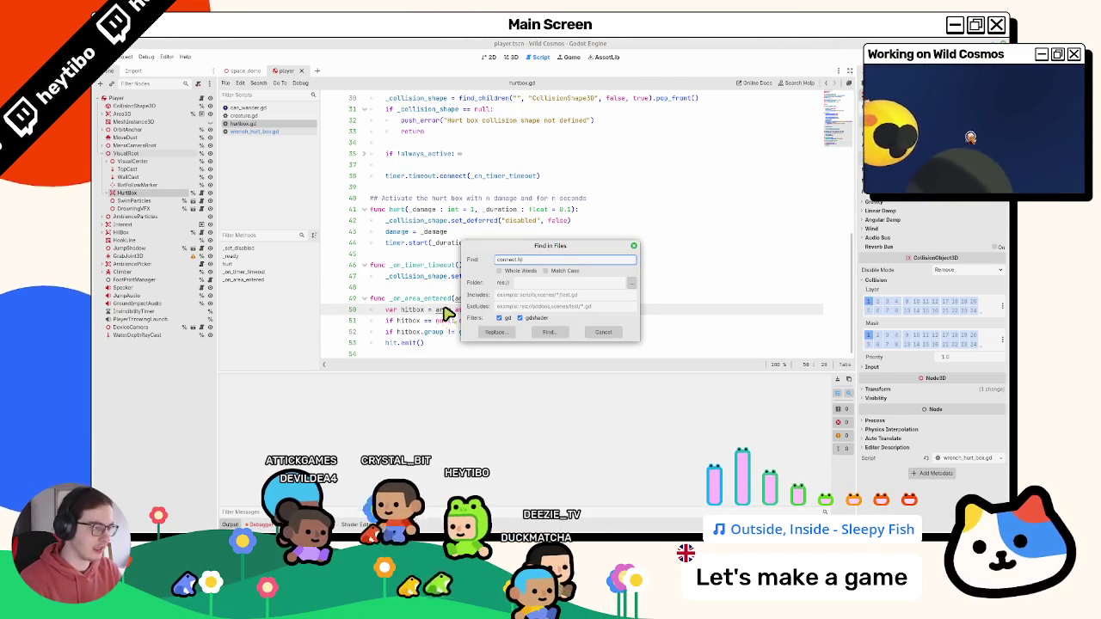
text(hit.c)
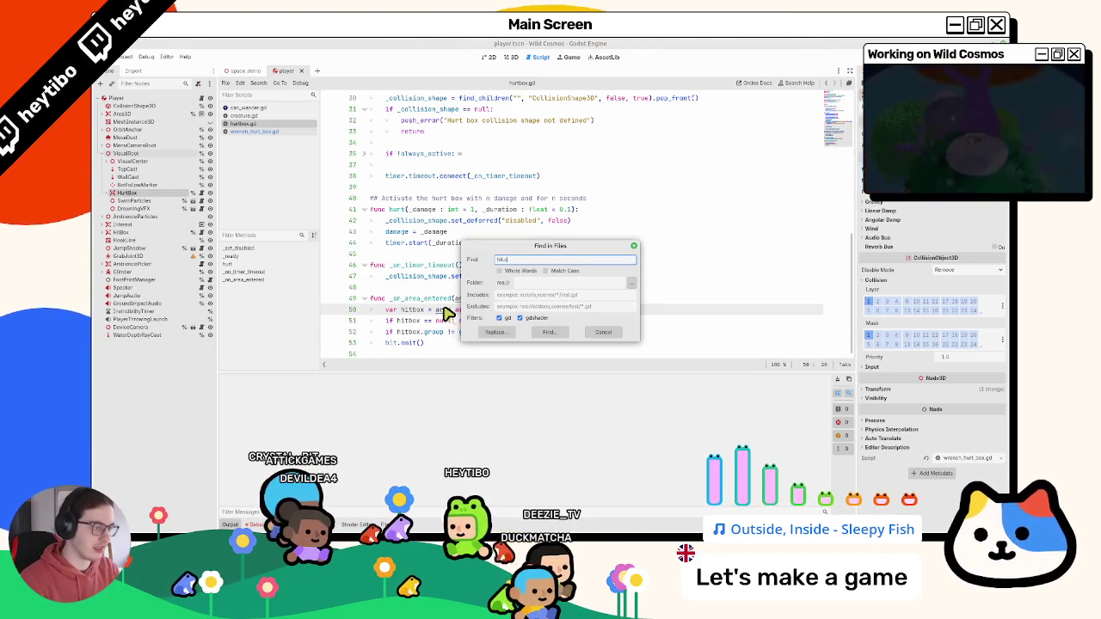
text(onnect)
key(Return)
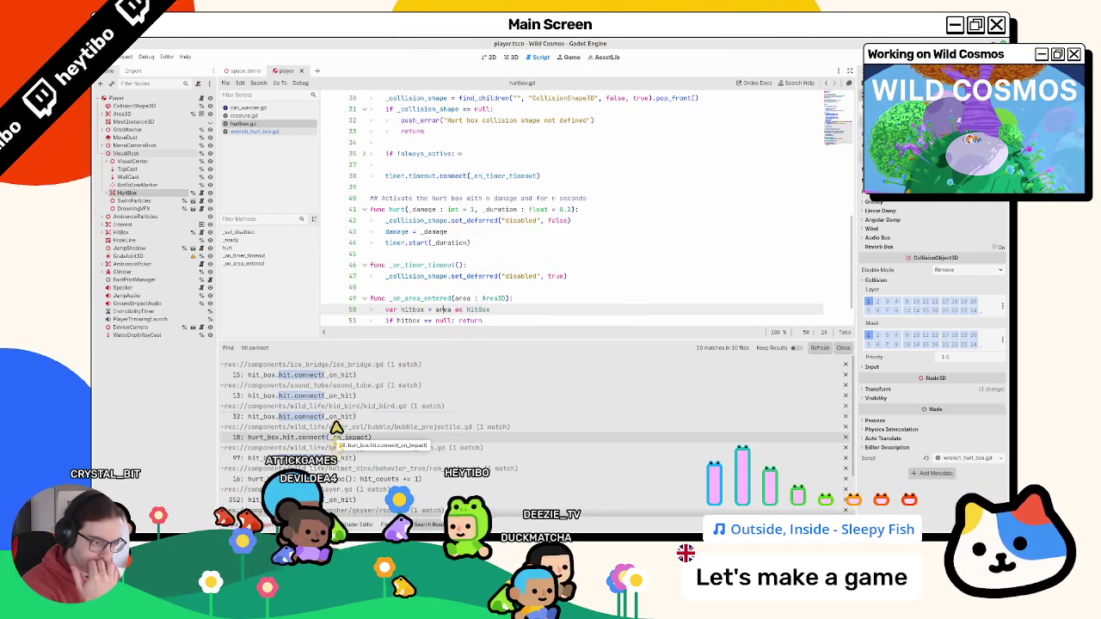
click(338, 418)
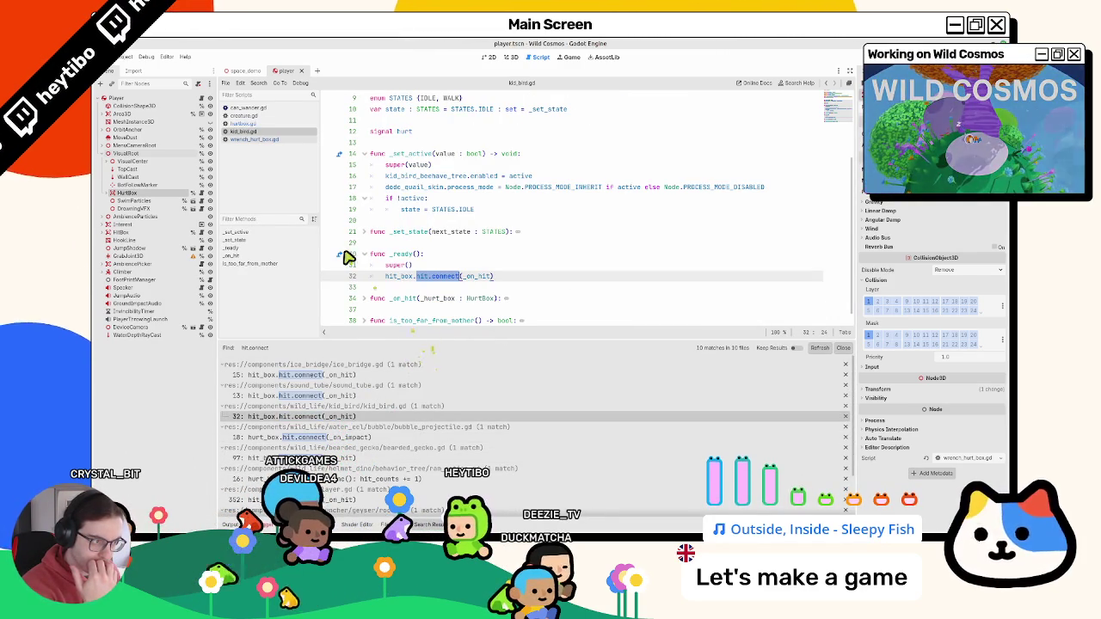
click(258, 140)
click(262, 131)
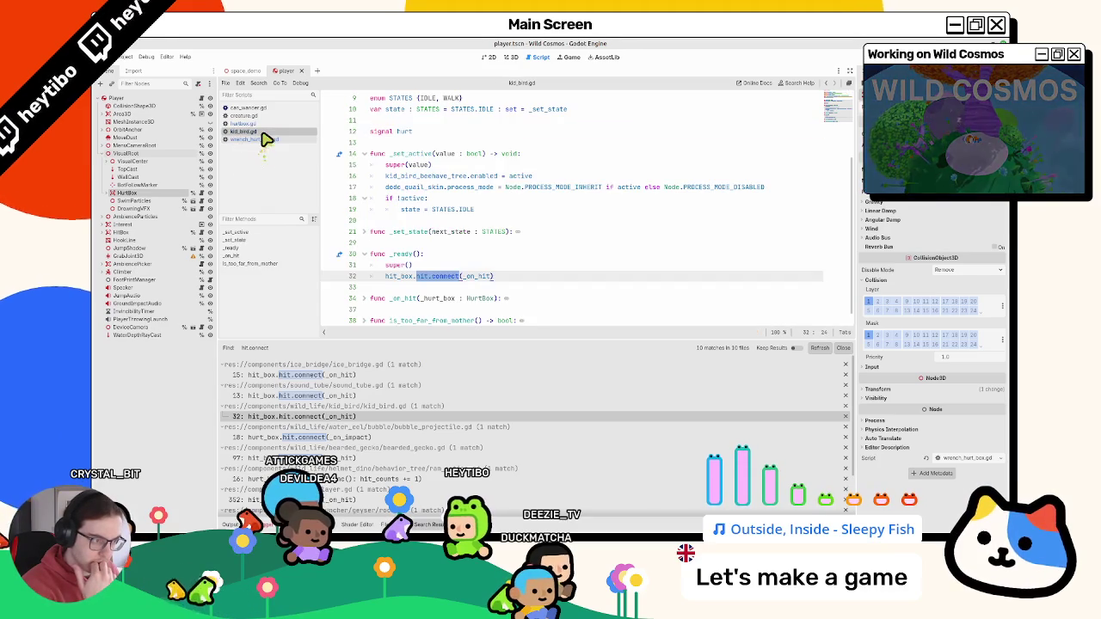
click(267, 140)
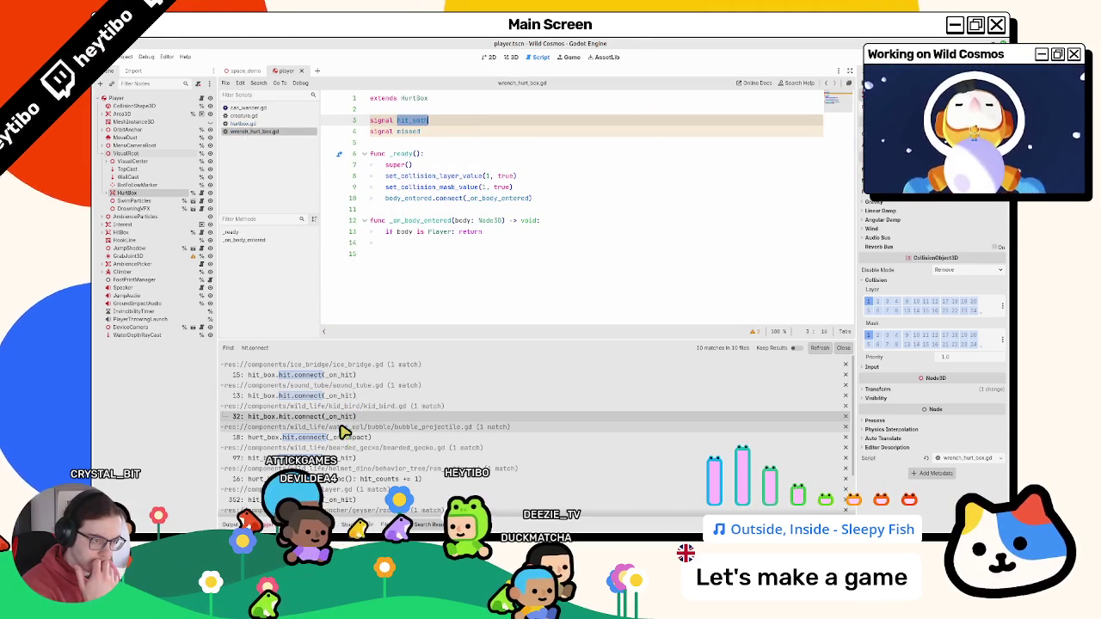
scroll(342, 430, down, 3)
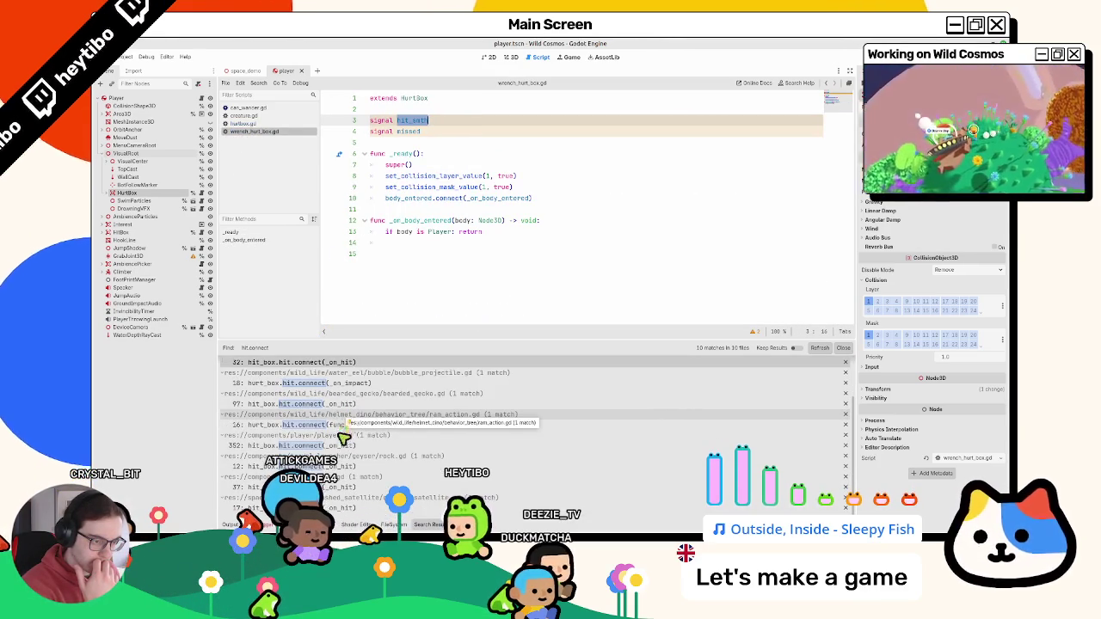
scroll(341, 430, up, 3)
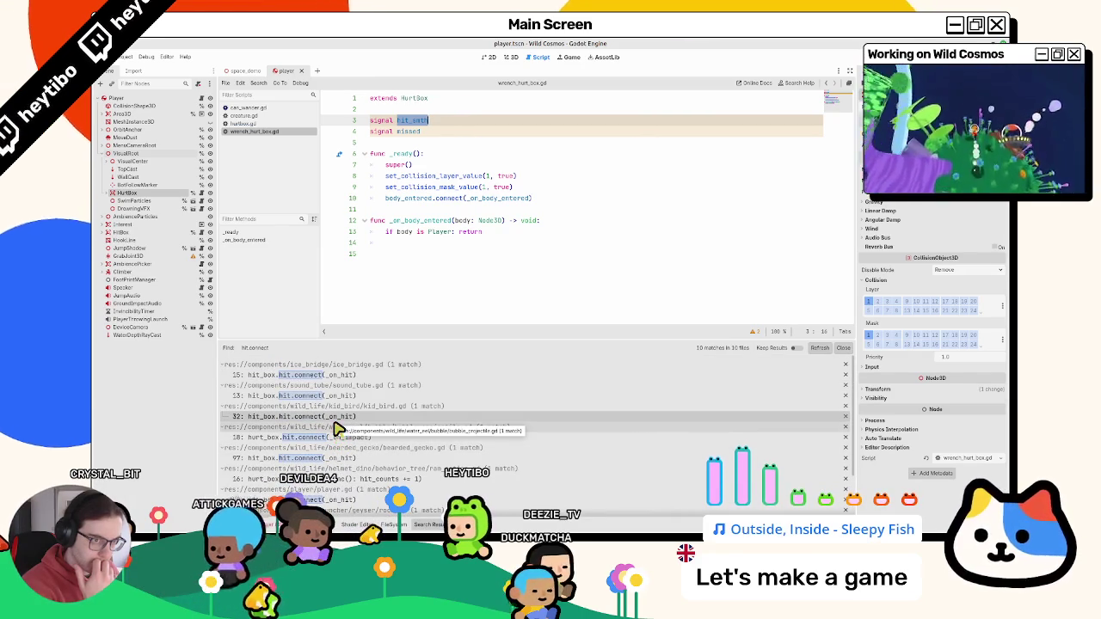
- Search player.gd for its hurt_box hit connection
click(201, 99)
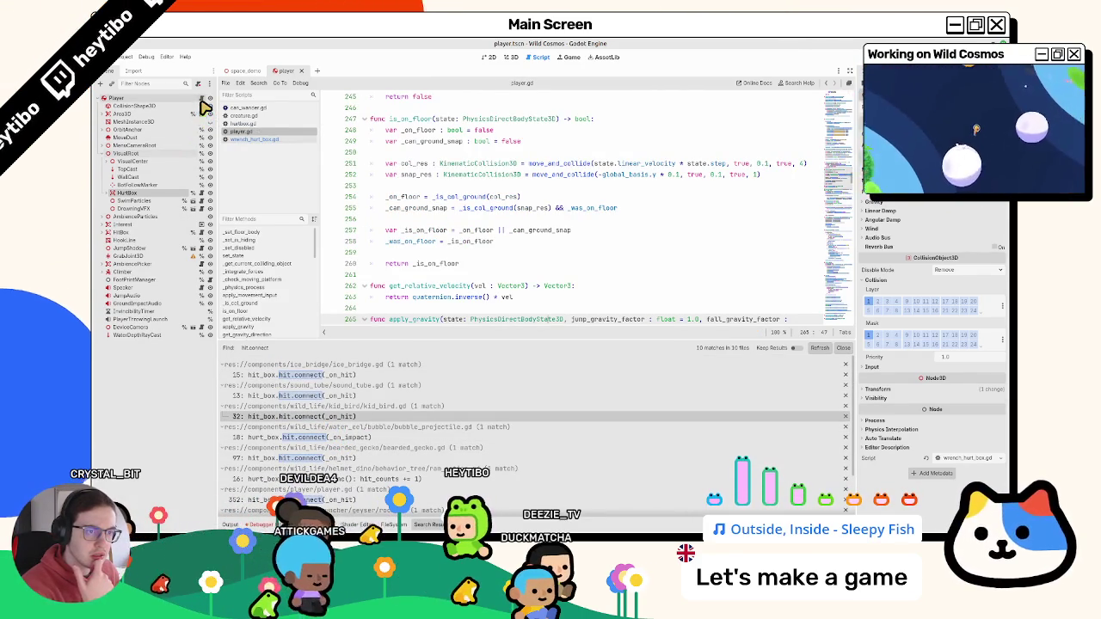
click(449, 164)
key(ctrl+f)
text(hurt_box.)
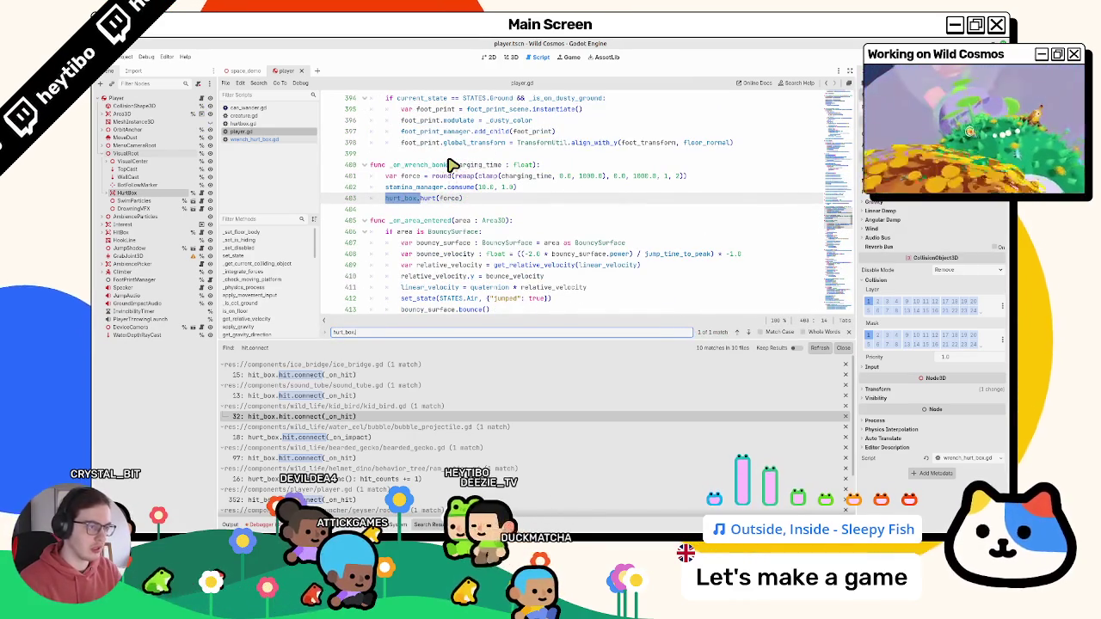
text(connel)
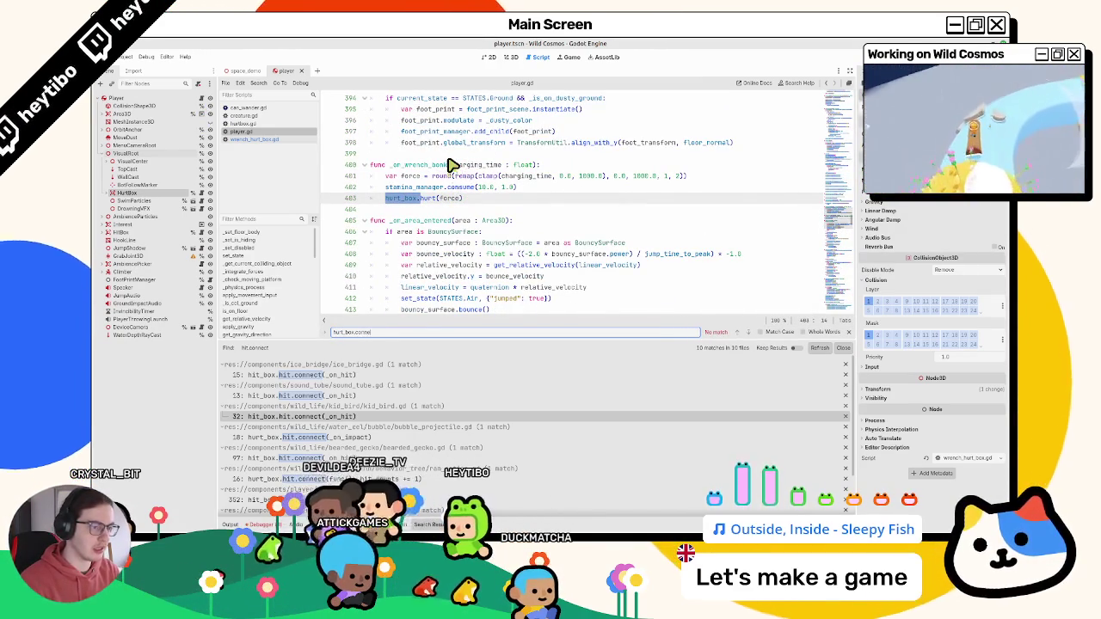
key(BackSpace)
key(BackSpace)
key(BackSpace)
text(hi)
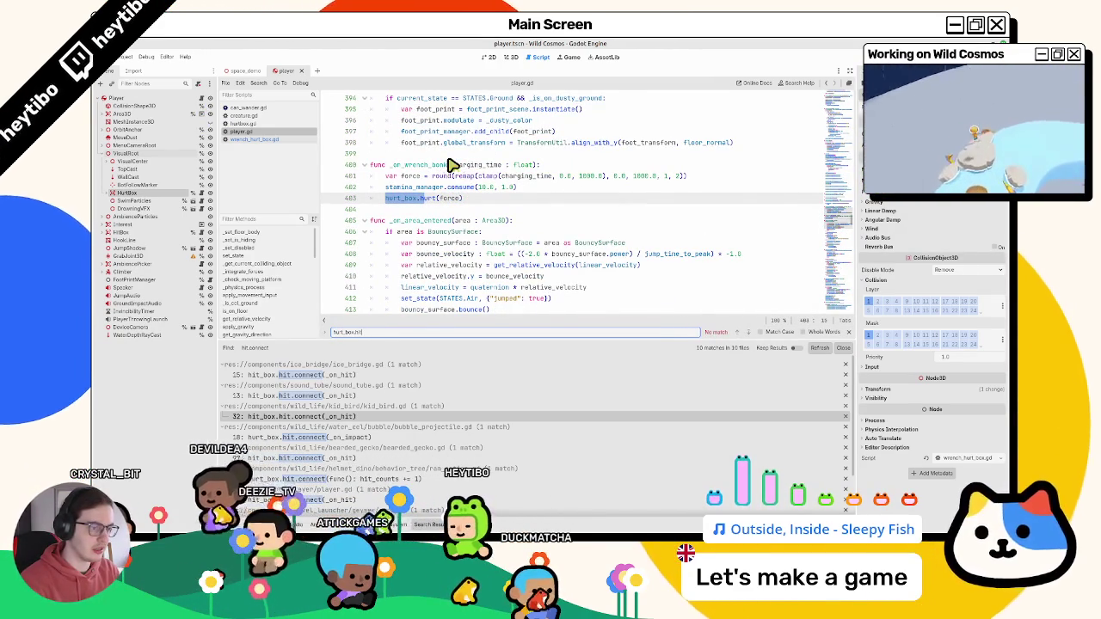
text(t)
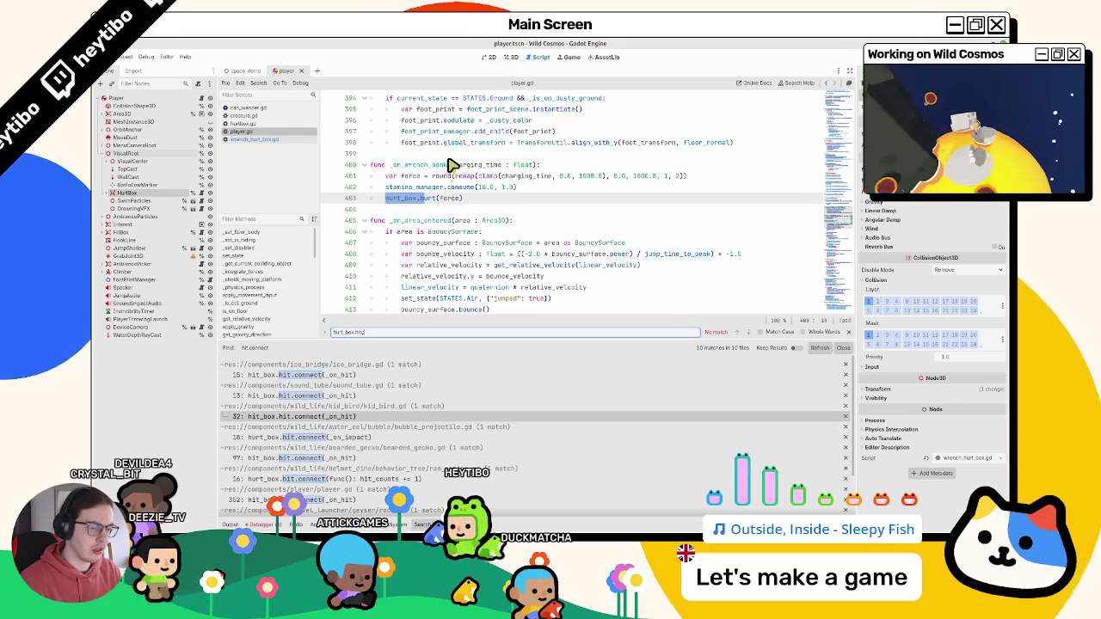
key(Escape)
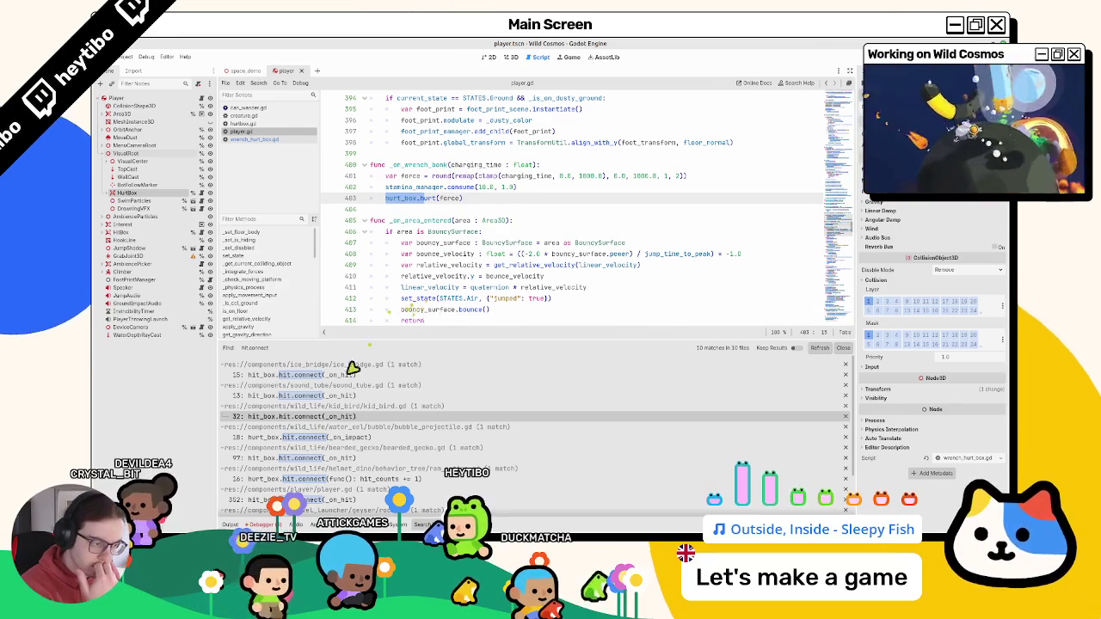
- Open the bubble_projectile.gd hit.connect match and close the search results panel
click(281, 439)
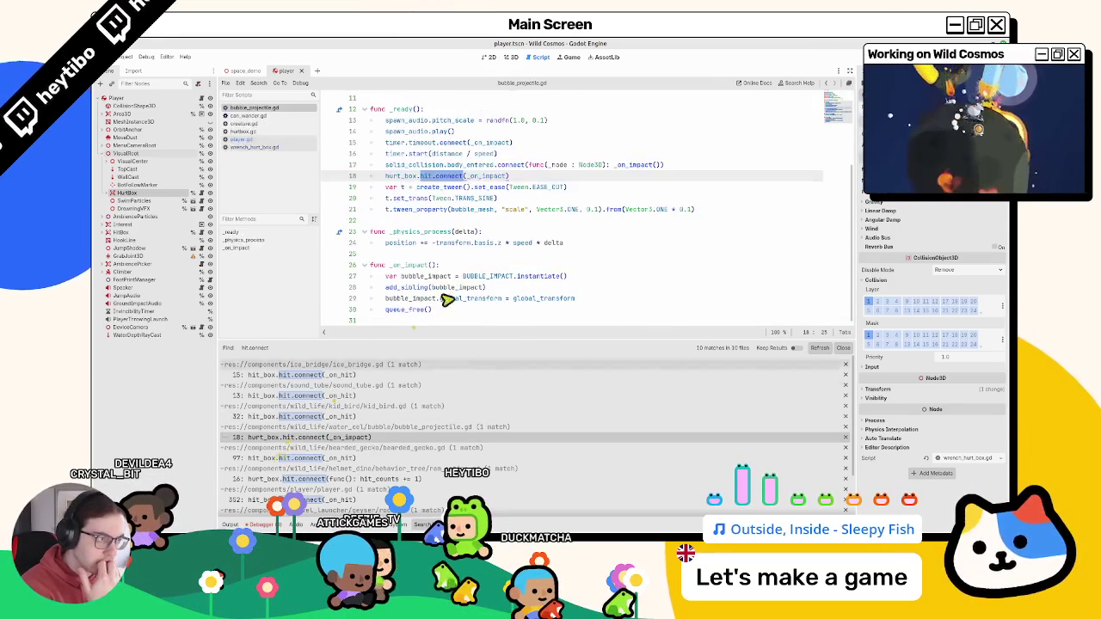
click(258, 116)
click(258, 108)
click(843, 349)
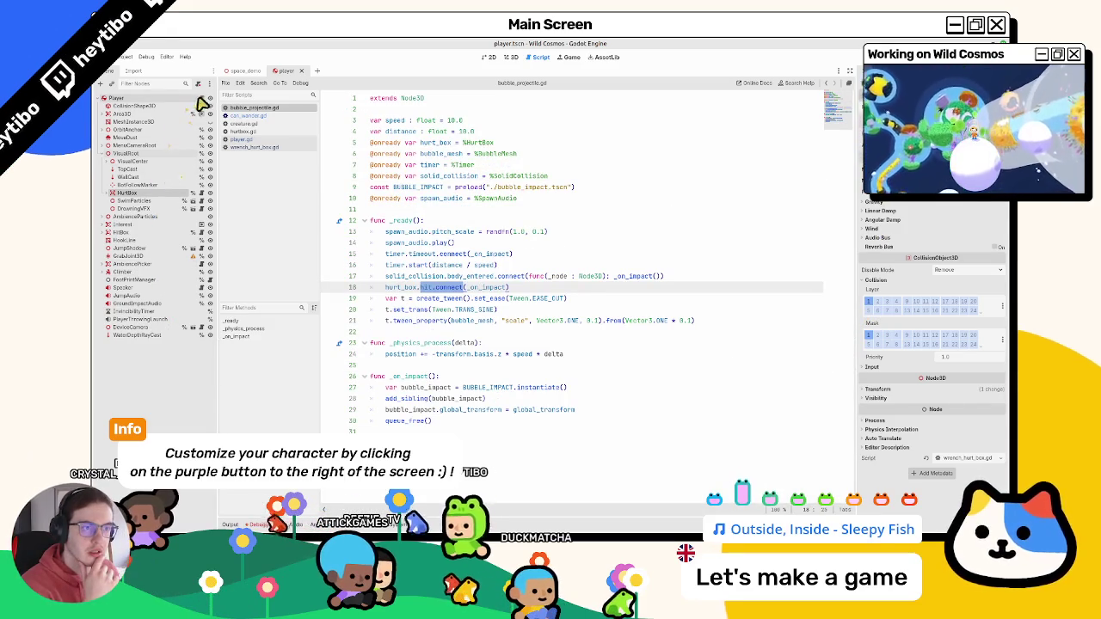
- Close player.gd, hurtbox.gd and other extra scripts, leaving wrench_hurt_box.gd showing
click(241, 138)
click(289, 123)
click(282, 130)
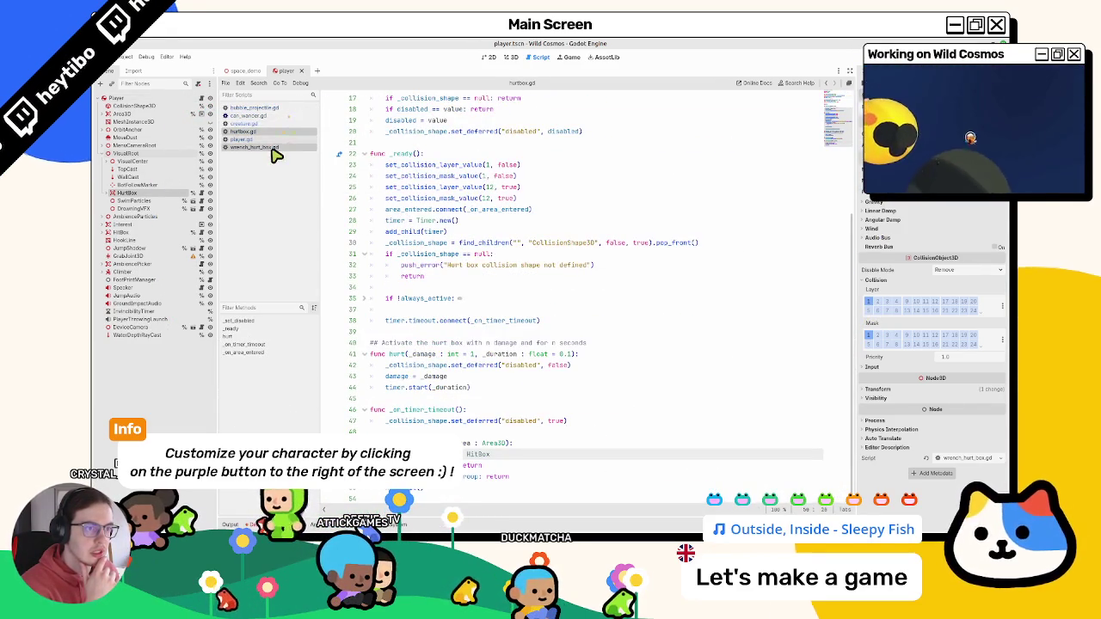
click(271, 150)
middle_click(278, 135)
middle_click(278, 129)
middle_click(278, 123)
middle_click(281, 118)
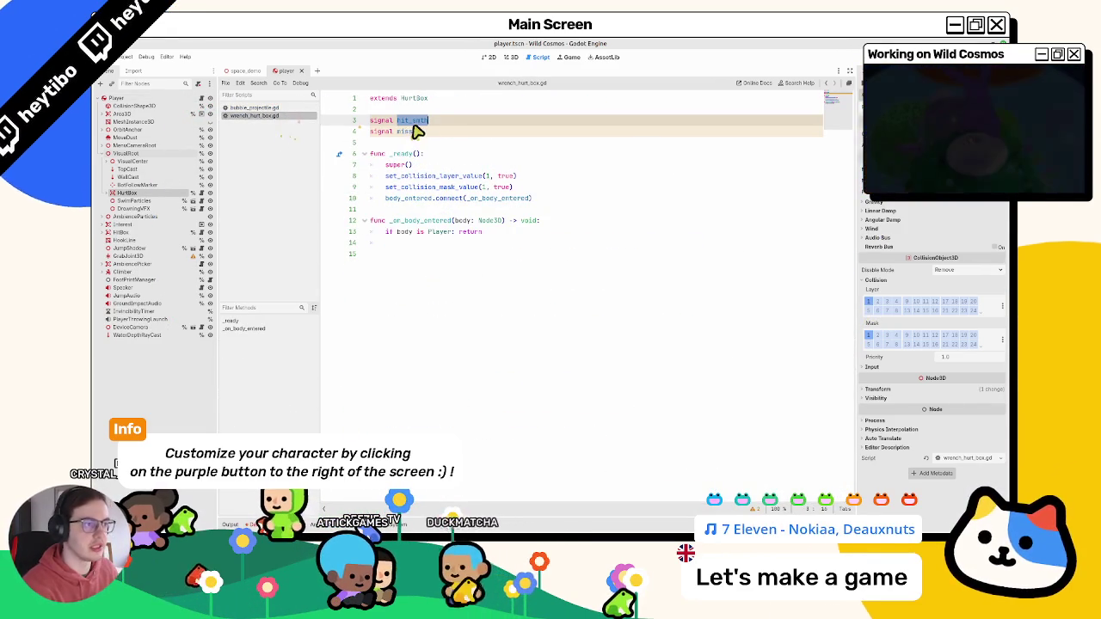
- Delete the hit_smth signal and emit hit in _on_body_entered for non-Player bodies
key(ctrl+shift+k)
click(415, 233)
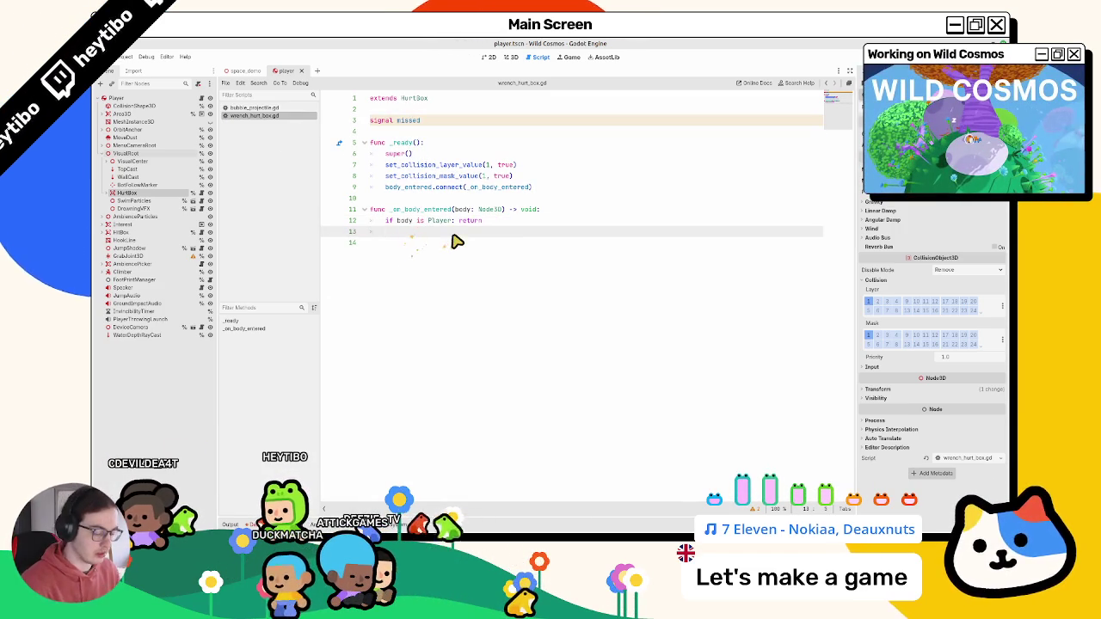
text(hit.e)
key(Return)
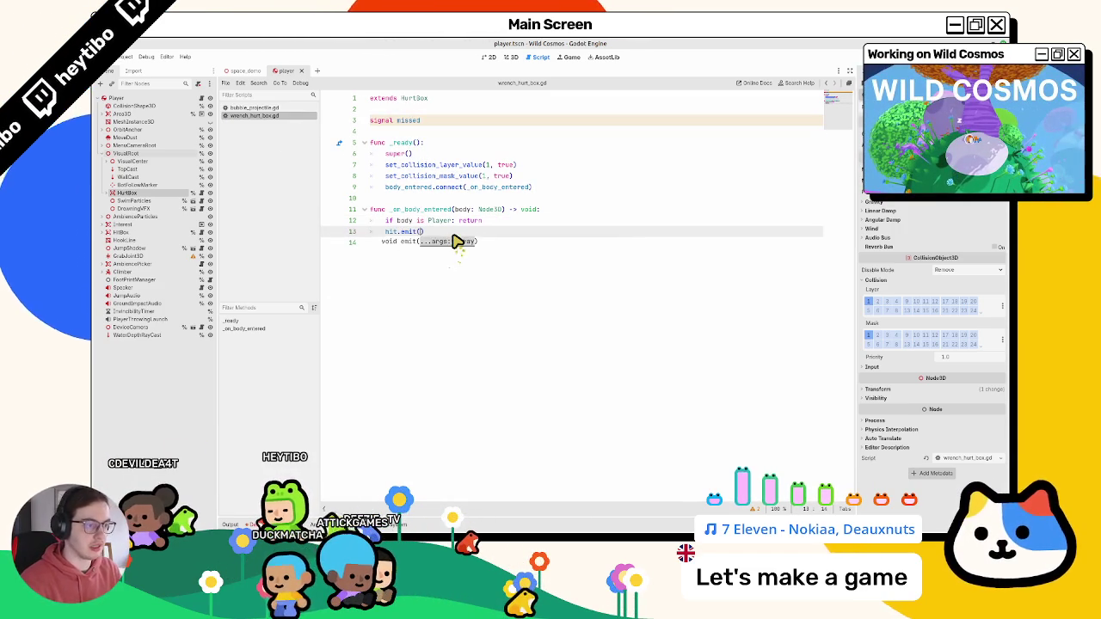
click(456, 242)
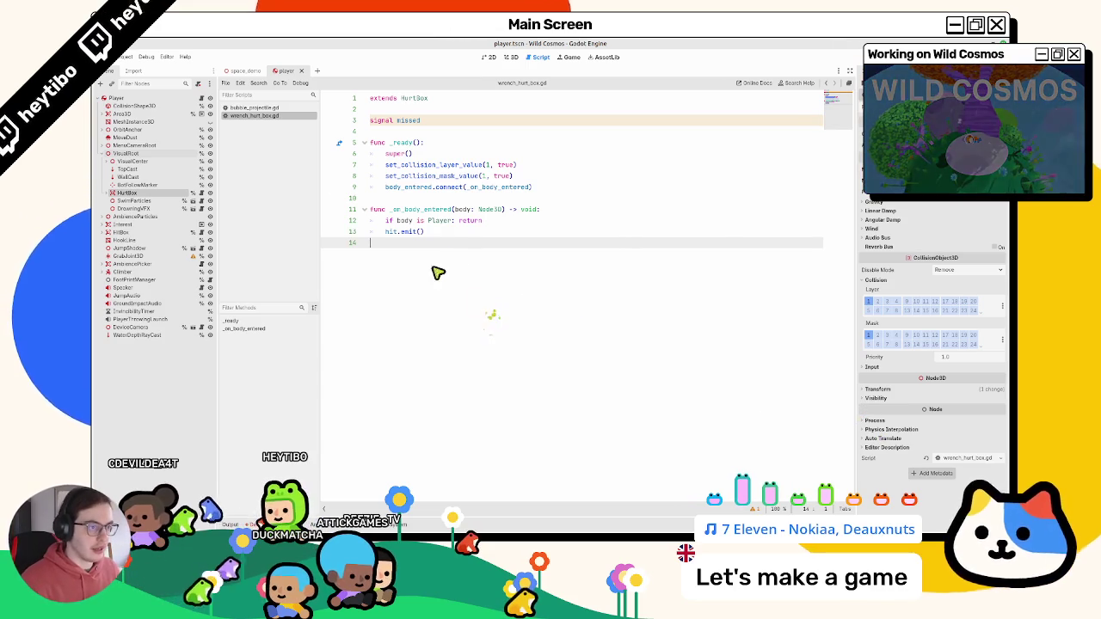
- Close bubble_projectile.gd and paste HurtBox's _on_timer_timeout at the end of wrench_hurt_box.gd
click(283, 108)
key(ctrl+w)
ctrl+click(412, 99)
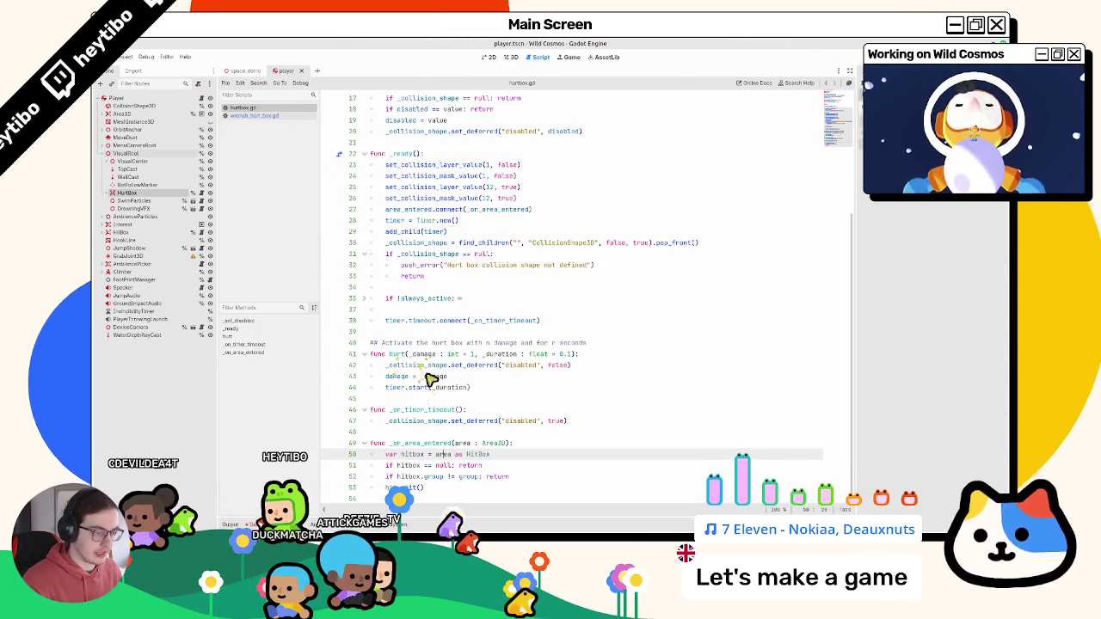
drag(389, 354, 414, 425)
key(ctrl+c)
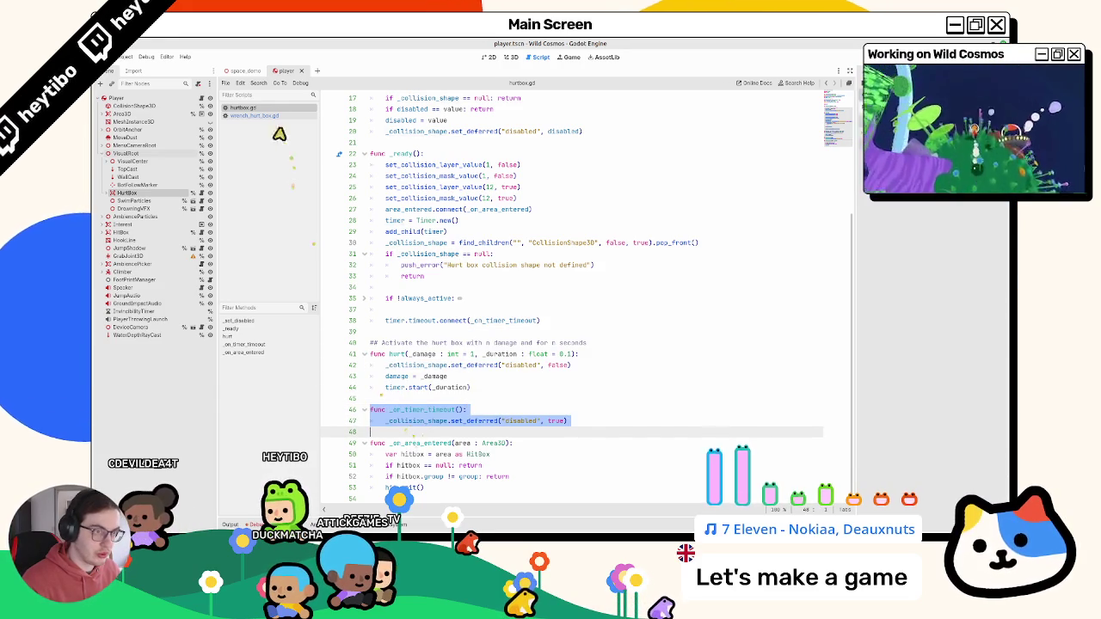
click(254, 115)
click(437, 293)
key(ctrl+v)
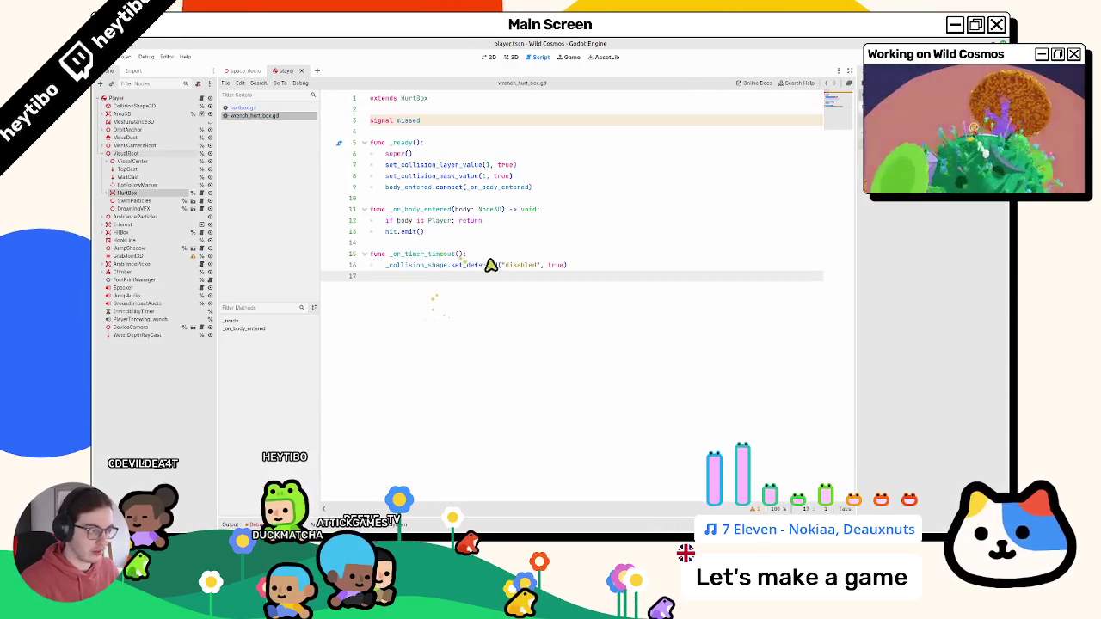
- Make _on_timer_timeout call super() then missed.emit(), add -> void to it and _ready, and save
drag(385, 265, 422, 275)
text(super()
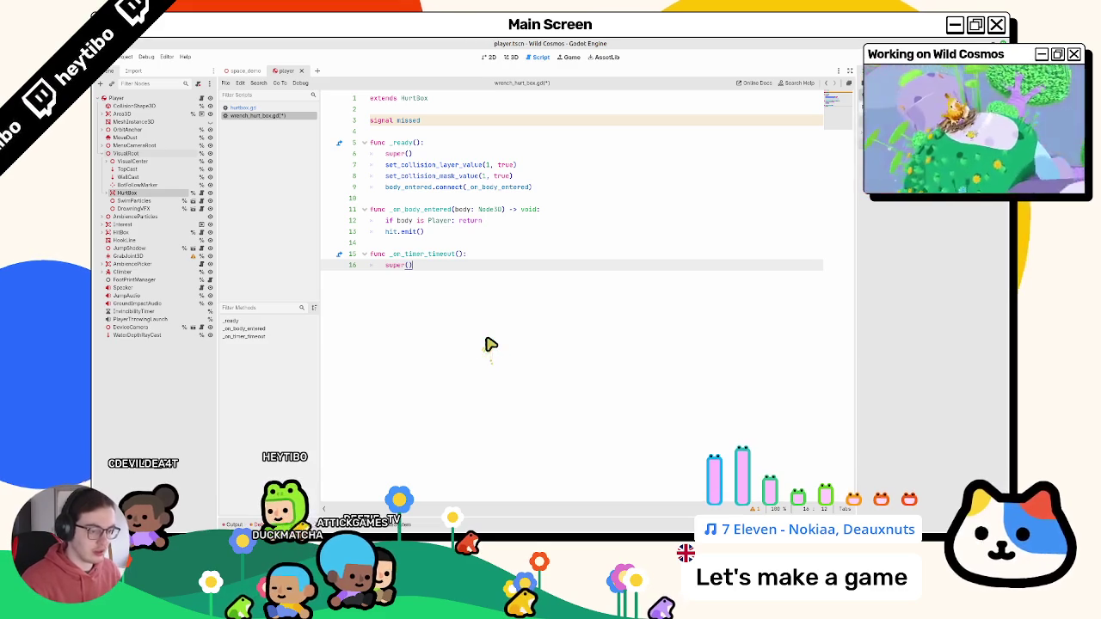
ctrl+click(418, 253)
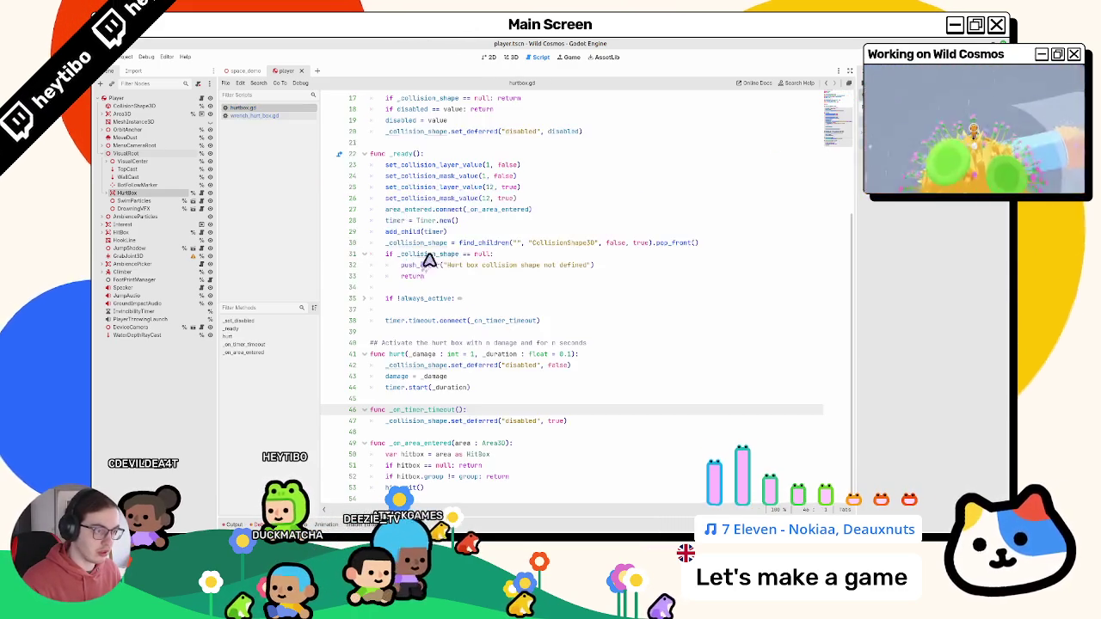
click(291, 116)
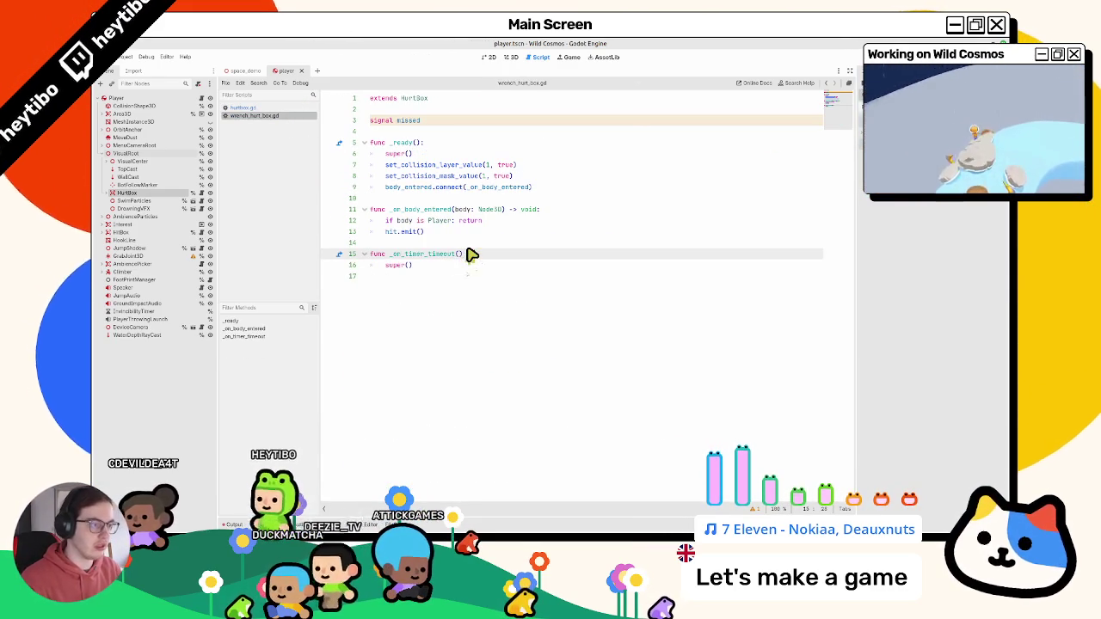
text(-> void)
click(421, 142)
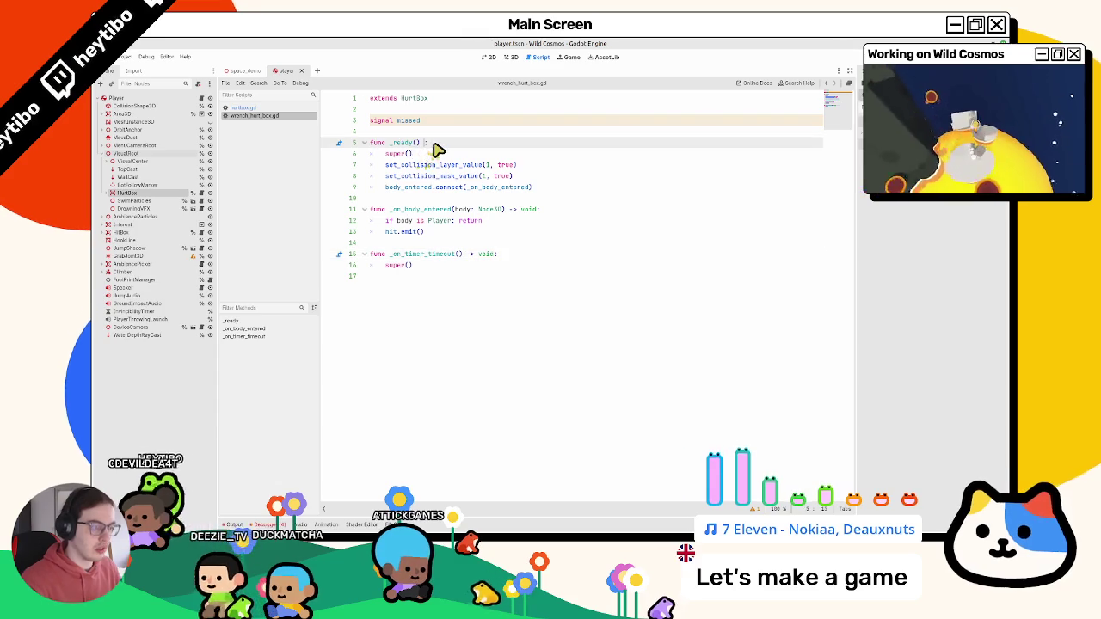
text(-> void)
click(417, 282)
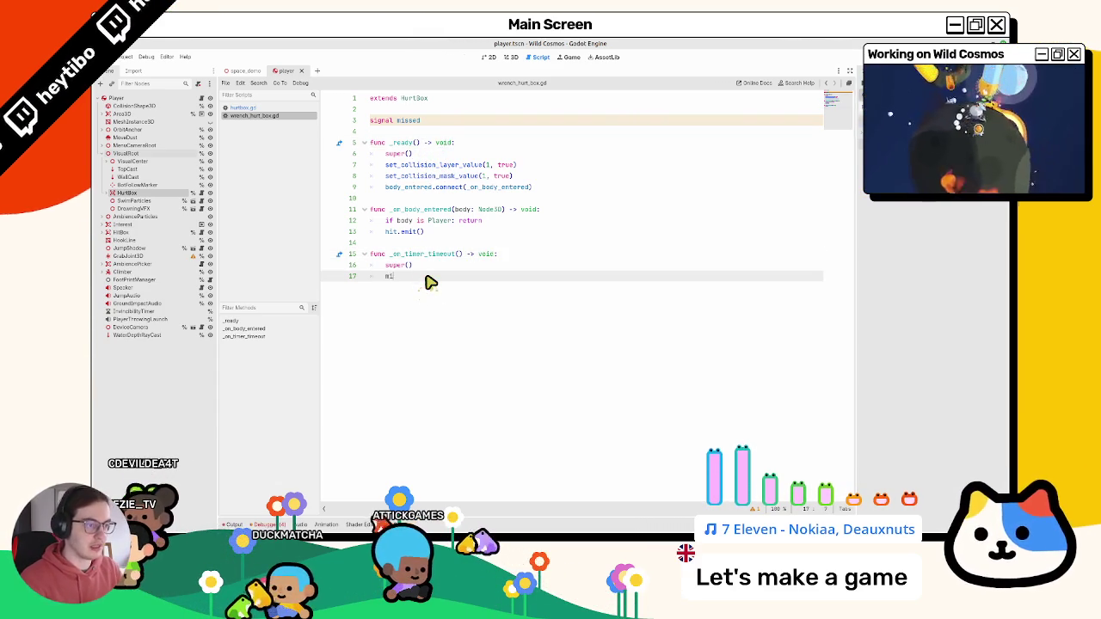
text(ssed.em)
key(Return)
key(ctrl+s)
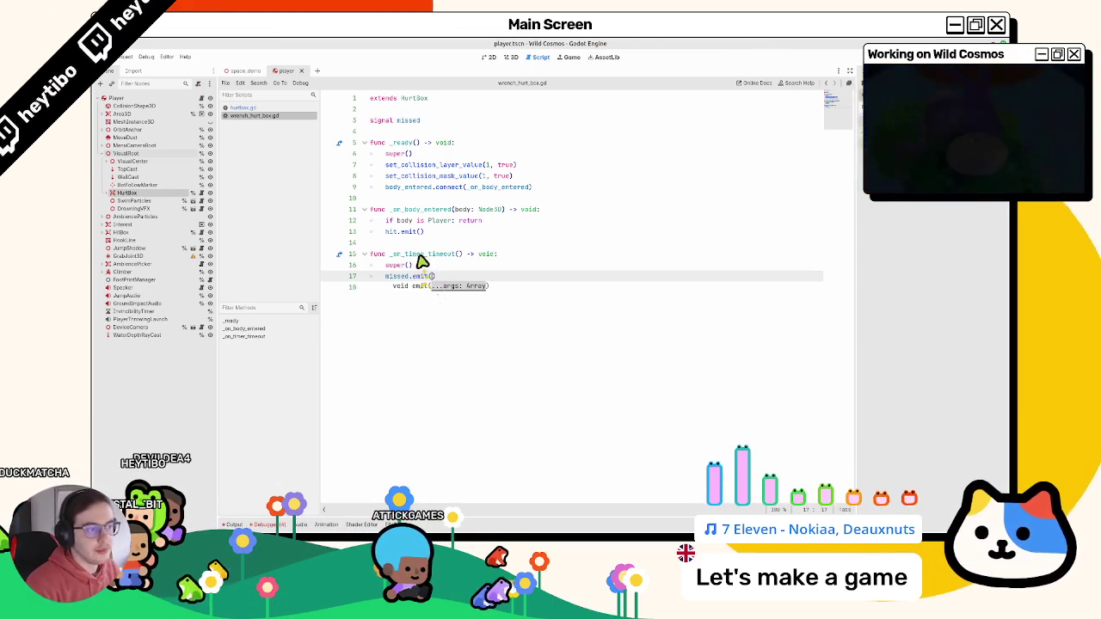
- Select the hit.emit() call and the _on_body_entered function lines
drag(385, 232, 427, 232)
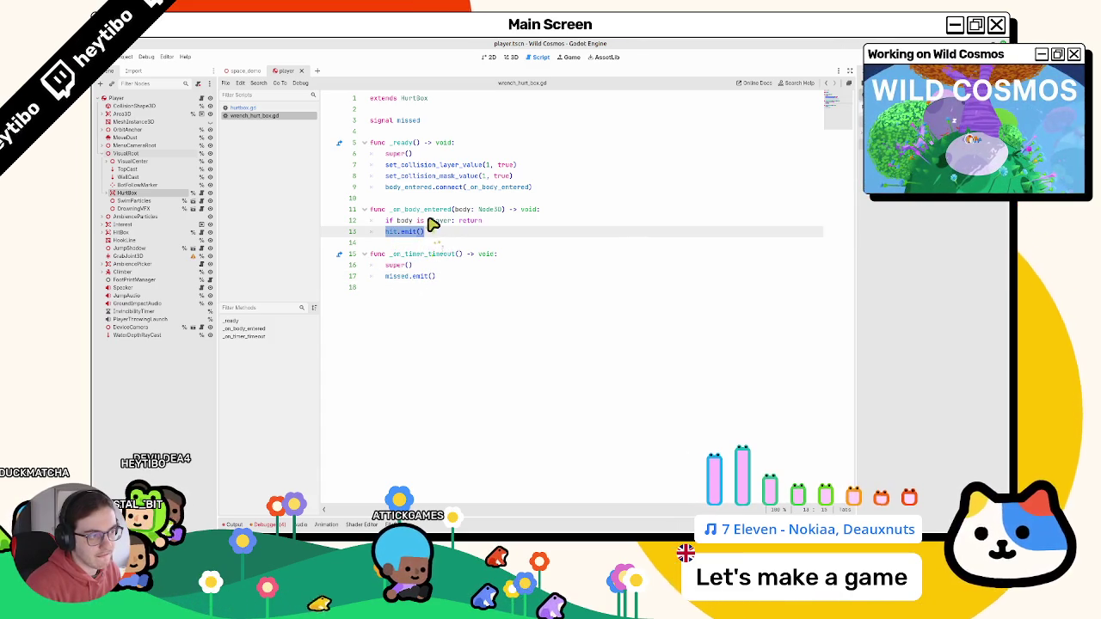
triple_click(440, 209)
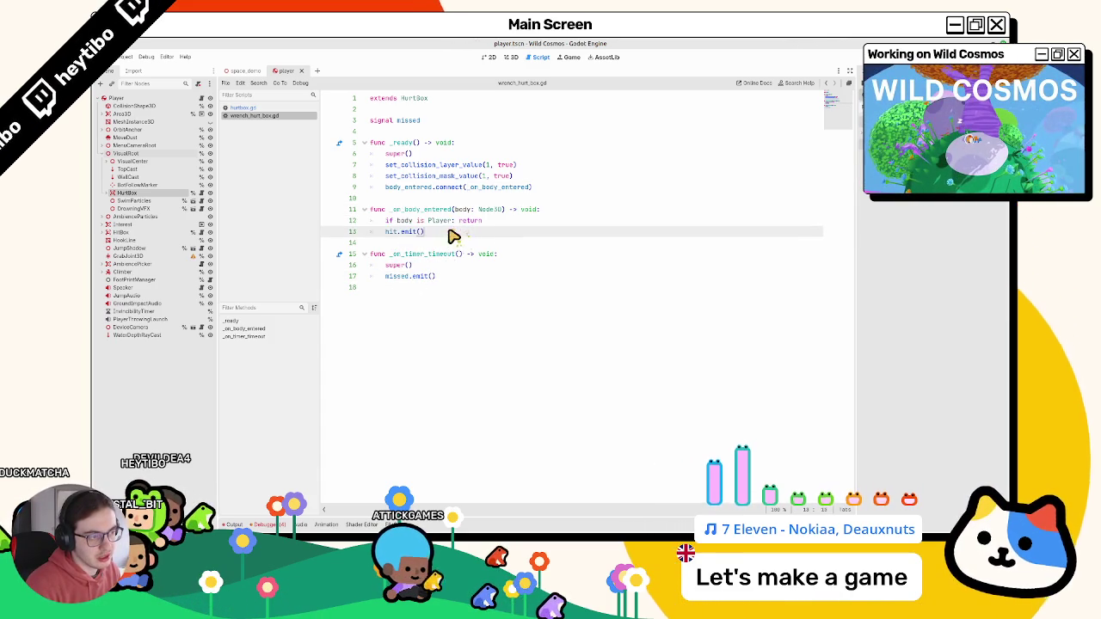
key(shift+Down)
key(shift+Down)
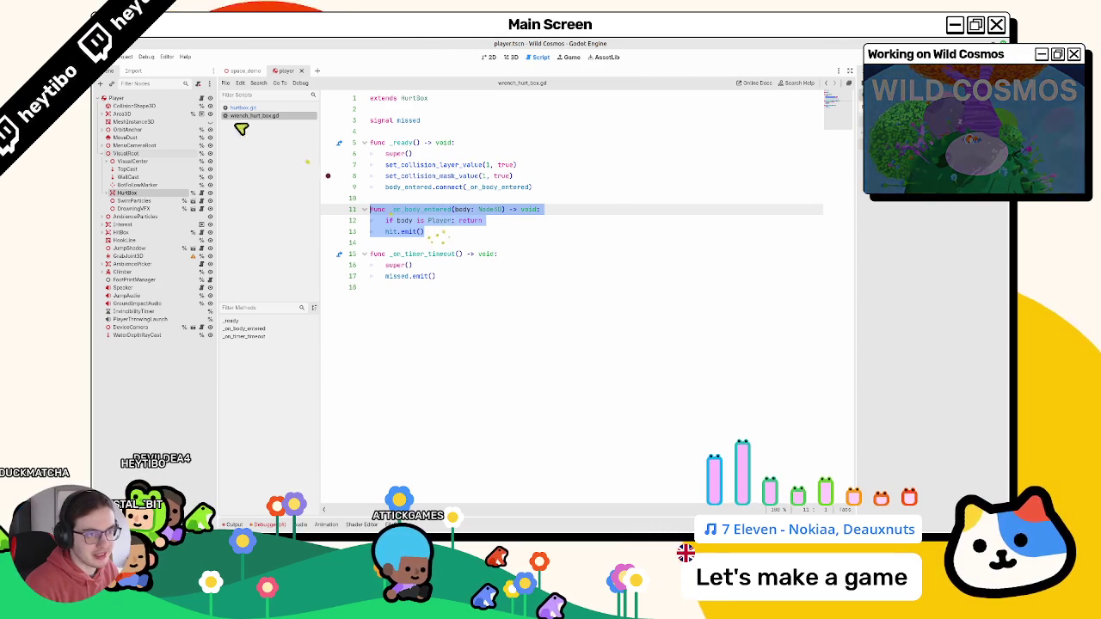
- Open player.gd and search for its _ready function
click(201, 98)
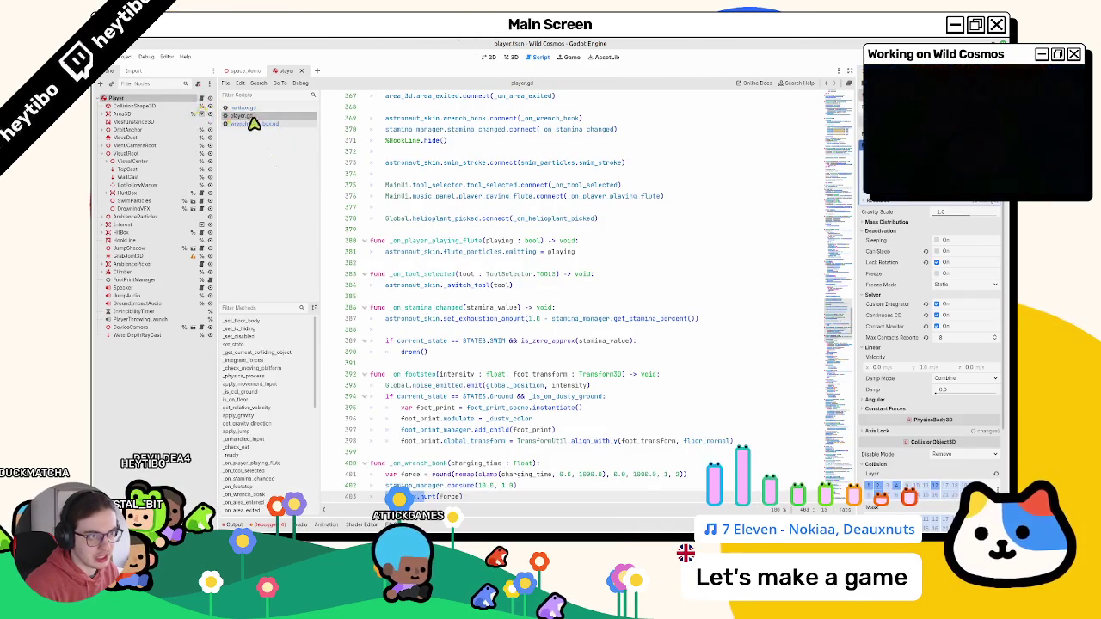
scroll(811, 266, up, 10)
scroll(838, 284, up, 10)
scroll(834, 249, up, 10)
scroll(832, 226, up, 10)
scroll(833, 225, up, 2)
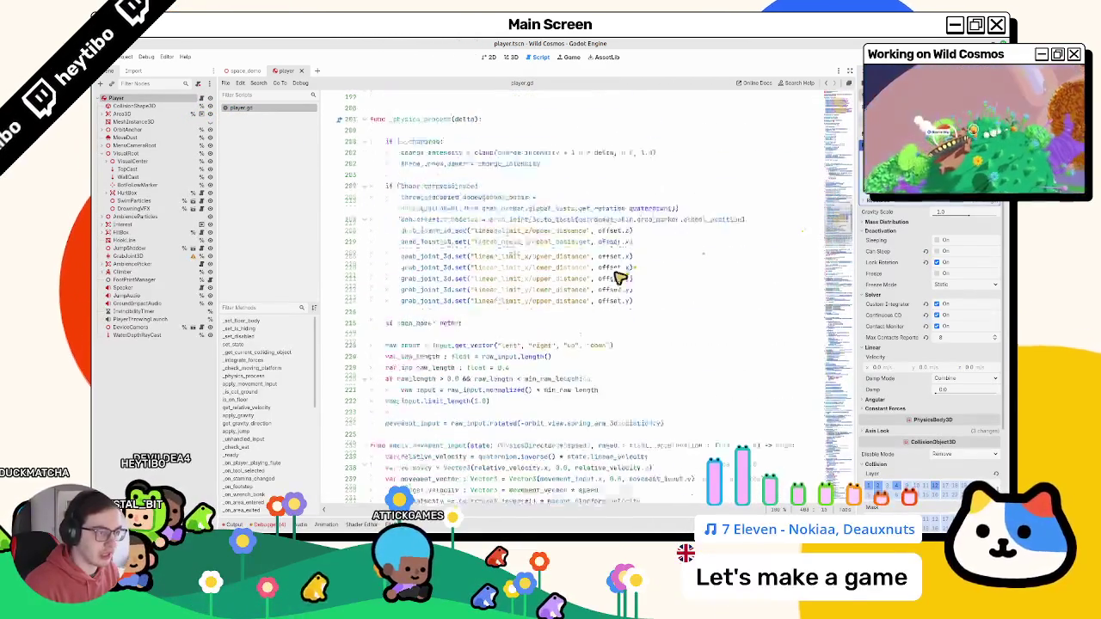
scroll(621, 272, up, 3)
scroll(434, 225, up, 4)
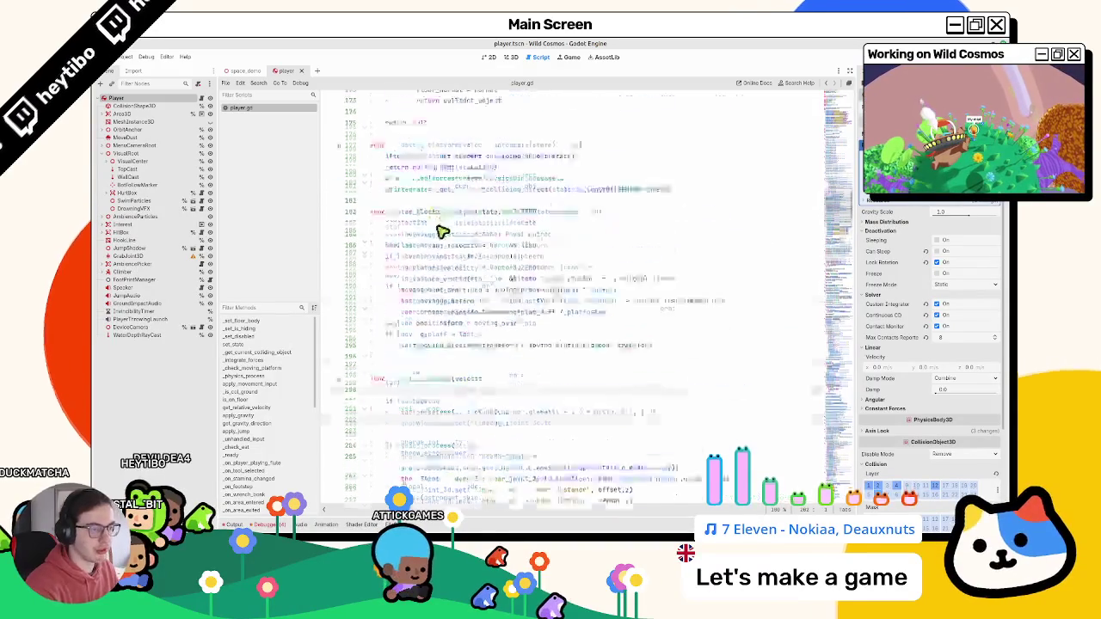
scroll(452, 250, up, 8)
click(690, 233)
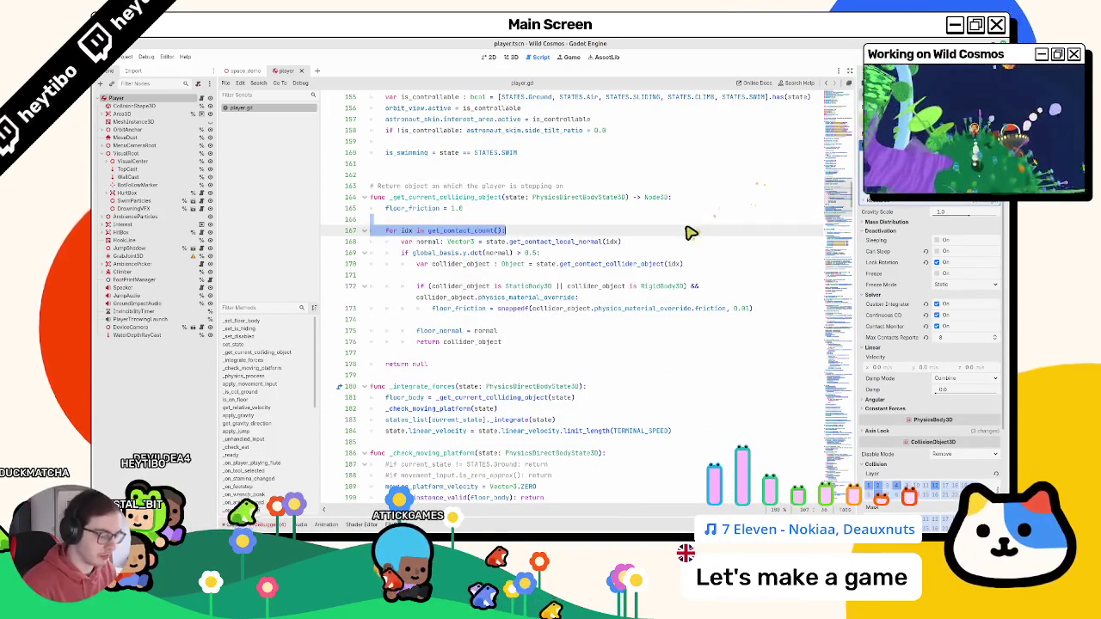
key(ctrl+f)
text(reach)
key(BackSpace)
key(BackSpace)
text(dy():)
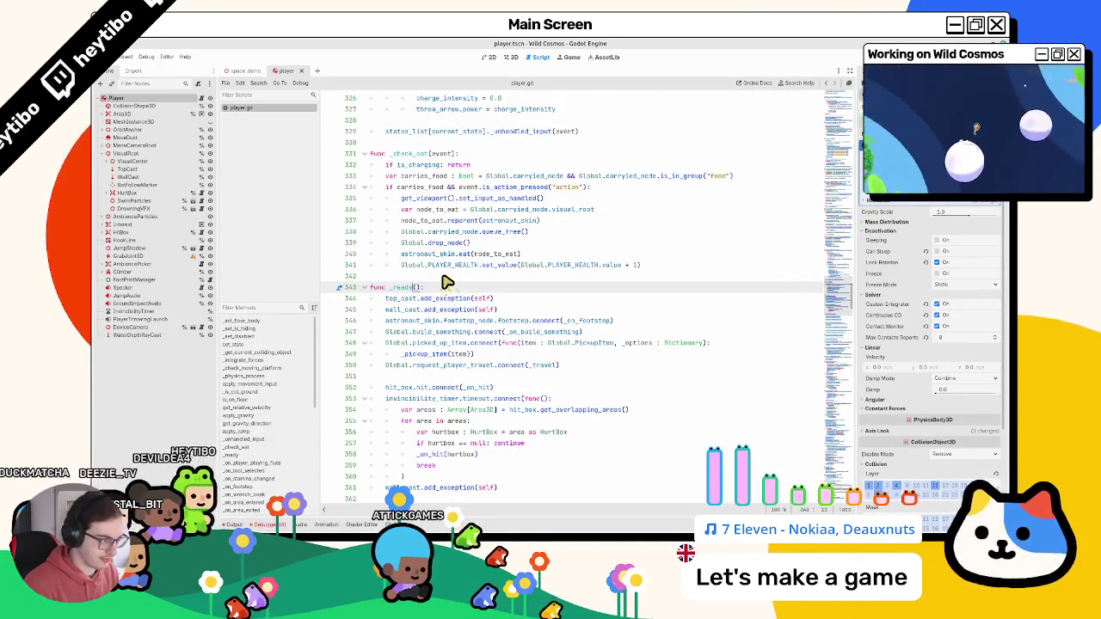
- Add an indented blank line after the last signal connection in _ready
double_click(513, 321)
double_click(588, 321)
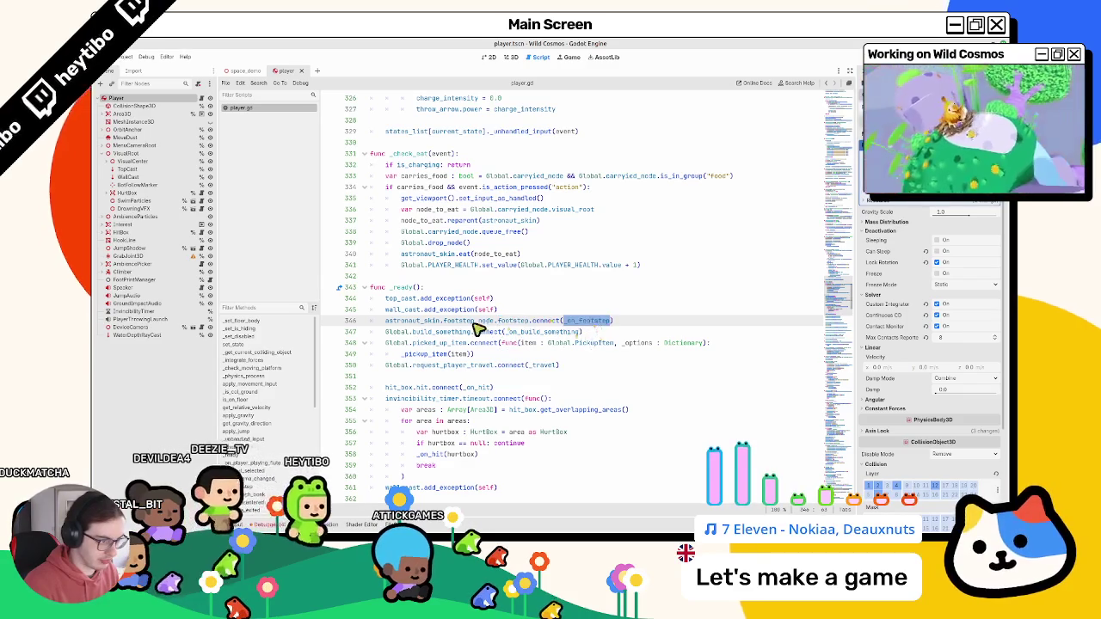
scroll(474, 293, down, 2)
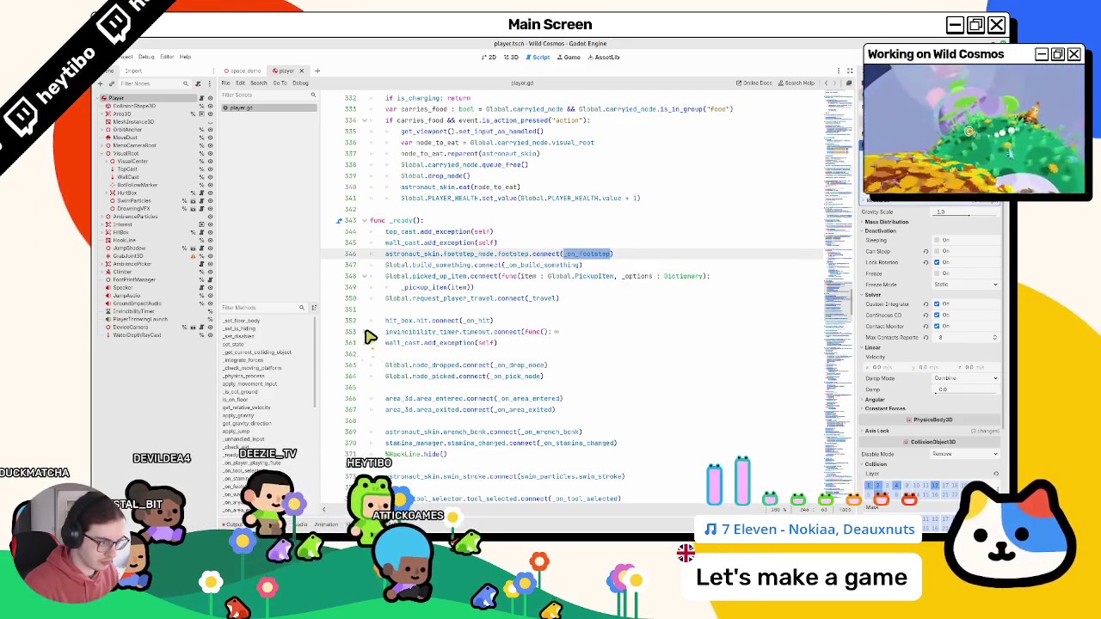
scroll(374, 344, down, 1)
scroll(379, 361, down, 3)
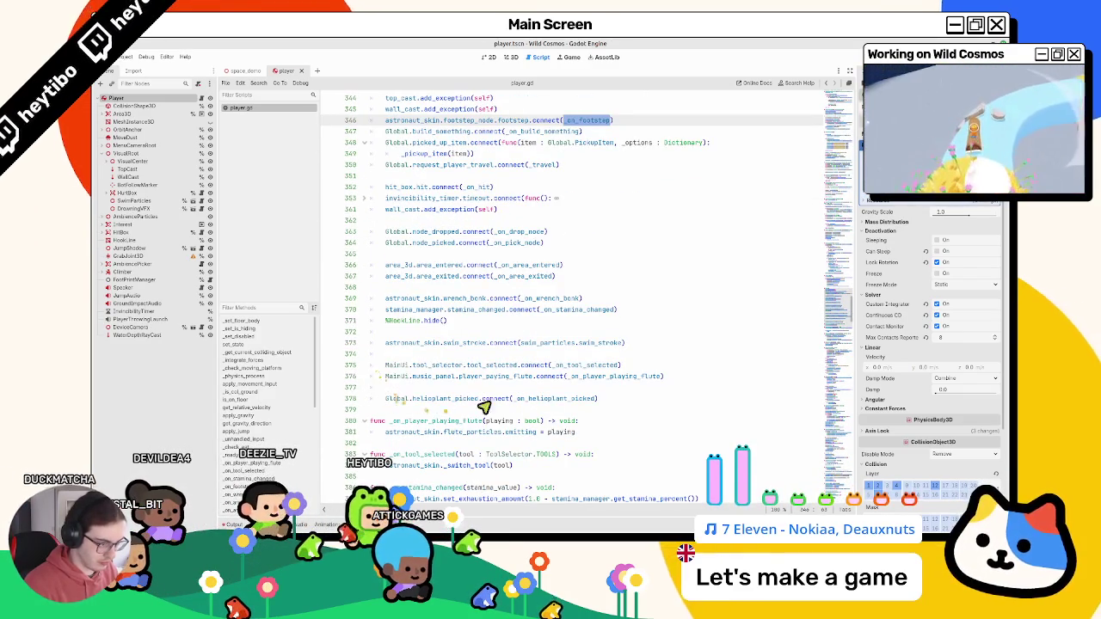
click(614, 401)
key(Return)
key(Return)
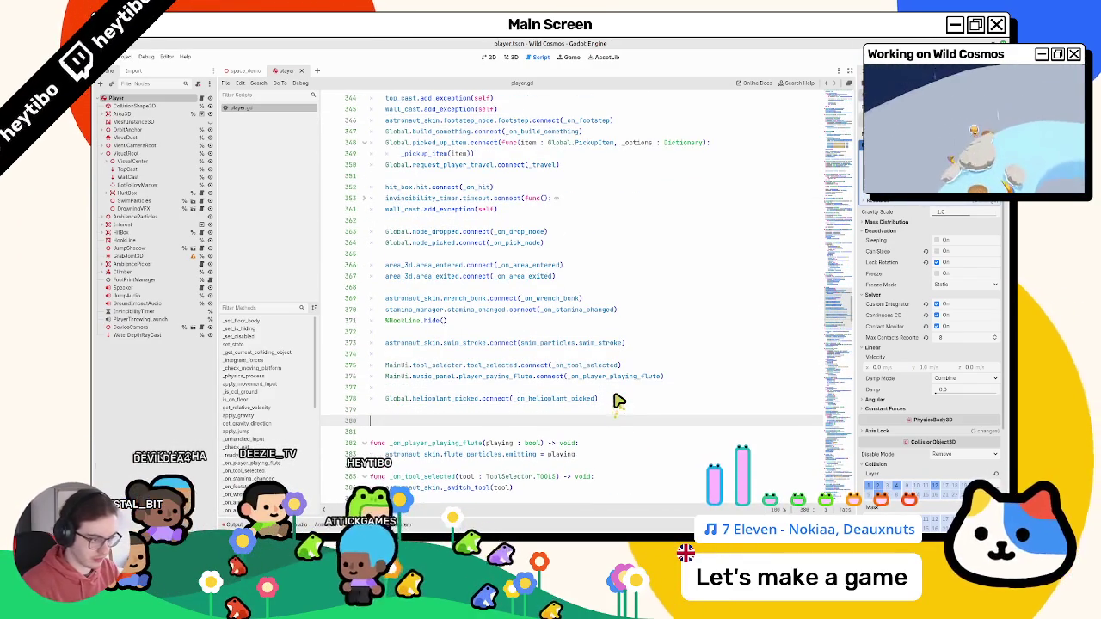
key(Tab)
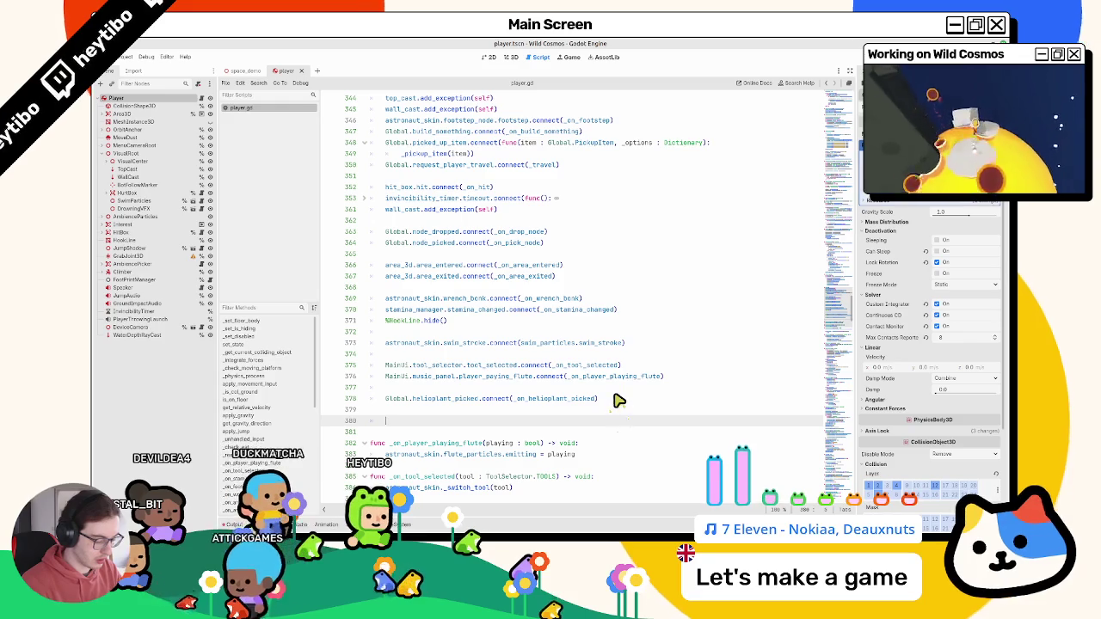
- Add hurt_box.hit.connect(_on_wrench_hit) and create the _on_wrench_hit function
text(HurtBox.)
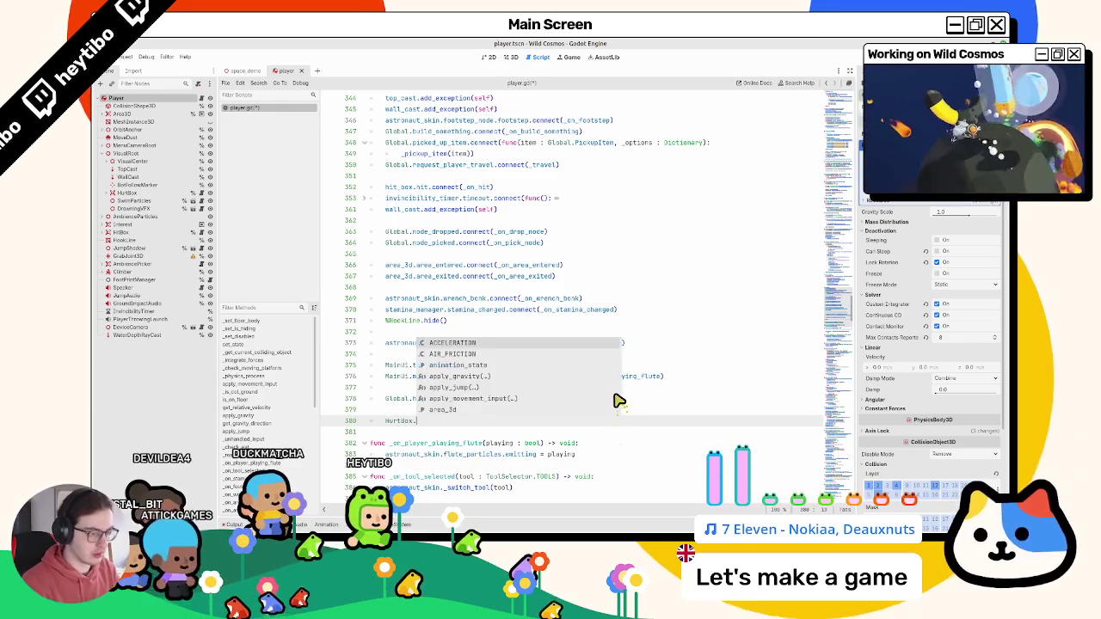
text(co)
key(BackSpace)
key(BackSpace)
key(BackSpace)
text(hurt_b)
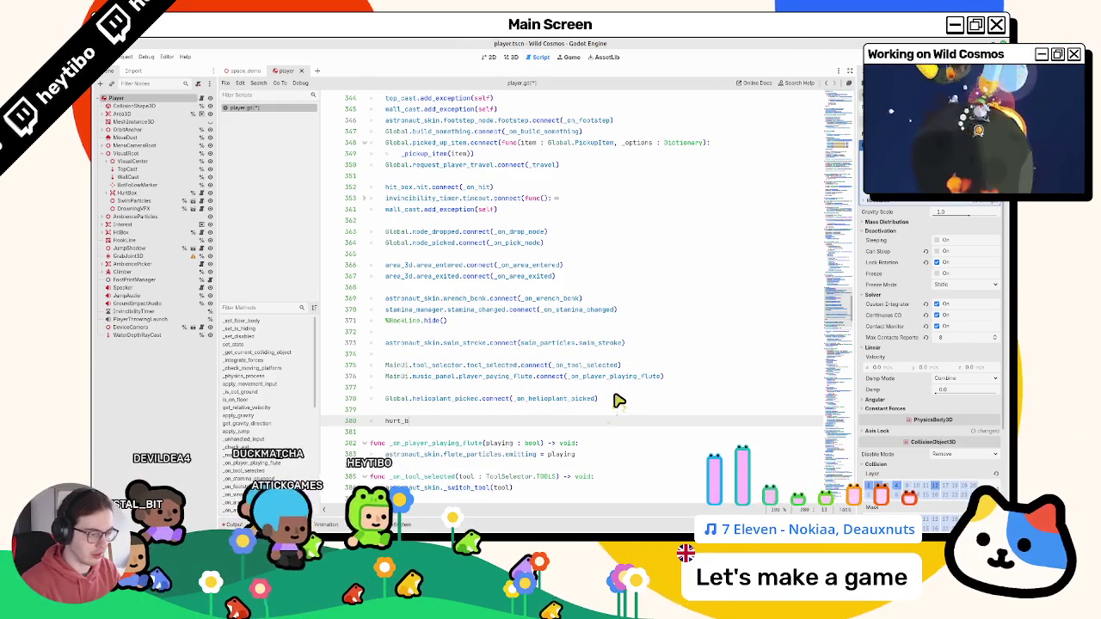
text(ox.co)
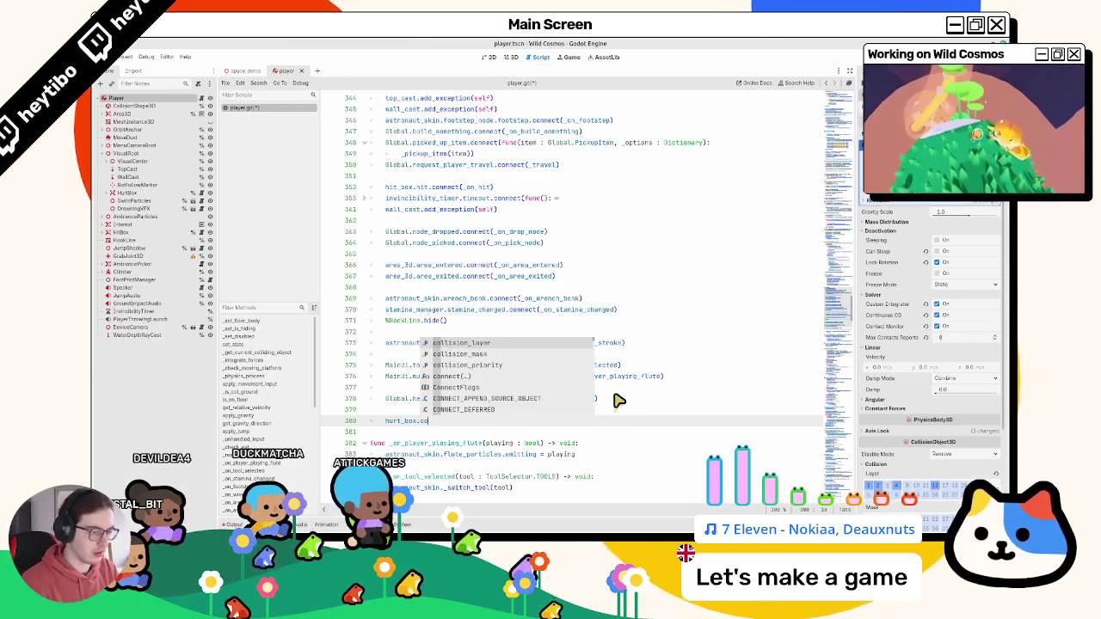
key(BackSpace)
key(BackSpace)
text(hit.con)
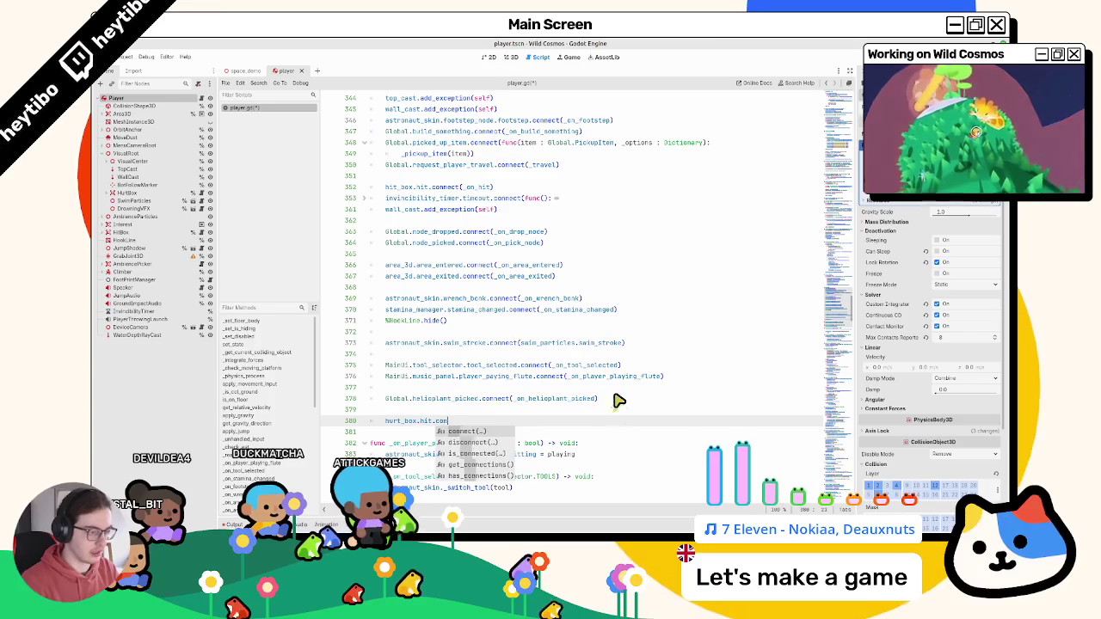
text(nect(_on_wrench_)
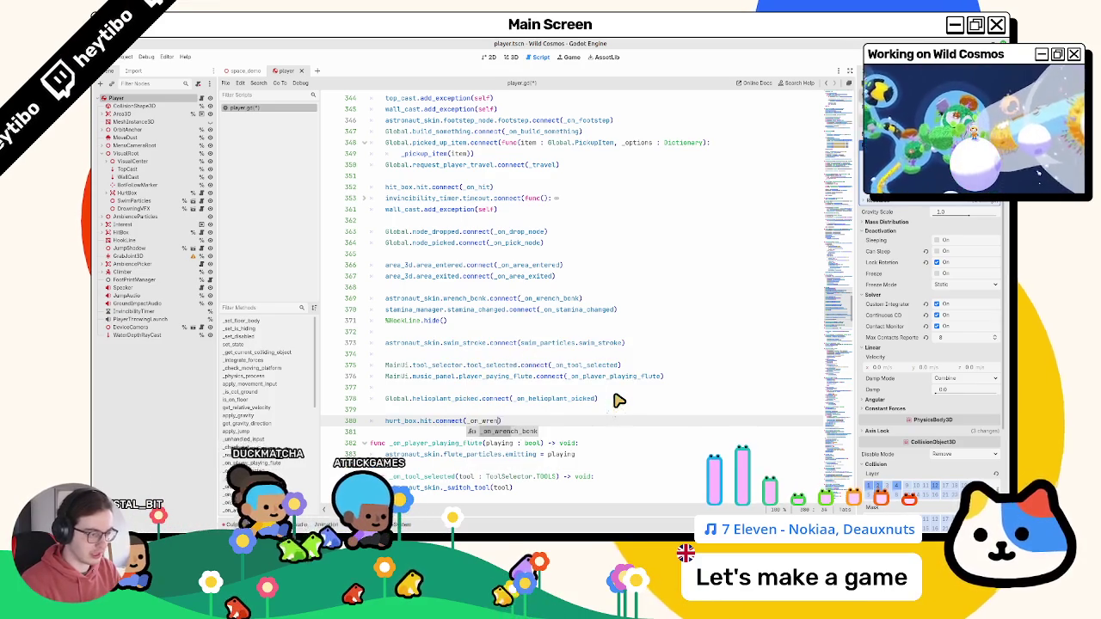
text(hit)
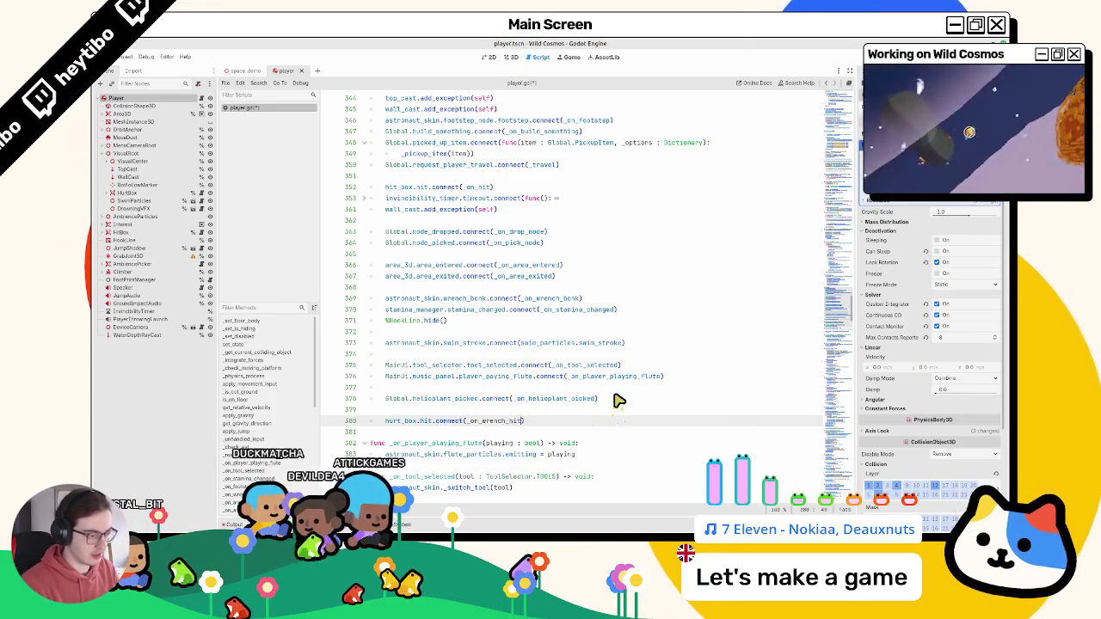
key(Return)
key(Return)
text(func _on_wrench_hit() -)
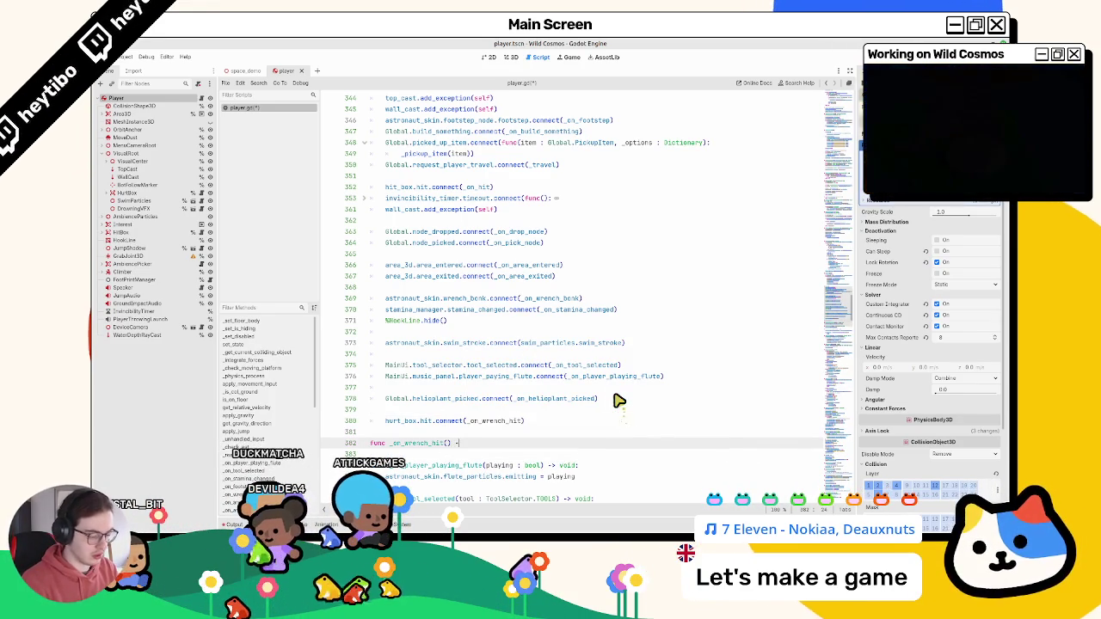
key(Return)
text(pass)
key(Return)
key(Return)
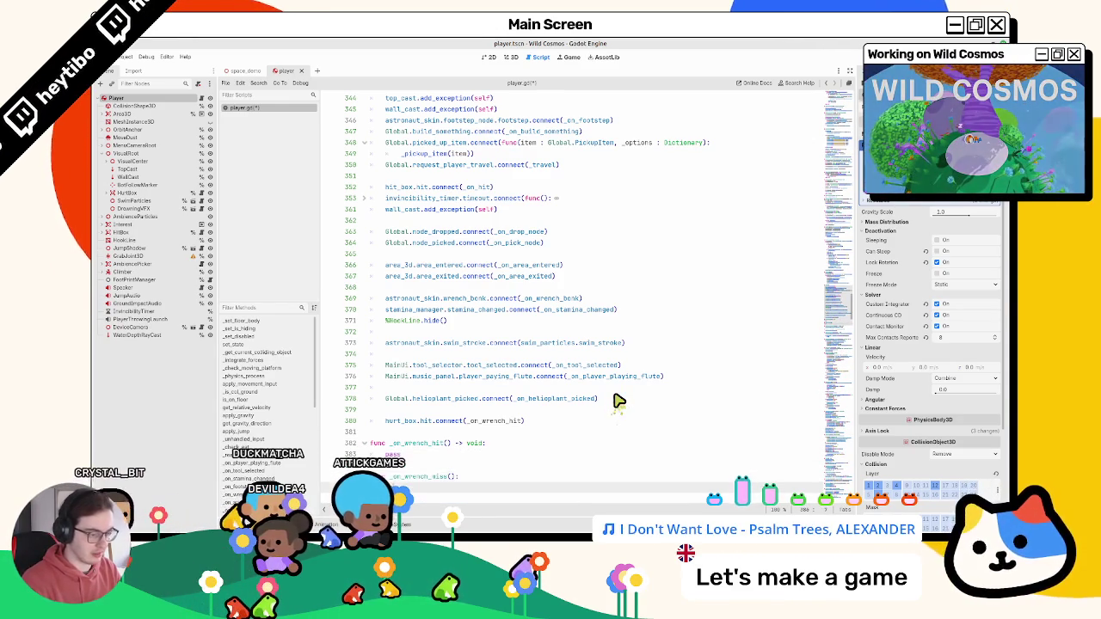
text(:)
key(End)
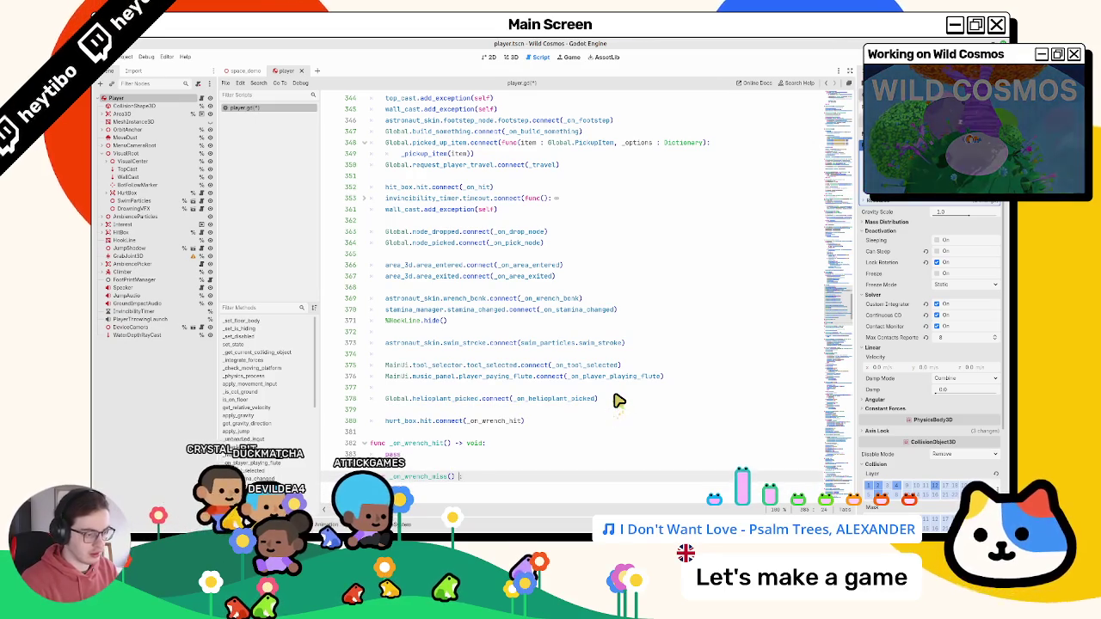
- Duplicate the hit connection as hurt_box.missed.connect(_on_wrench_miss)
scroll(617, 400, down, 1)
click(472, 389)
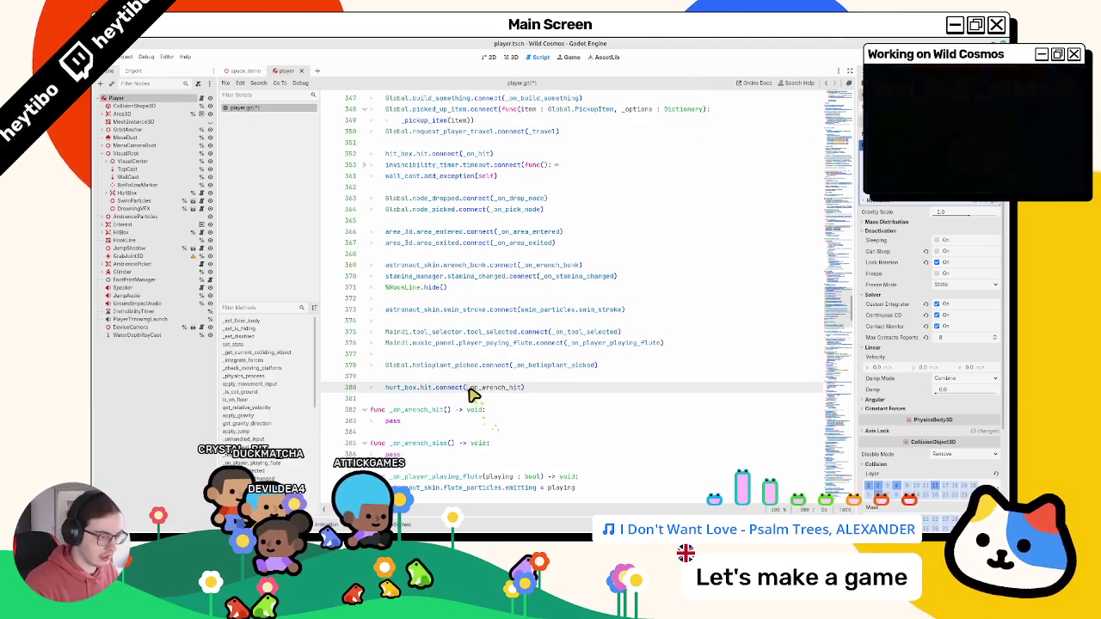
key(ctrl+shift+d)
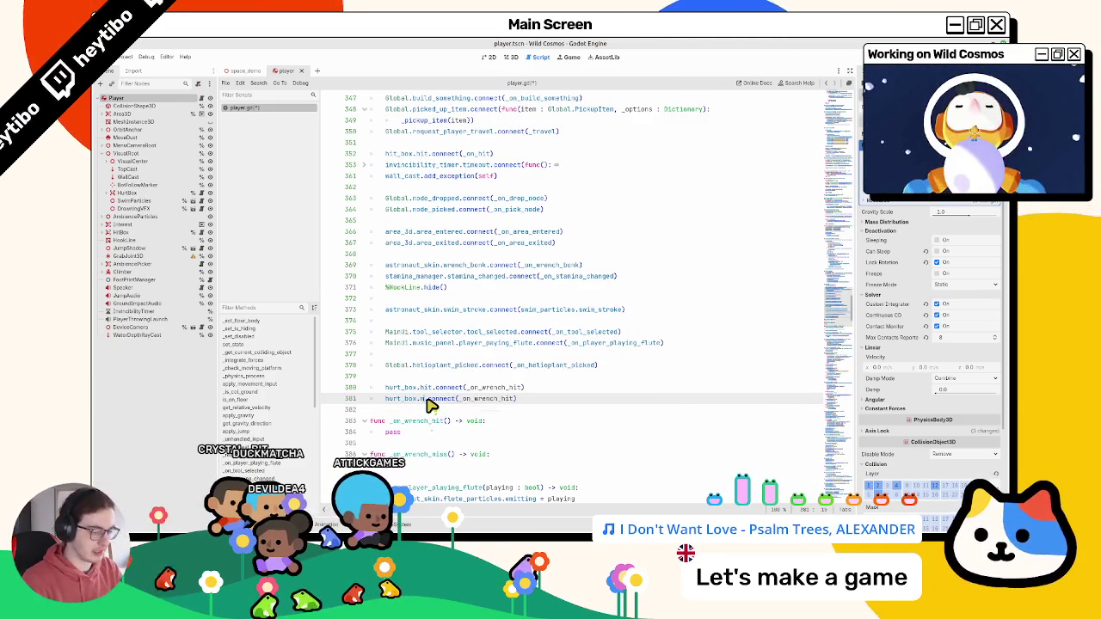
text(iss)
key(BackSpace)
key(BackSpace)
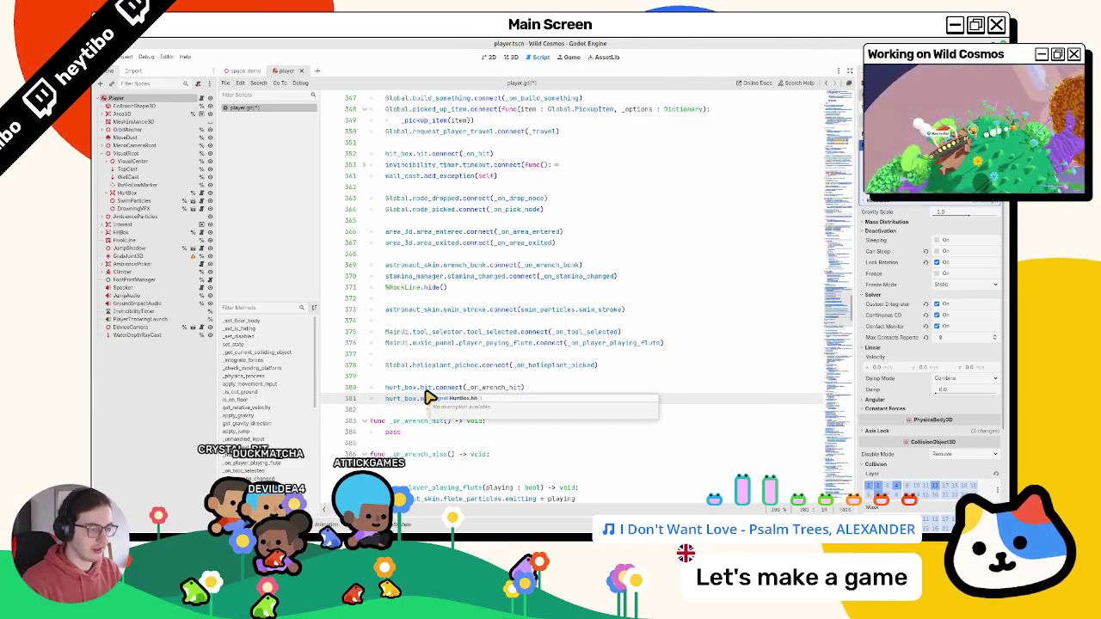
text(ss.connect(_on_wrench_hit)
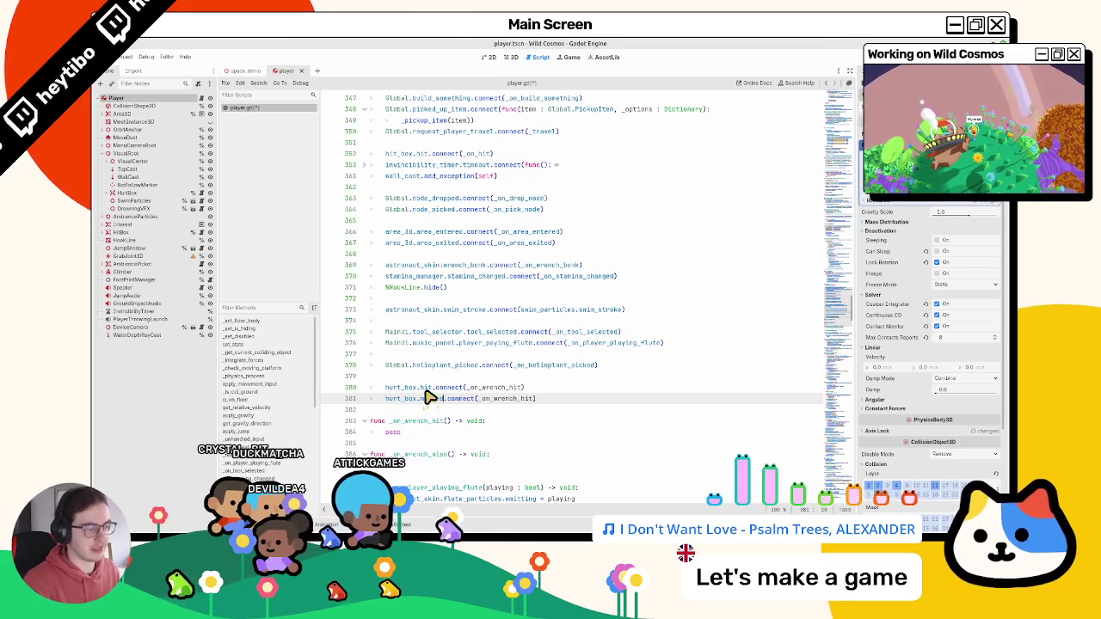
double_click(417, 454)
key(ctrl+c)
double_click(505, 398)
key(ctrl+v)
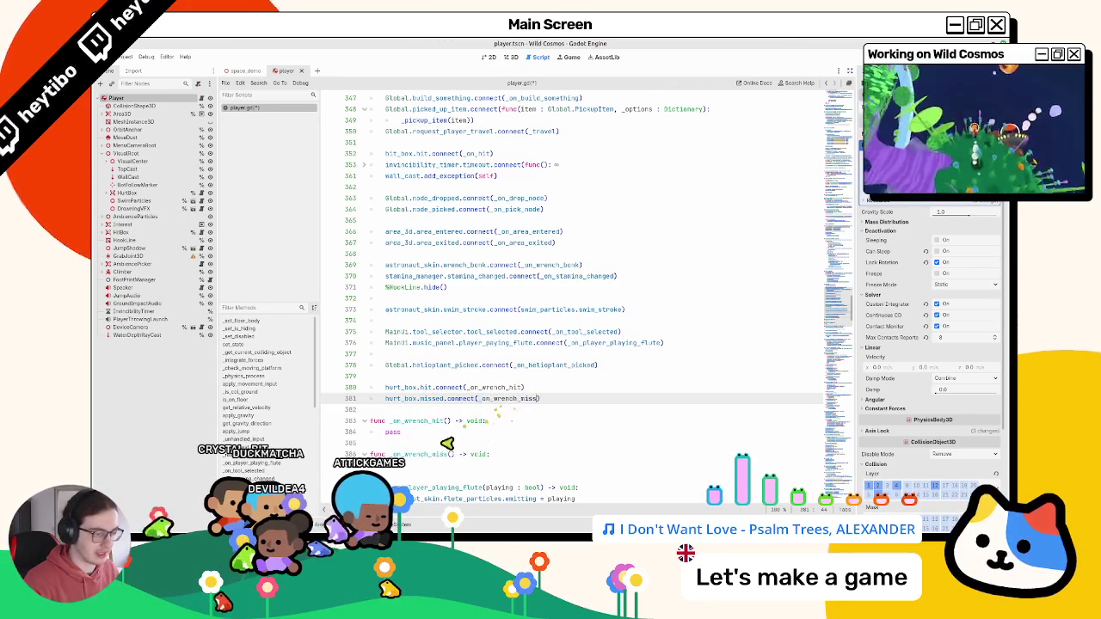
double_click(417, 454)
click(438, 470)
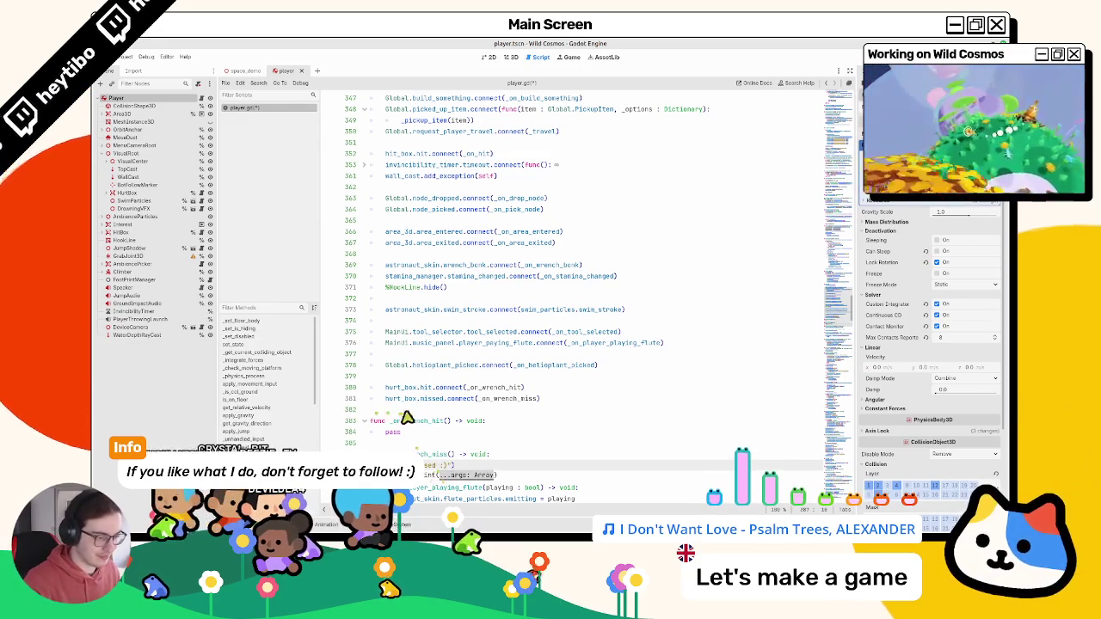
- Save player.gd and launch the game
click(422, 432)
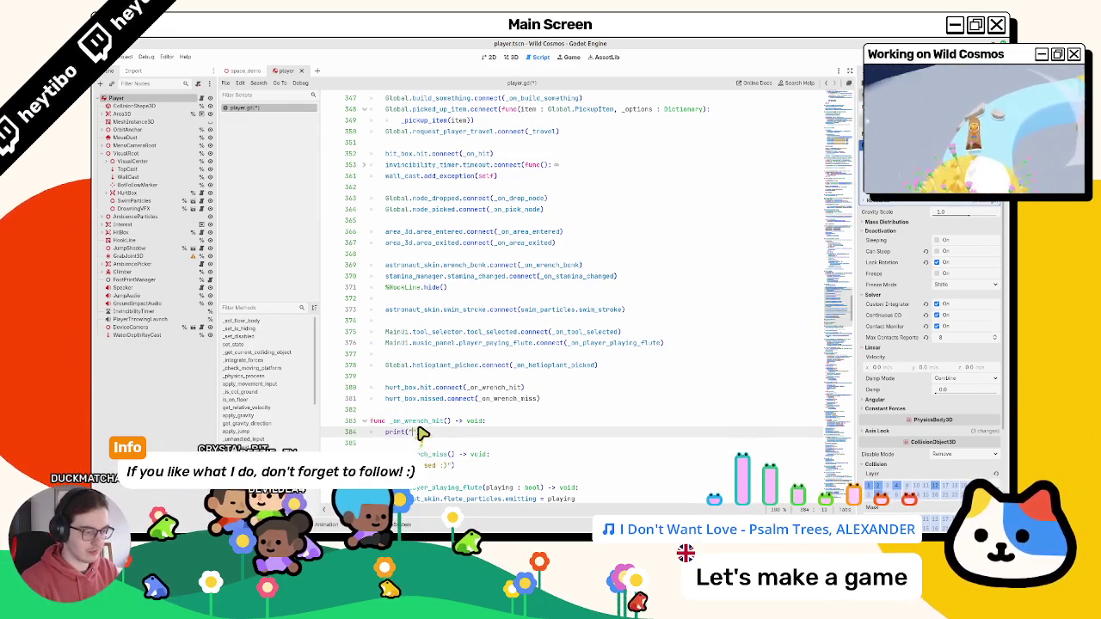
key(ctrl+s)
key(ctrl+shift+F5)
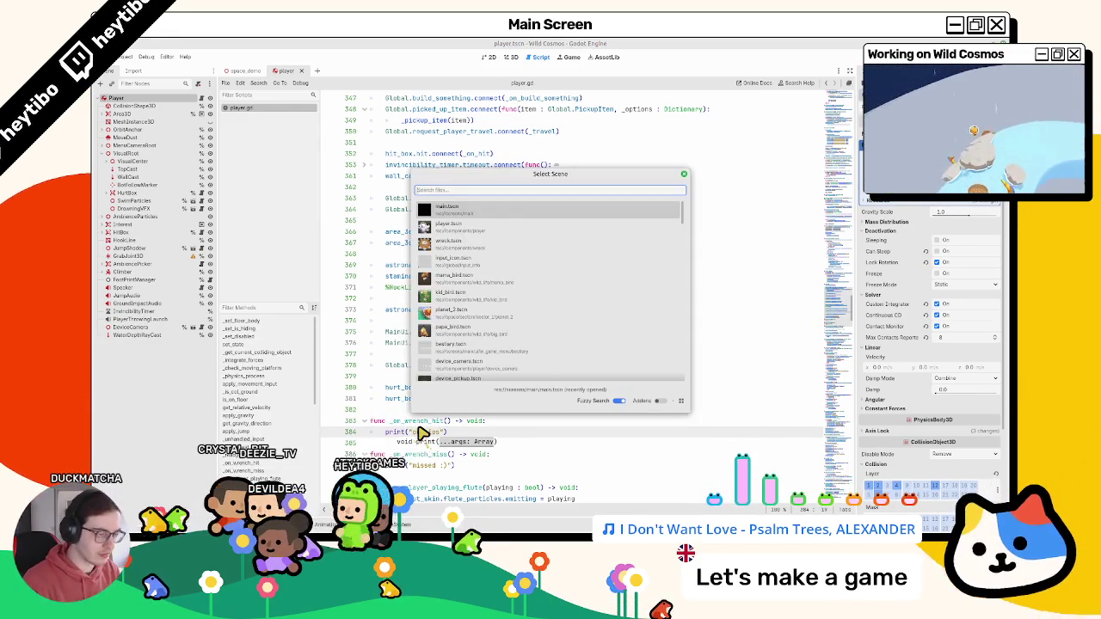
- Run the scene, test wrench hits and misses via the tool wheel, then stop with F8
key(Return)
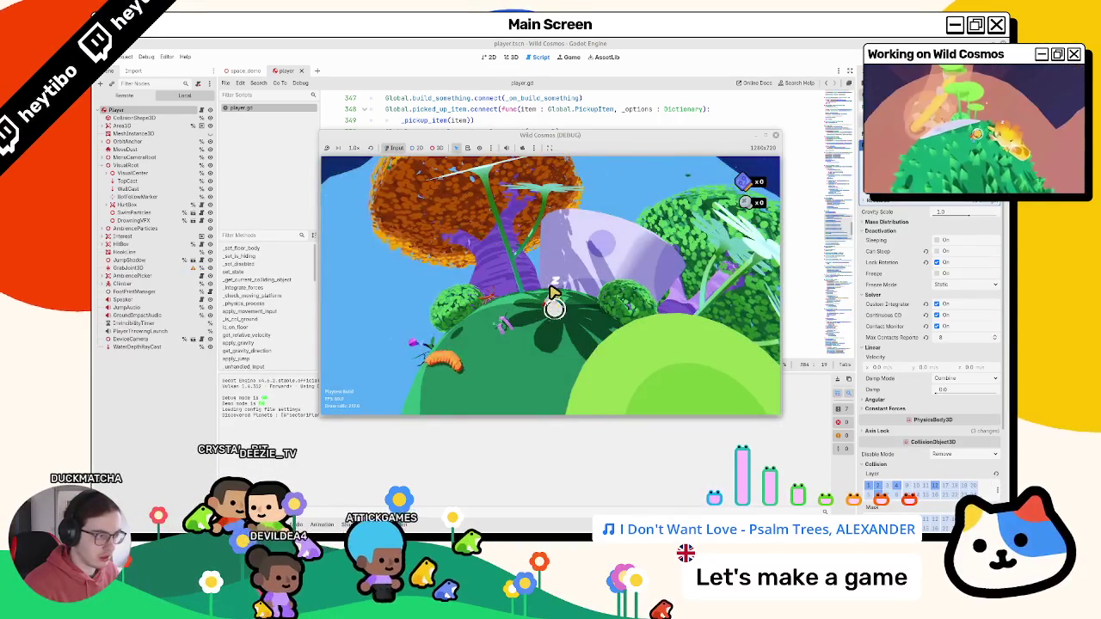
right_click(550, 290)
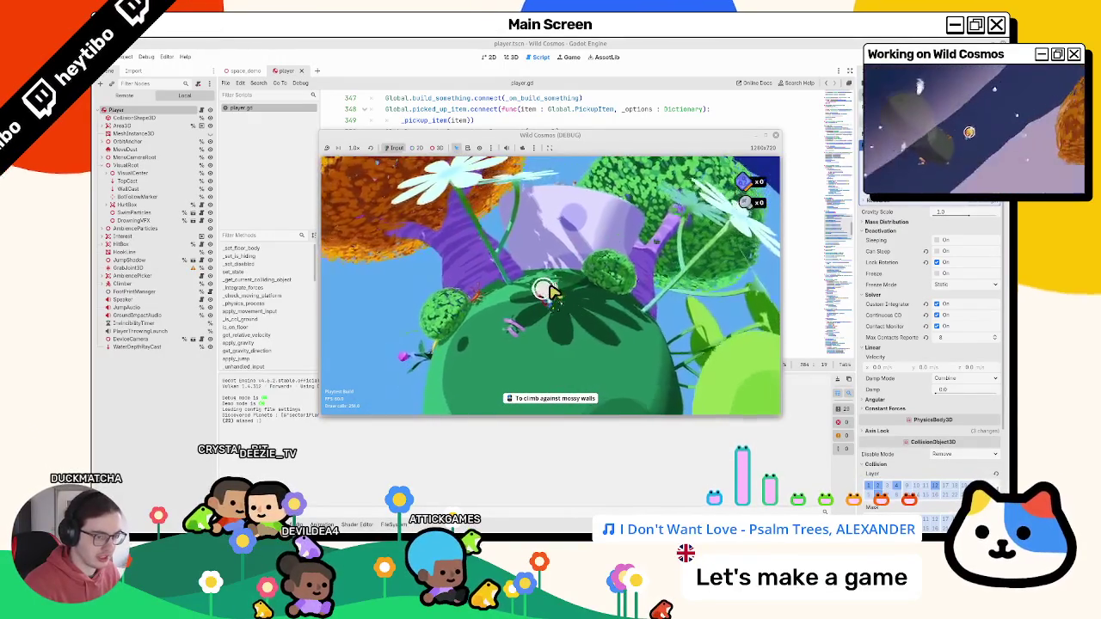
key(alt+Tab)
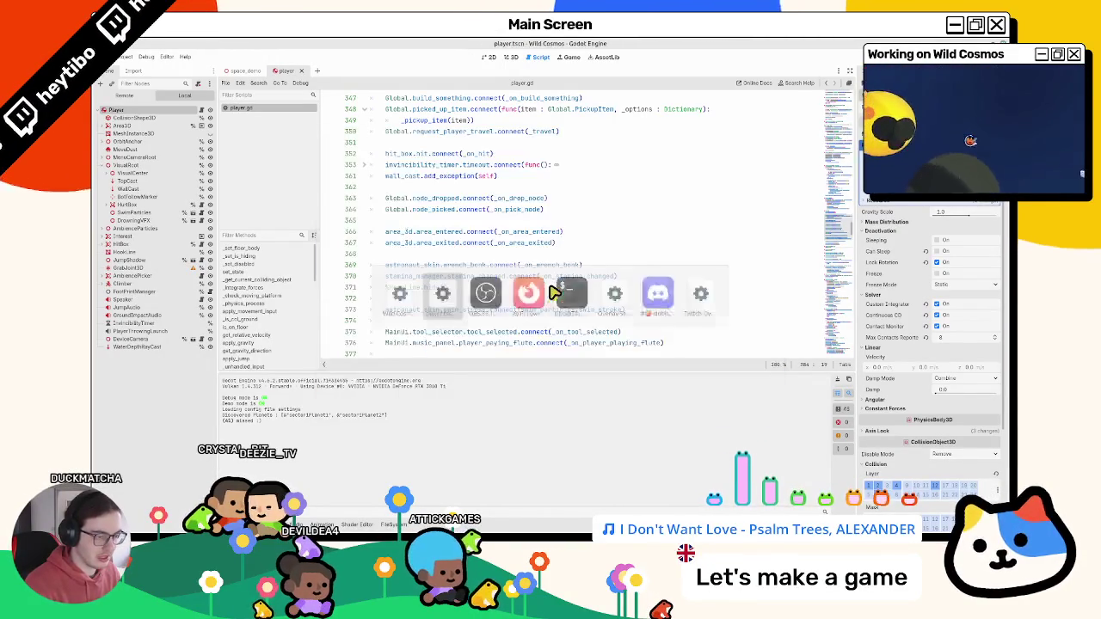
scroll(554, 293, down, 1)
key(alt+Tab)
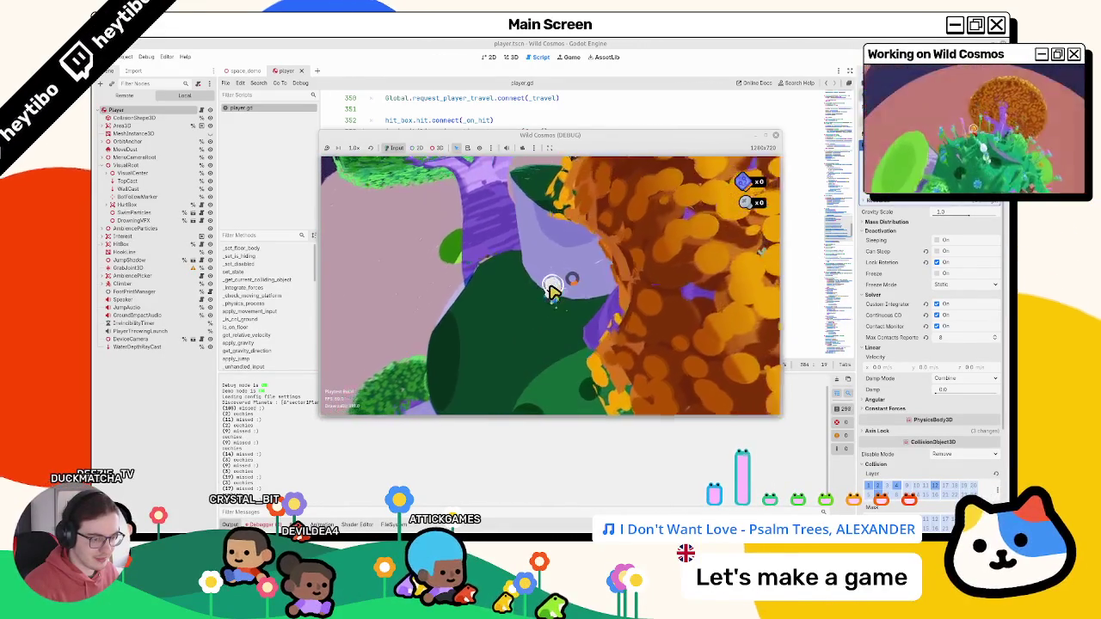
key(Escape)
key(F8)
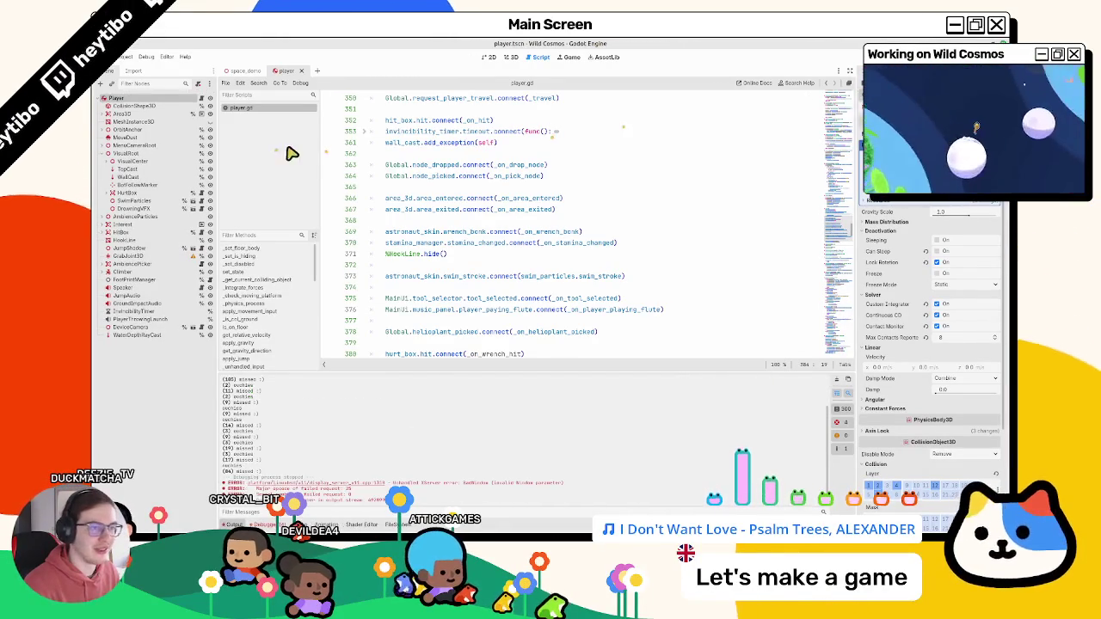
- Open the base hurtbox.gd script
scroll(471, 241, down, 3)
scroll(470, 244, down, 3)
scroll(467, 243, down, 3)
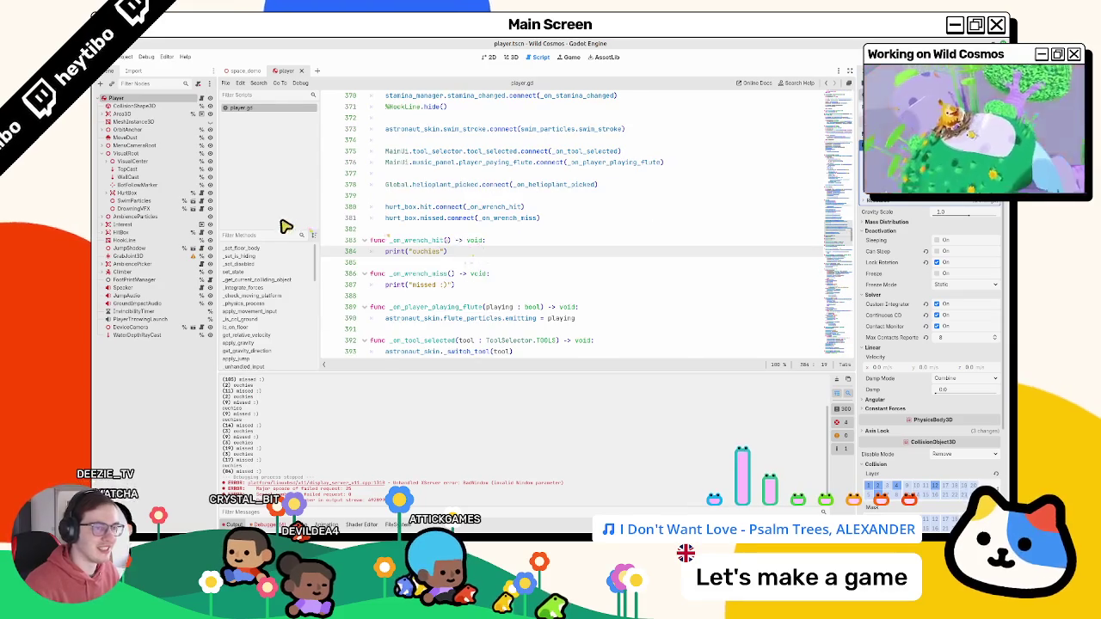
double_click(417, 255)
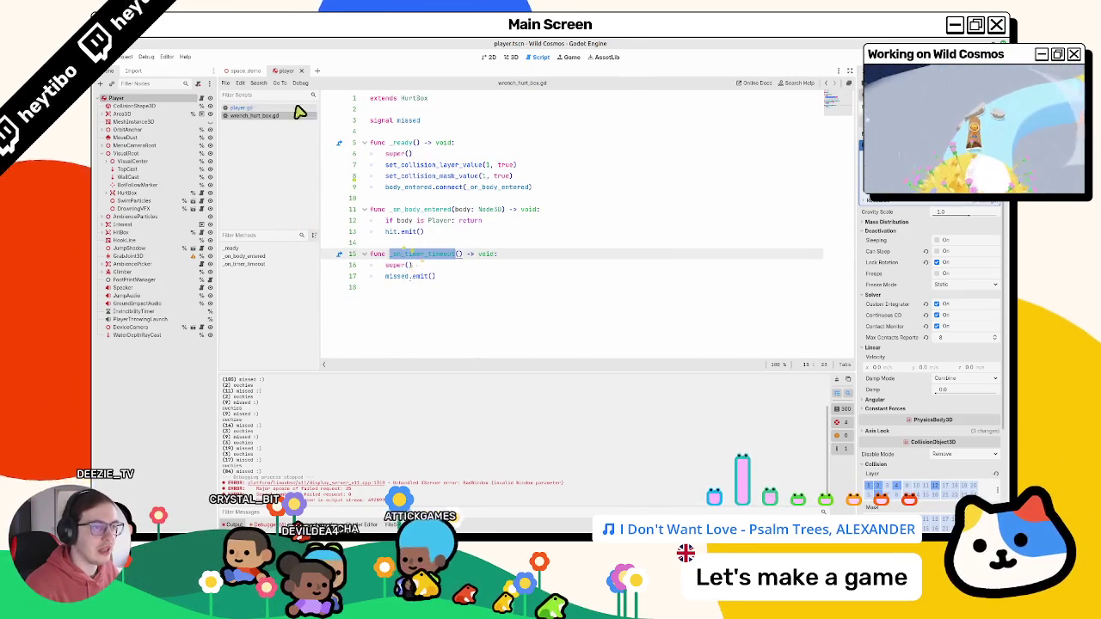
mouse_move(397, 233)
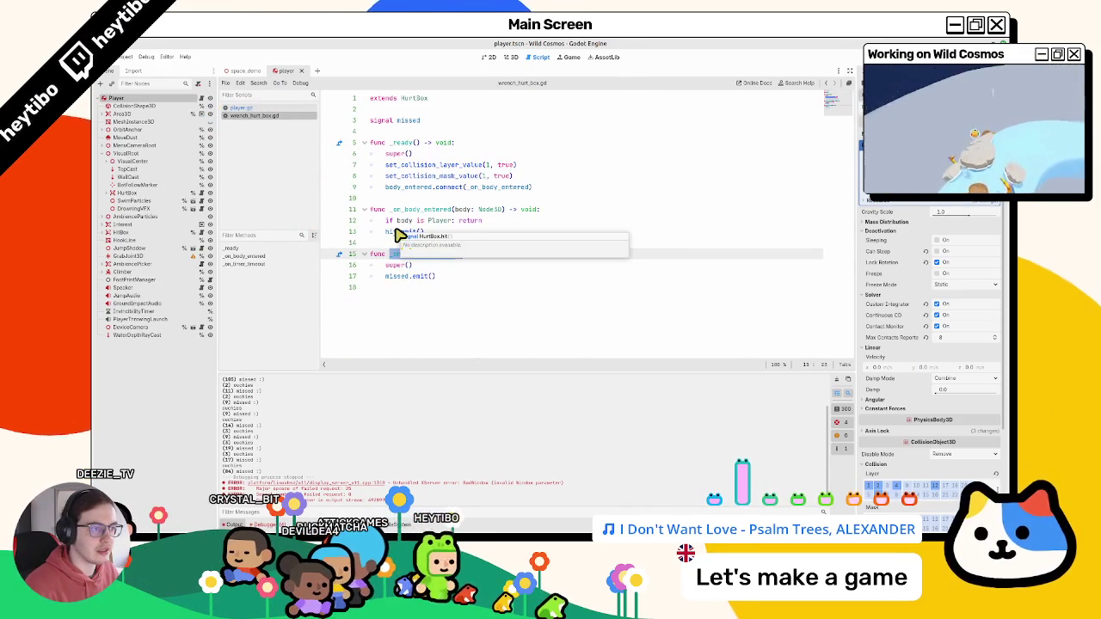
ctrl+click(410, 115)
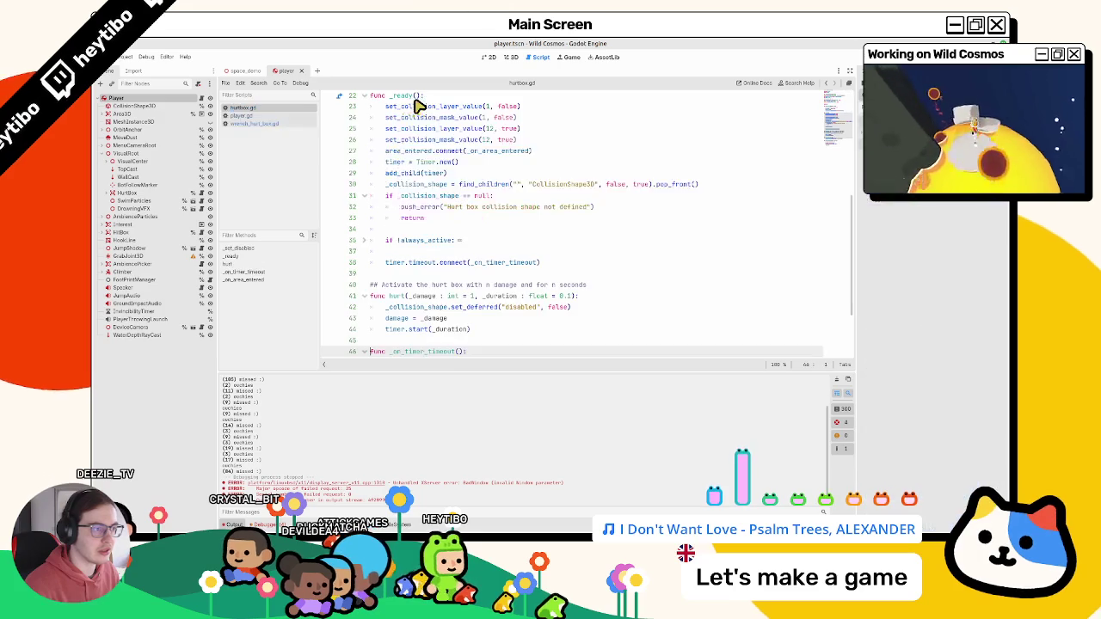
scroll(413, 215, up, 3)
scroll(409, 275, up, 2)
- Add timer.one_shot = true below the Timer.new() line
click(393, 330)
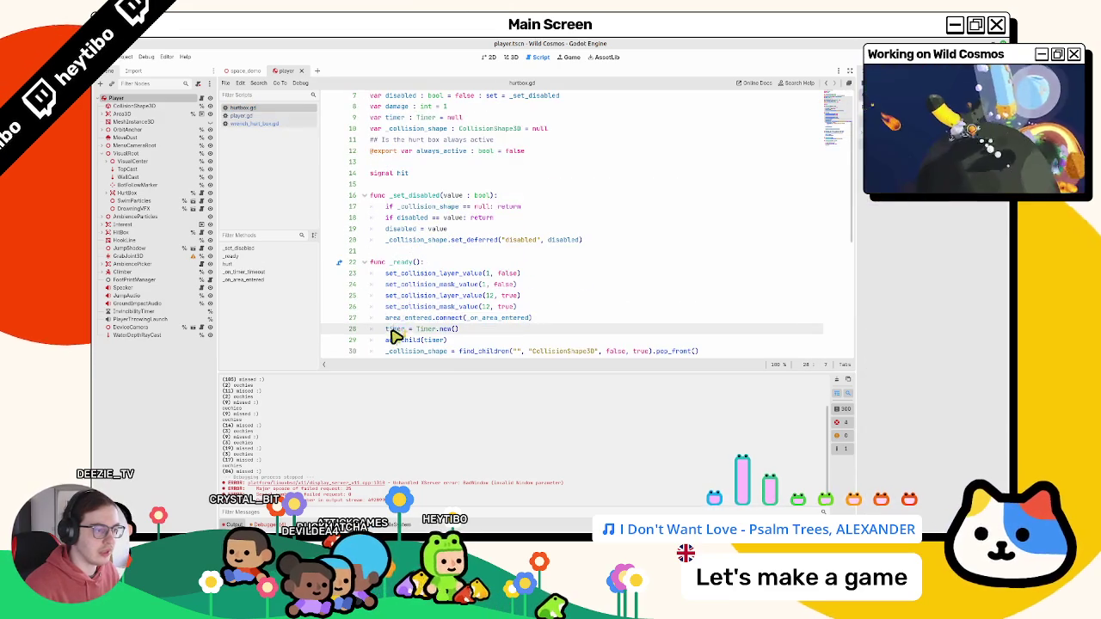
scroll(426, 305, down, 2)
mouse_move(421, 295)
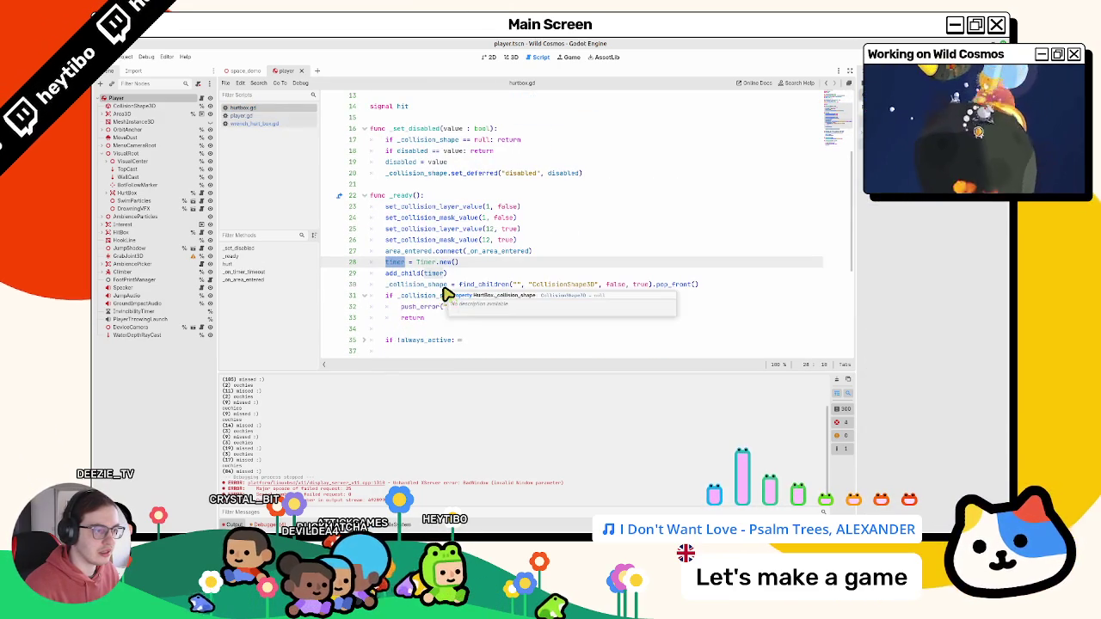
click(485, 266)
key(Return)
text(timer)
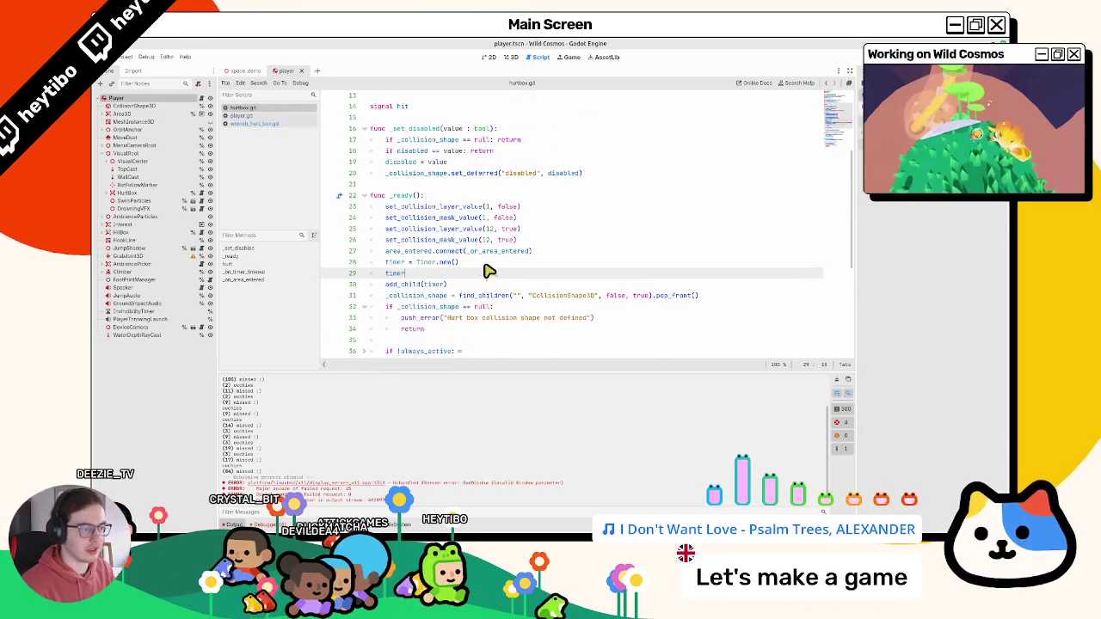
text(.one)
key(Return)
text(= true)
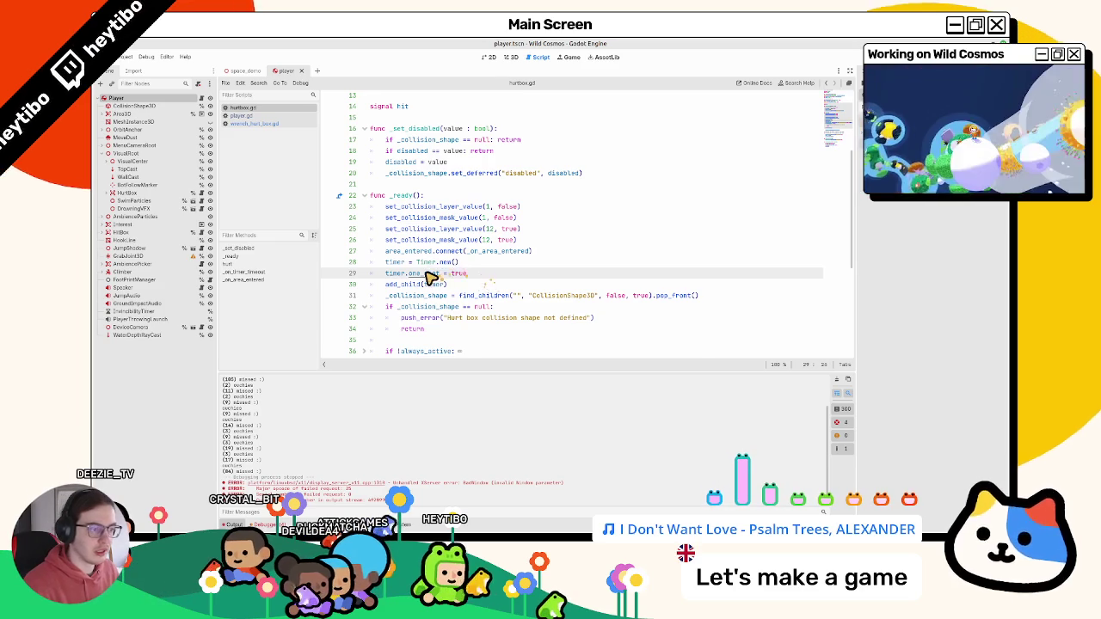
- Review the Timer one_shot documentation, then run the game again
ctrl+click(426, 274)
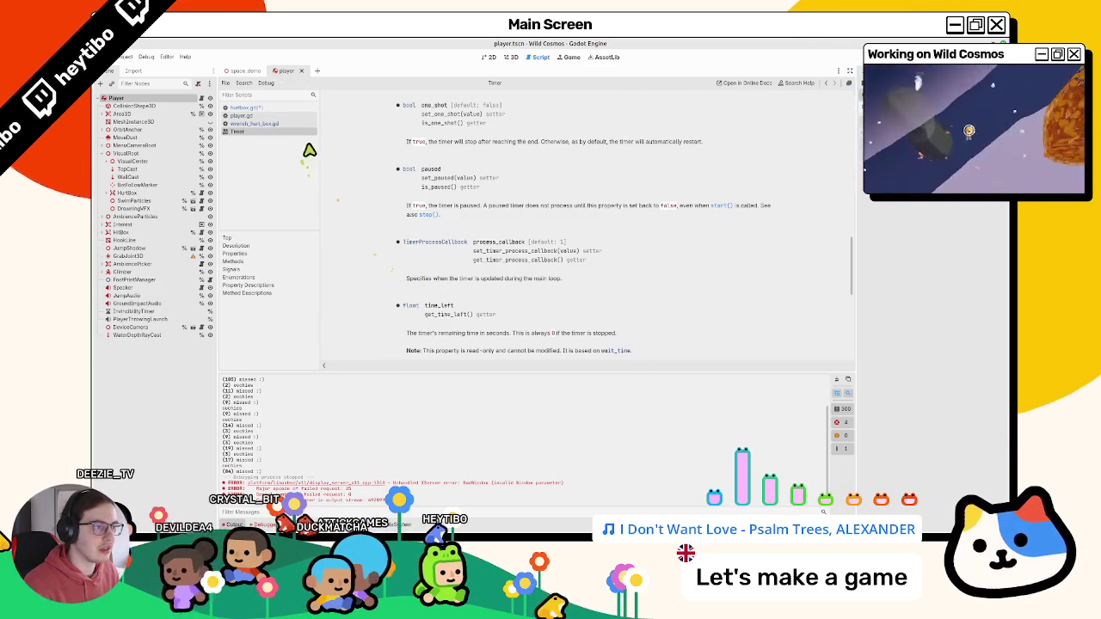
key(ctrl+w)
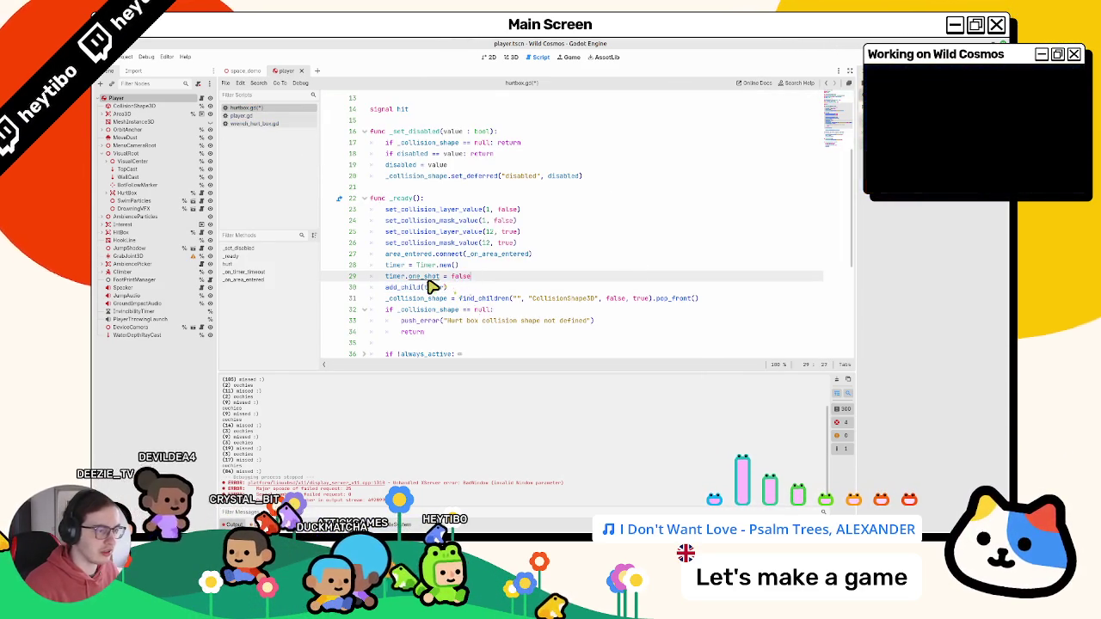
ctrl+click(433, 282)
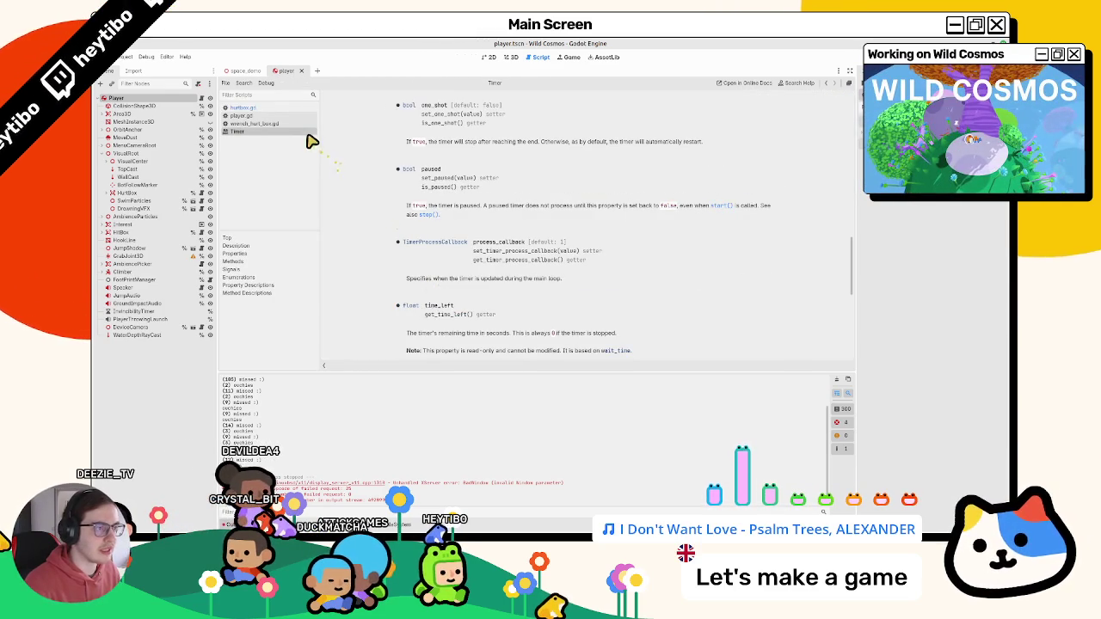
key(ctrl+w)
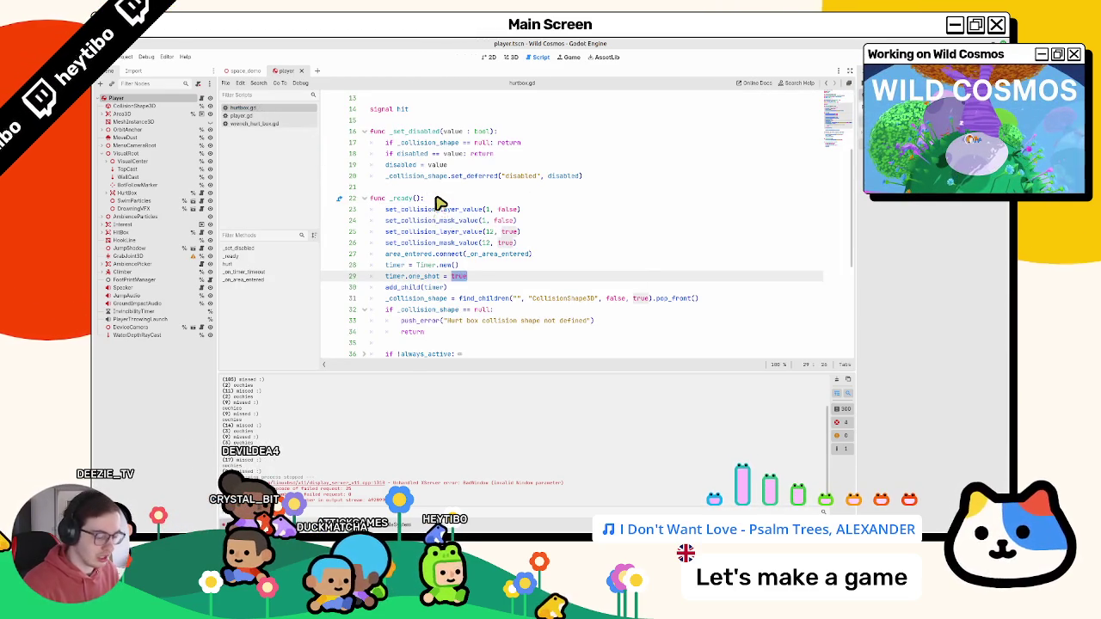
key(ctrl+shift+F5)
key(Return)
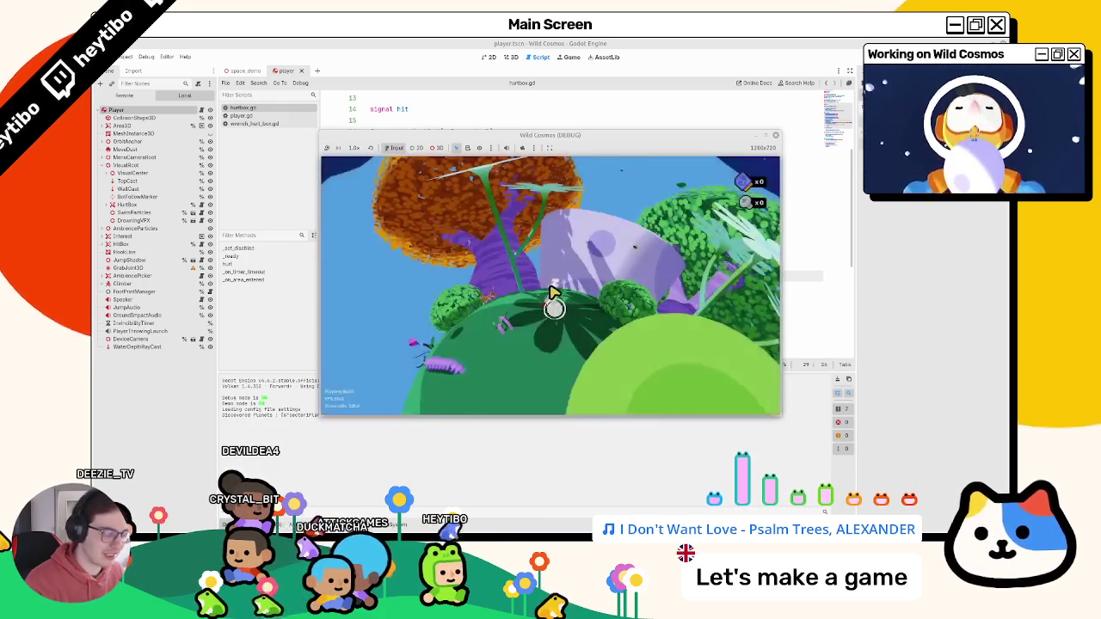
- Pick the wrench from the tool wheel, swing it in game, then quit with F8
key(Tab)
click(551, 291)
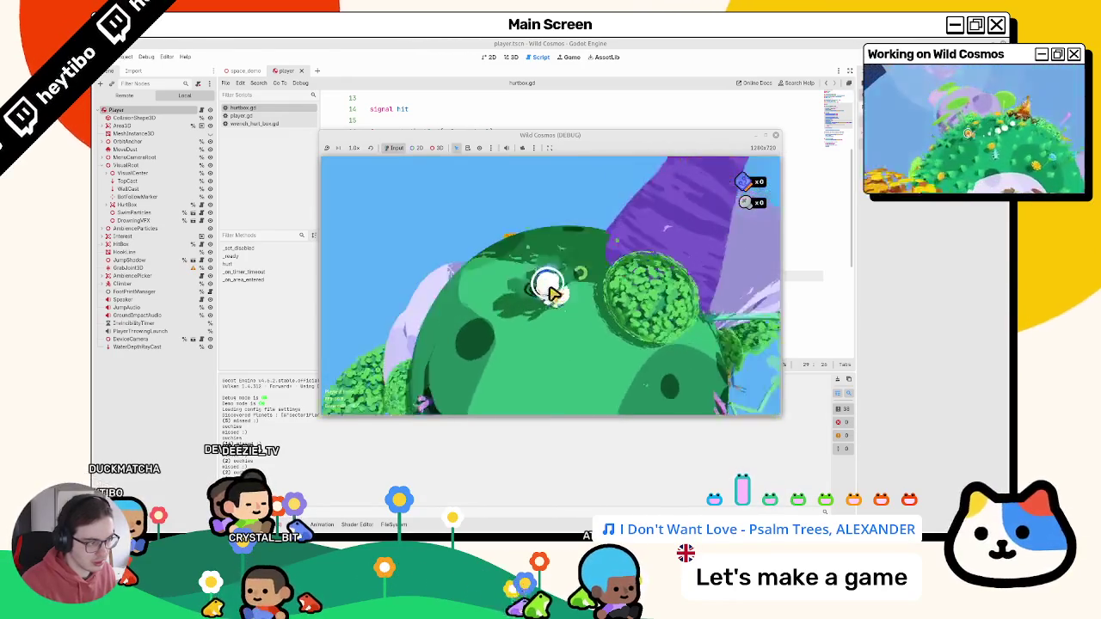
key(Tab)
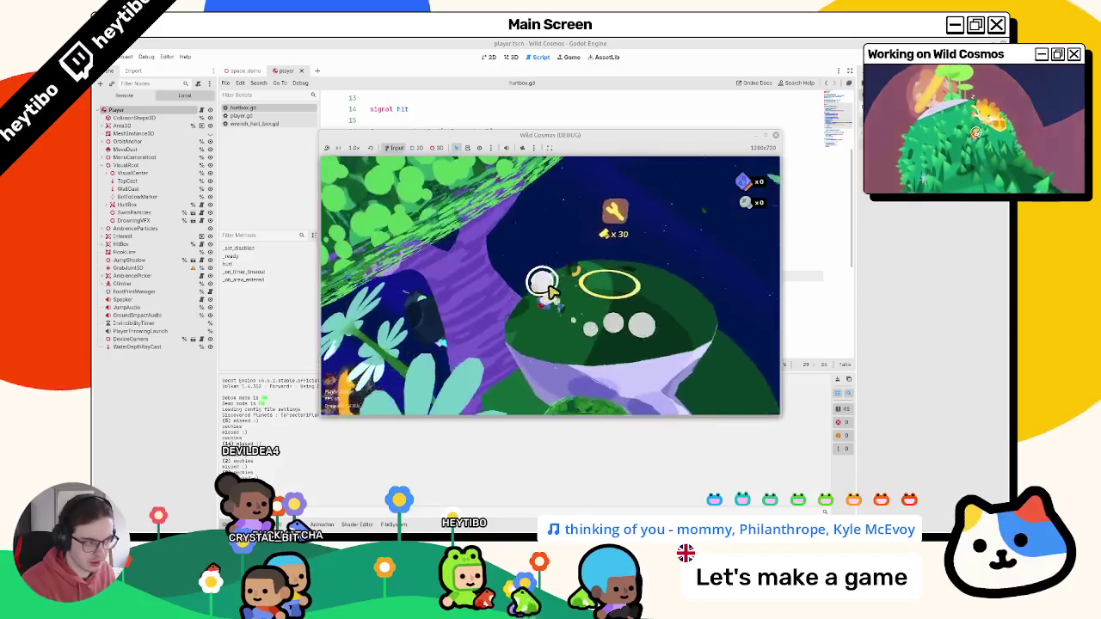
key(F8)
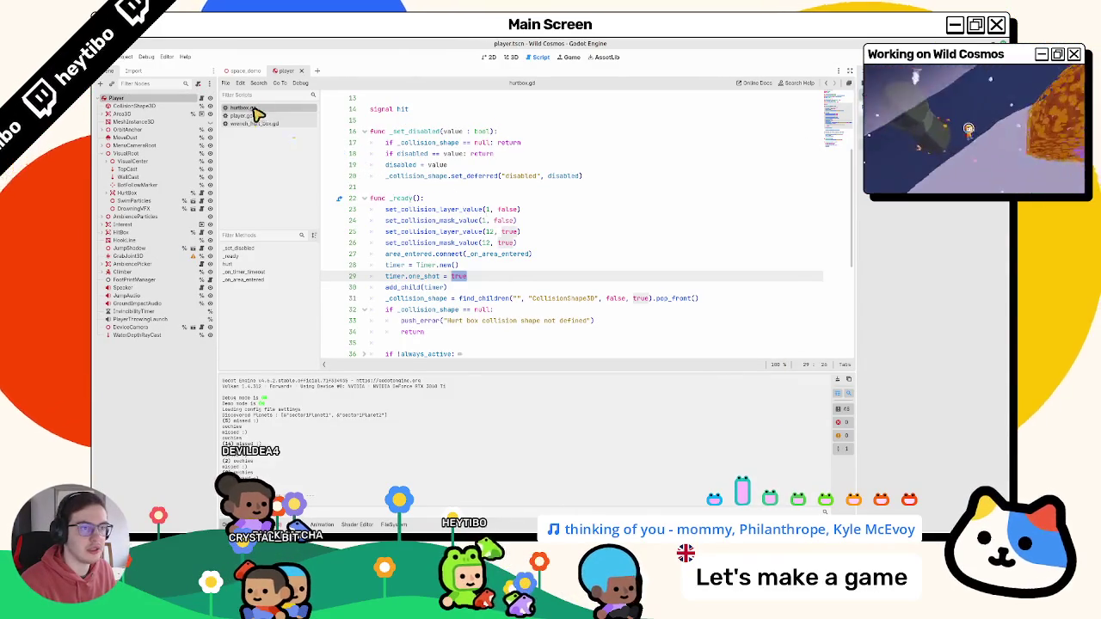
- Open wrench_hurt_box.gd and inspect the HitBox node's collision layer and mask
click(446, 212)
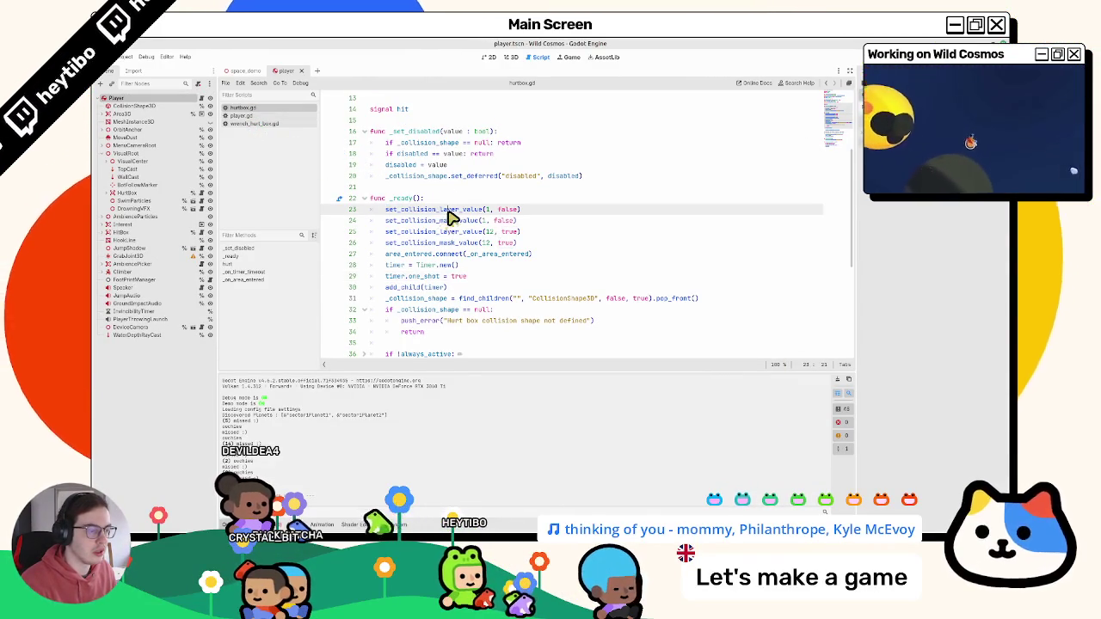
double_click(446, 212)
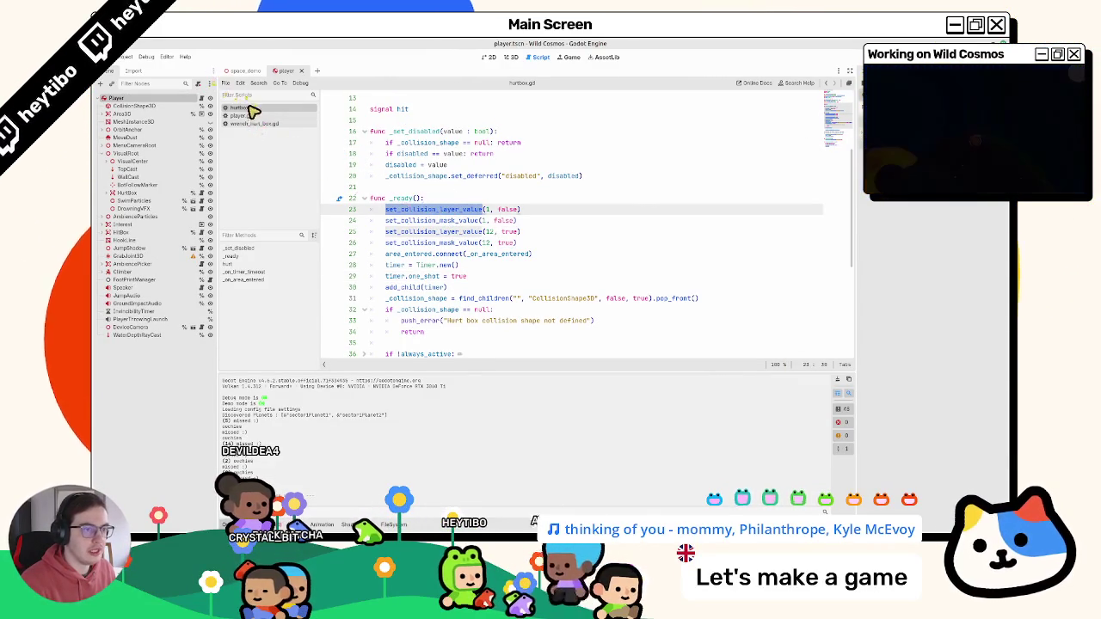
click(241, 115)
click(250, 123)
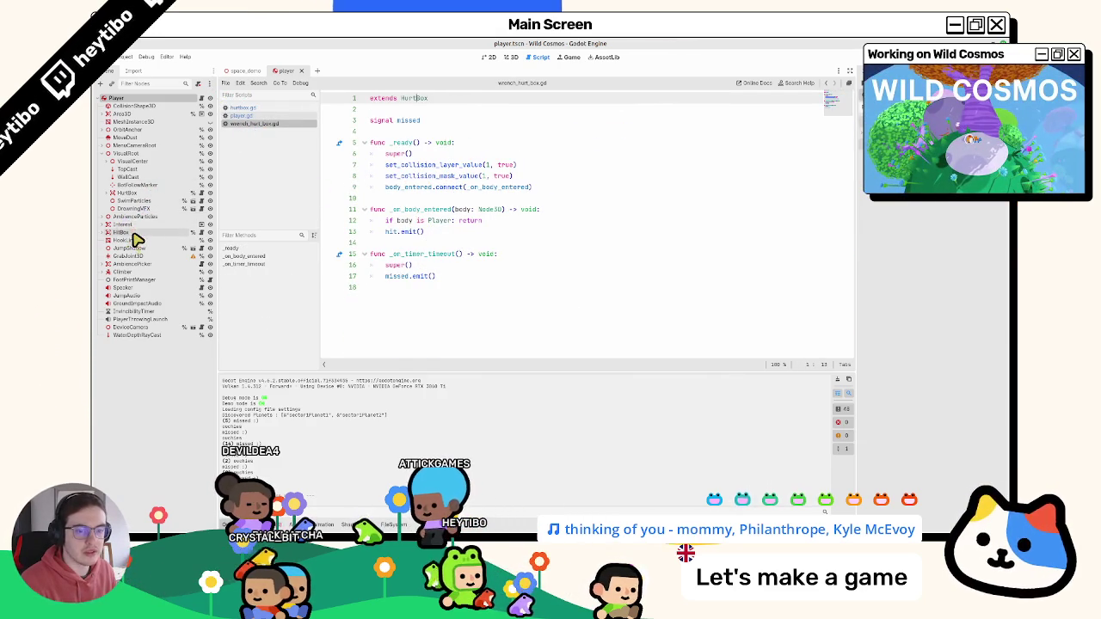
click(101, 155)
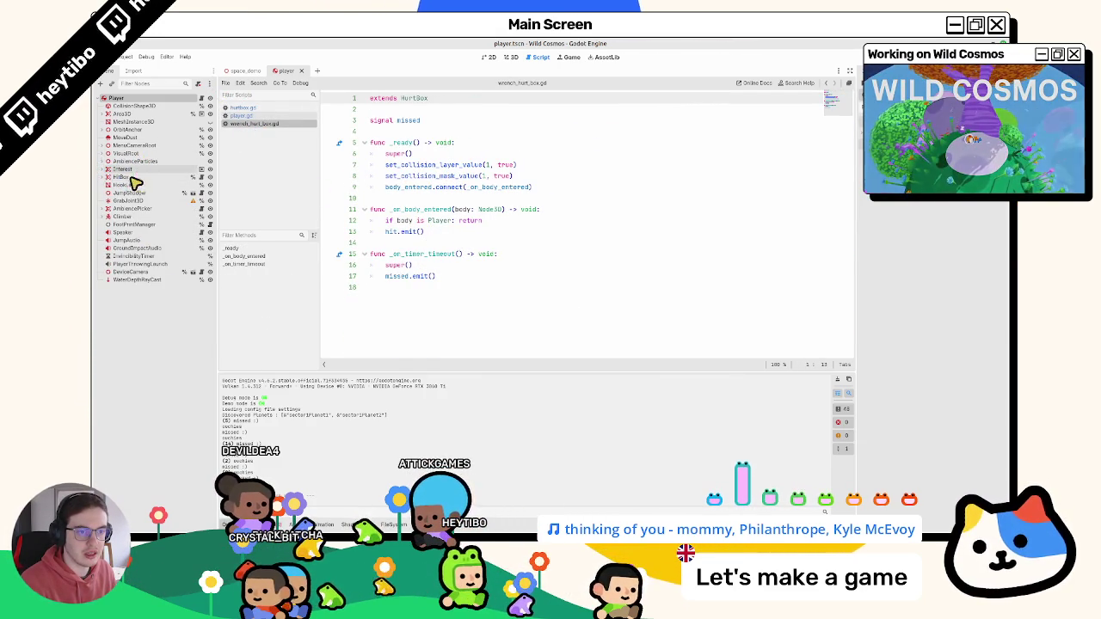
click(132, 178)
click(882, 270)
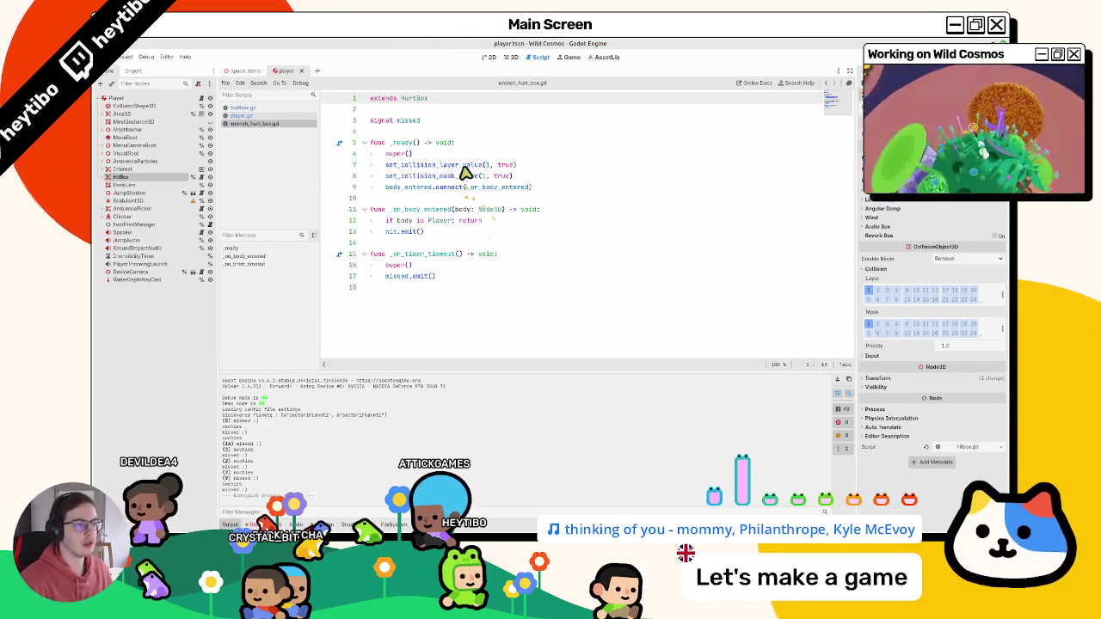
- Replace the collision layer line with a second mask line set to 4, then save and run
triple_click(468, 166)
key(BackSpace)
key(ctrl+shift+d)
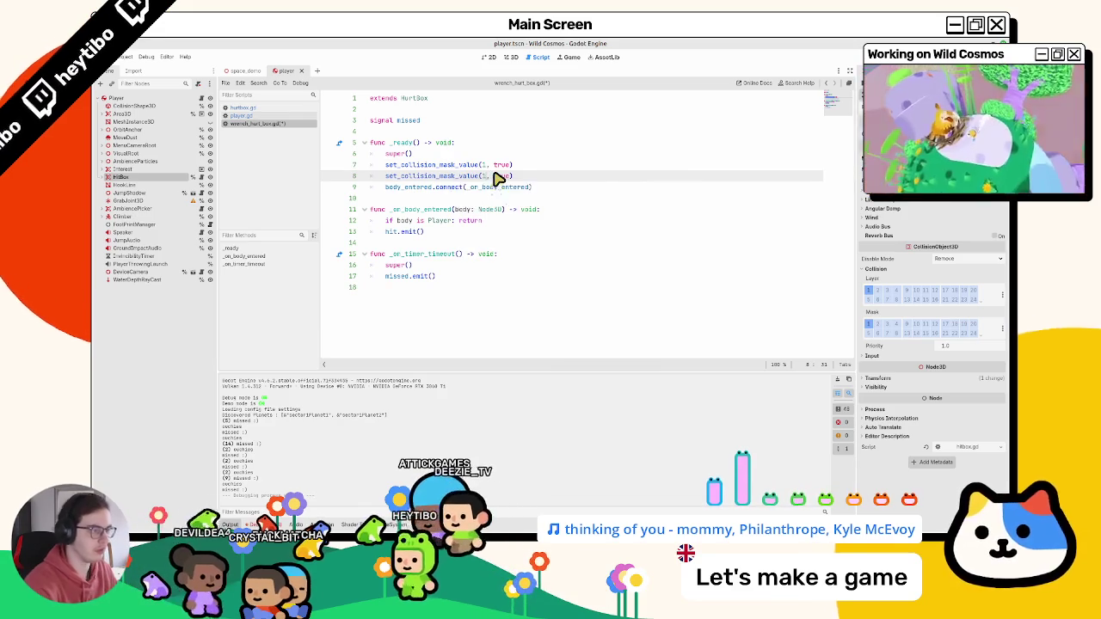
double_click(484, 175)
text(4)
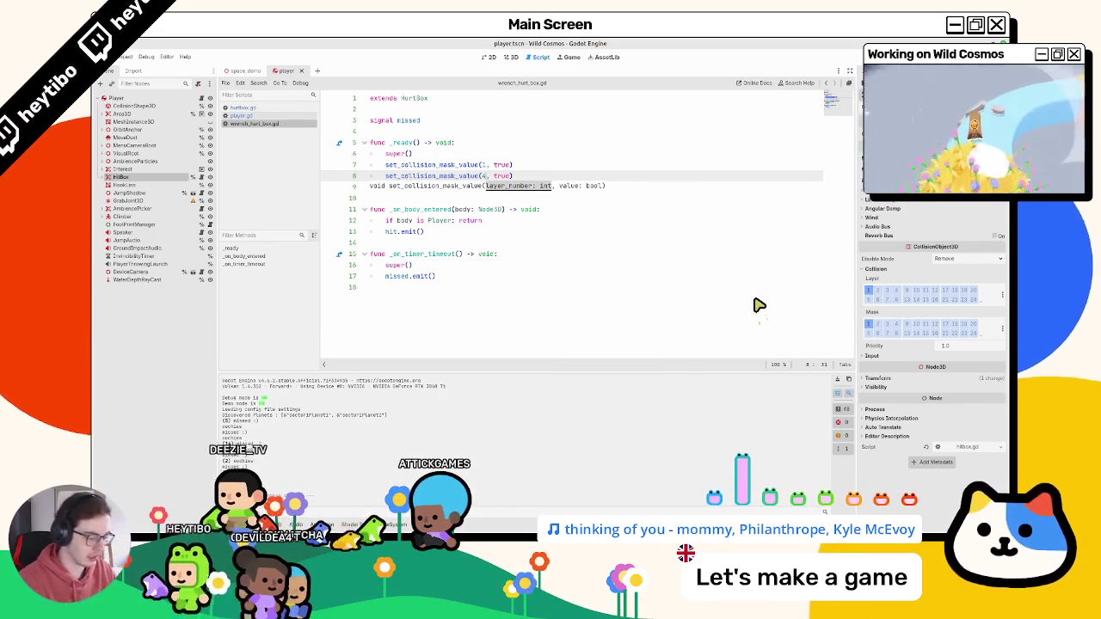
key(F5)
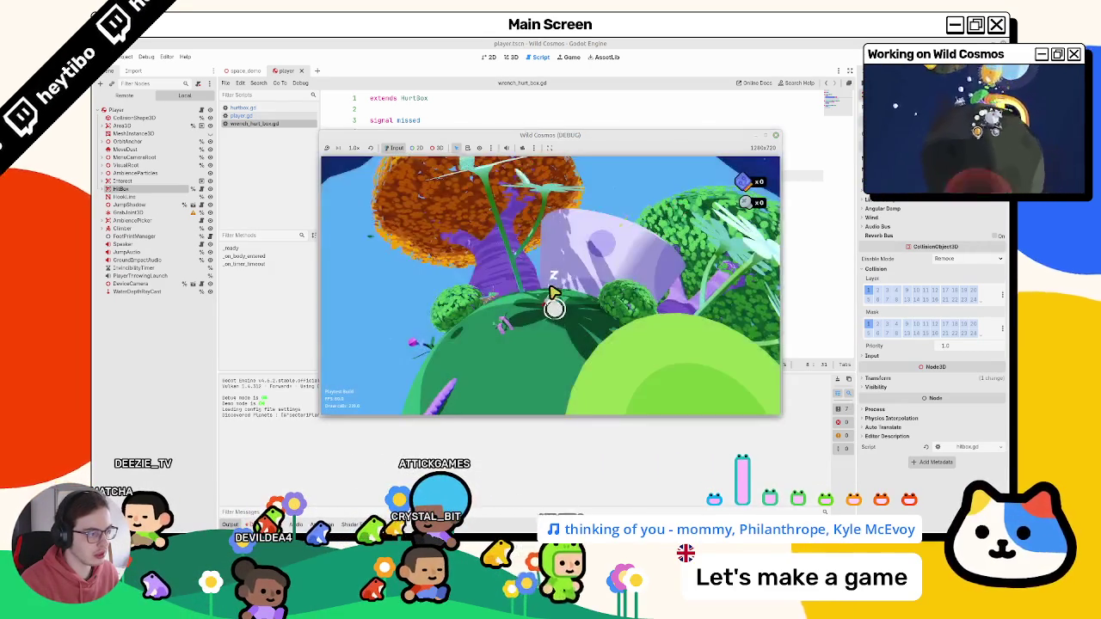
- Swing the wrench at empty space and a nearby target, then stop the run with F8
key(Tab)
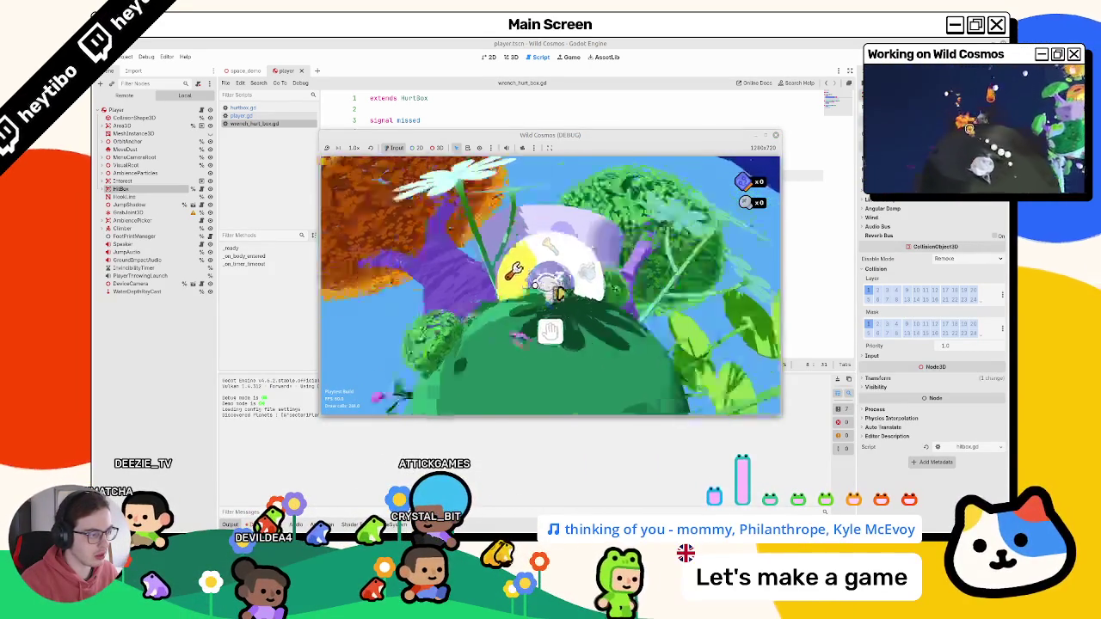
click(553, 292)
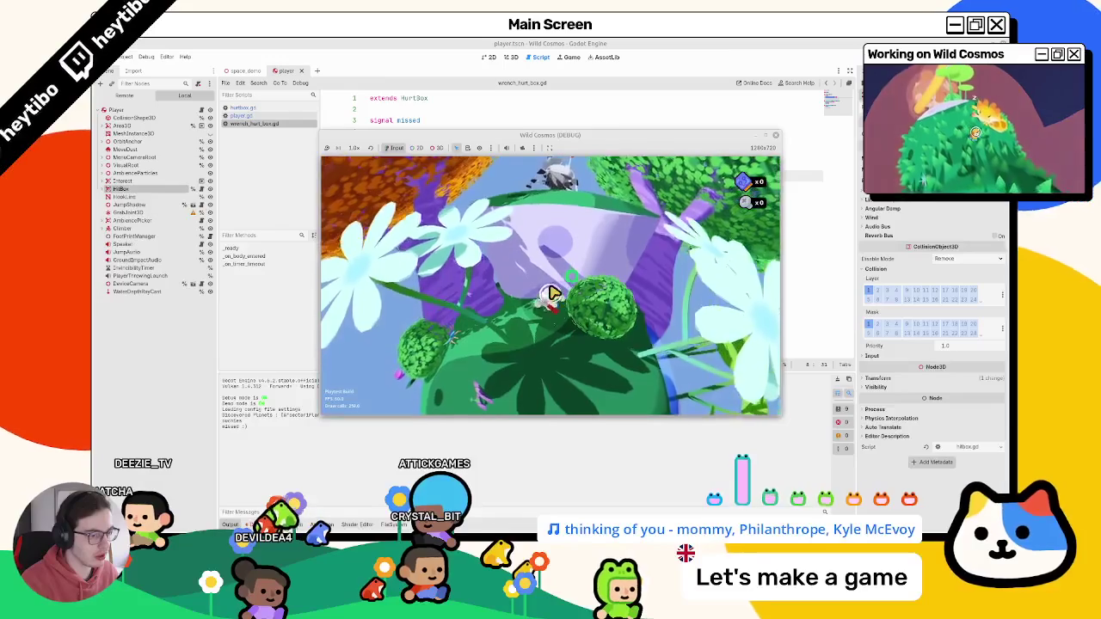
key(Tab)
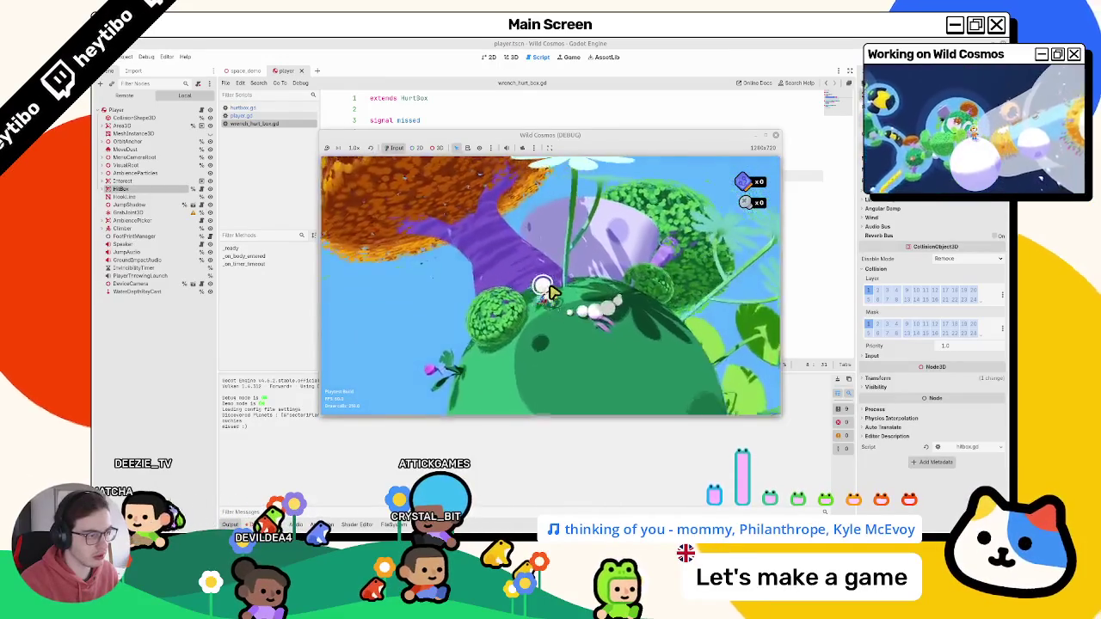
click(553, 292)
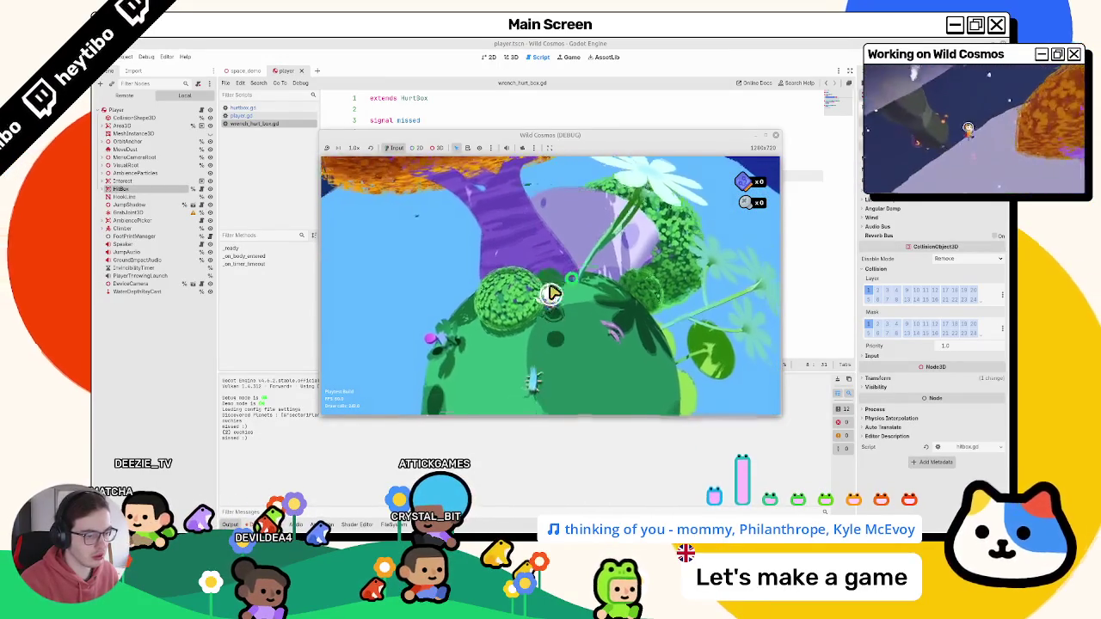
click(553, 293)
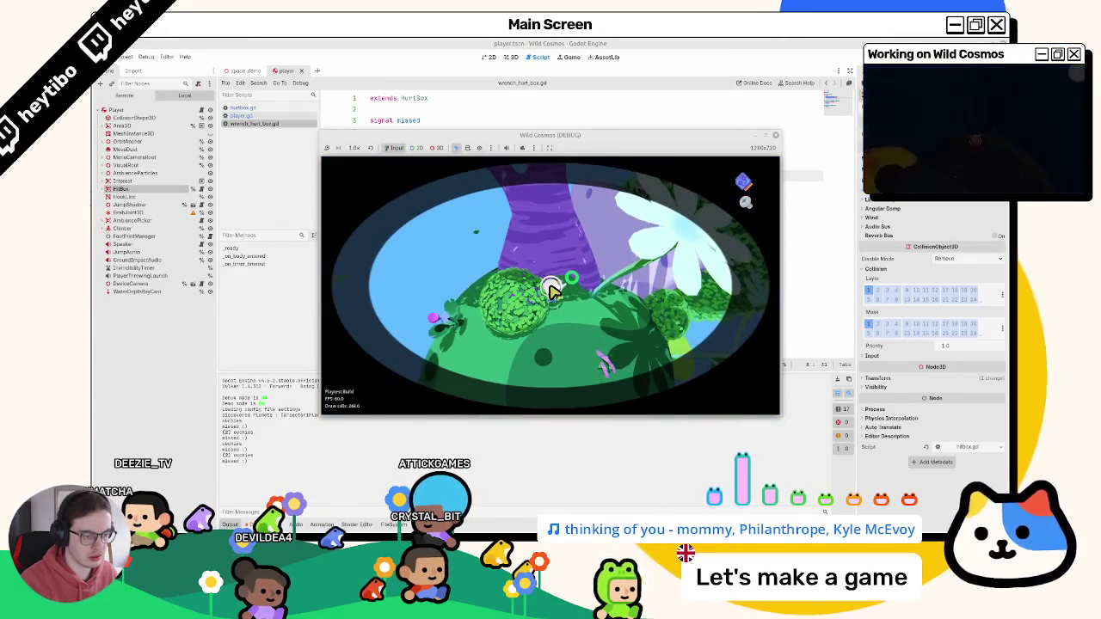
click(553, 291)
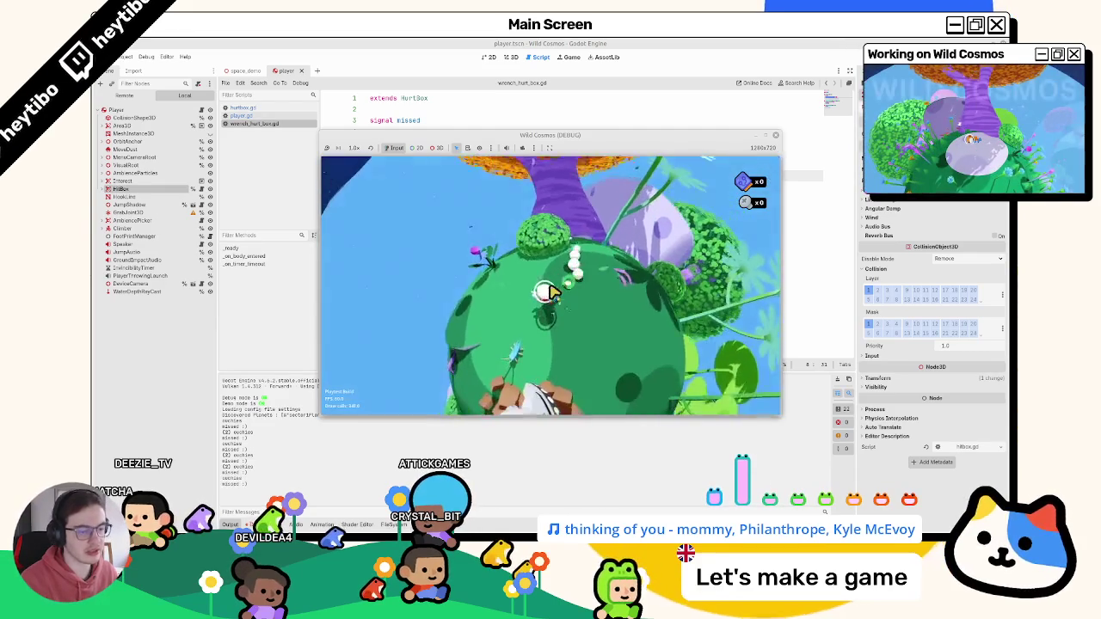
key(F8)
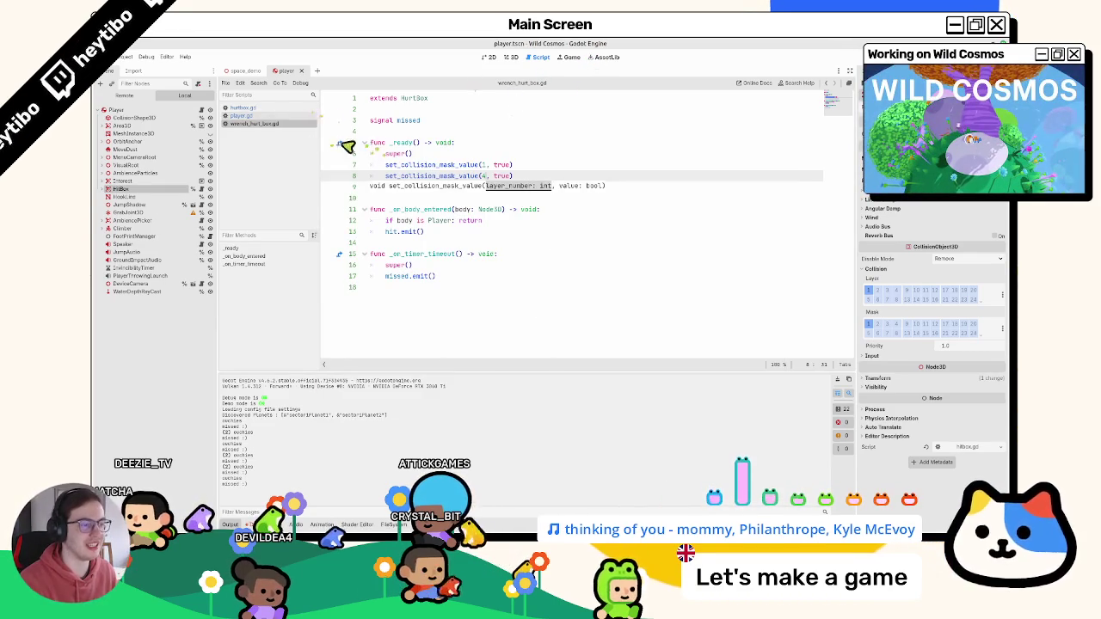
click(290, 115)
click(292, 124)
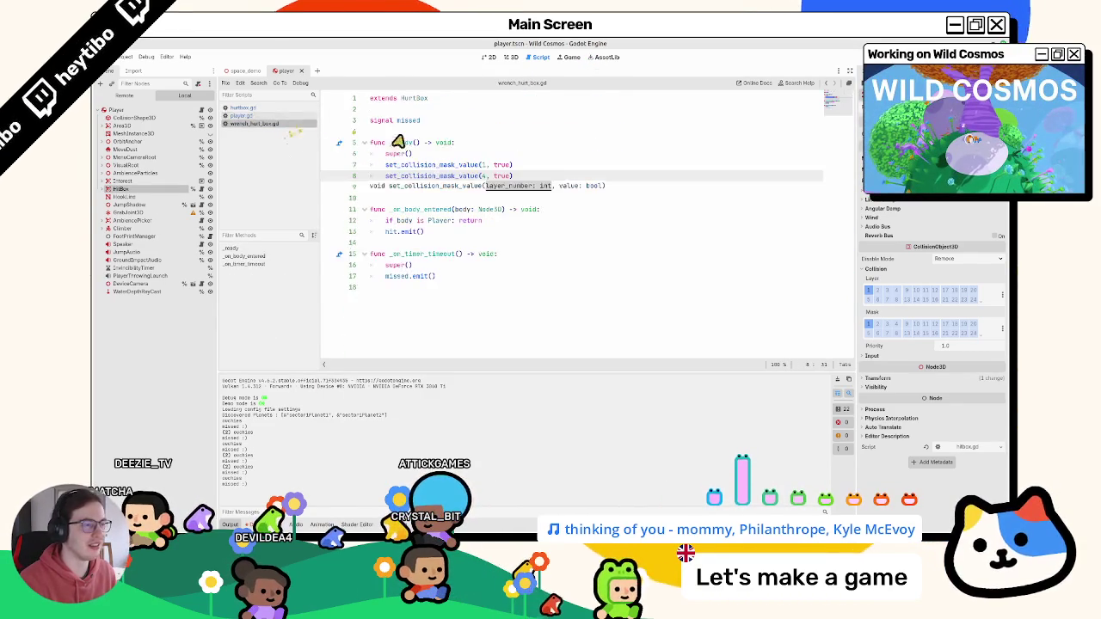
- Clear the Output log and briefly check the wrench handlers in player.gd
click(436, 142)
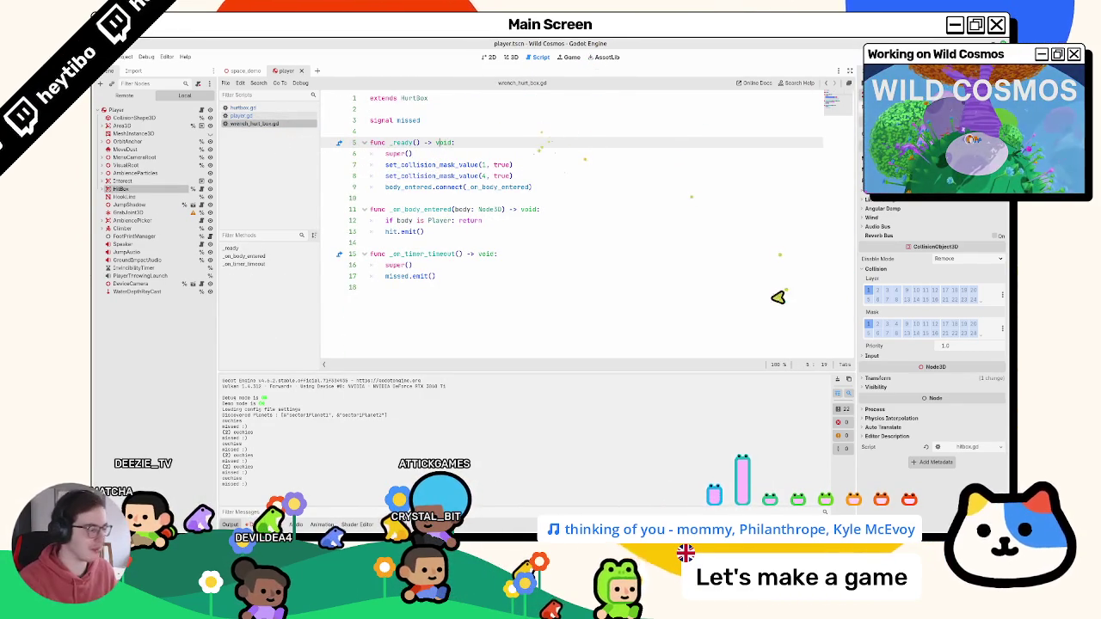
click(837, 379)
click(476, 302)
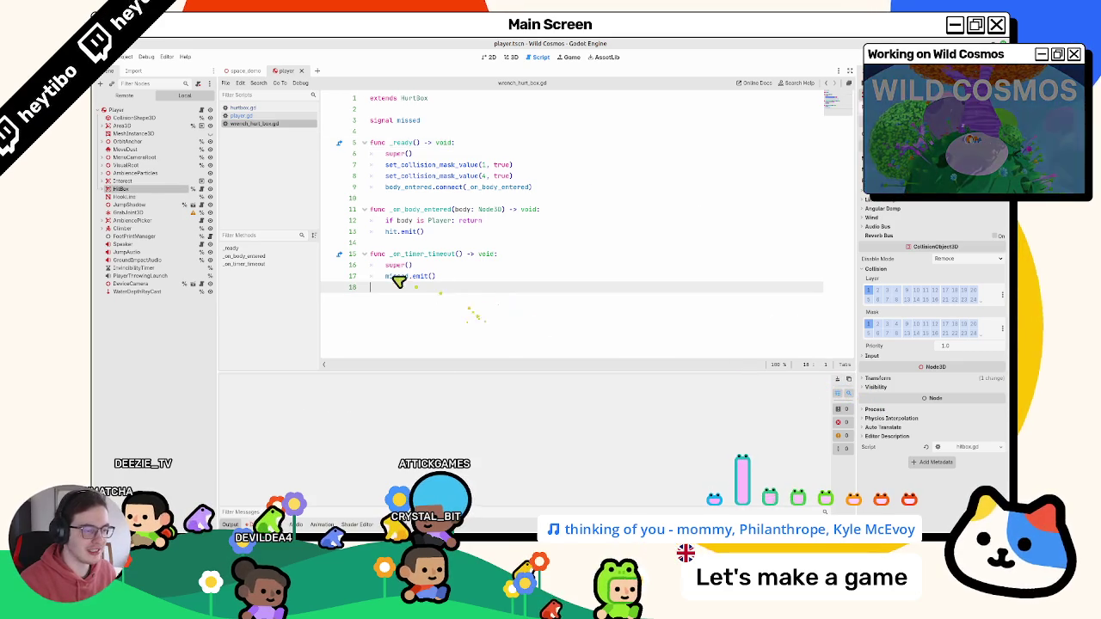
click(245, 115)
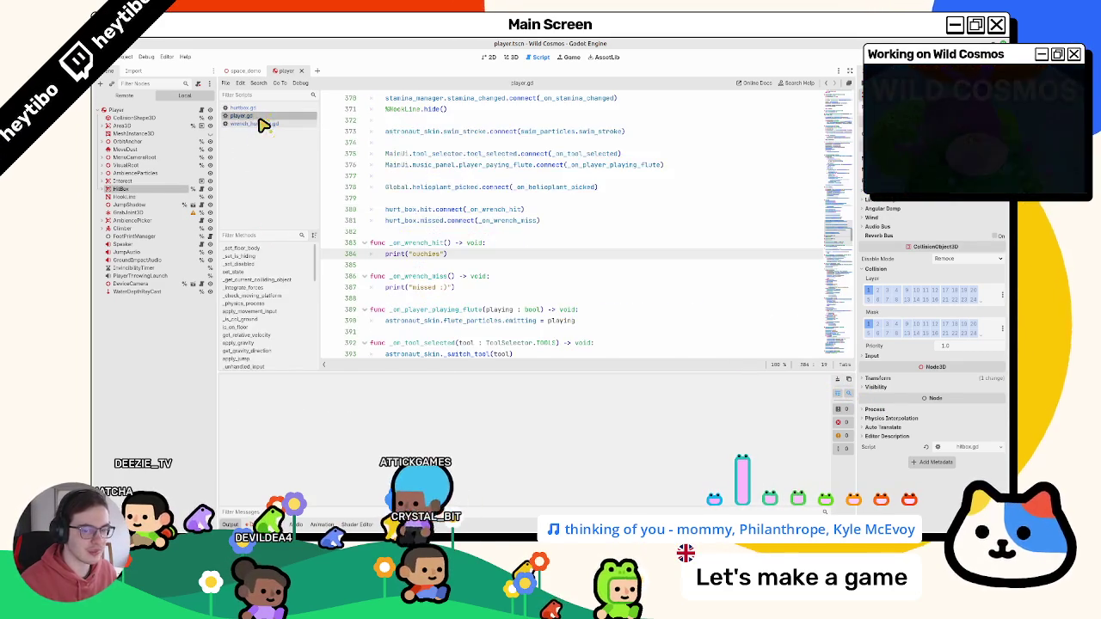
click(271, 124)
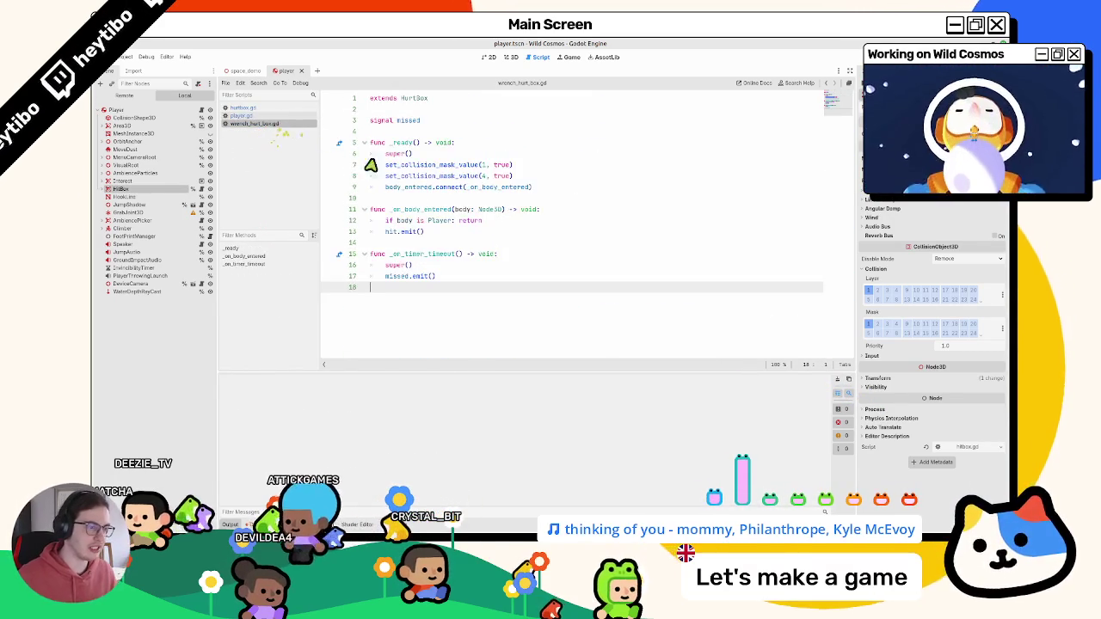
- Review the missed.emit() and hit.emit() lines in wrench_hurt_box.gd's handlers
click(427, 254)
click(411, 276)
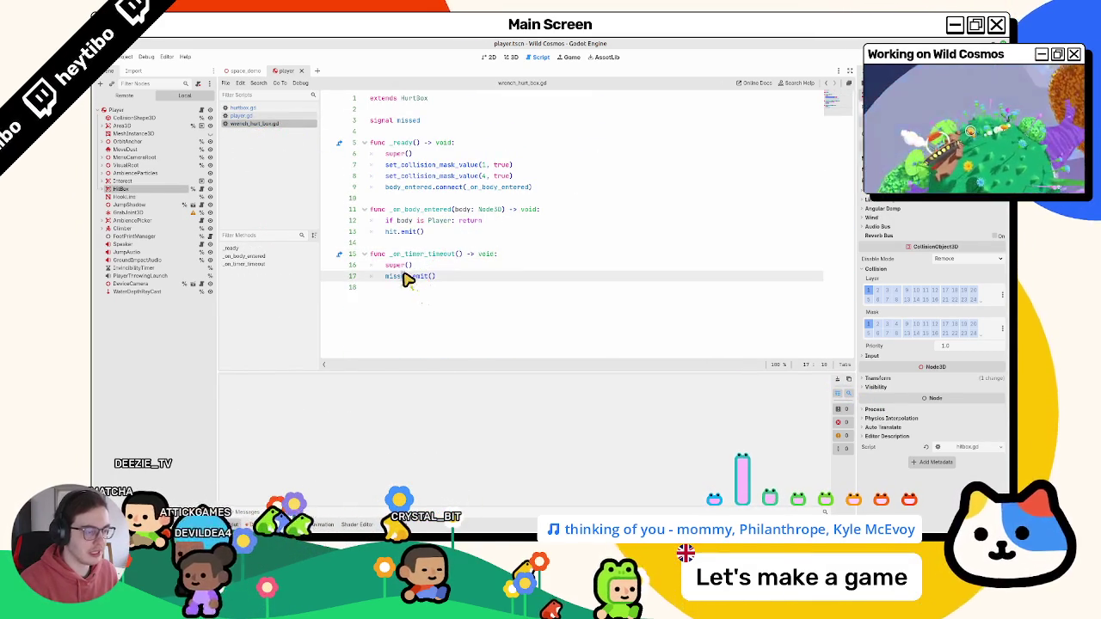
triple_click(389, 277)
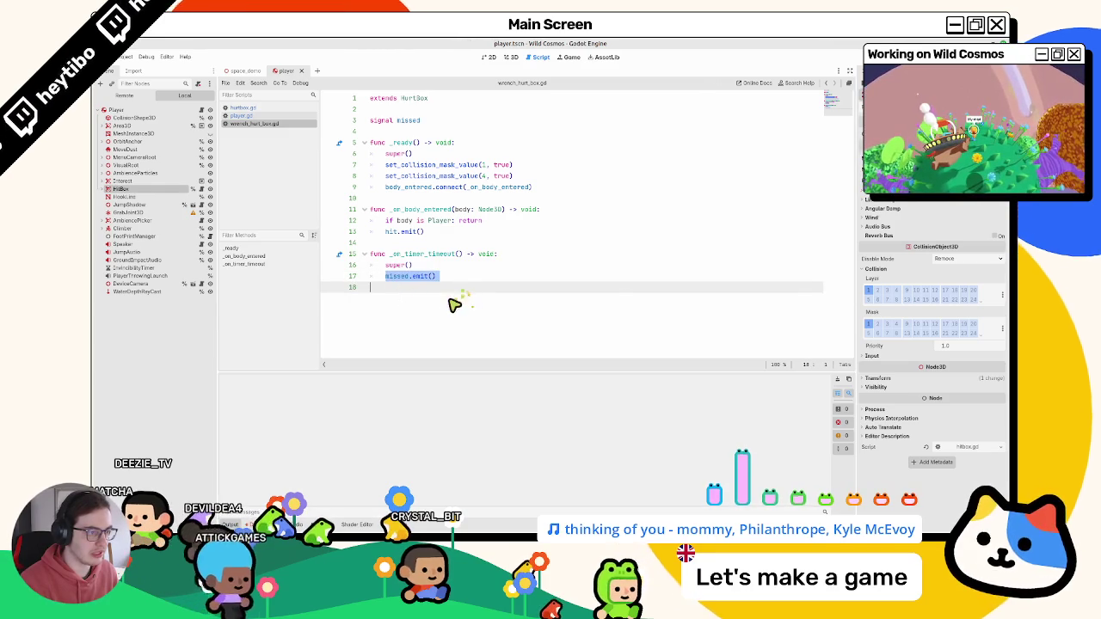
click(451, 240)
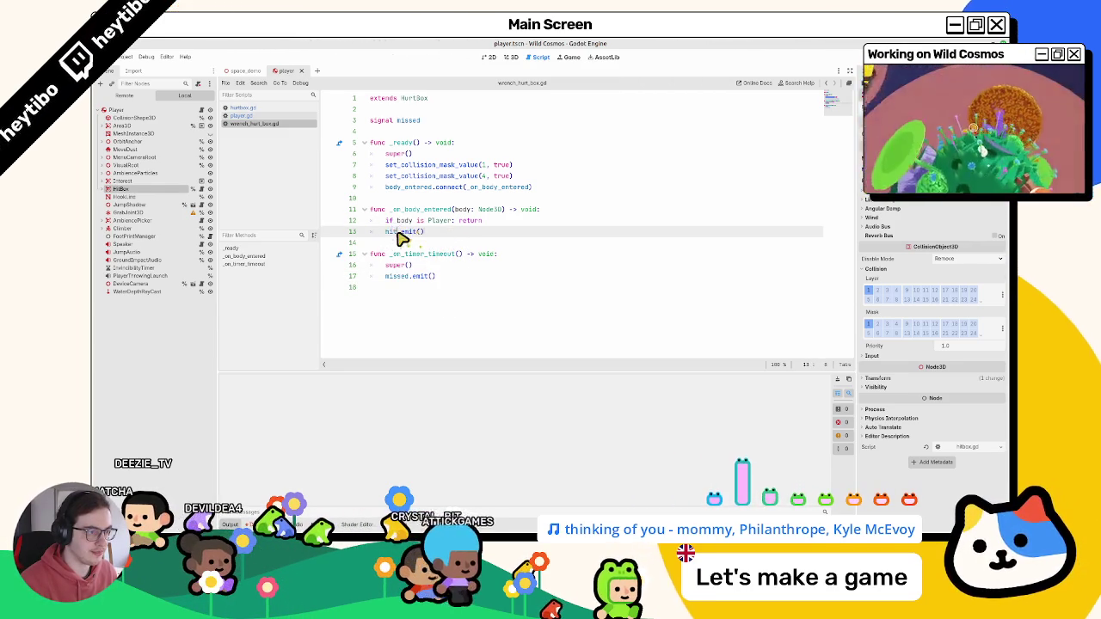
click(435, 210)
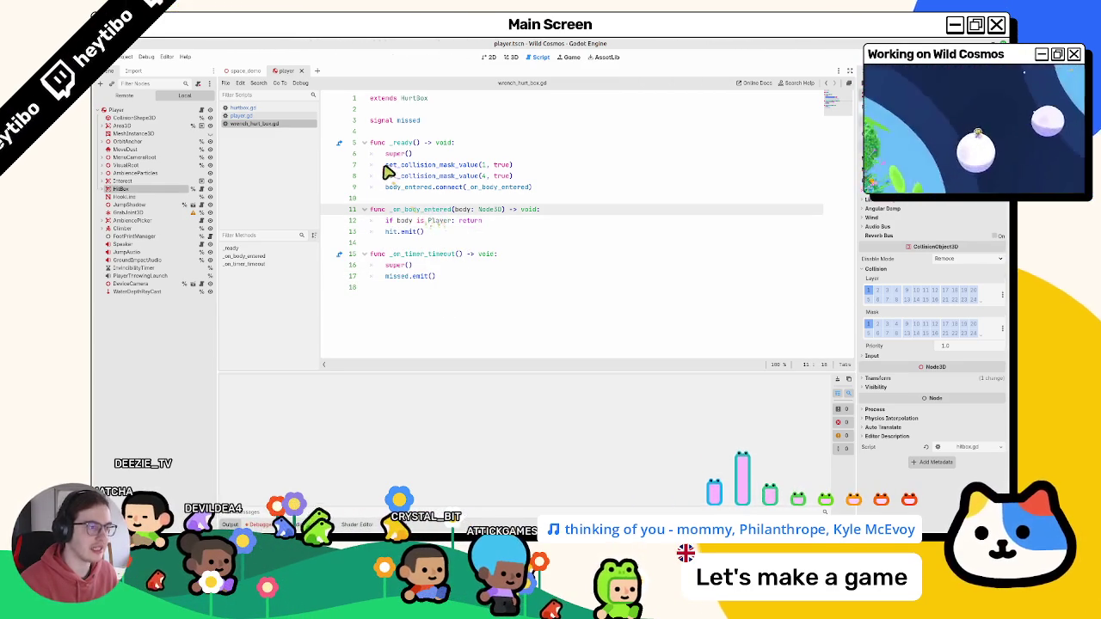
- Inspect hurtbox.gd's _on_area_entered function, then go back to wrench_hurt_box.gd
ctrl+click(400, 103)
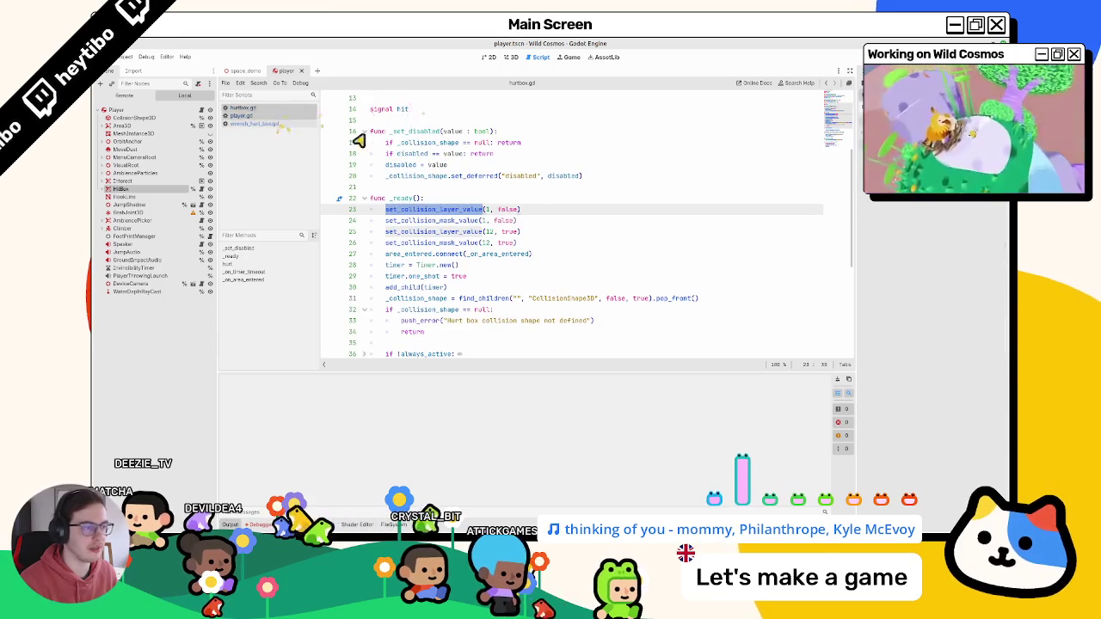
scroll(439, 215, down, 6)
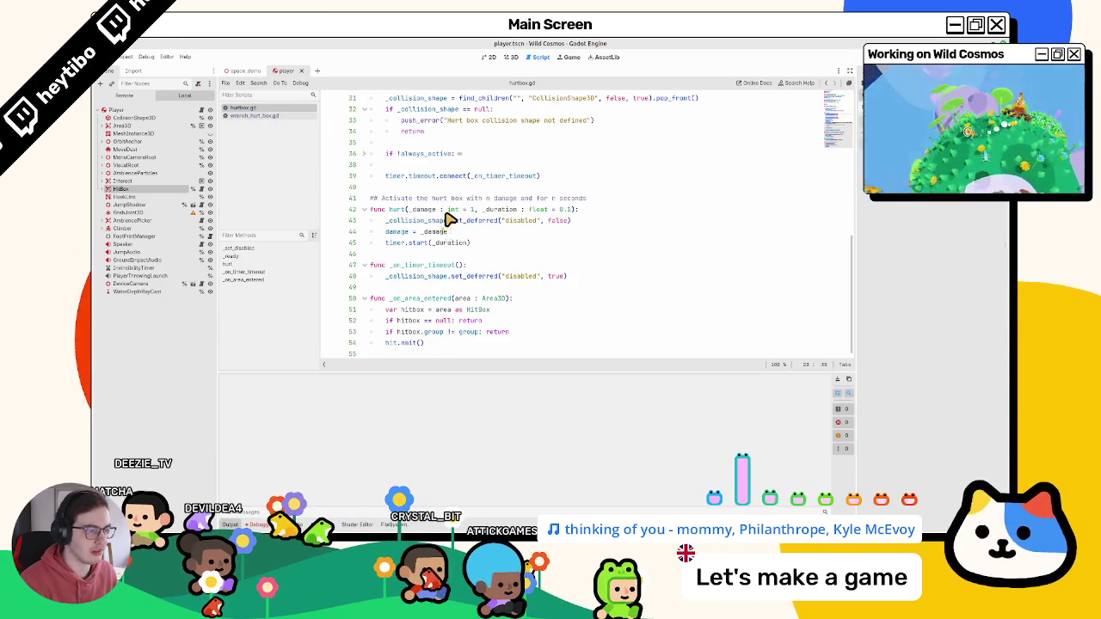
mouse_move(413, 299)
mouse_down()
mouse_move(418, 373)
mouse_move(371, 297)
mouse_up()
triple_click(422, 343)
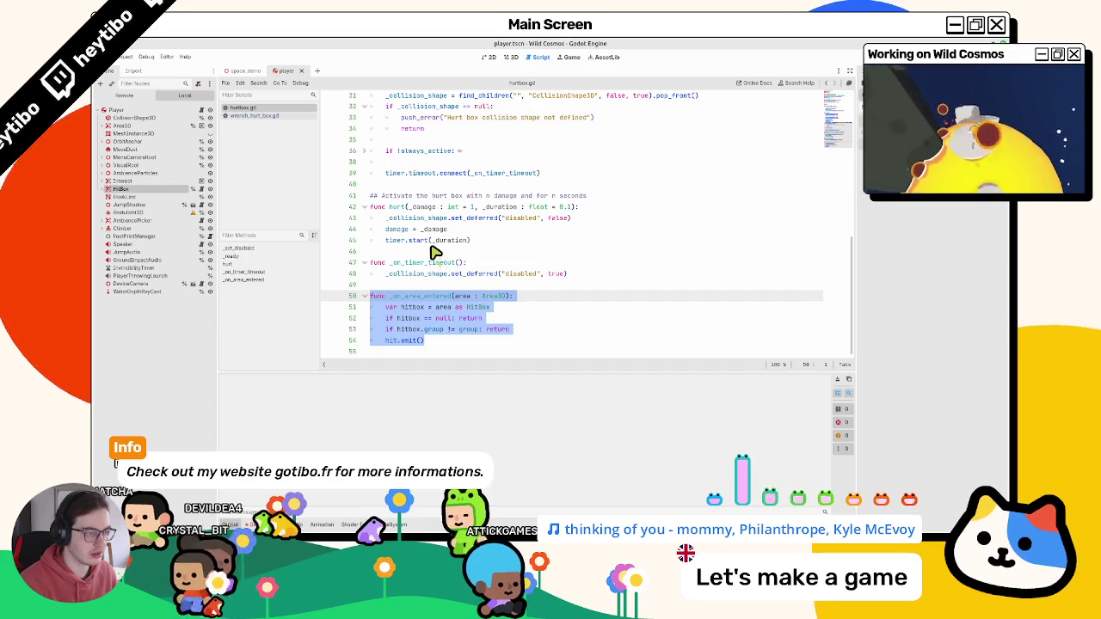
right_click(434, 252)
click(370, 295)
drag(370, 296, 417, 355)
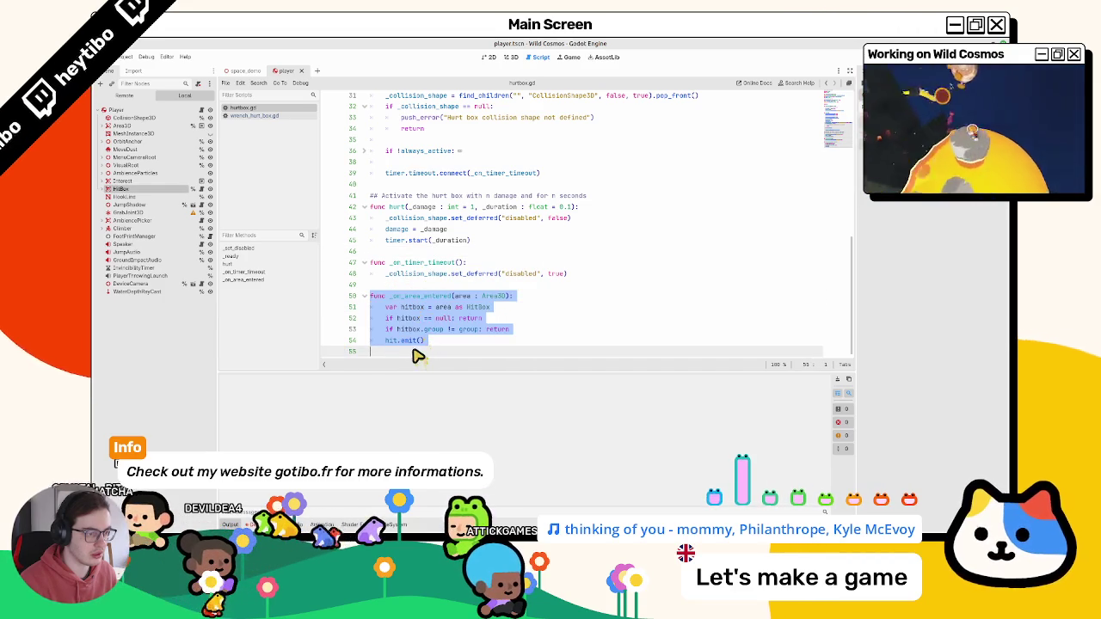
click(274, 115)
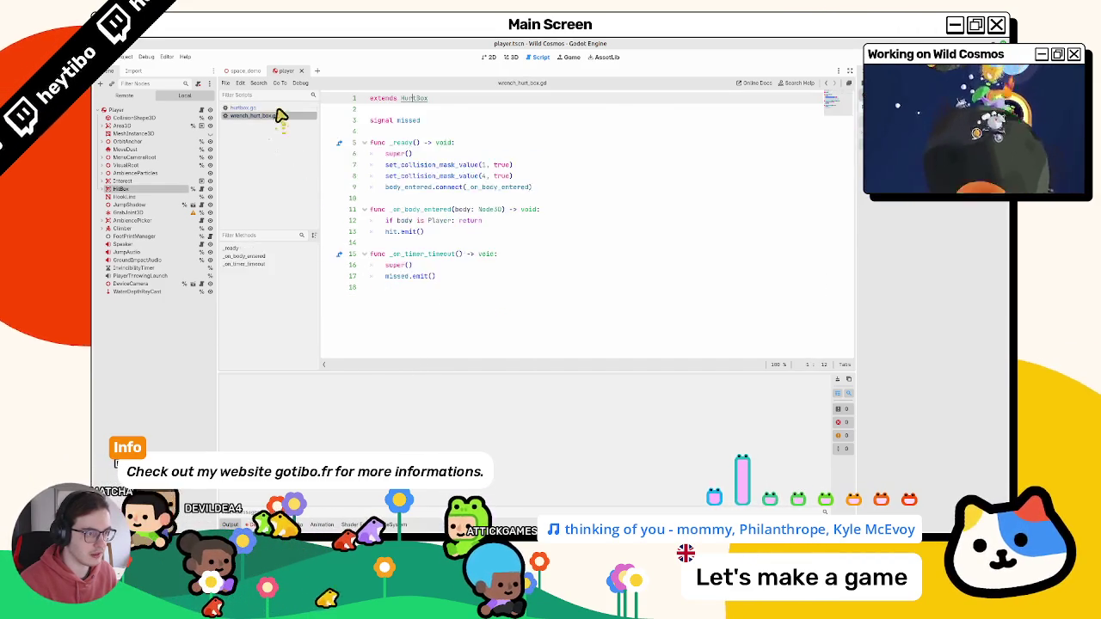
- Look up the _on_area_entered function in hurtbox.gd, then open a blank line in wrench_hurt_box.gd
click(276, 107)
double_click(446, 300)
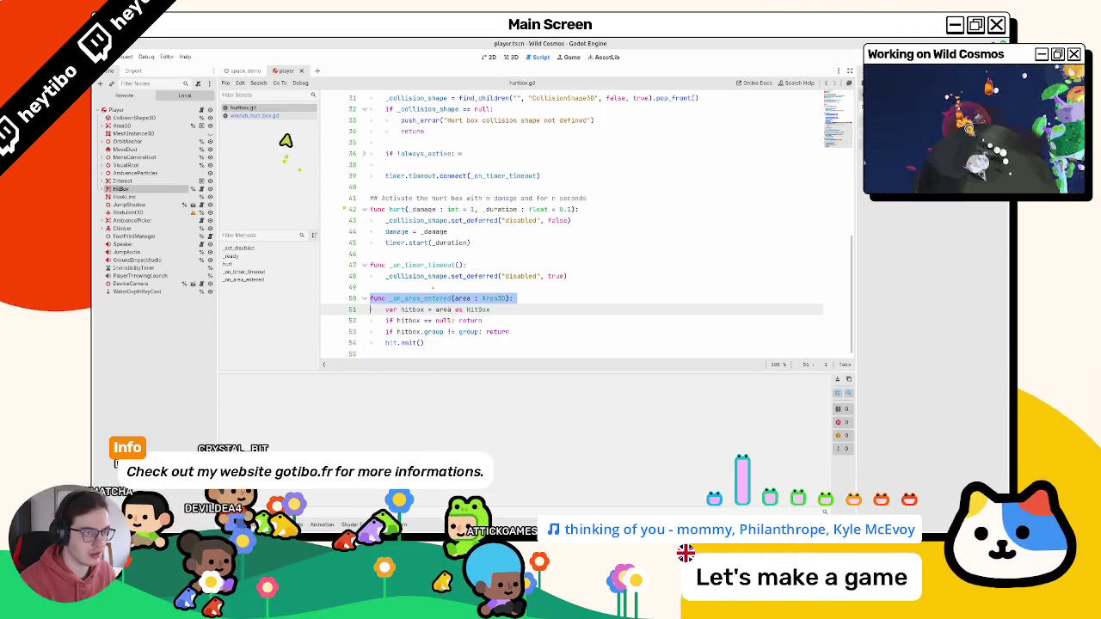
click(293, 115)
click(451, 243)
click(459, 301)
click(434, 243)
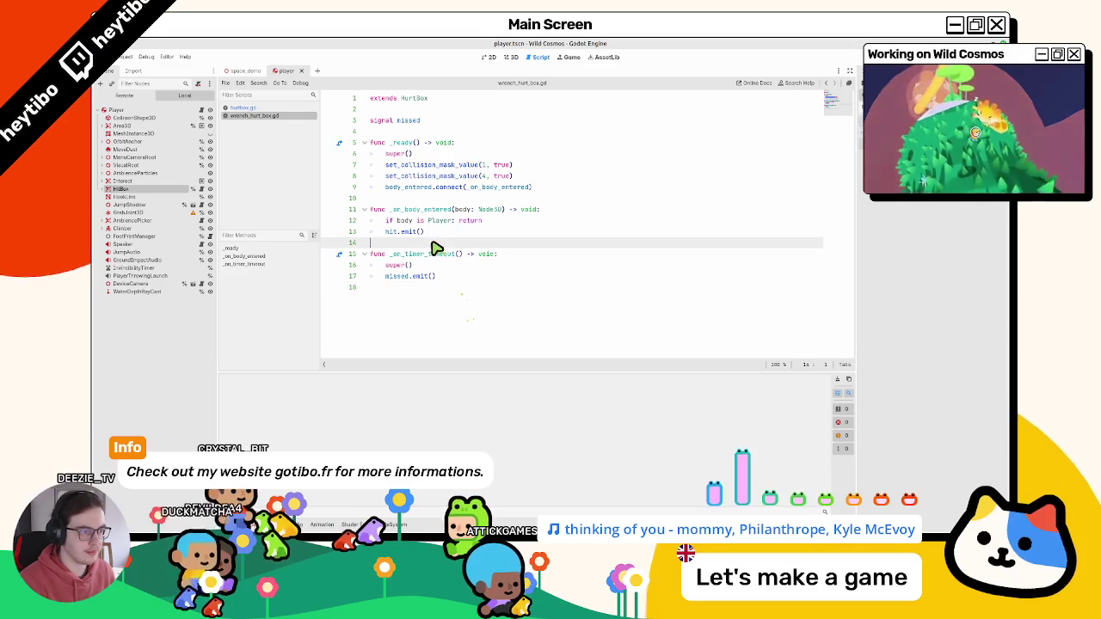
key(Up)
key(Up)
key(Up)
key(Return)
- Write the header func _on_area_entered(area : Area3D) -> void: in wrench_hurt_box.gd
text(func _on_area_entered(area : Area3D):)
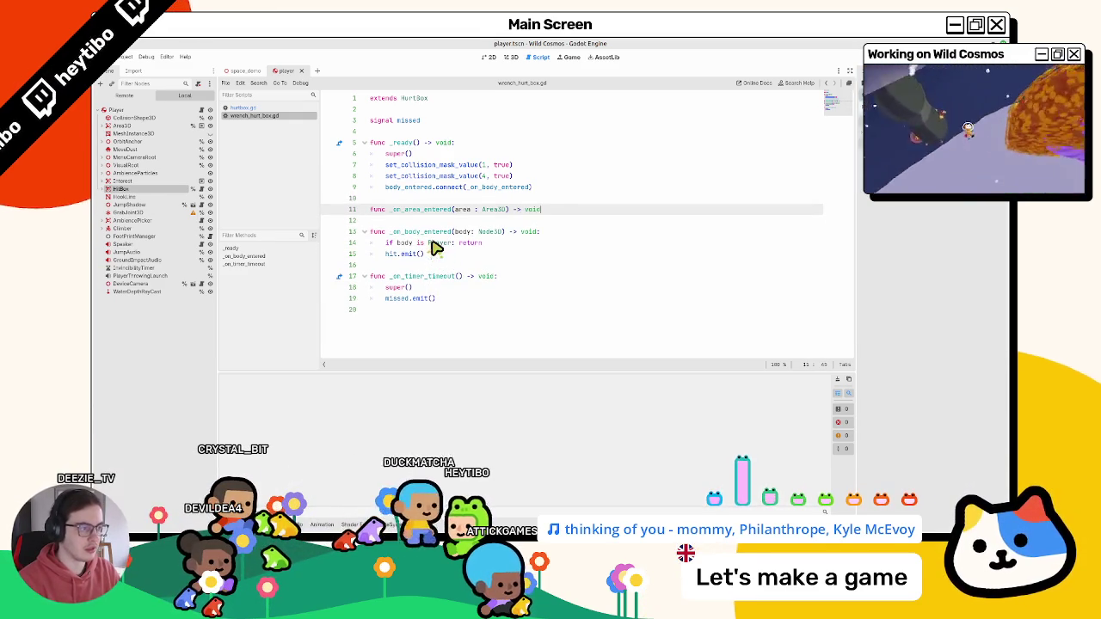
key(BackSpace)
text(-> void:)
key(Return)
- Fill the body with a super() call and a print("hello?") line, then inspect the flagged super call
text(pa)
key(BackSpace)
key(BackSpace)
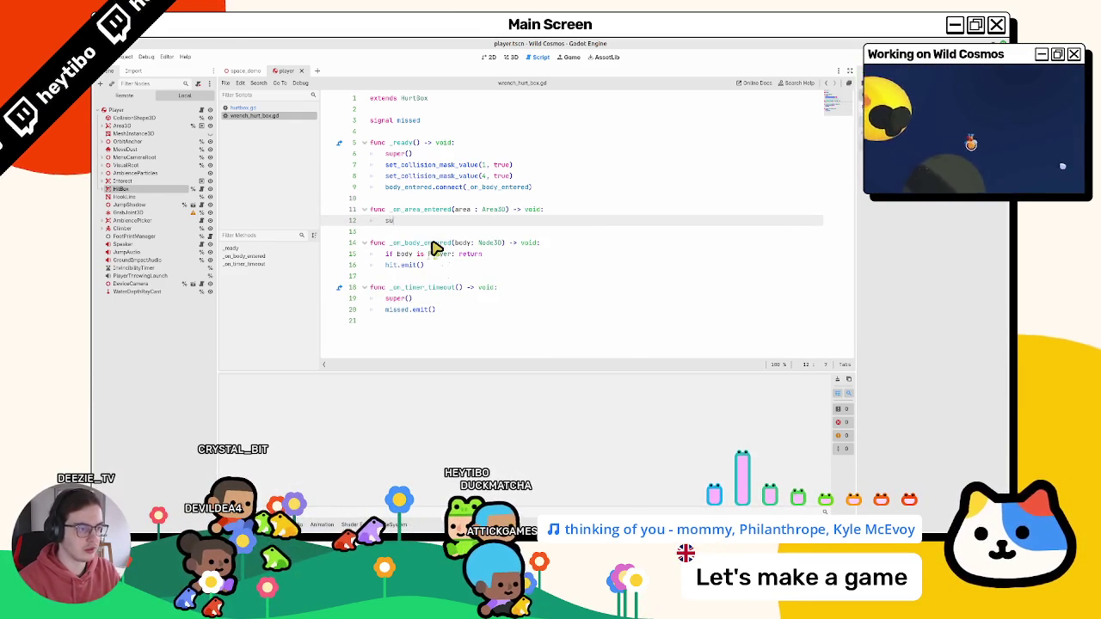
text(super)
key(Return)
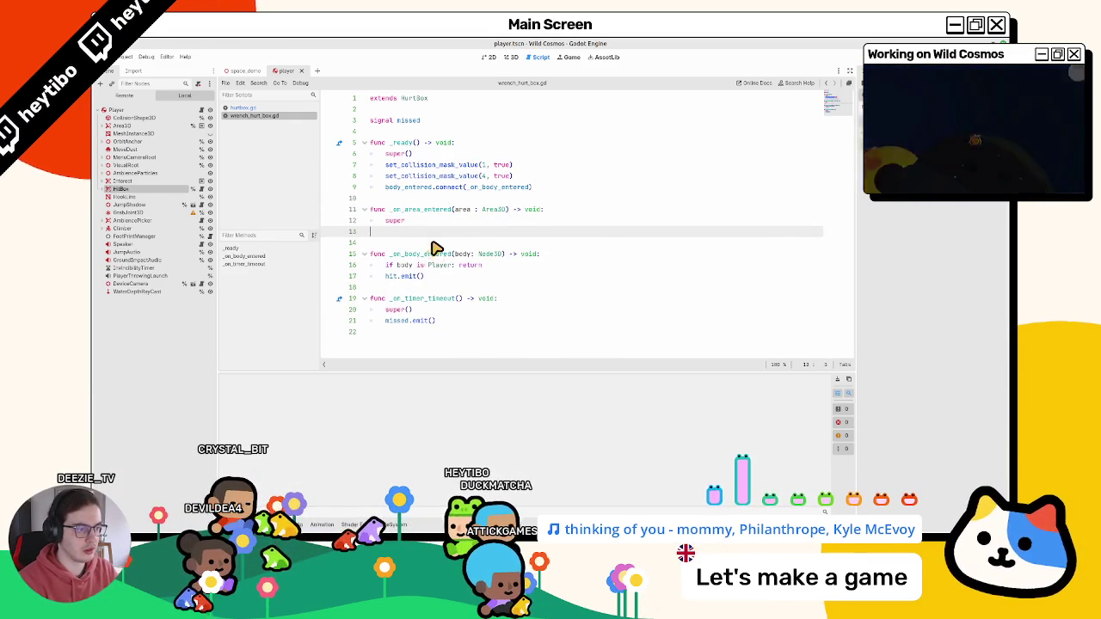
key(BackSpace)
text(()
key(Return)
key(ctrl+z)
key(ctrl+z)
key(Return)
text(print("hello)
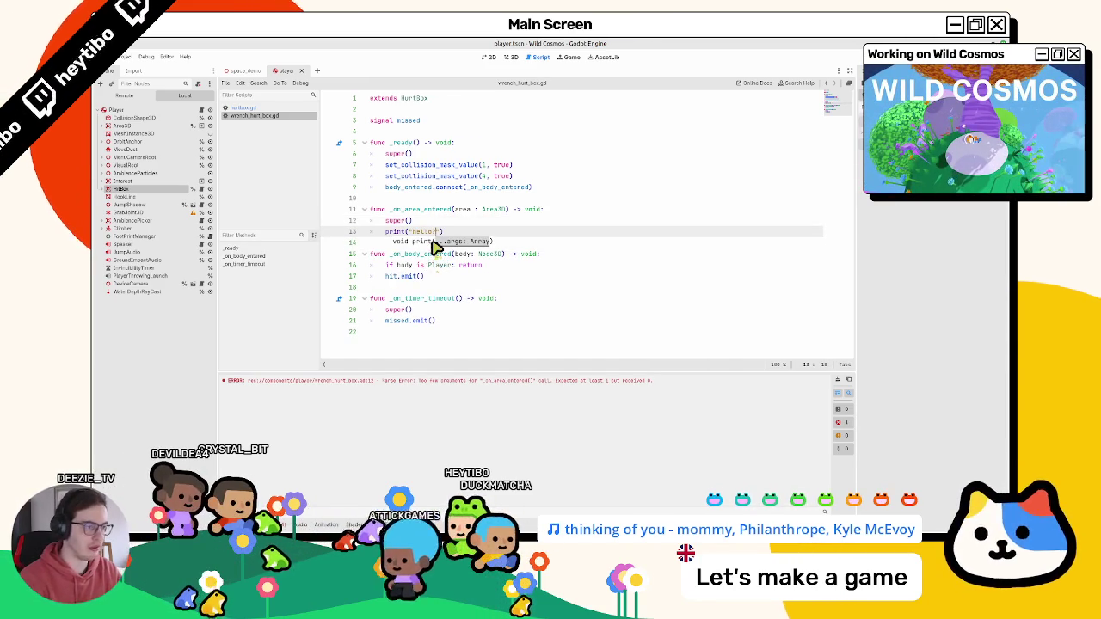
mouse_move(394, 220)
click(496, 224)
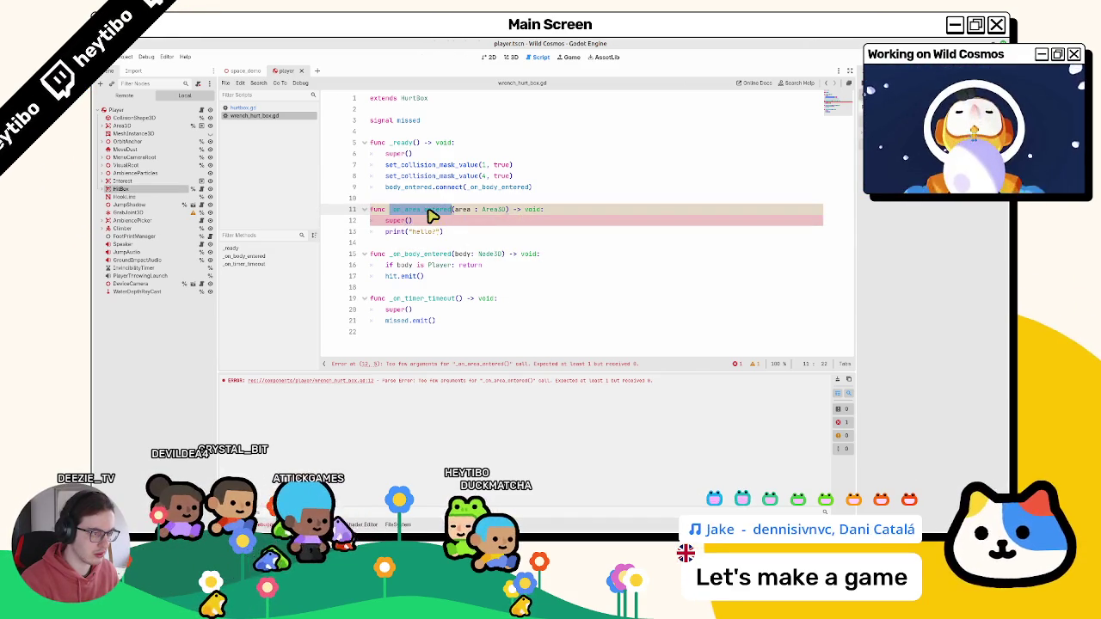
click(258, 108)
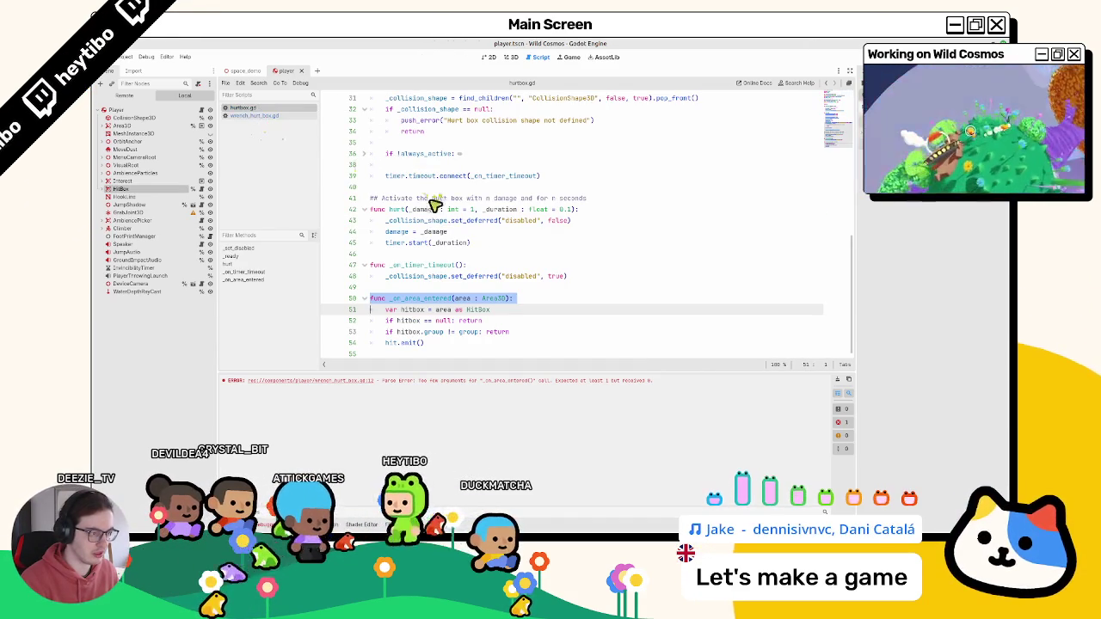
click(293, 116)
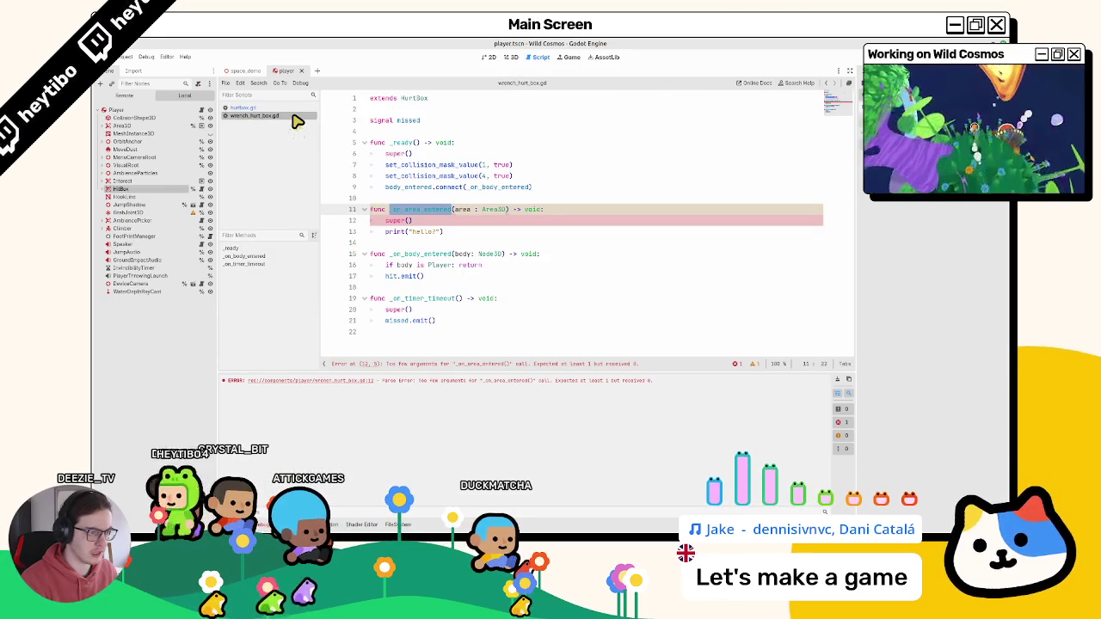
click(293, 108)
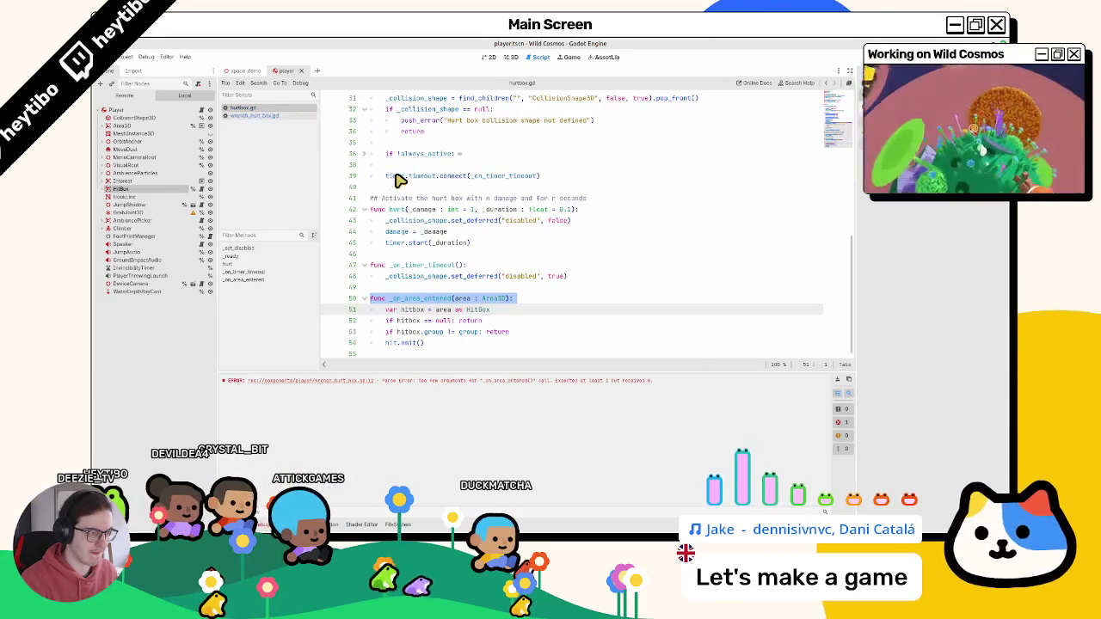
click(286, 117)
key(Down)
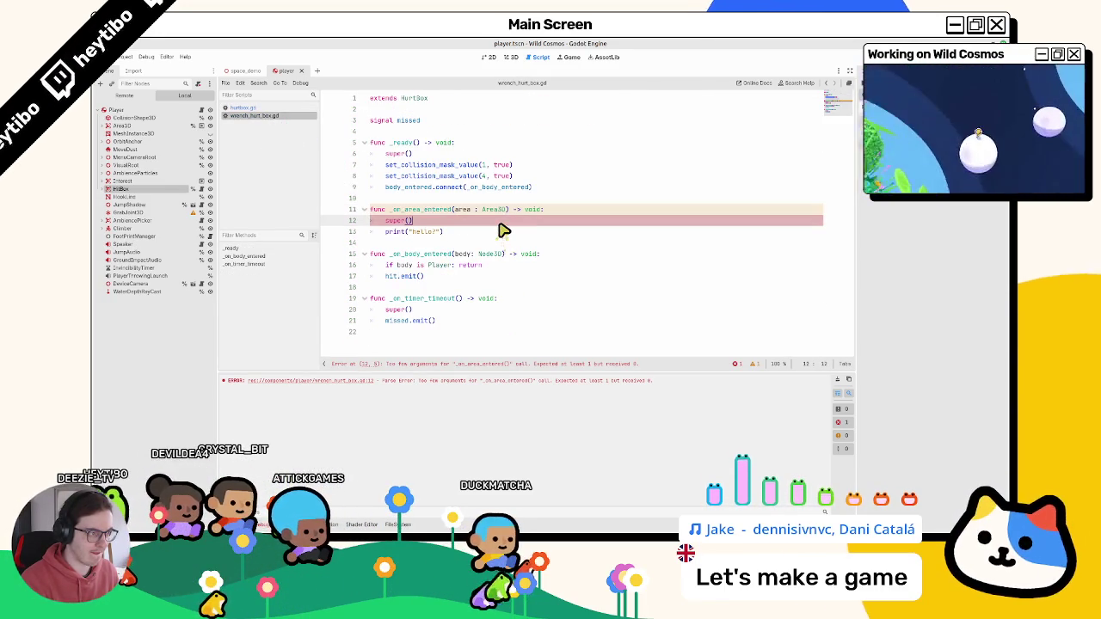
double_click(415, 211)
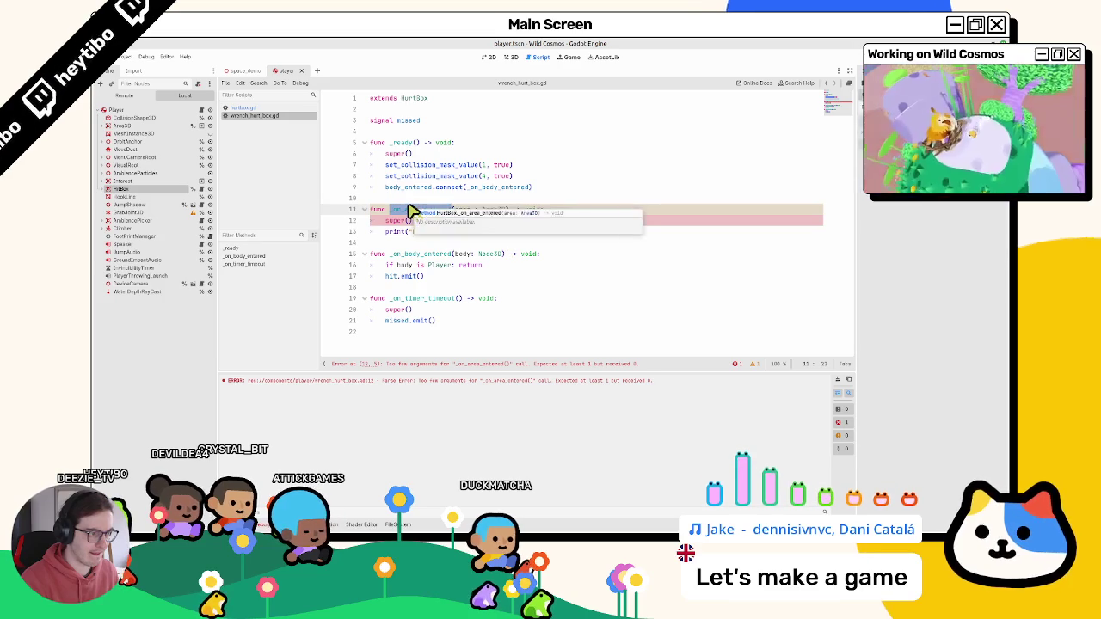
ctrl+click(411, 213)
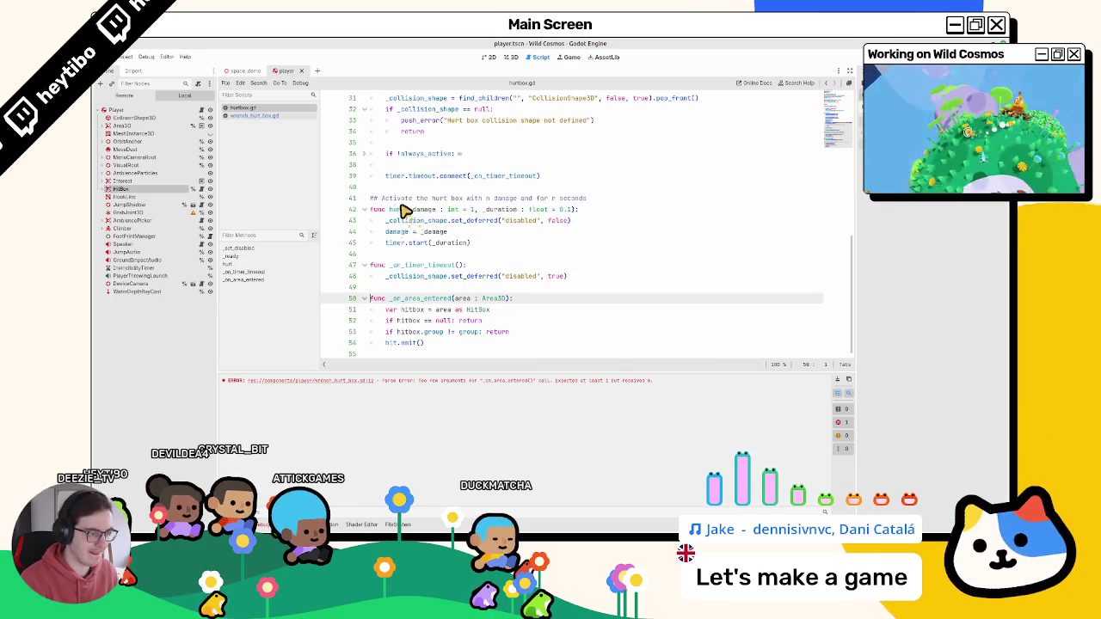
click(270, 118)
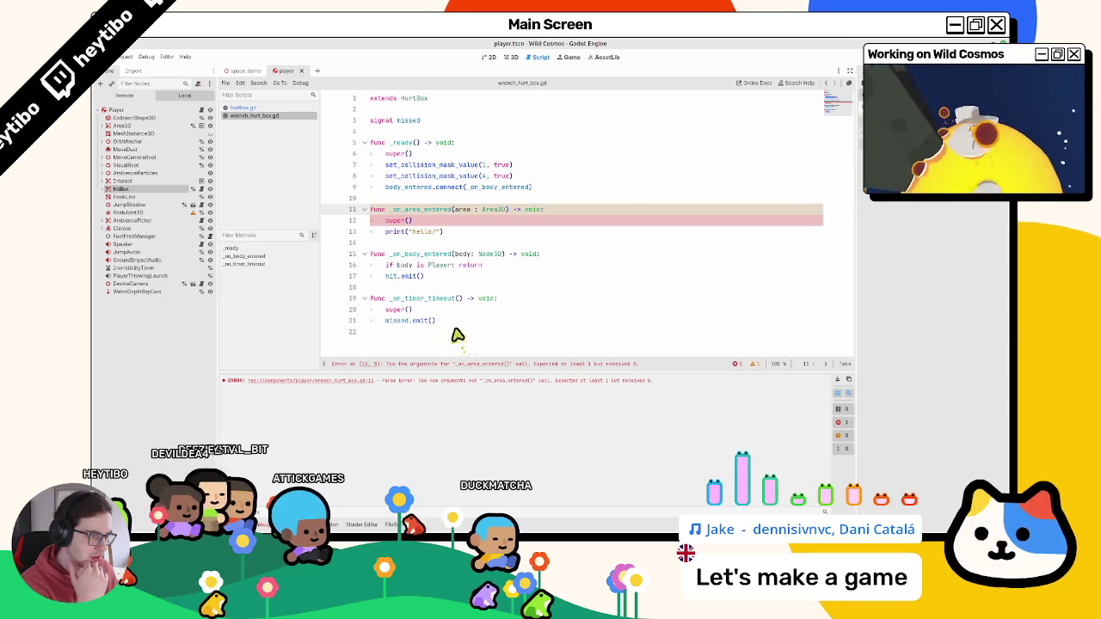
click(404, 222)
key(BackSpace)
key(BackSpace)
key(BackSpace)
key(BackSpace)
key(BackSpace)
key(BackSpace)
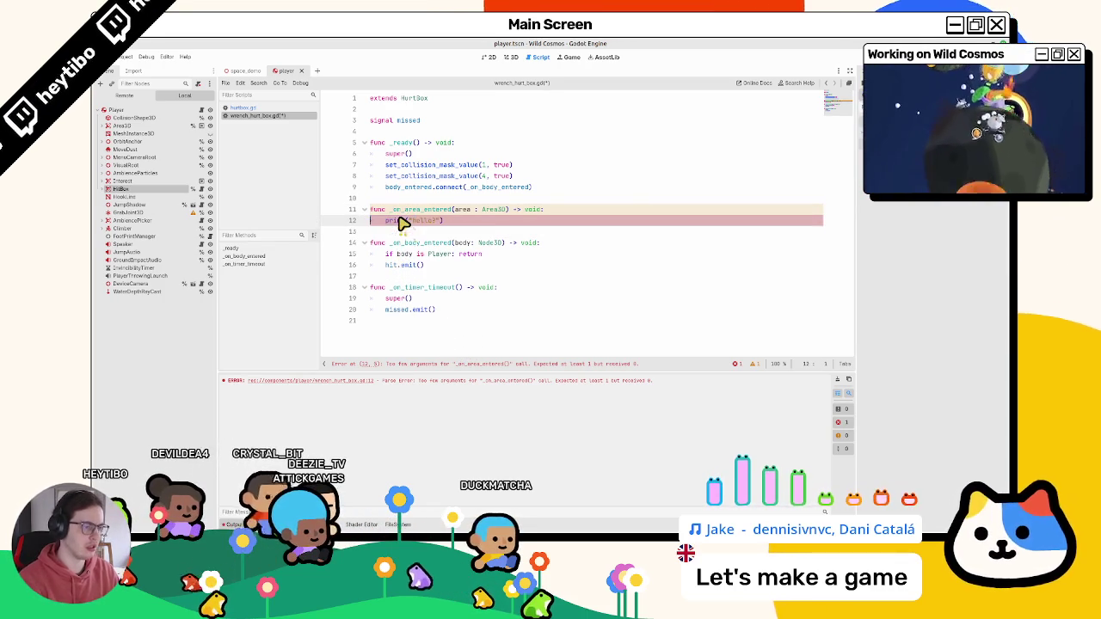
key(ctrl+z)
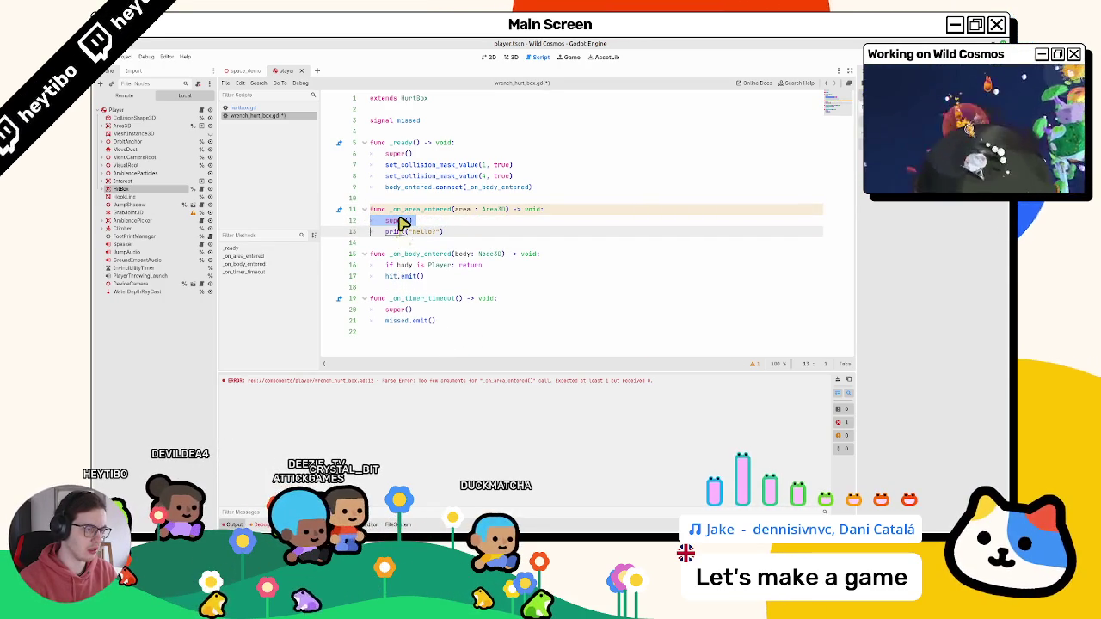
key(ctrl+s)
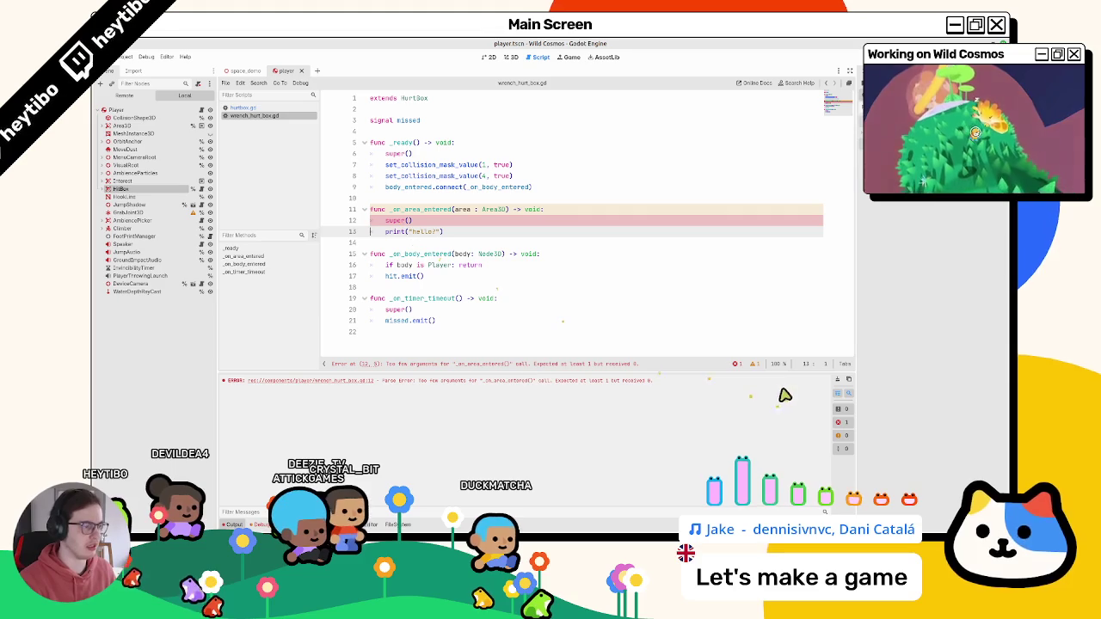
ctrl+click(397, 222)
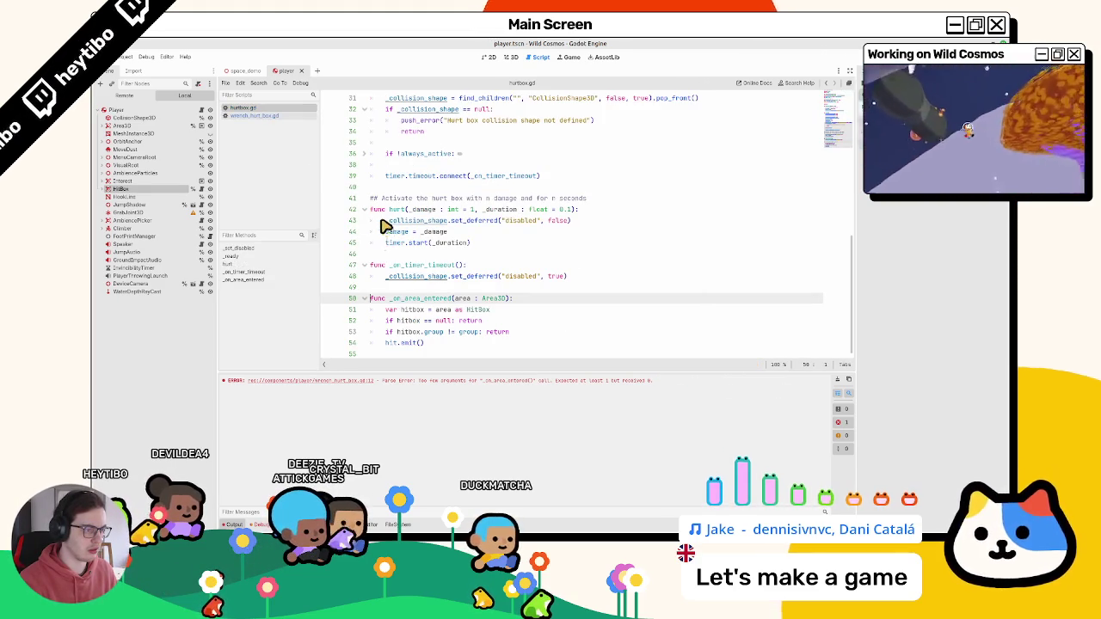
click(258, 115)
double_click(462, 209)
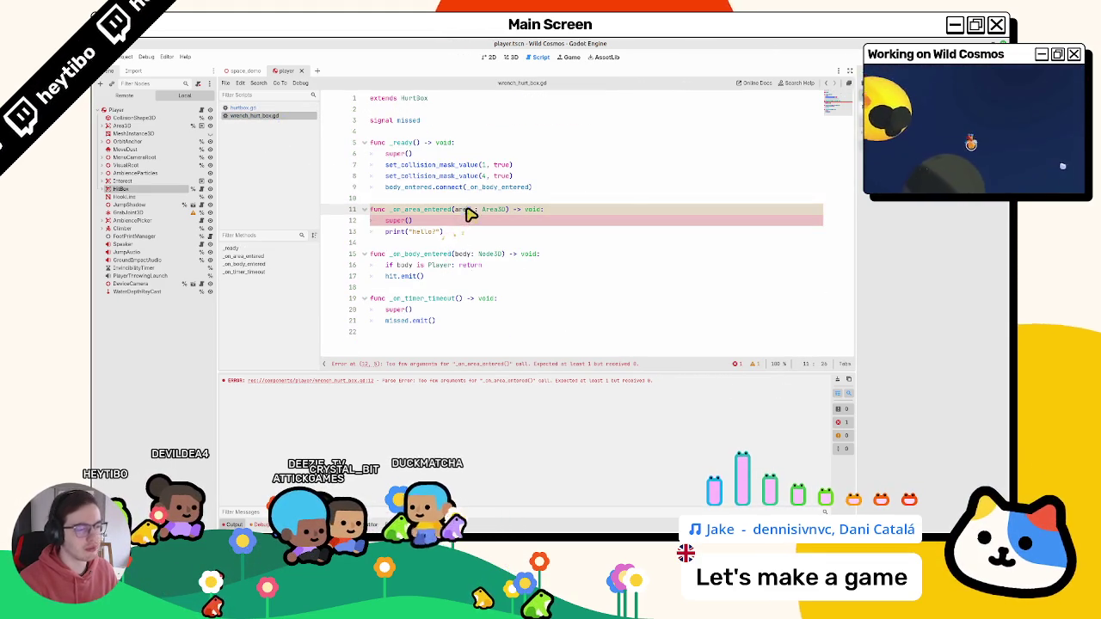
click(409, 221)
key(F5)
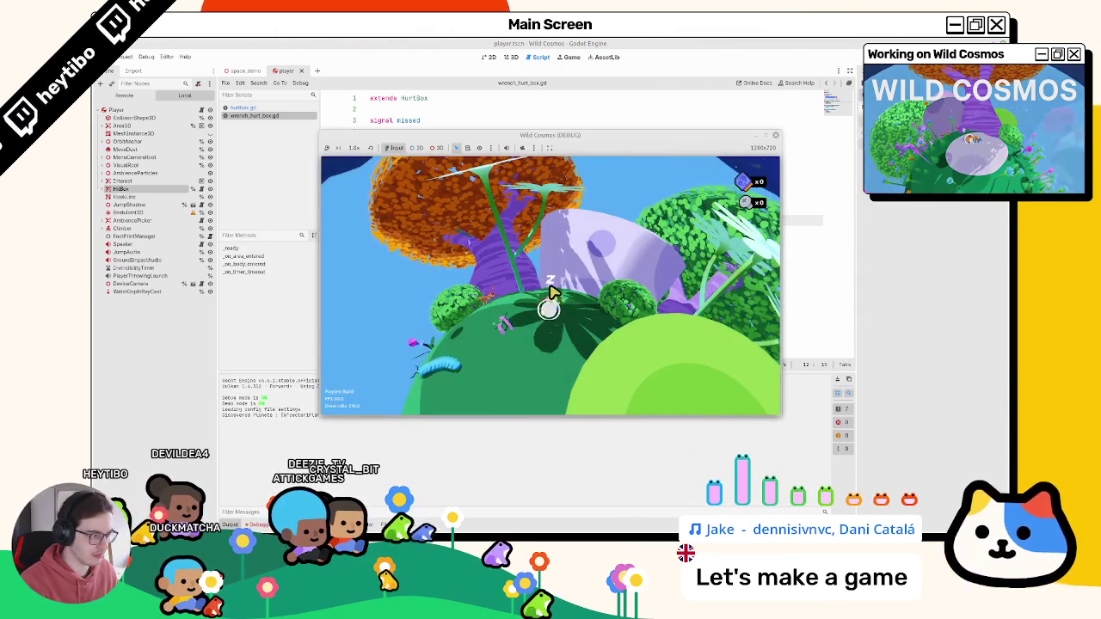
- Equip the wrench from the tool wheel, swing it four times to test misses, then stop the game
key(Tab)
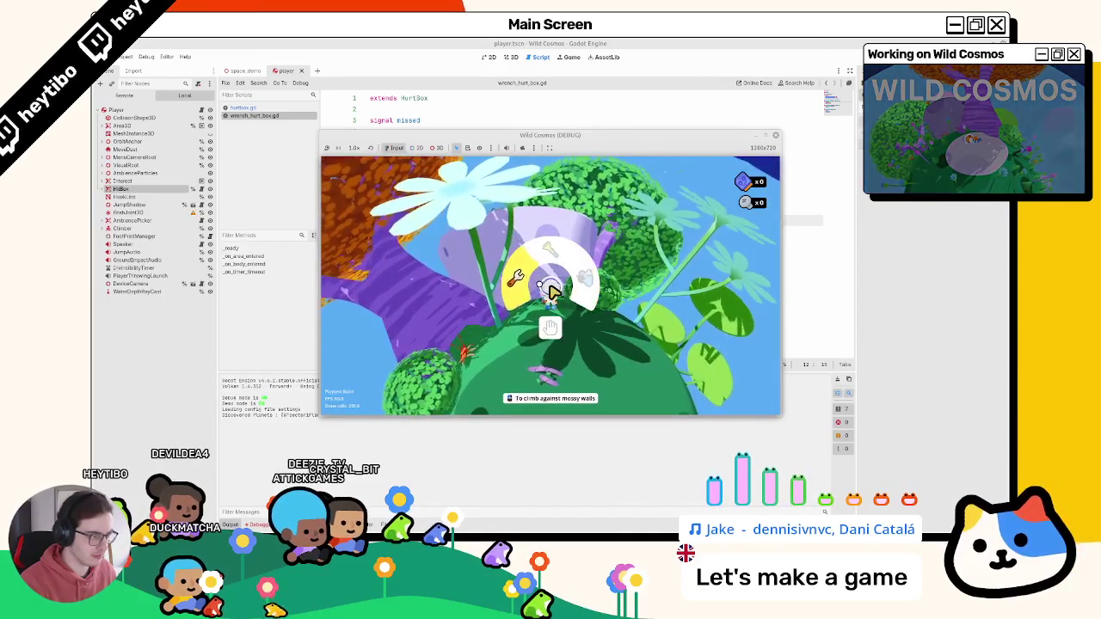
click(551, 292)
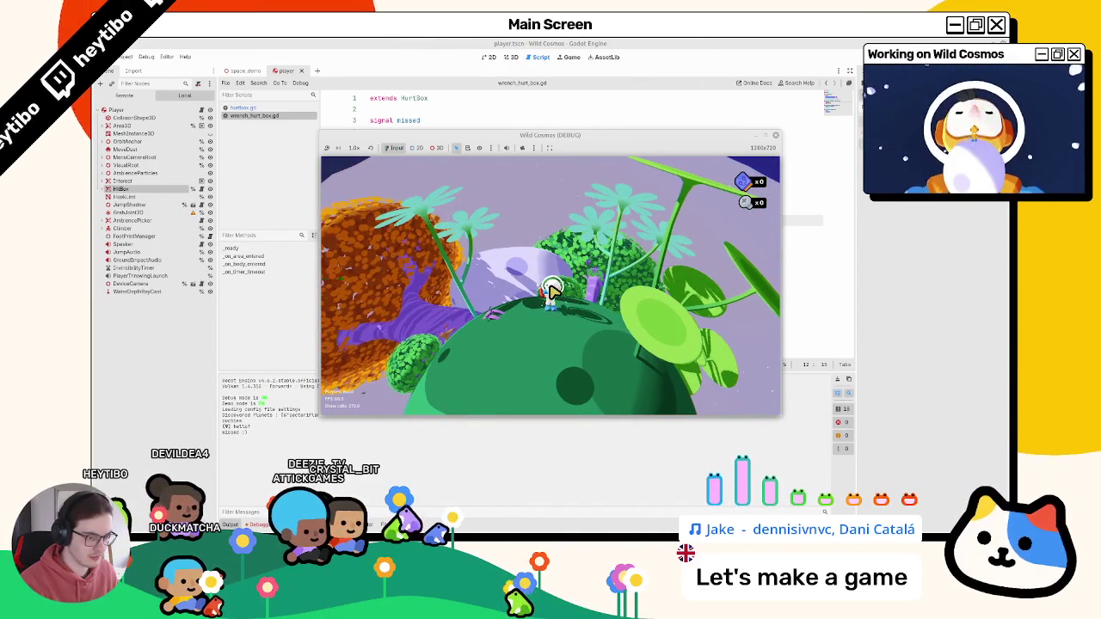
click(552, 293)
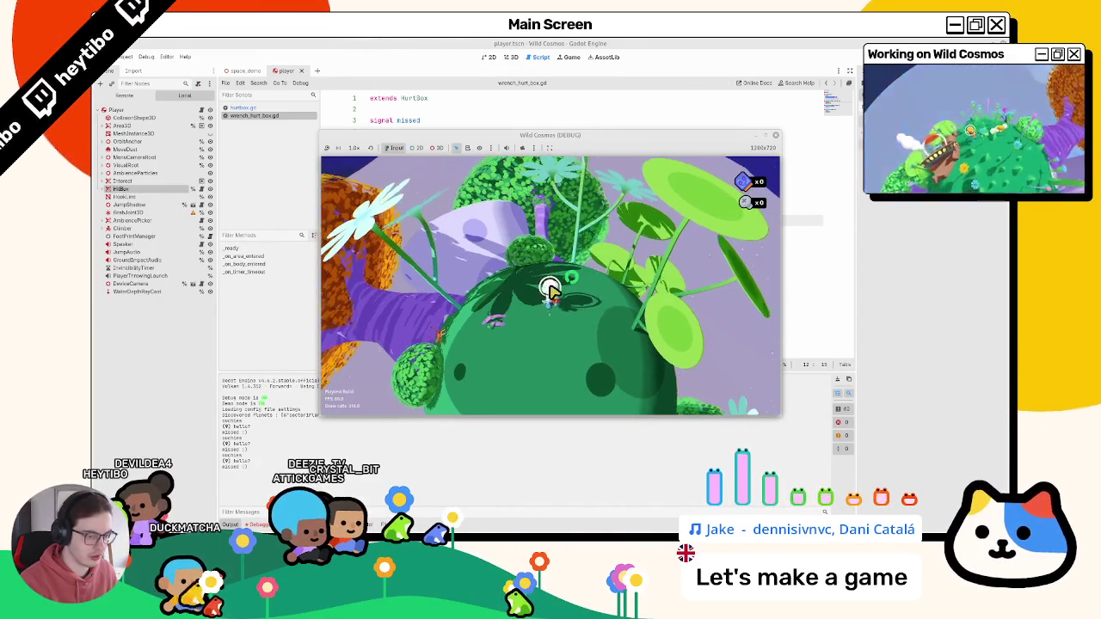
click(551, 292)
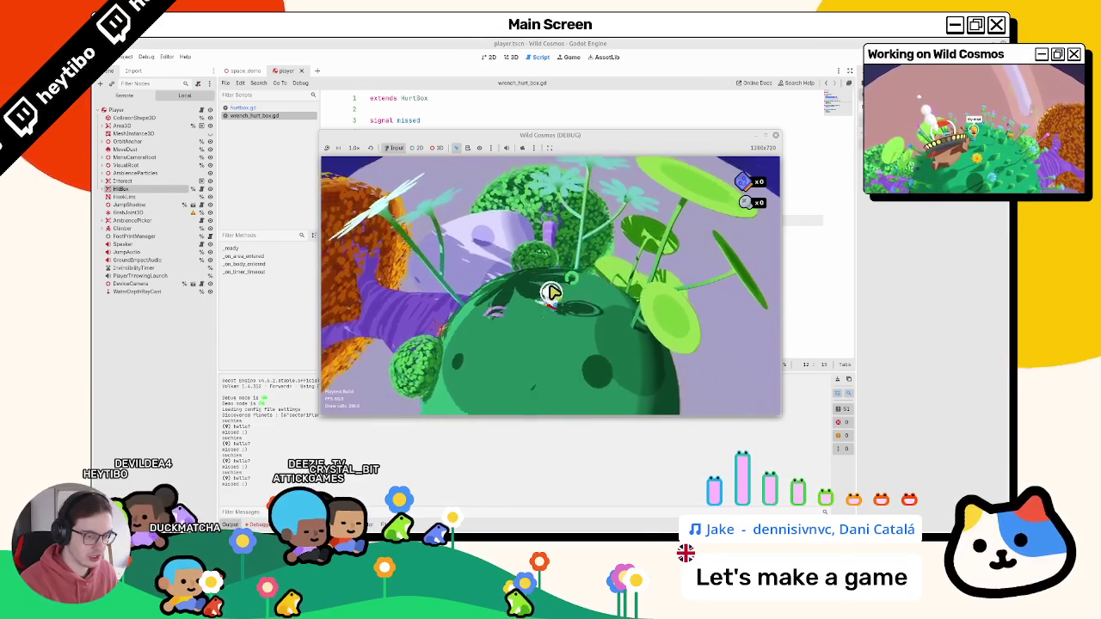
click(552, 292)
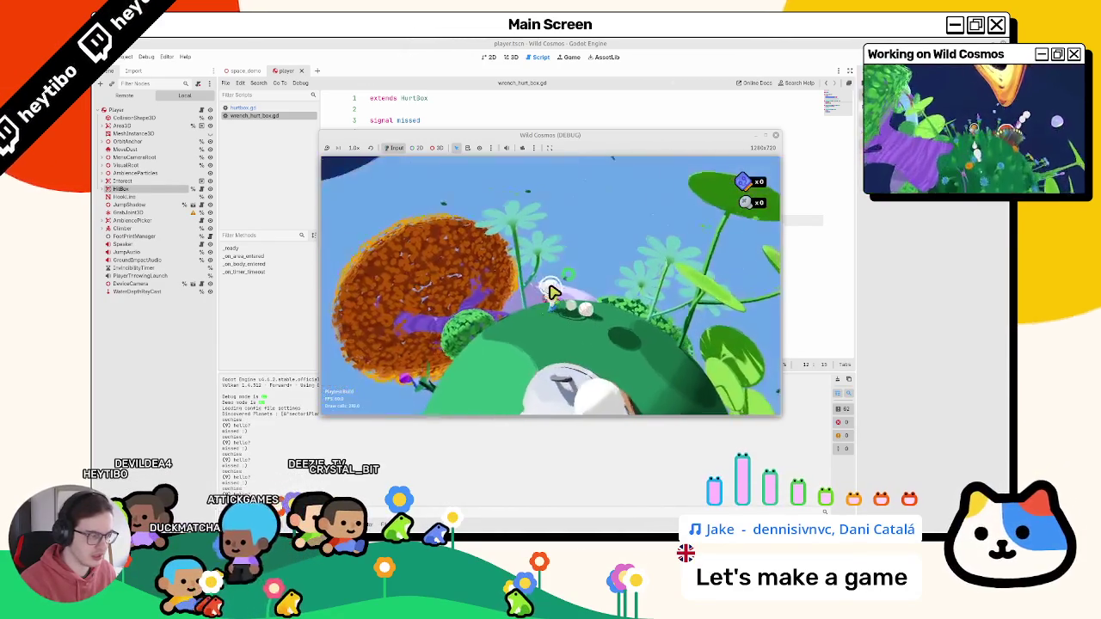
key(F8)
click(146, 56)
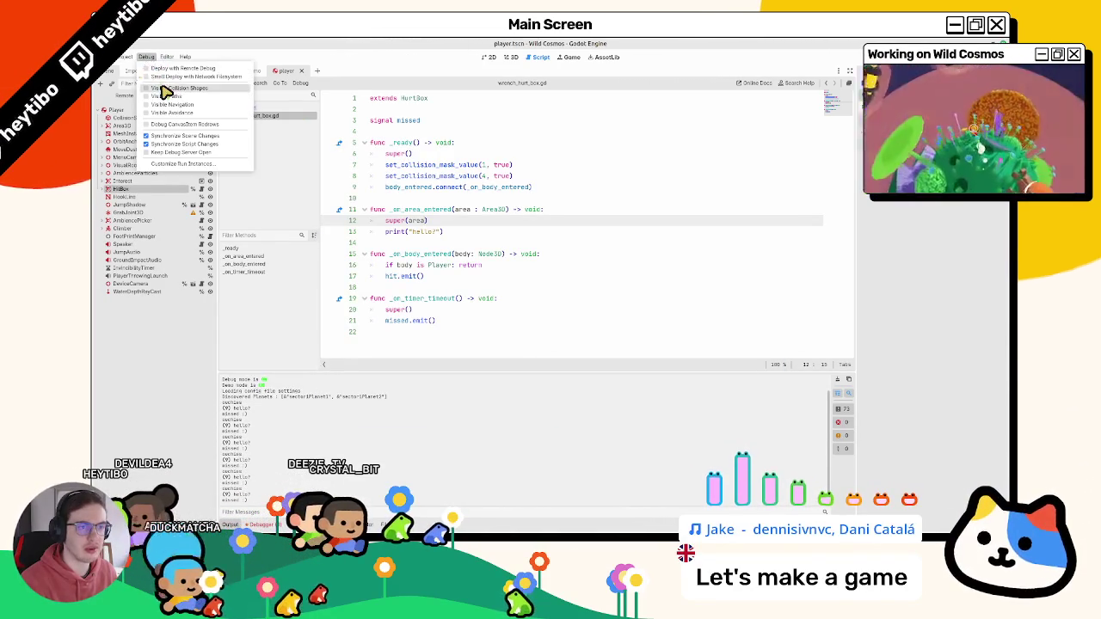
- Turn on Visible Collision Shapes and do a quick test run of the game
click(165, 91)
key(F5)
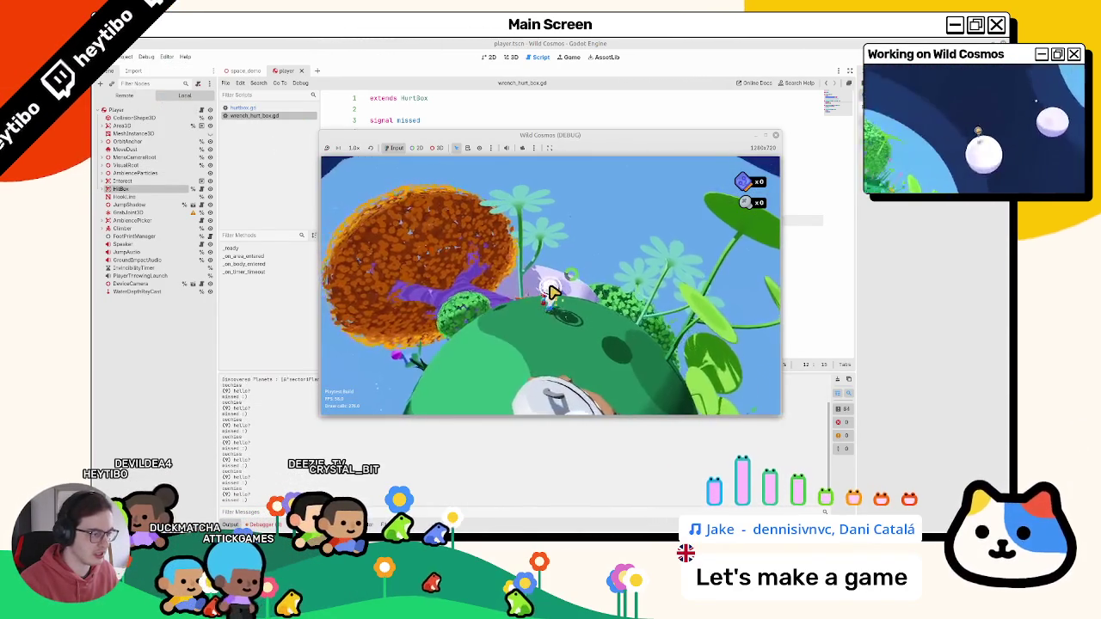
key(F8)
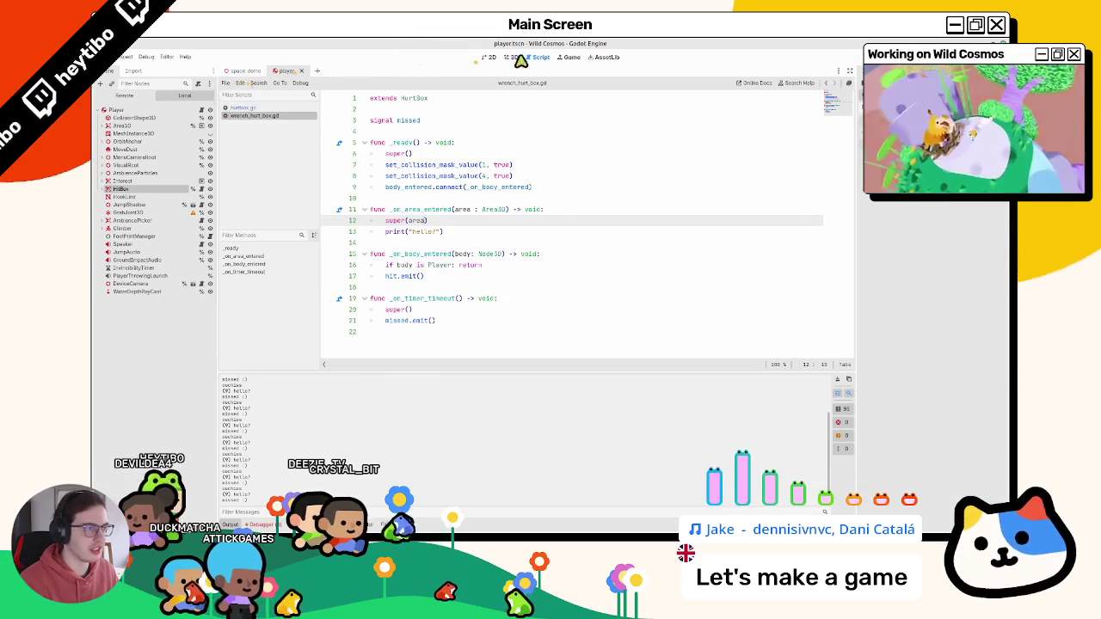
- Orbit the 3D viewport around the player to inspect its collision shapes
click(511, 57)
mouse_move(516, 154)
middle_down()
mouse_move(479, 172)
mouse_move(465, 230)
middle_up()
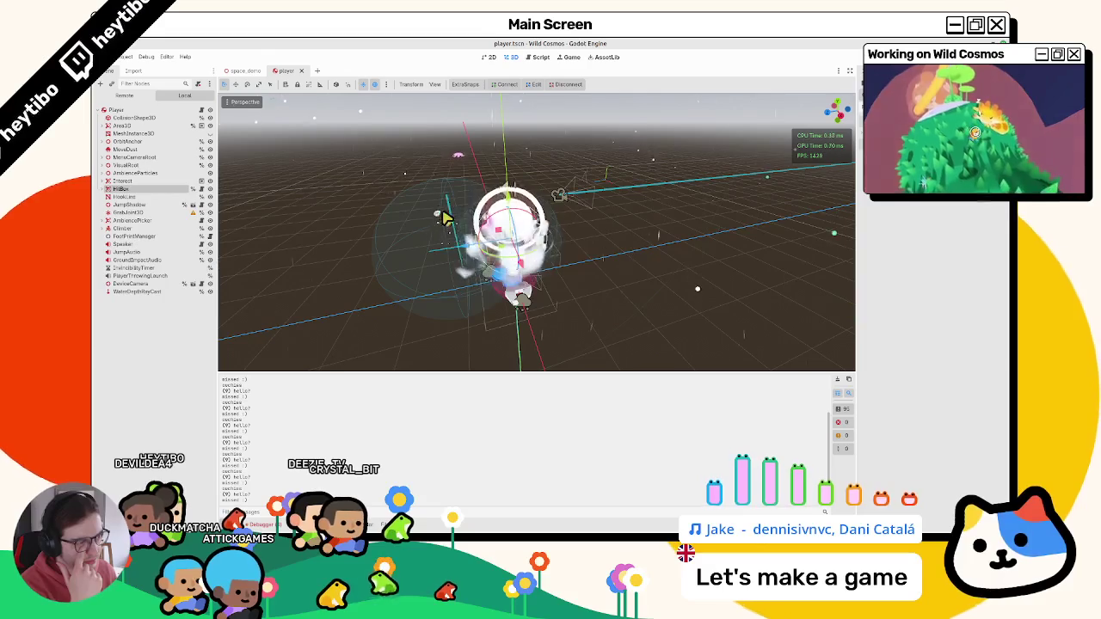
mouse_move(449, 216)
middle_down()
mouse_move(437, 229)
mouse_move(440, 198)
mouse_move(440, 222)
mouse_move(421, 231)
middle_up()
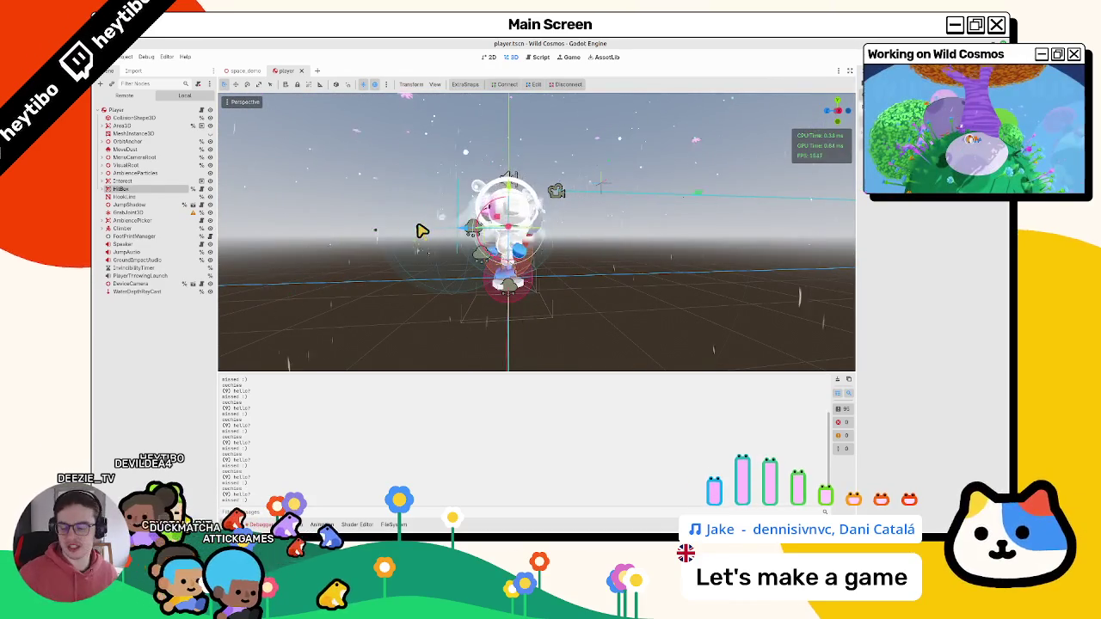
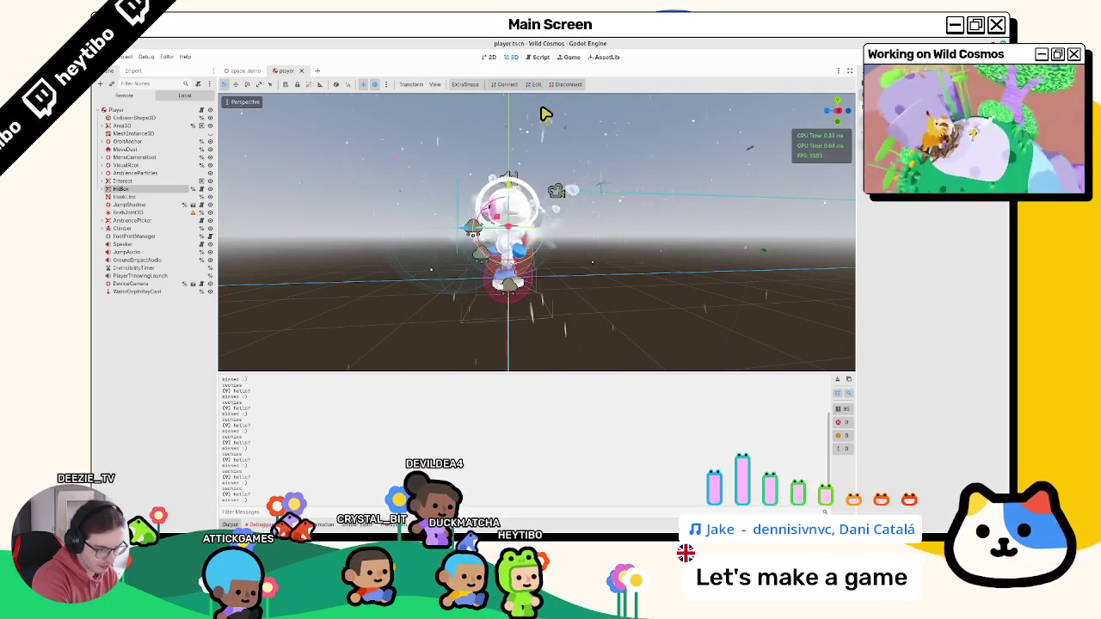
- In hurtbox.gd, add 'return true' at the end of _on_area_entered after hit.emit()
click(539, 55)
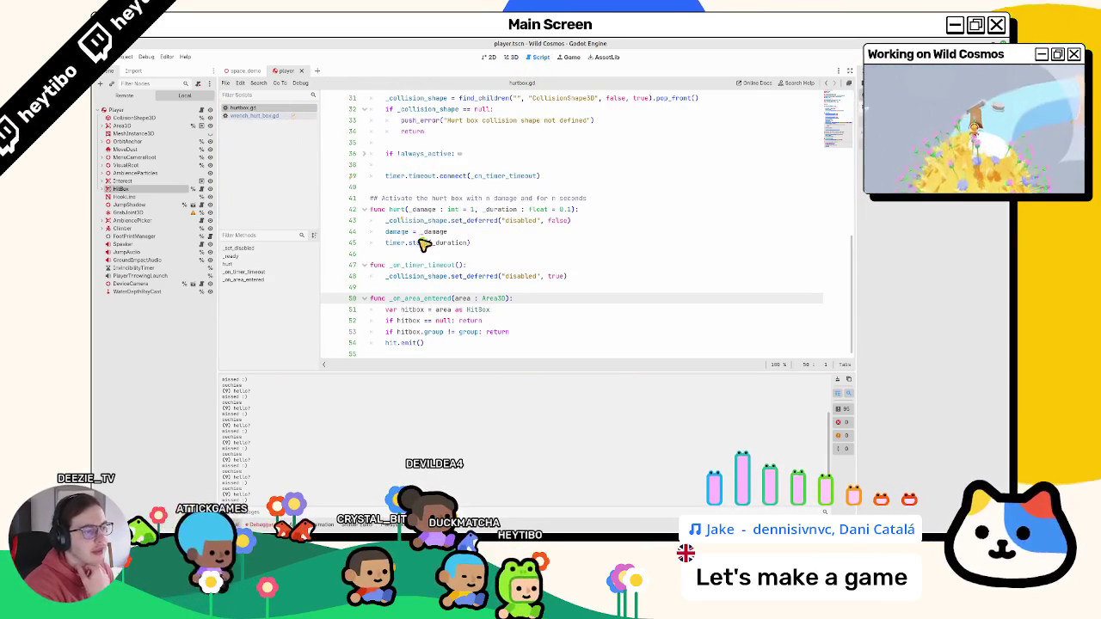
click(507, 300)
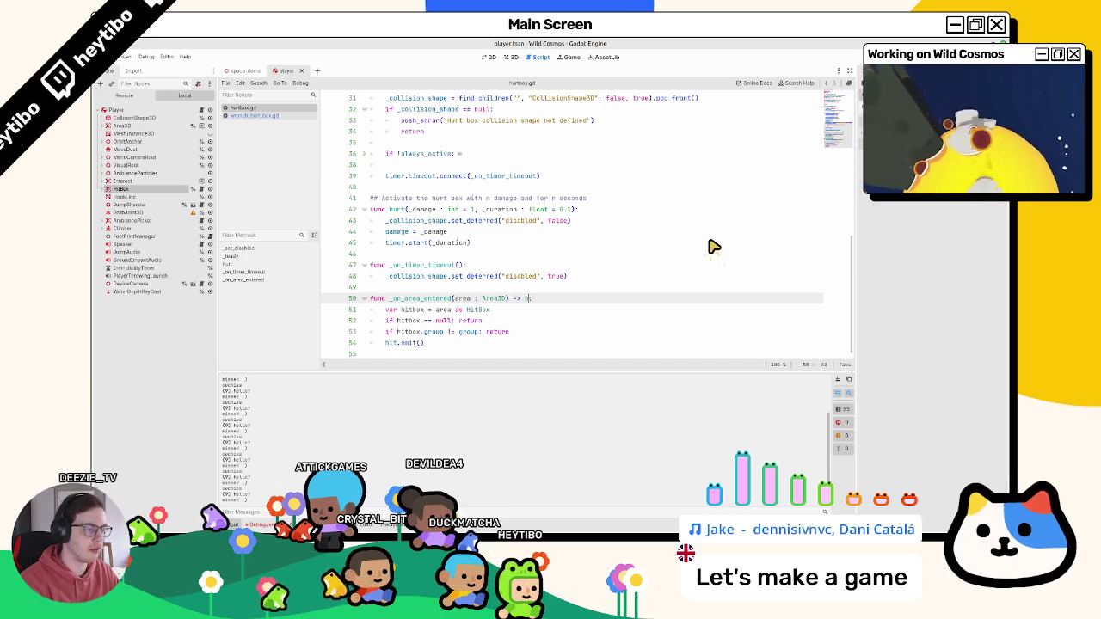
key(Down)
key(Down)
key(Down)
key(Down)
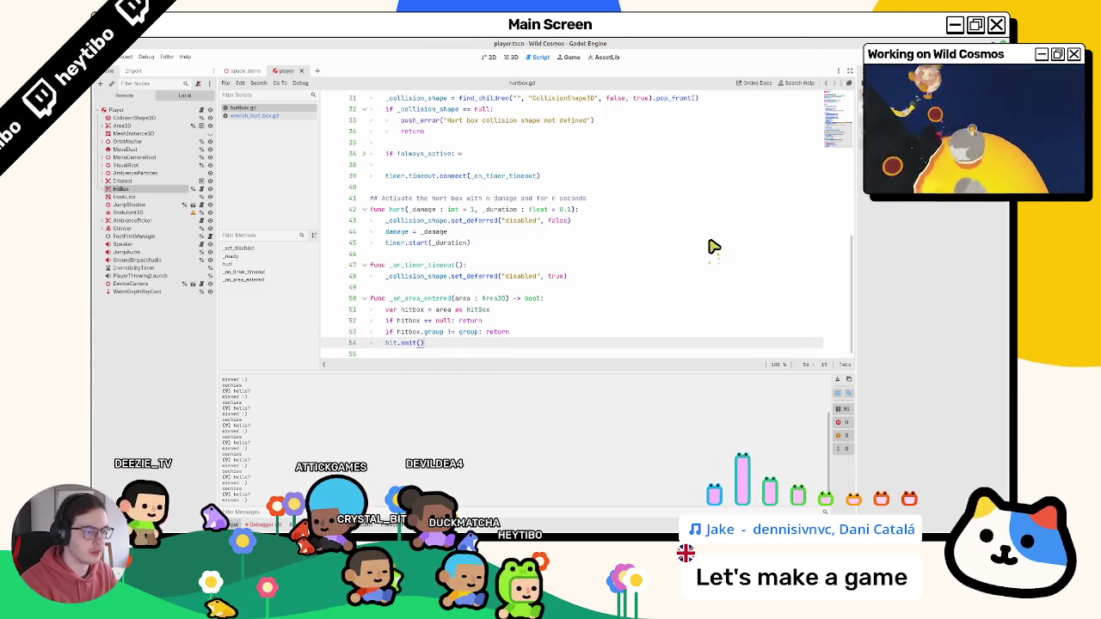
key(Down)
text(return)
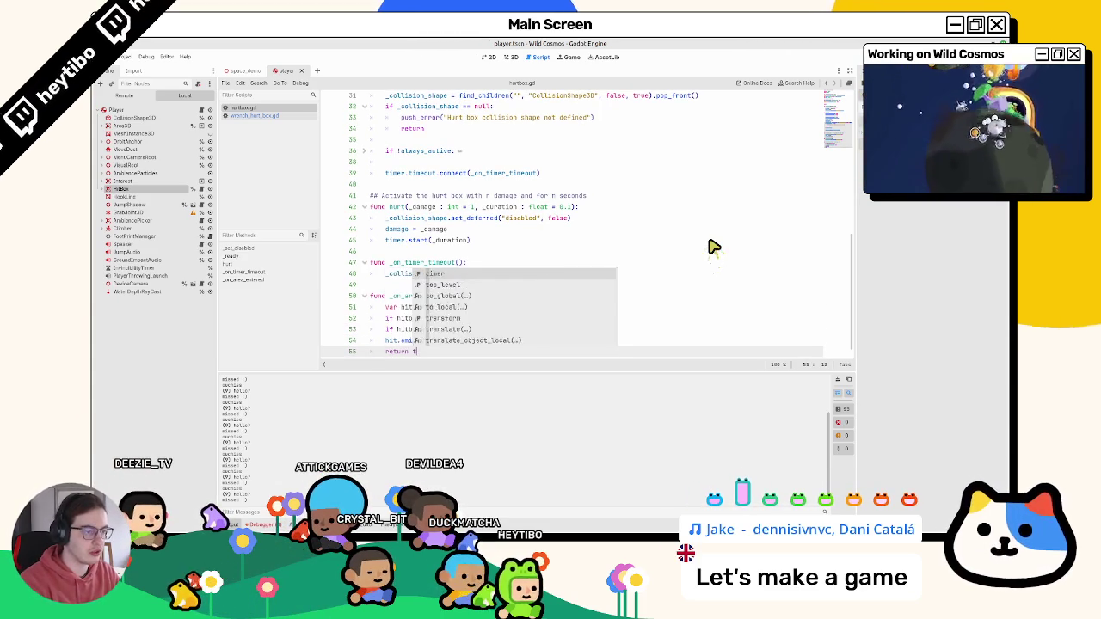
text( true)
- Make both early-exit returns on lines 52 and 53 return false
click(514, 329)
alt+click(522, 318)
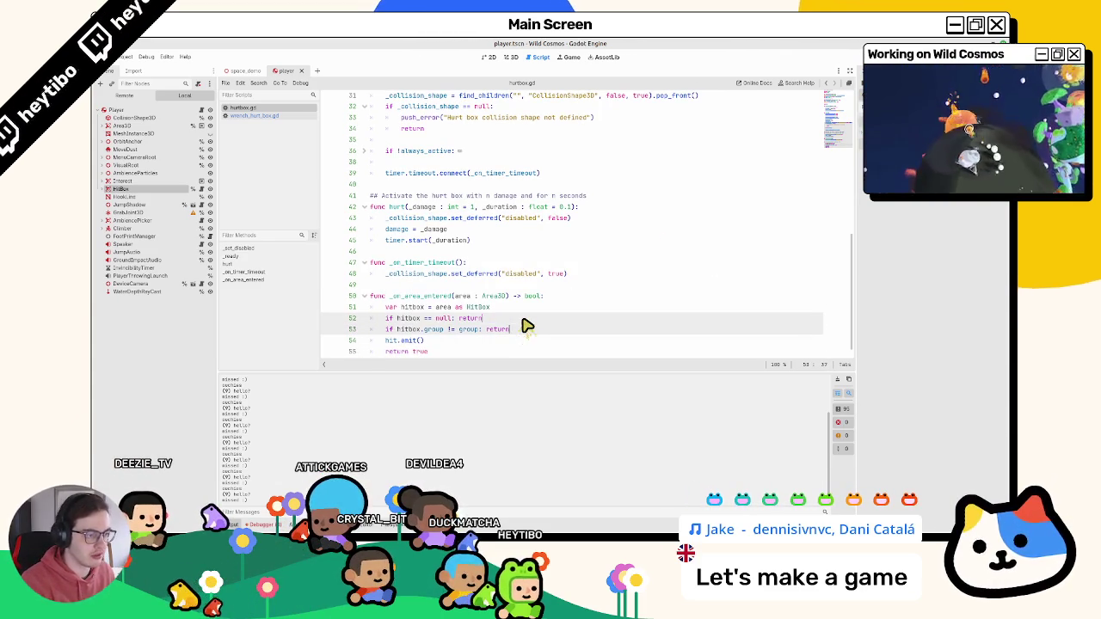
text( fa)
key(Return)
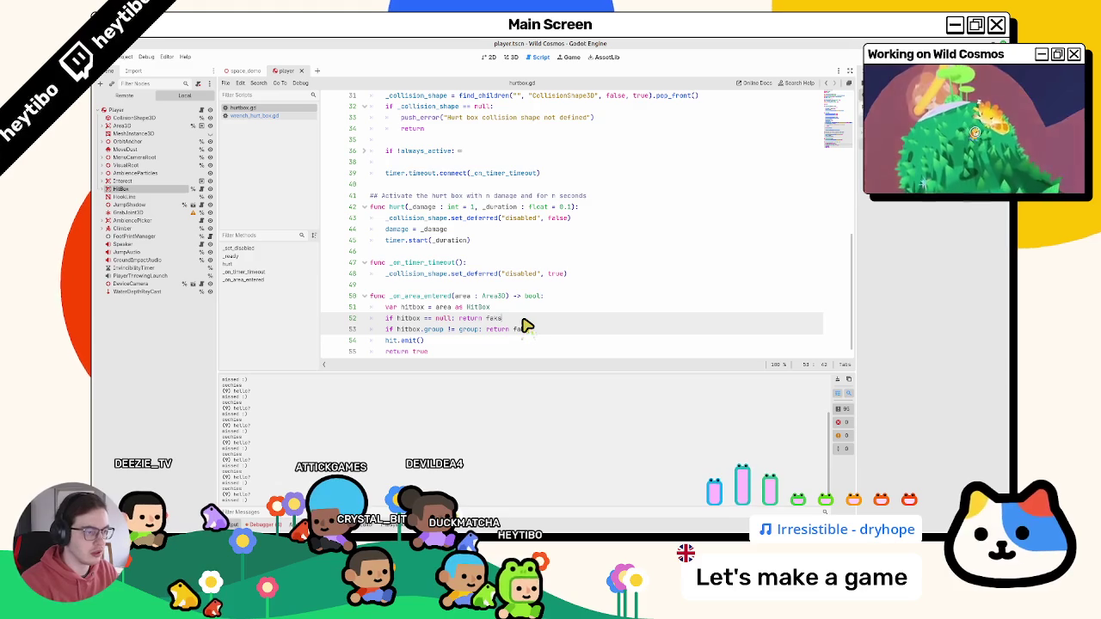
key(Escape)
scroll(507, 310, down, 1)
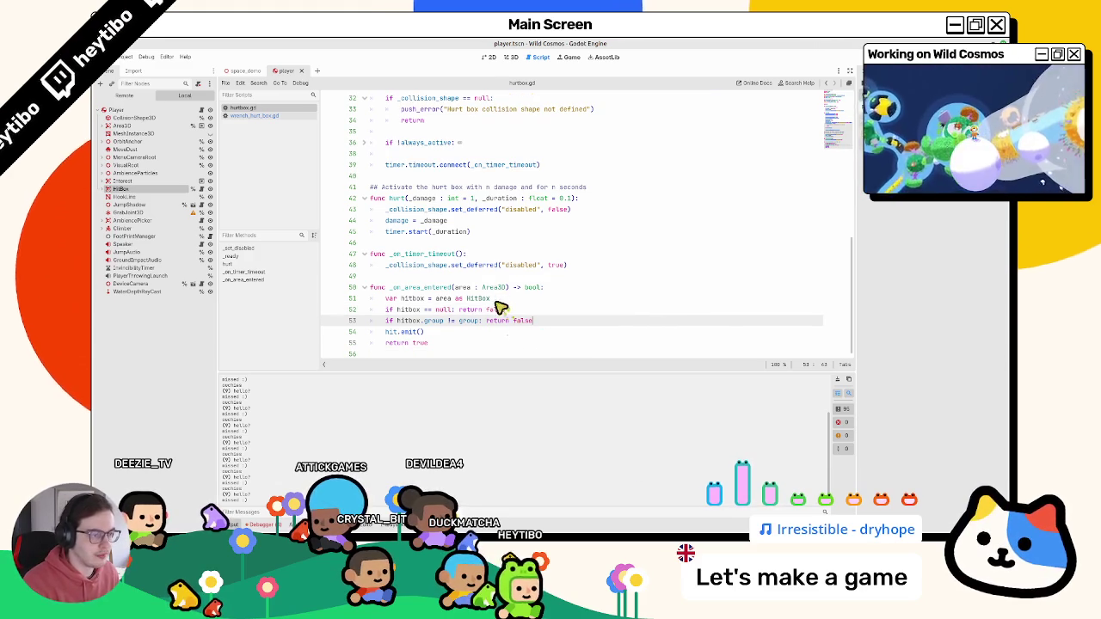
double_click(434, 291)
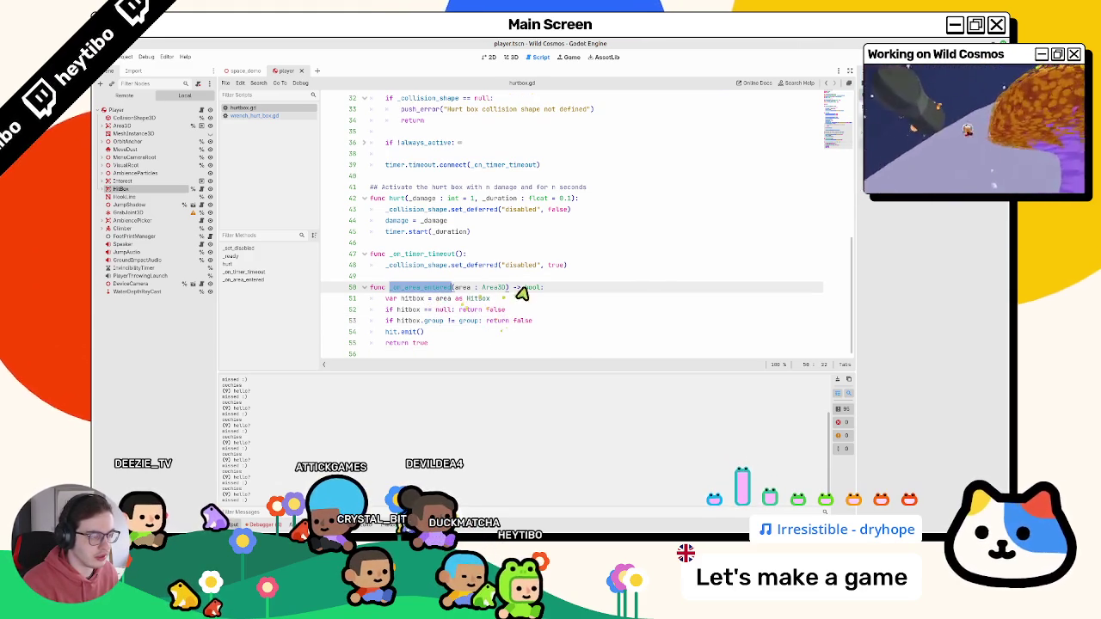
- In wrench_hurt_box.gd, make _on_area_entered return bool and add a return line
click(275, 116)
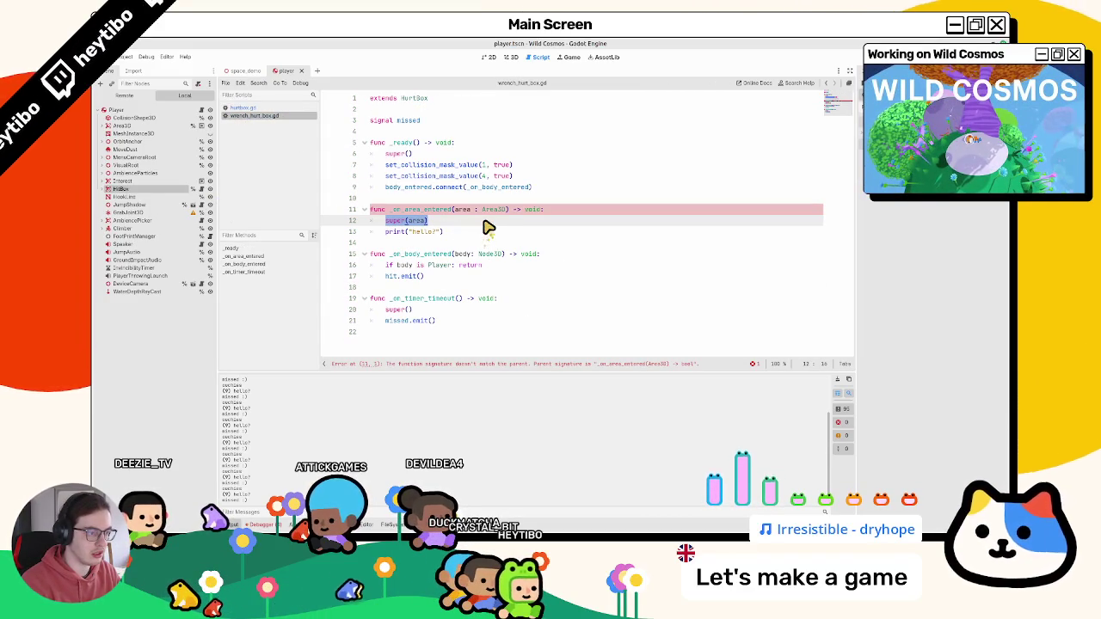
double_click(530, 210)
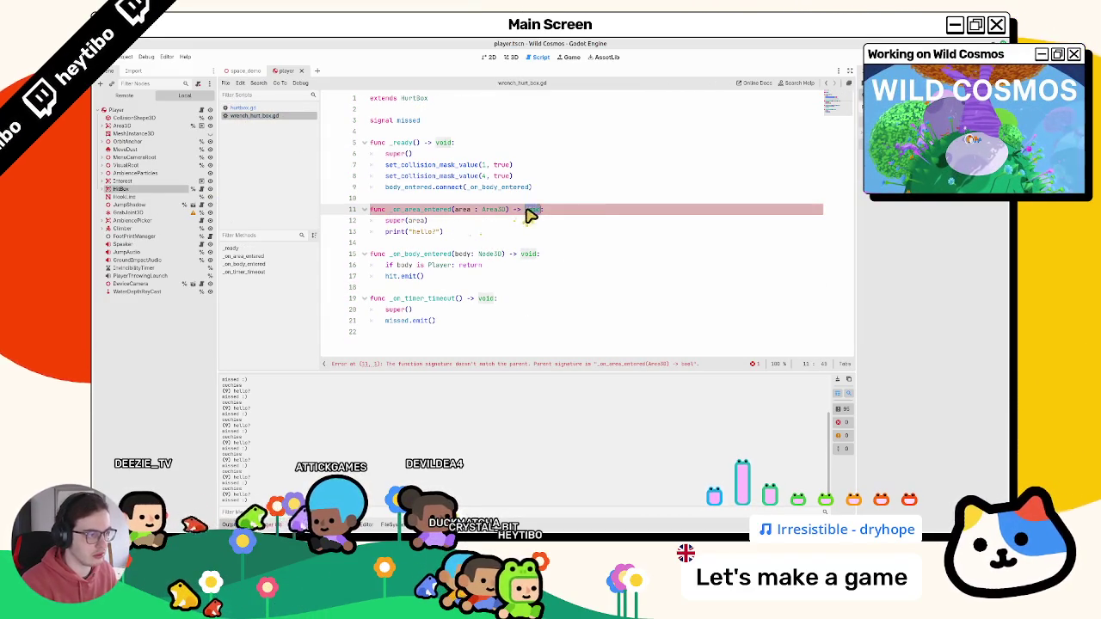
text(bool)
key(Escape)
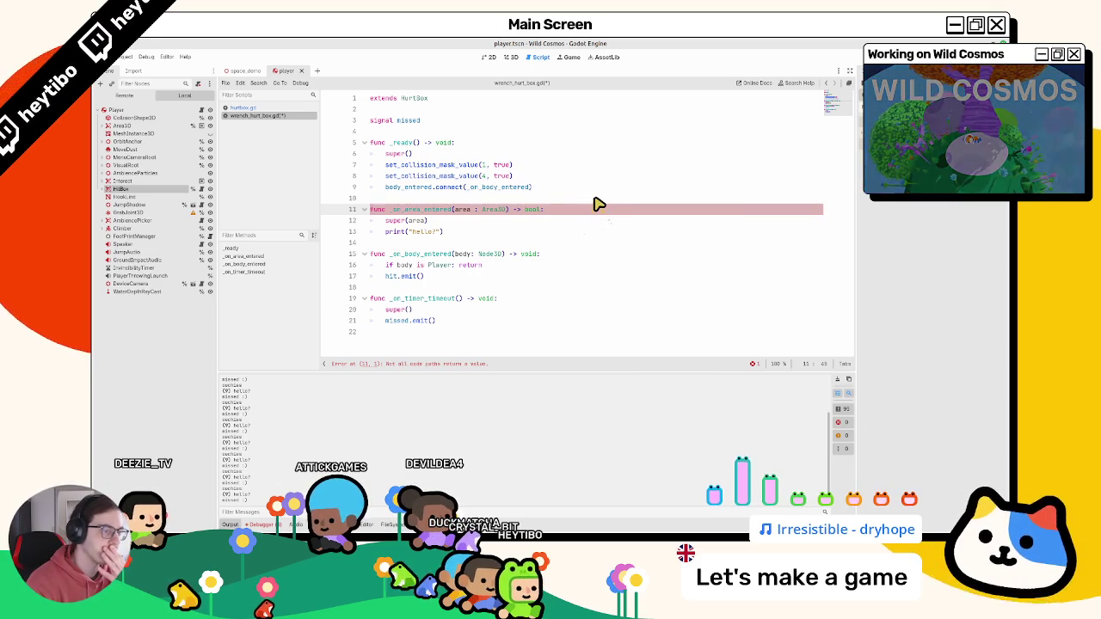
key(Down)
key(Down)
key(Return)
text(return false)
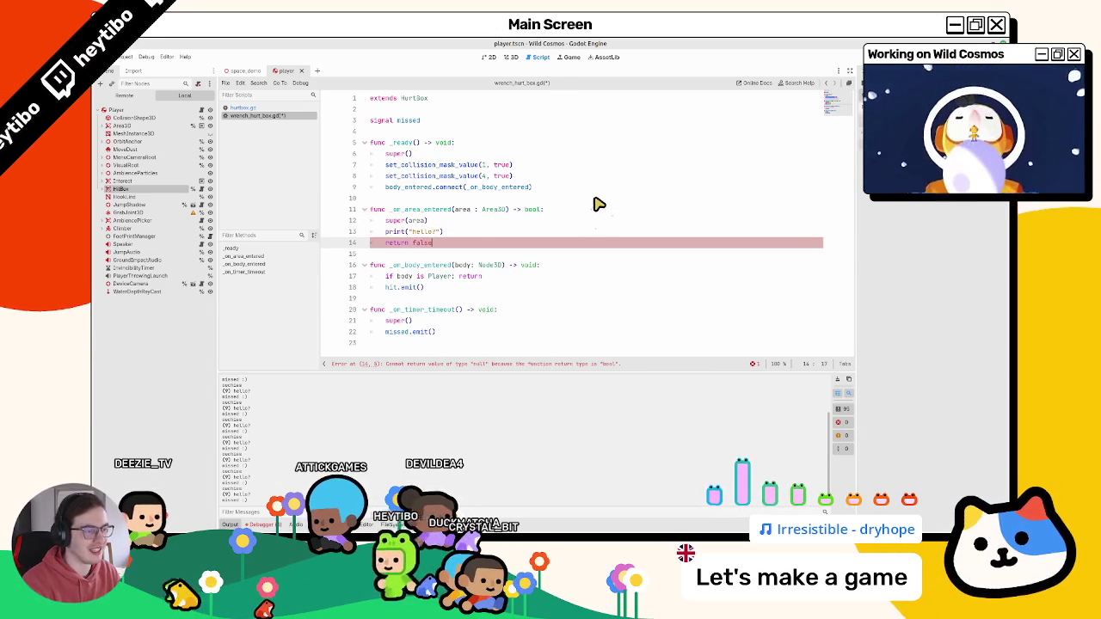
key(BackSpace)
key(BackSpace)
key(BackSpace)
key(BackSpace)
key(BackSpace)
text(true)
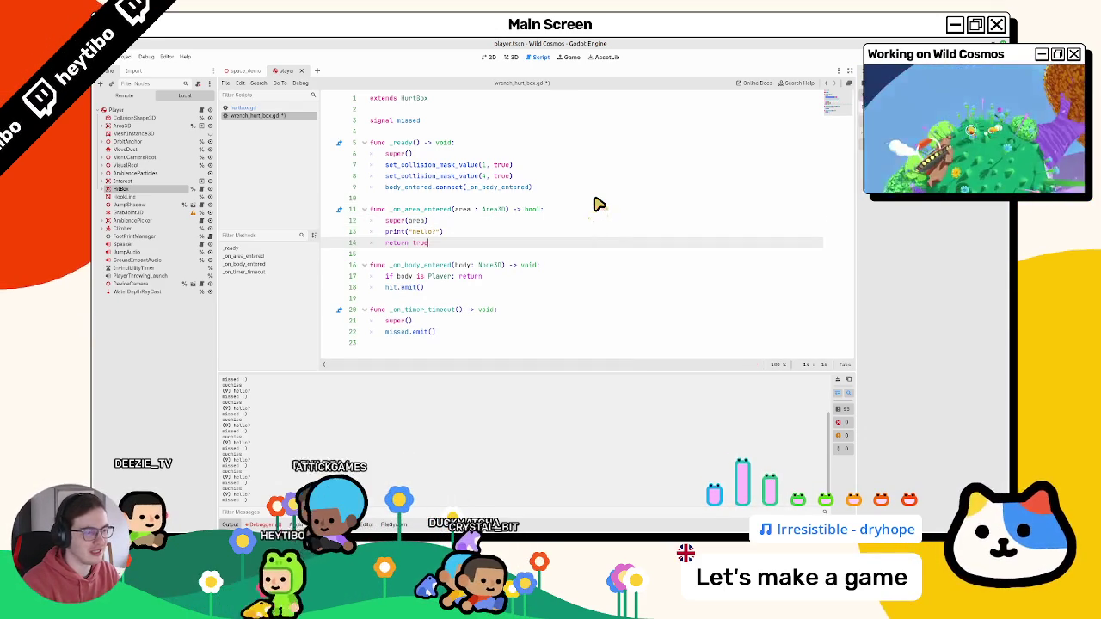
- Store super(area) in hit_smth, return hit_smth, and run the game with F5
key(ctrl+shift+k)
key(Up)
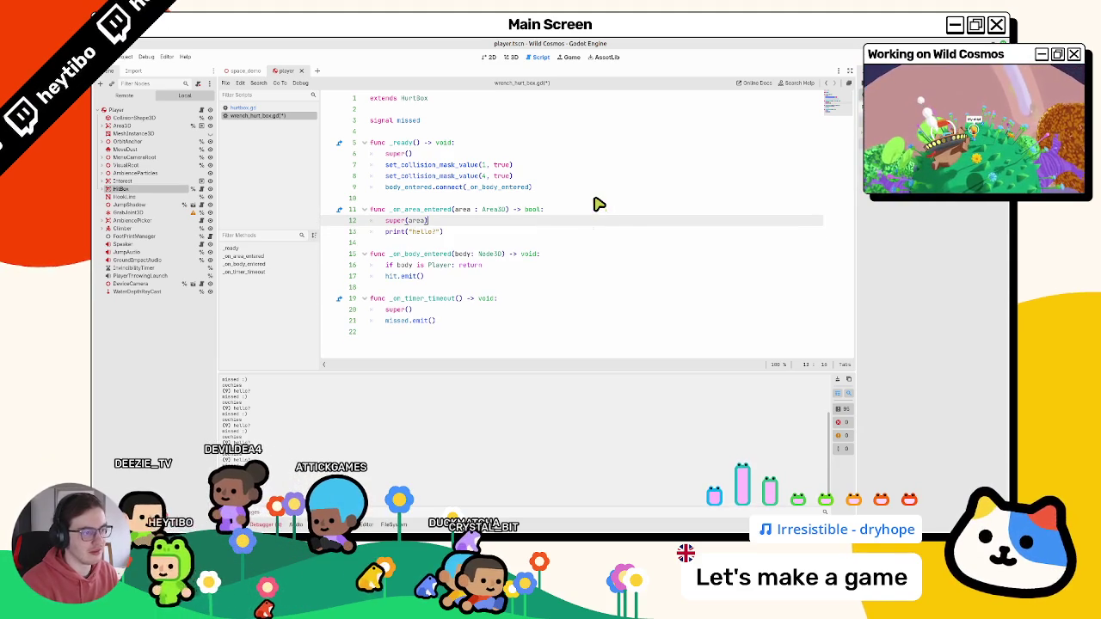
key(BackSpace)
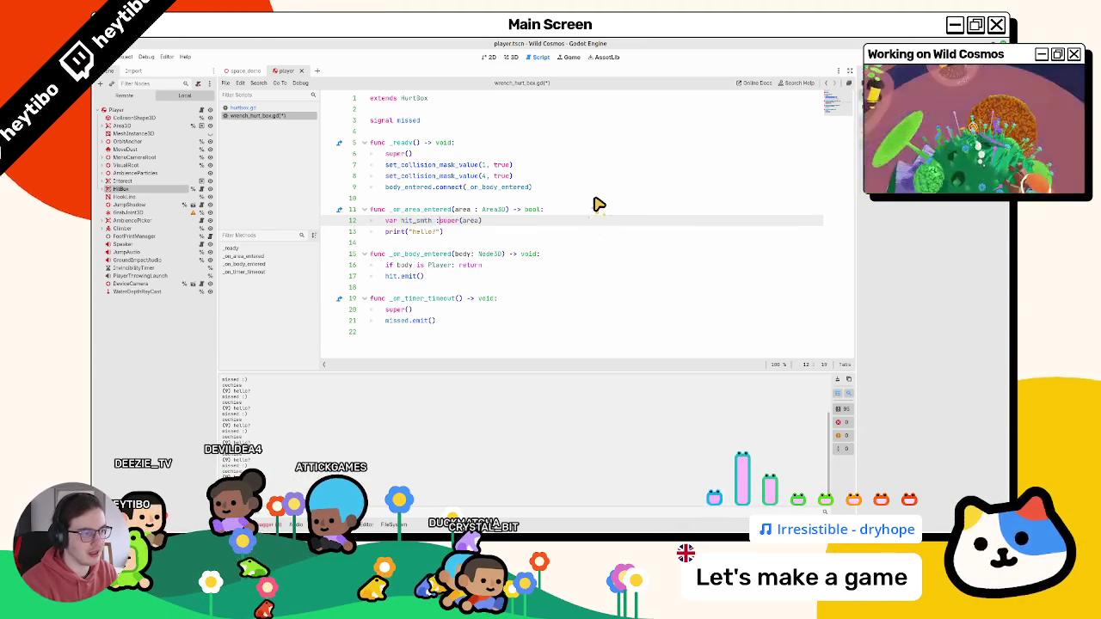
text(var hit_smth: bool =)
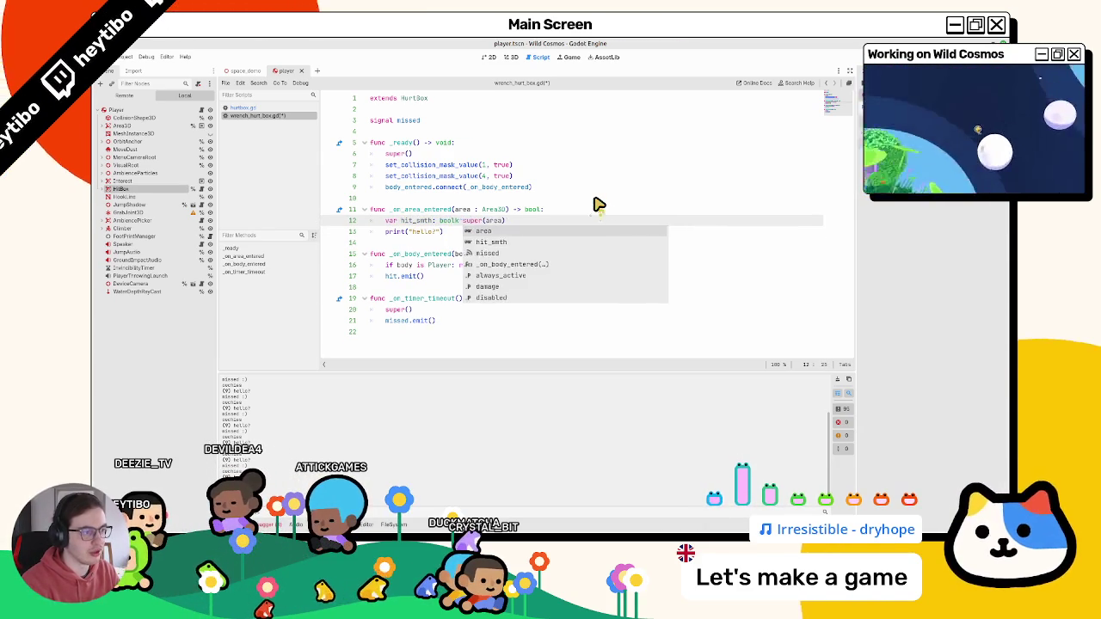
key(ctrl+z)
key(Down)
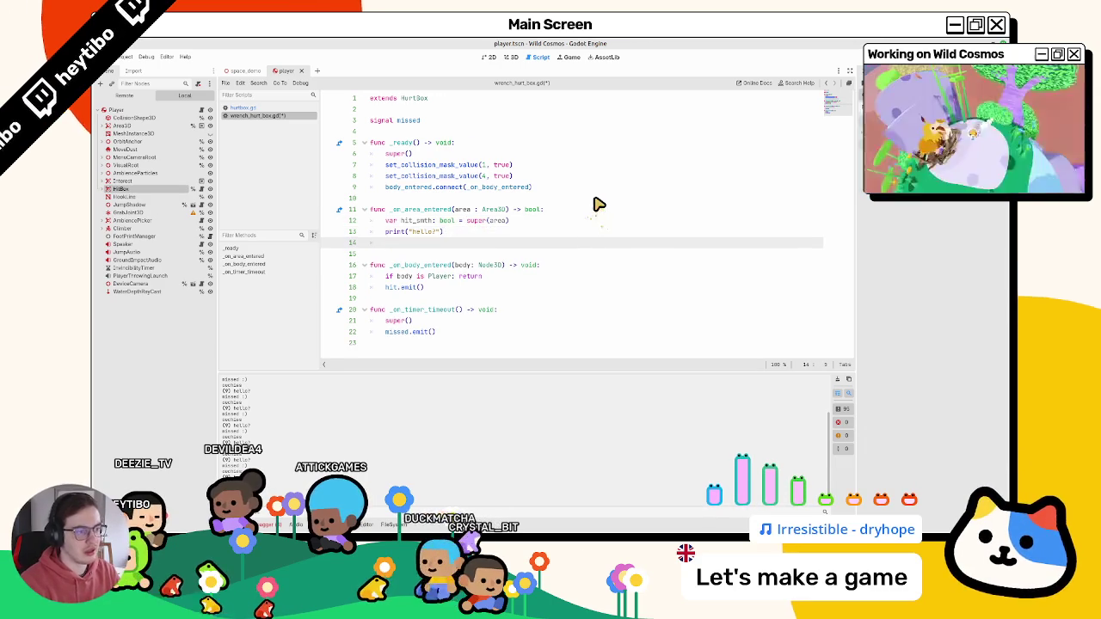
key(Return)
text(r)
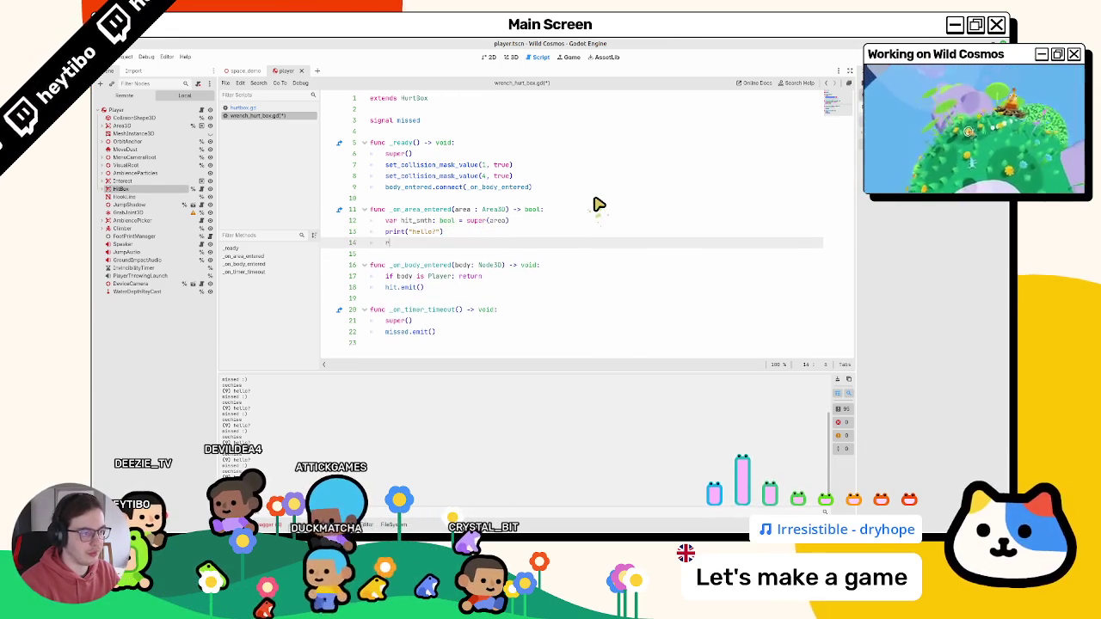
text(eturn ht)
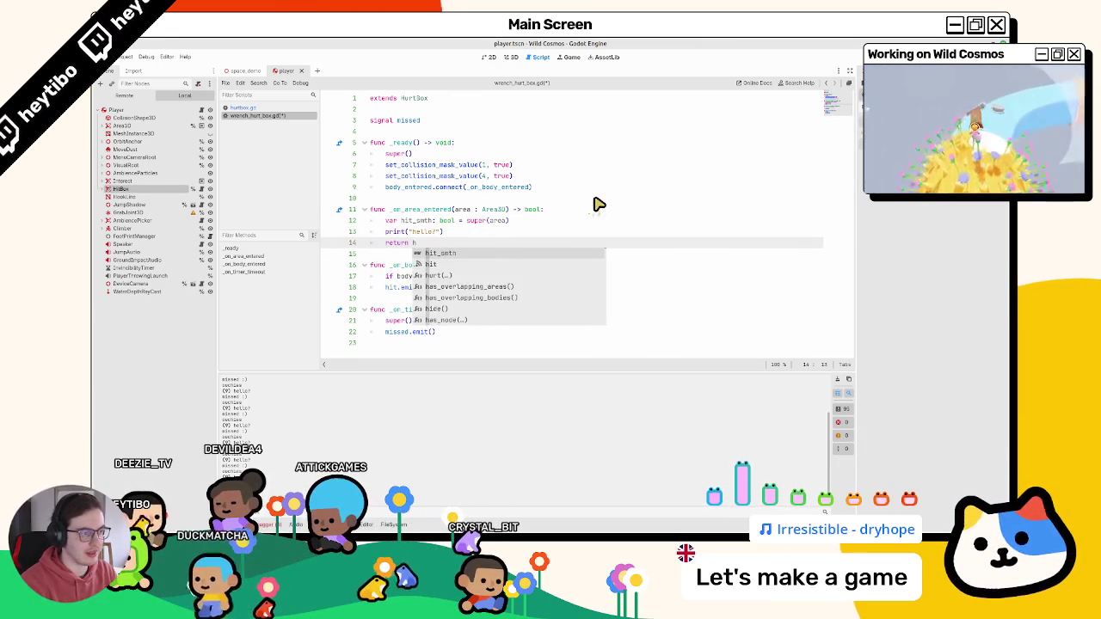
key(Return)
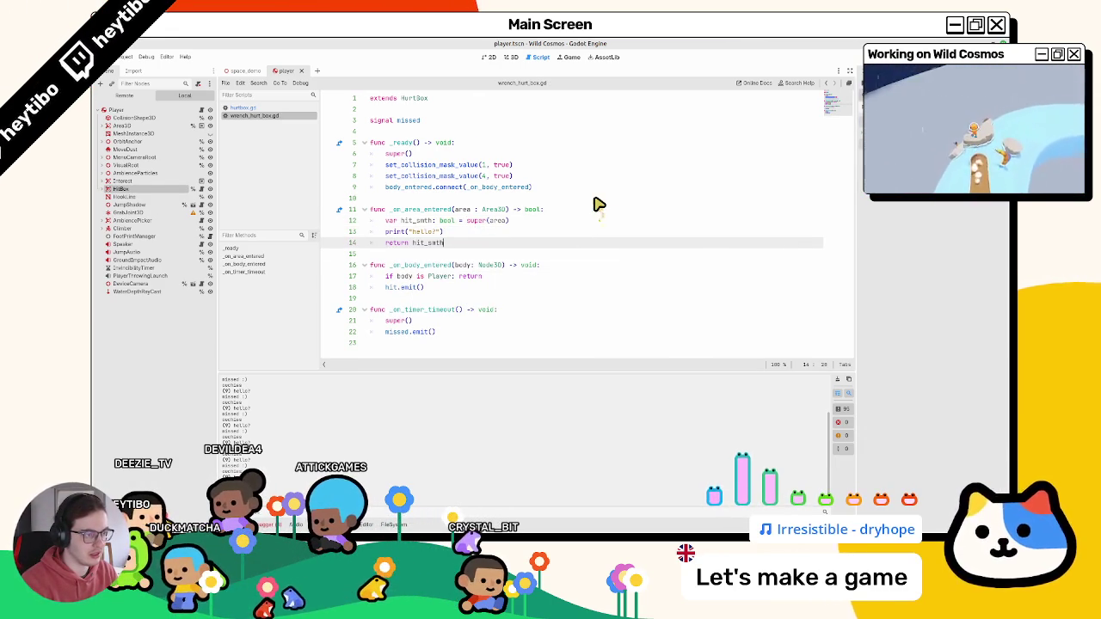
key(F5)
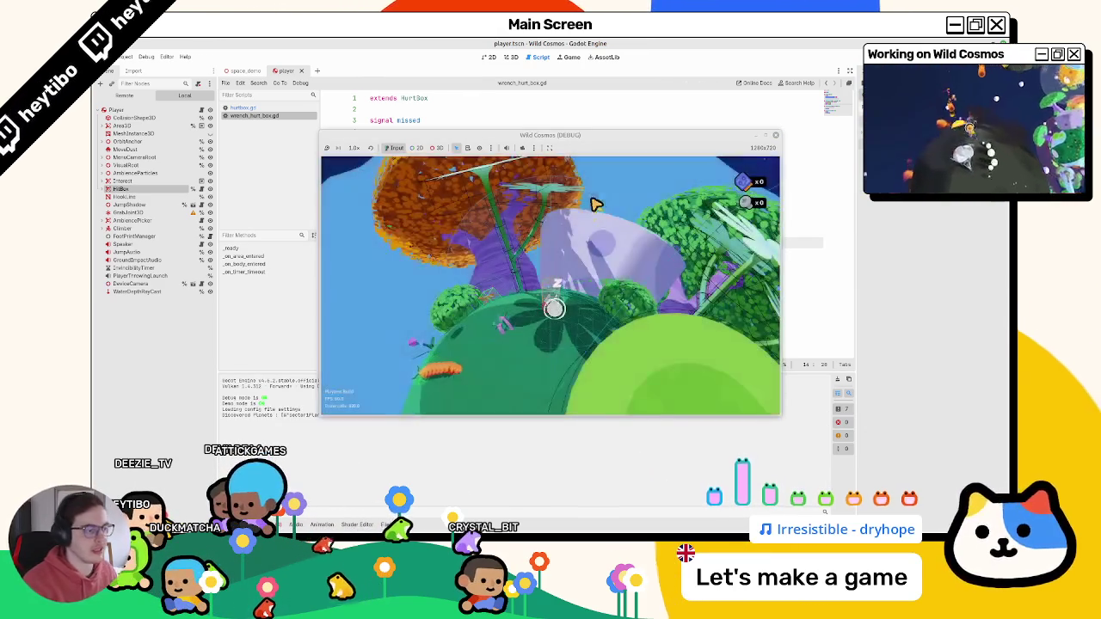
- Swing the wrench three times in the running game, then stop it with F8
click(554, 293)
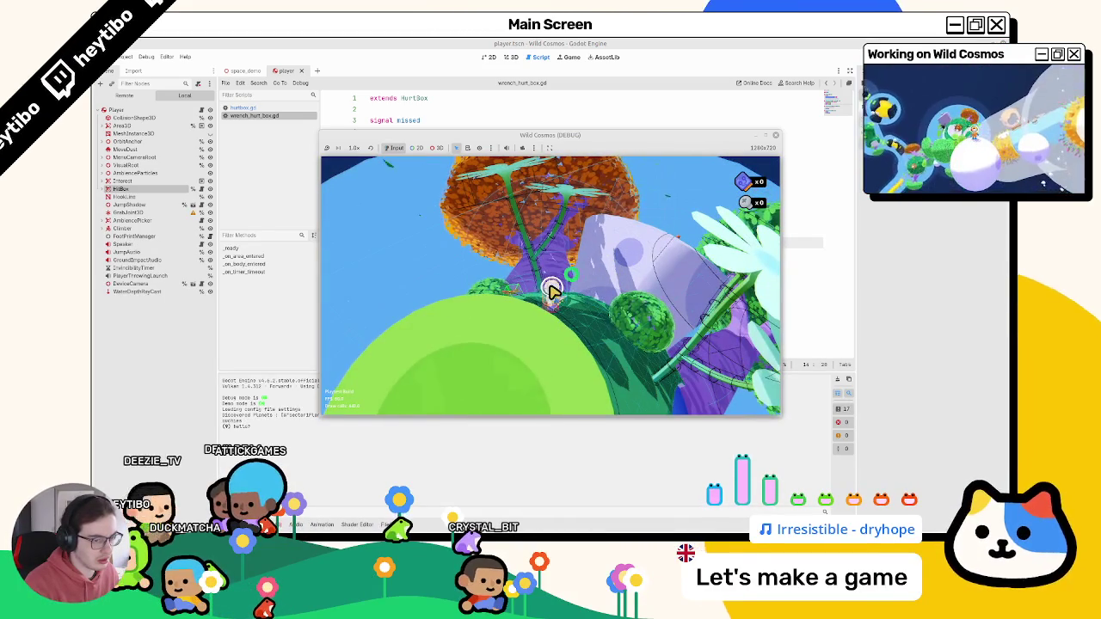
click(554, 293)
click(554, 292)
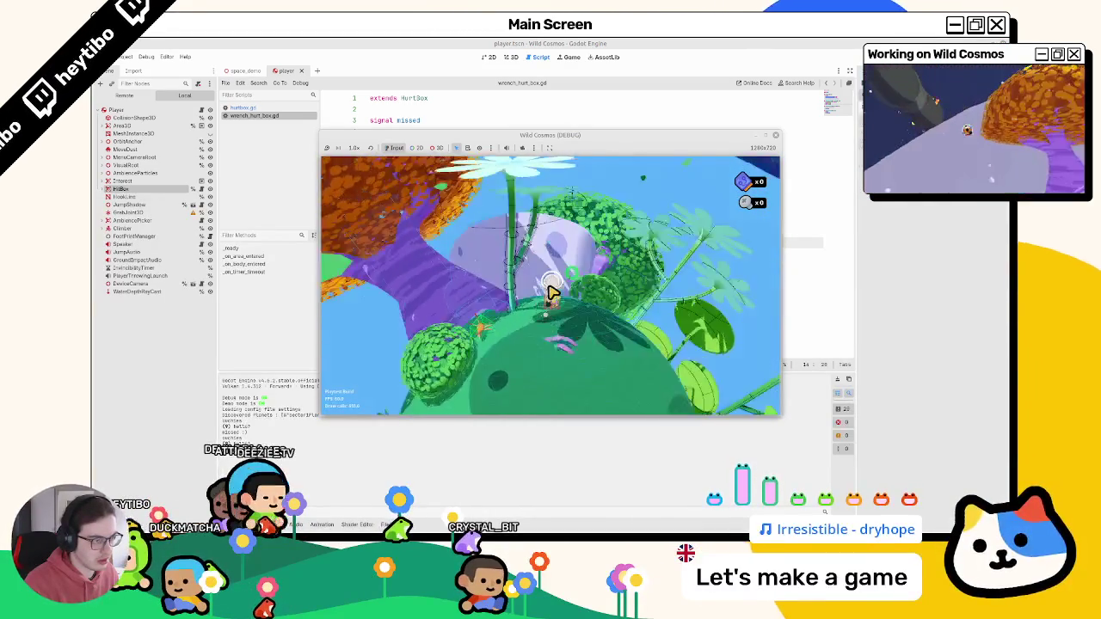
key(F8)
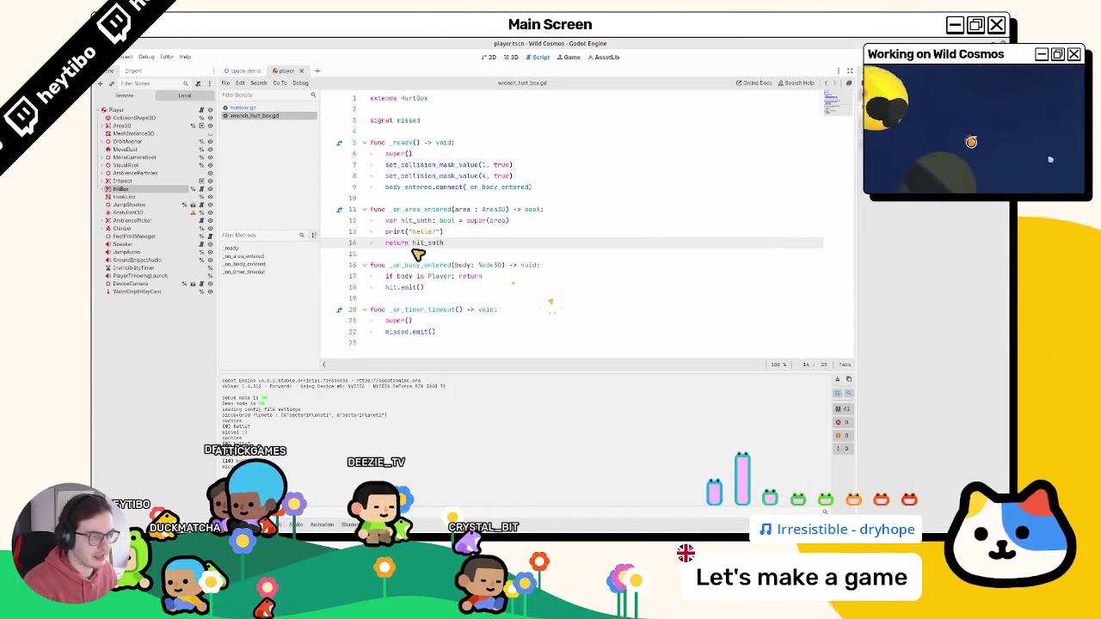
double_click(426, 243)
- Add a class-level bool variable and replace the hello print with an assignment from hit_smth
click(421, 132)
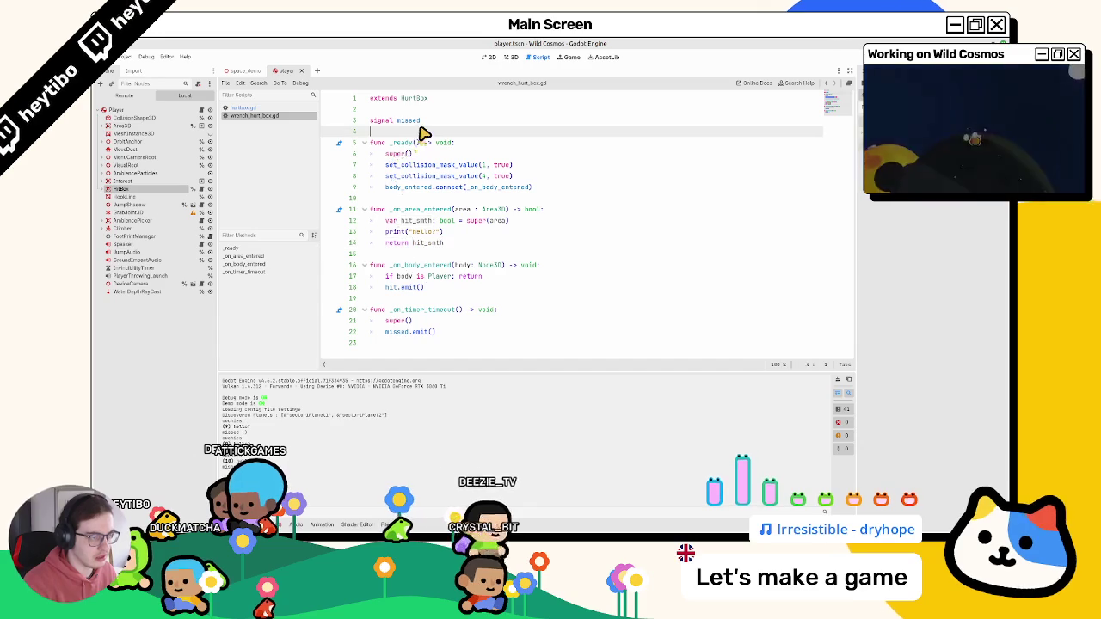
key(Return)
text(var could_hit_smth : boo)
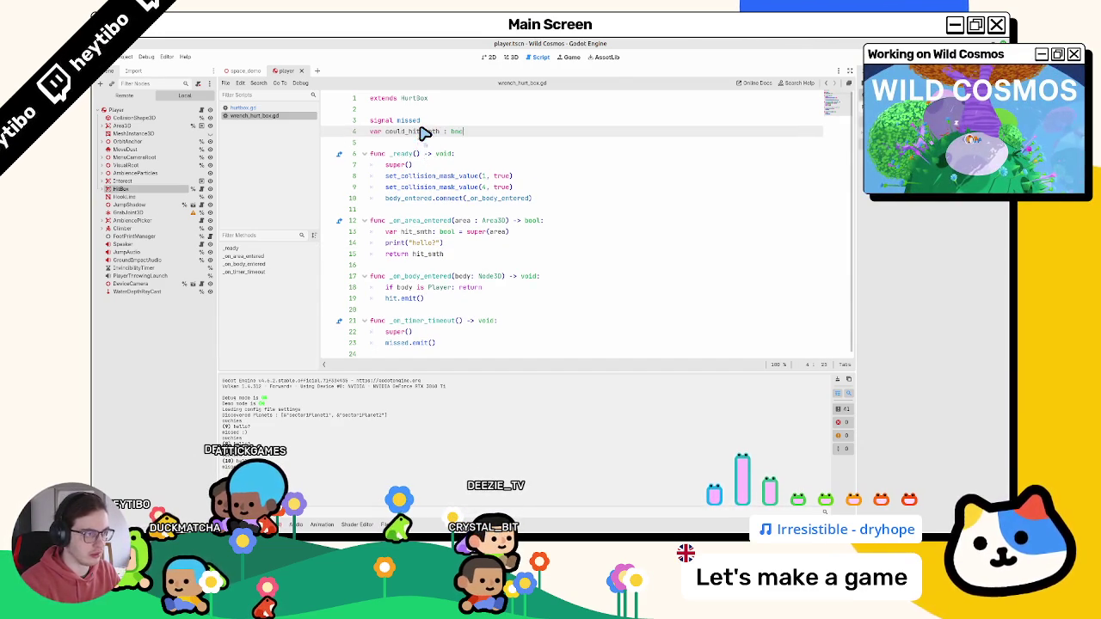
key(BackSpace)
key(BackSpace)
key(BackSpace)
key(BackSpace)
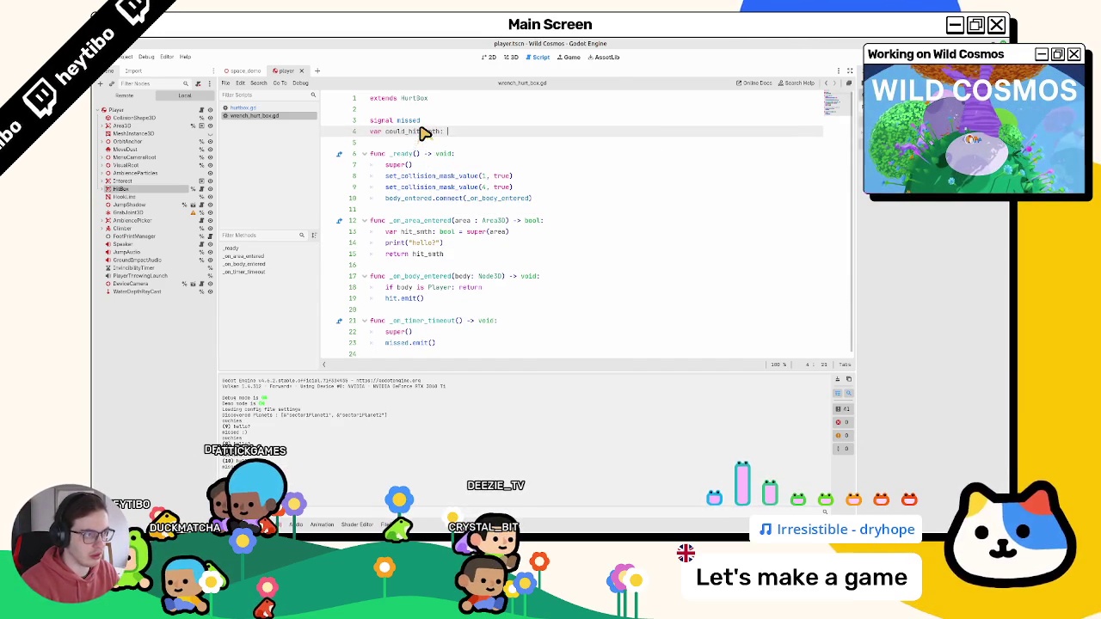
text(bool = false)
double_click(413, 132)
drag(386, 244, 474, 246)
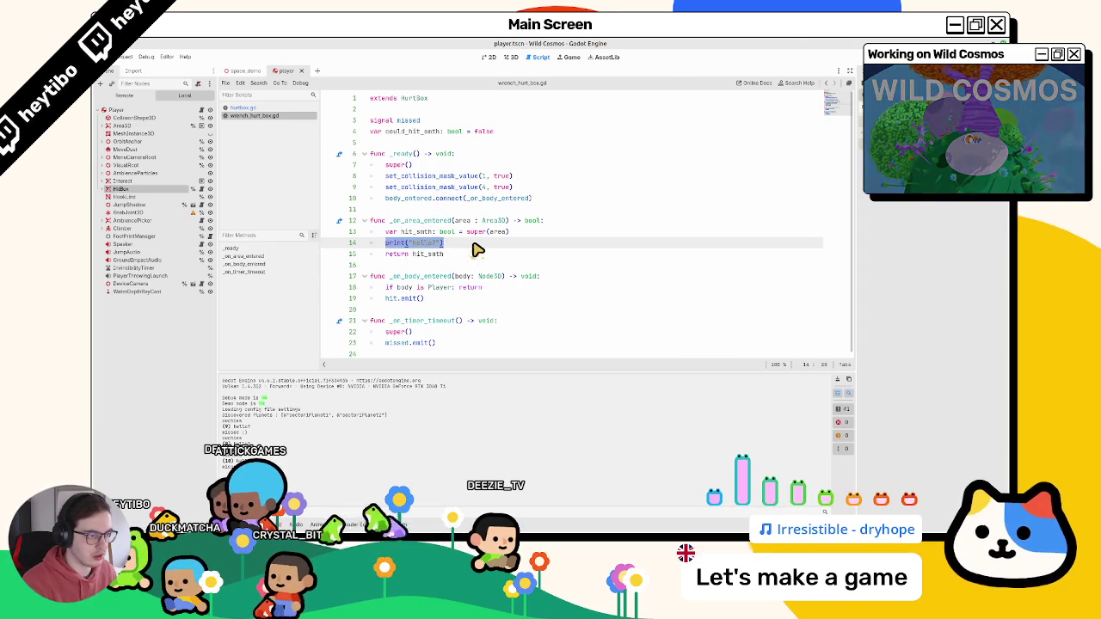
text(could_hit_smth =)
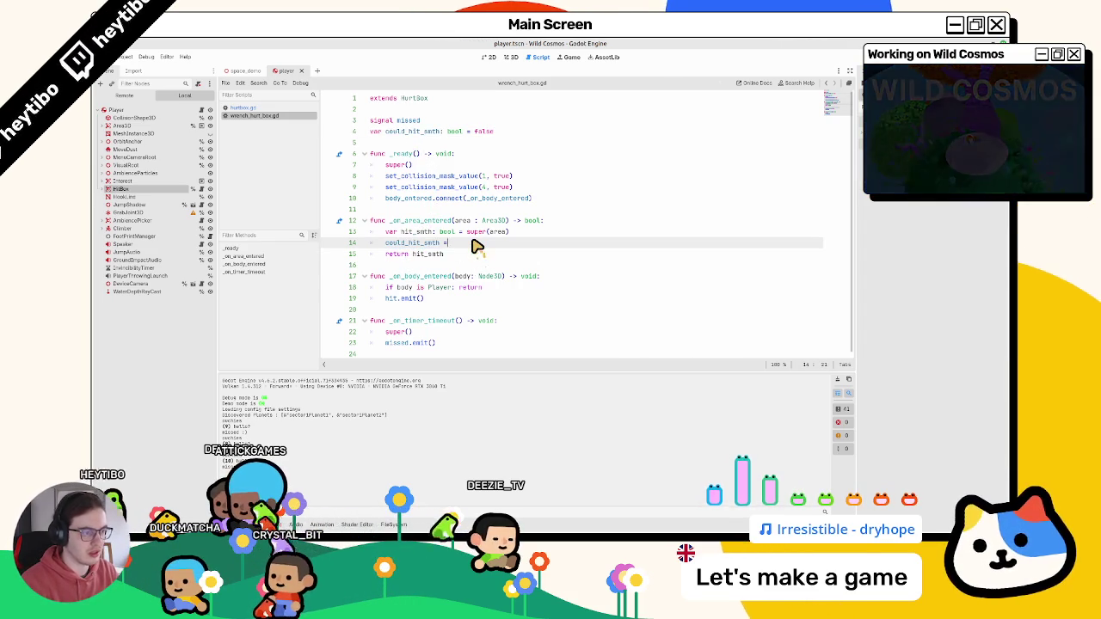
text(= hit)
key(Return)
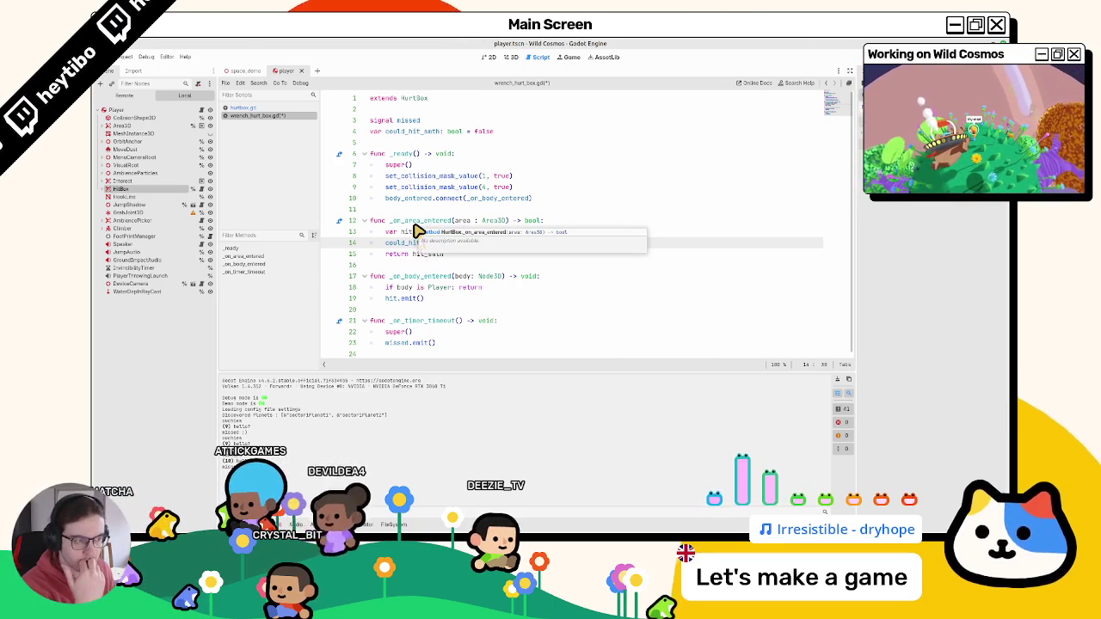
- Rename the variable to hit_success, return hit_success, and open the parent method in hurtbox.gd
double_click(415, 233)
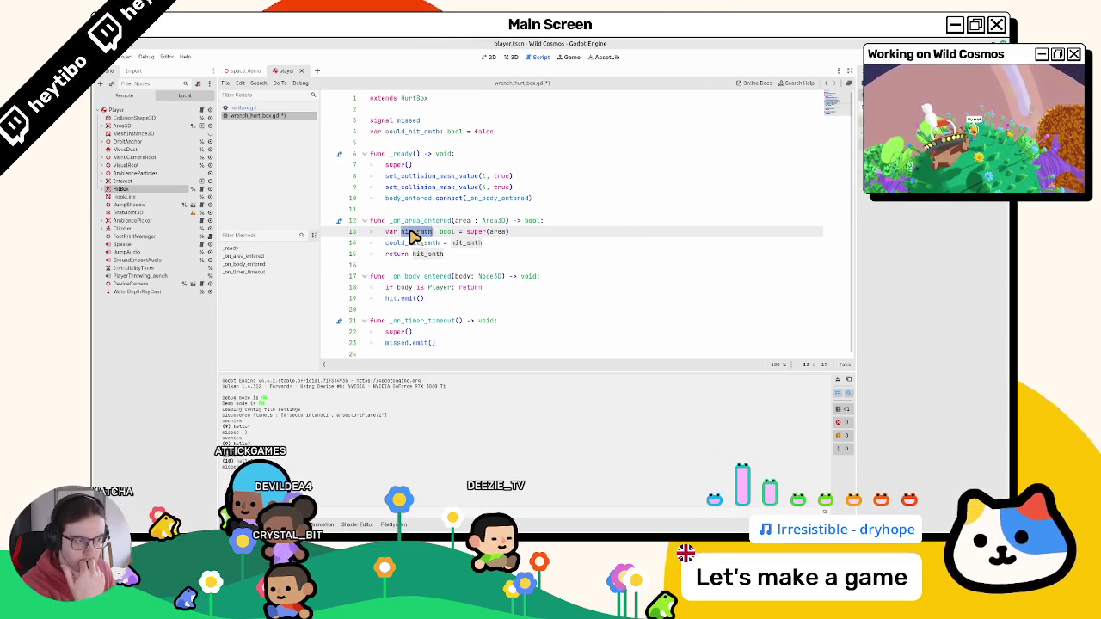
click(483, 232)
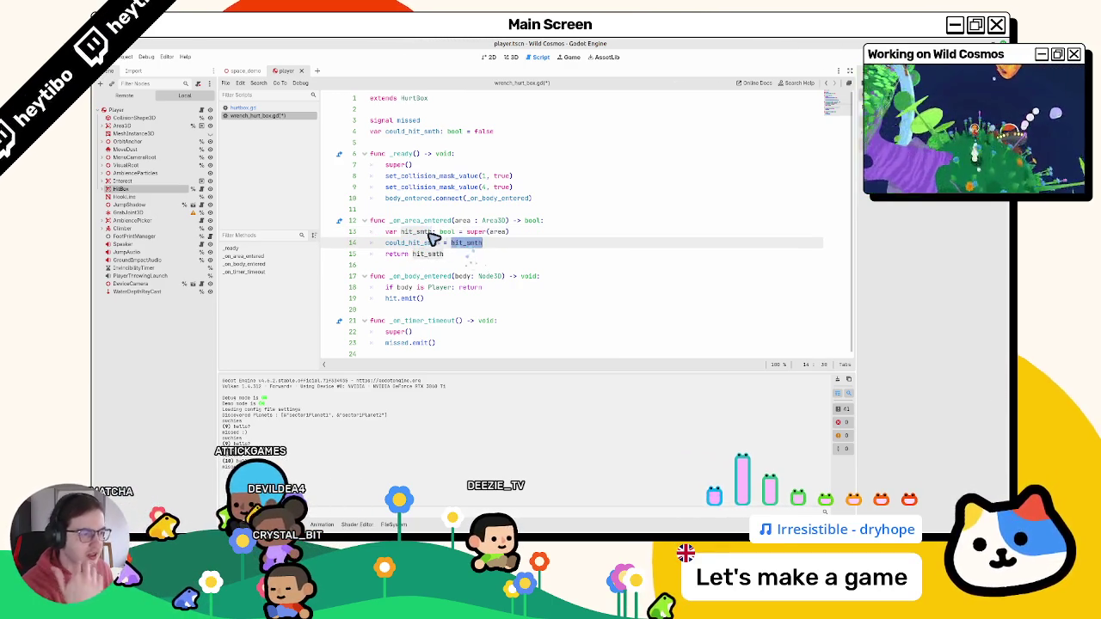
click(420, 132)
text(hit_)
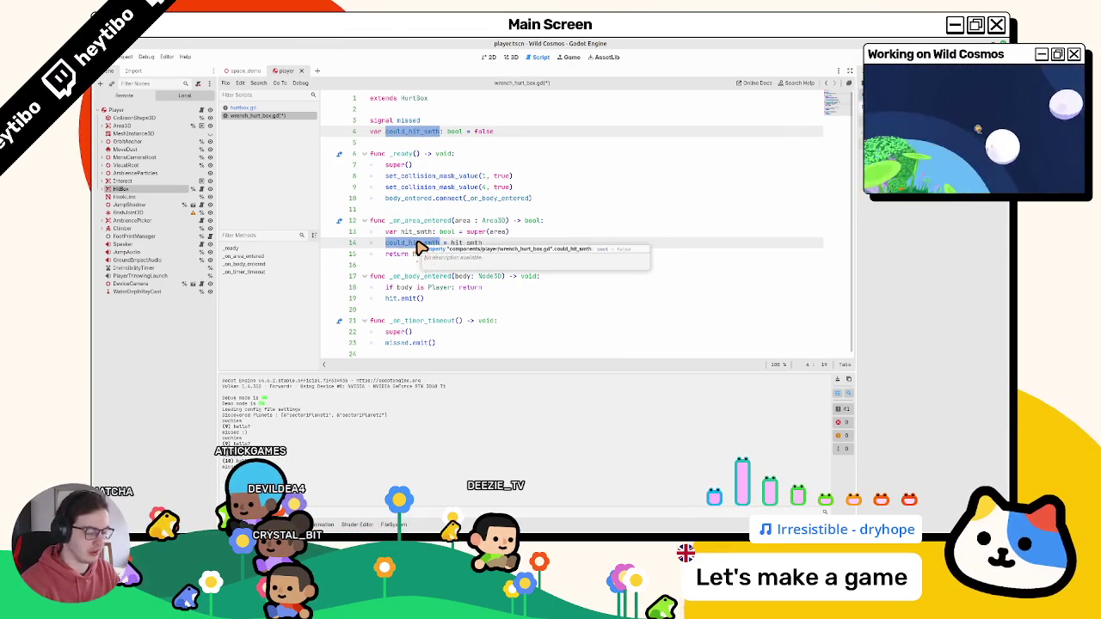
text(uccess)
double_click(404, 243)
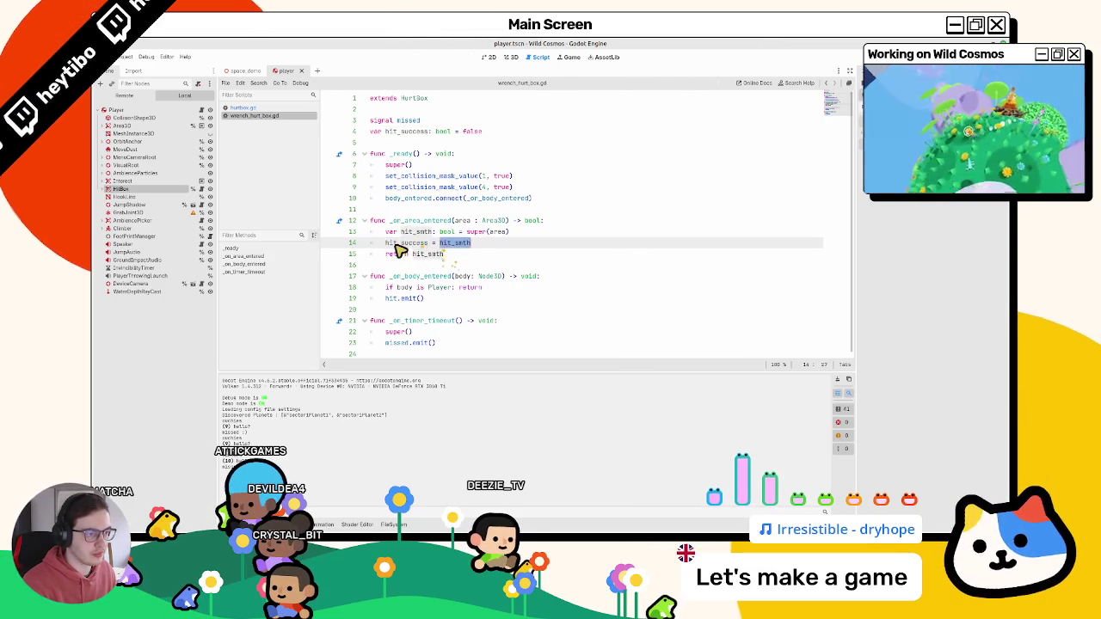
click(400, 233)
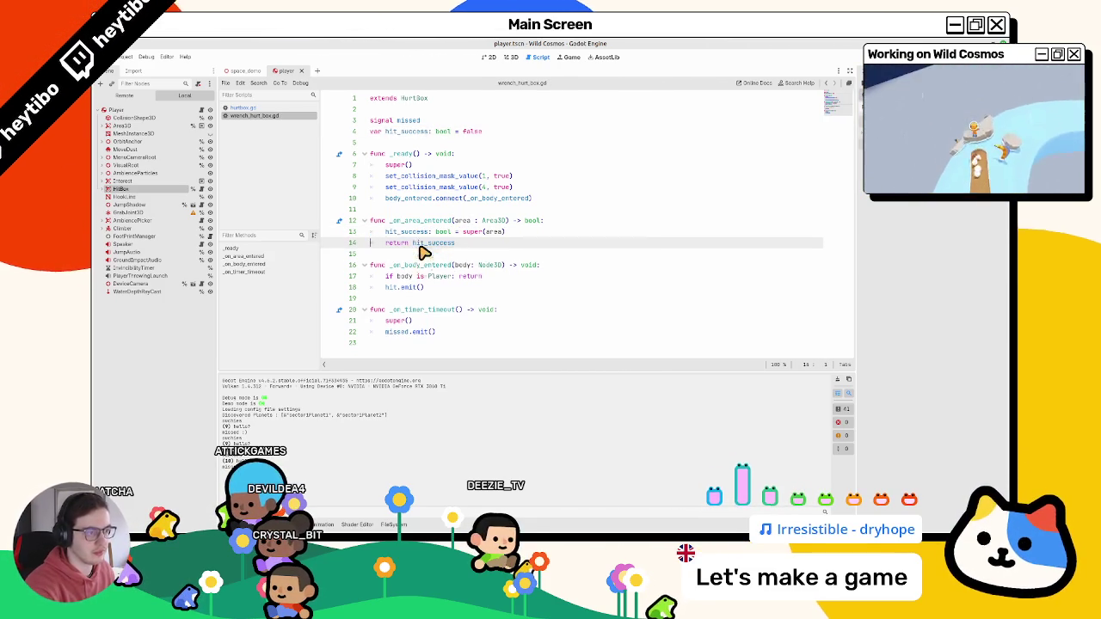
text(return hit_success)
double_click(416, 232)
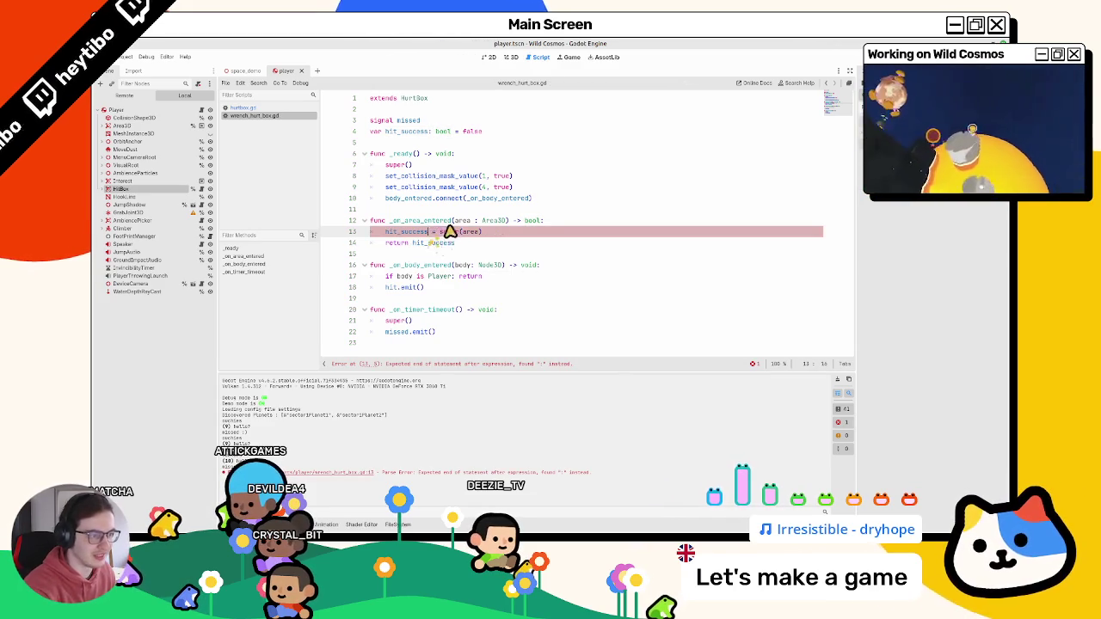
key(ctrl+z)
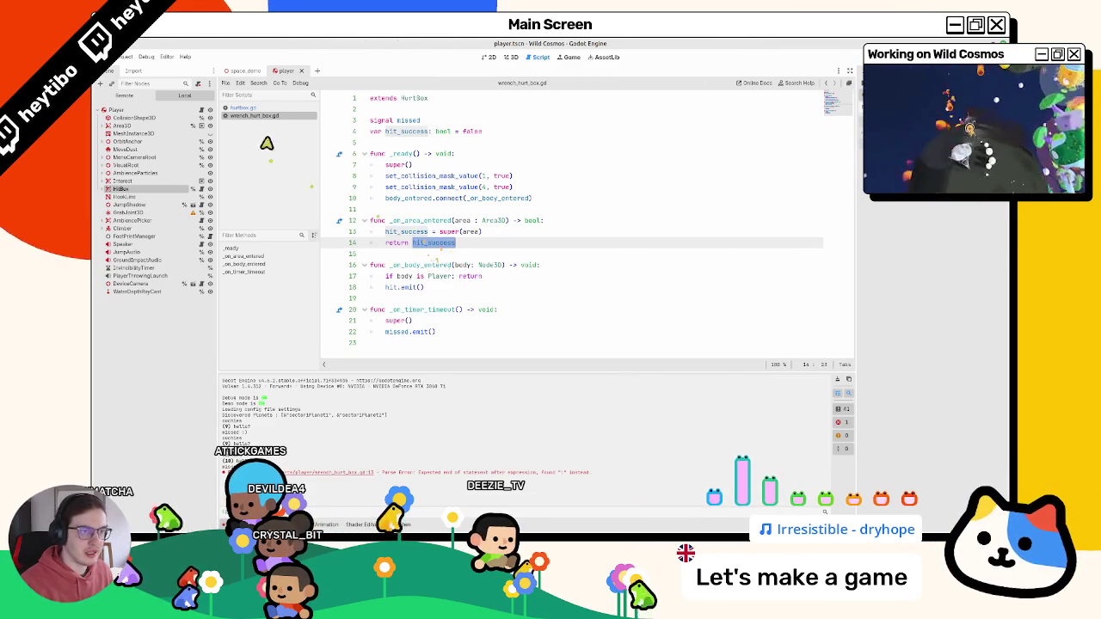
ctrl+click(437, 231)
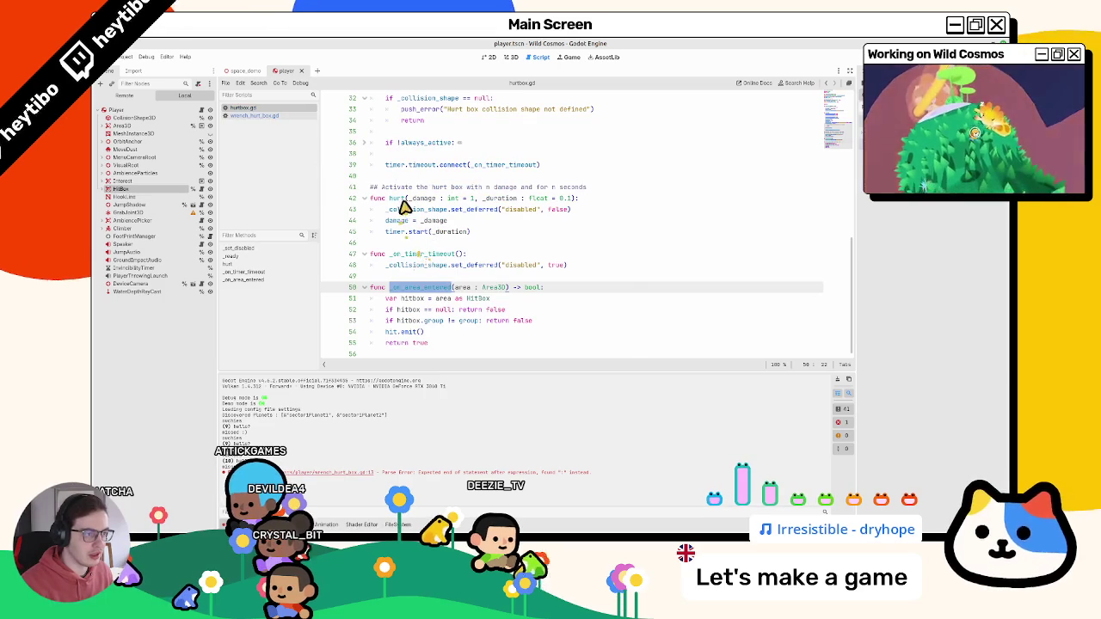
- Copy the parent hurt() signature from hurtbox.gd and return to wrench_hurt_box.gd
drag(408, 203, 400, 234)
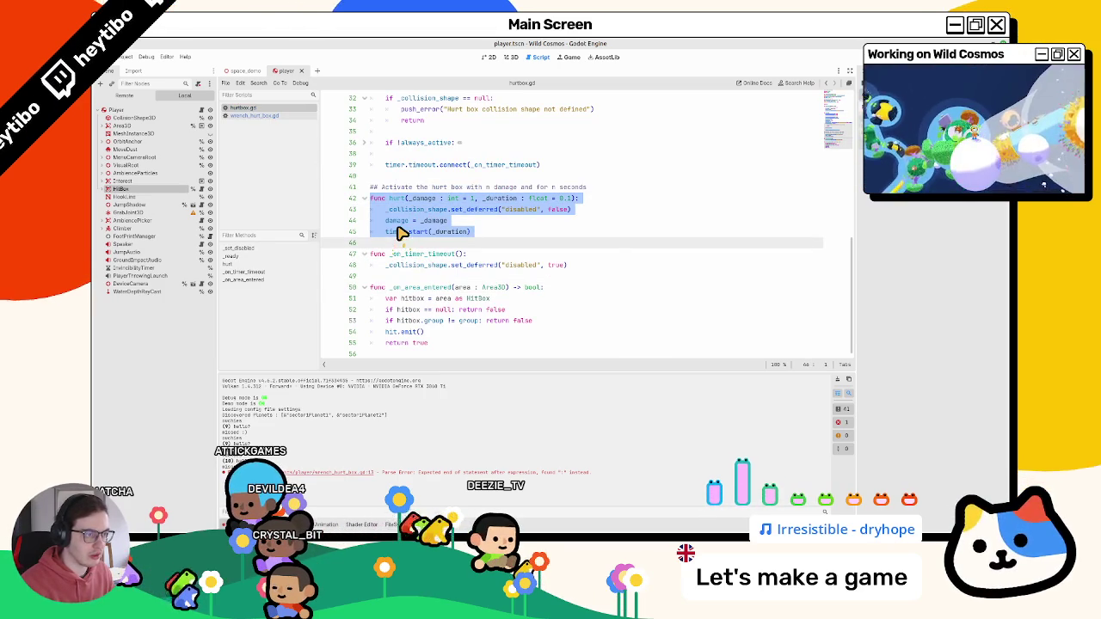
scroll(399, 241, up, 2)
triple_click(404, 266)
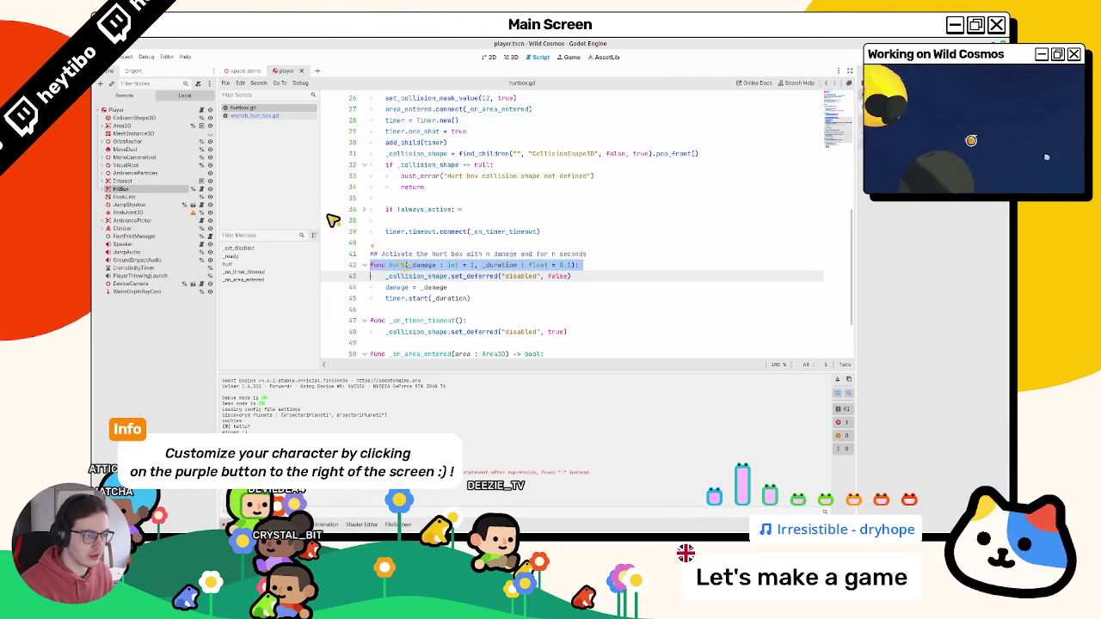
scroll(415, 236, up, 3)
click(258, 115)
click(455, 218)
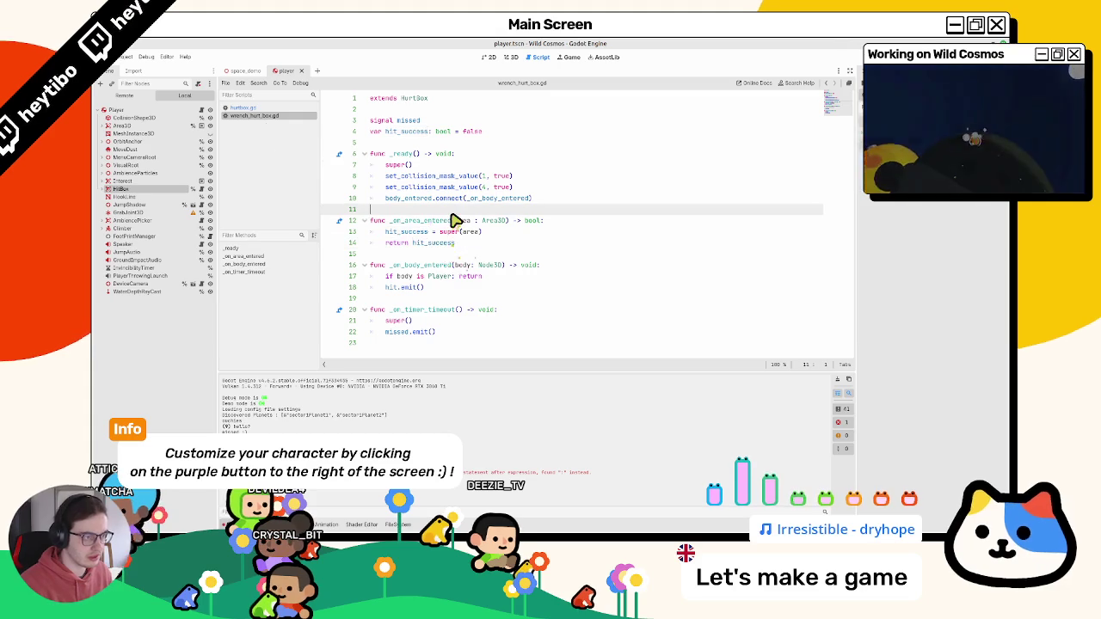
- Add a hurt() -> void override that calls super() and sets hit_success = false
key(Return)
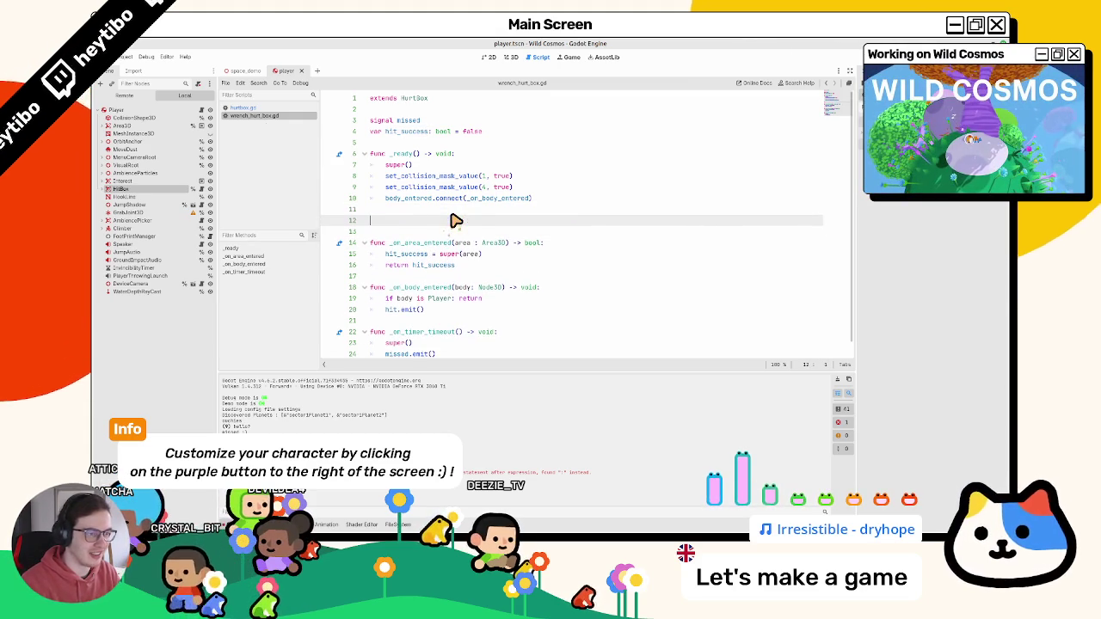
key(Tab)
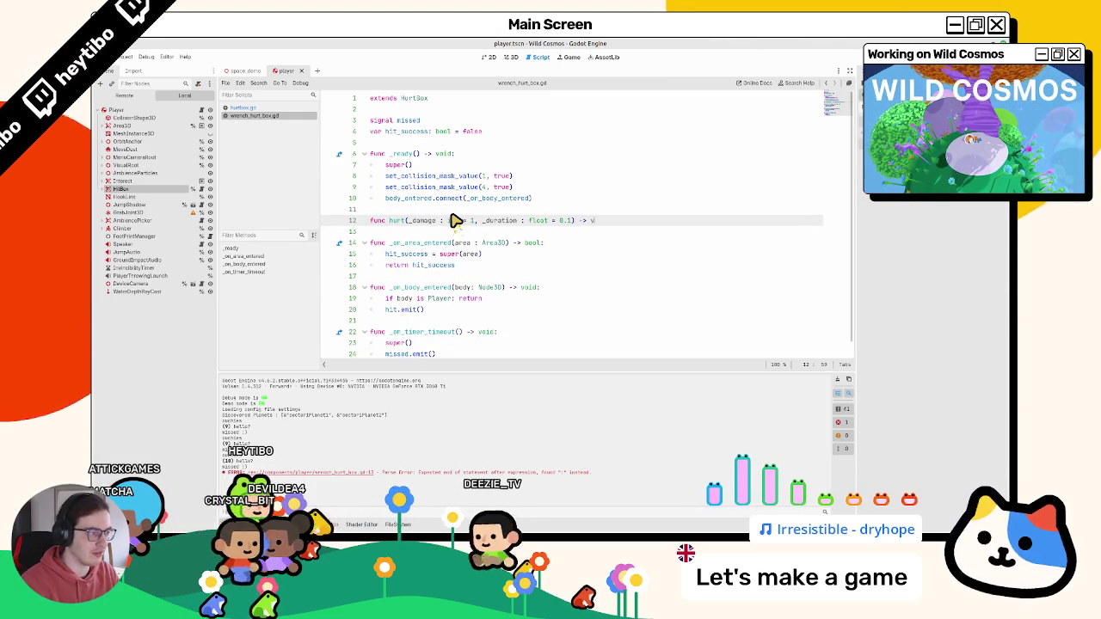
text(-> void)
key(Return)
text(pa)
key(BackSpace)
key(BackSpace)
text(super)
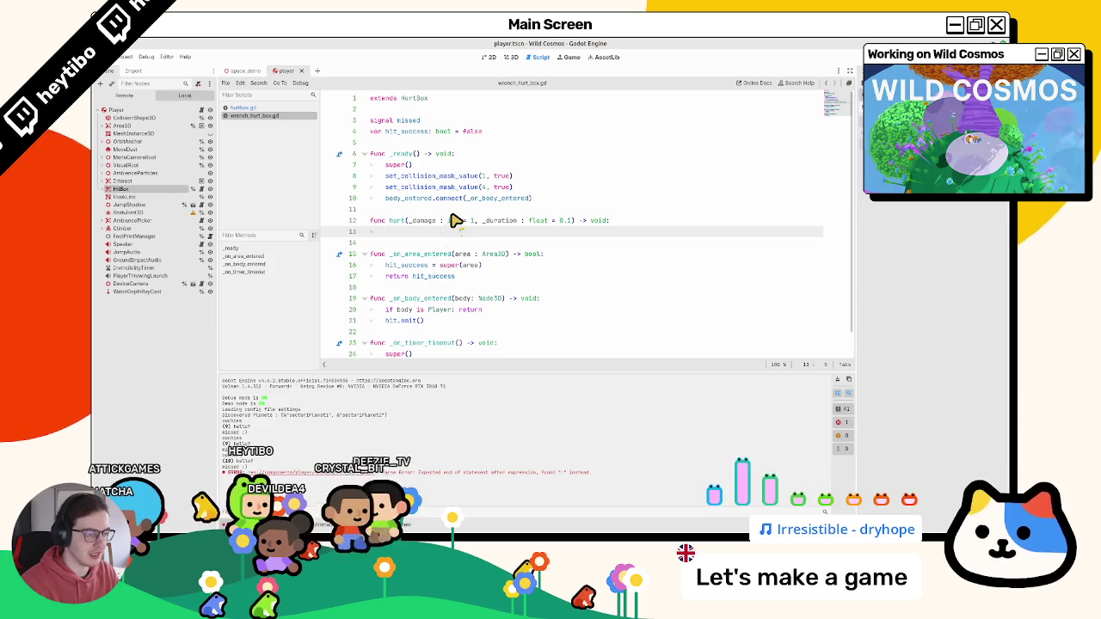
text(())
key(Return)
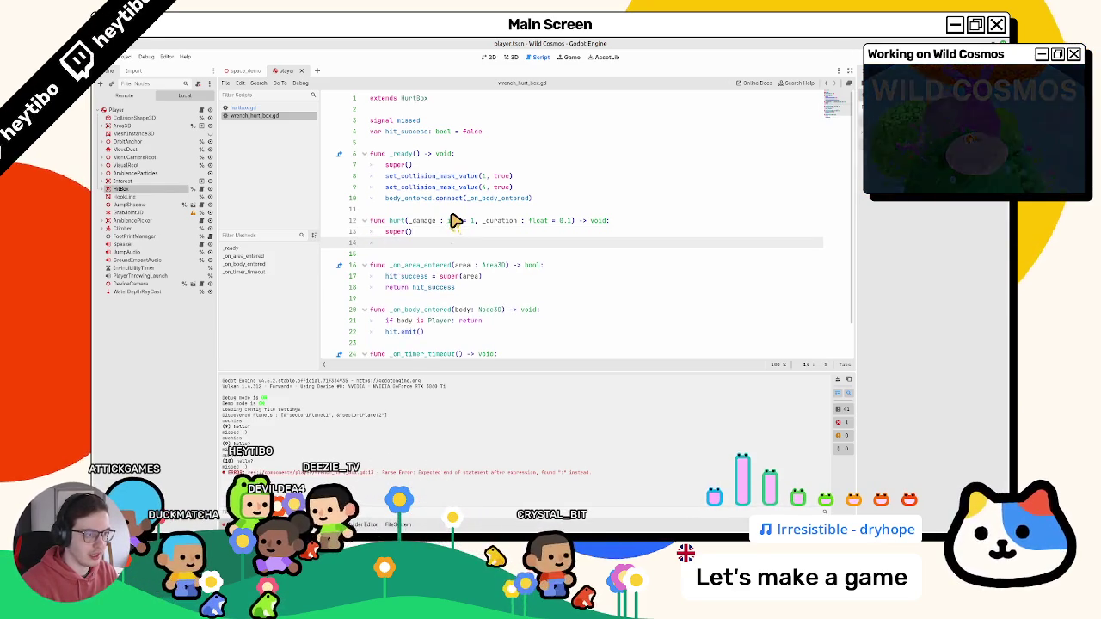
text(hit_success)
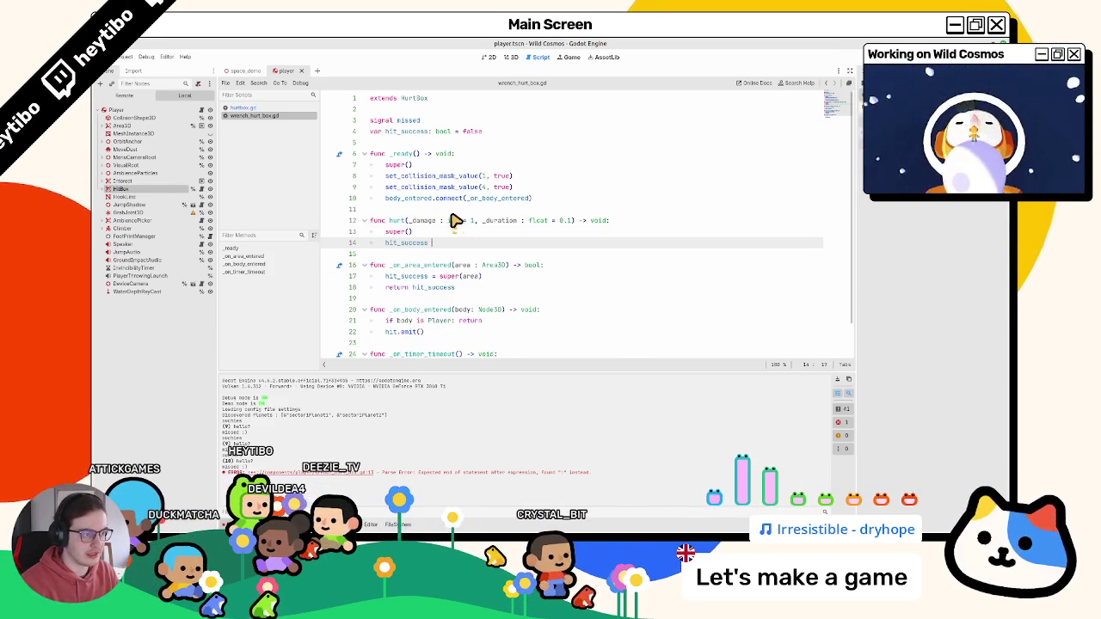
text( = false)
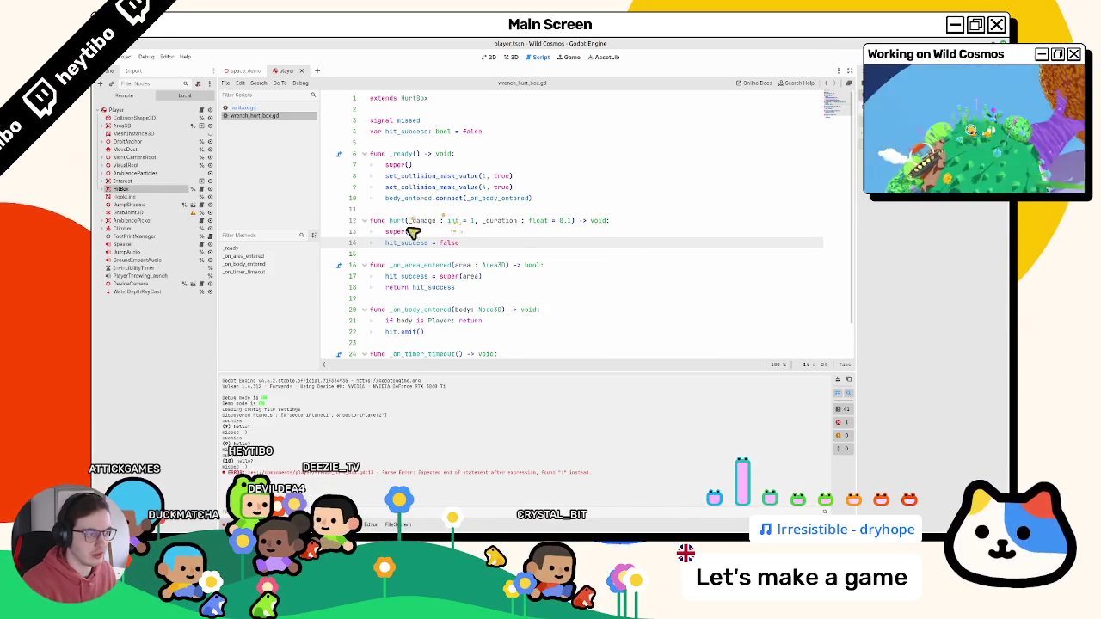
- Start an if check on a new line in _on_timer_timeout before missed.emit()
scroll(443, 301, down, 1)
click(448, 332)
key(Return)
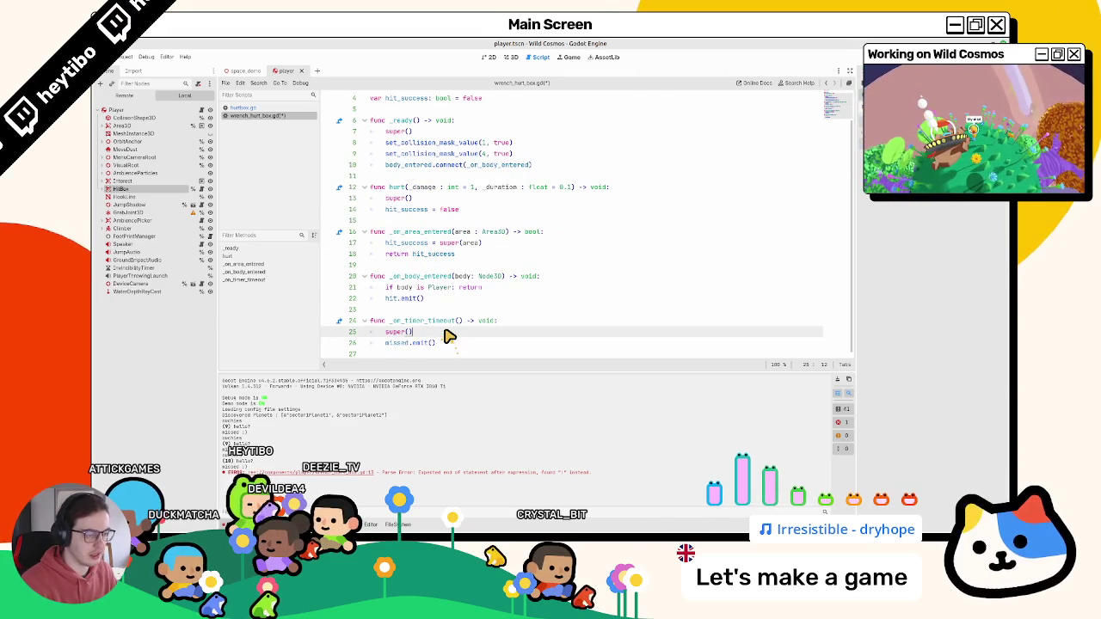
text(if)
scroll(430, 339, down, 1)
- Clear the output log and do a quick test run of the wrench hurtbox
click(386, 343)
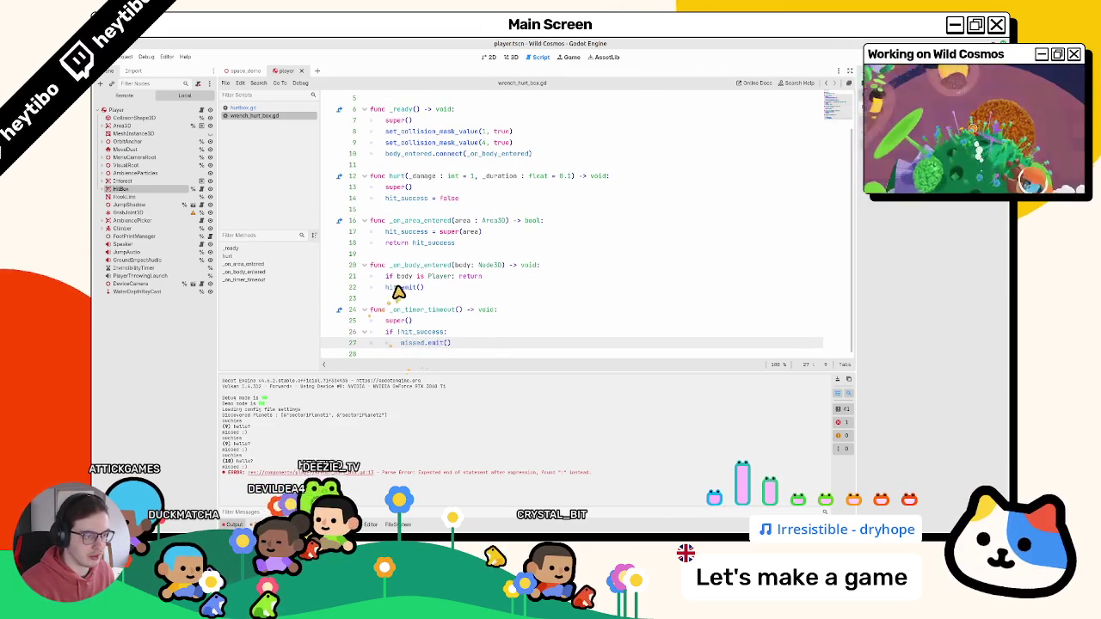
drag(385, 287, 460, 293)
click(836, 379)
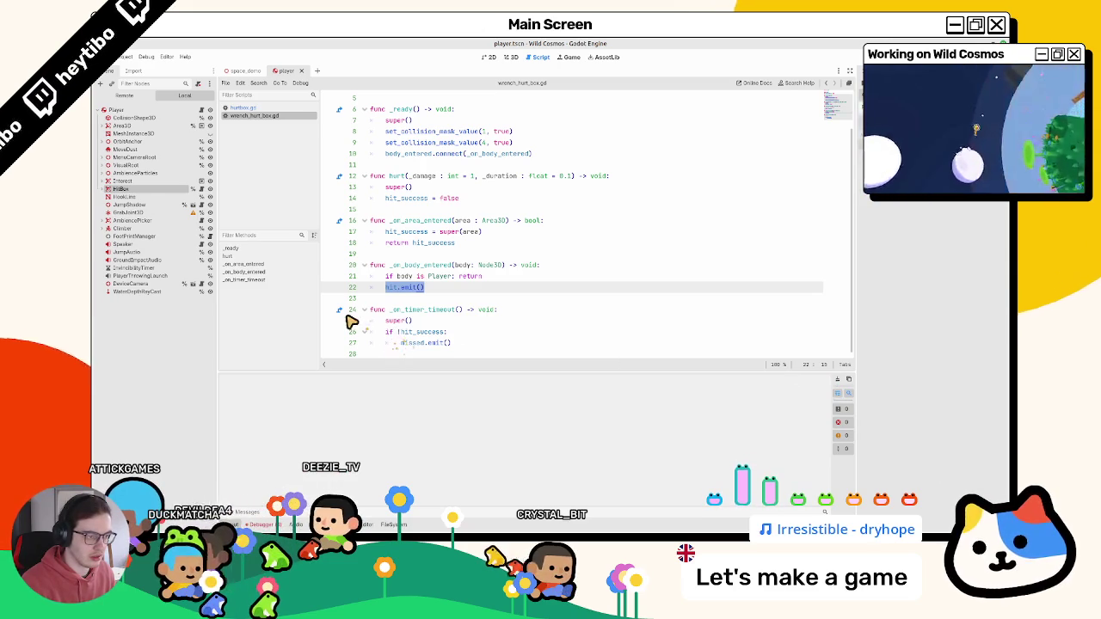
drag(389, 291, 523, 299)
key(F5)
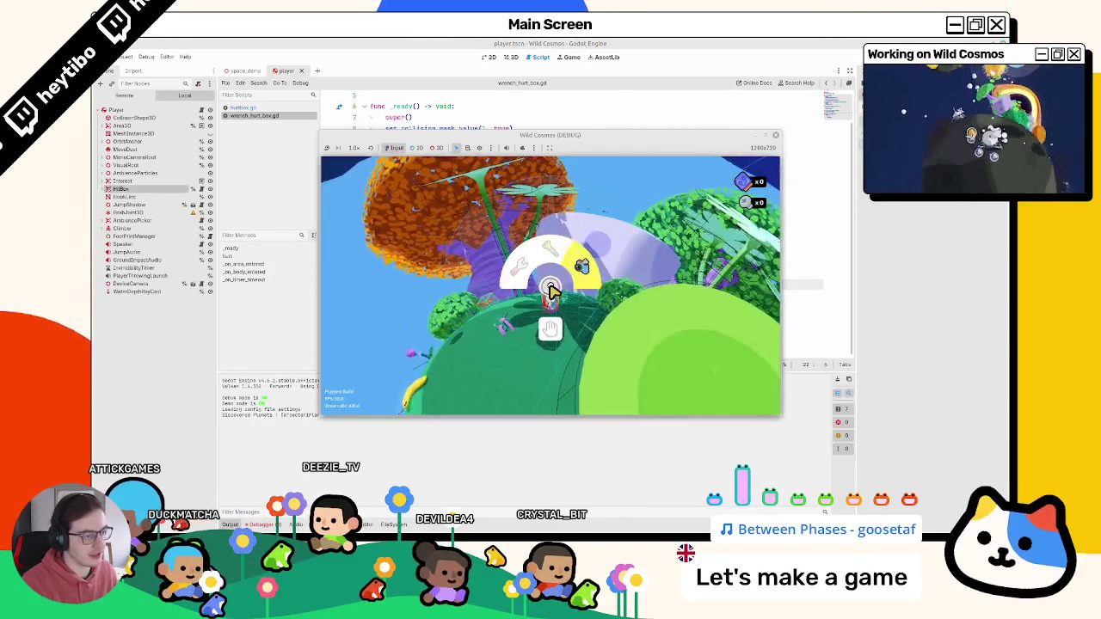
key(F8)
- Retype hit.emit() on line 22 with a new line below, then test-run again
key(BackSpace)
text(hit.emit())
key(Return)
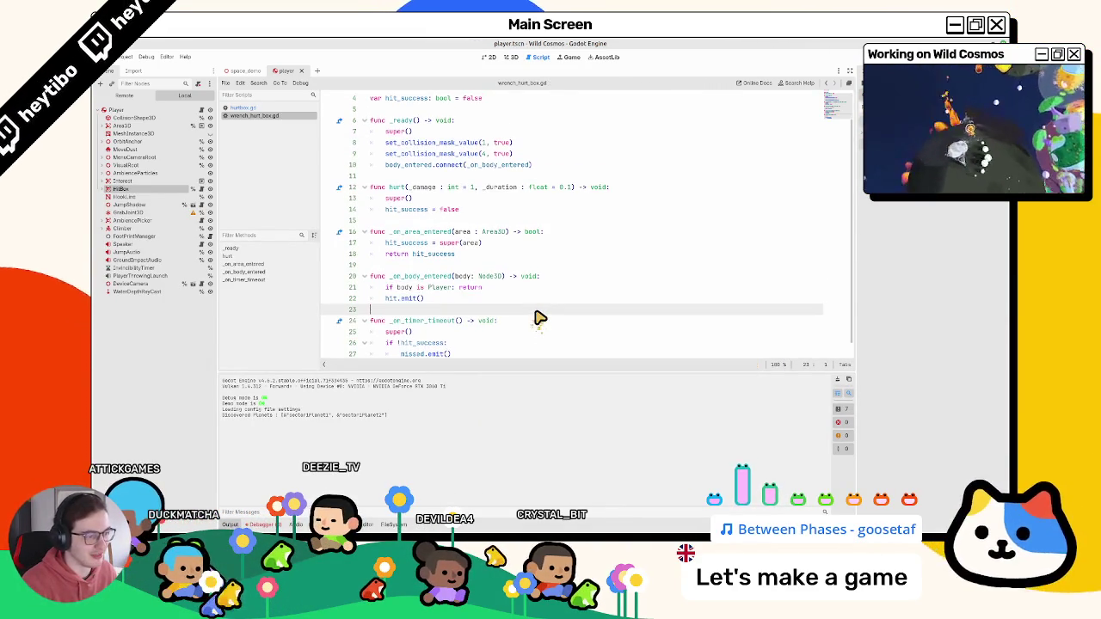
key(F5)
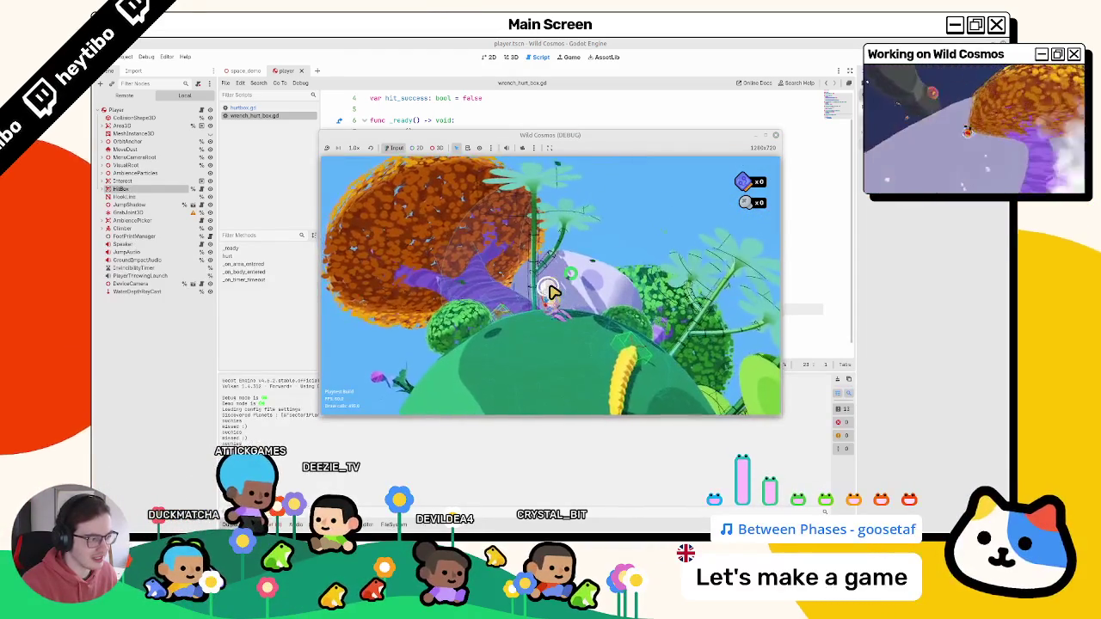
key(F8)
- Insert an empty print() above the hit_success check and test-run the game
click(446, 332)
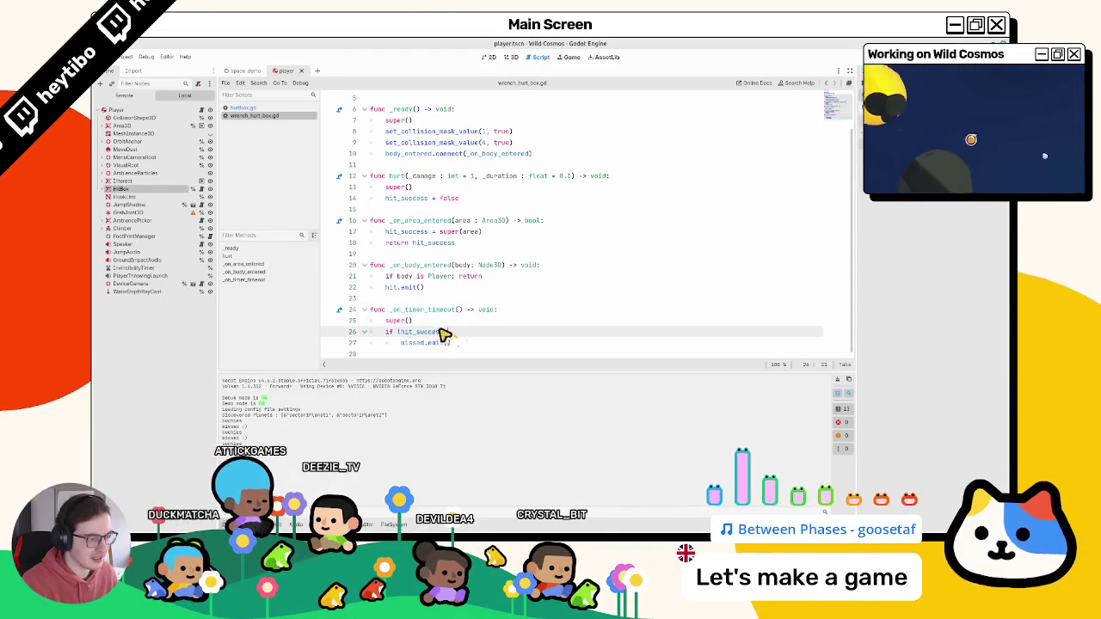
key(ctrl+shift+Return)
text(print())
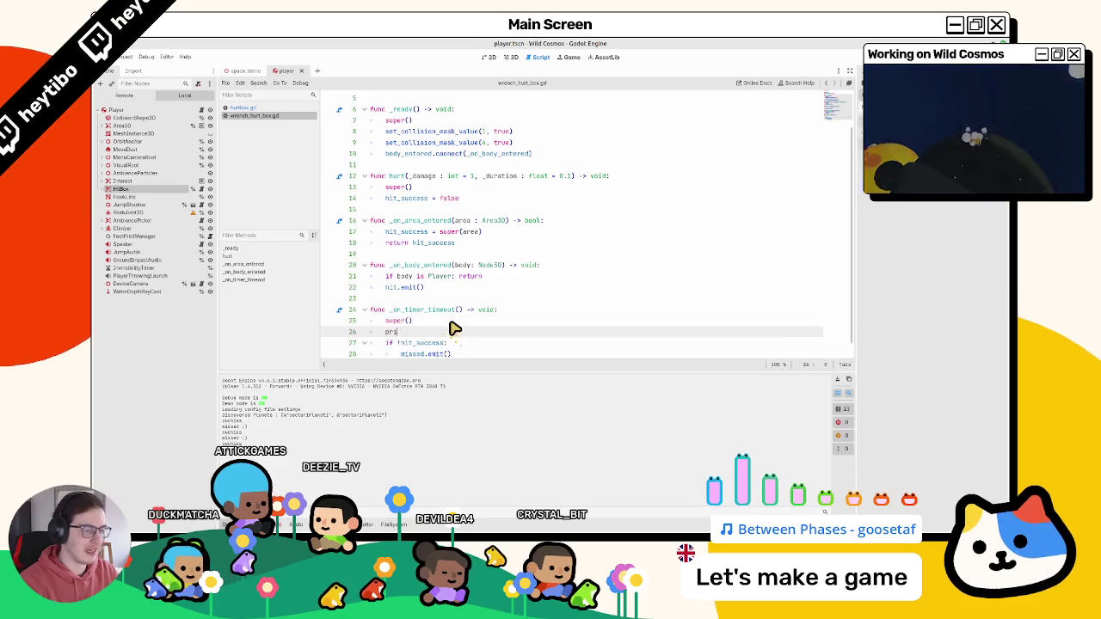
key(F5)
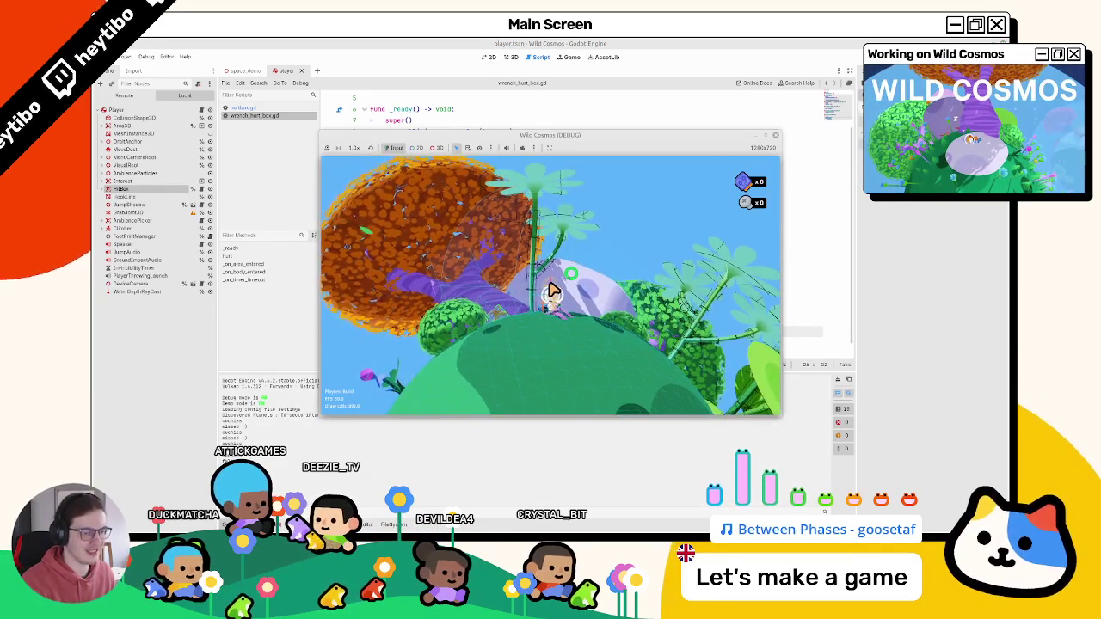
key(F8)
- Add print(hit_success) after the assignment and test in game, which logs false values
key(BackSpace)
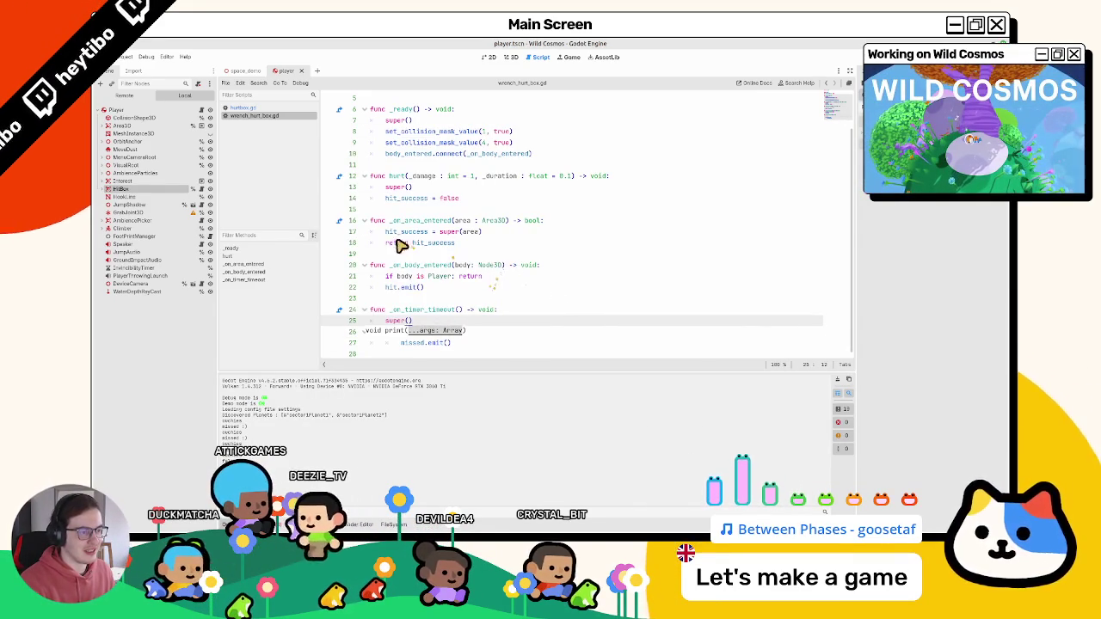
double_click(406, 232)
key(Return)
text(pri)
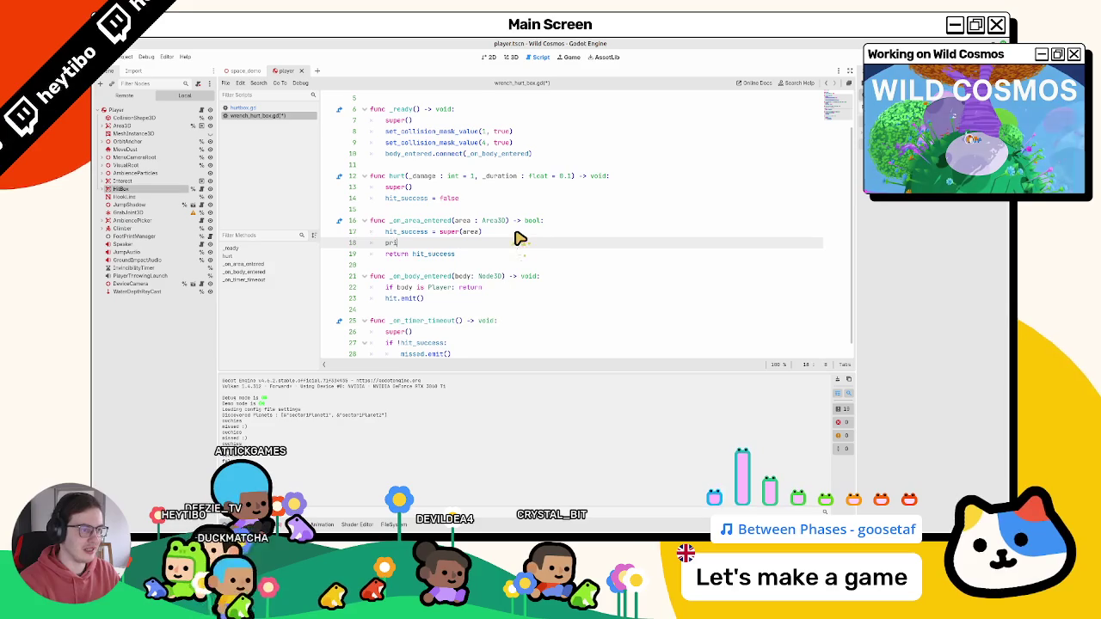
text(nt(hit_success)
key(F5)
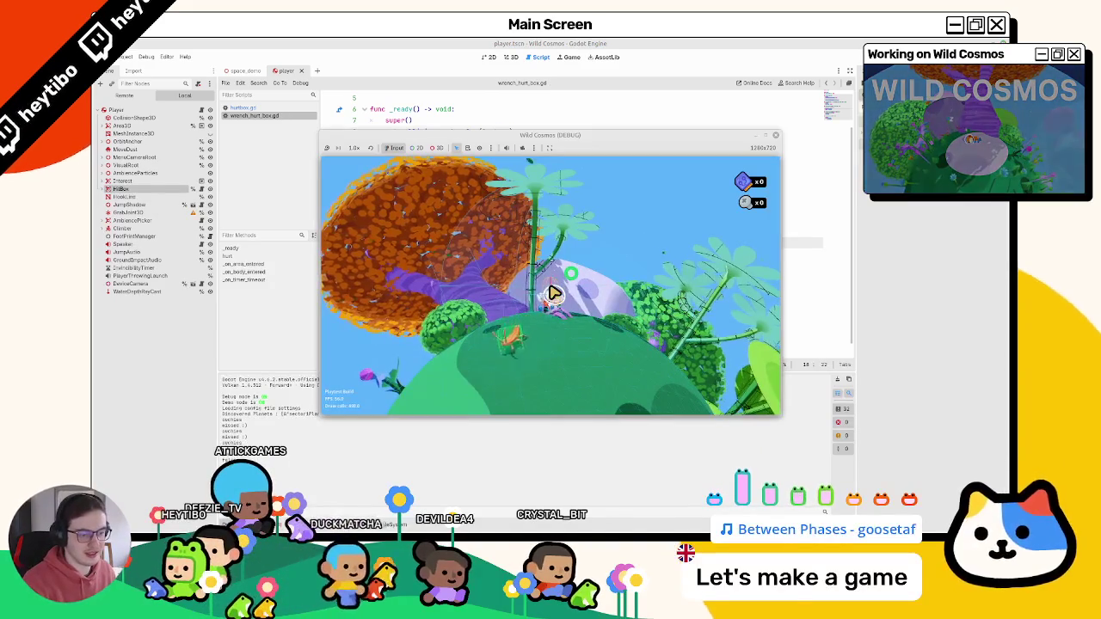
key(w)
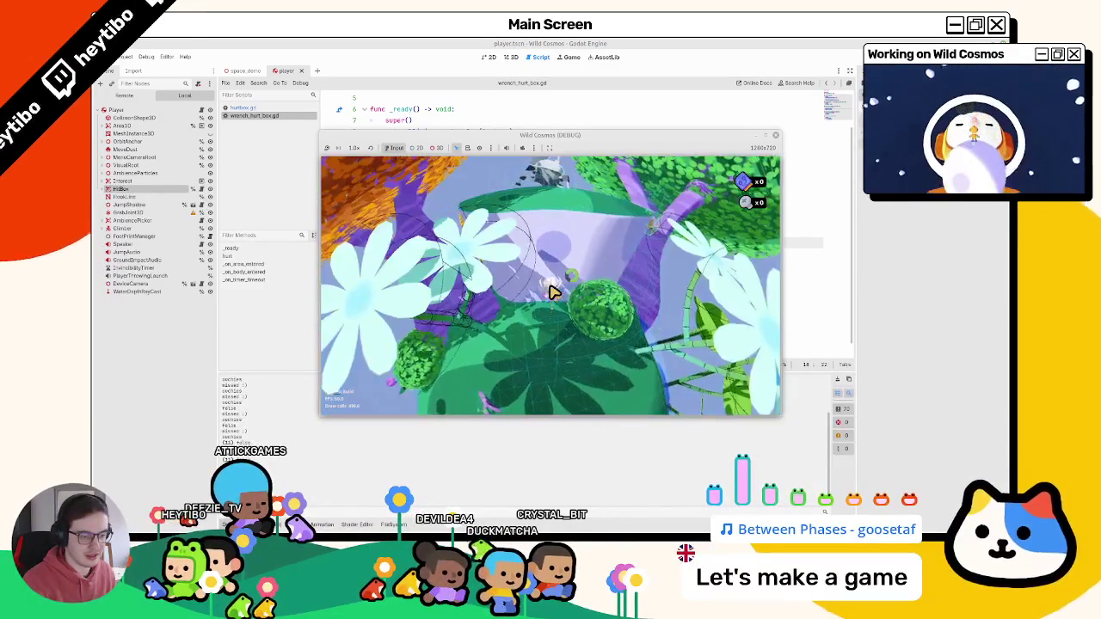
right_click(553, 292)
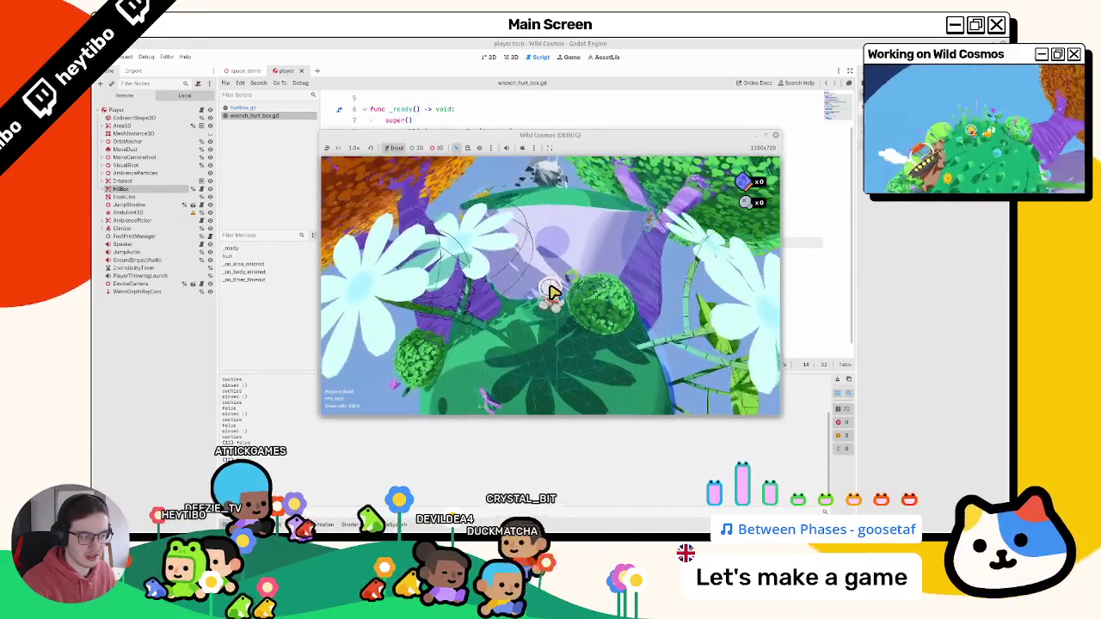
right_click(553, 292)
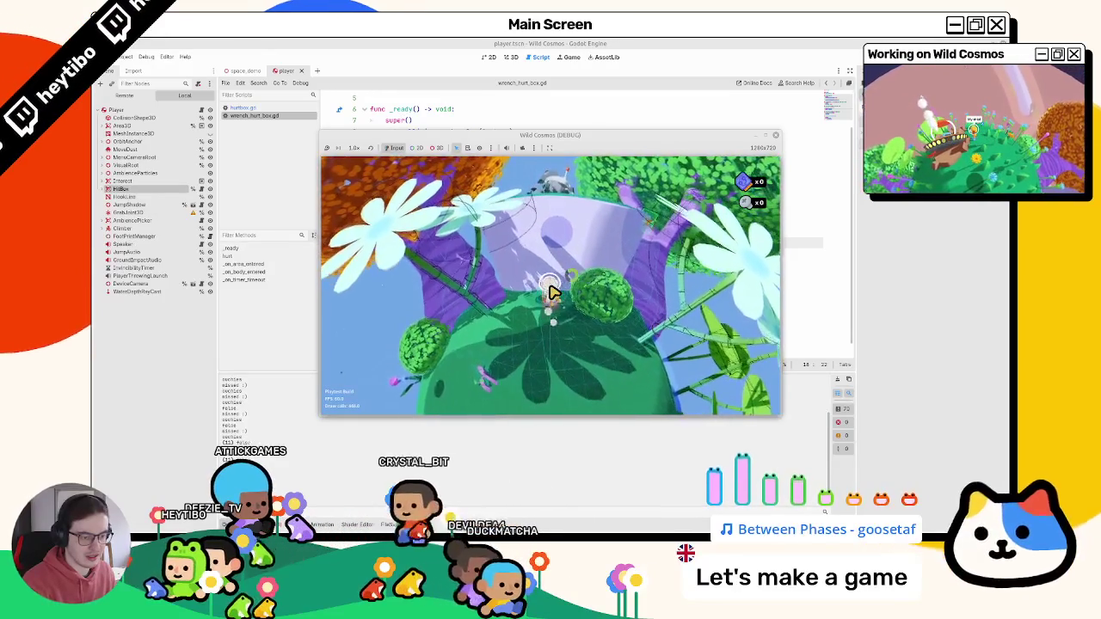
key(F8)
double_click(447, 253)
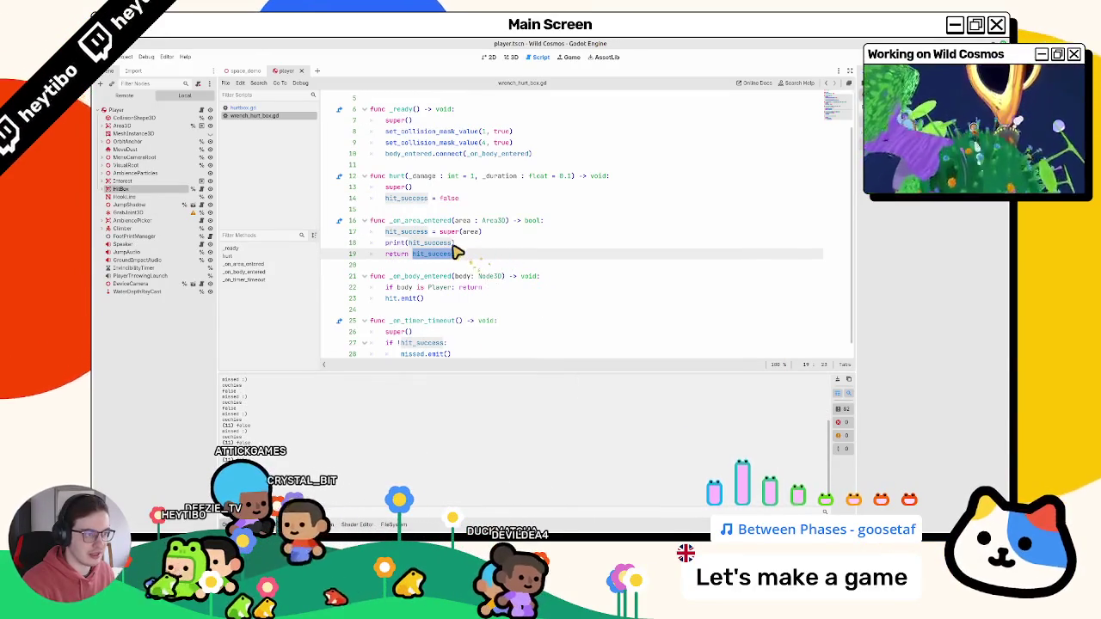
- After another test run, add 'hit_success =' on a new line below hit.emit()
double_click(397, 232)
scroll(430, 237, down, 1)
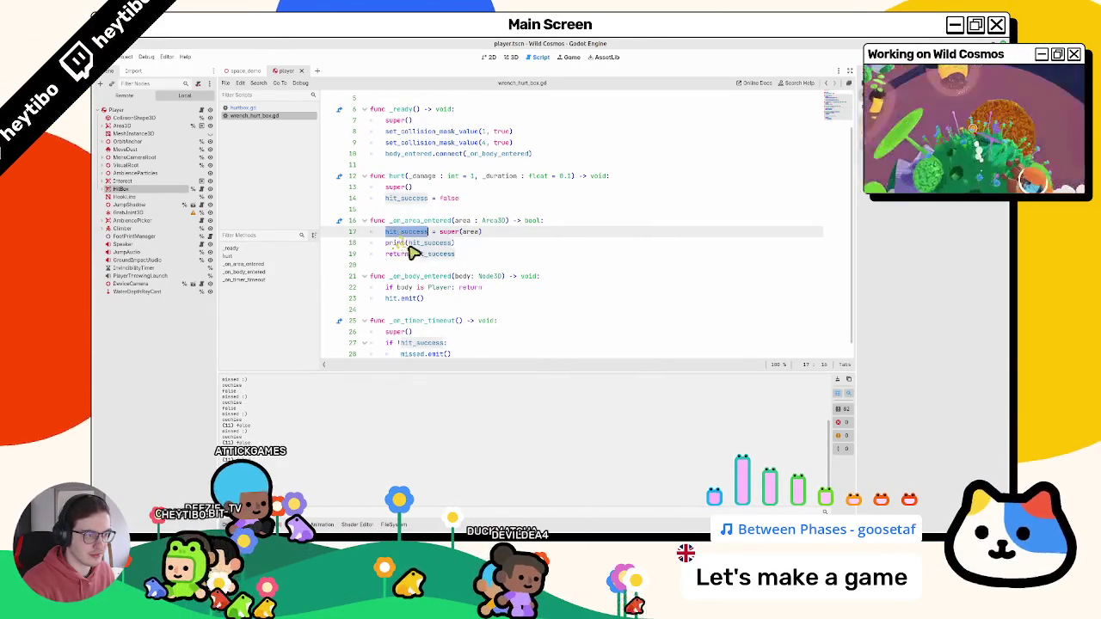
click(513, 277)
key(F5)
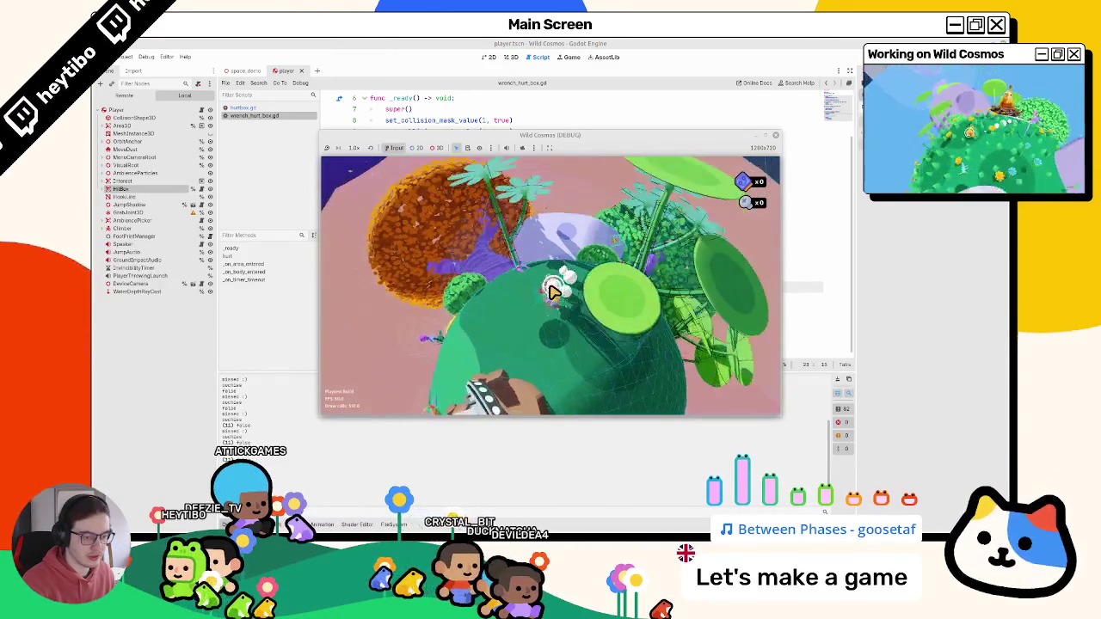
key(F8)
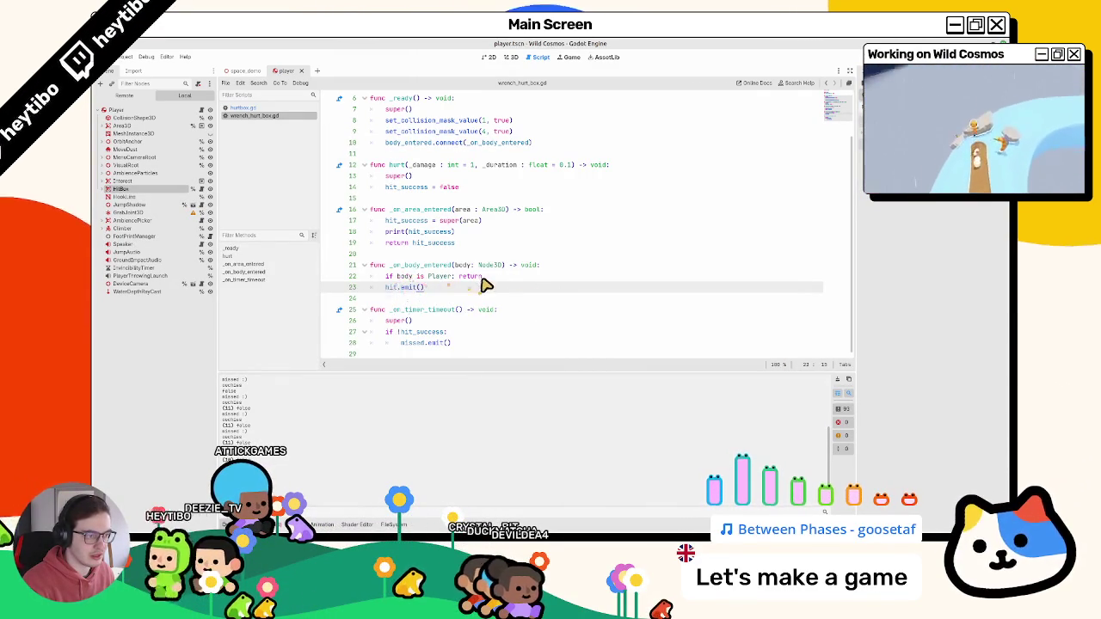
key(Return)
text(hit_success =)
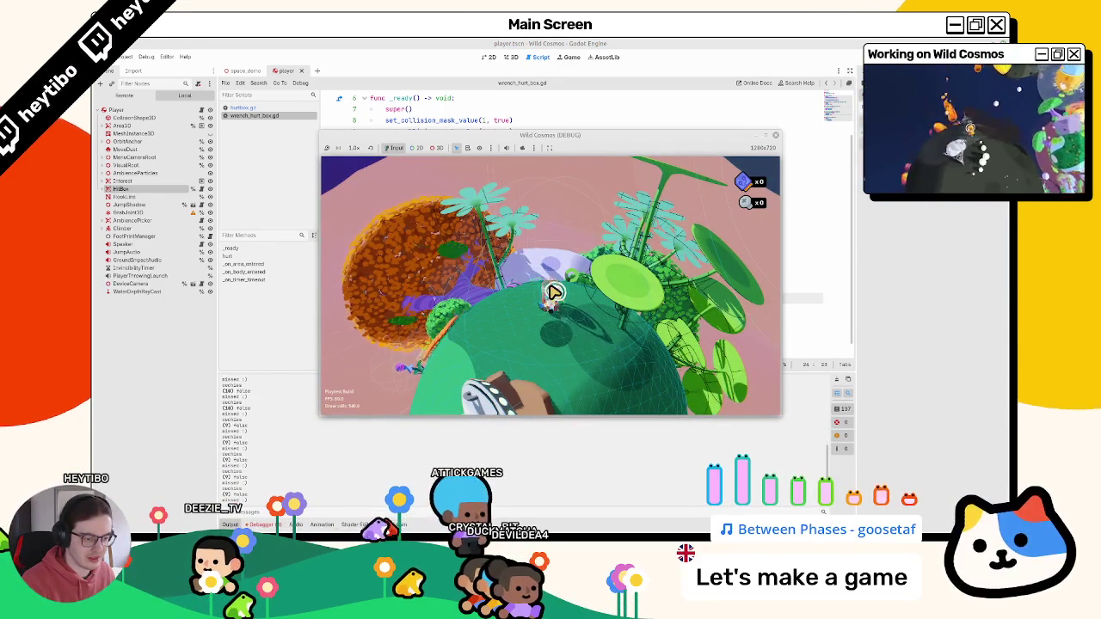
key(F8)
click(413, 299)
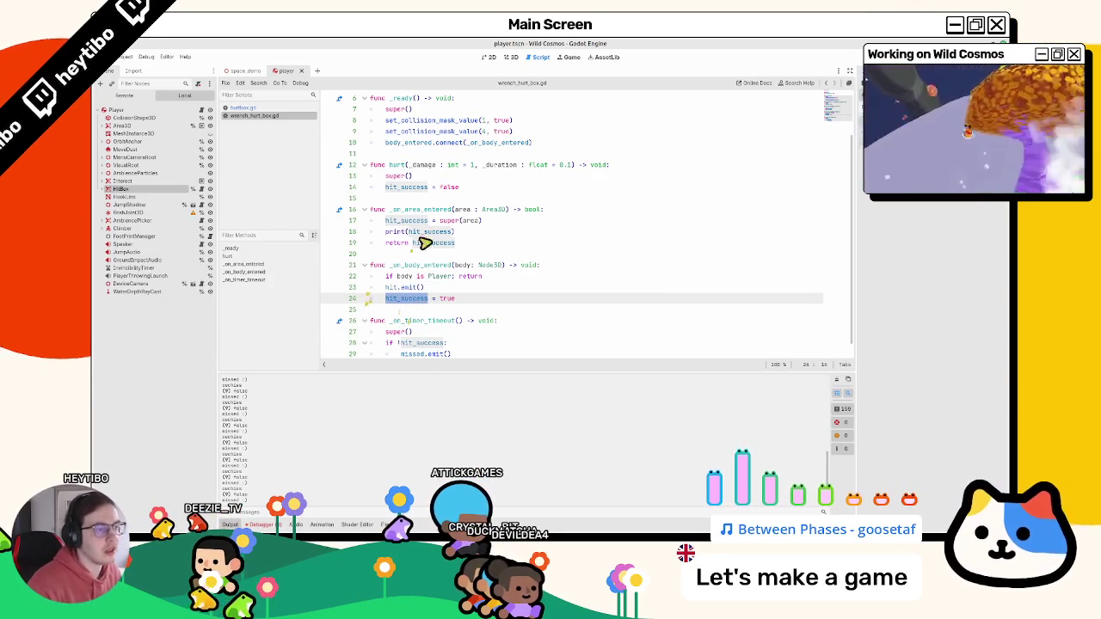
- Change line 17 to 'var area_hit = super(area)' and replace the print with a hit_success assignment
click(426, 243)
click(426, 232)
click(413, 221)
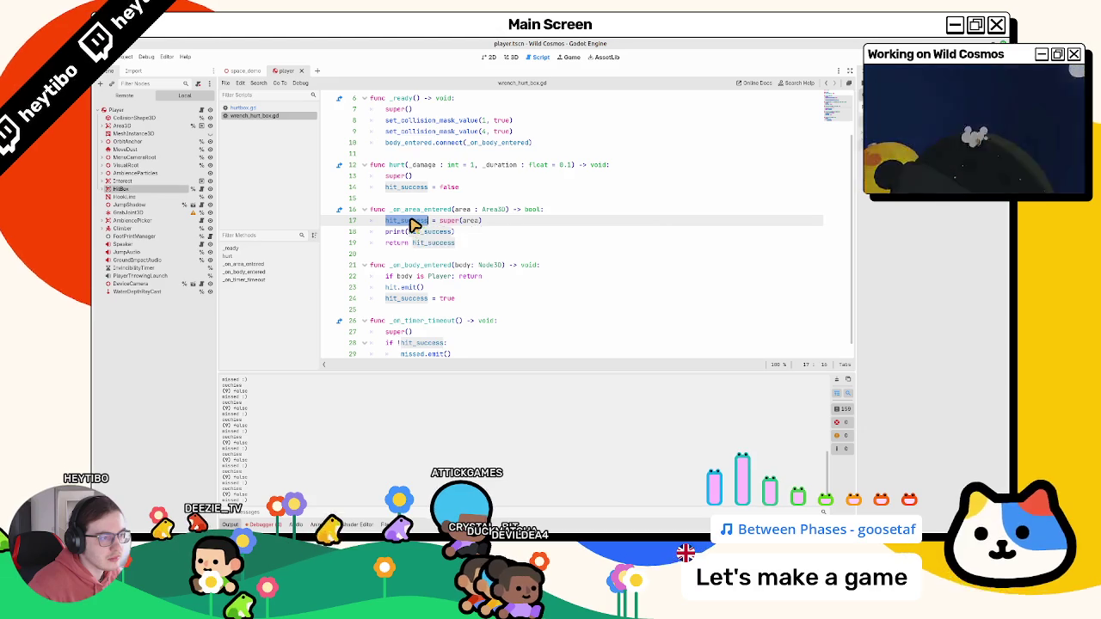
text(var area_)
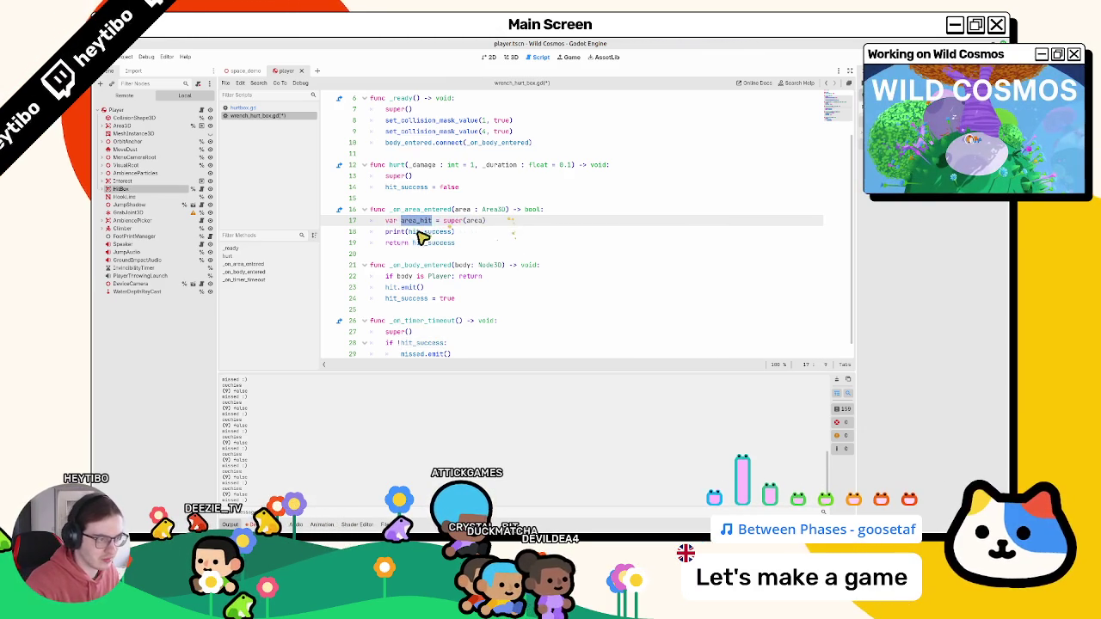
double_click(421, 232)
double_click(416, 243)
click(395, 234)
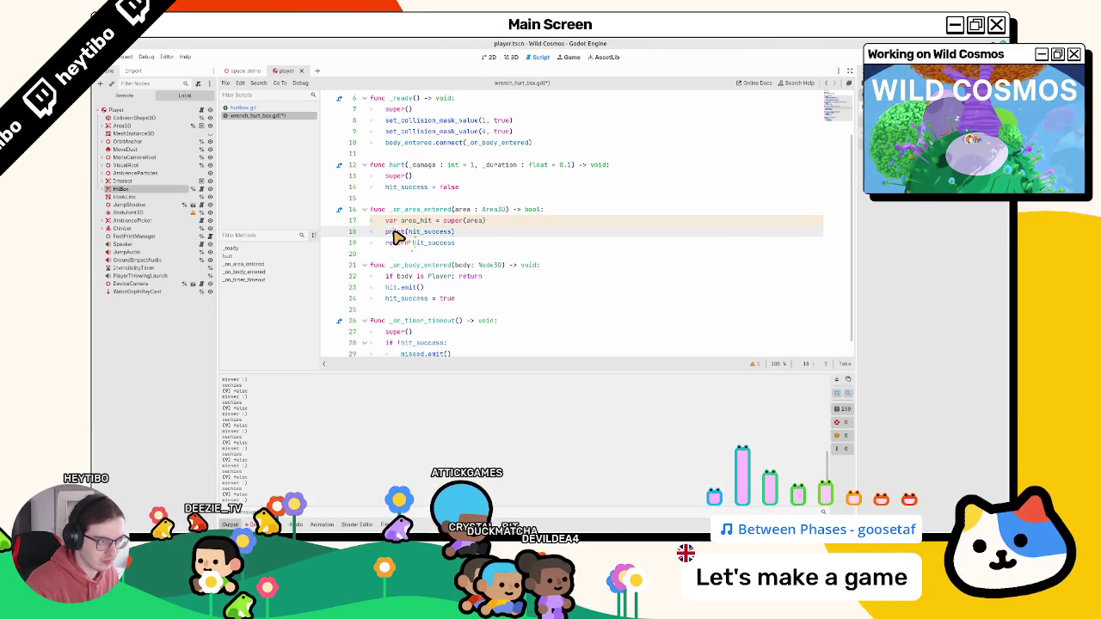
double_click(443, 244)
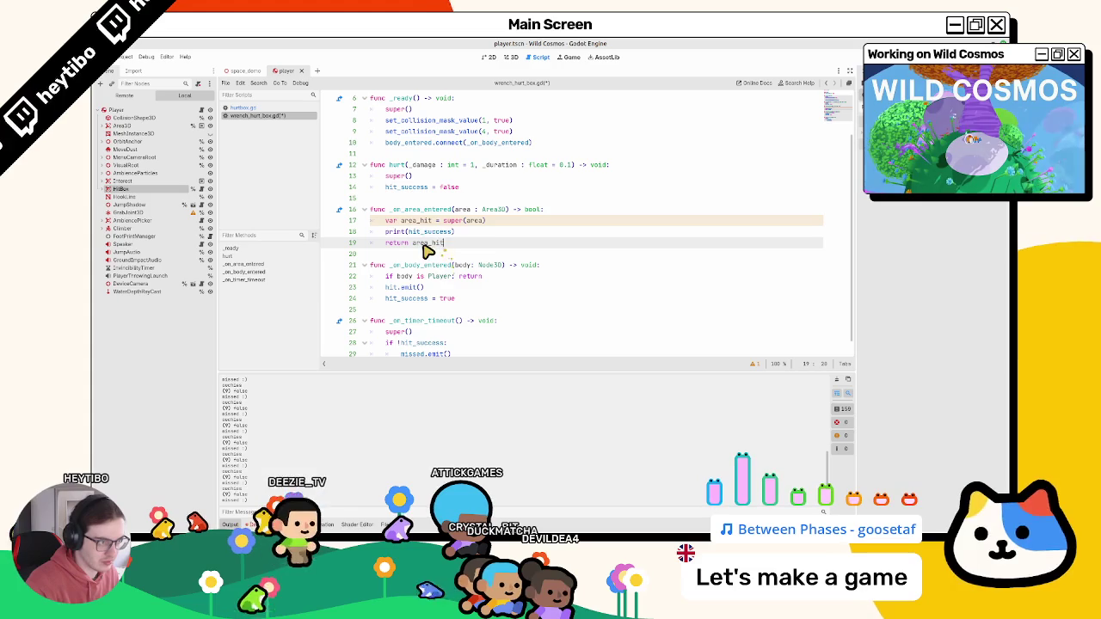
double_click(422, 212)
drag(386, 233, 492, 234)
text(if area_hit: h)
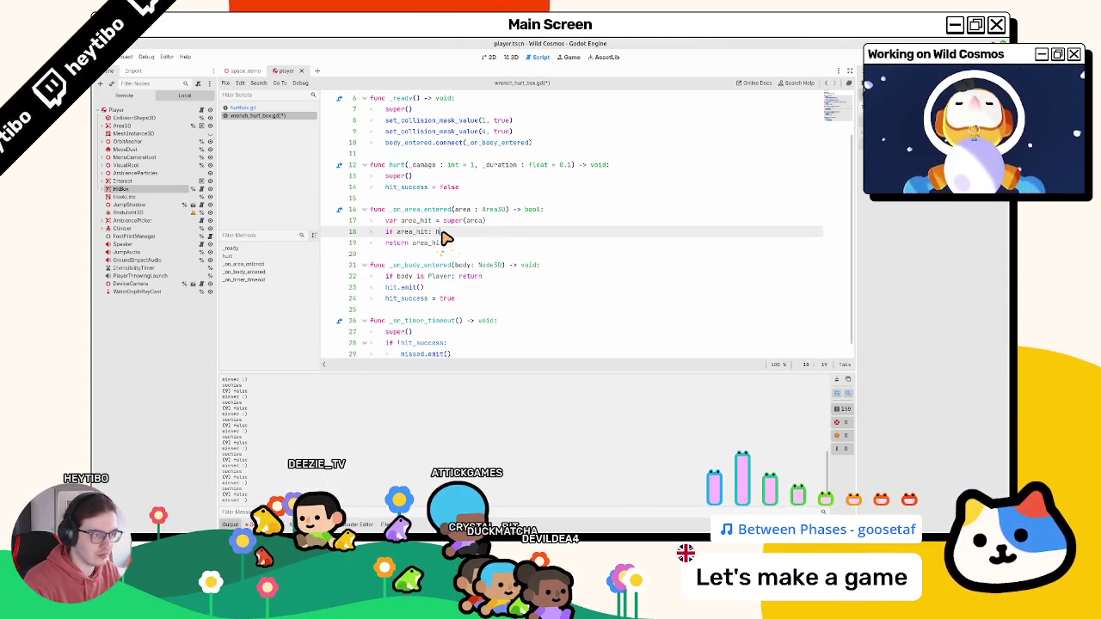
text(it_success)
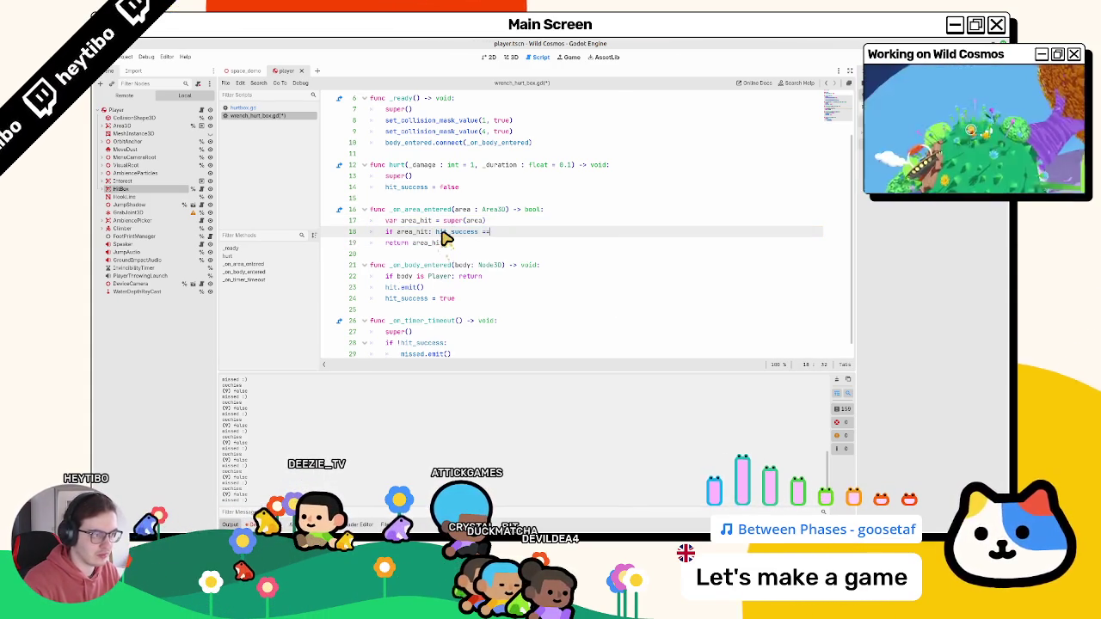
text( = true)
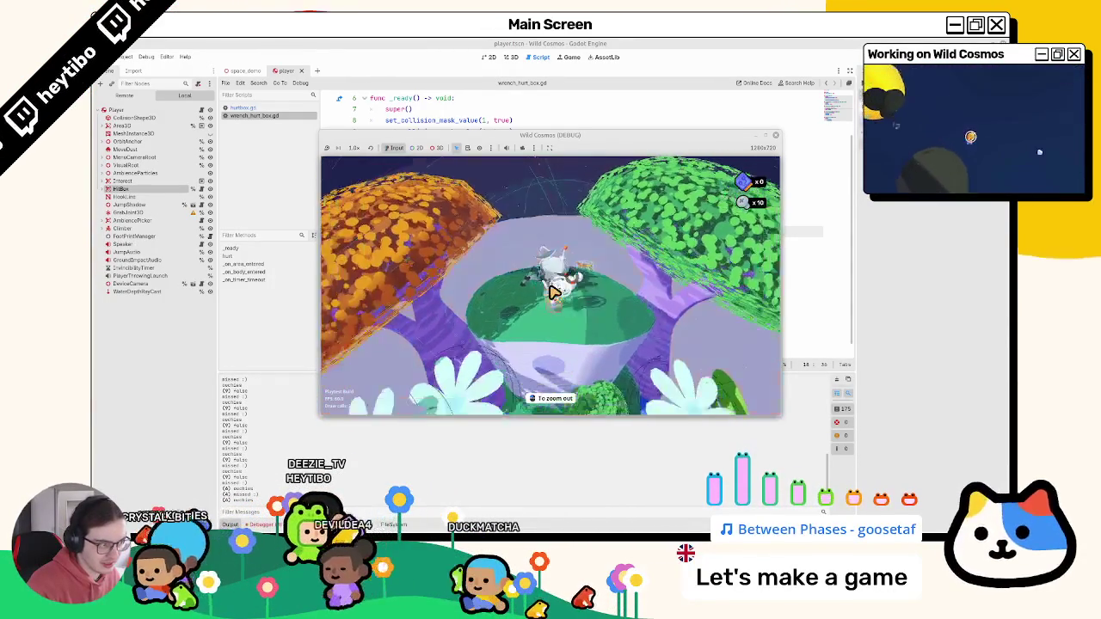
key(Escape)
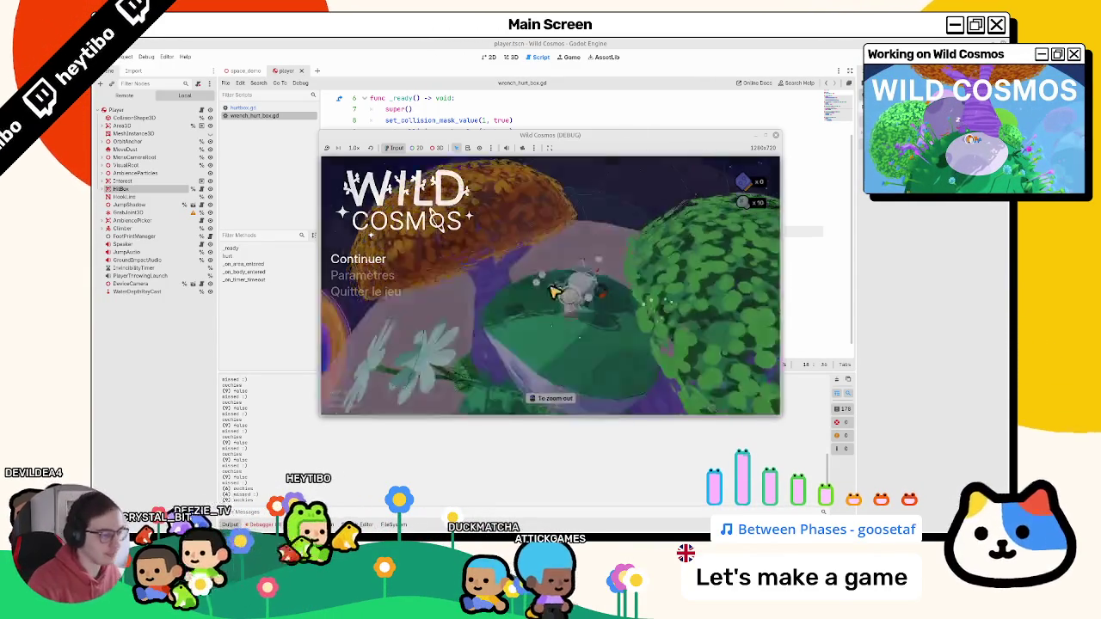
key(Escape)
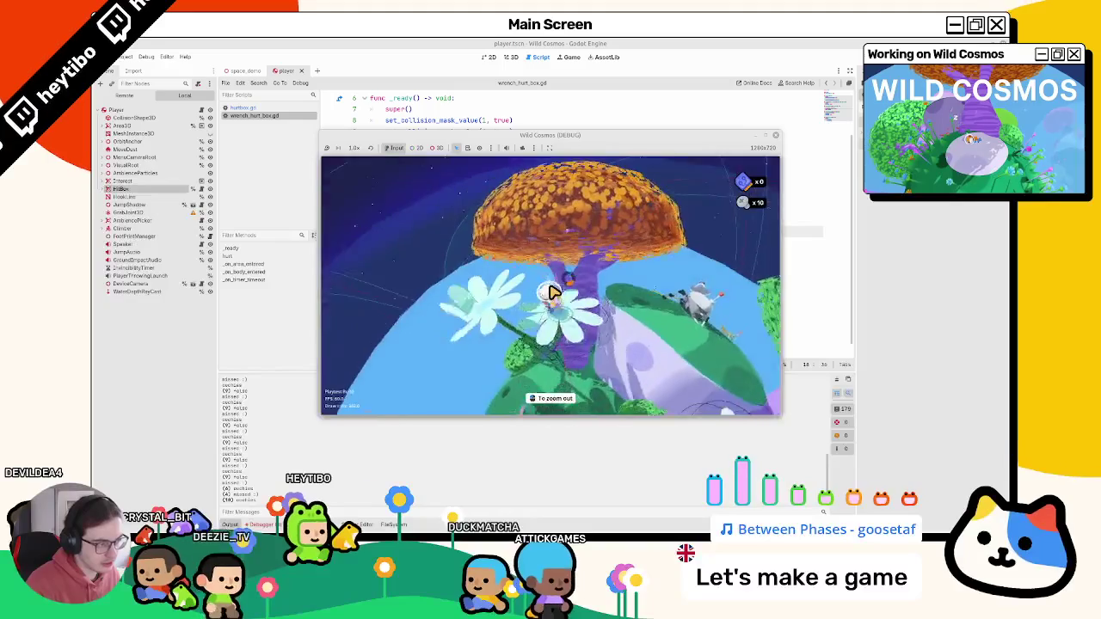
scroll(553, 292, down, 3)
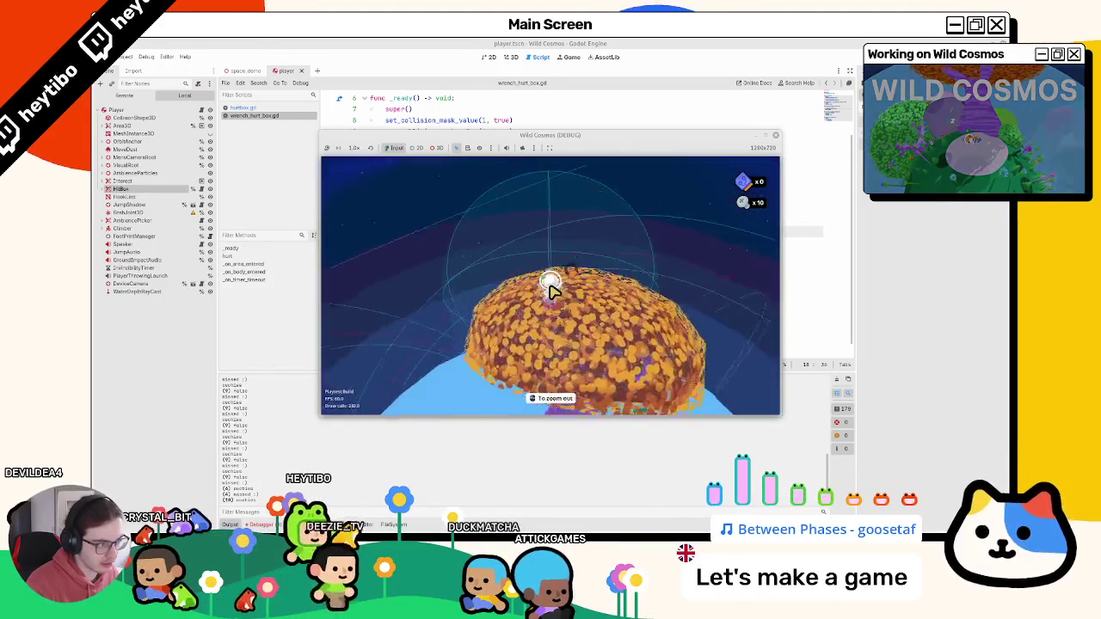
scroll(553, 293, up, 3)
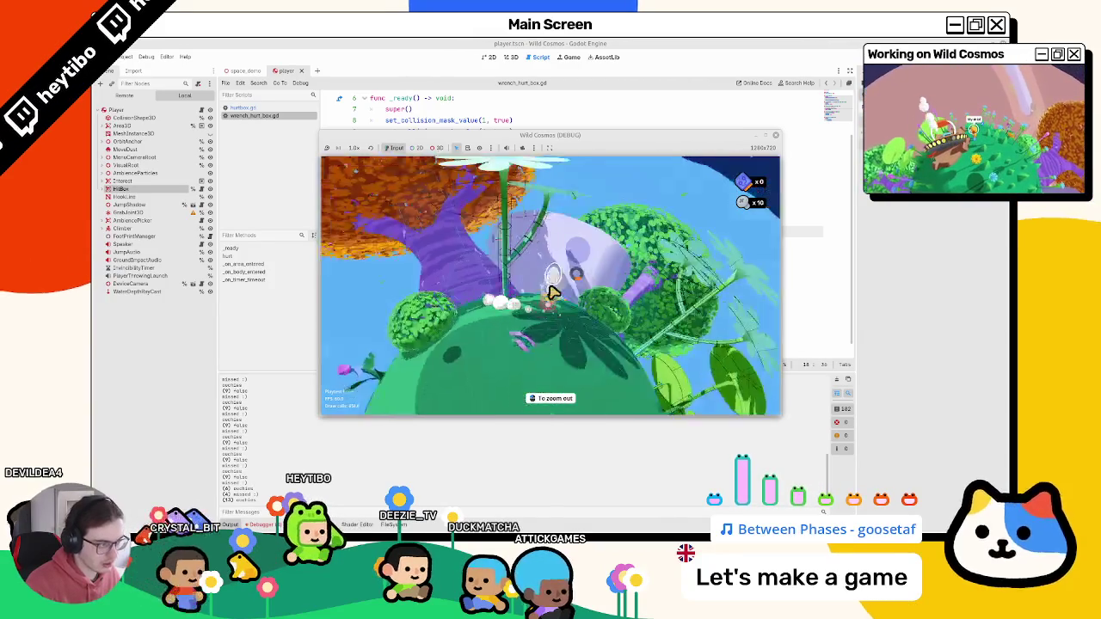
key(Escape)
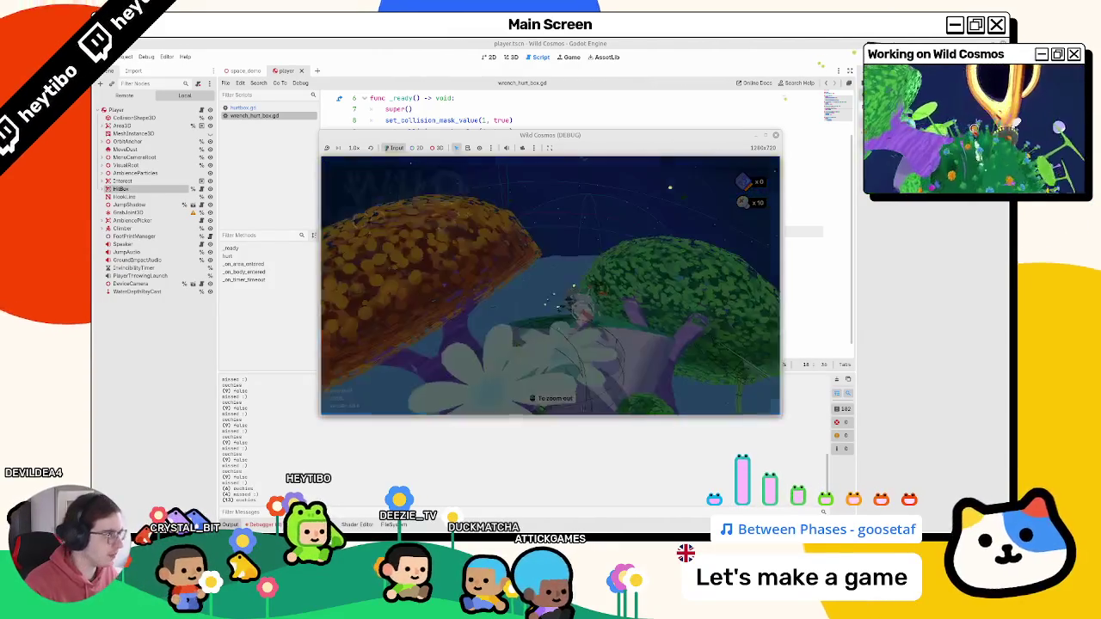
key(F8)
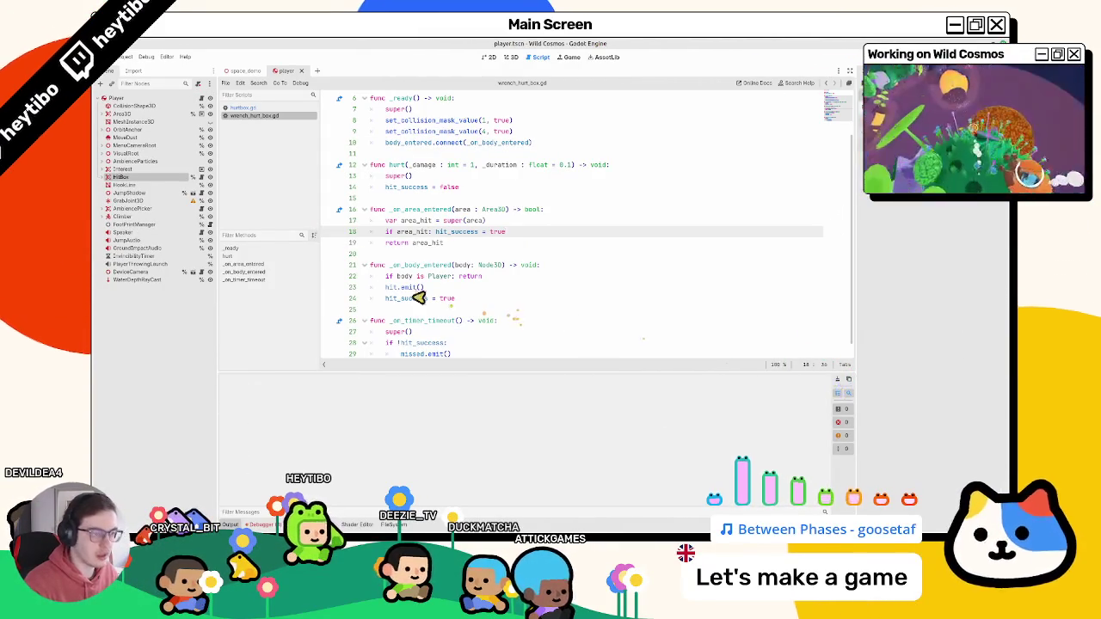
- In player.gd, replace the print calls in both wrench hit and miss handlers with pass
click(272, 109)
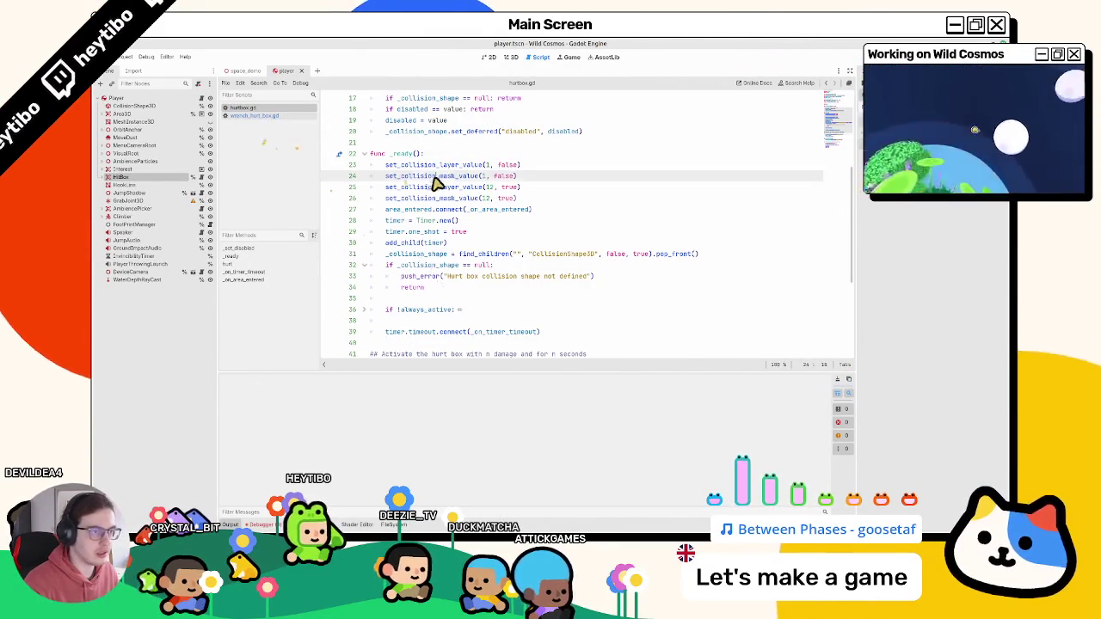
click(269, 117)
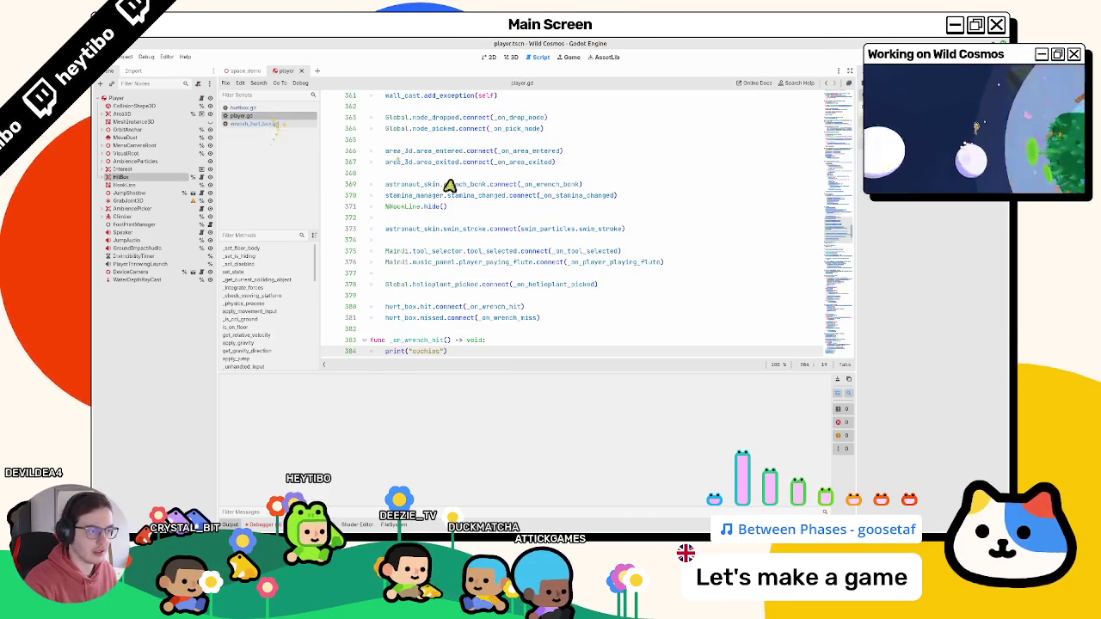
scroll(404, 224, down, 2)
click(389, 286)
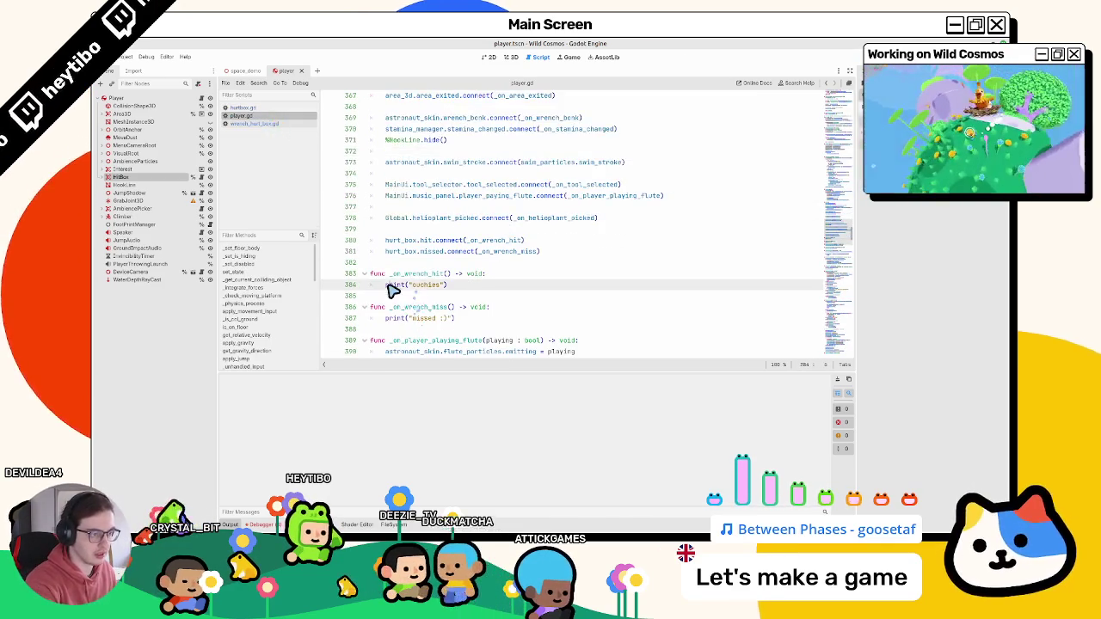
click(464, 318)
alt+click(463, 285)
key(ctrl+BackSpace)
key(ctrl+BackSpace)
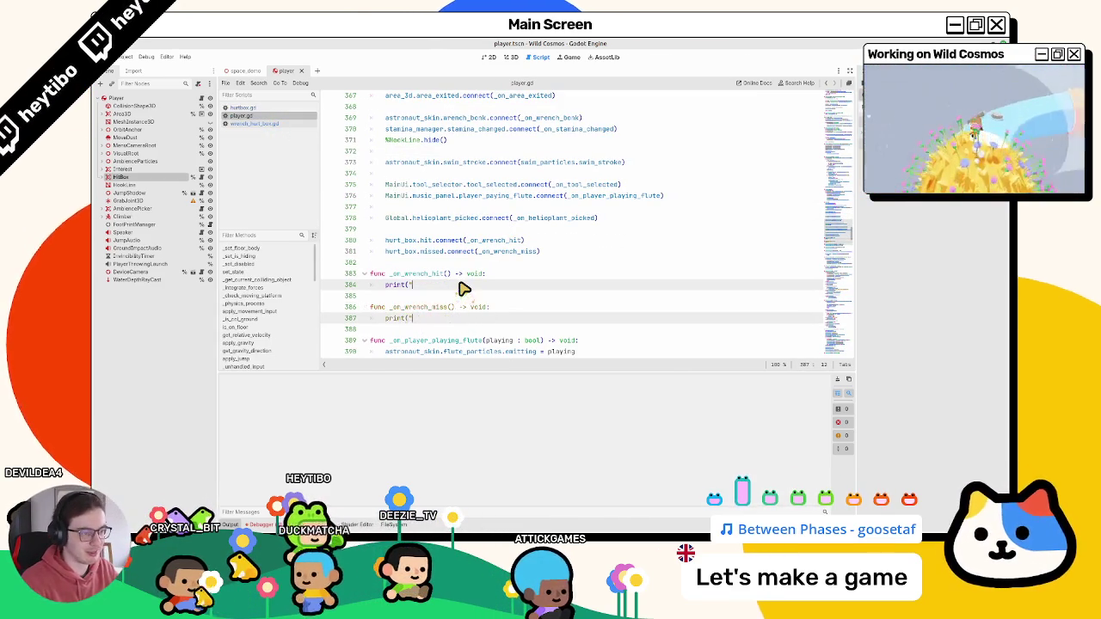
key(ctrl+BackSpace)
key(ctrl+BackSpace)
key(Return)
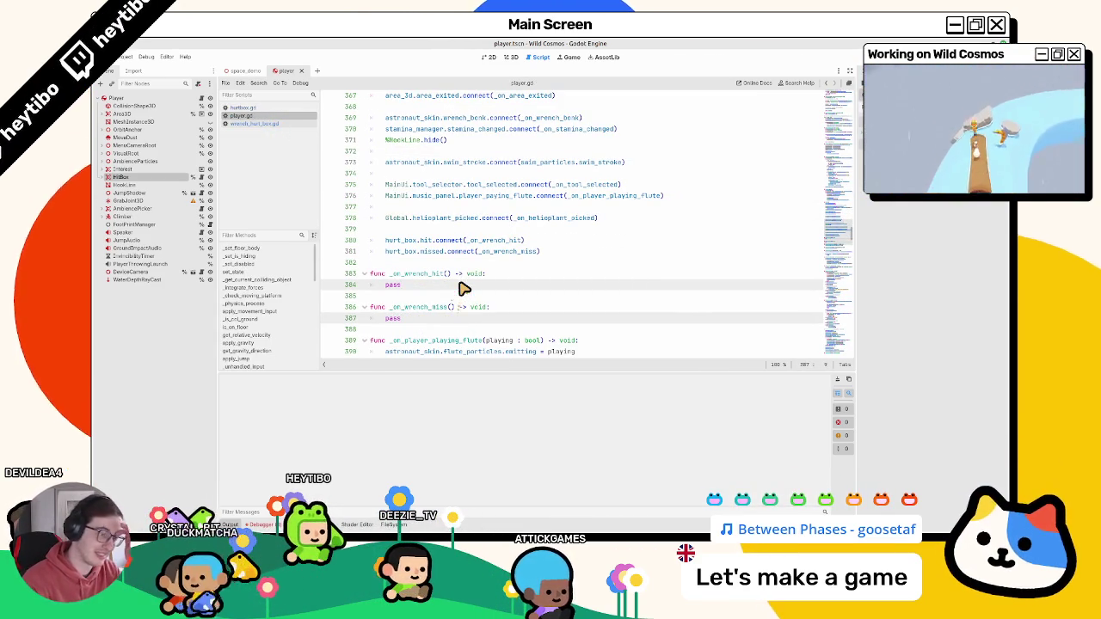
- Run the game in debug mode, open the in-game tool wheel, then stop it
key(ctrl+shift+o)
key(Return)
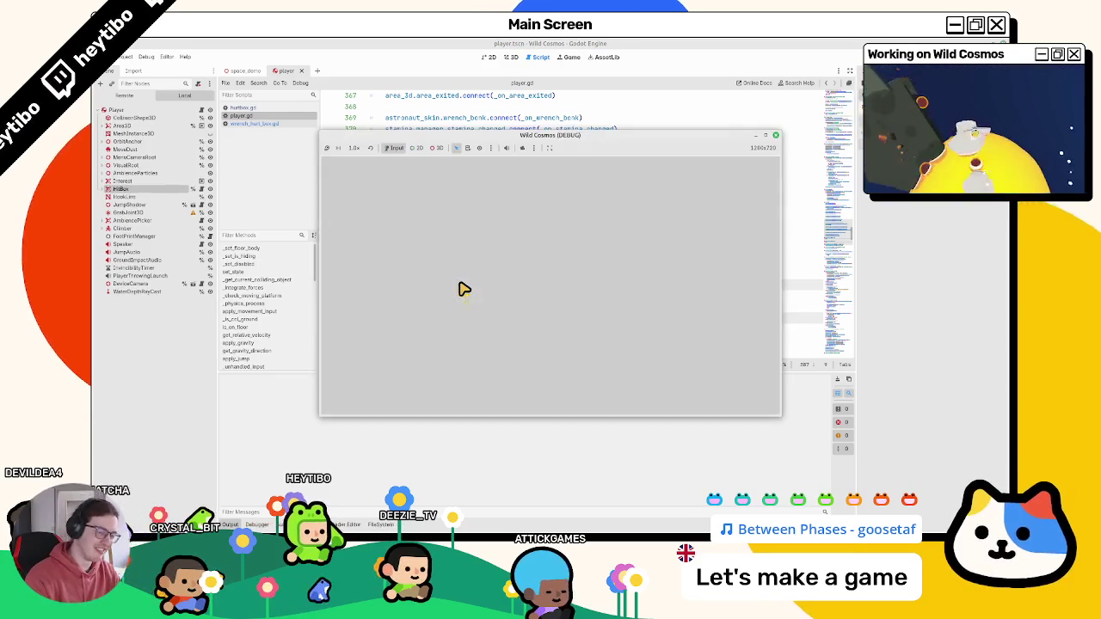
click(148, 58)
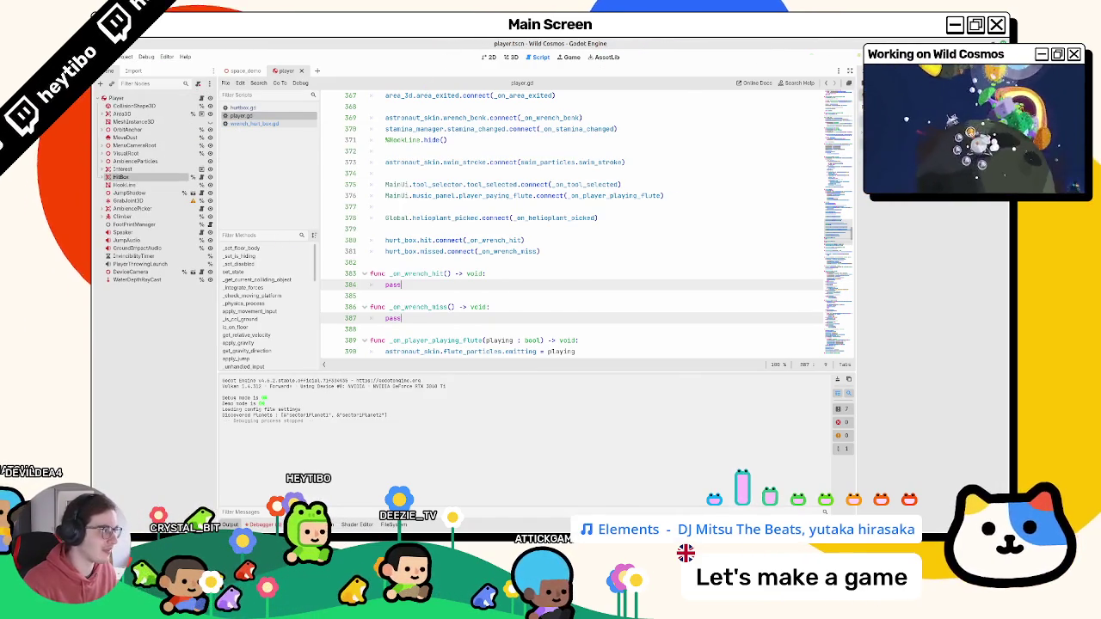
key(Return)
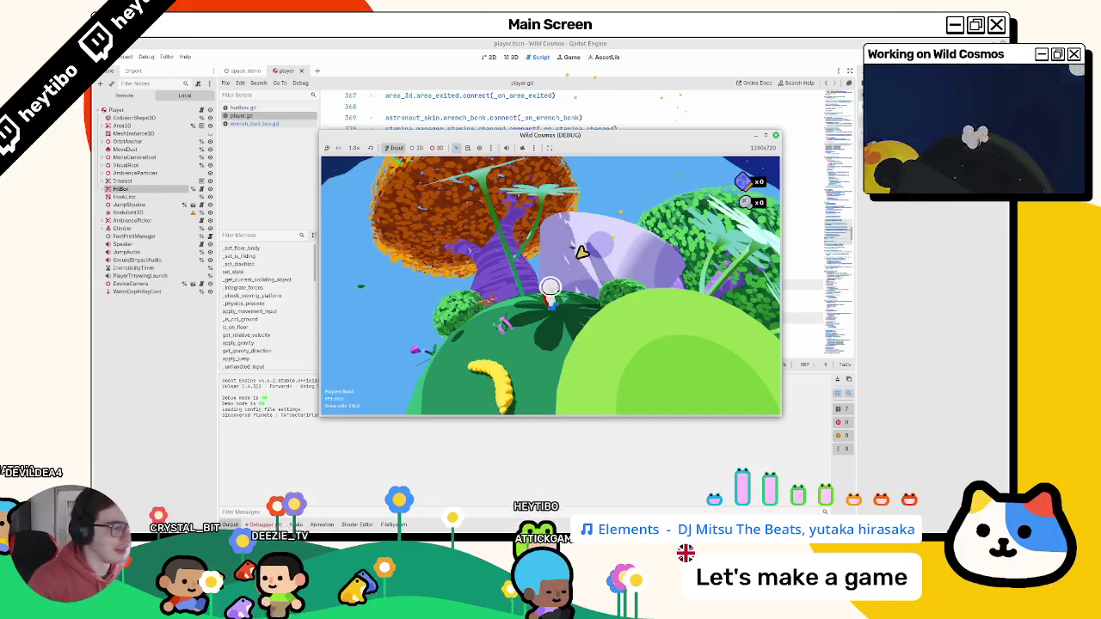
click(550, 289)
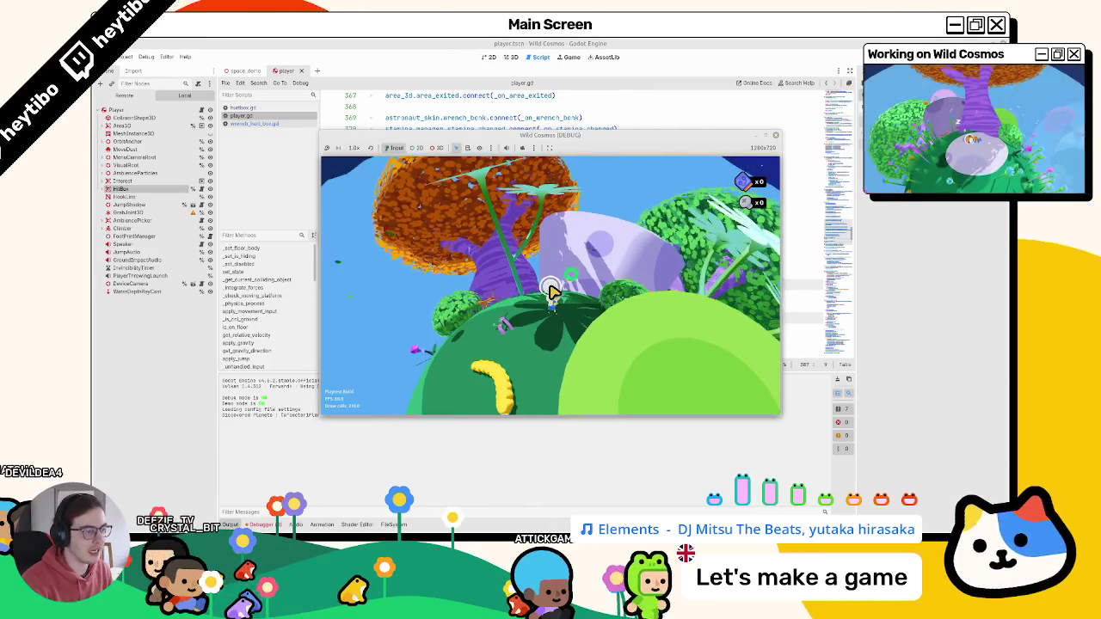
key(alt+Tab)
key(F8)
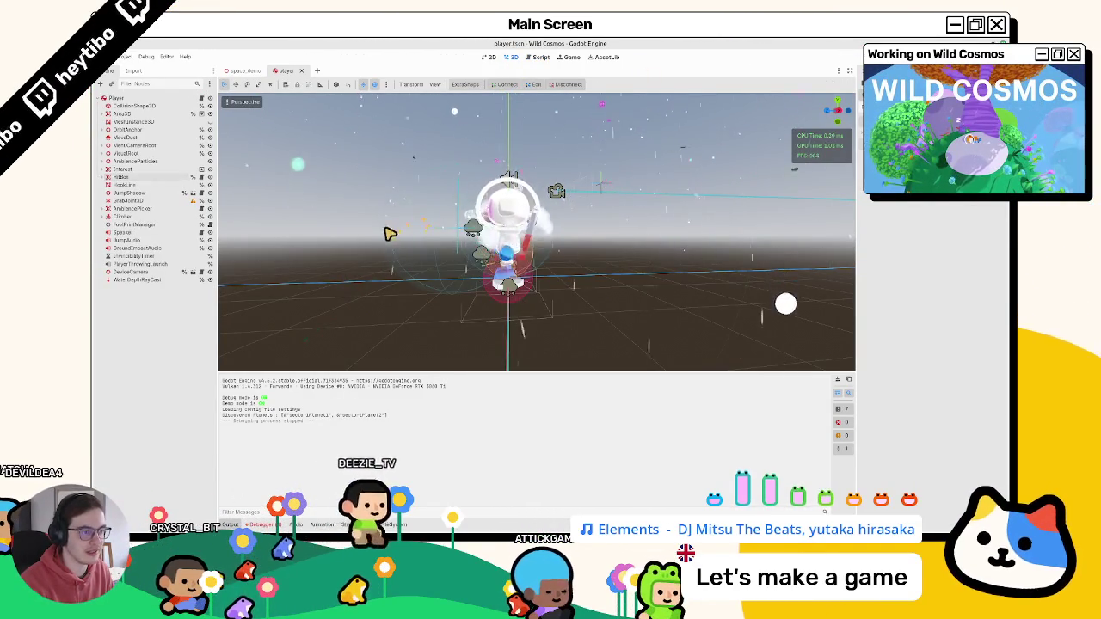
- Try giving the HurtBox collision shape a new shape, undoing and redoing the change
click(386, 233)
mouse_move(246, 224)
middle_down()
mouse_move(438, 351)
mouse_move(797, 152)
middle_up()
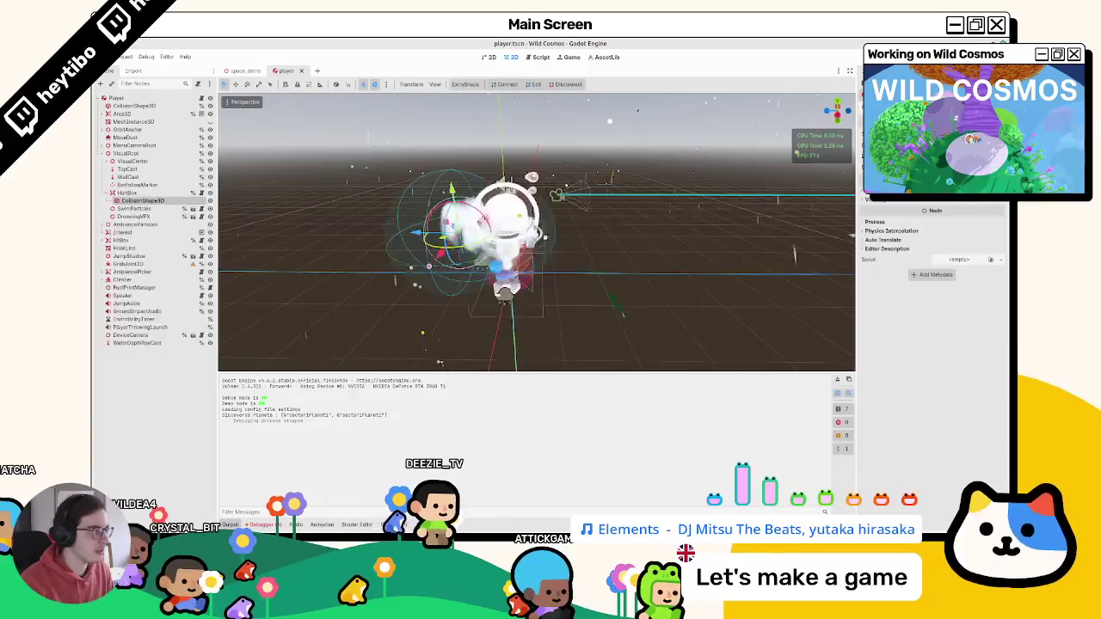
click(993, 194)
click(961, 212)
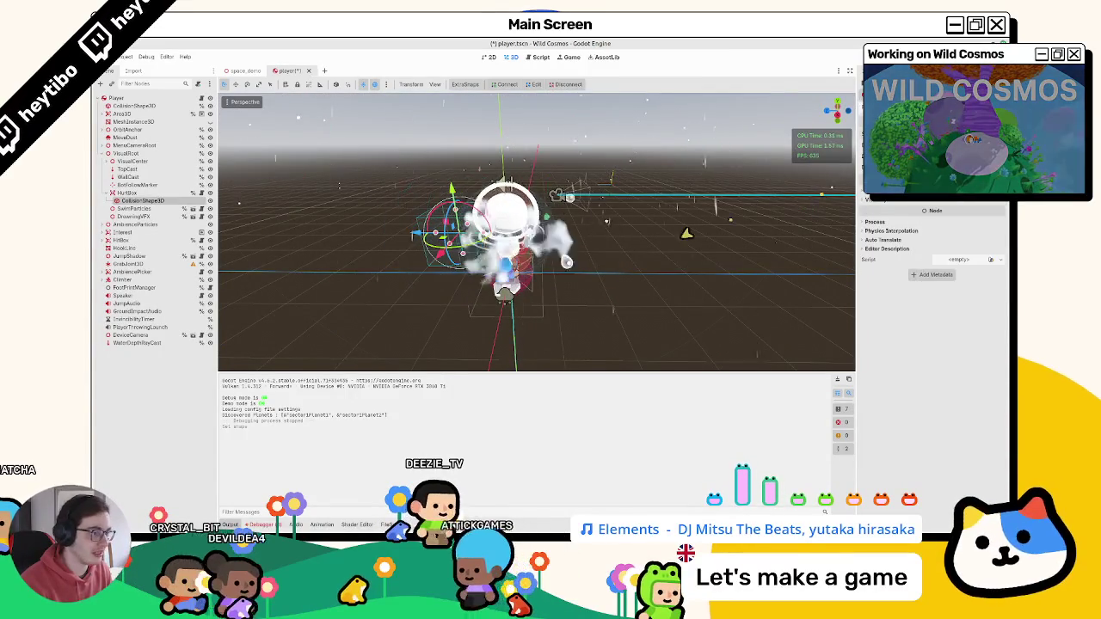
key(ctrl+z)
key(ctrl+shift+z)
mouse_move(602, 258)
middle_down()
mouse_move(698, 238)
mouse_move(711, 263)
mouse_move(541, 318)
mouse_move(488, 284)
middle_up()
key(ctrl+z)
key(ctrl+shift+z)
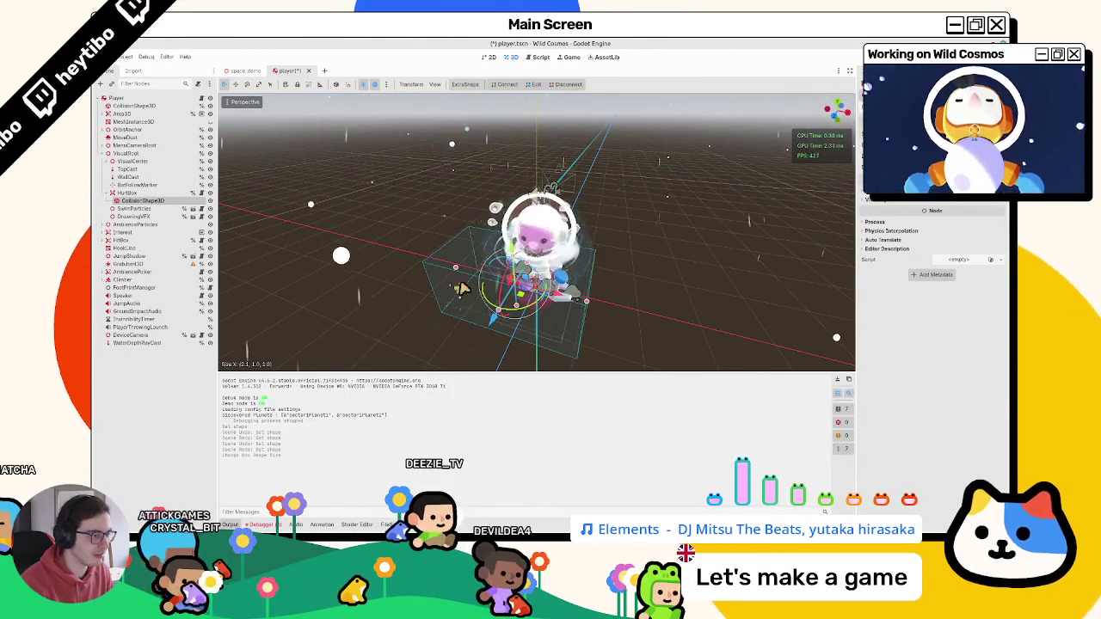
- Stretch the collision box toward the left beside the astronaut
click(456, 282)
key(ctrl+z)
middle_drag(456, 282, 429, 281)
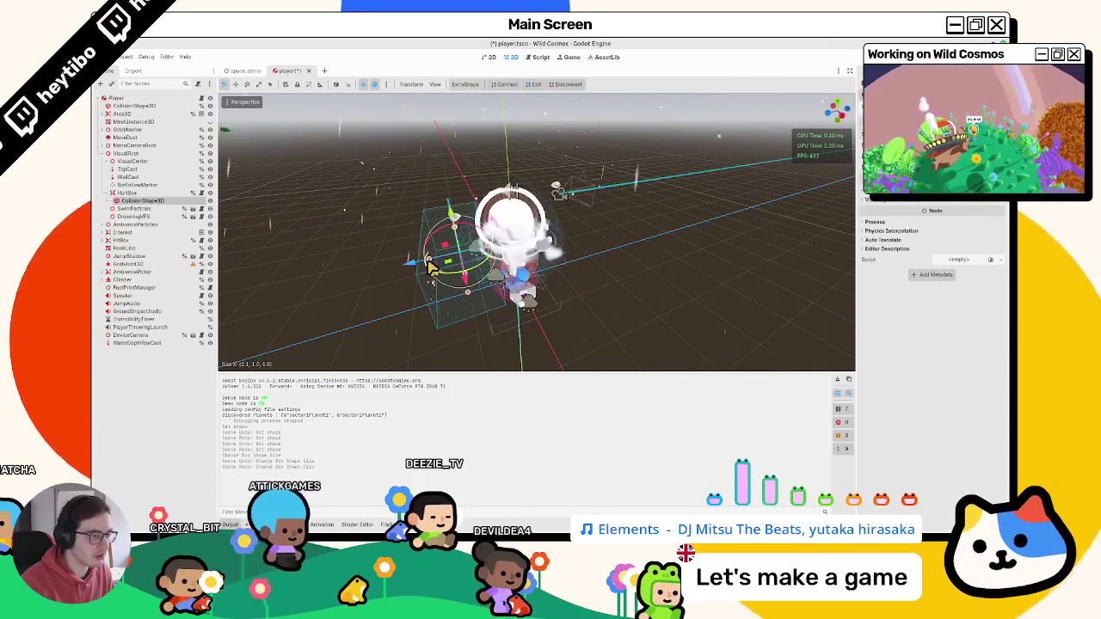
drag(429, 267, 405, 272)
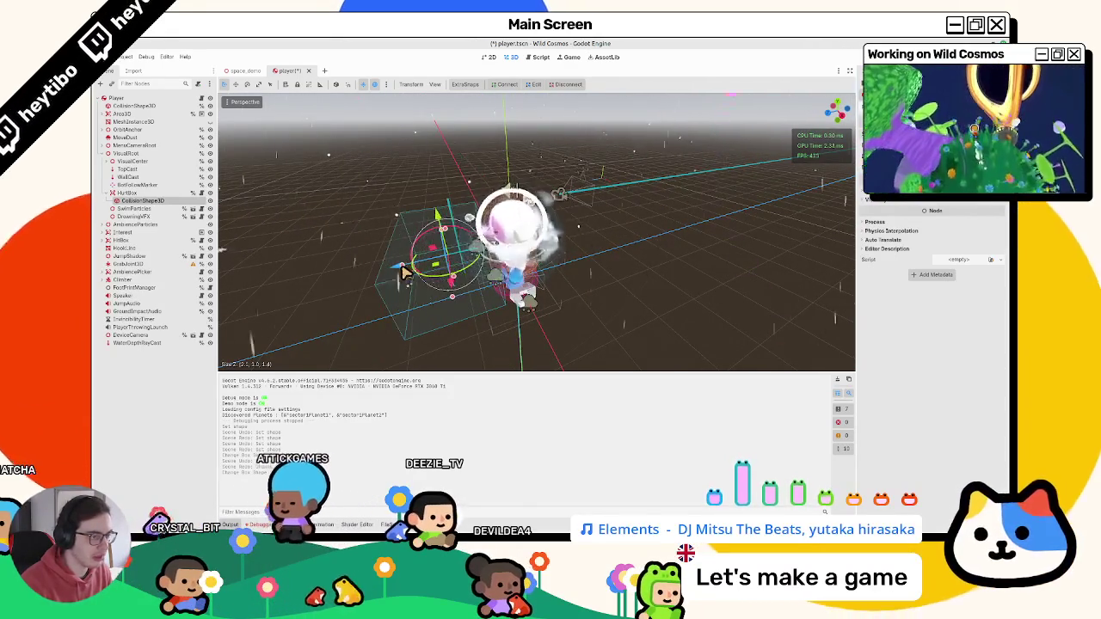
middle_drag(404, 271, 455, 315)
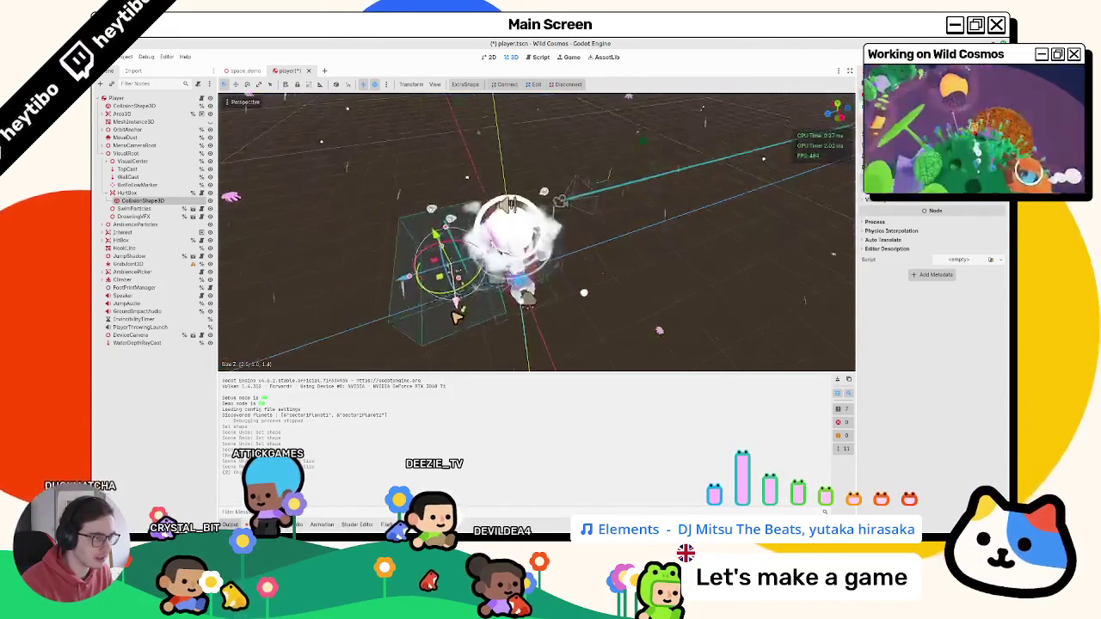
- Select HurtBox, expand its Transform properties, save player.tscn, and launch the game
click(924, 246)
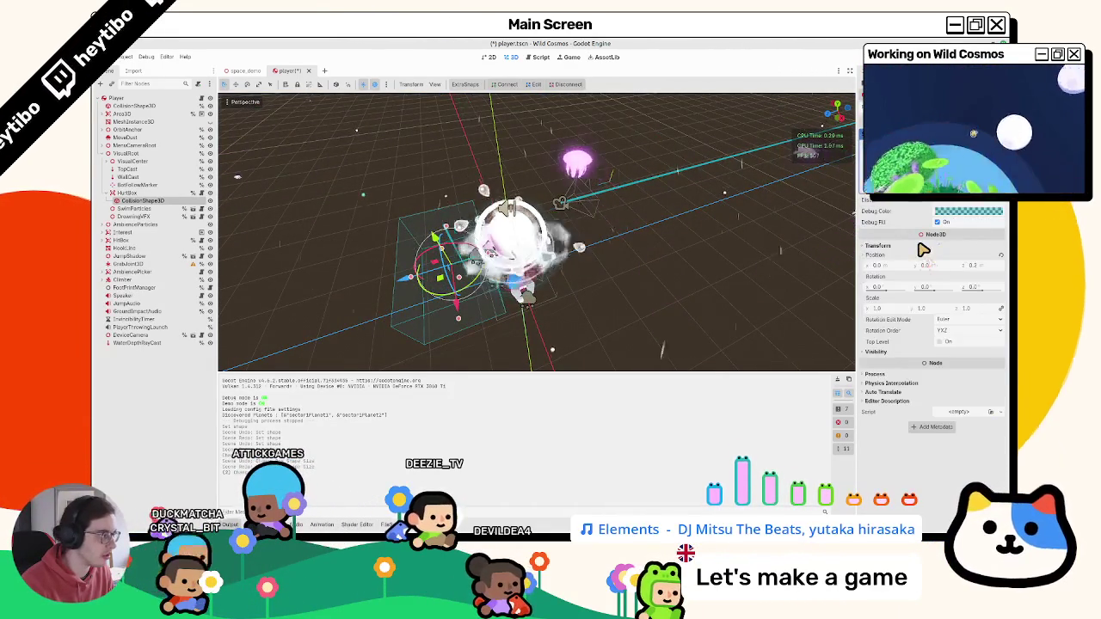
mouse_move(768, 276)
middle_down()
mouse_move(764, 256)
mouse_move(682, 234)
mouse_move(240, 193)
middle_up()
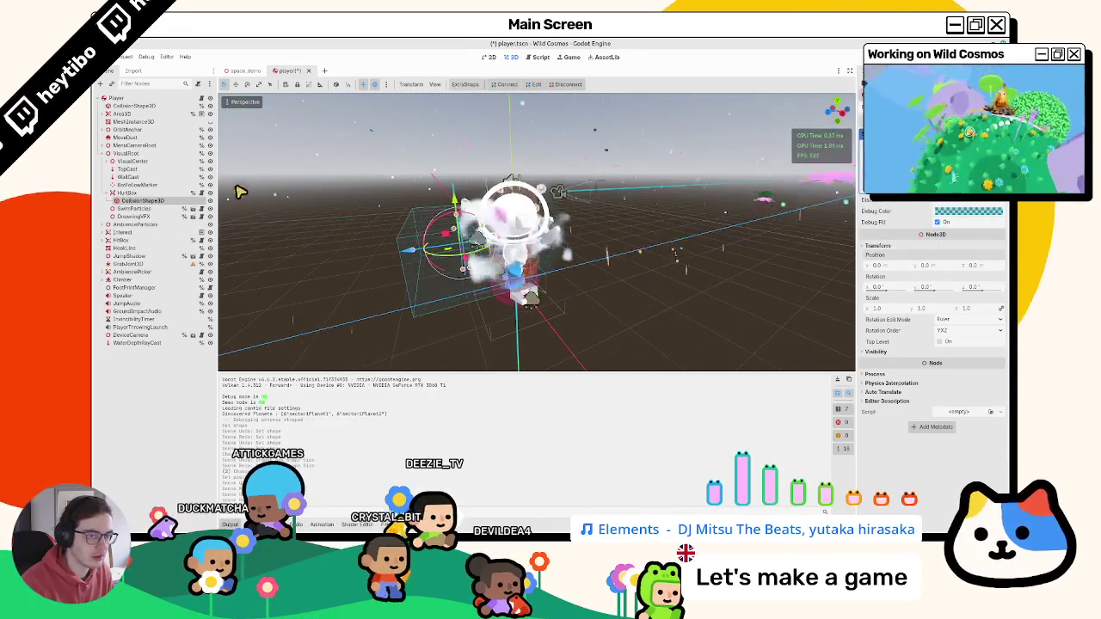
click(144, 193)
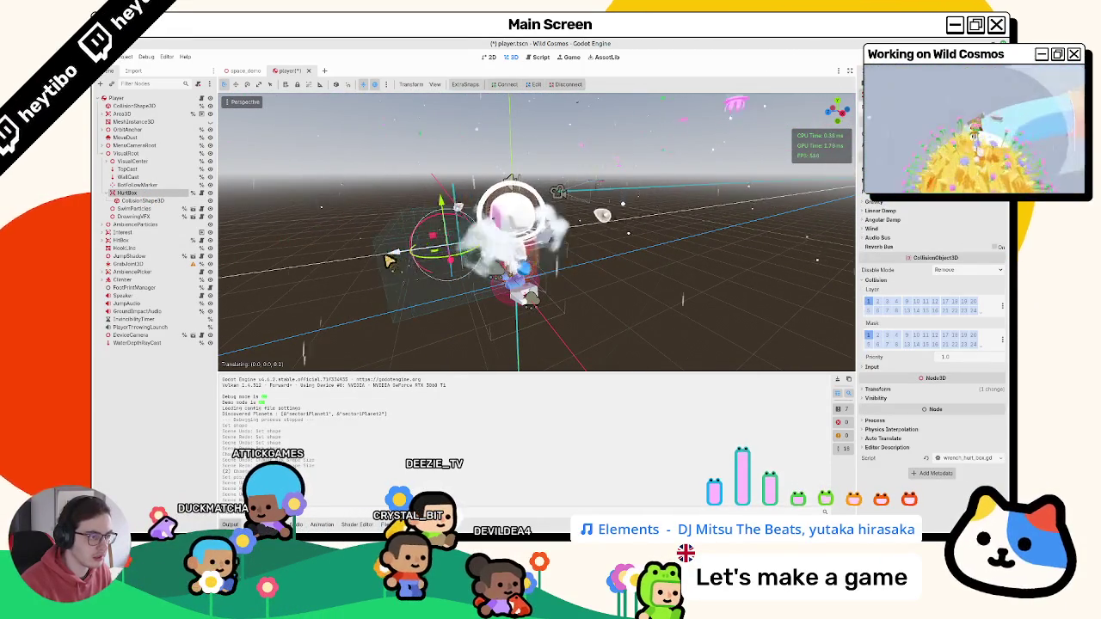
middle_drag(366, 273, 388, 238)
key(ctrl+s)
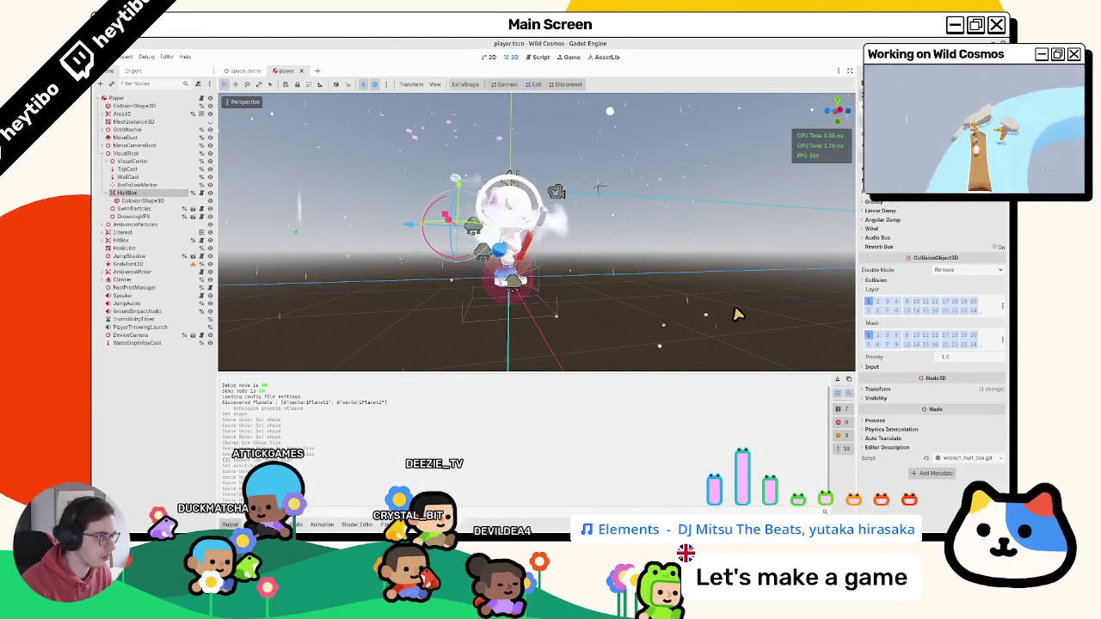
click(919, 392)
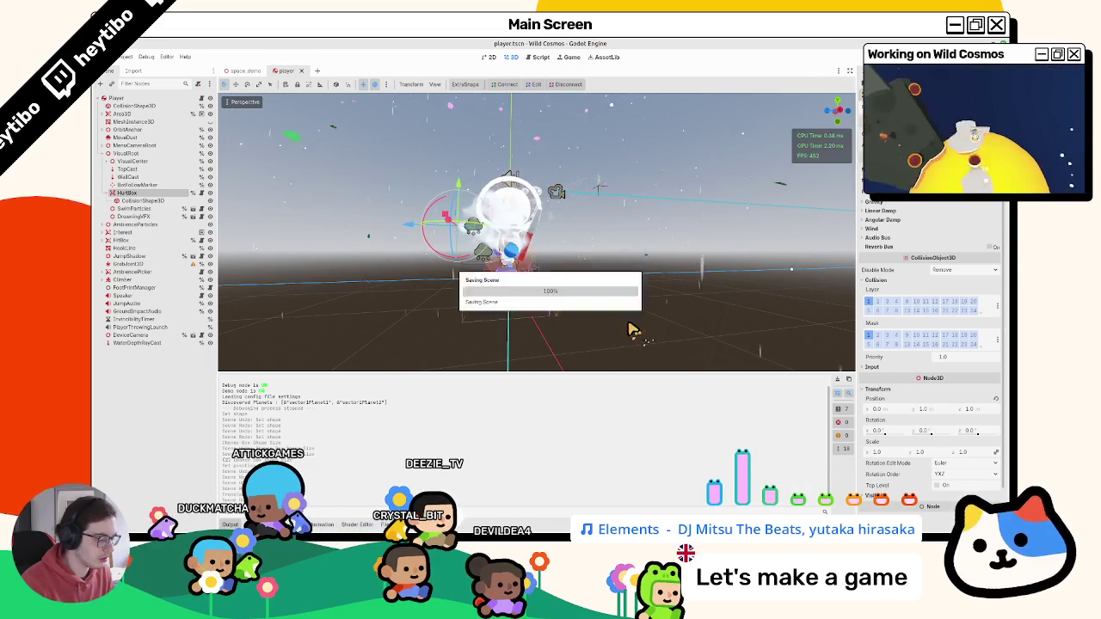
key(ctrl+shift+o)
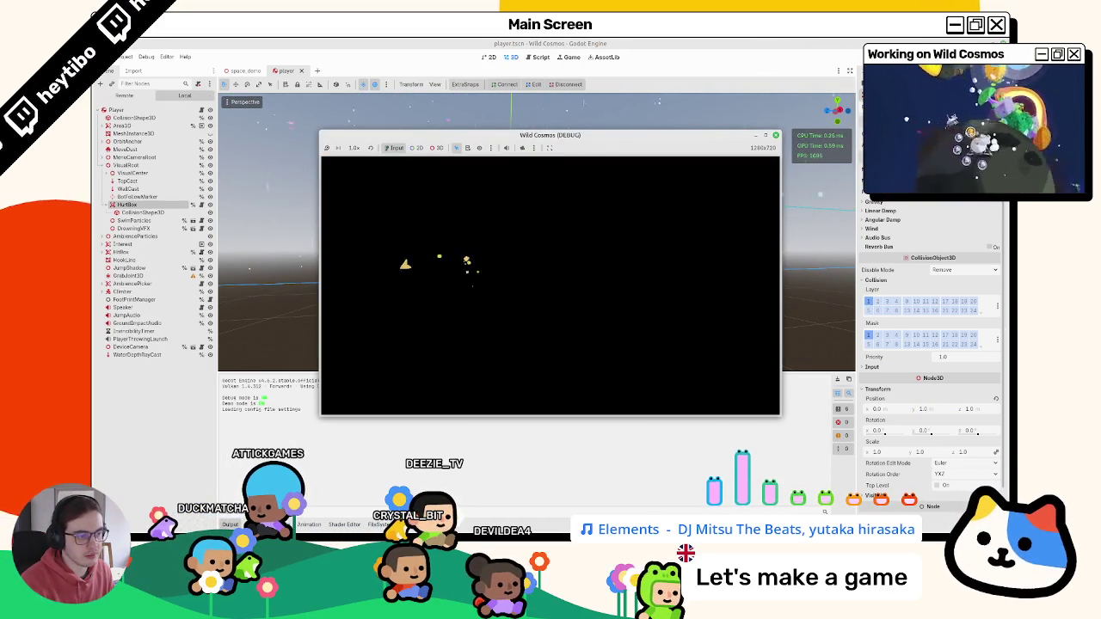
- Select the HurtBox's CollisionShape3D and run the game again
middle_drag(466, 260, 402, 285)
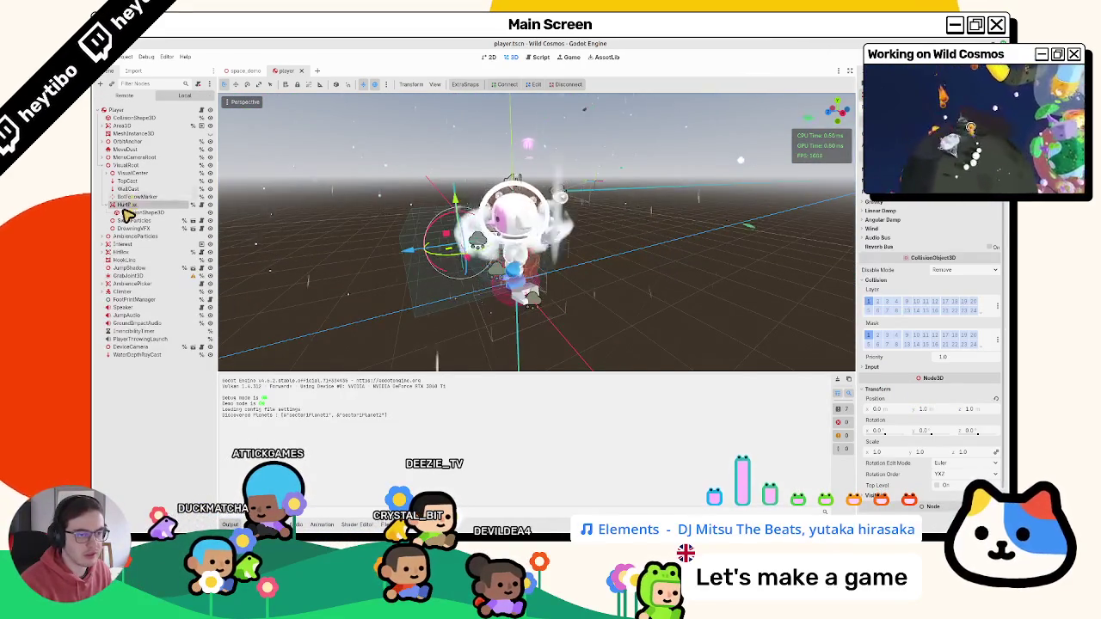
click(129, 213)
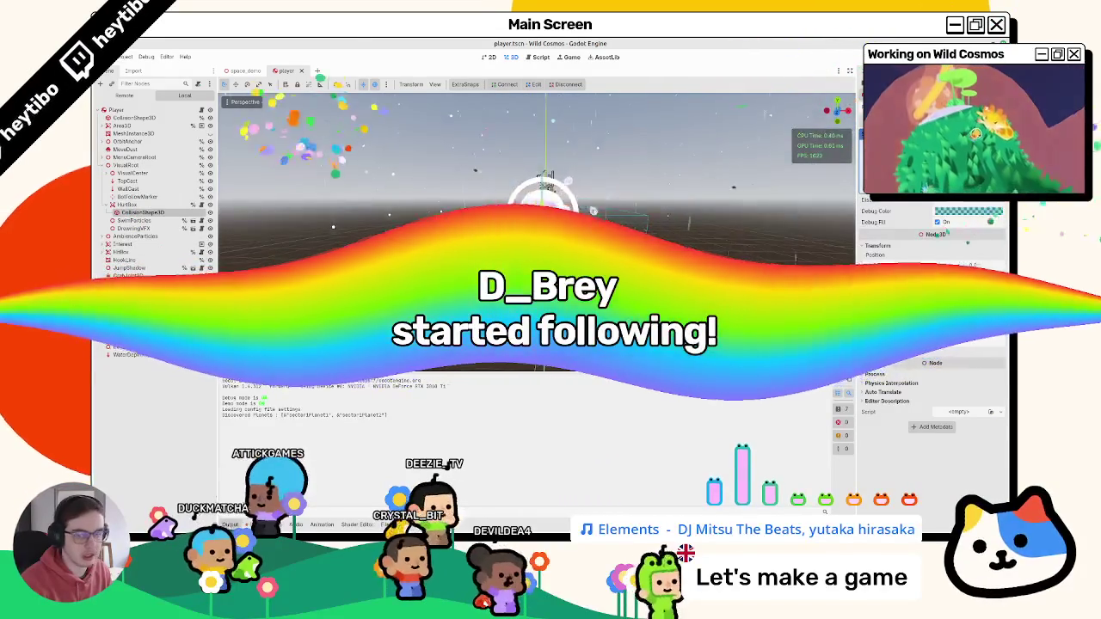
key(alt+Tab)
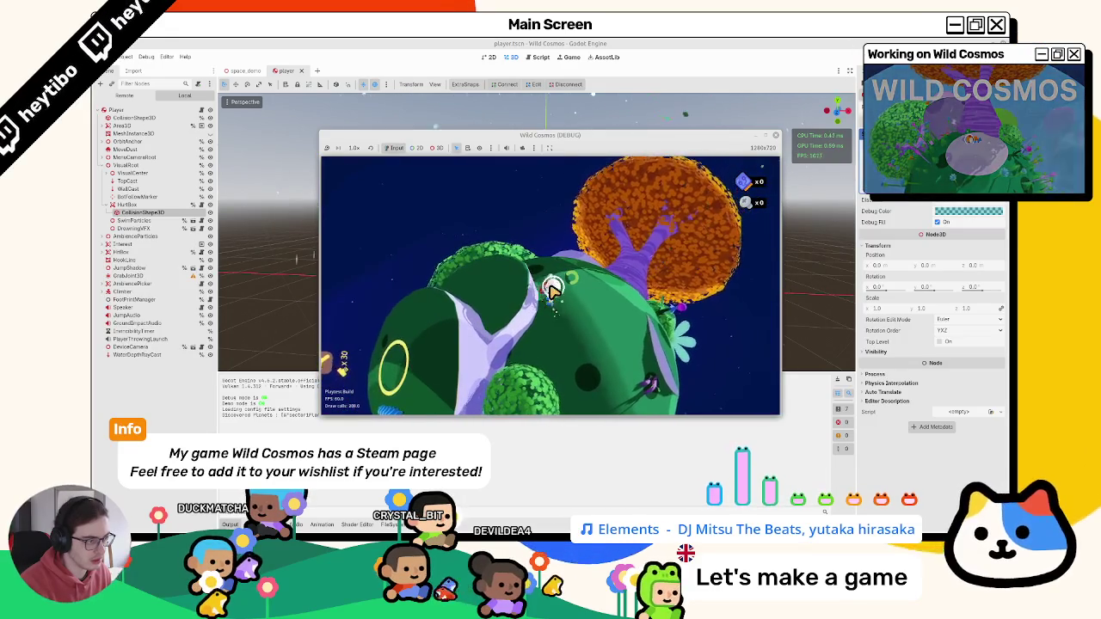
- Stop the game with F8, clear the Output log, and hide the bottom panel
key(F8)
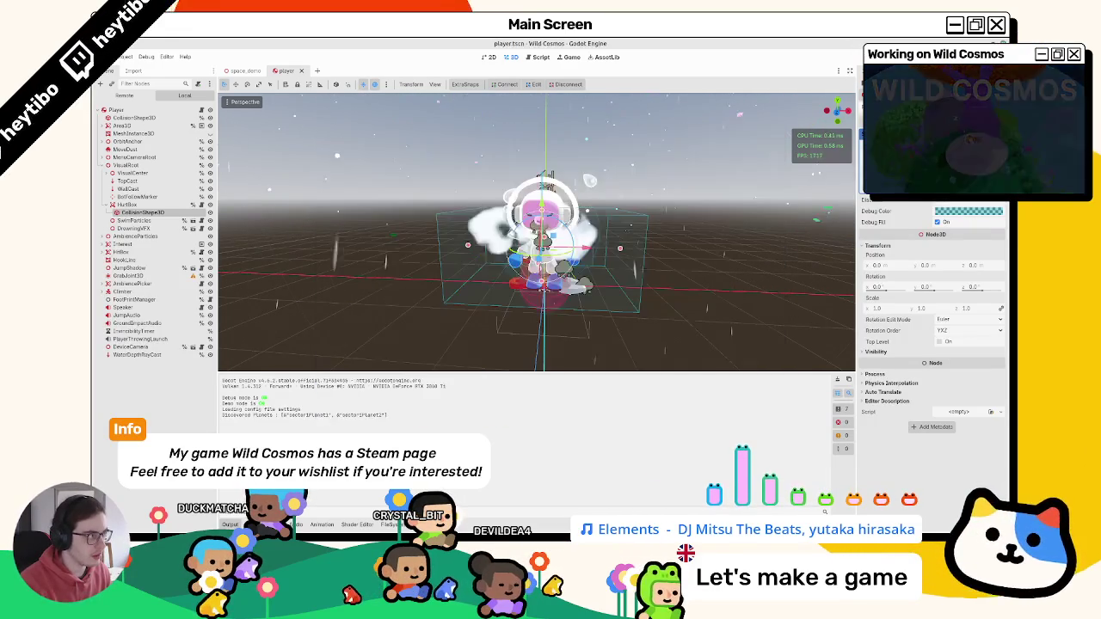
click(840, 380)
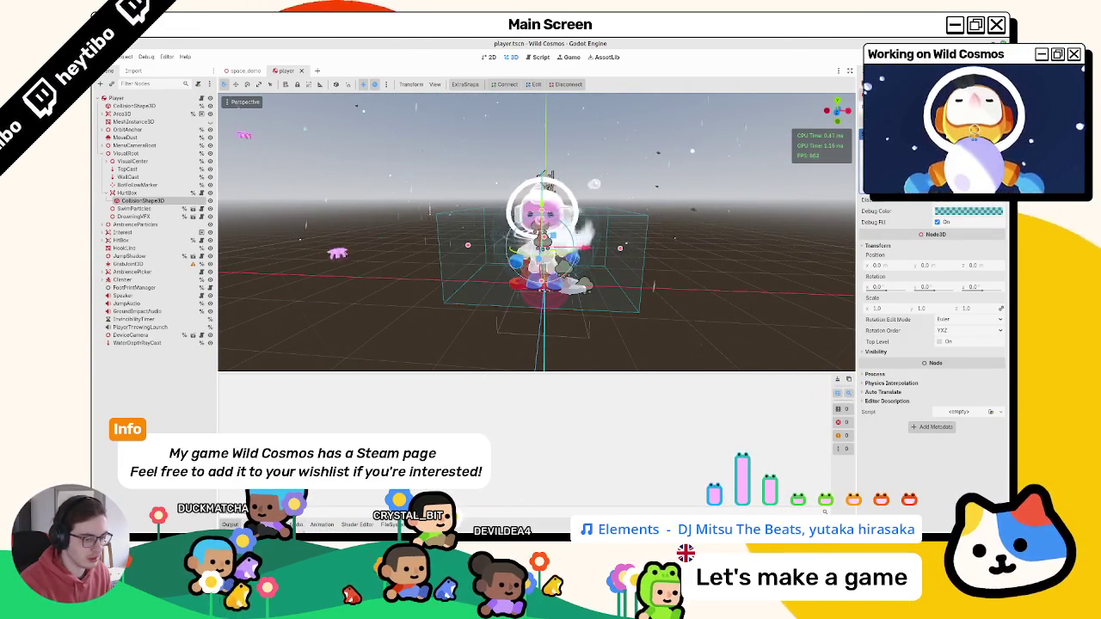
key(ctrl+j)
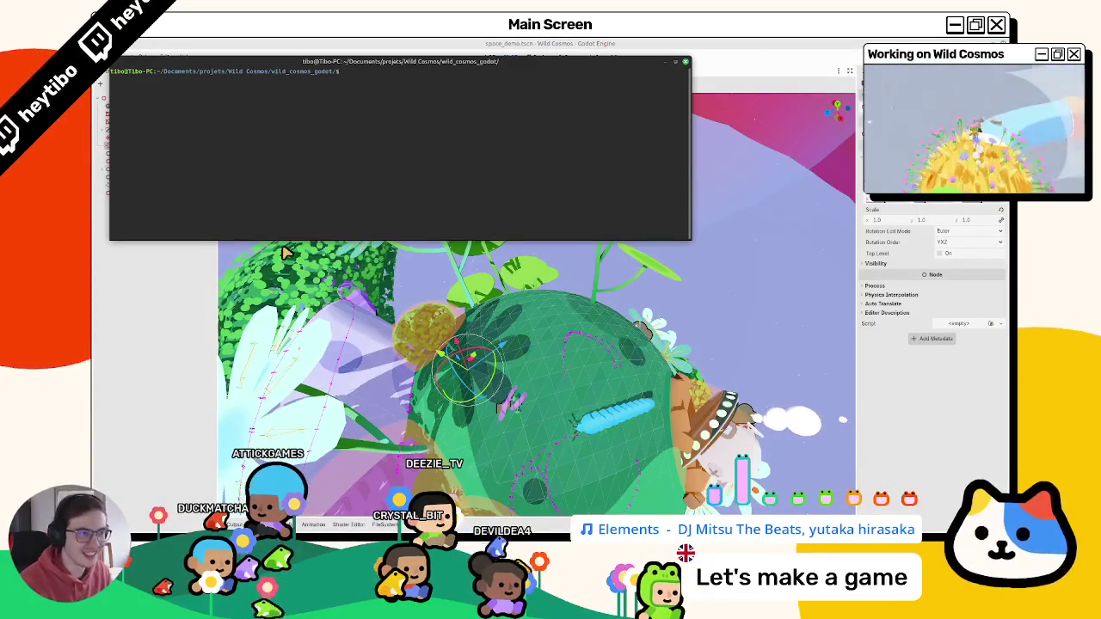
- Move the terminal window aside and back, cancel the half-typed git command, and clear the screen
drag(335, 61, 6, 182)
drag(258, 181, 92, 182)
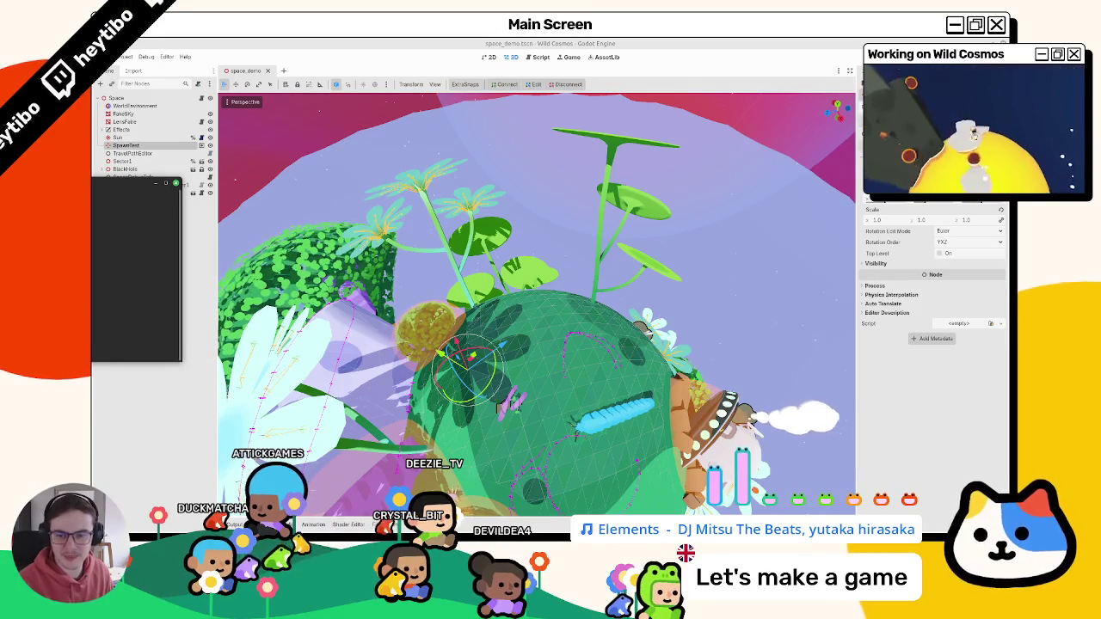
drag(92, 183, 653, 158)
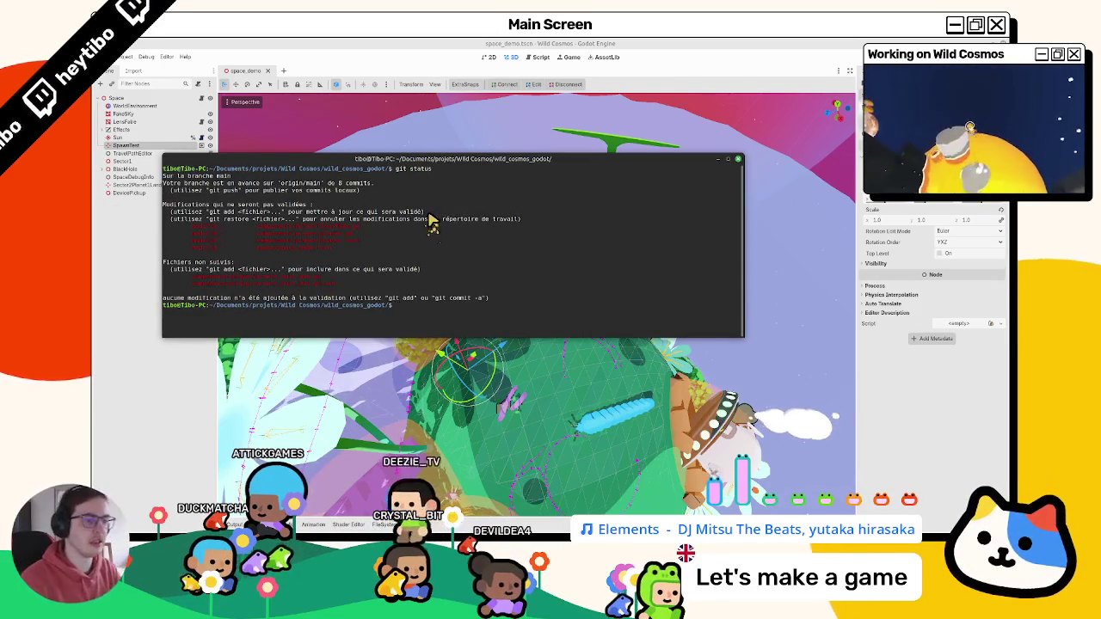
text(git)
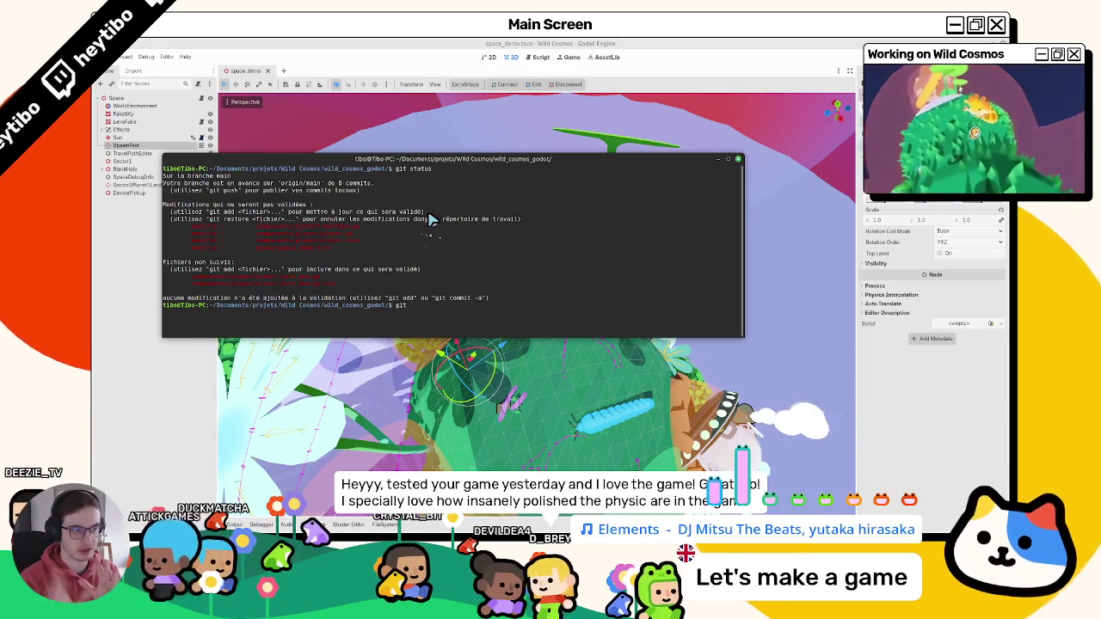
key(ctrl+c)
key(ctrl+c)
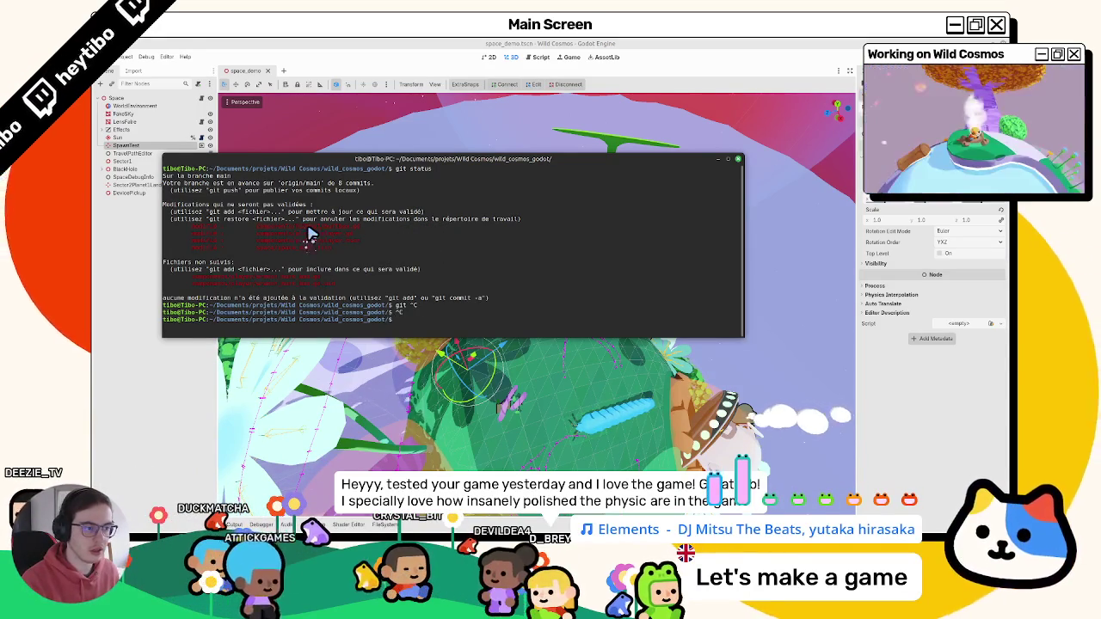
text(cl)
key(ctrl+l)
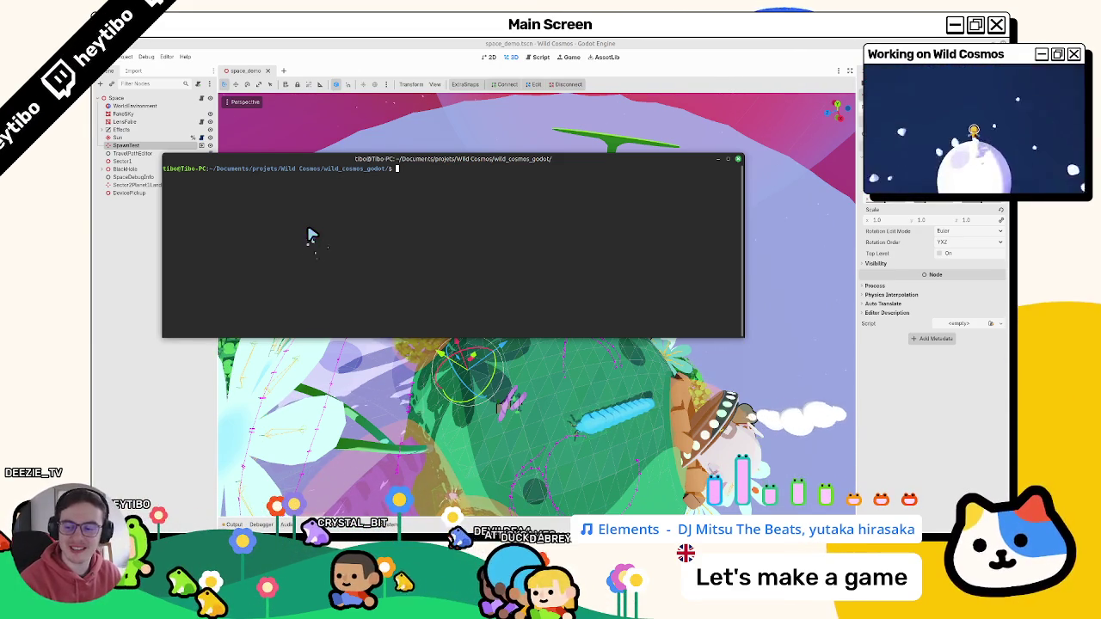
- Run git status and git diff components/hitmark/hurtbox.gd, scrolling down through the diff
text(cleartatus)
key(Return)
text(diff components/hitmark/)
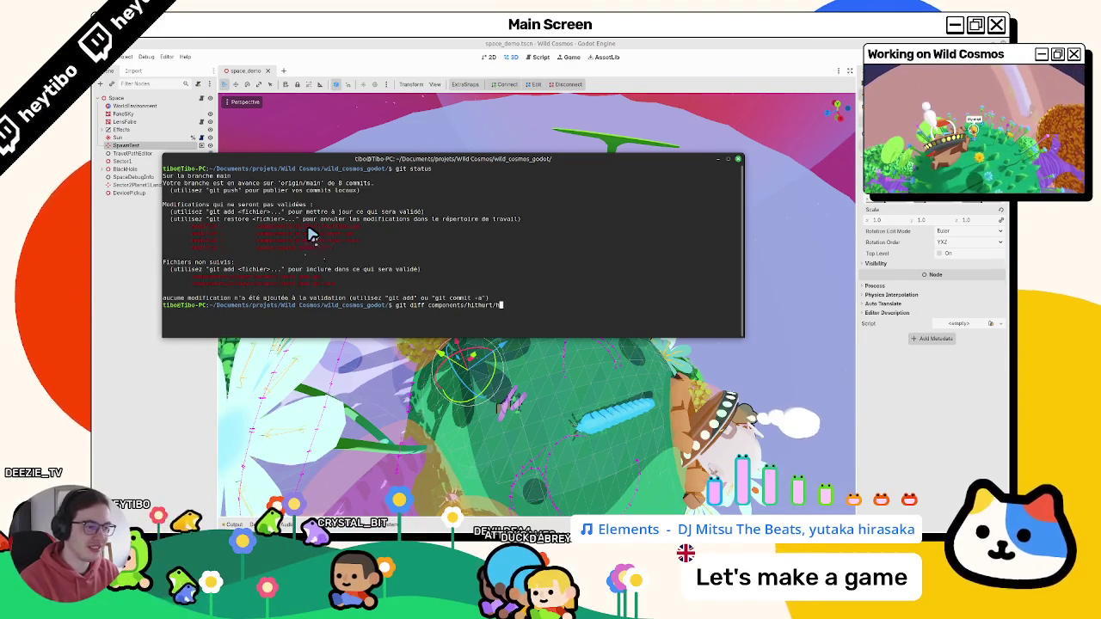
text(hurtbox.gd)
key(Return)
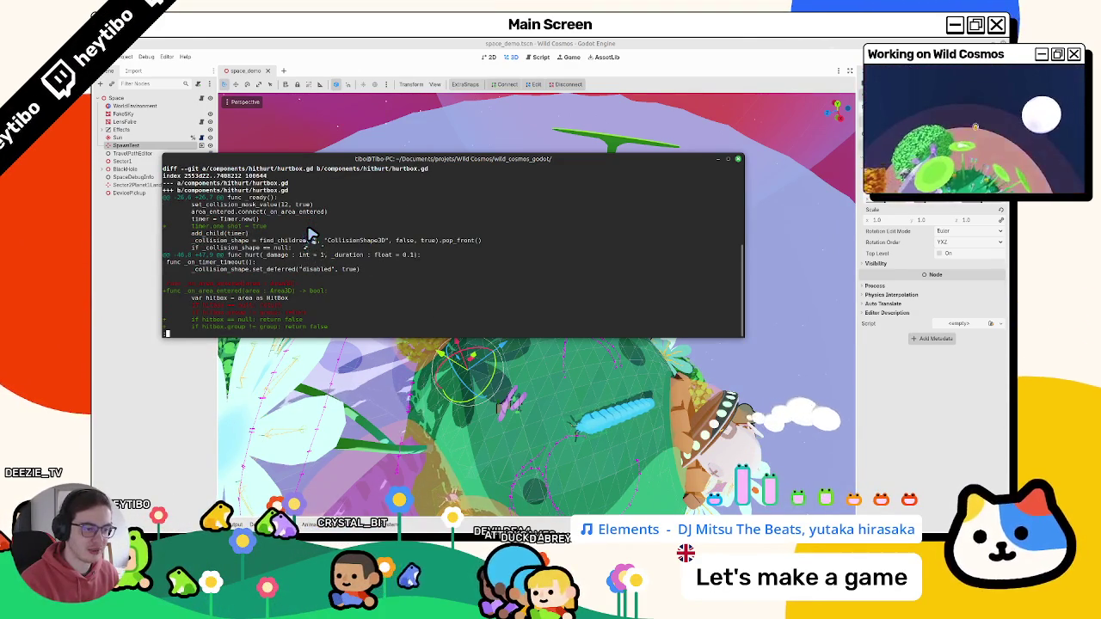
scroll(311, 234, down, 1)
scroll(311, 234, down, 1)
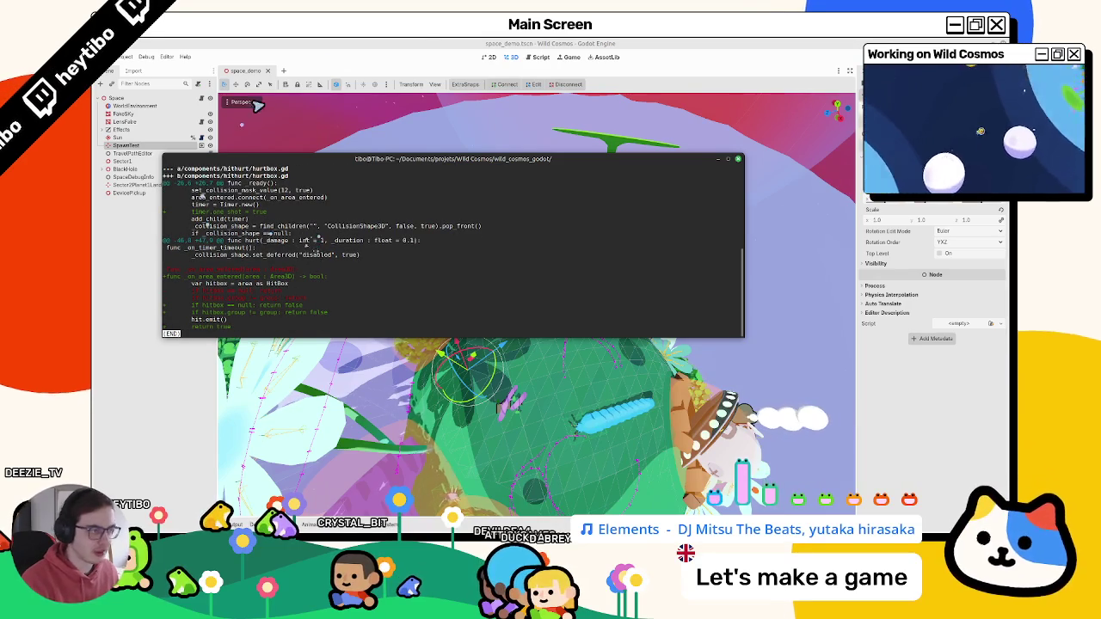
click(528, 57)
- Open hurtbox.gd and delete the null-check line 52
click(277, 109)
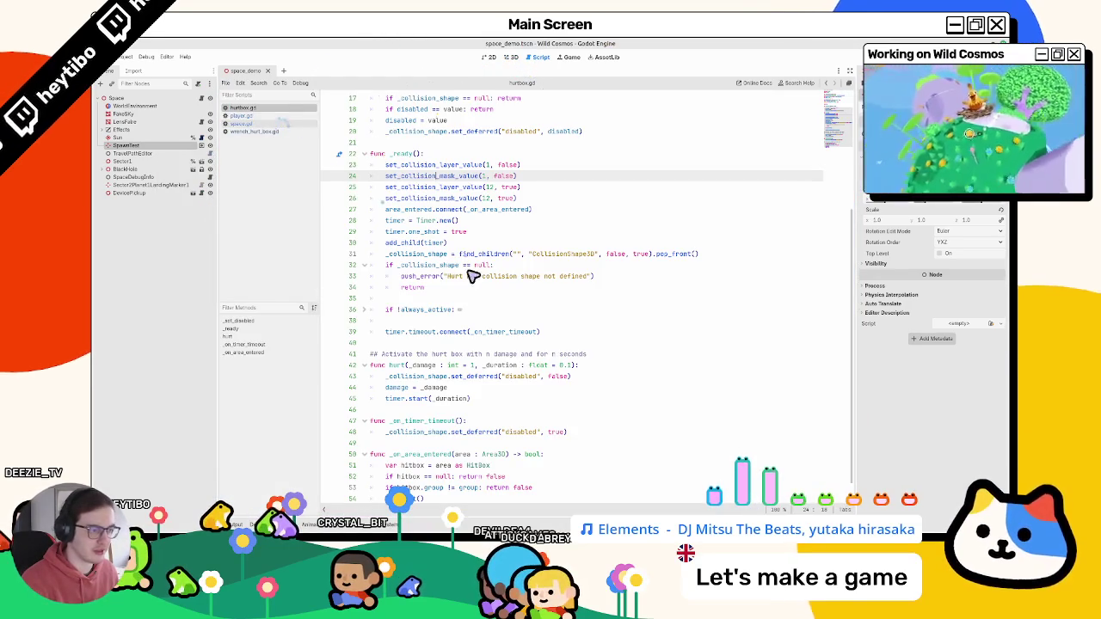
scroll(475, 268, down, 1)
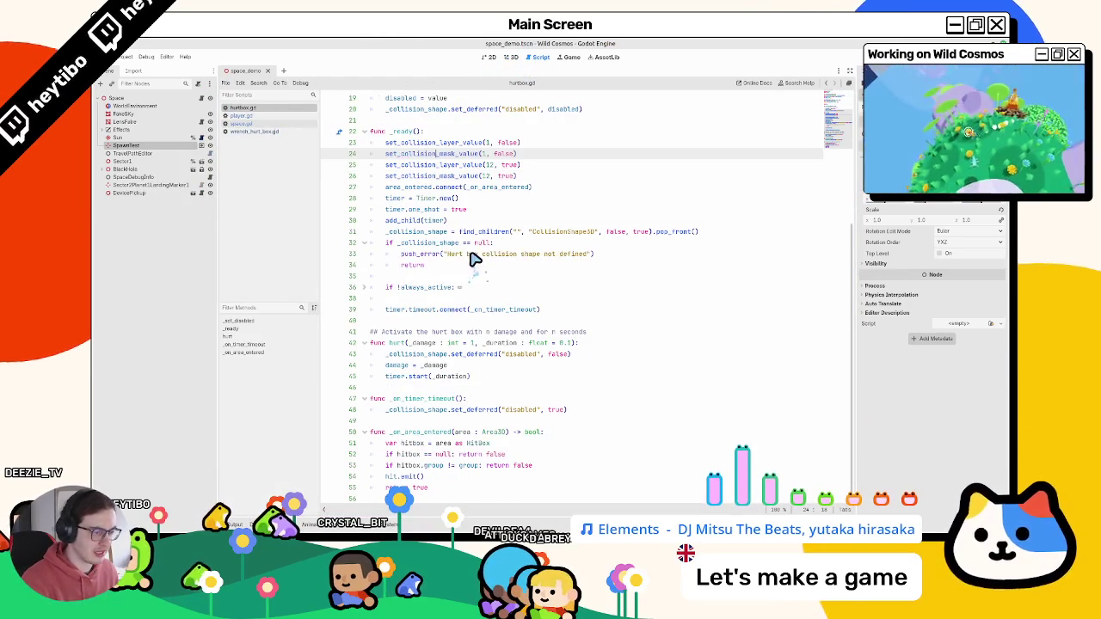
click(475, 453)
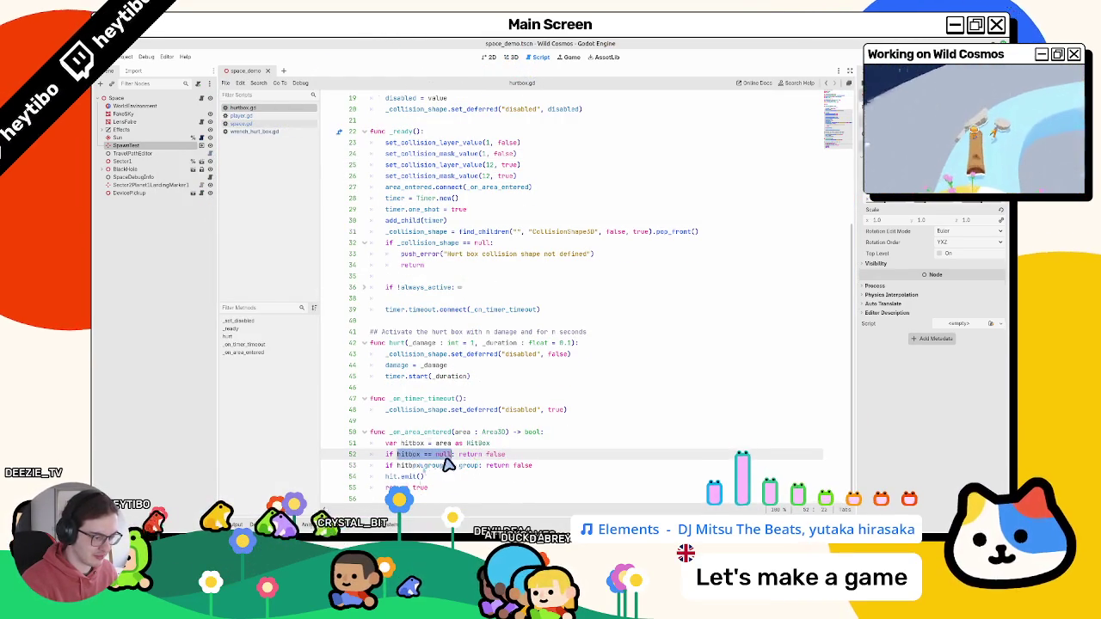
click(507, 444)
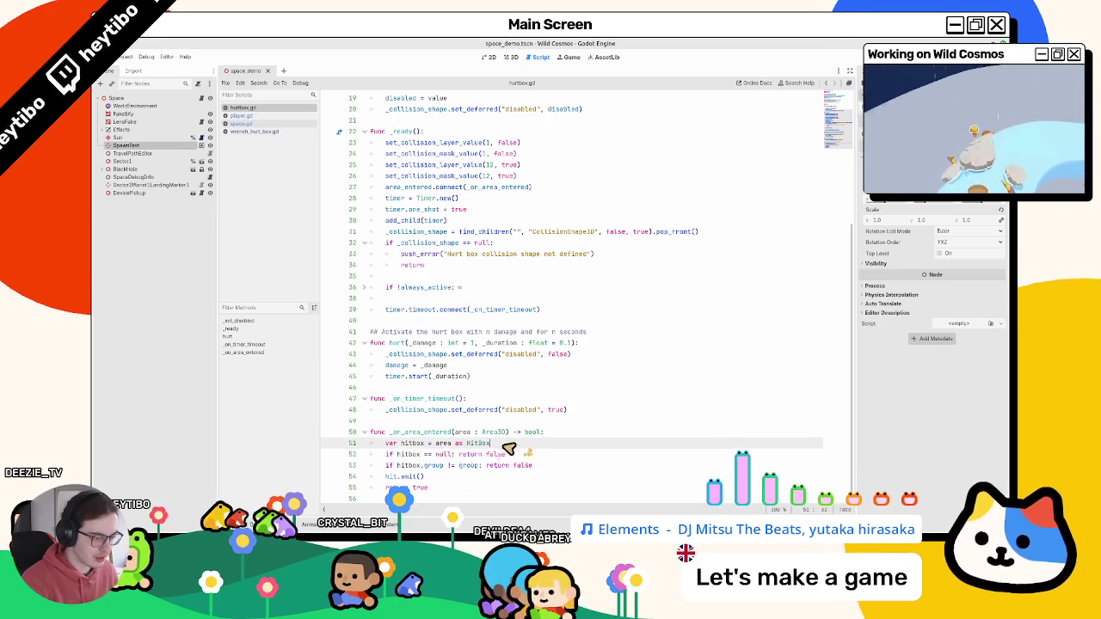
double_click(408, 455)
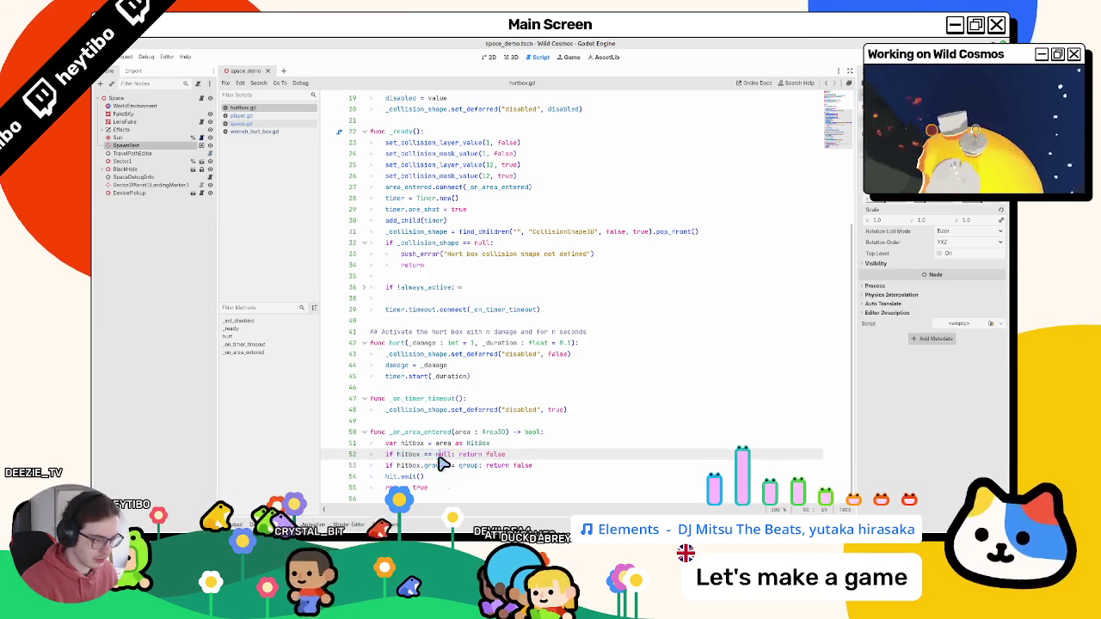
triple_click(434, 458)
key(BackSpace)
- Select the hitbox.group != group condition, undo the edits to restore both checks, and save
drag(397, 452, 449, 452)
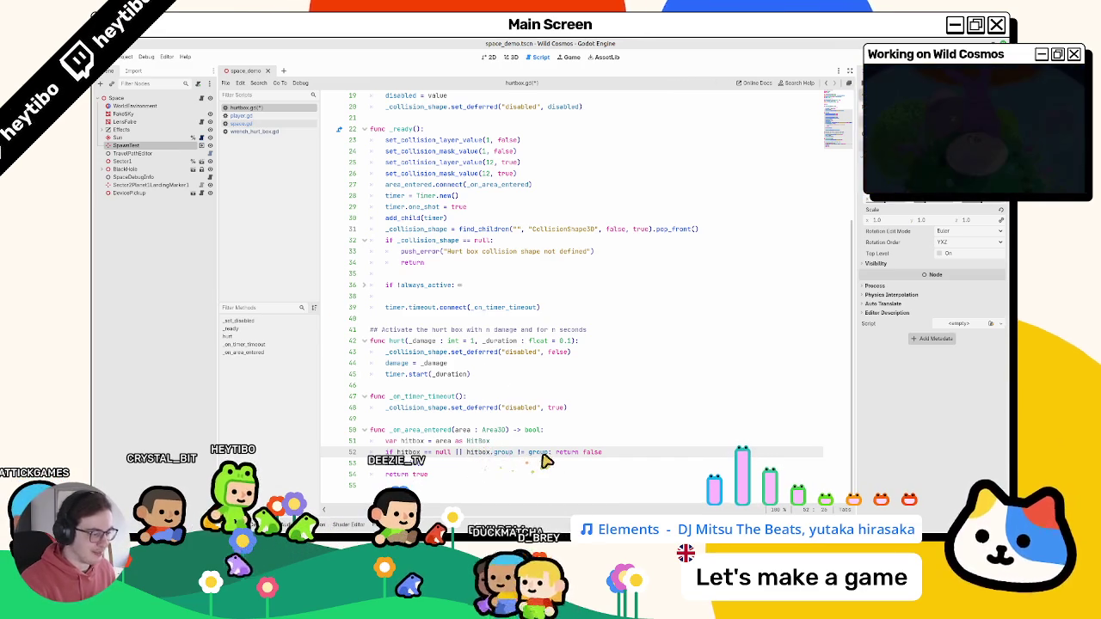
drag(547, 453, 398, 453)
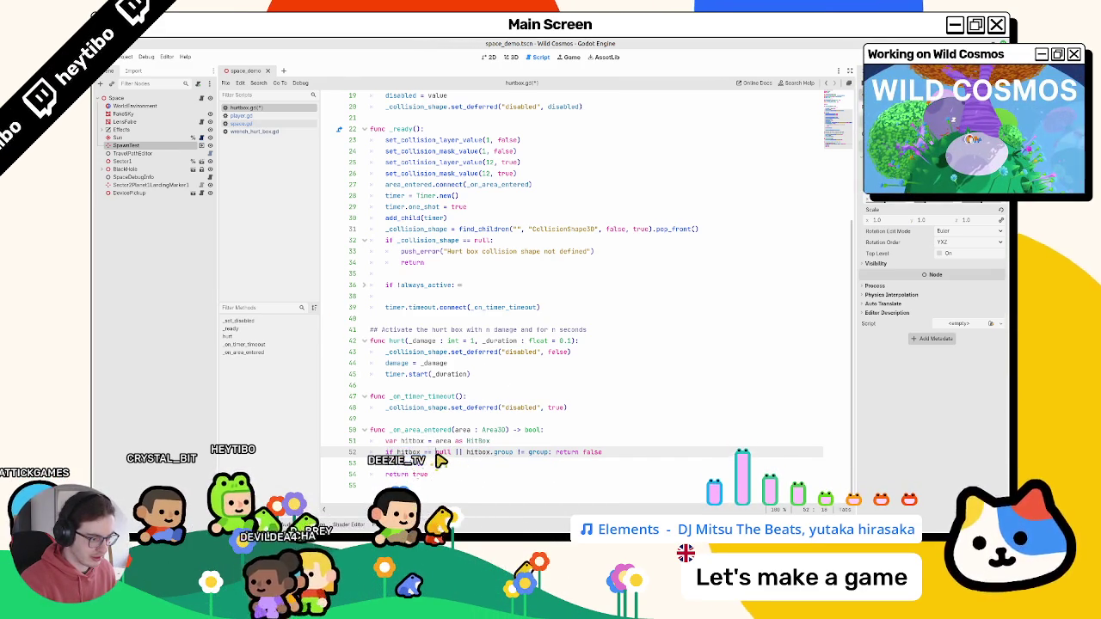
drag(467, 454, 535, 462)
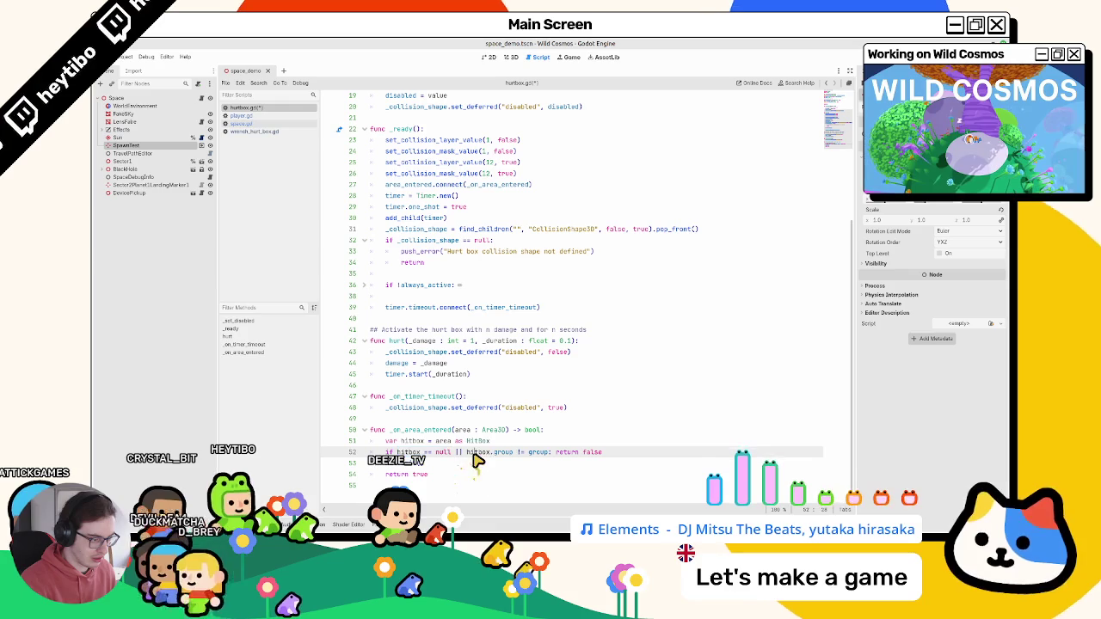
click(457, 454)
key(ctrl+z)
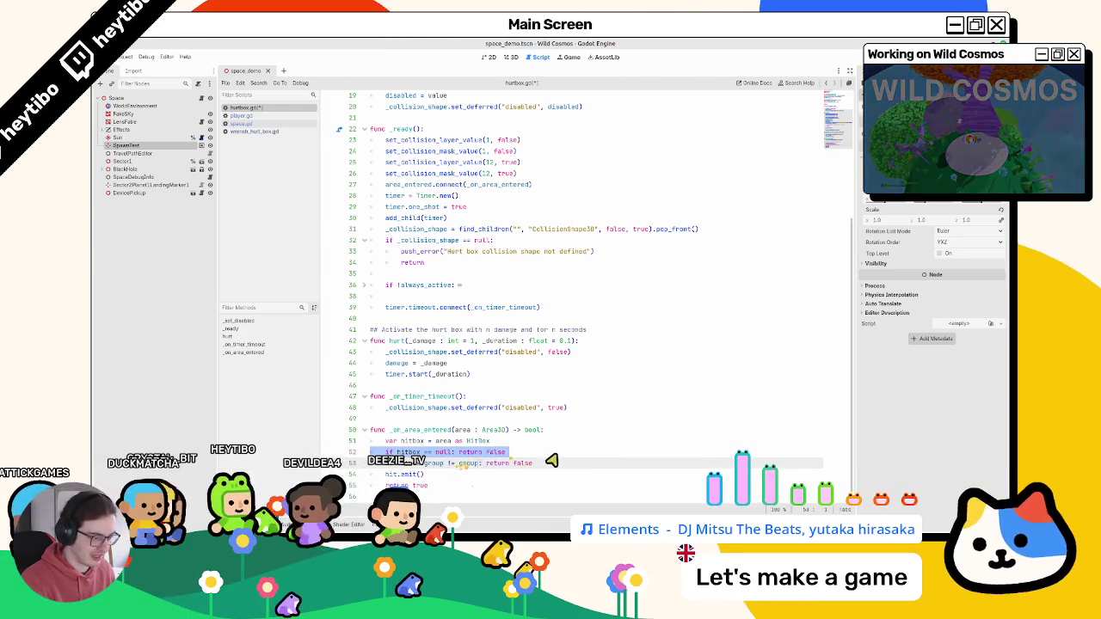
key(ctrl+s)
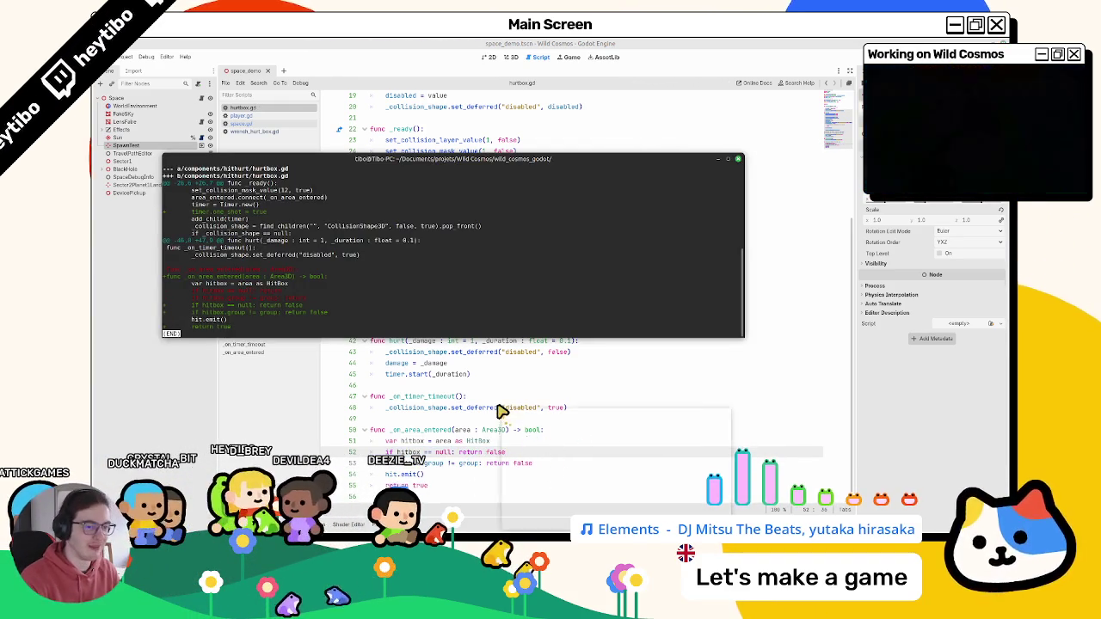
- Rerun git status and page through the diff of the player changes
key(q)
key(Up)
key(Return)
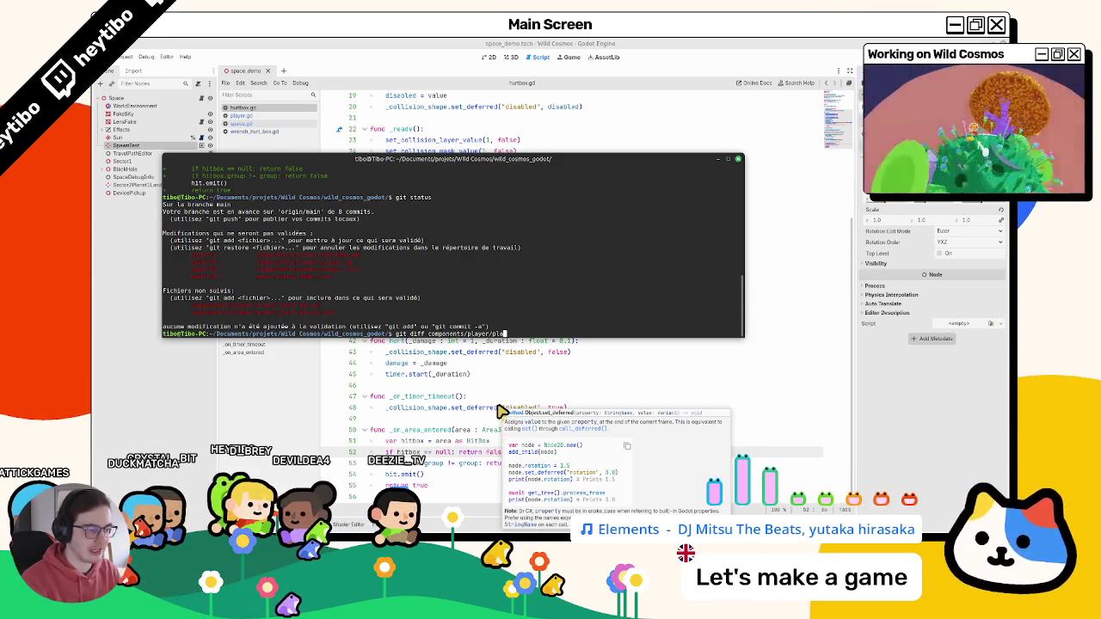
key(Return)
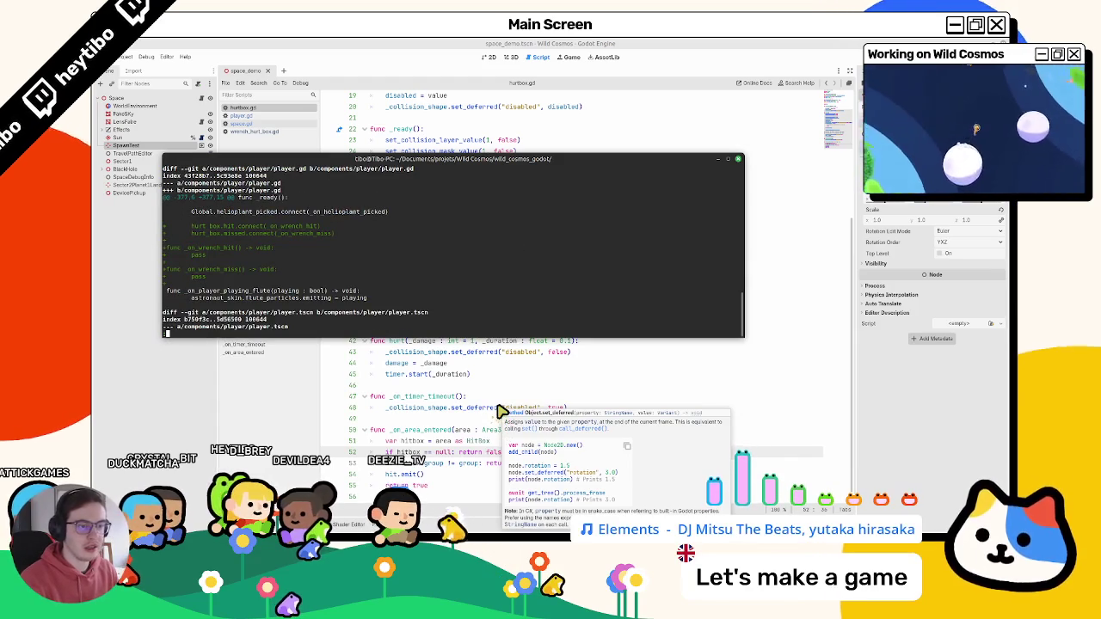
key(Down)
key(Down)
key(Down)
key(Down)
key(Down)
key(Down)
key(Down)
key(Down)
key(Down)
key(Down)
key(Down)
key(Down)
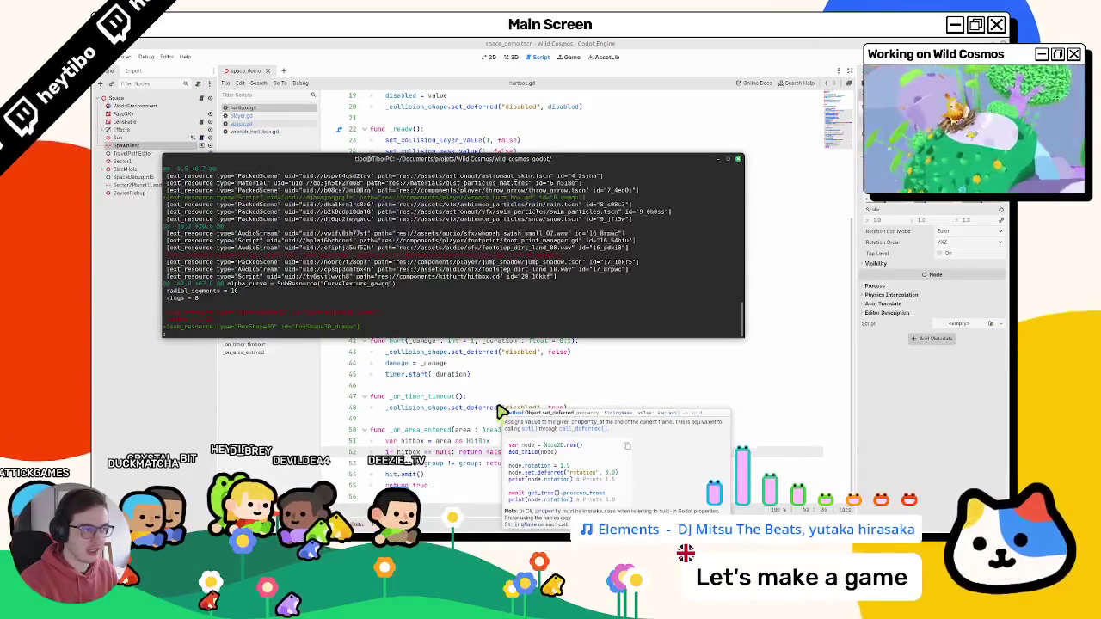
key(Down)
key(Down)
key(Down)
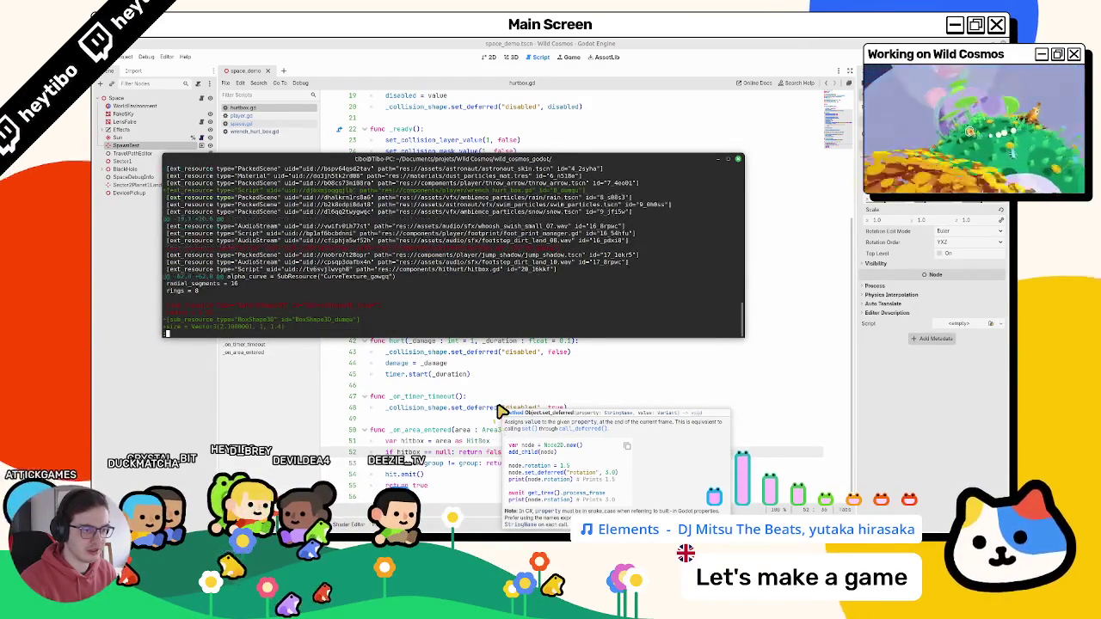
key(Down)
key(Down)
key(Down)
key(Down)
key(Down)
key(Down)
key(q)
key(Up)
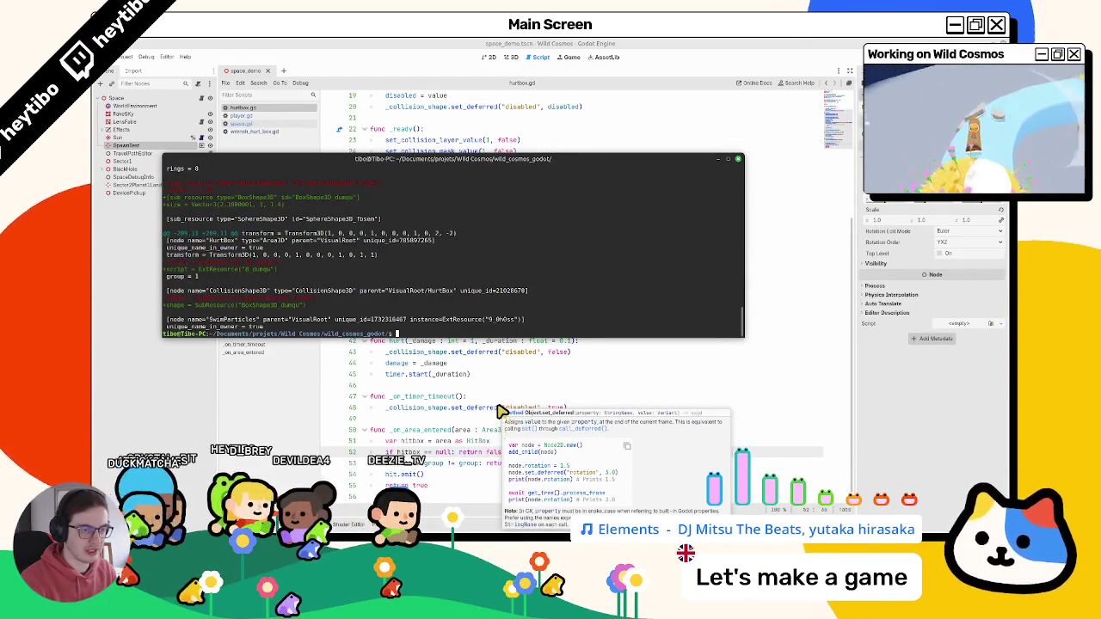
key(Up)
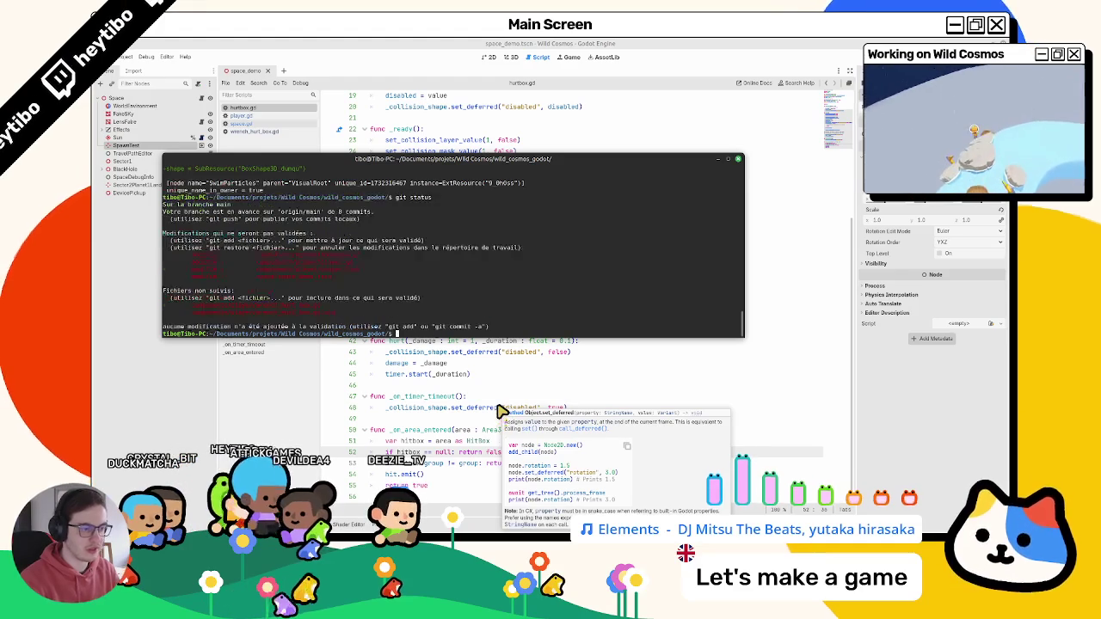
key(Return)
- Stage all changes with git add ., commit as "add: wrench hit or miss callback", and clear the terminal
text(git add .)
key(Return)
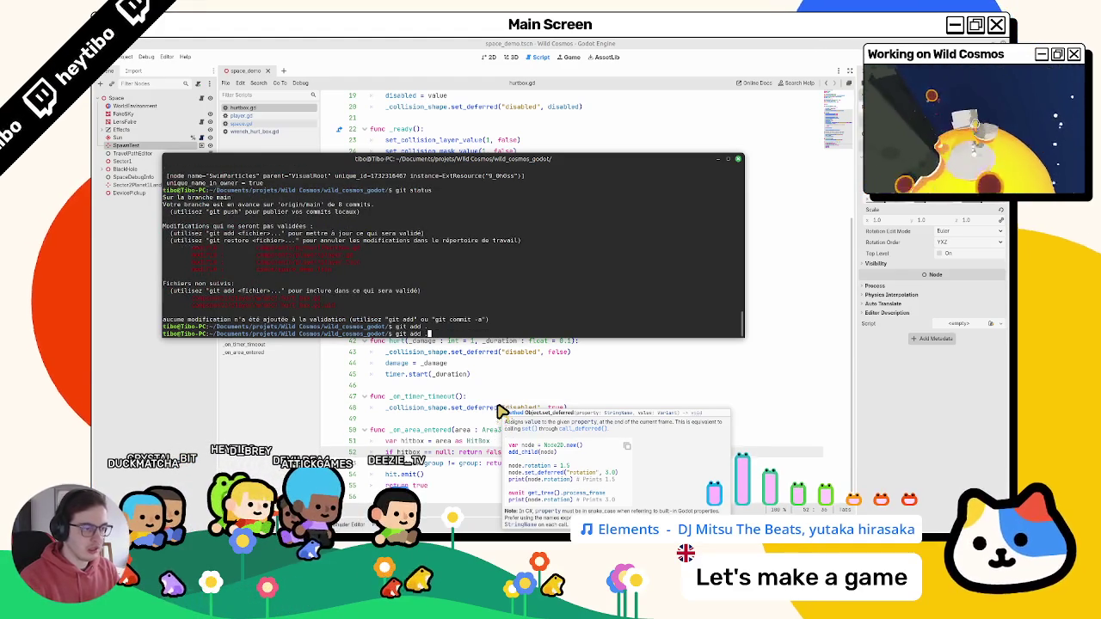
text(git status)
key(Return)
text(git commit -m)
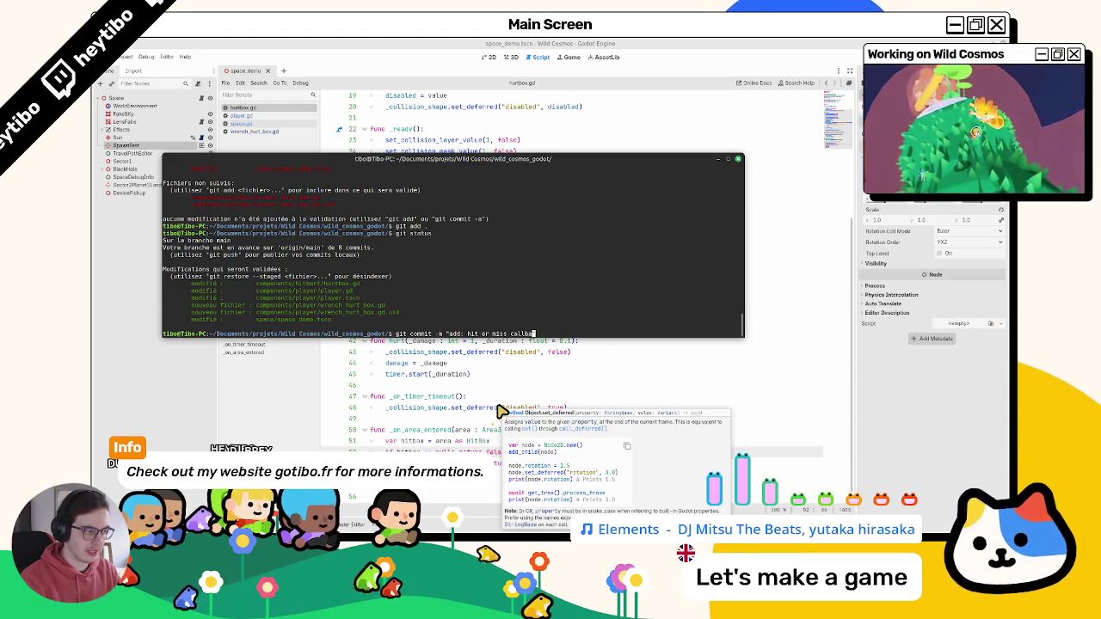
text("add: )
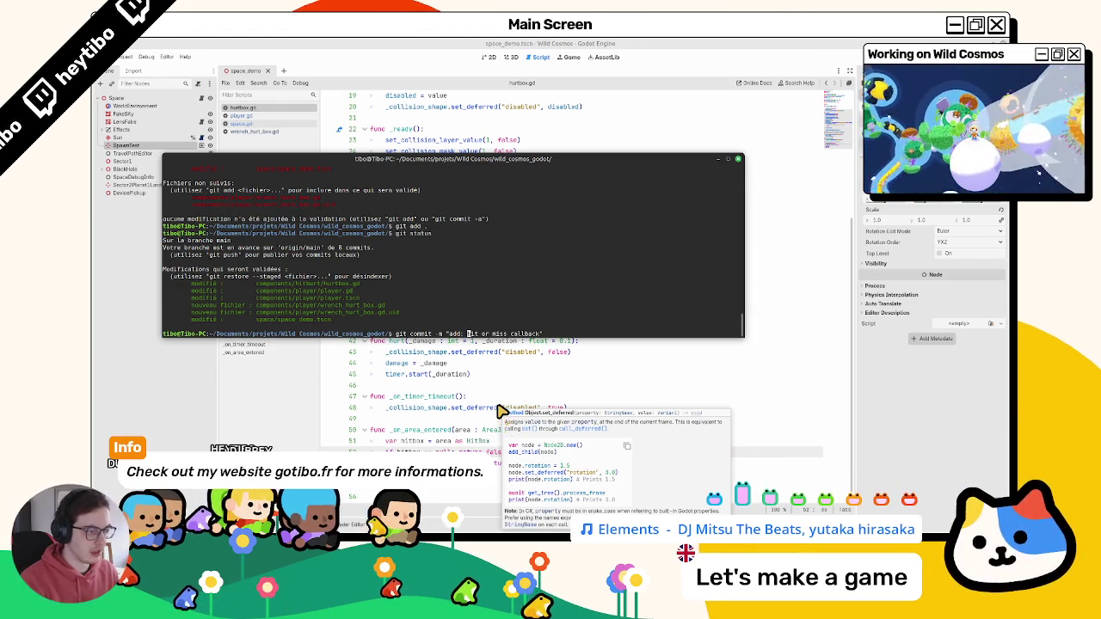
text(wrench)
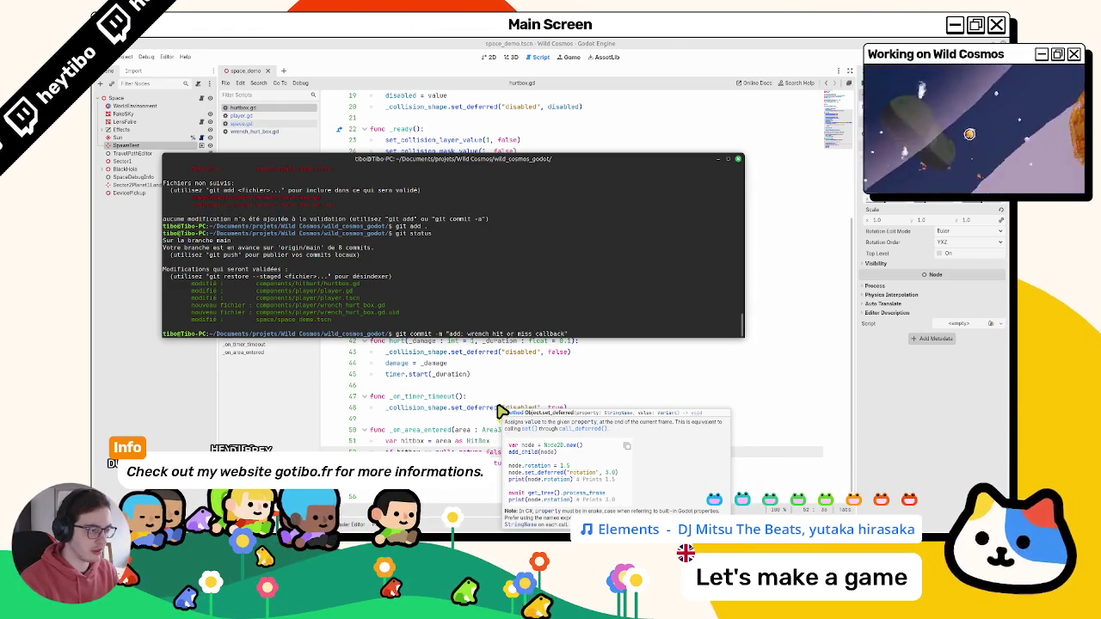
key(Return)
key(ctrl+l)
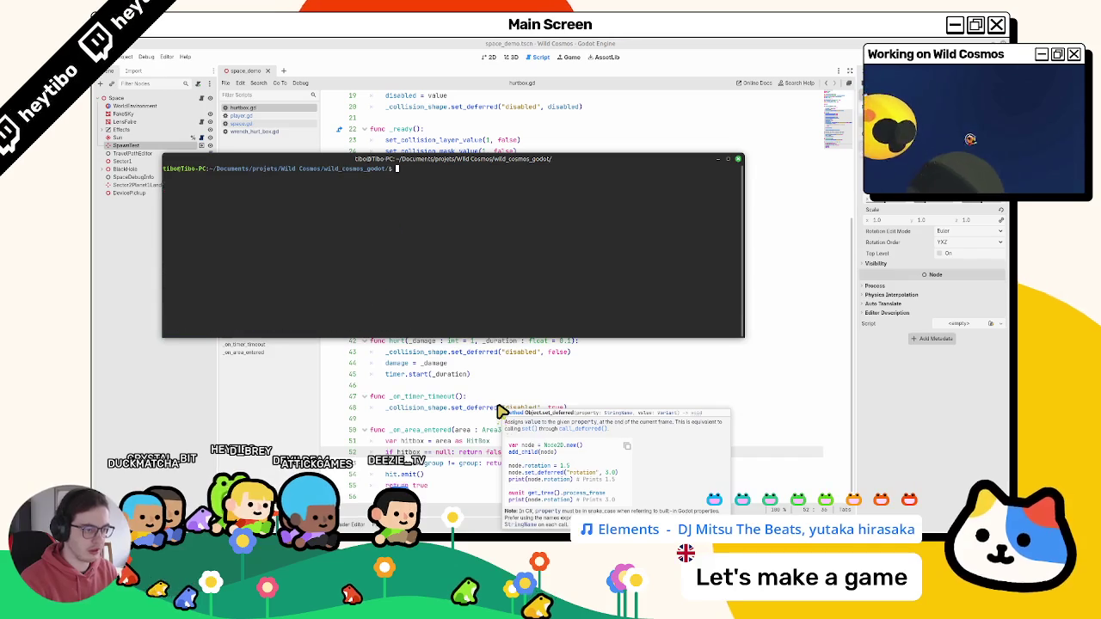
key(F12)
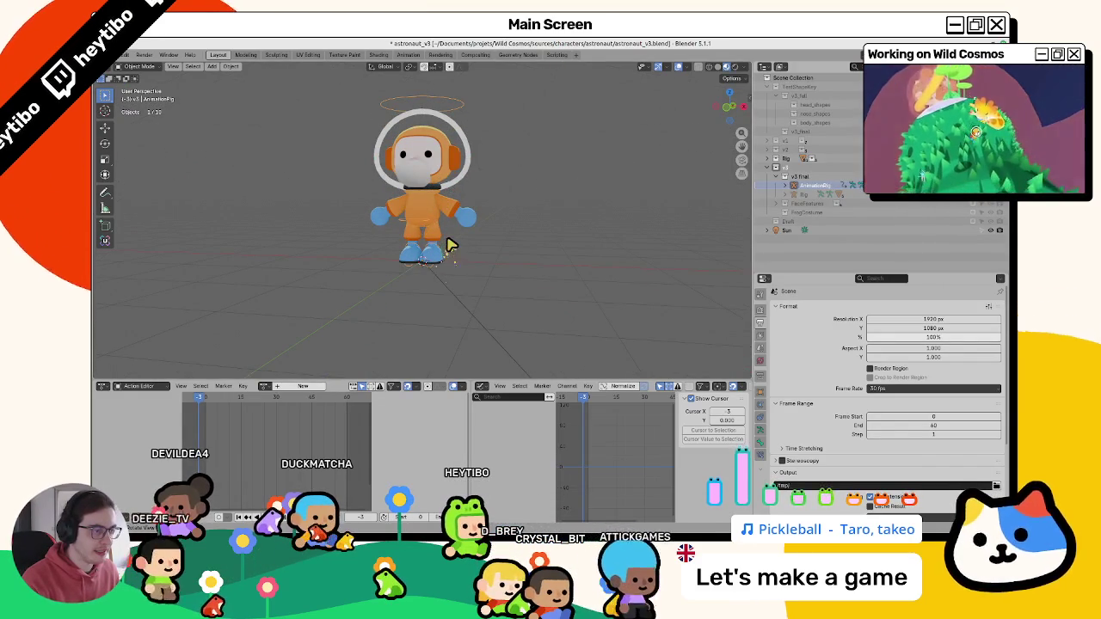
- Pan the viewport toward the orange astronaut and make AnimationRig the active object
mouse_move(468, 215)
middle_down()
mouse_move(479, 238)
mouse_move(378, 241)
middle_up()
click(419, 262)
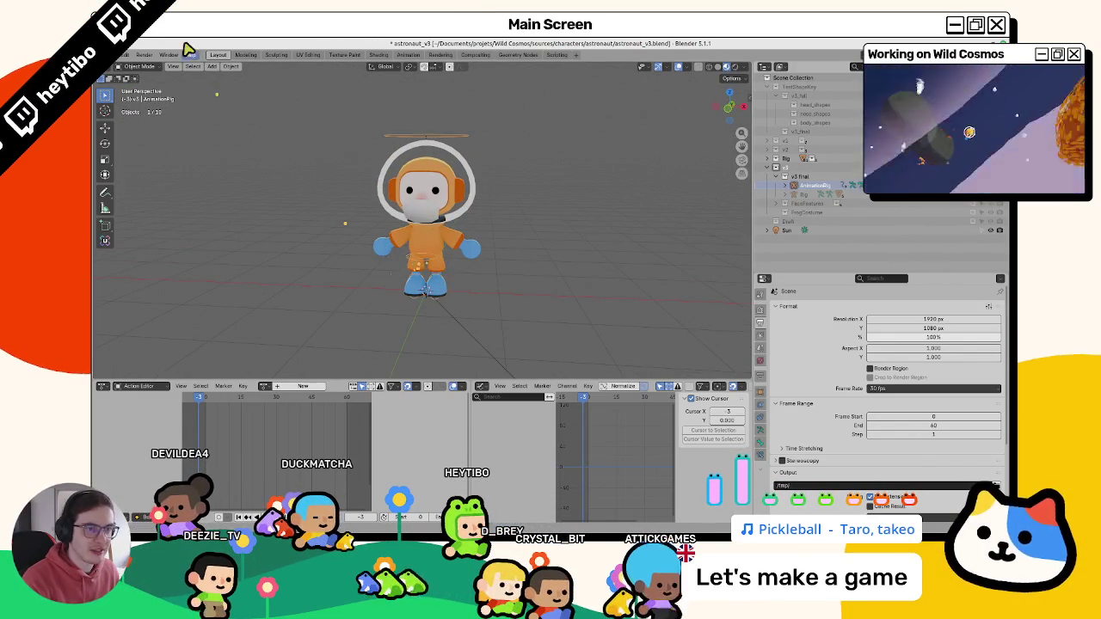
- Reopen the astronaut file from recent files, discarding unsaved changes
click(135, 54)
click(284, 127)
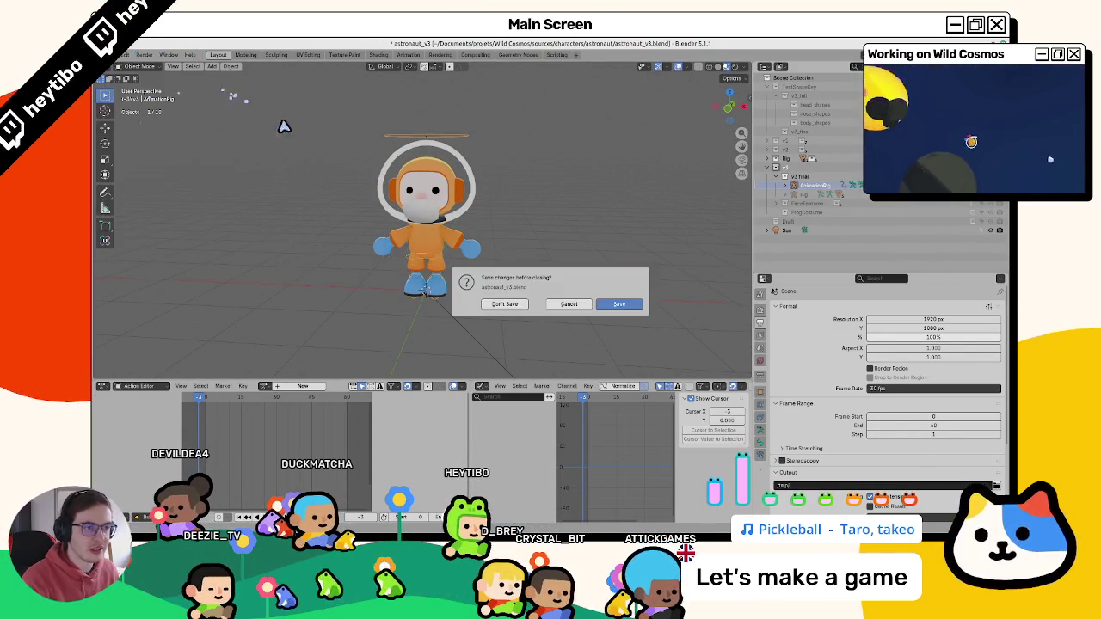
click(503, 306)
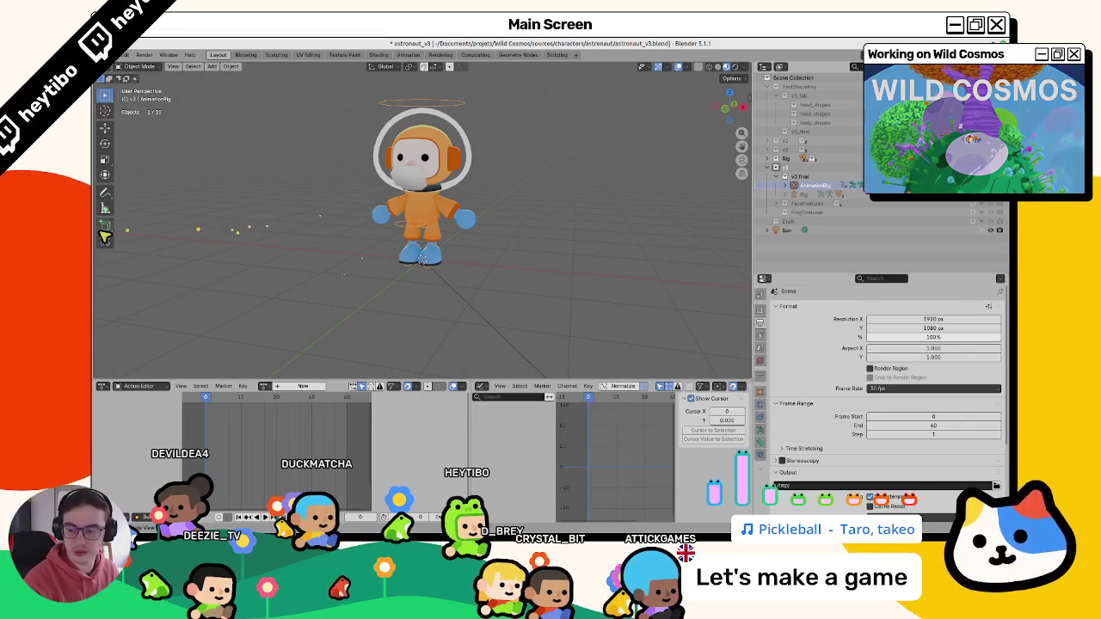
- Enter Pose Mode, assign the wrench_bonk action to the rig, and preview it
key(ctrl+Tab)
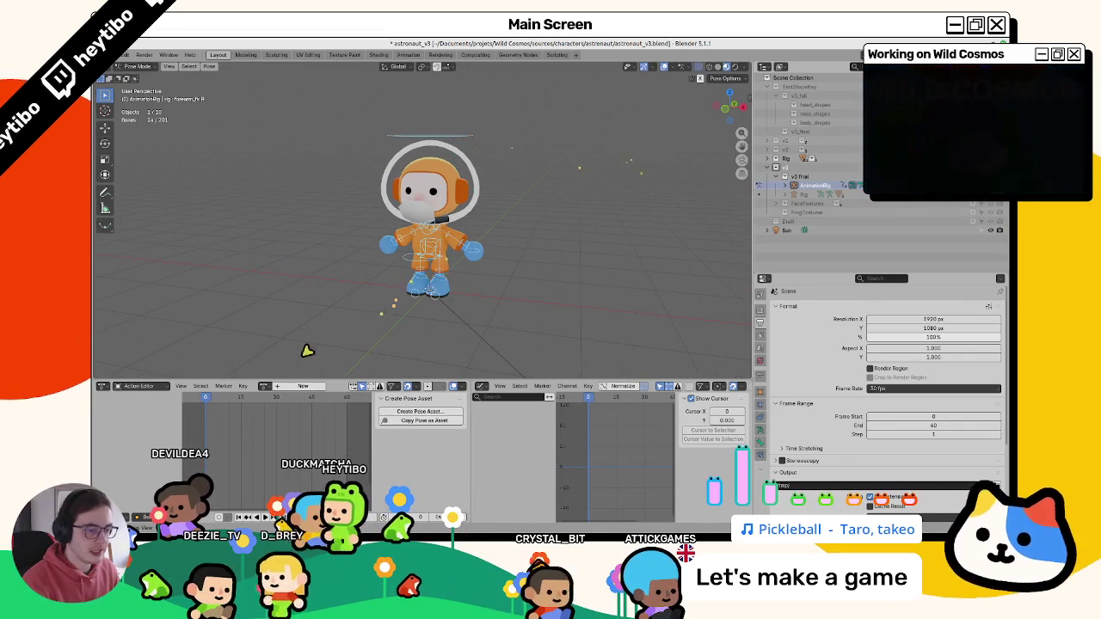
click(265, 386)
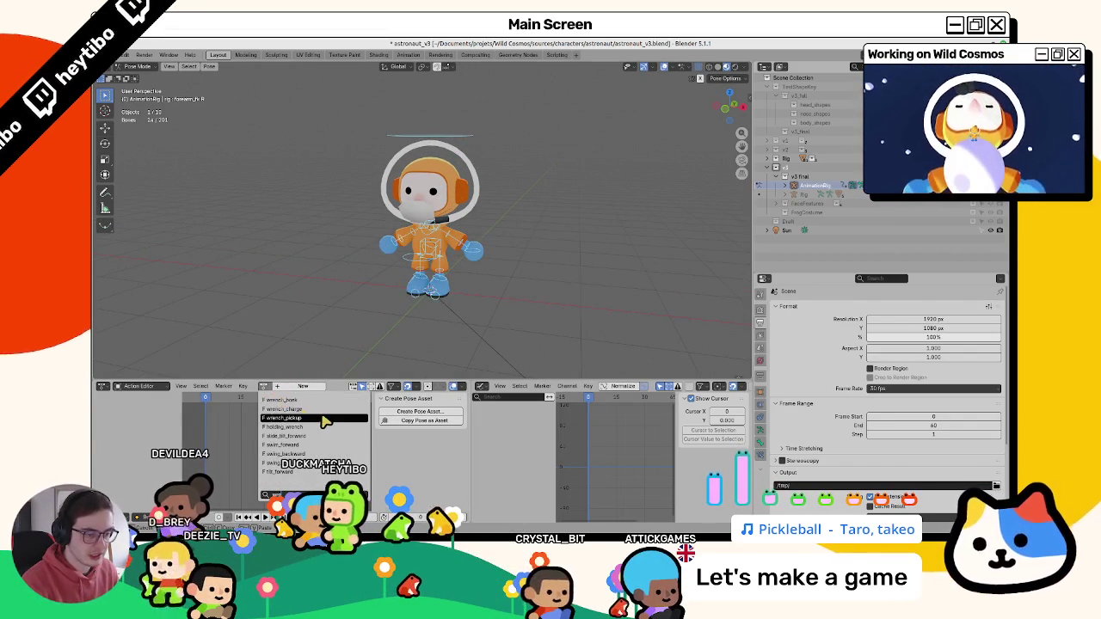
click(284, 400)
key(space)
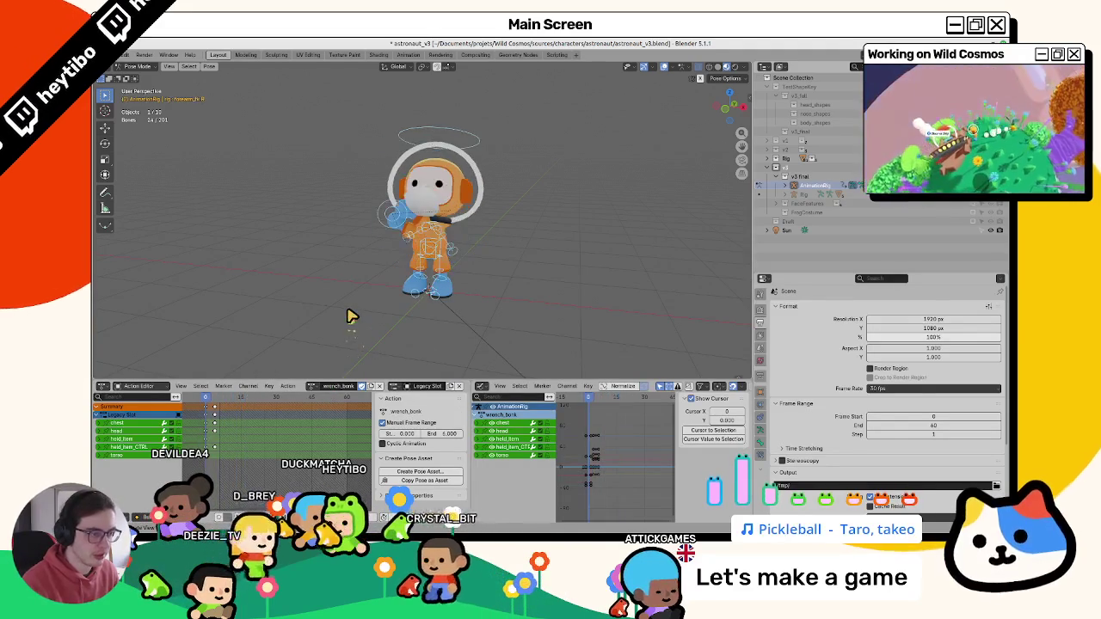
key(Escape)
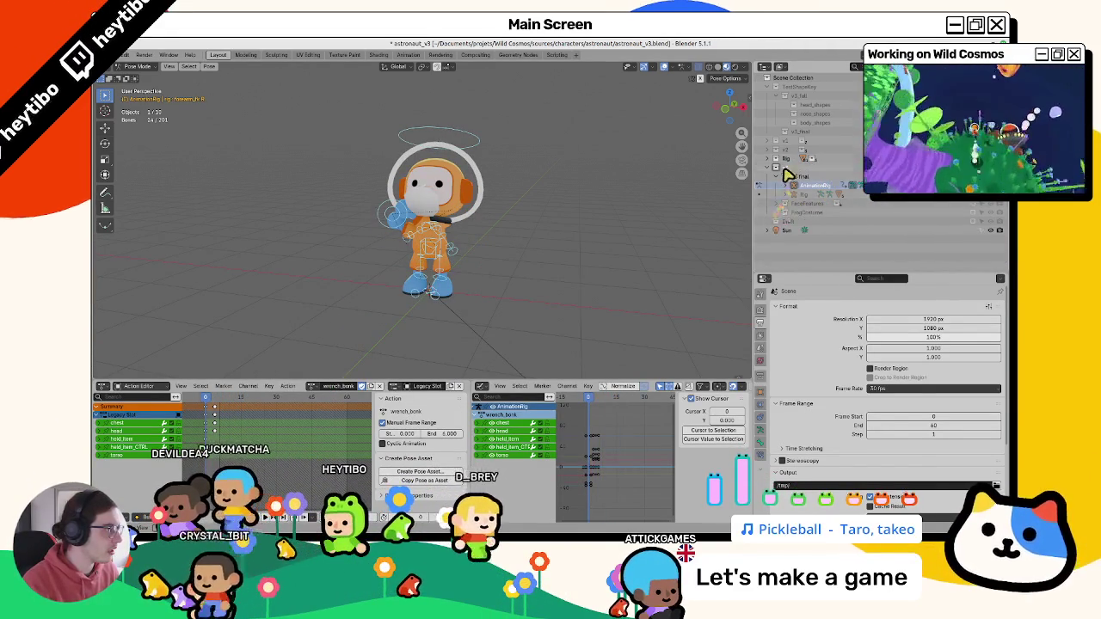
- Show the Accessories wrench collection, replay wrench_bonk with the wrench, and select the wrench mesh
click(768, 87)
click(782, 132)
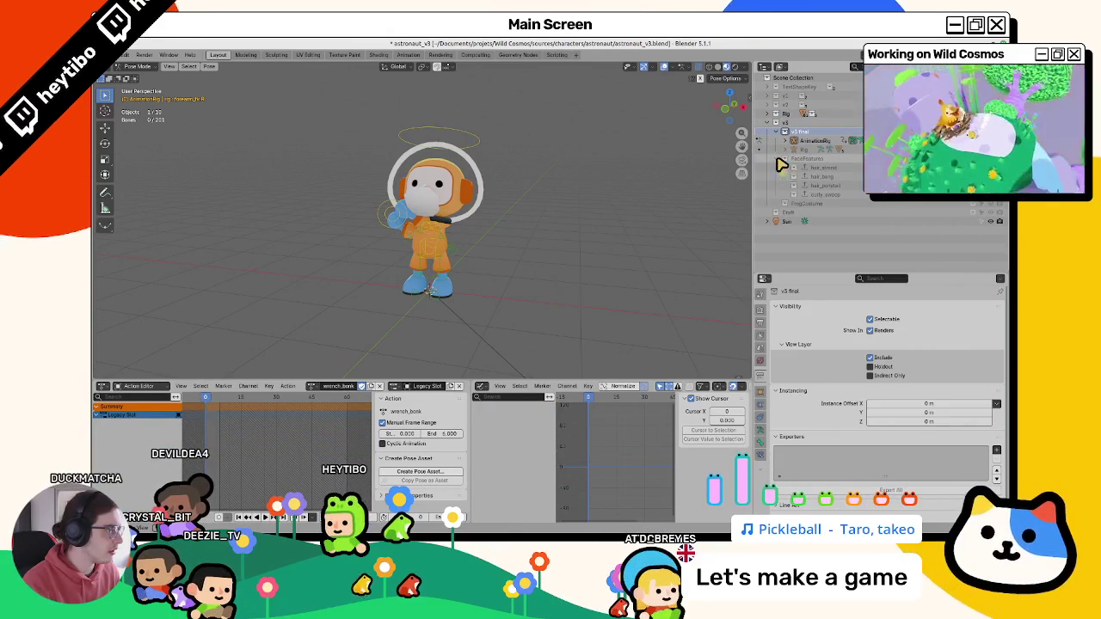
click(768, 114)
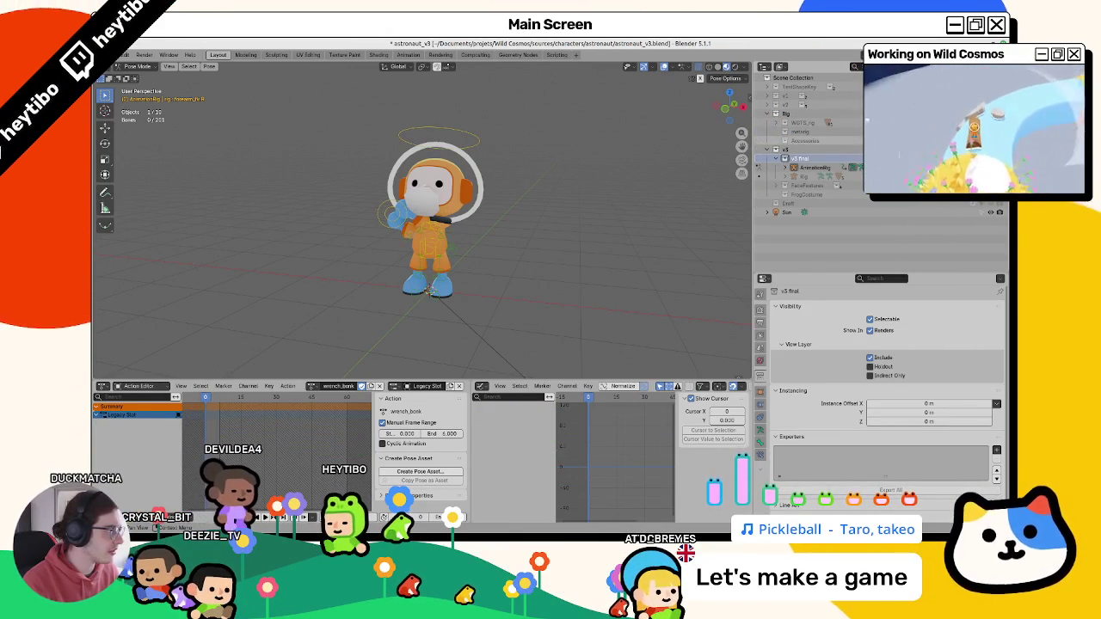
click(997, 140)
key(space)
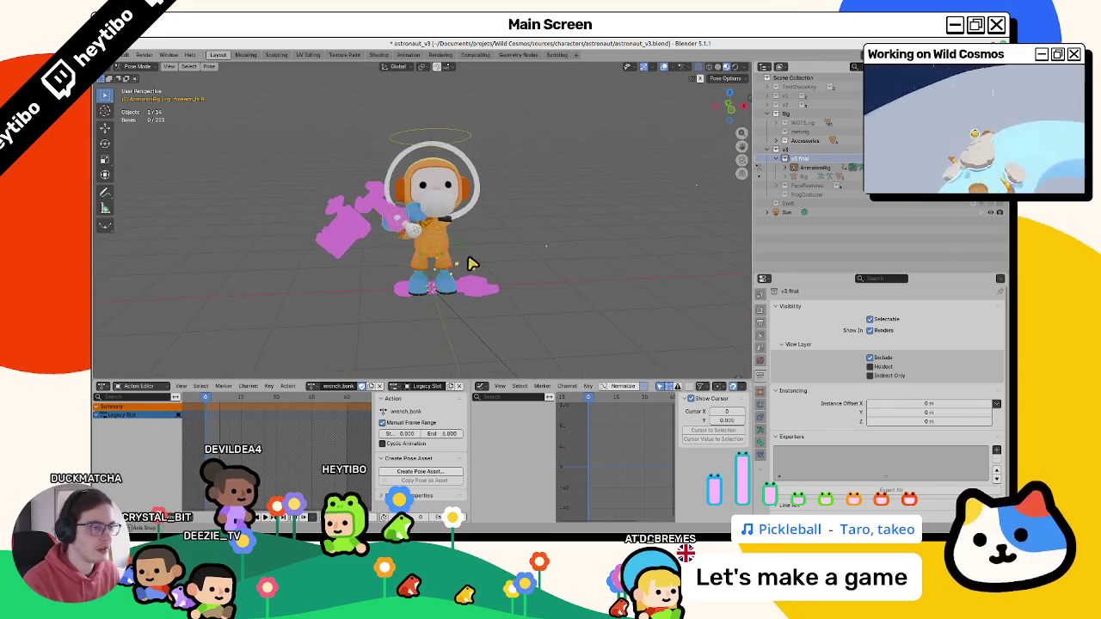
key(ctrl+Tab)
click(396, 239)
mouse_move(442, 242)
middle_down()
mouse_move(479, 253)
mouse_move(501, 221)
middle_up()
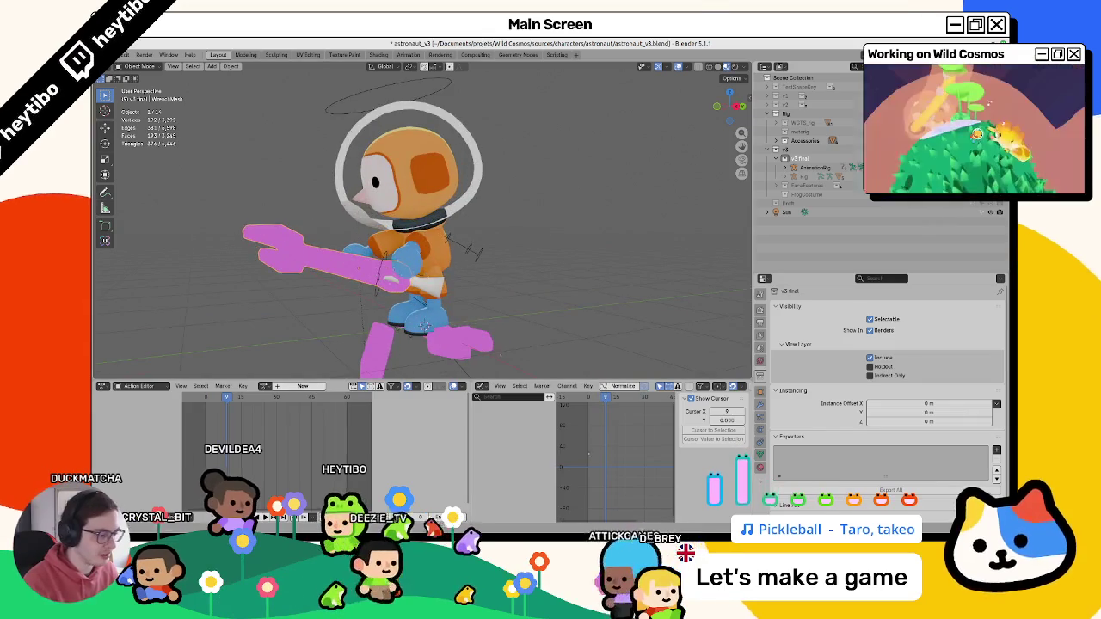
key(alt+Tab)
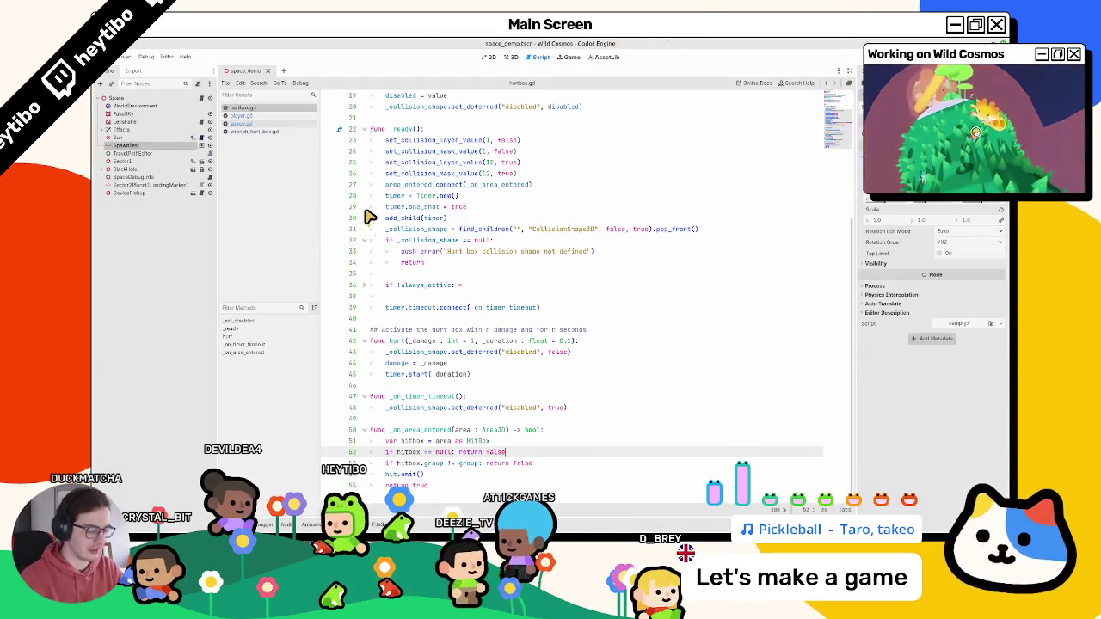
- Test-run the game, open and close the tool wheel with the wrench, then stop it with F8
key(ctrl+shift+F5)
key(Return)
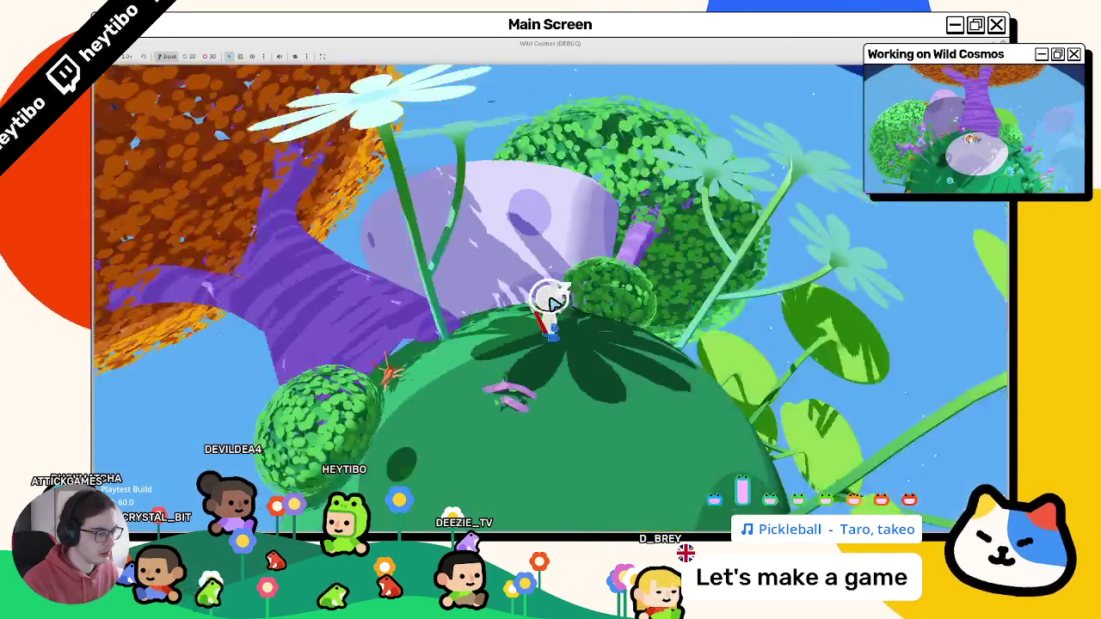
click(555, 305)
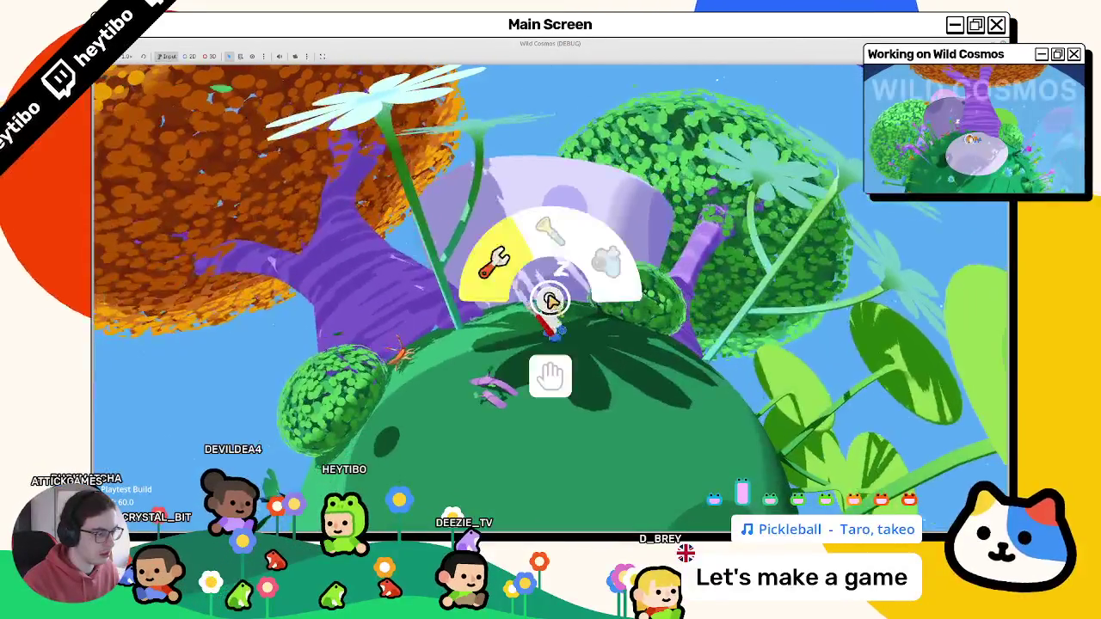
click(555, 303)
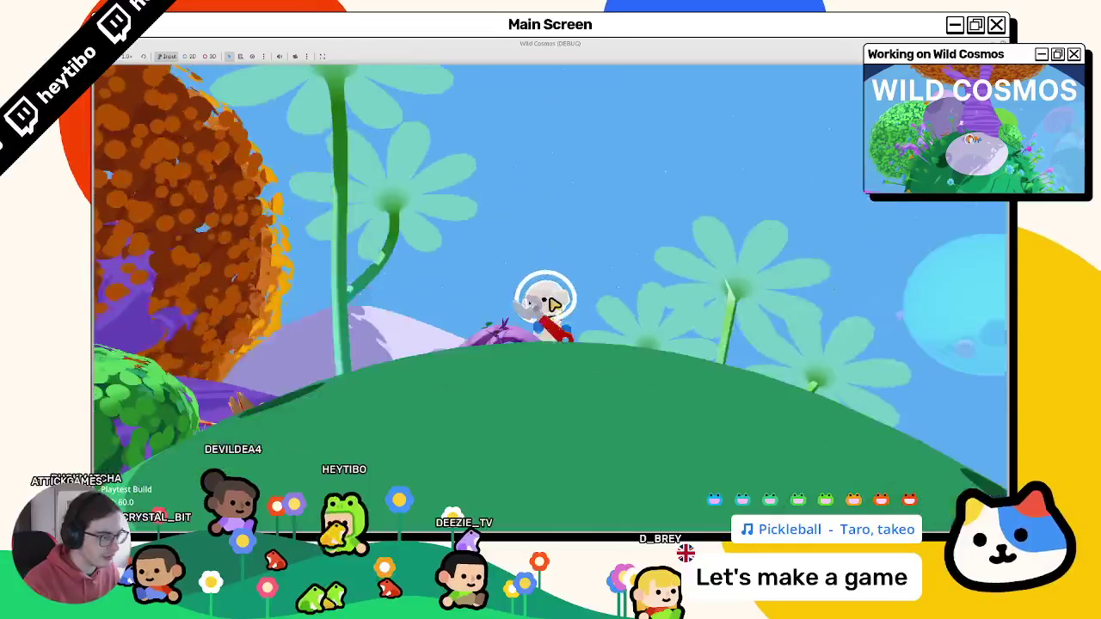
key(F8)
key(alt+Tab)
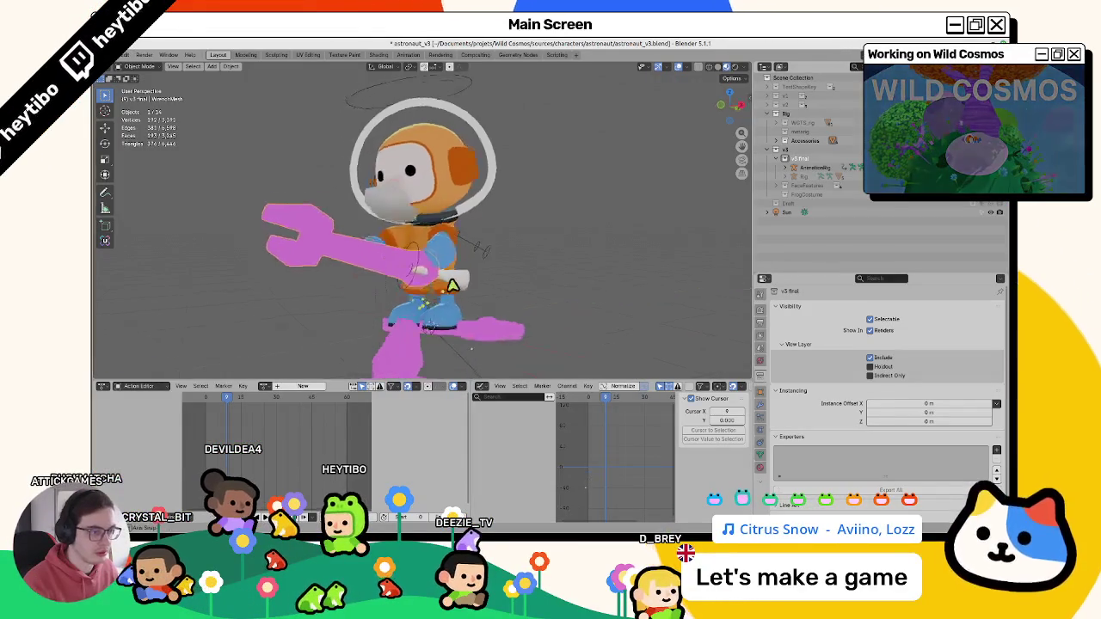
- Rewind to frame 0 and step through the first animation frames
drag(225, 403, 207, 406)
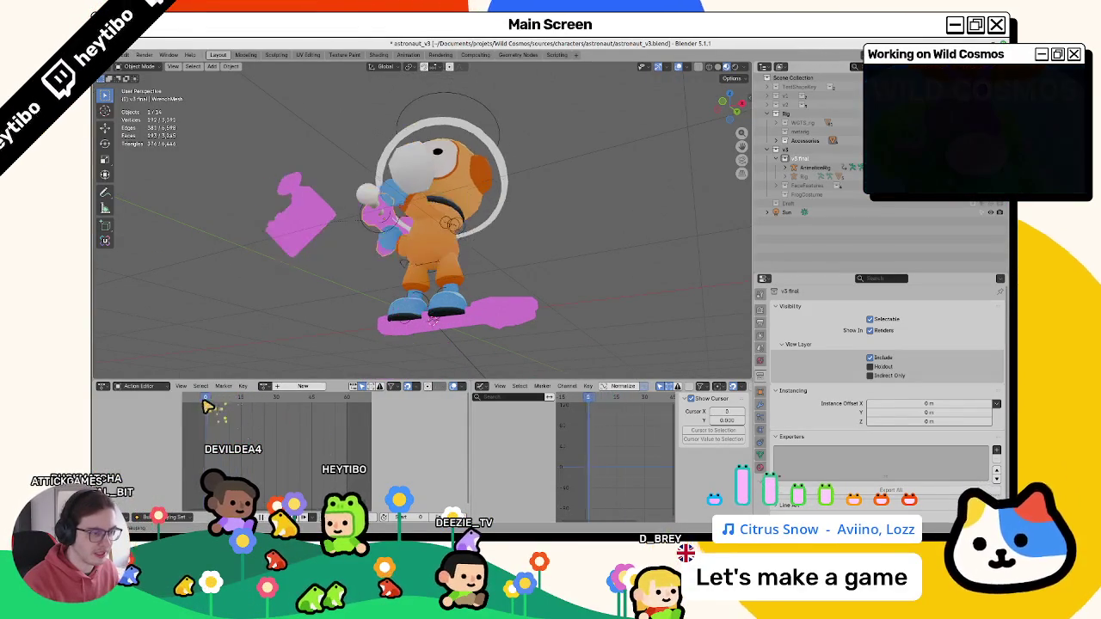
key(Right)
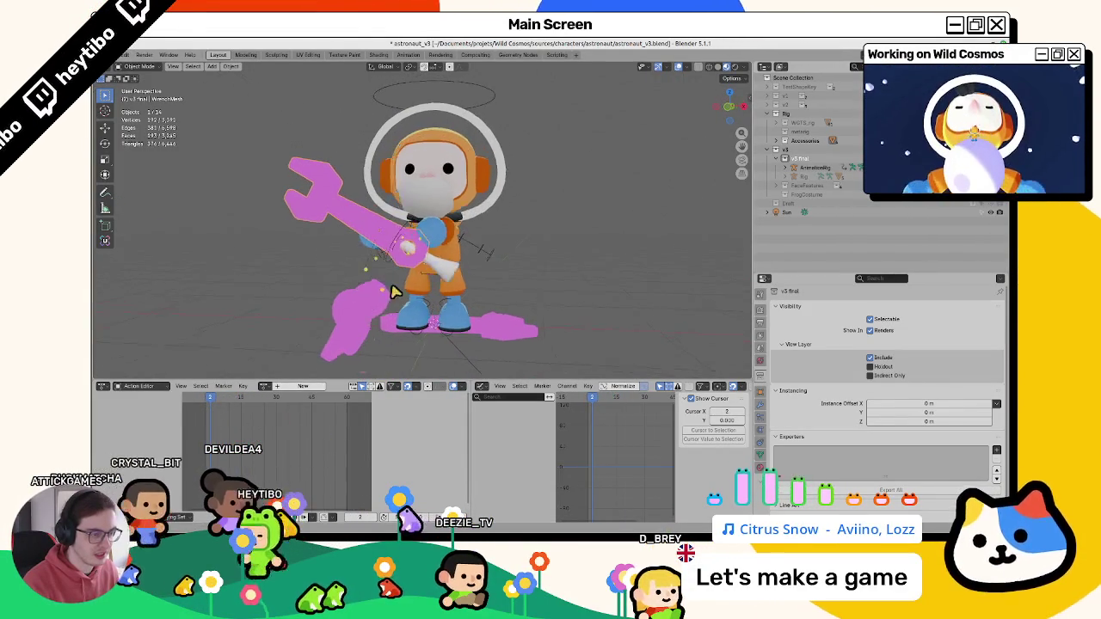
key(Left)
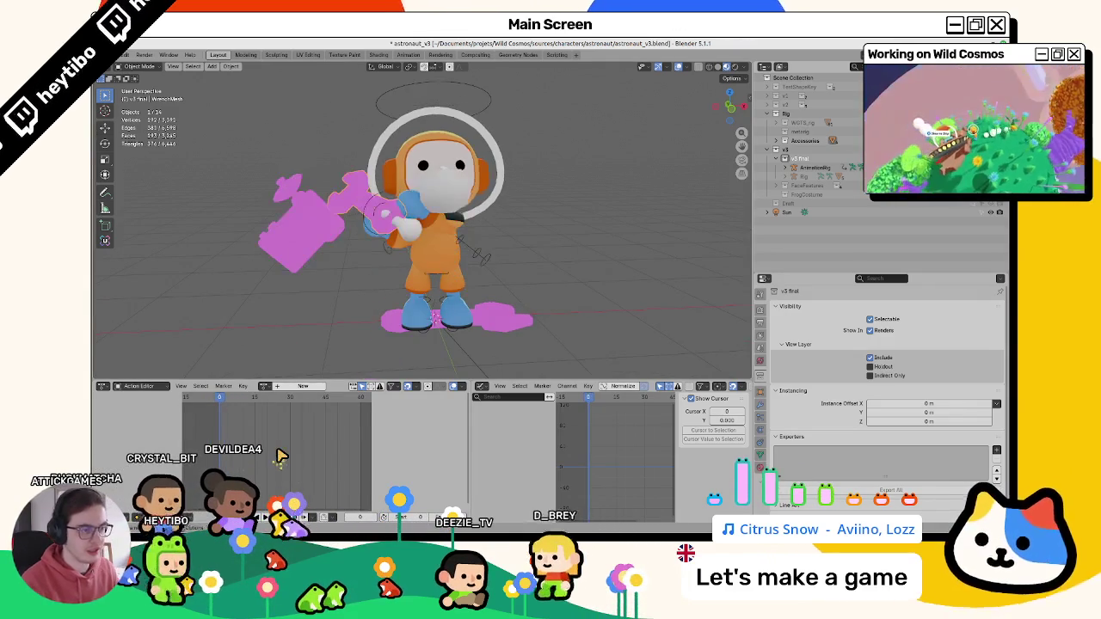
key(Left)
middle_drag(400, 282, 387, 239)
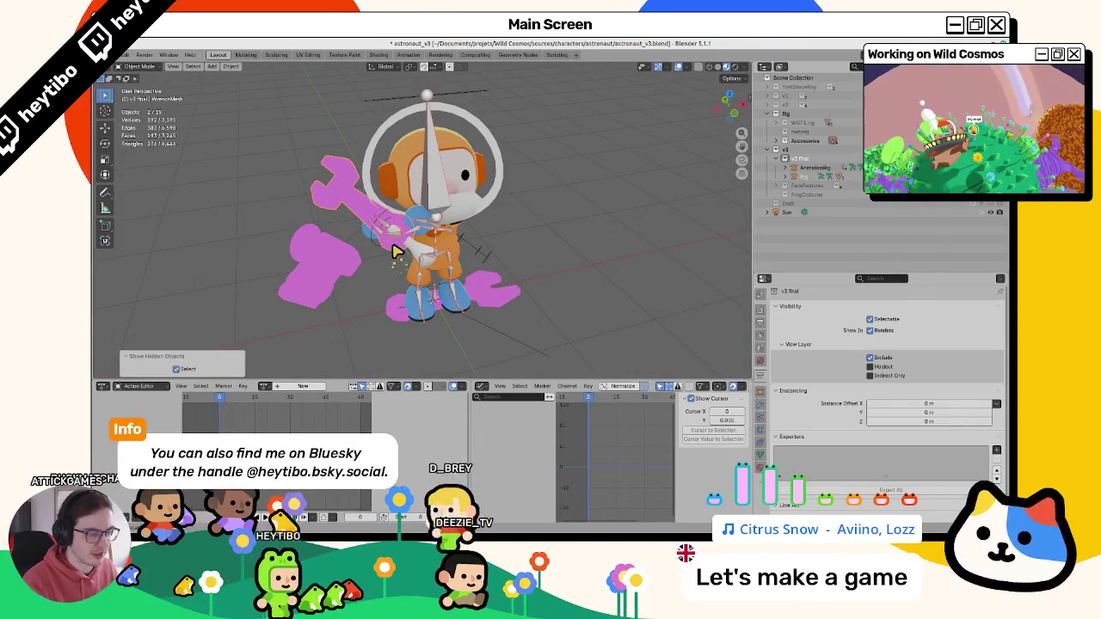
- Clear the wrench's location, then load the wrench_bonk action onto the rig
key(alt+g)
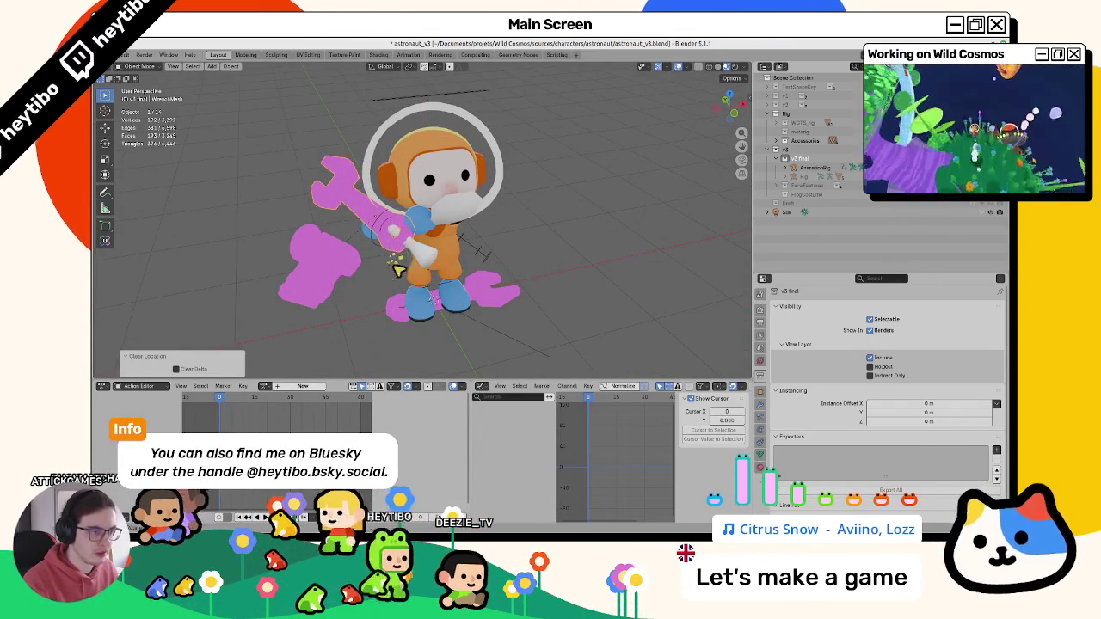
key(g)
right_click(361, 299)
middle_drag(369, 297, 430, 295)
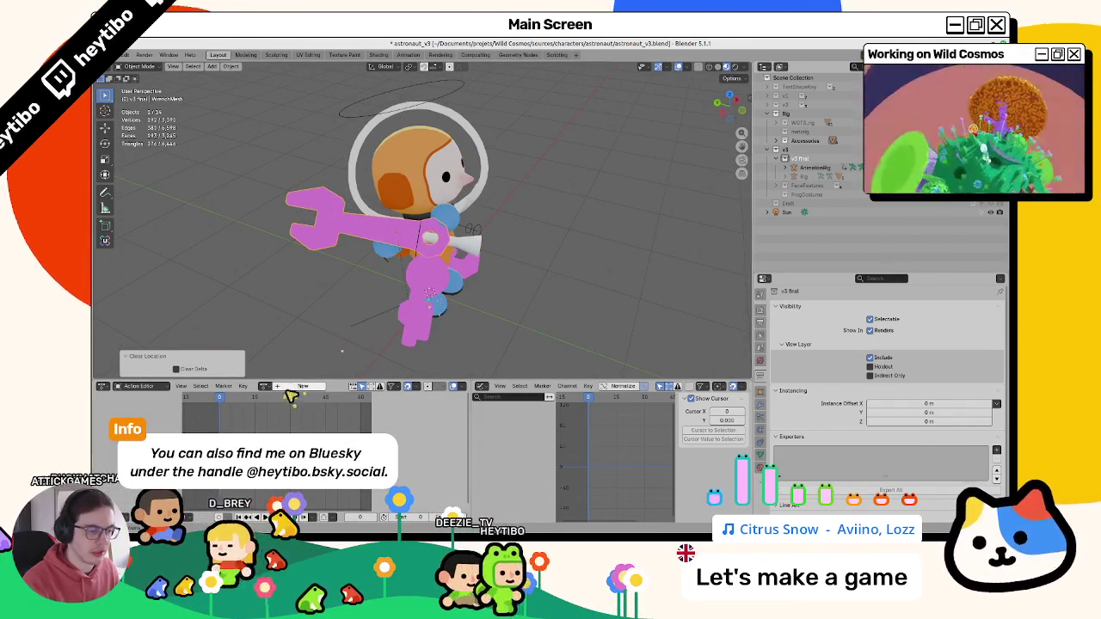
key(Right)
key(Right)
key(Left)
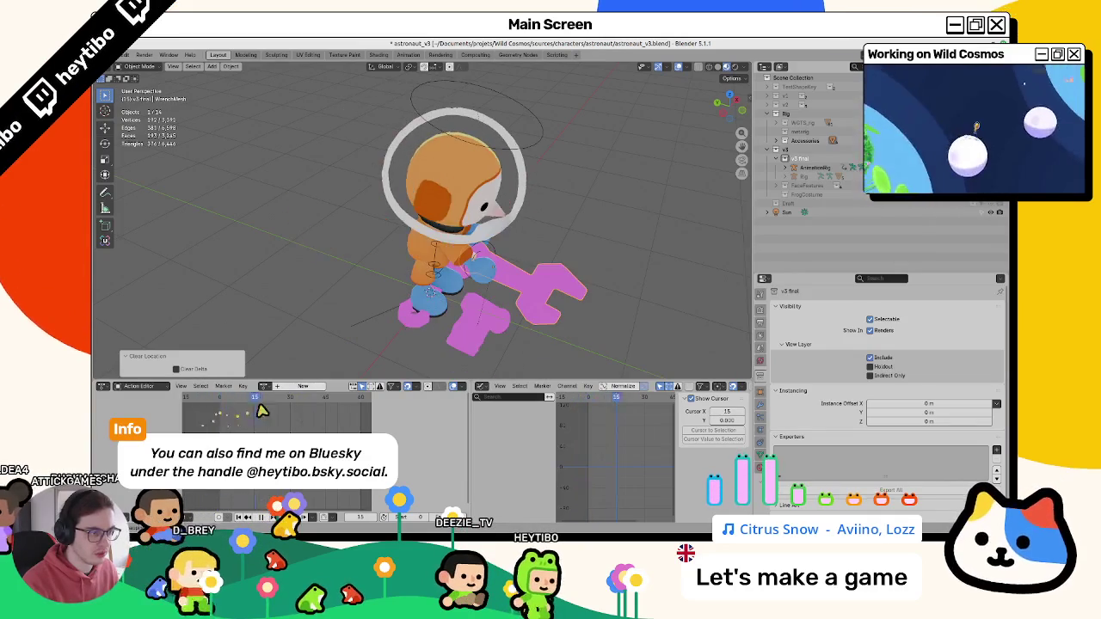
key(Right)
key(Right)
key(Right)
key(Right)
key(Right)
key(Right)
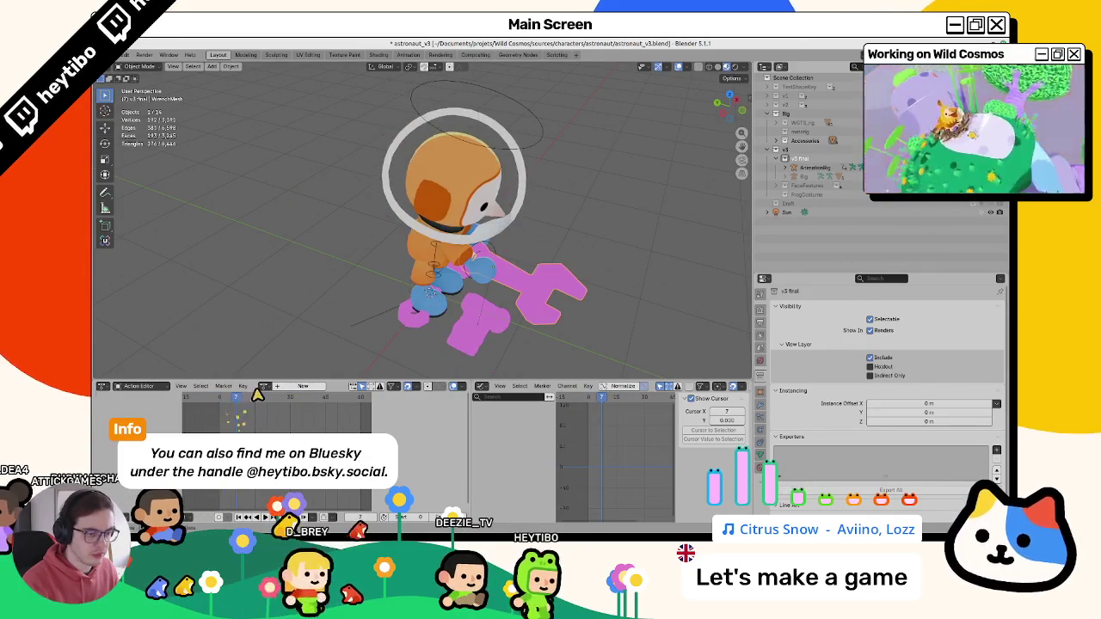
click(267, 387)
click(499, 254)
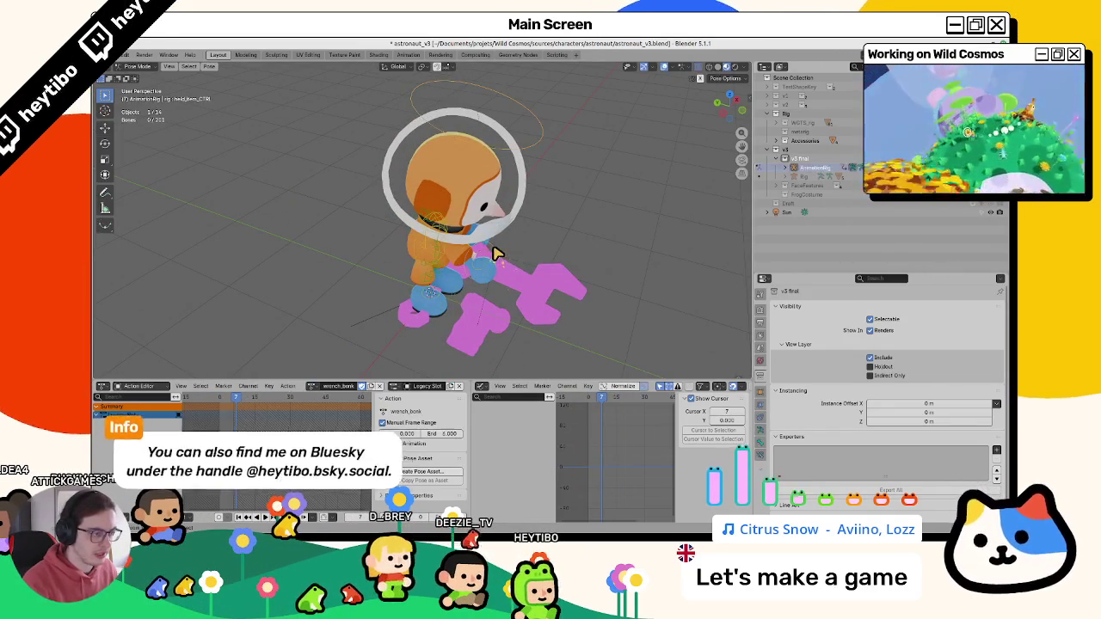
- Rotate the held_item_CTRL wrench bone, then reselect the astronaut rig, undoing and redoing stray changes
key(r)
key(r)
click(511, 302)
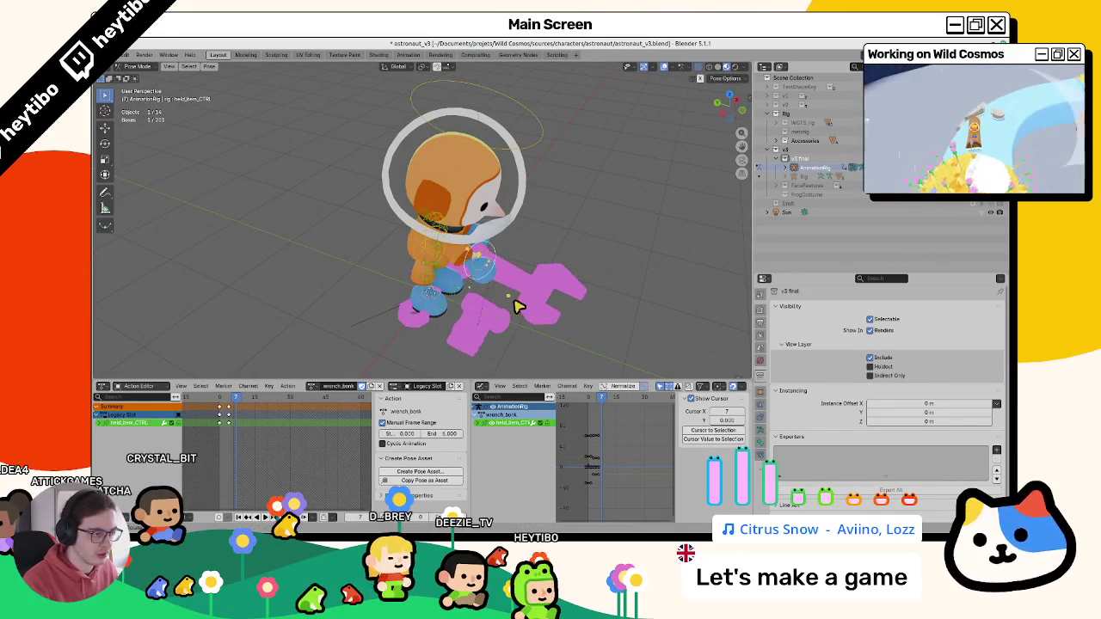
key(ctrl+Tab)
click(480, 329)
middle_drag(437, 328, 451, 308)
click(451, 308)
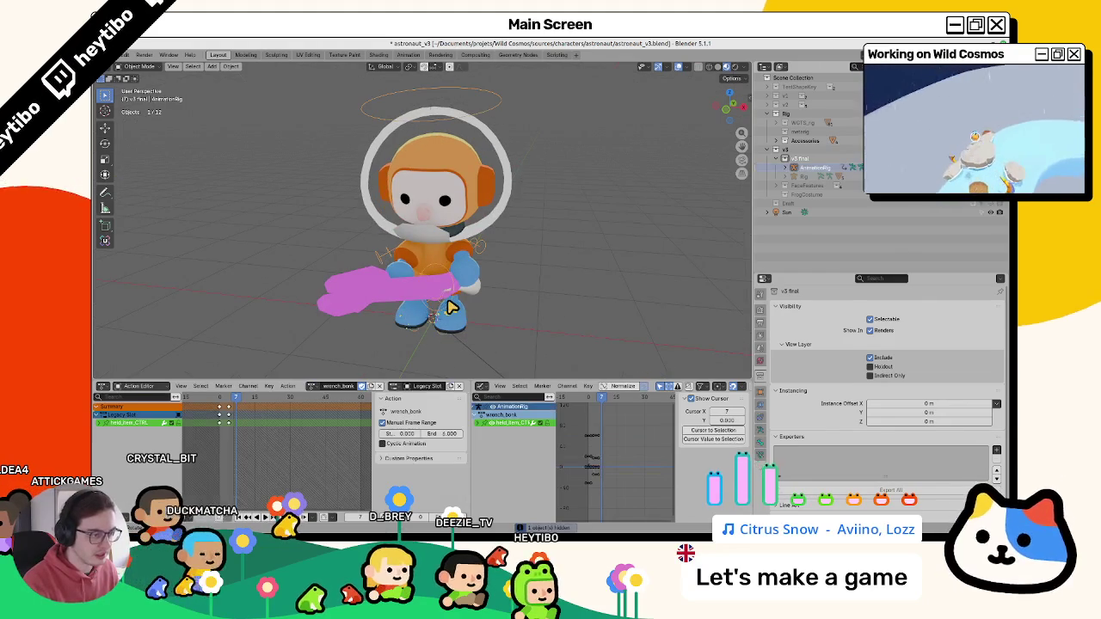
key(ctrl+z)
key(ctrl+z)
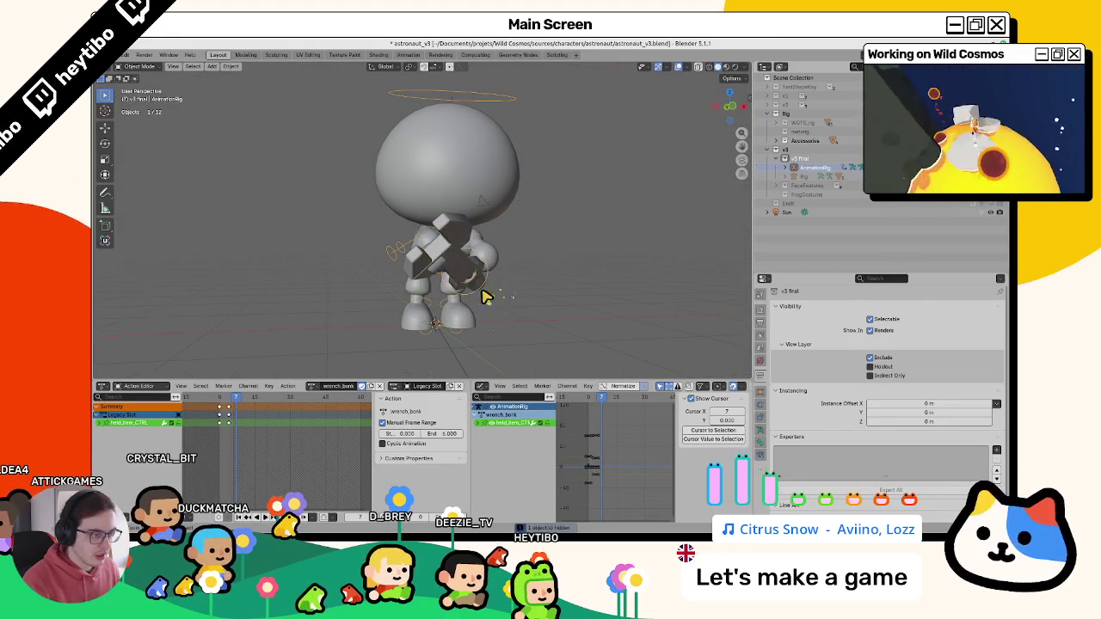
key(ctrl+z)
key(ctrl+z)
key(ctrl+shift+z)
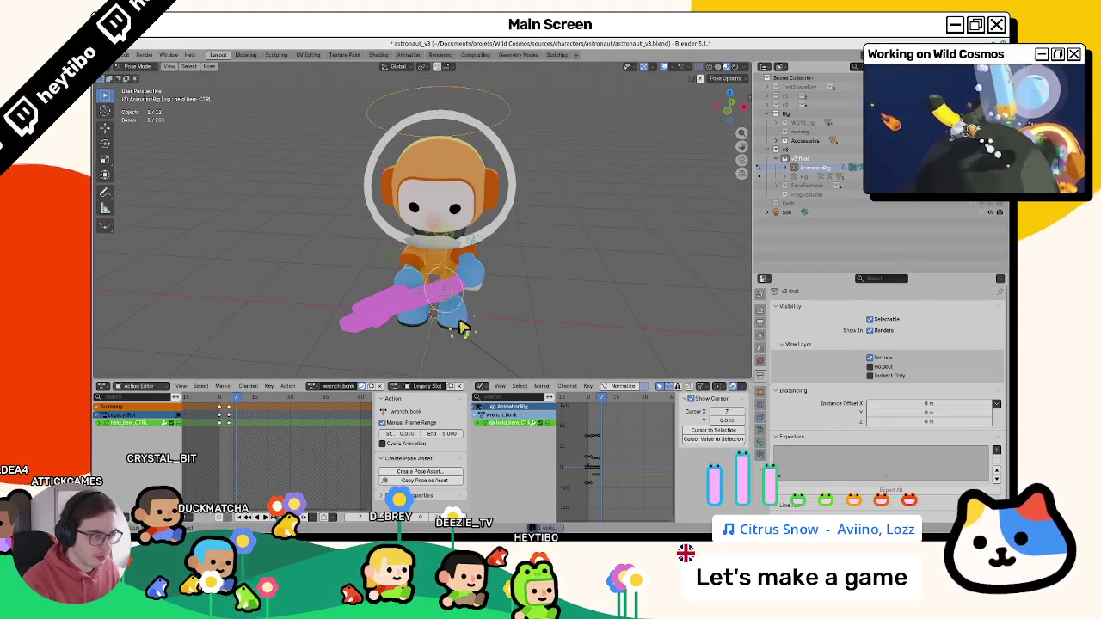
- Move the wrench bone to its new position, preview the swing, and return to frame 1
key(g)
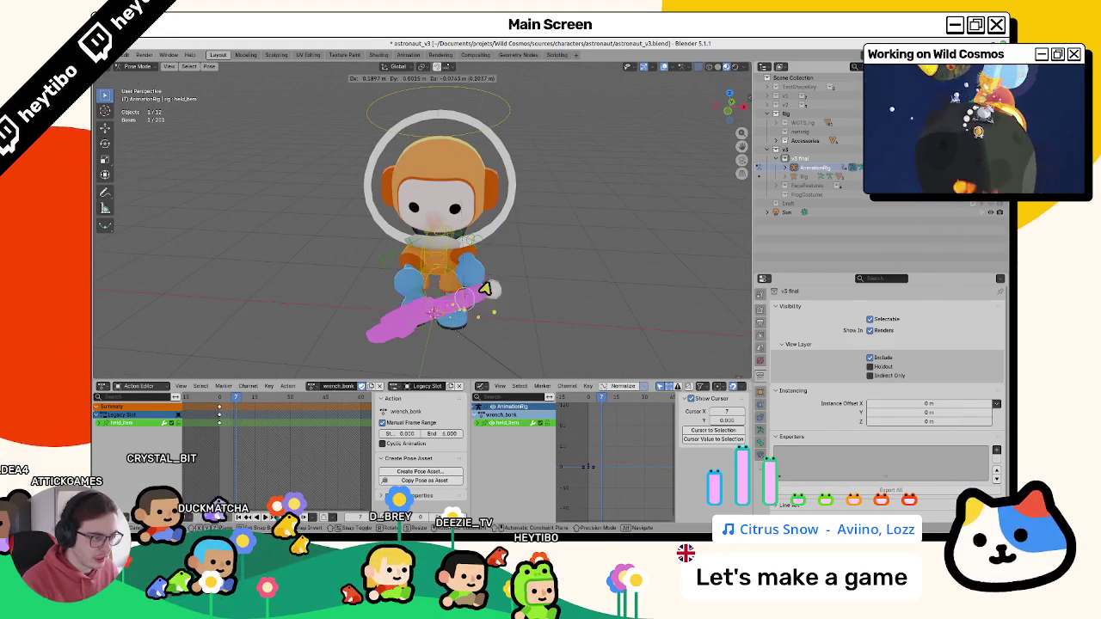
click(501, 290)
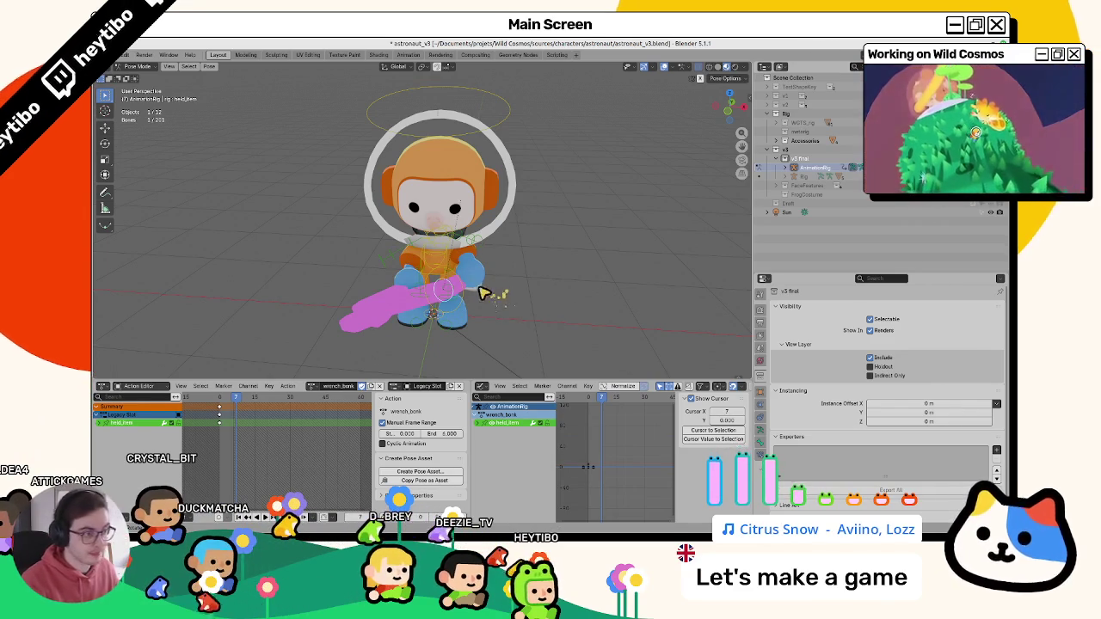
key(r)
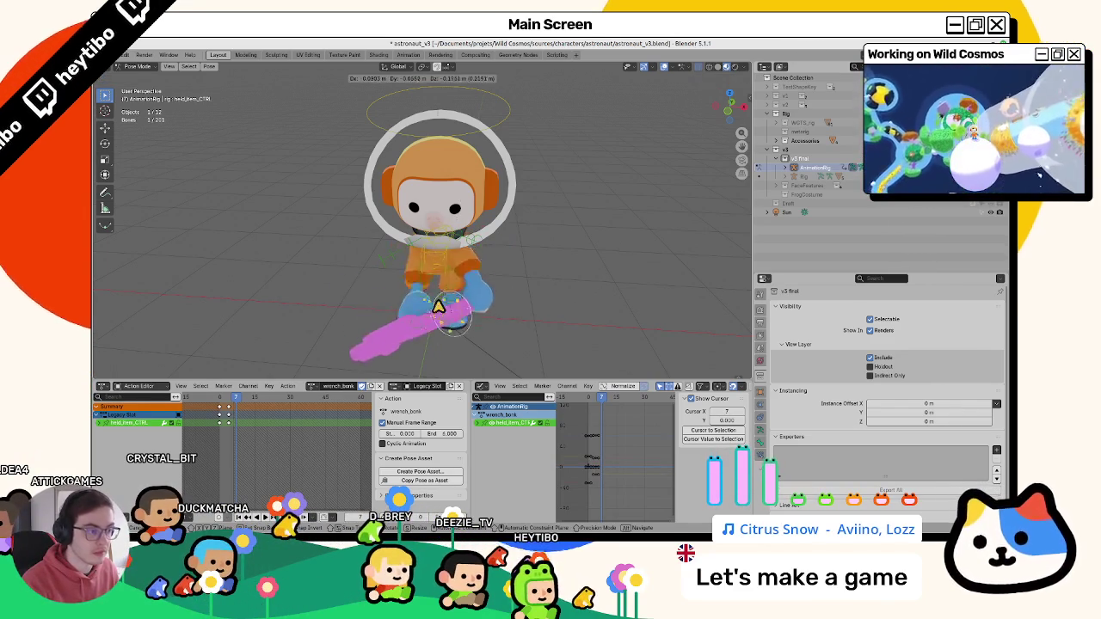
key(Escape)
drag(231, 404, 228, 407)
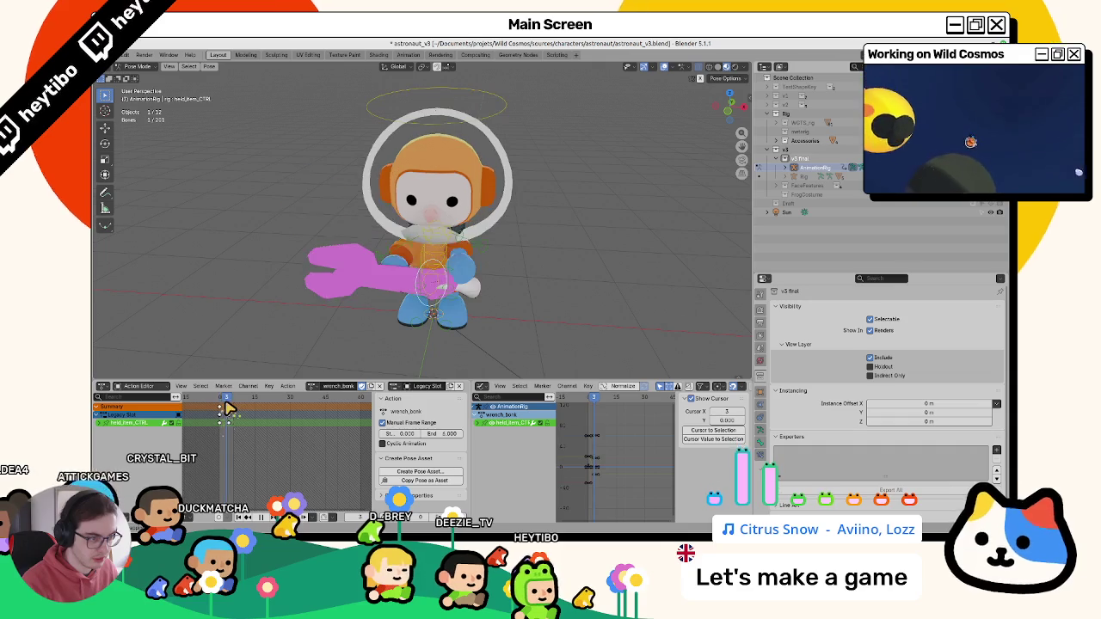
click(310, 392)
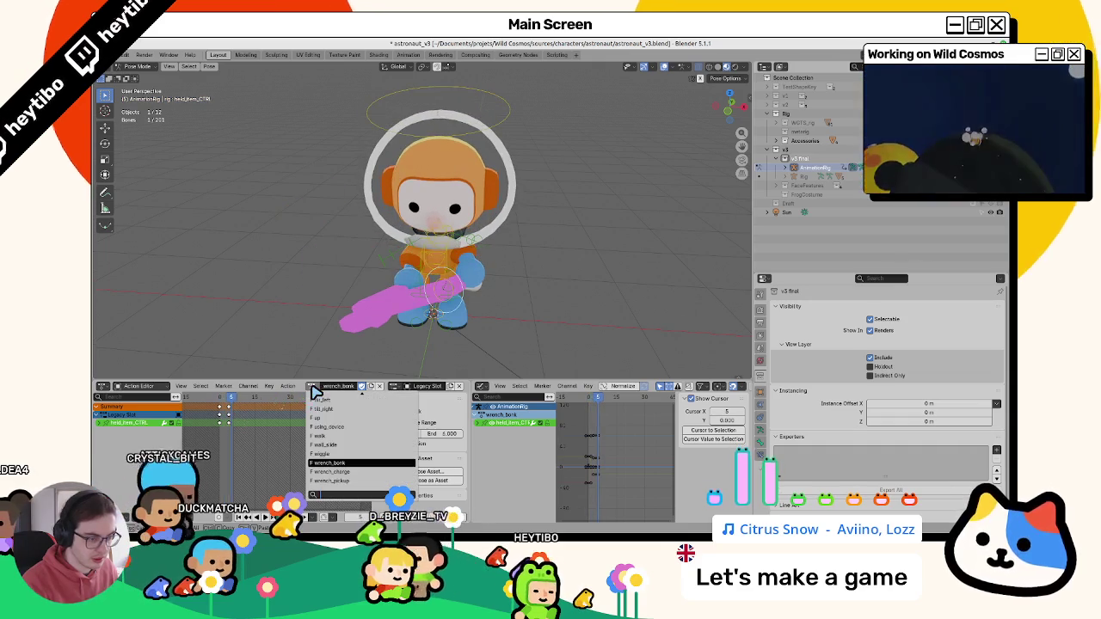
- Preview the wrench_charge and wrench_pickup actions on the rig, then return to wrench_bonk
click(340, 473)
drag(244, 403, 239, 404)
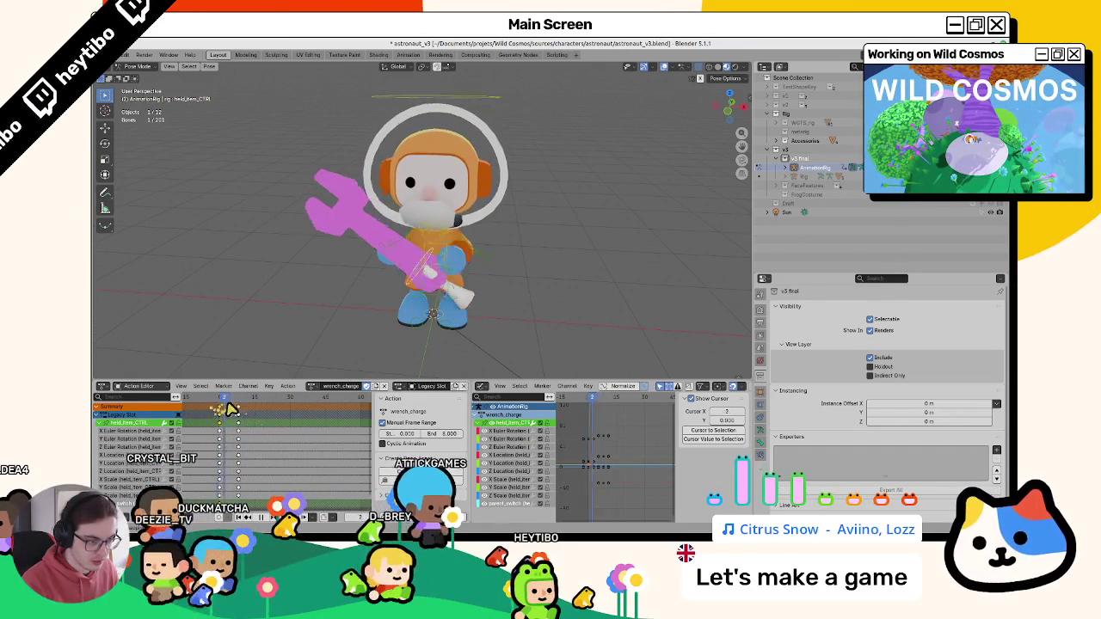
click(315, 388)
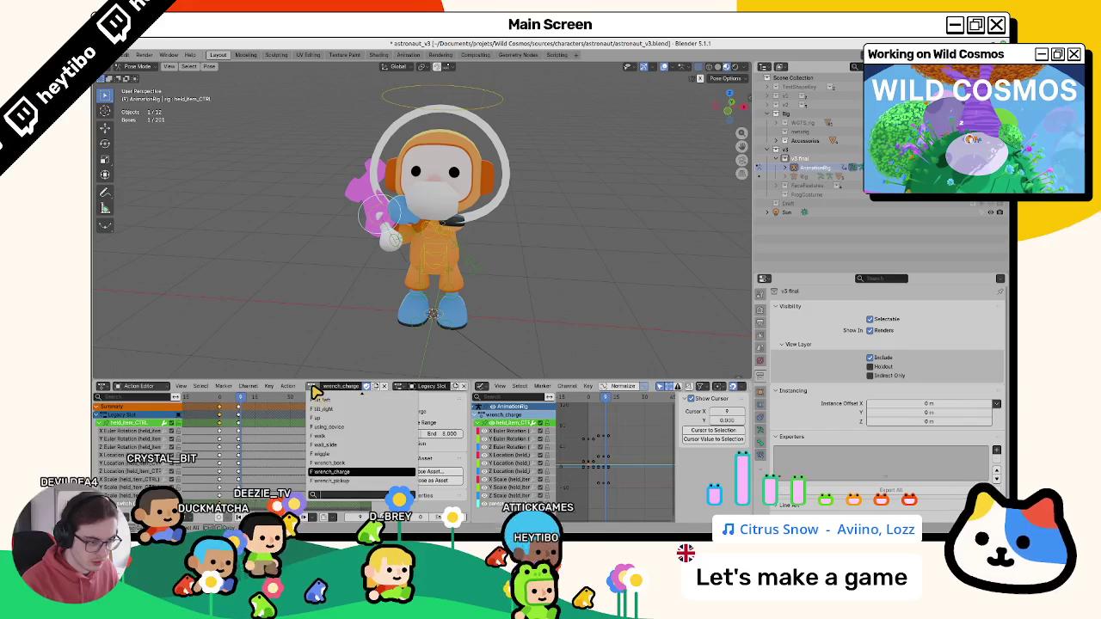
click(325, 403)
click(315, 386)
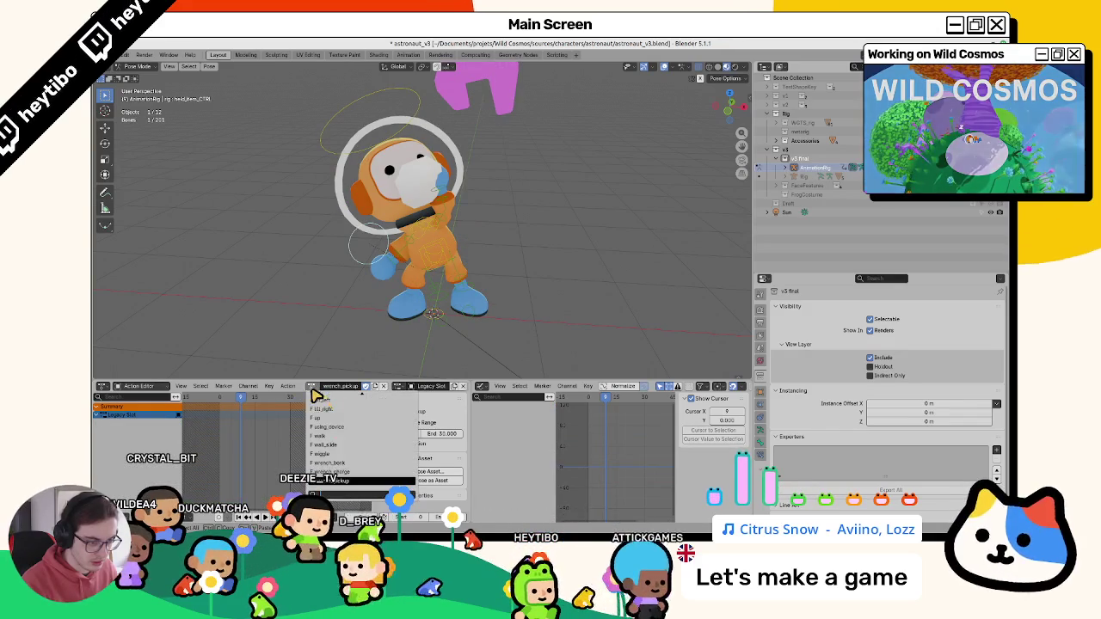
click(353, 464)
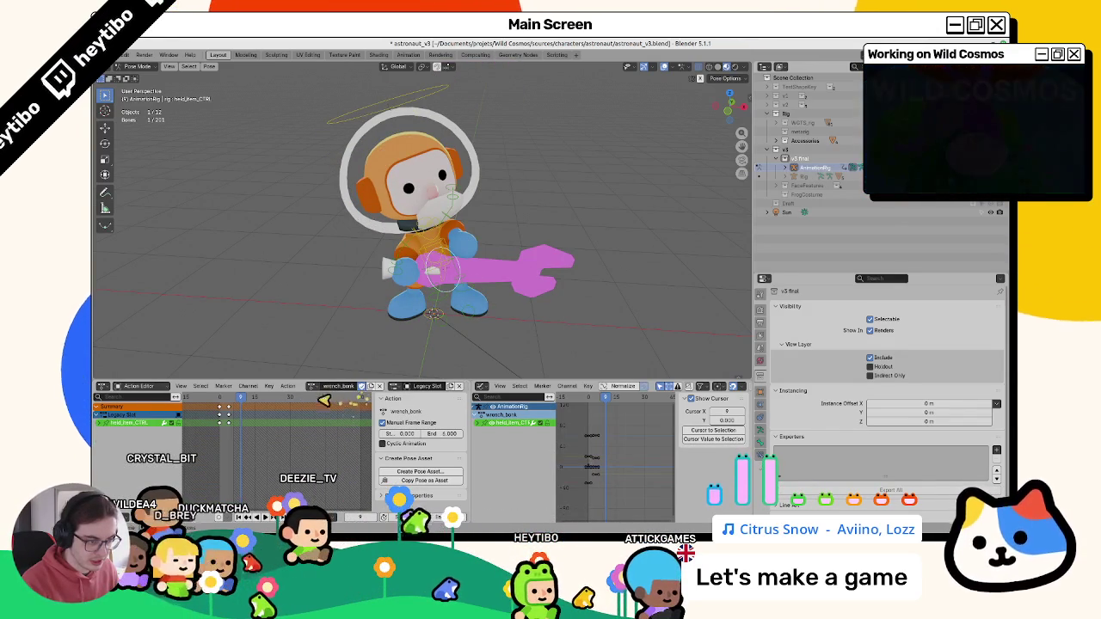
- Unlink and reassign wrench_bonk to the rig, then play it back
click(378, 386)
click(268, 386)
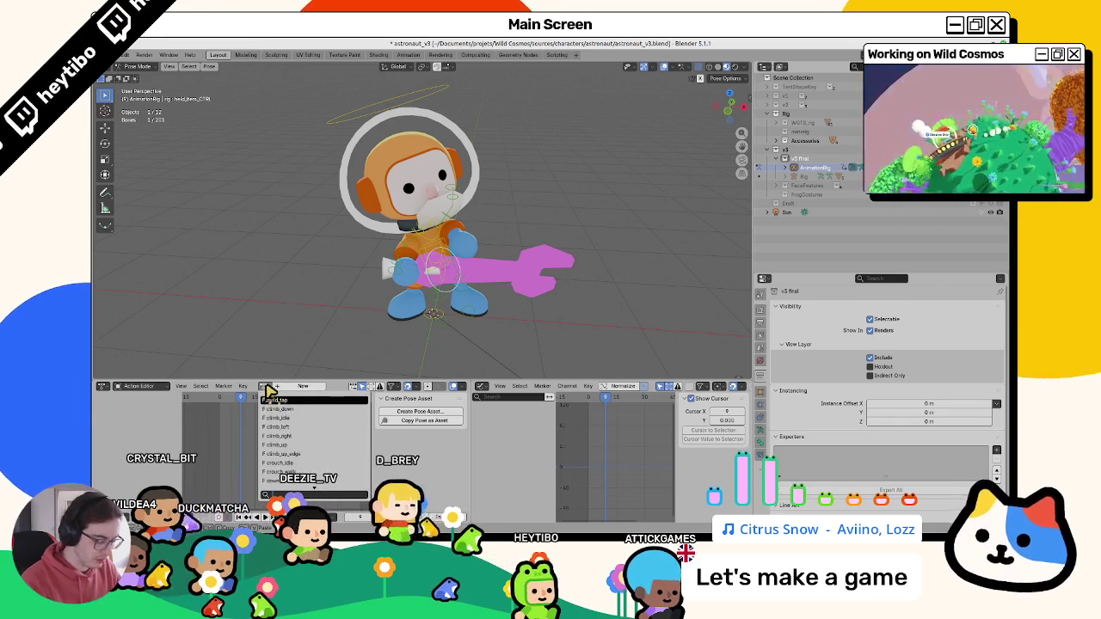
click(245, 400)
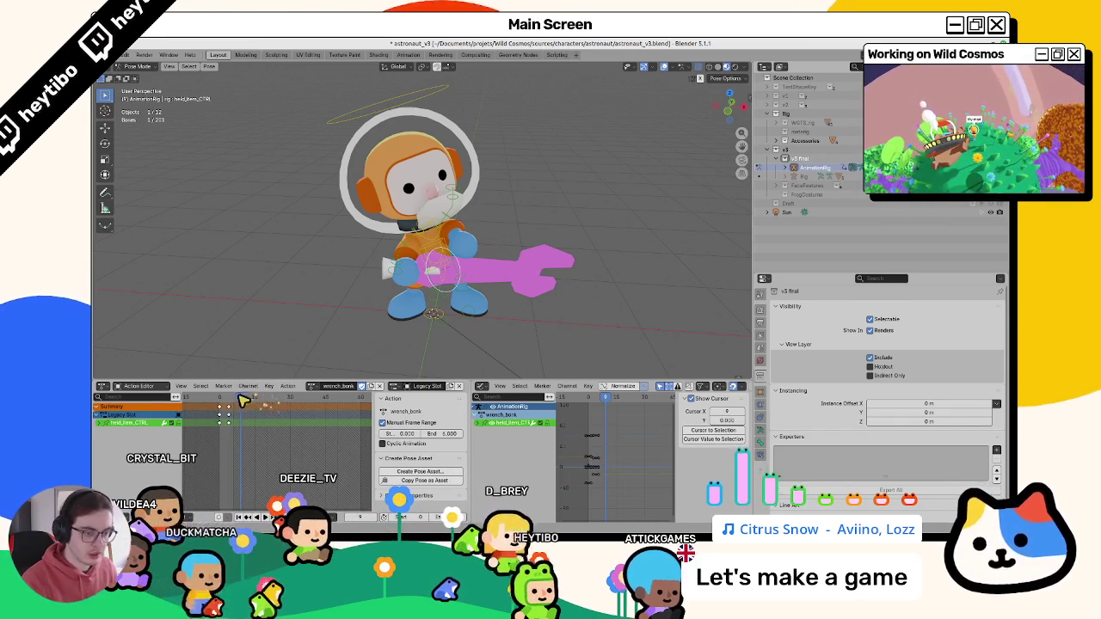
key(space)
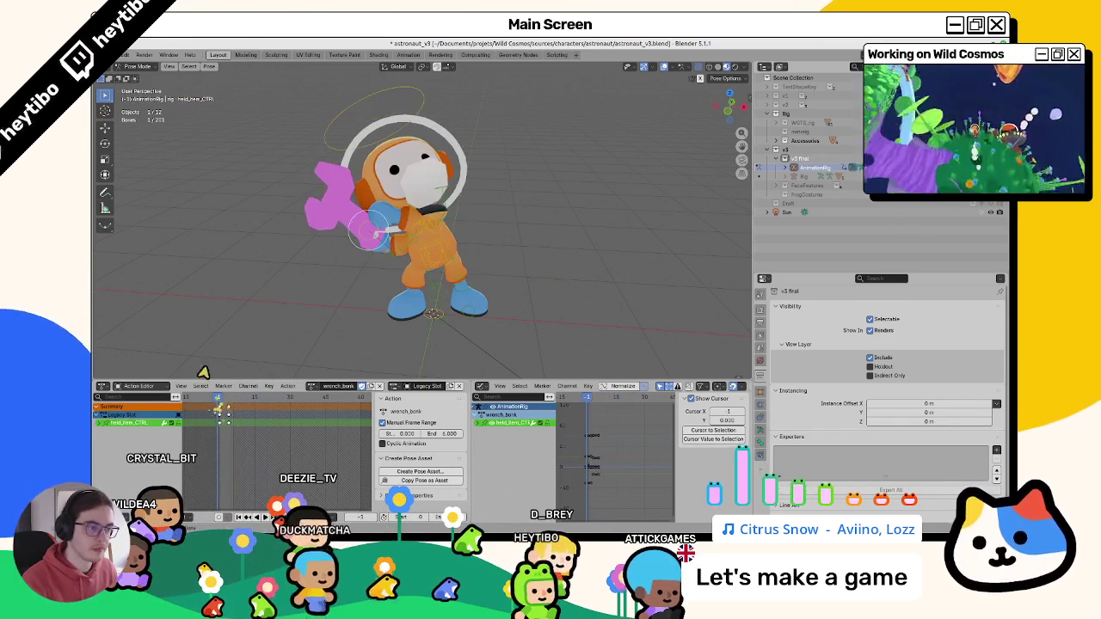
- Open a recent astronaut file without saving the wrench_bonk changes, then switch to Godot
click(126, 54)
click(245, 87)
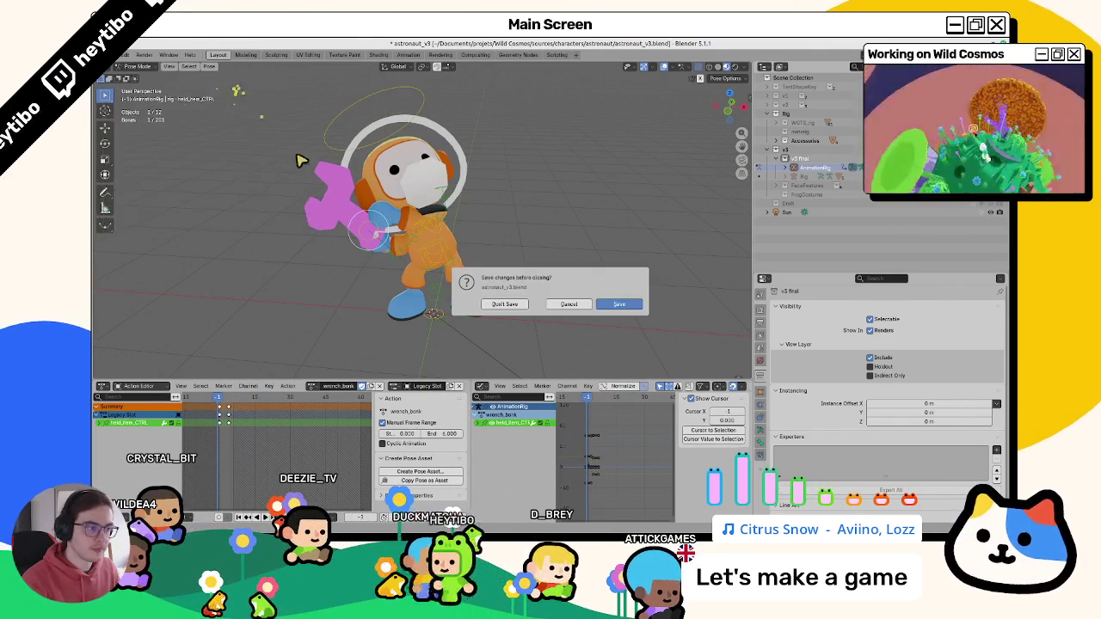
click(506, 307)
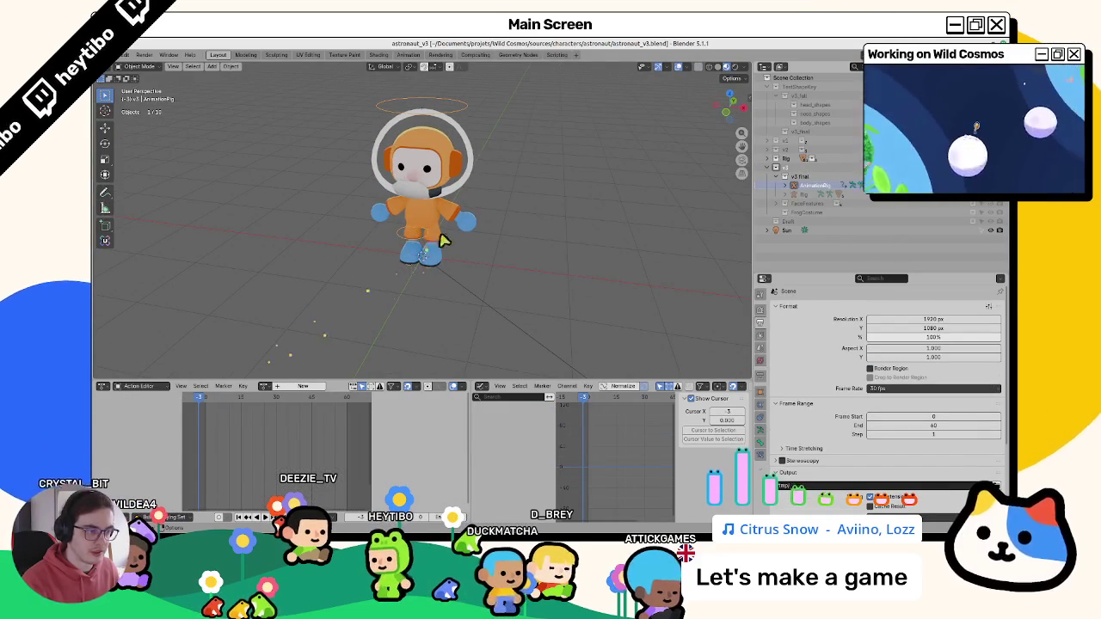
key(alt+Tab)
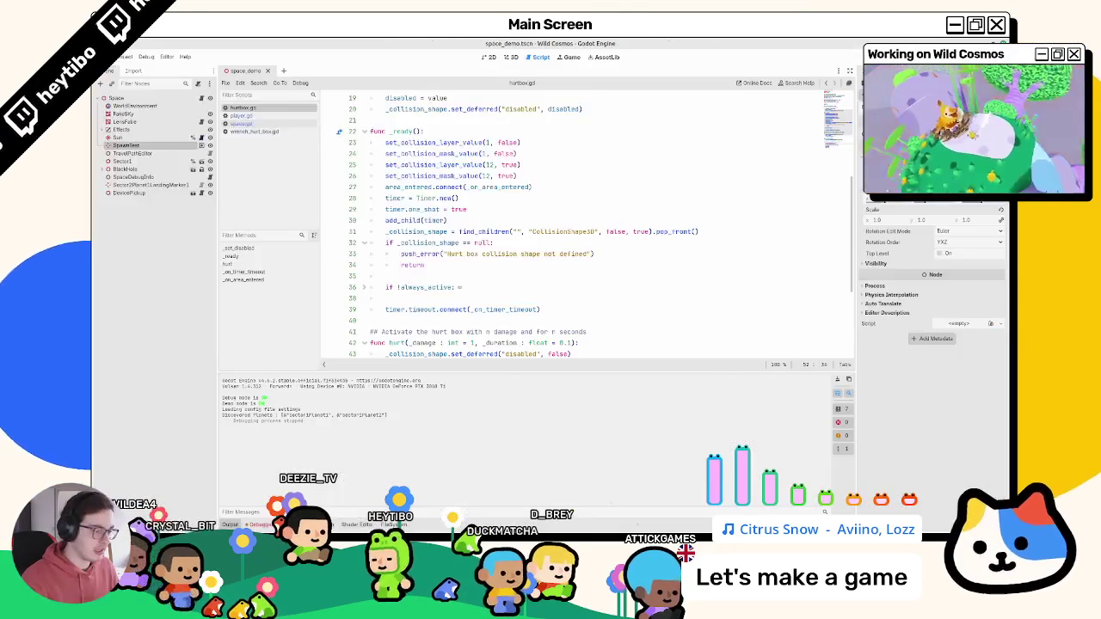
- From the 3D view, quick-open the astronaut_skin scene by searching 'astronaut'
click(511, 57)
key(ctrl+shift+o)
text(astronaut)
key(Return)
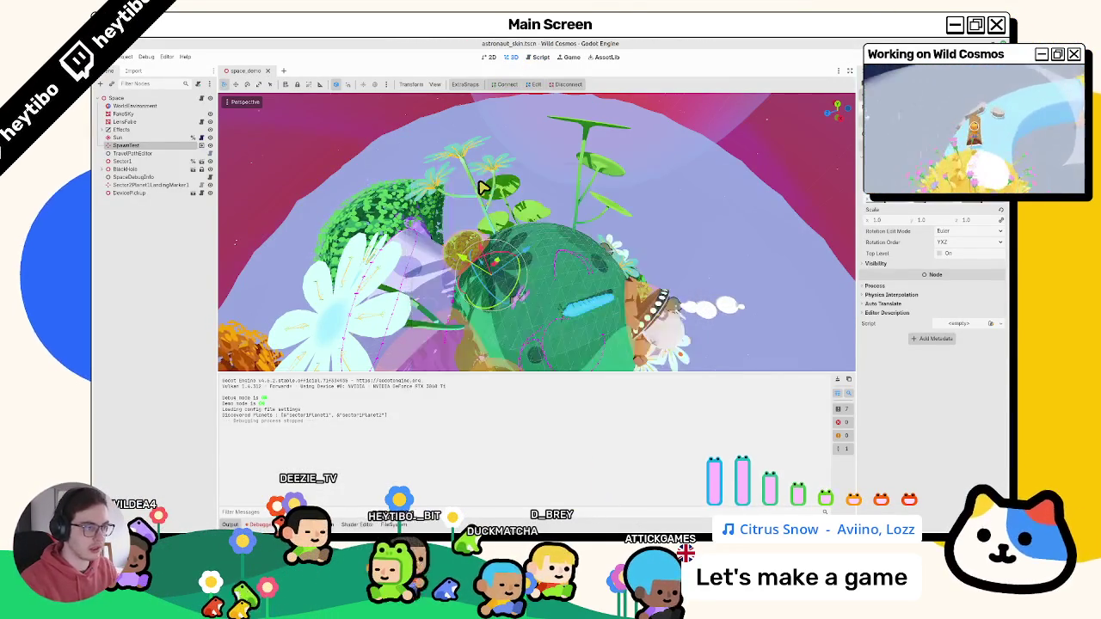
scroll(475, 238, up, 3)
scroll(474, 238, up, 3)
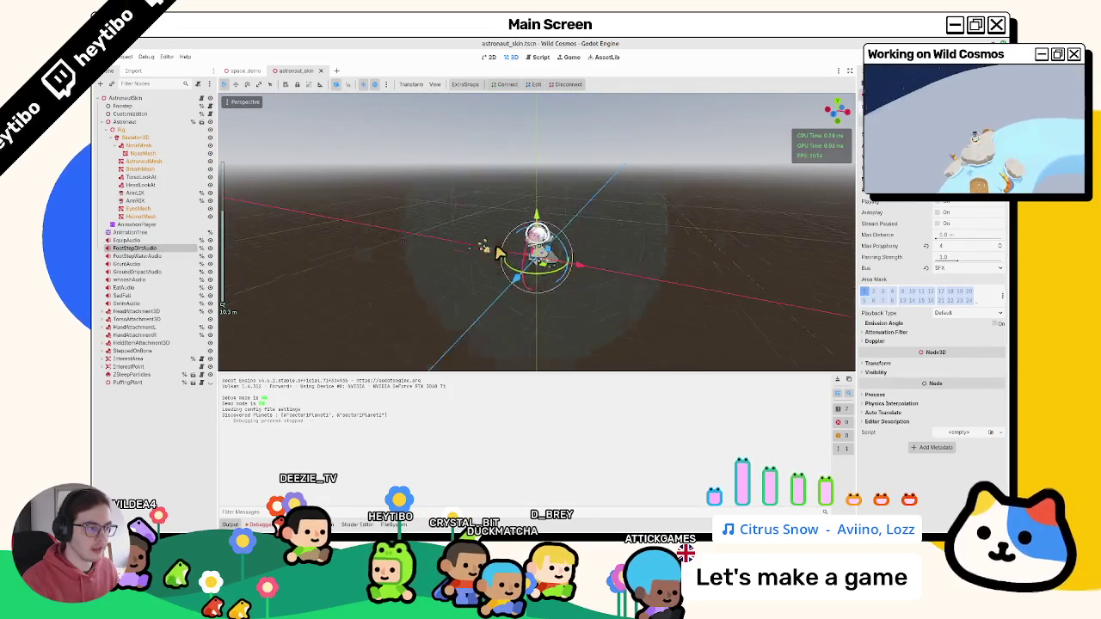
scroll(474, 238, up, 3)
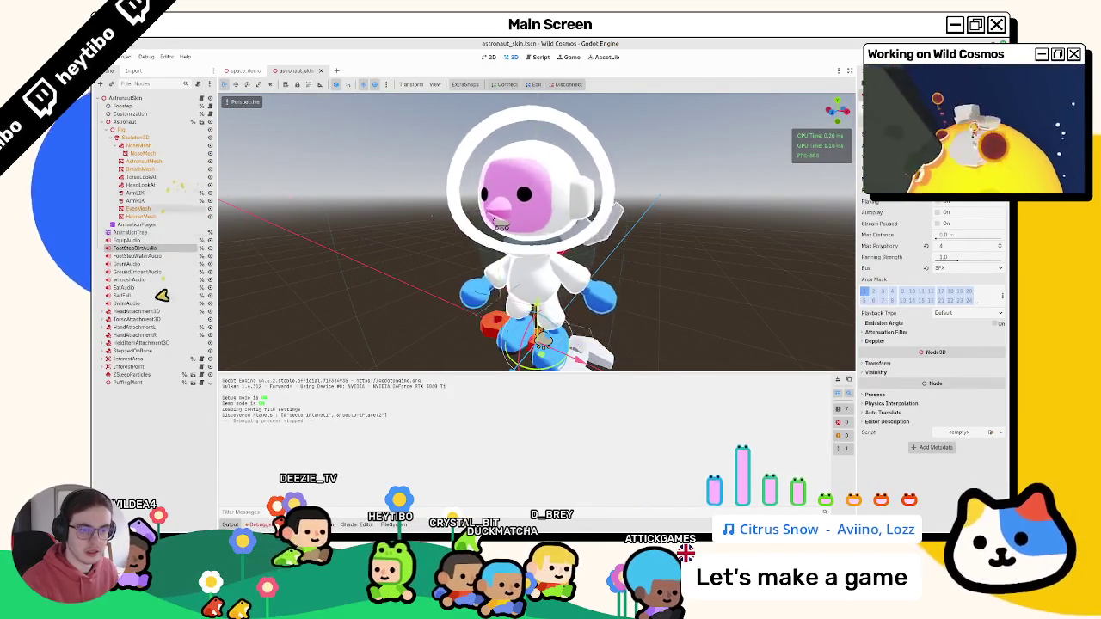
- Show the AnimationTree blend graph and look inside the WrenchStateMachine
click(136, 225)
click(138, 233)
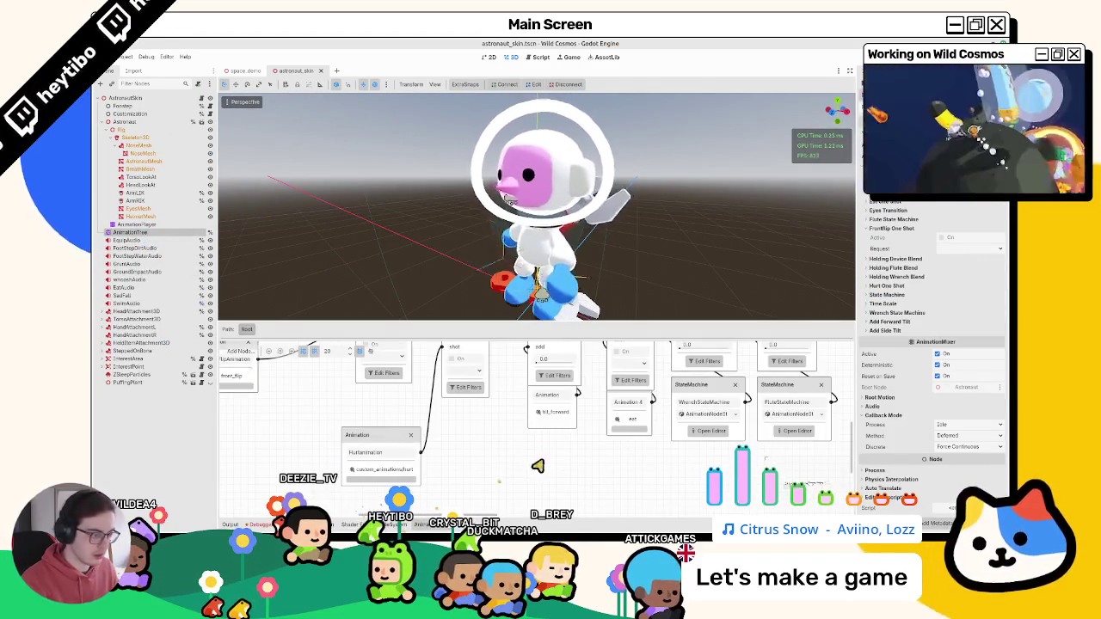
mouse_move(536, 466)
middle_down()
mouse_move(640, 458)
mouse_move(540, 490)
mouse_move(669, 459)
mouse_move(430, 471)
middle_up()
click(428, 482)
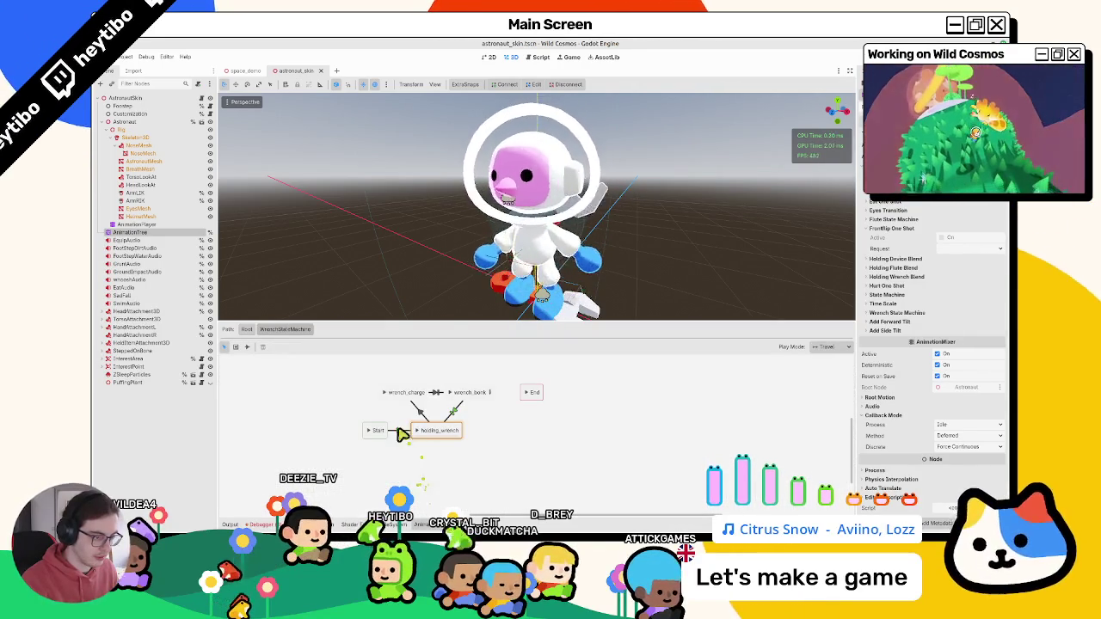
click(247, 330)
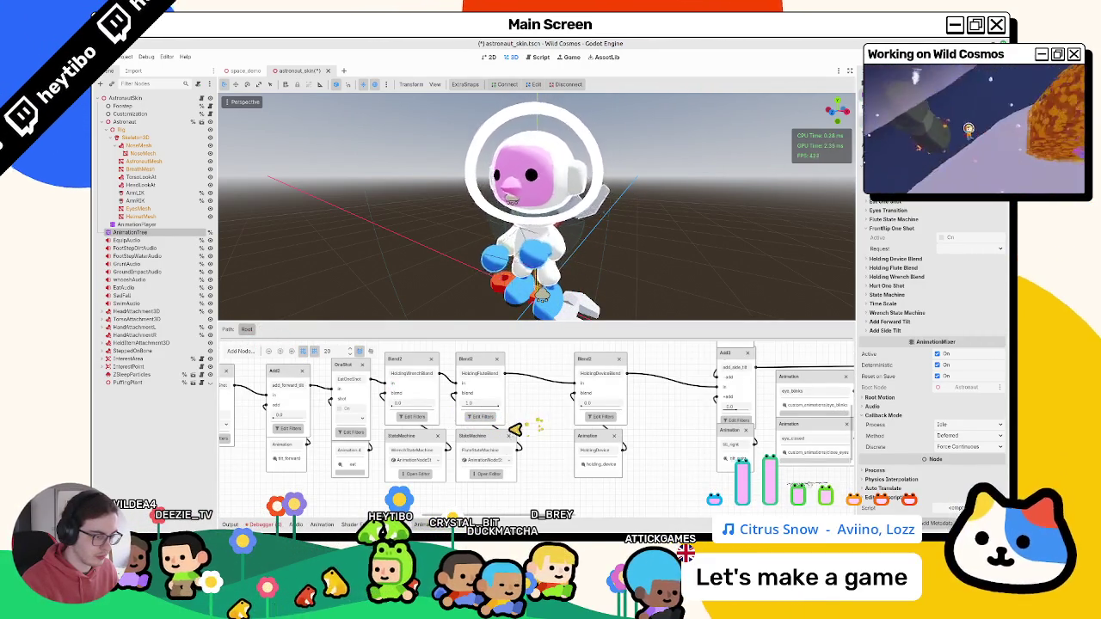
- Inspect the FluteStateMachine and WrenchStateMachine states, selecting wrench_charge
click(486, 474)
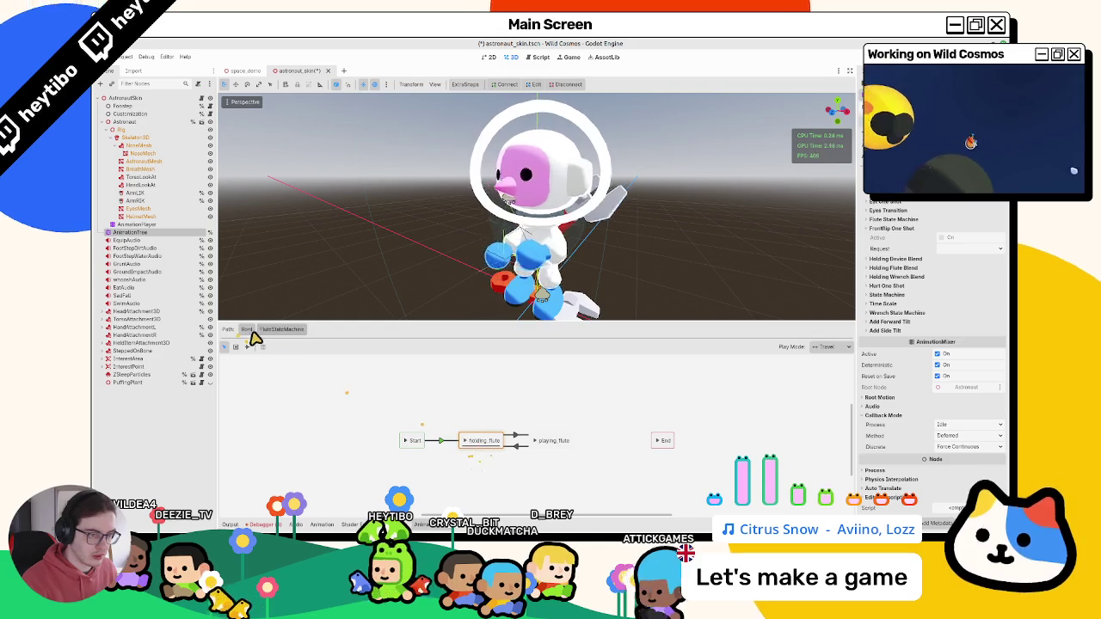
key(Escape)
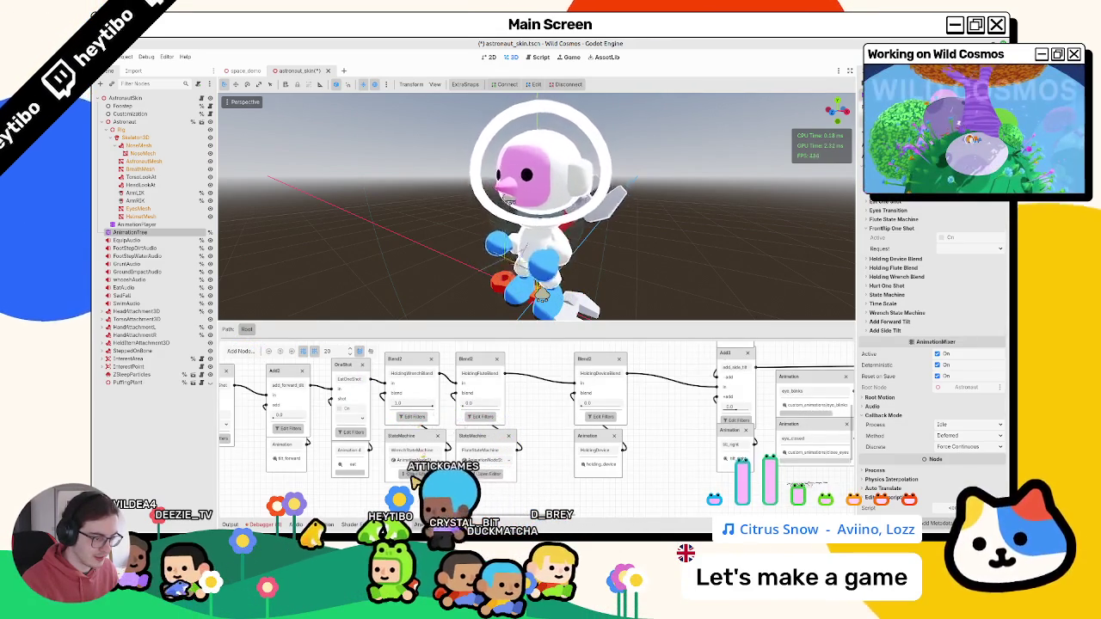
click(415, 474)
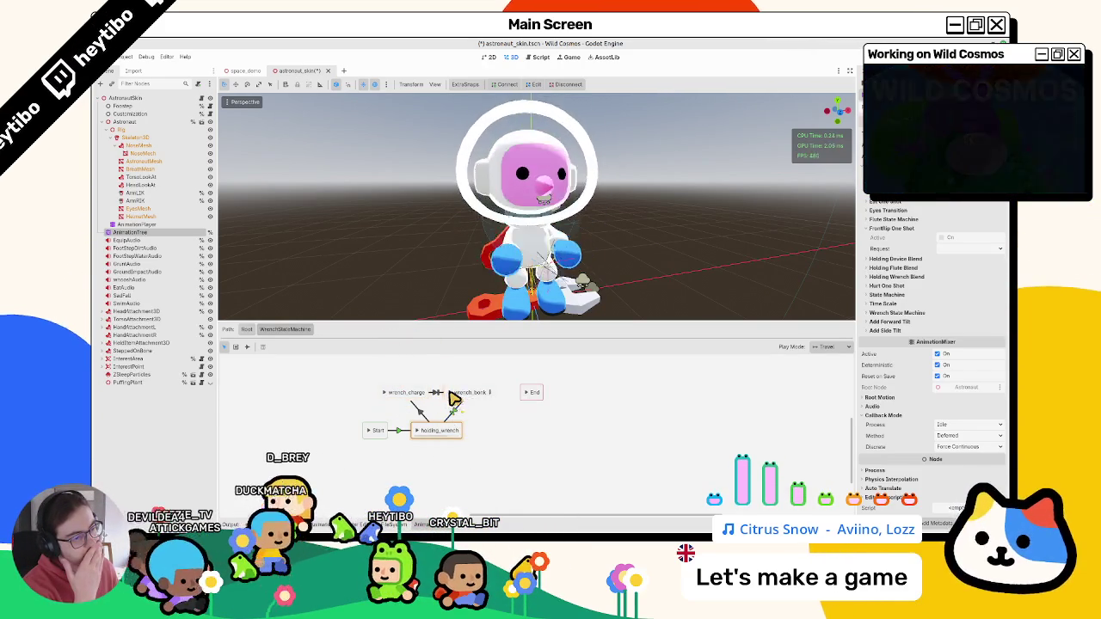
click(387, 396)
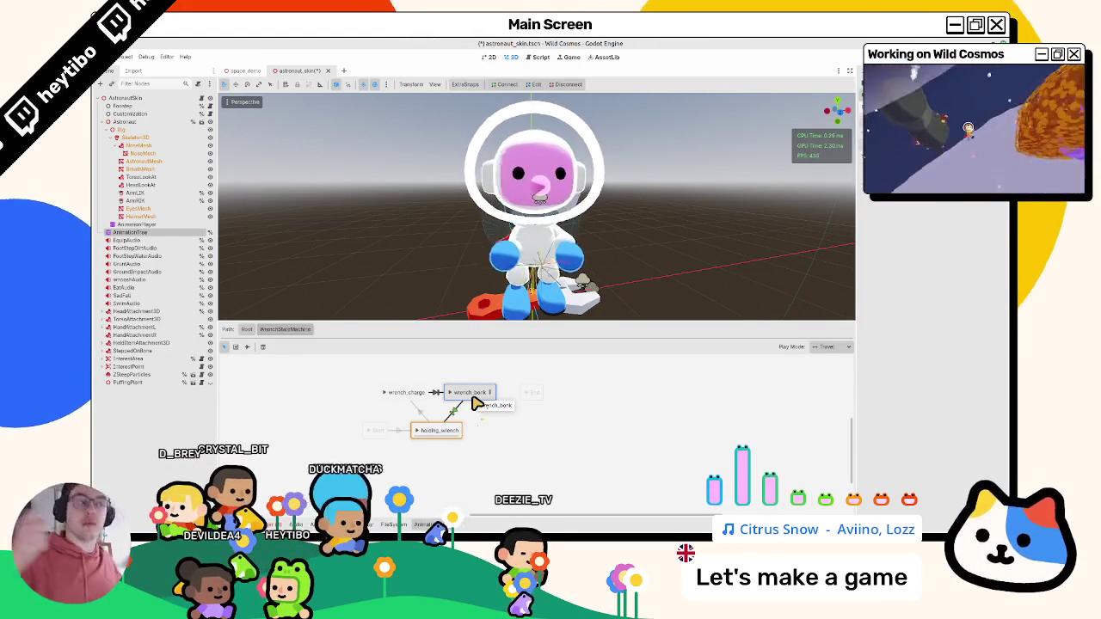
- Select the rig in Blender, then list the AnimationPlayer's animations in Godot
key(alt+Tab)
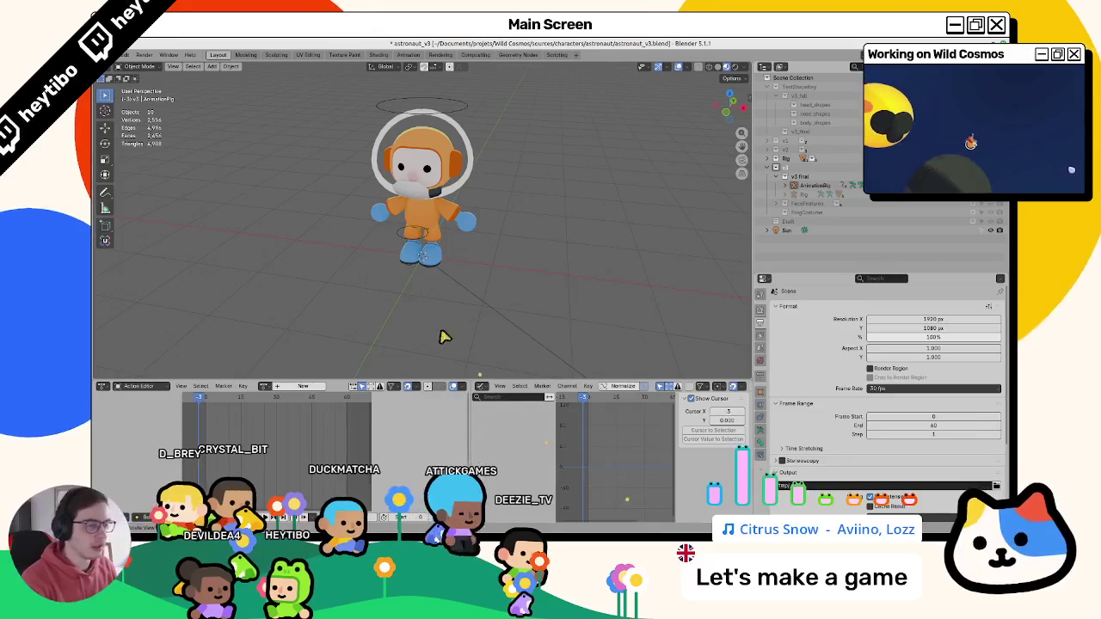
click(410, 245)
key(alt+Tab)
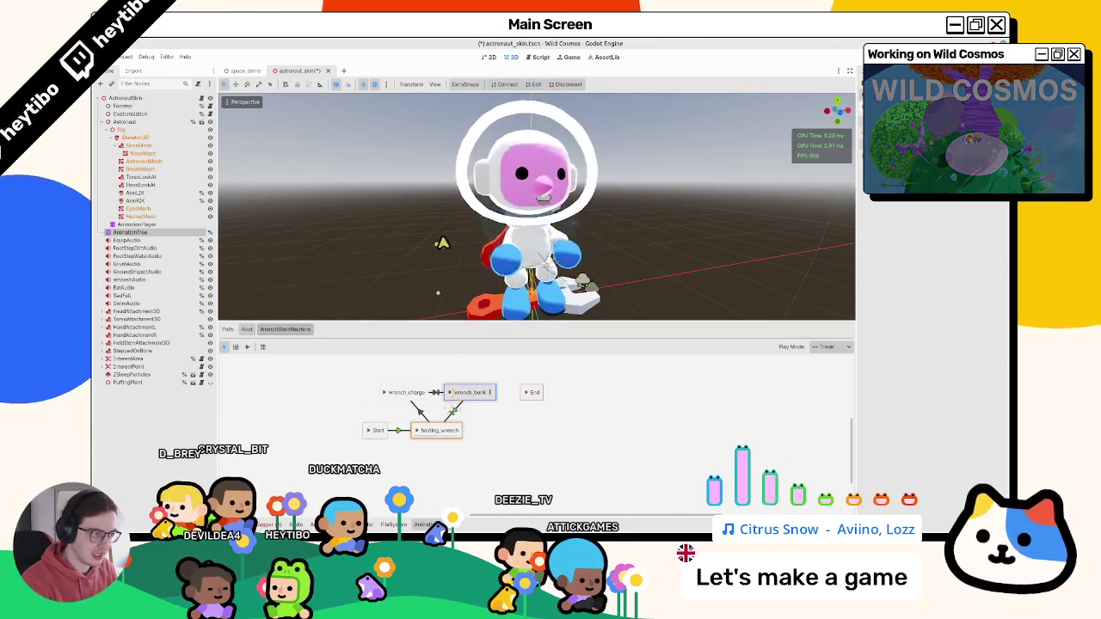
scroll(499, 258, down, 5)
scroll(490, 267, up, 5)
middle_drag(516, 258, 488, 271)
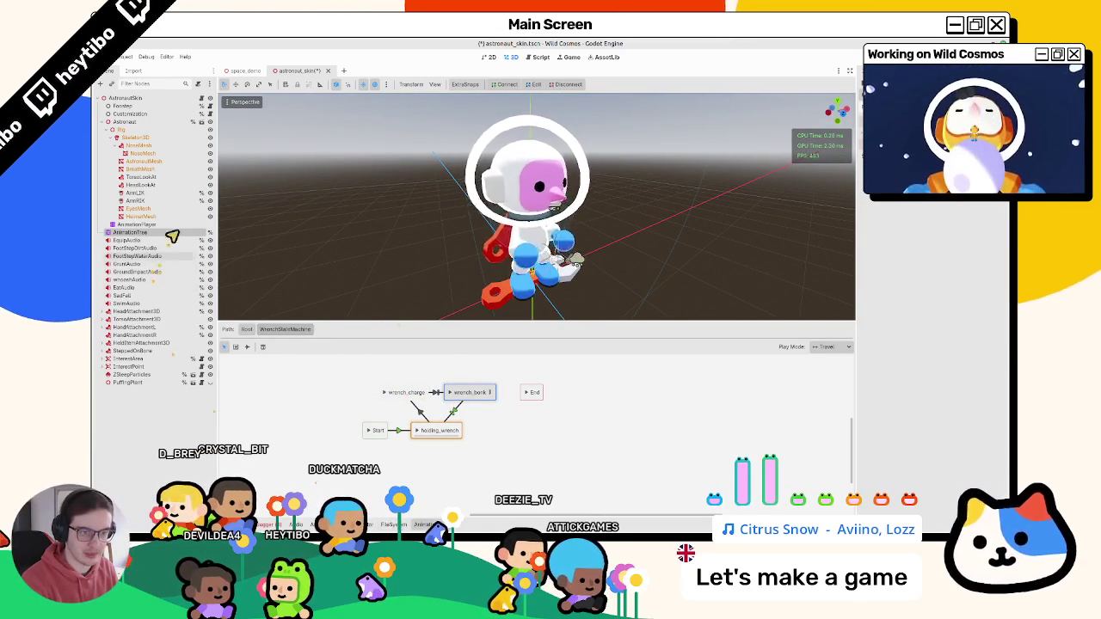
click(136, 225)
click(368, 372)
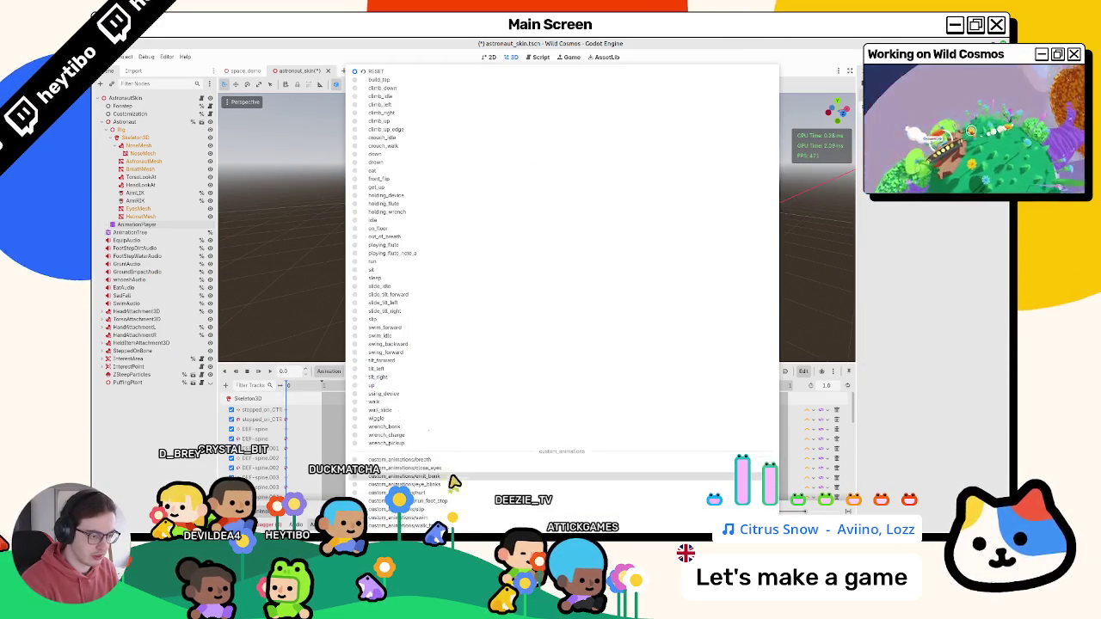
- Preview custom_animations/emit_bonk at 0.1 seconds, then select the AnimationTree node
click(448, 478)
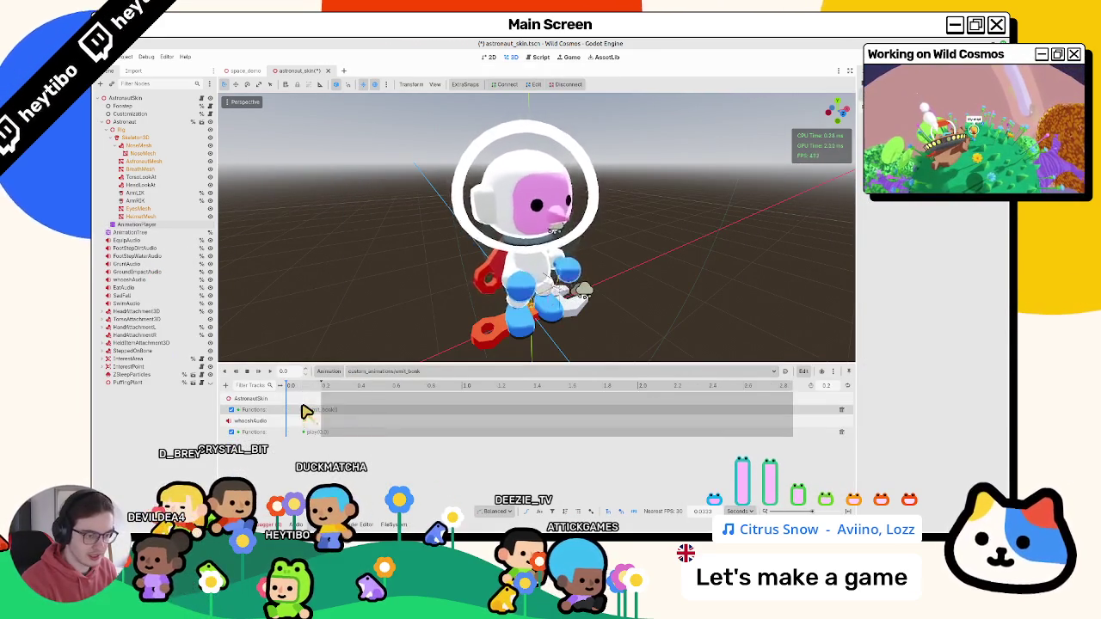
ctrl+scroll(305, 411, up, 3)
click(356, 386)
mouse_move(387, 406)
mouse_down()
mouse_move(327, 412)
mouse_move(363, 410)
mouse_up()
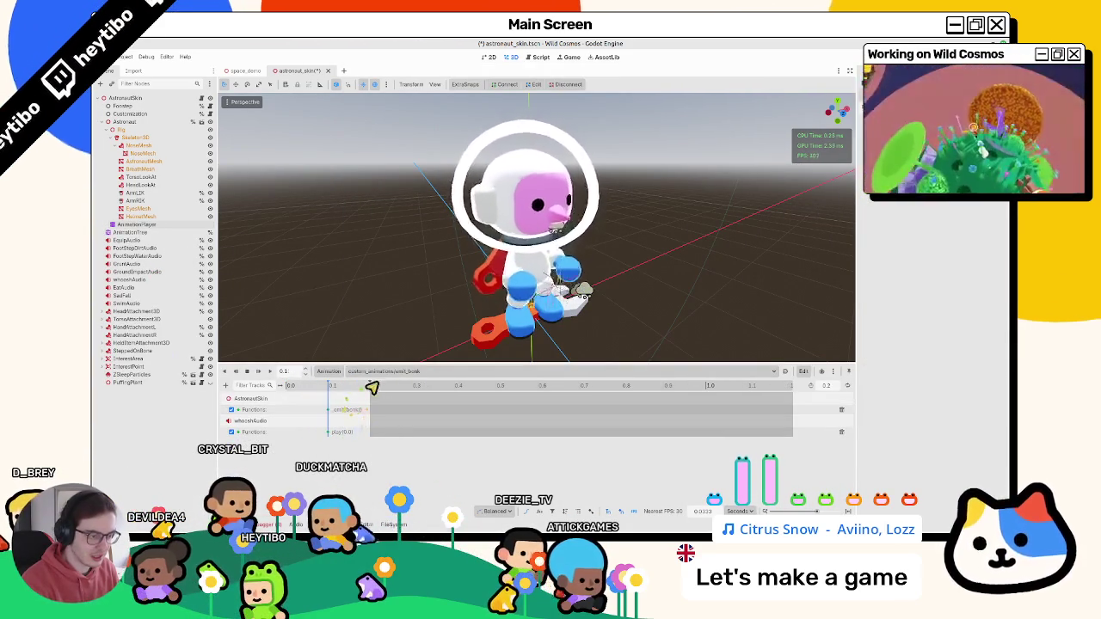
right_click(387, 381)
click(405, 438)
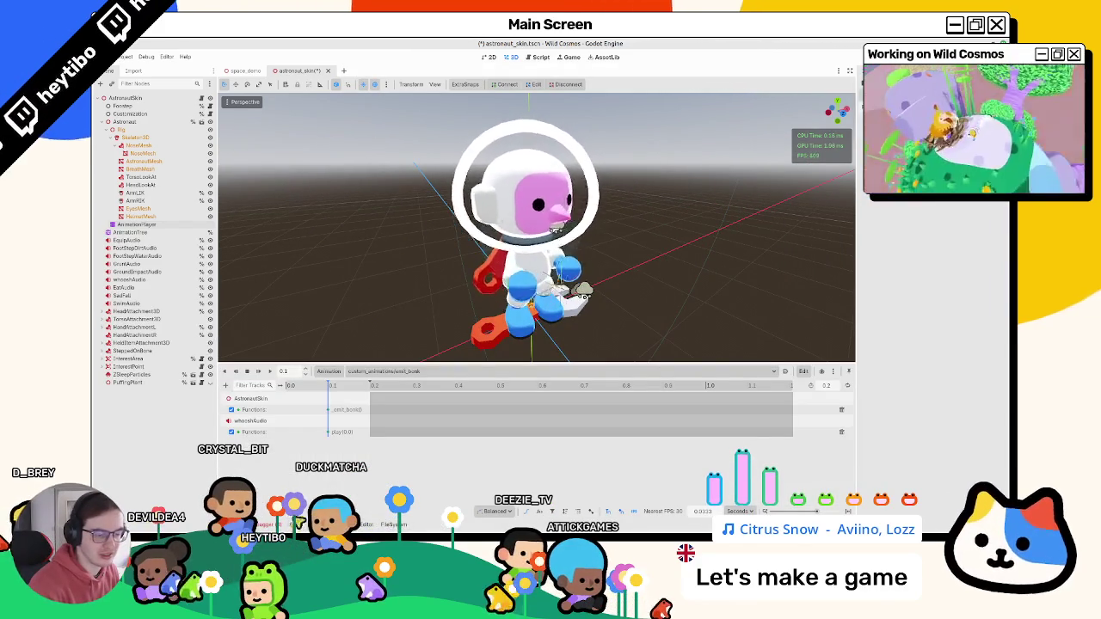
click(138, 232)
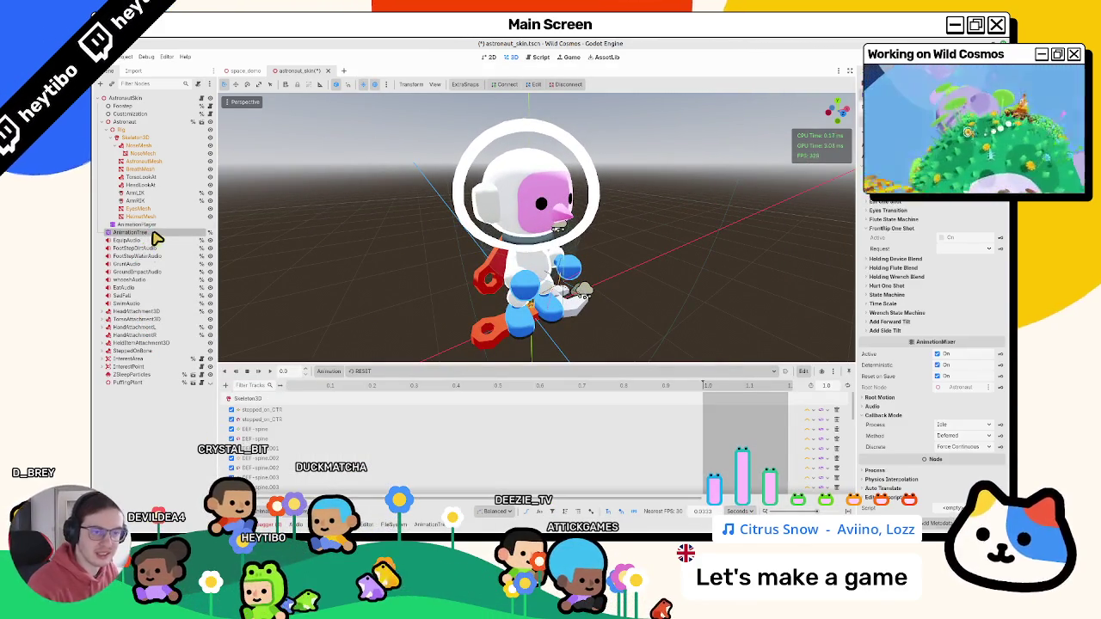
- Preview the WrenchStateMachine travelling from wrench_charge to wrench_bonk, then return to Blender
click(154, 236)
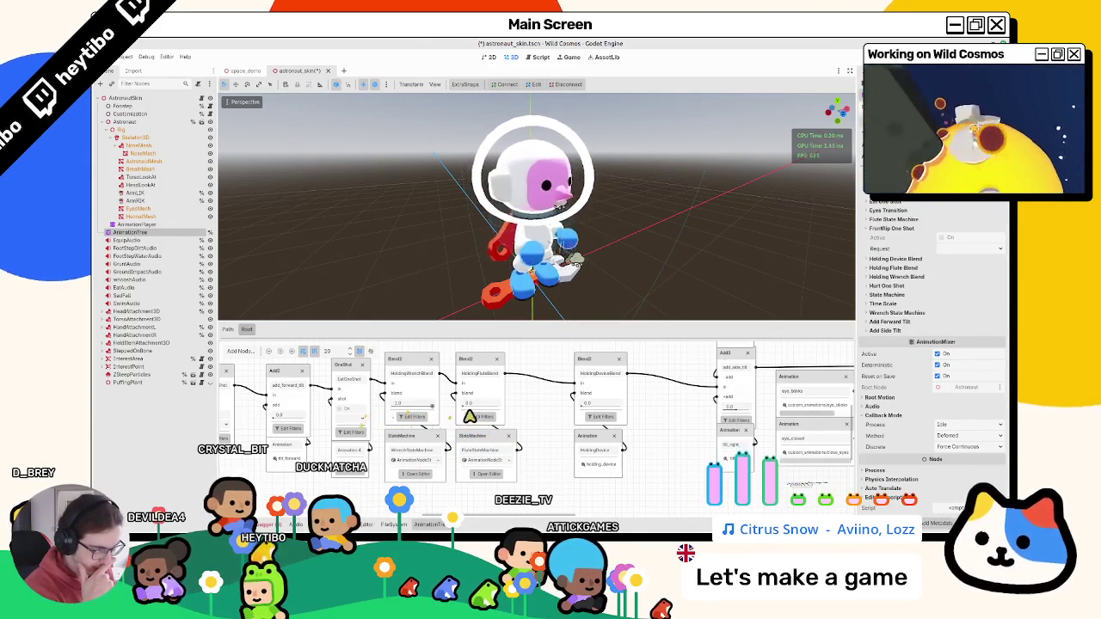
click(414, 473)
click(388, 395)
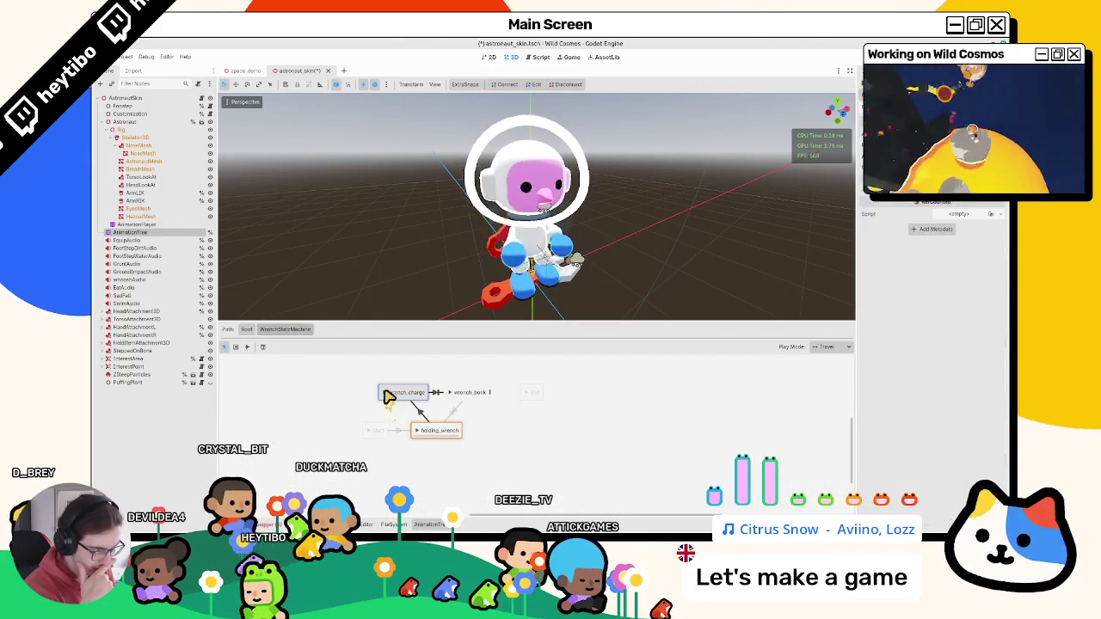
click(452, 393)
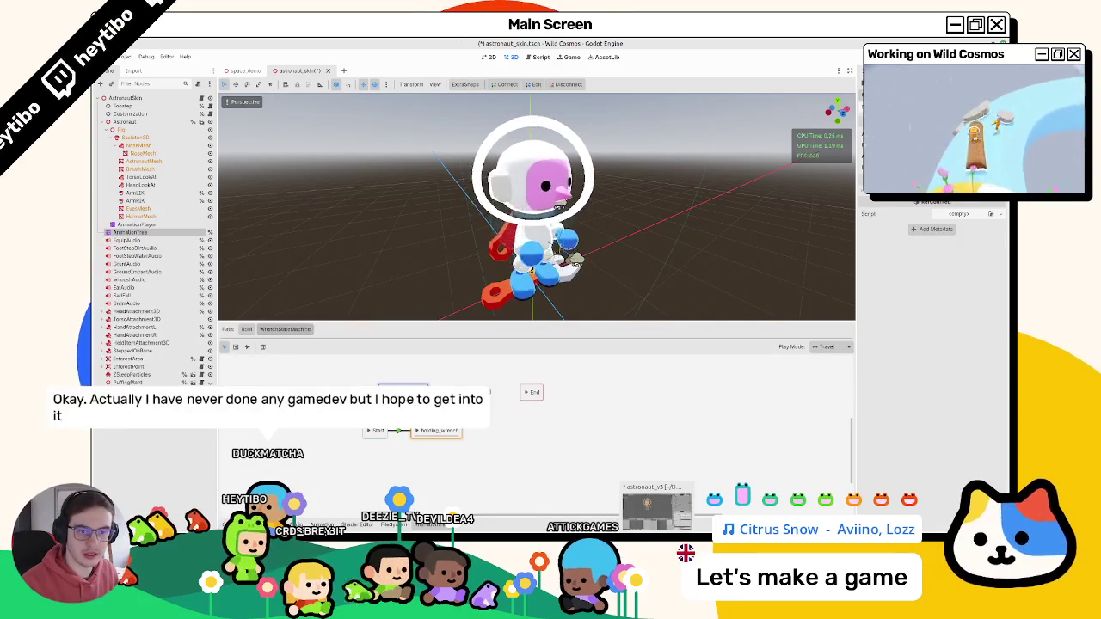
click(656, 506)
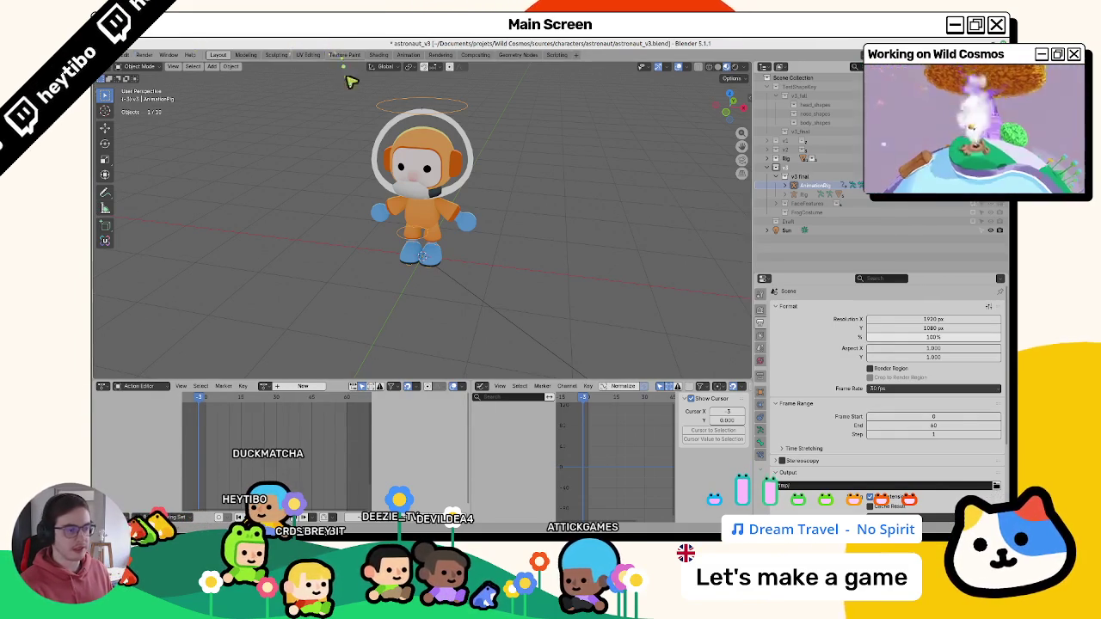
- Close the action list and bring the action timeline to frame 1
click(264, 387)
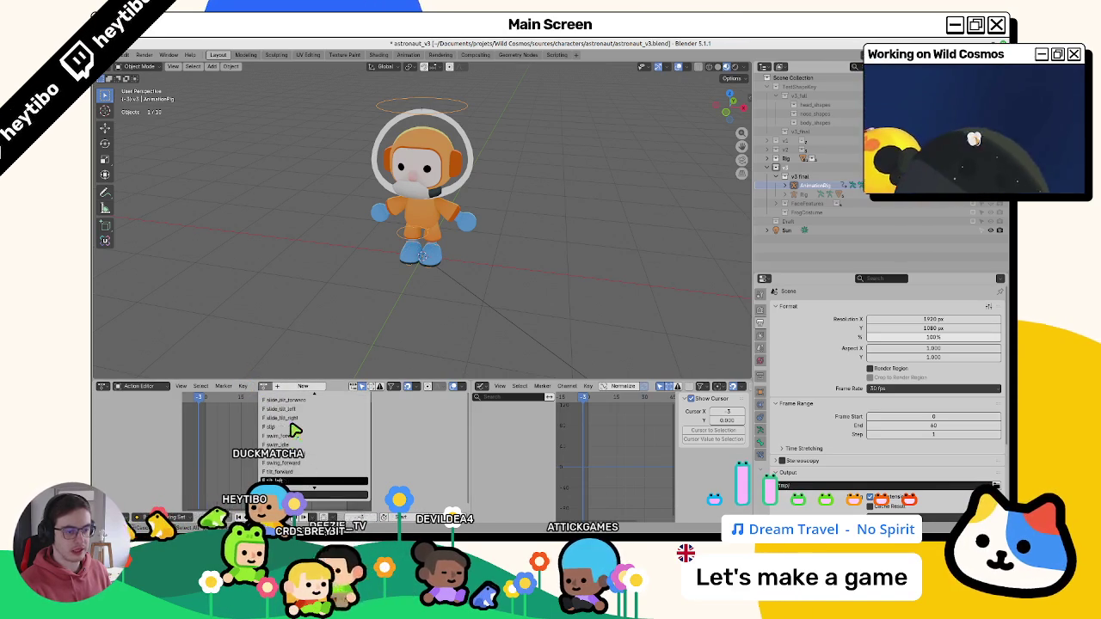
key(Escape)
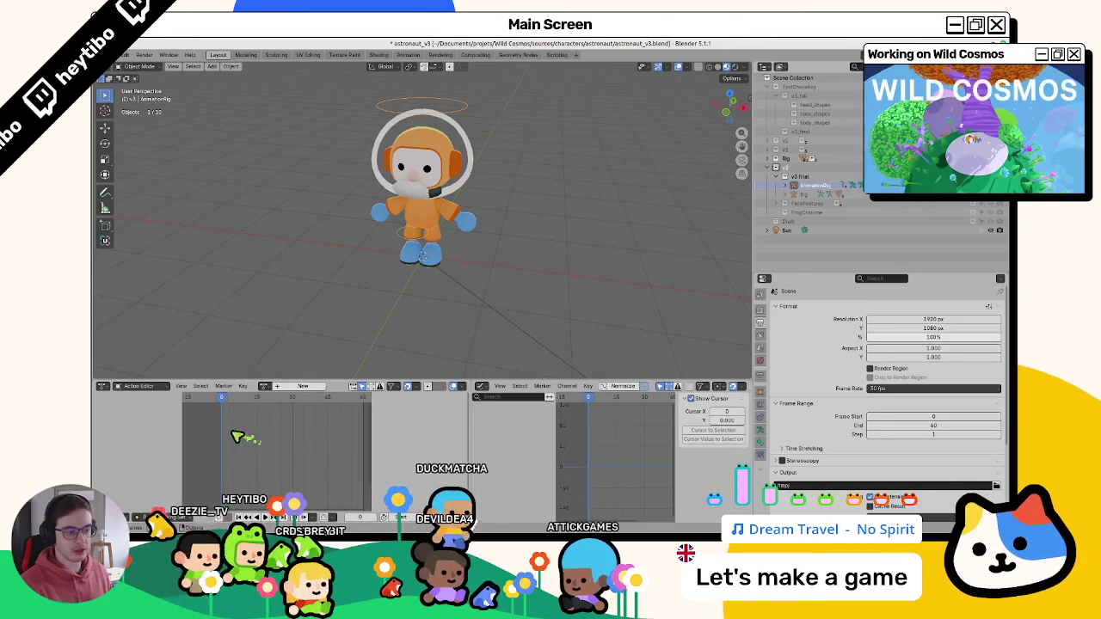
middle_drag(234, 439, 225, 440)
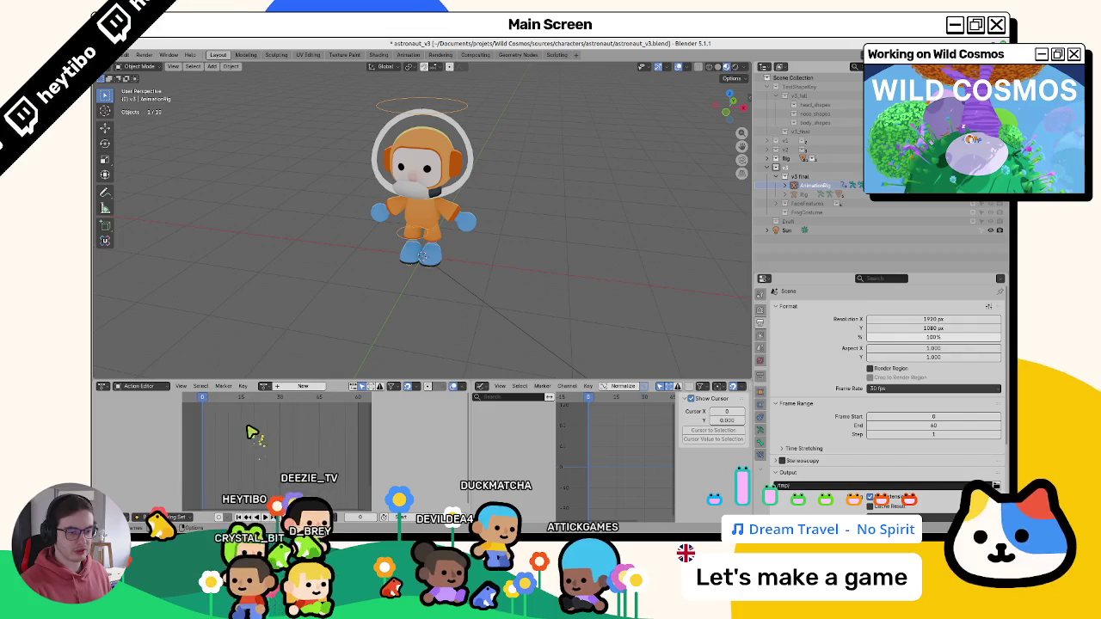
scroll(263, 440, up, 1)
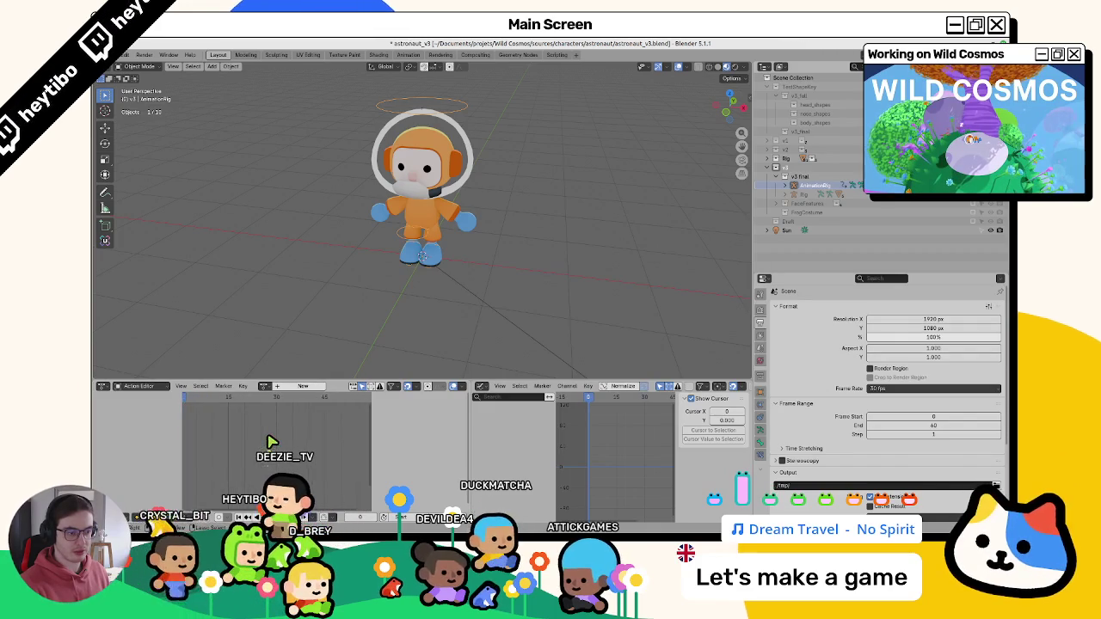
scroll(250, 440, down, 3)
scroll(231, 440, down, 3)
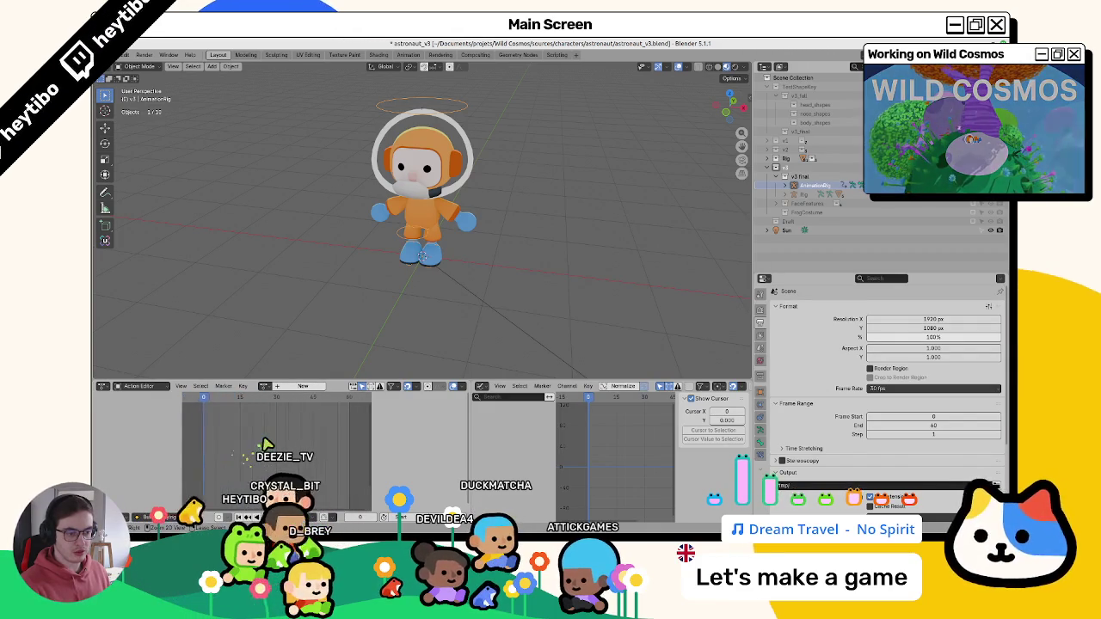
scroll(258, 448, up, 2)
scroll(263, 447, up, 1)
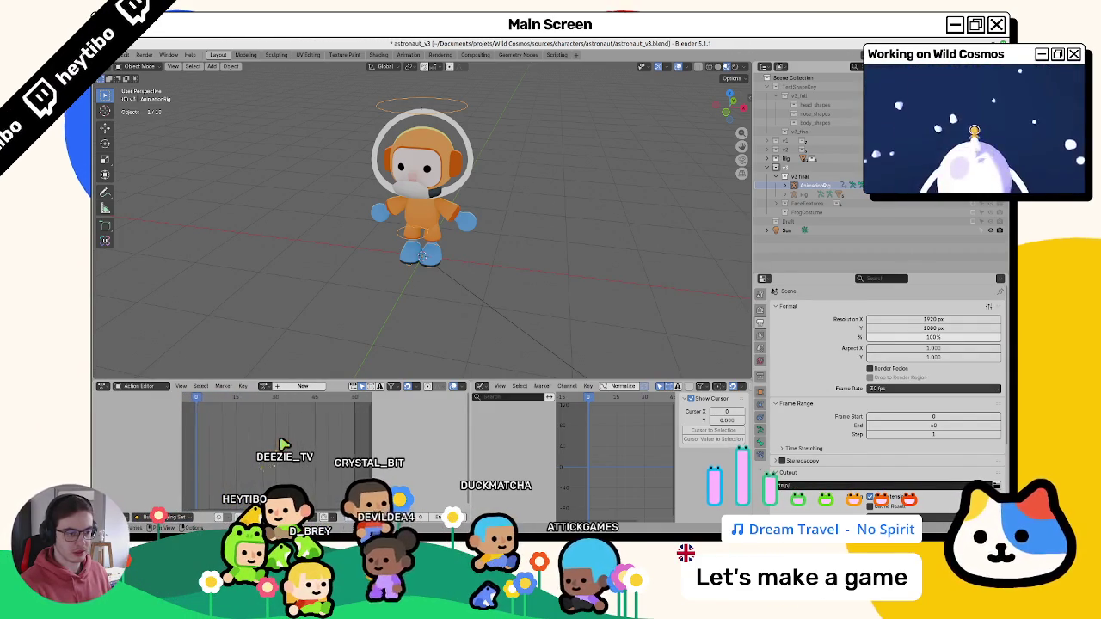
scroll(274, 449, up, 1)
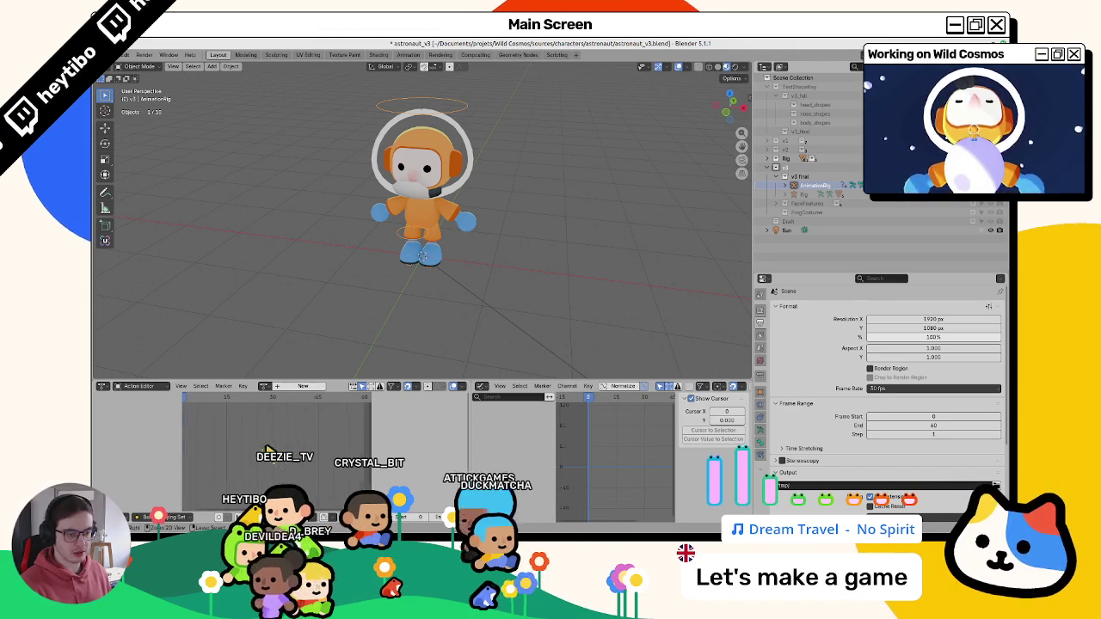
click(195, 398)
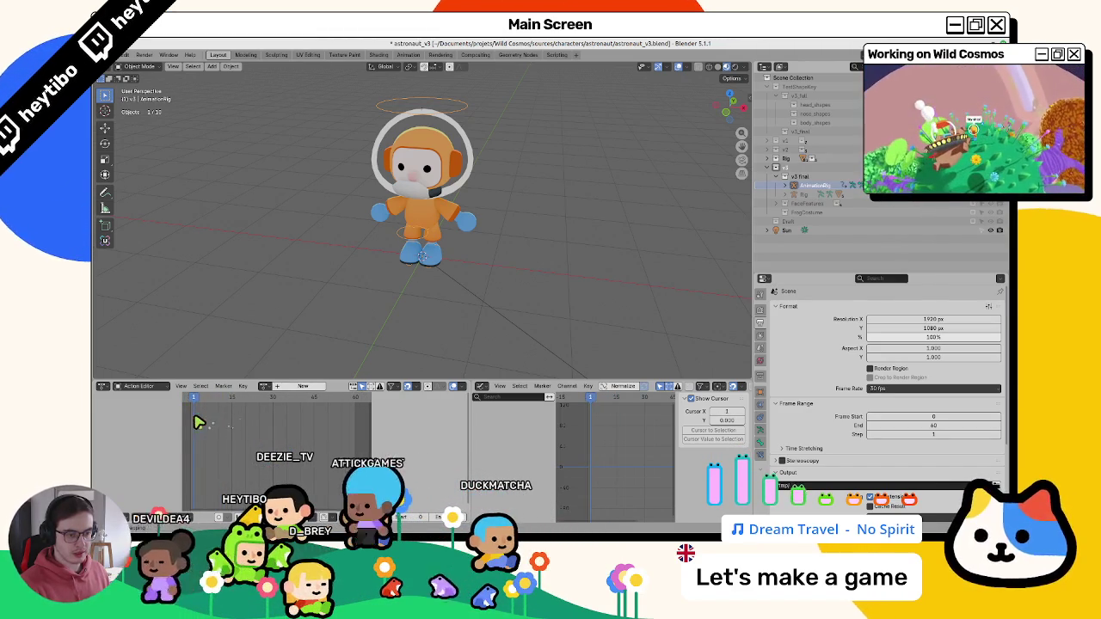
ctrl+scroll(246, 428, left, 1)
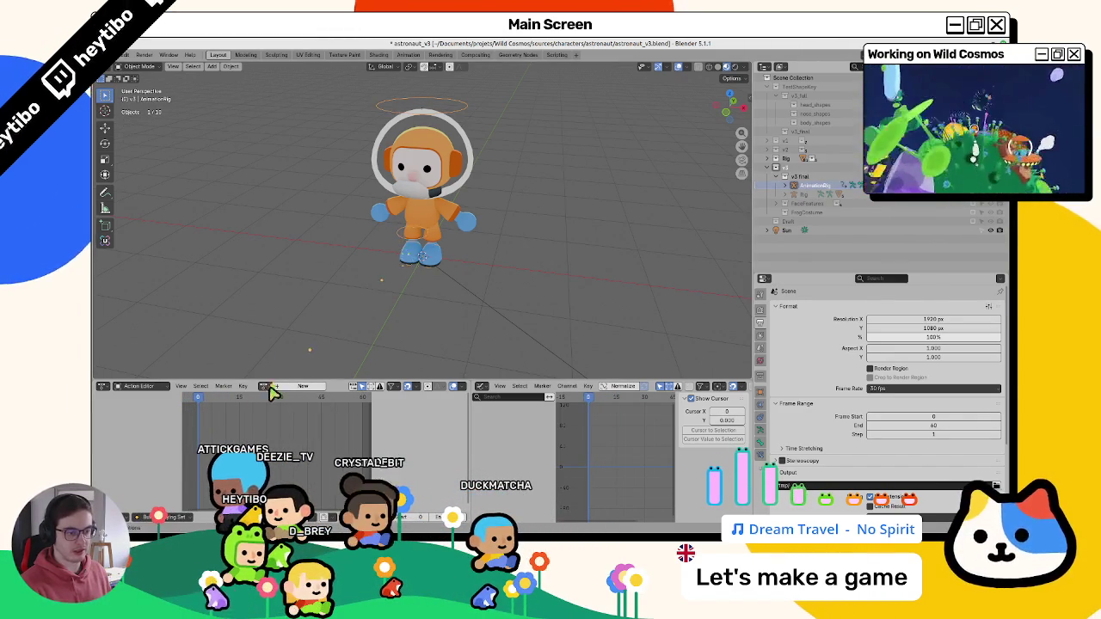
- Assign wrench_bonk to the rig and check its pose at another frame
click(267, 387)
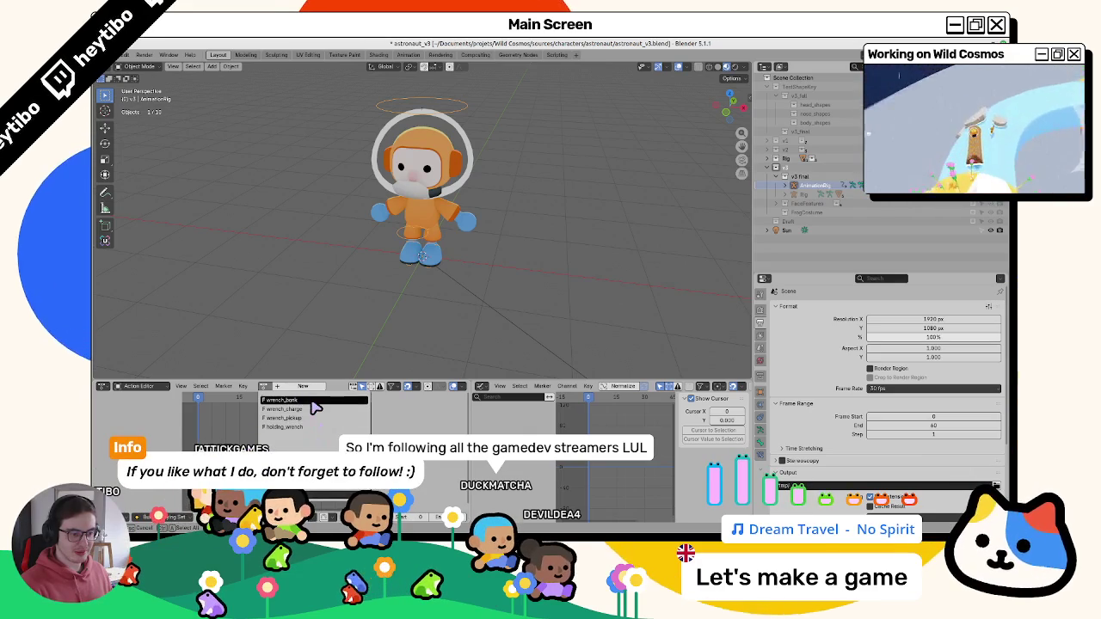
click(312, 402)
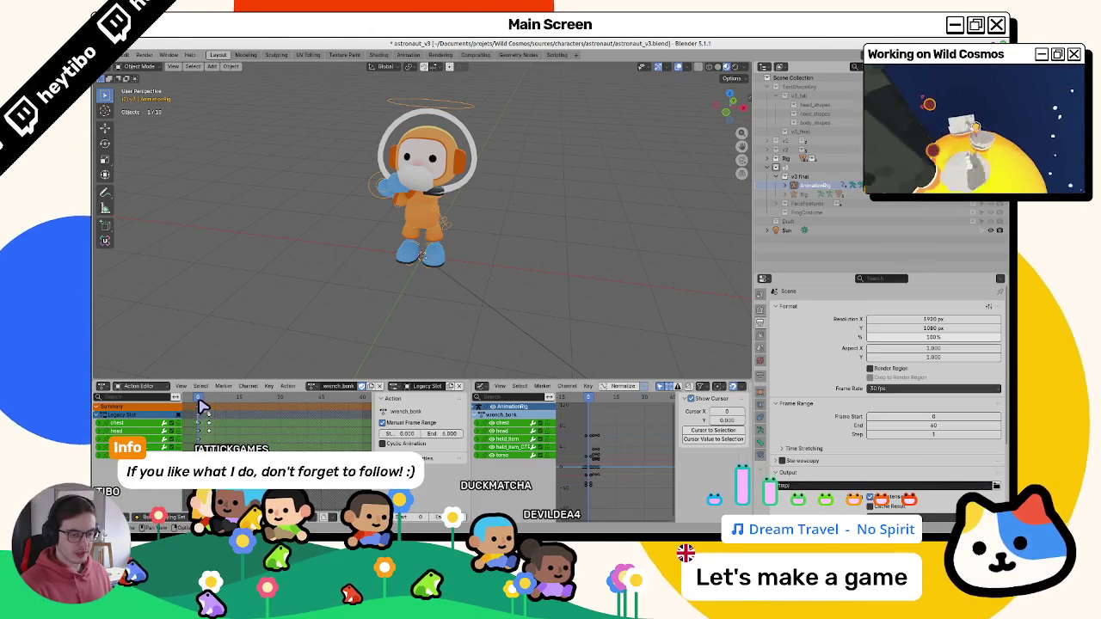
click(197, 395)
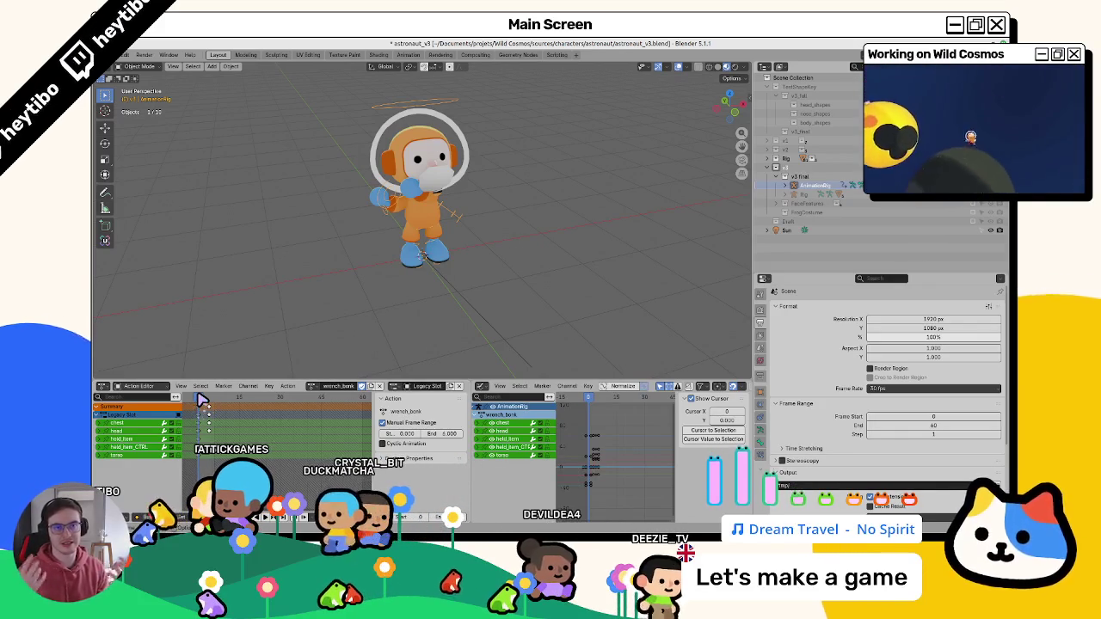
- Swap the rig to the wrench_charge action, check frame 10, and return to Godot
click(312, 386)
click(362, 474)
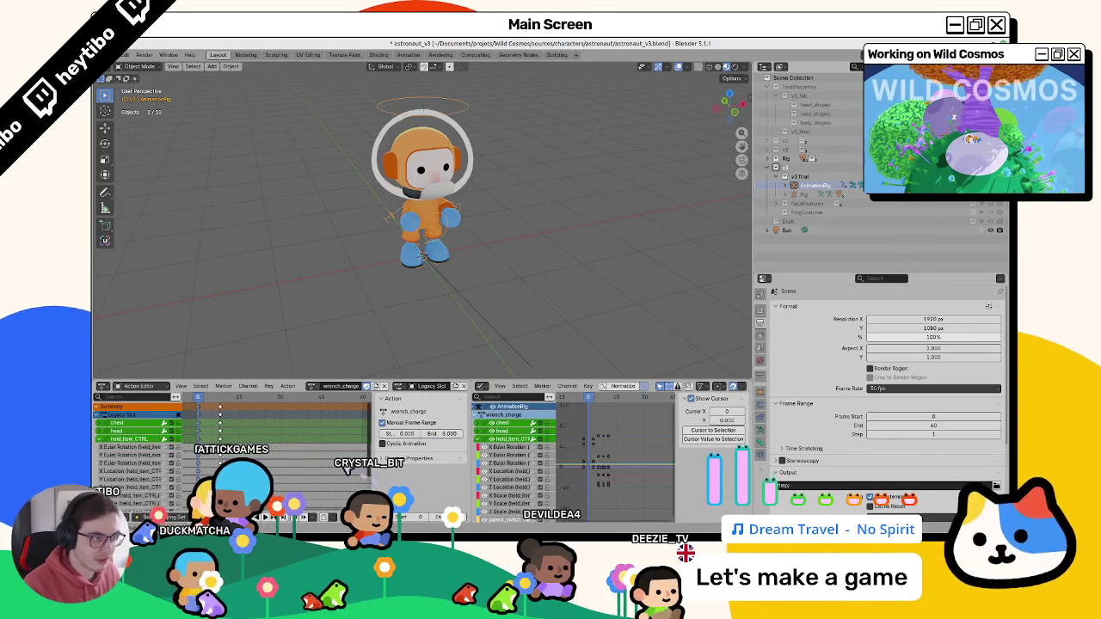
click(225, 398)
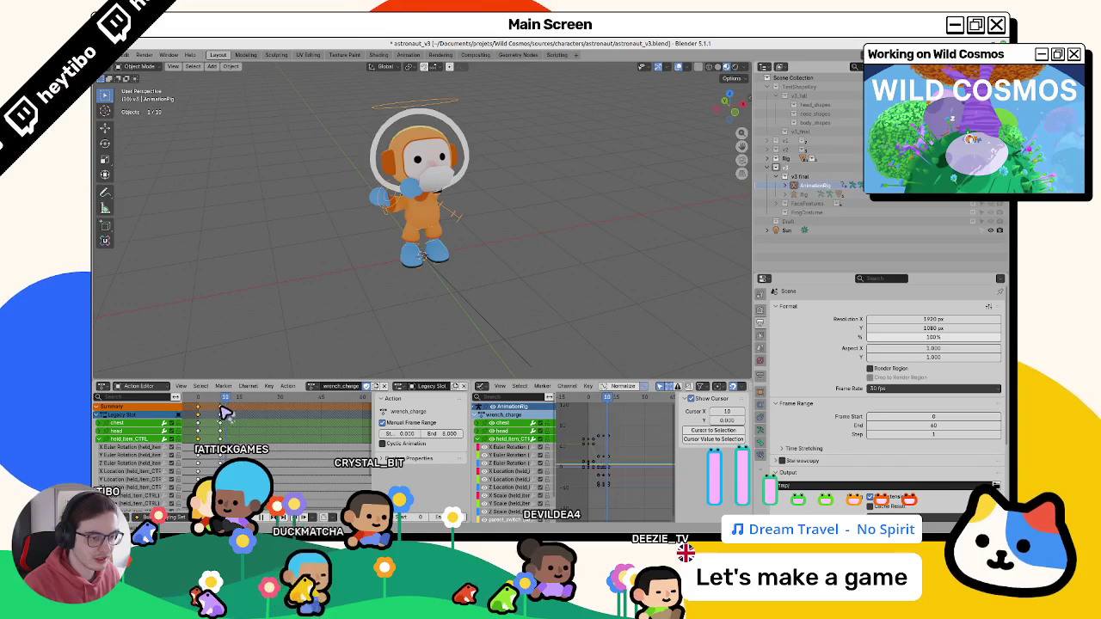
click(316, 387)
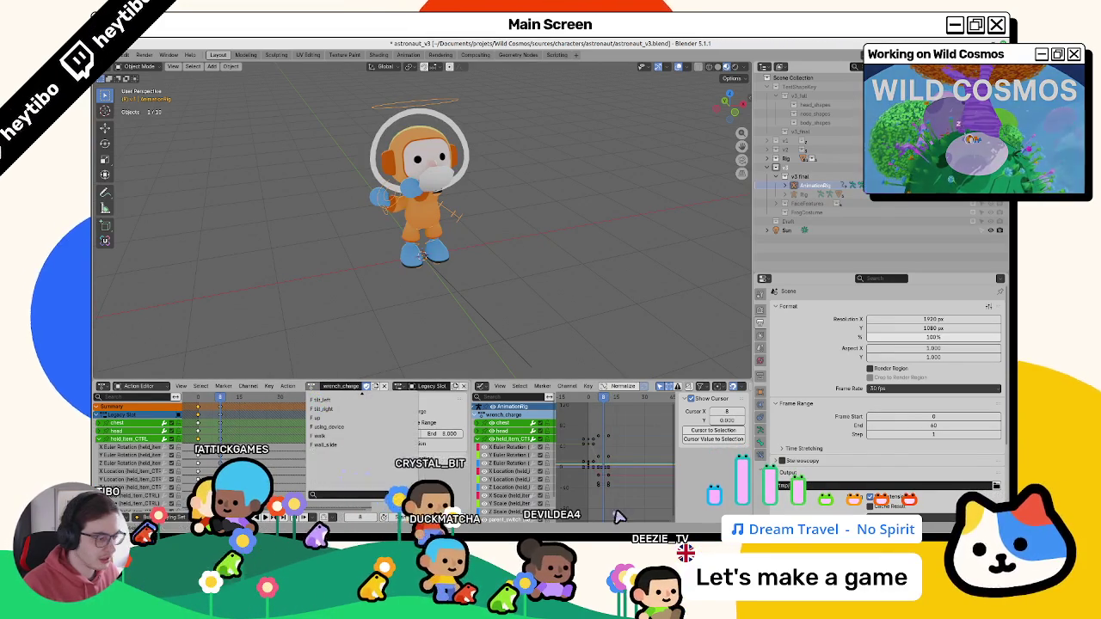
key(alt+Tab)
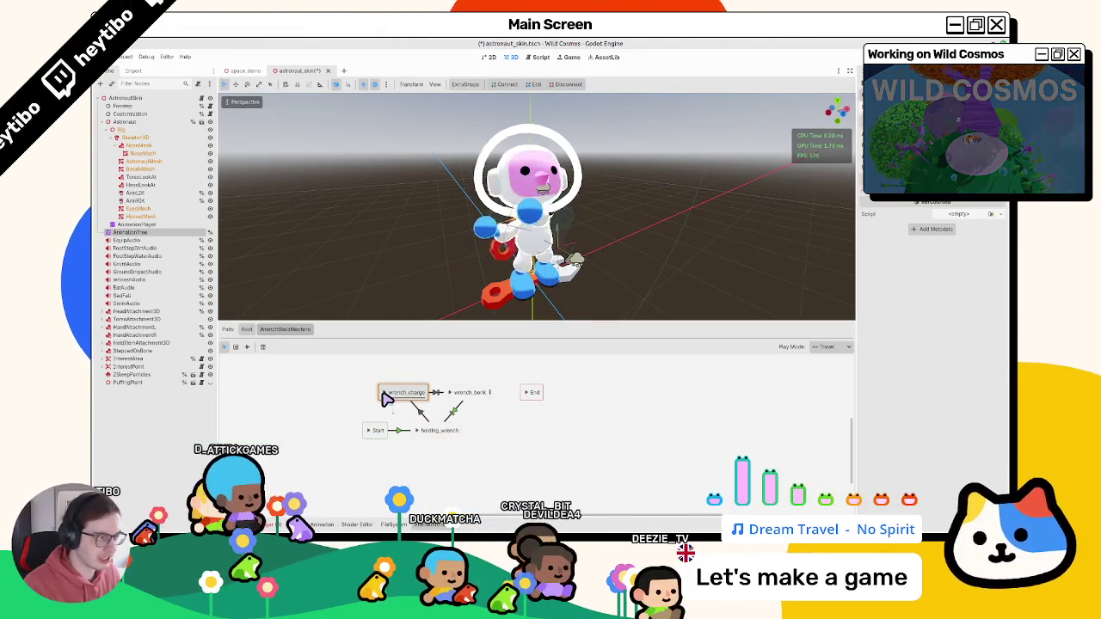
middle_drag(481, 258, 516, 261)
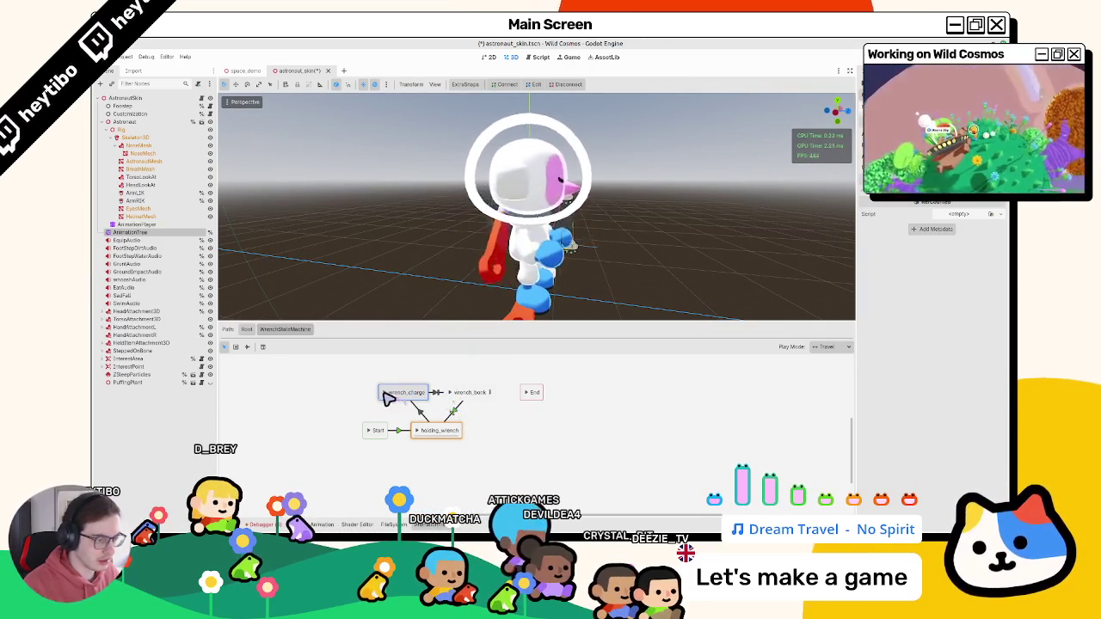
middle_drag(490, 284, 533, 291)
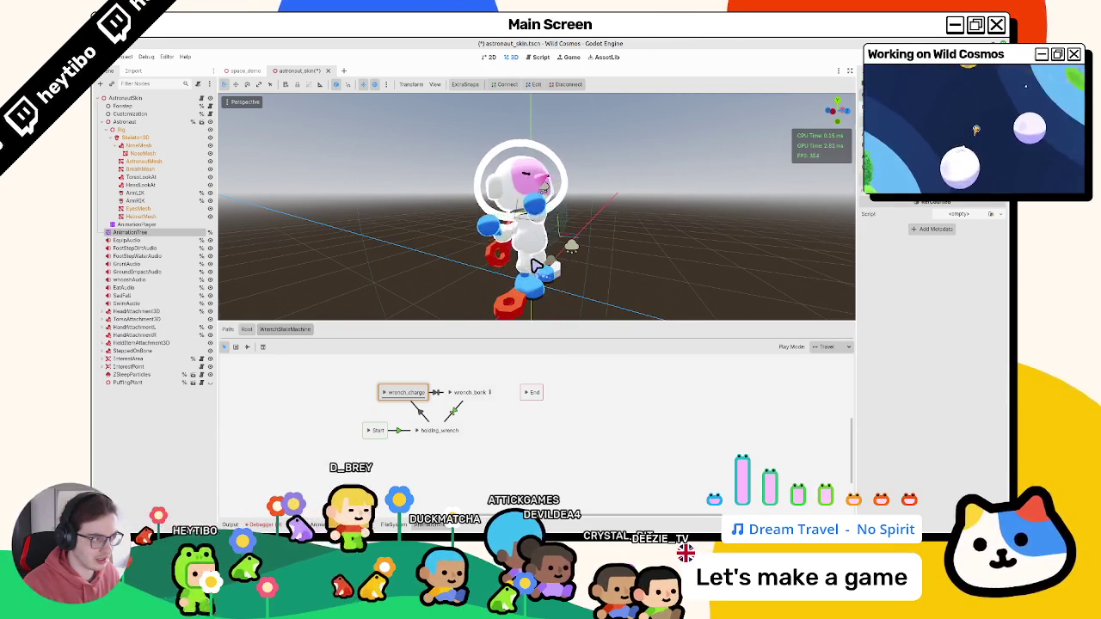
middle_drag(537, 265, 507, 269)
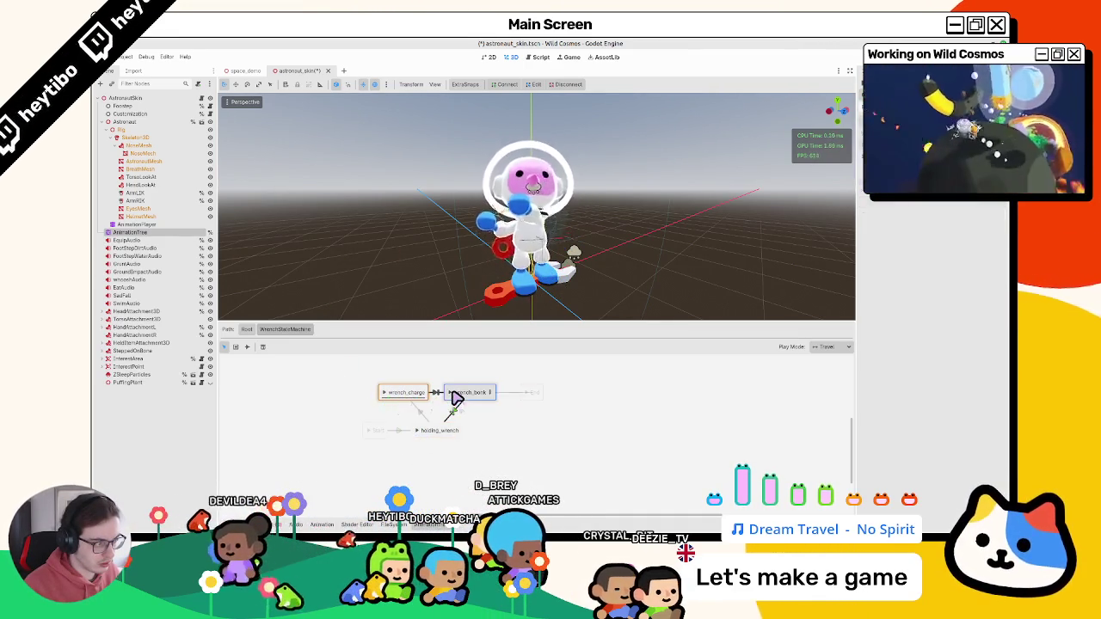
key(alt+Tab)
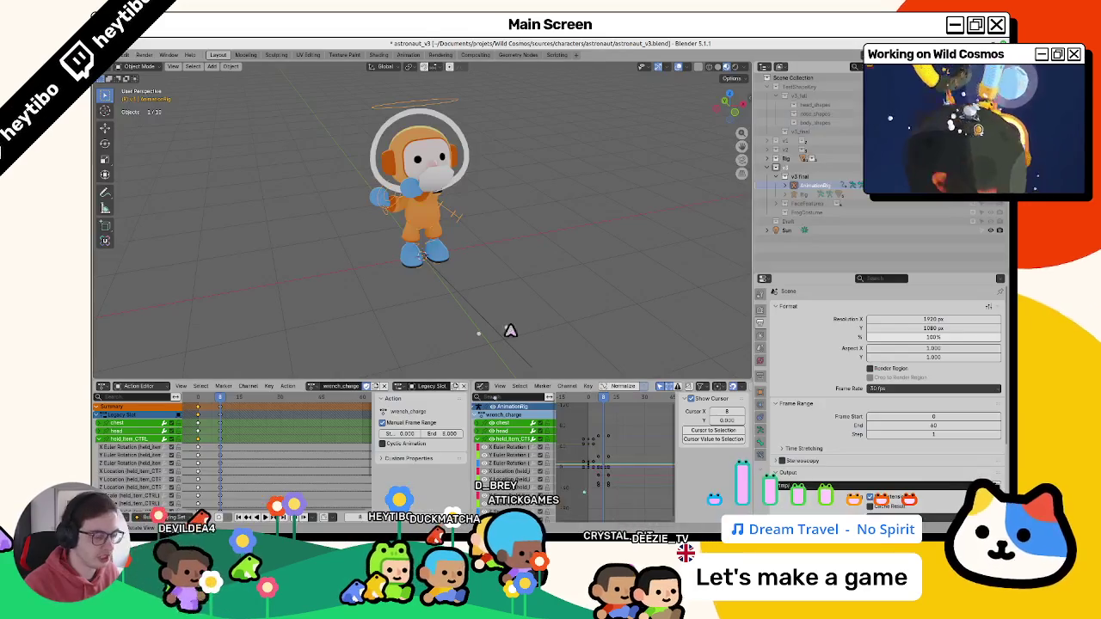
- Scrub to frame 8, switch the rig to wrench_bonk and play it
drag(213, 402, 229, 408)
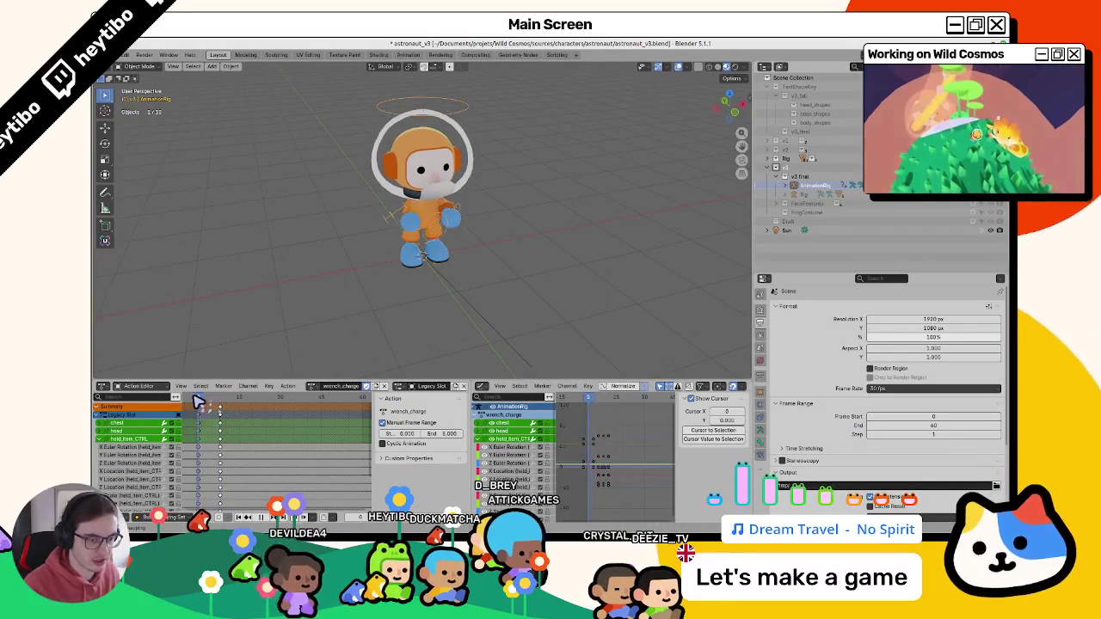
click(315, 386)
click(358, 463)
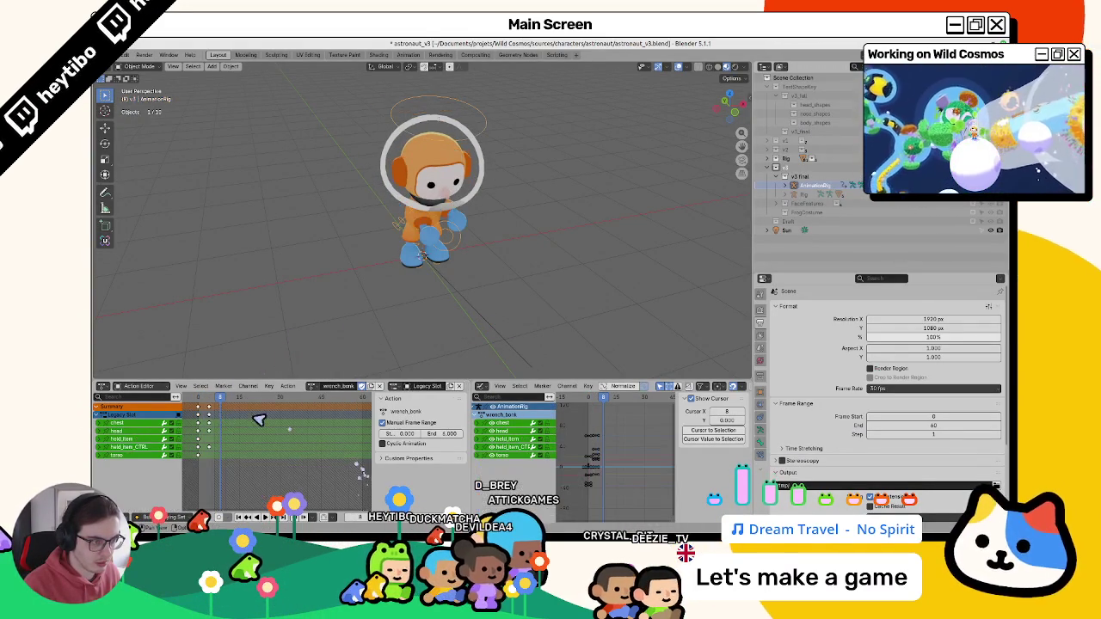
key(space)
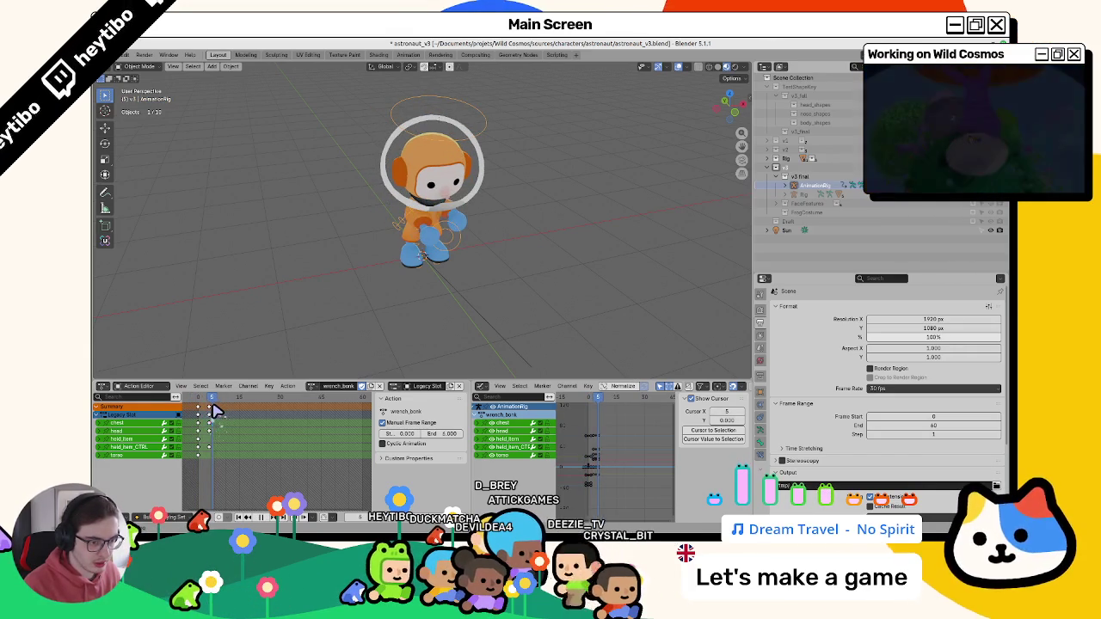
- Unlink wrench_bonk and create a new slotted action named wrench_miss
click(379, 387)
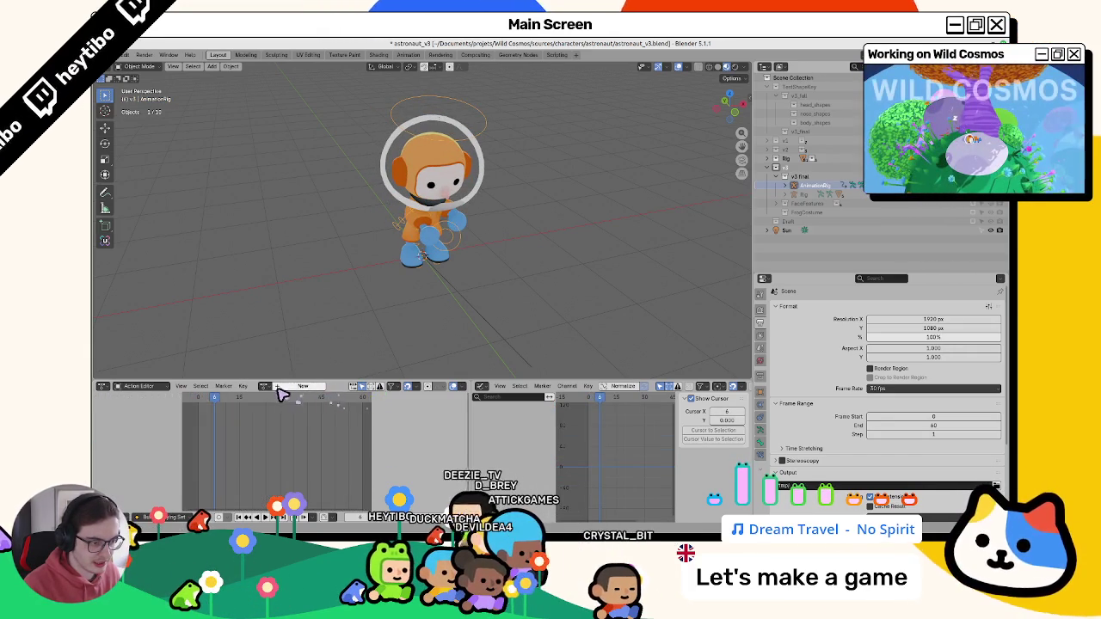
click(302, 388)
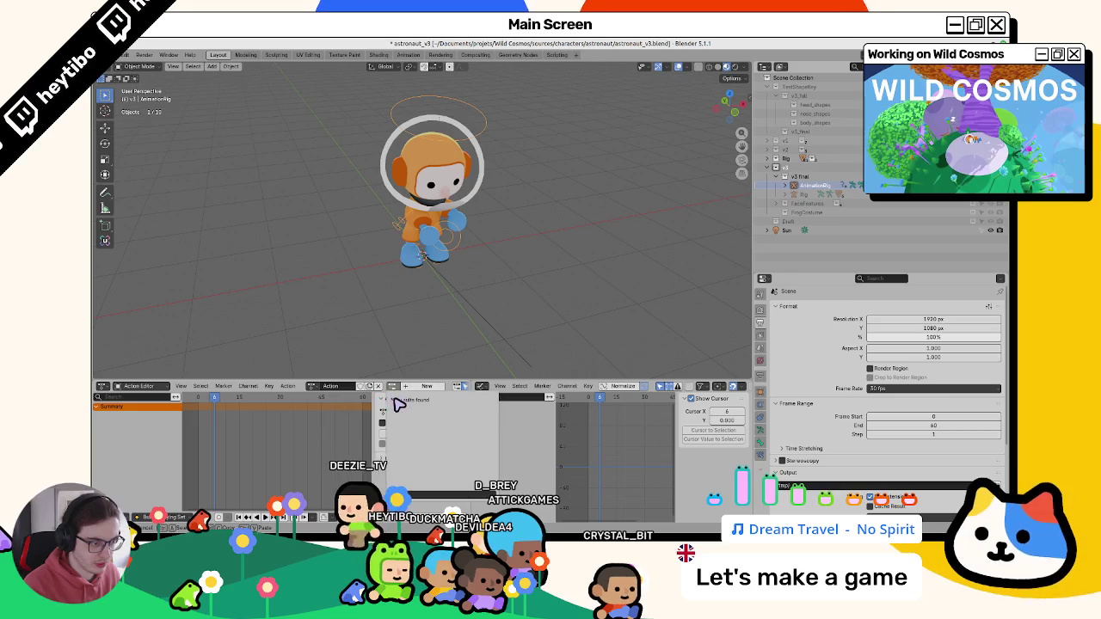
click(389, 394)
click(404, 405)
double_click(331, 387)
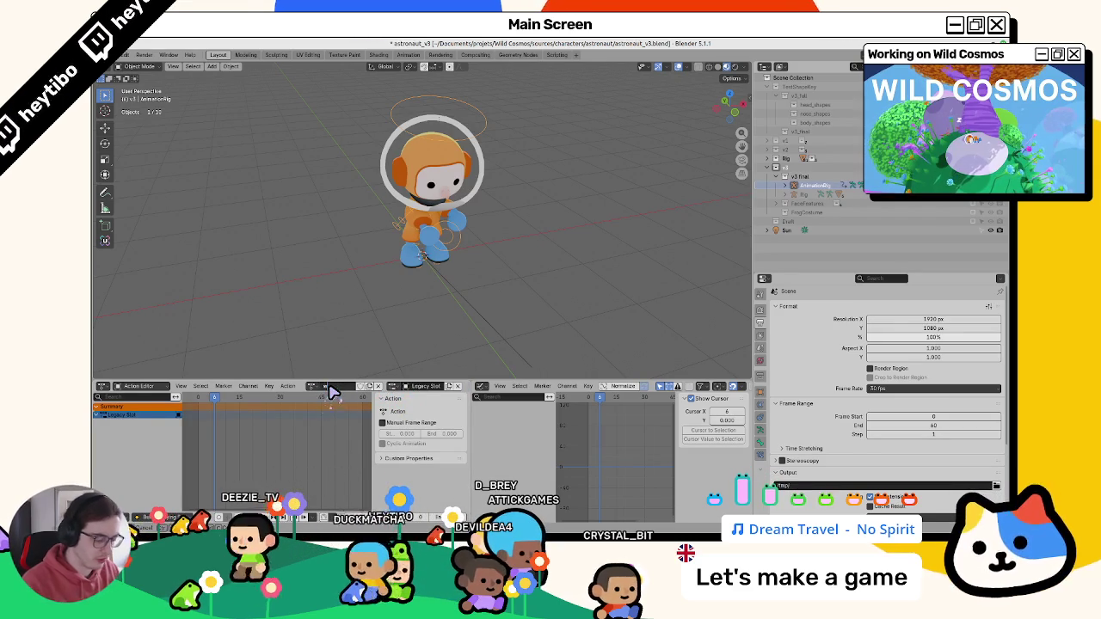
text(wrench_bonk)
key(Return)
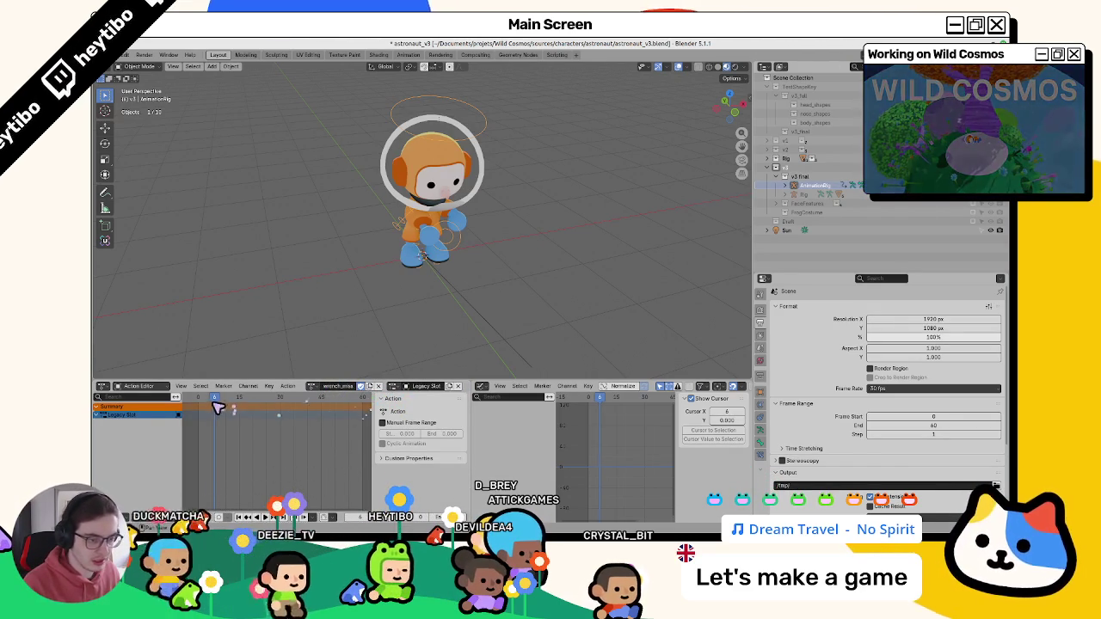
- In Pose Mode, keyframe the wrench control's starting pose and play the new action
key(ctrl+Tab)
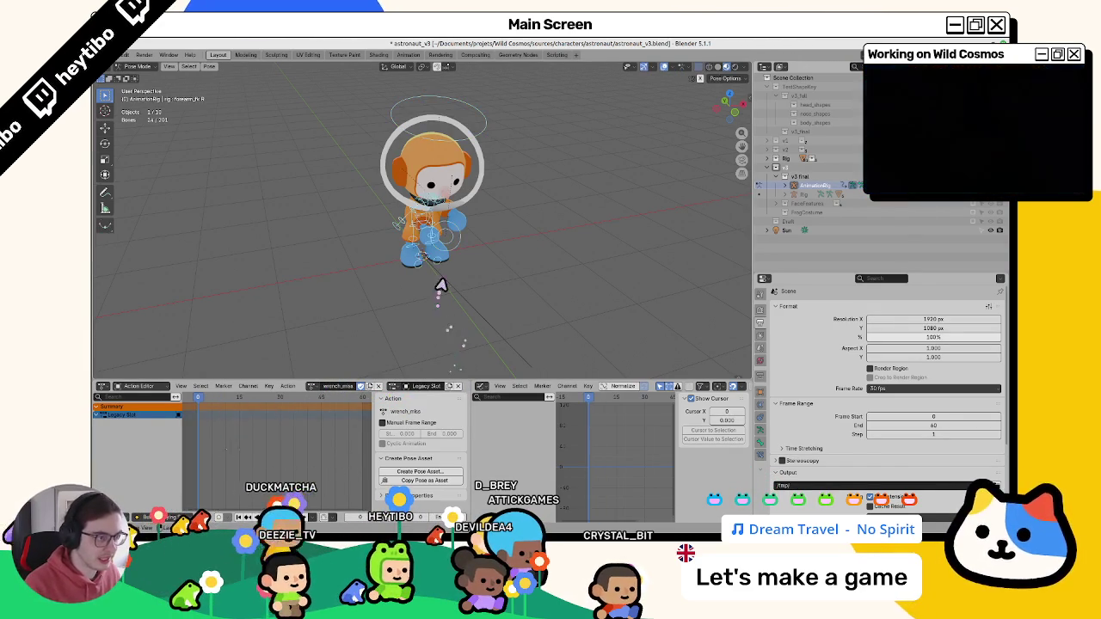
scroll(371, 292, up, 2)
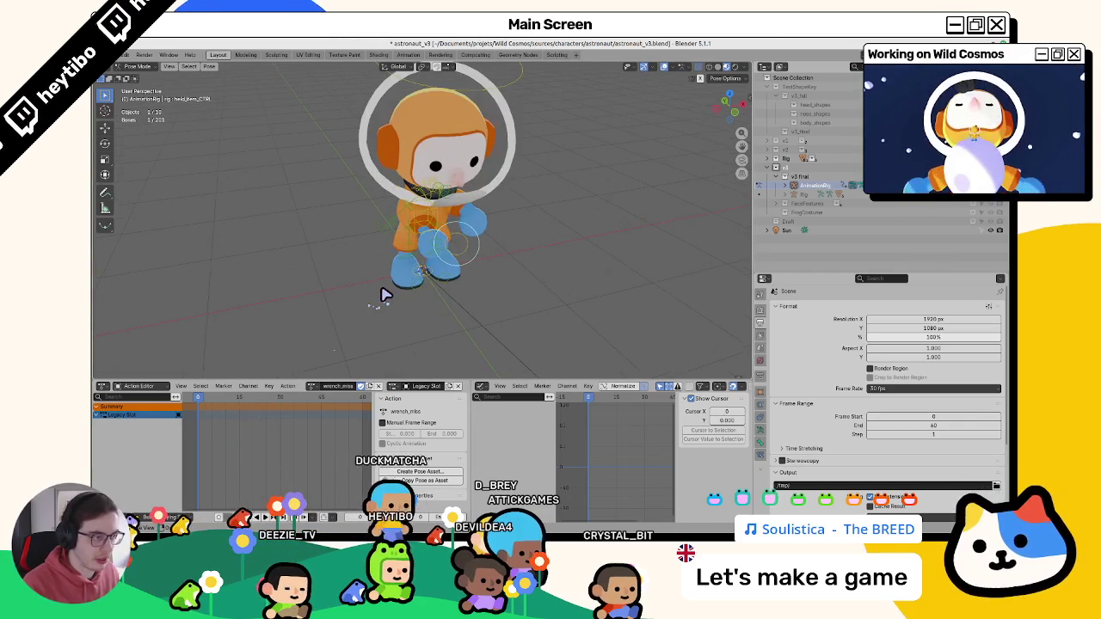
key(n)
middle_drag(394, 290, 421, 275)
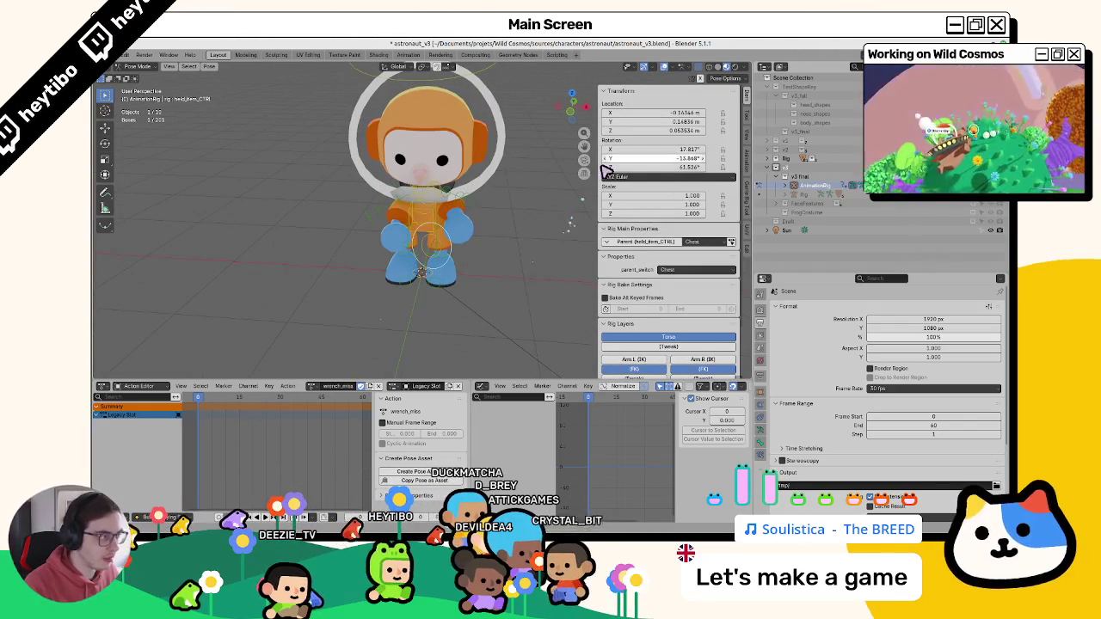
key(i)
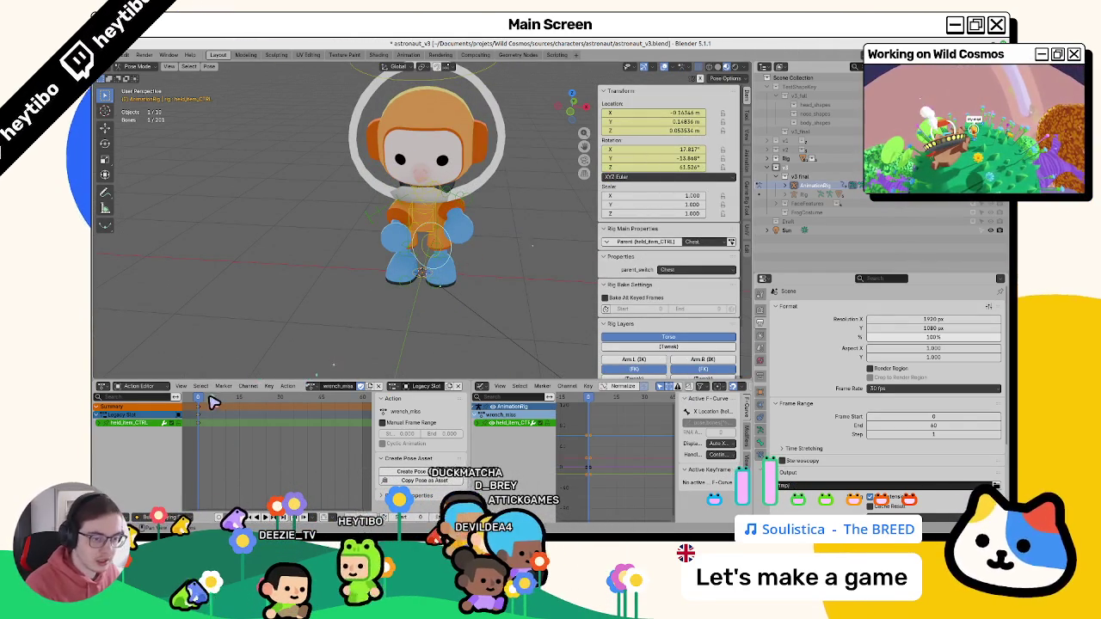
key(space)
middle_drag(263, 370, 327, 321)
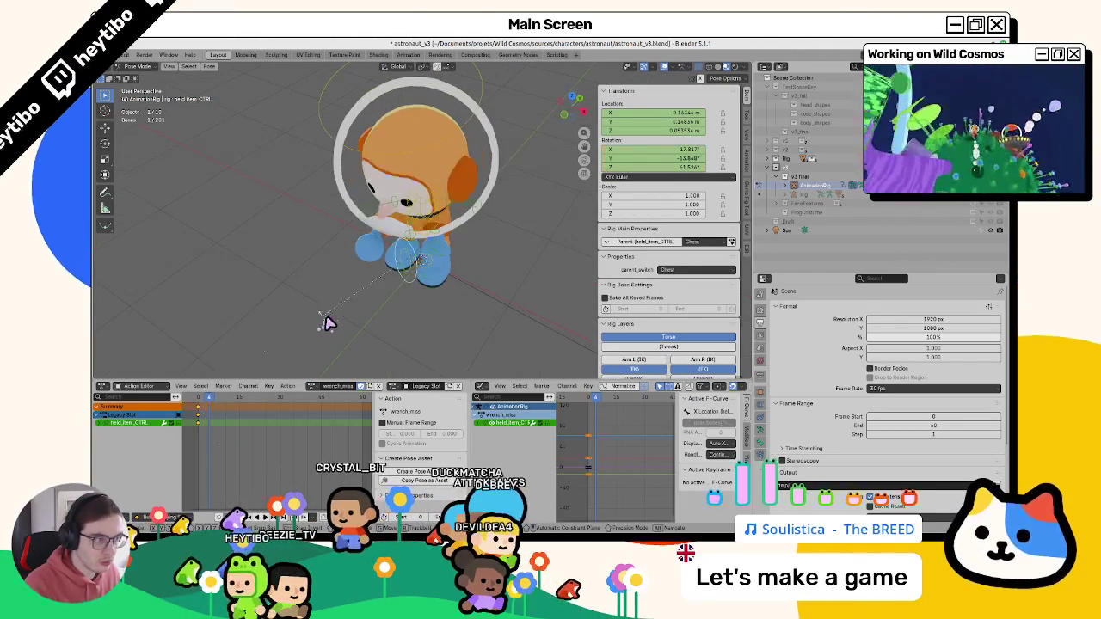
- Reselect the rig in Pose Mode and rotate the wrench control about Z
click(770, 158)
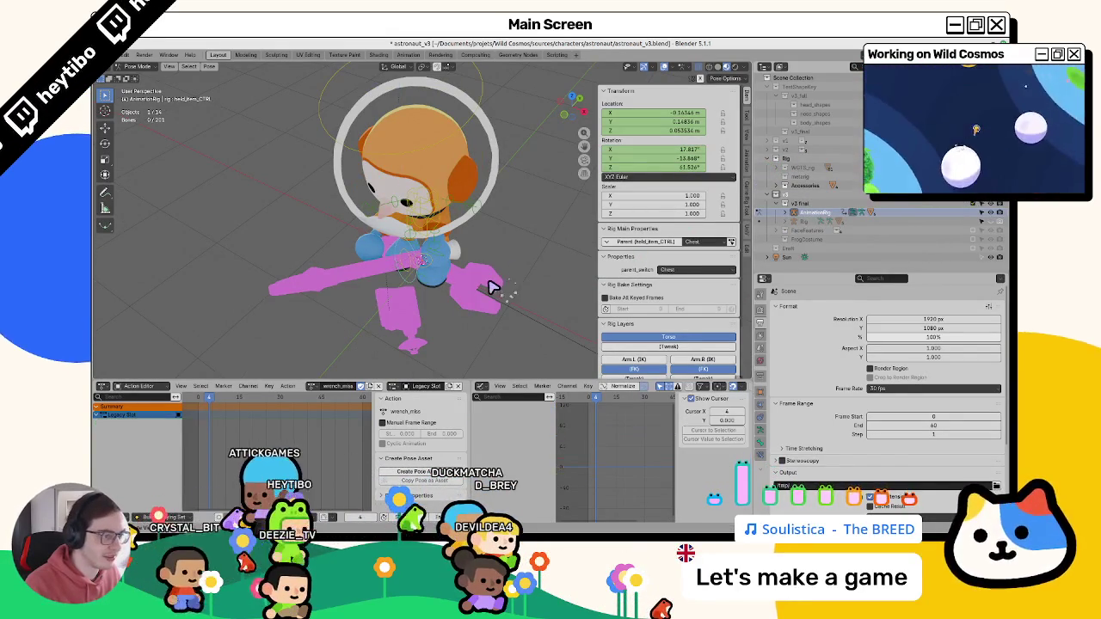
click(421, 313)
middle_drag(422, 317, 438, 292)
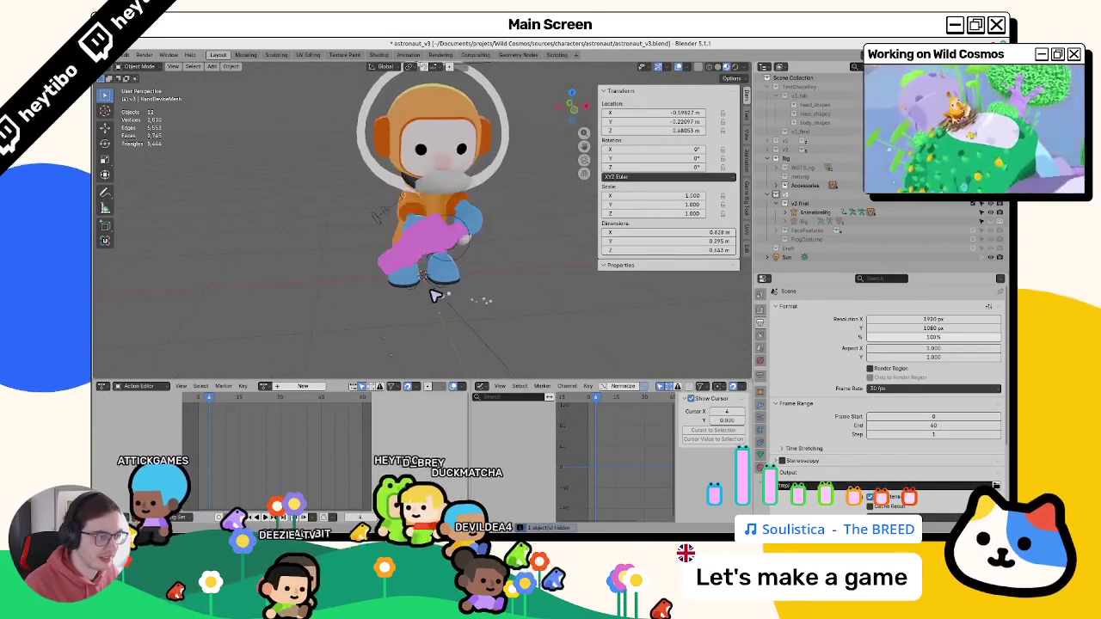
click(446, 271)
key(ctrl+Tab)
key(r)
key(z)
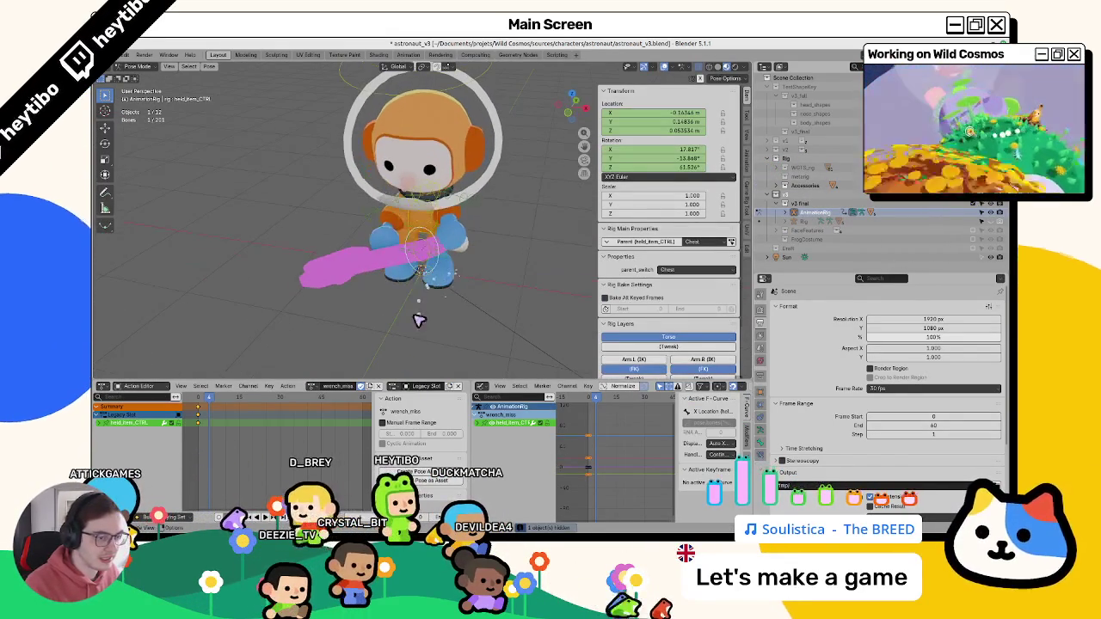
click(465, 313)
- Move and trackball-rotate the wrench into its swung pose
middle_drag(492, 322, 420, 314)
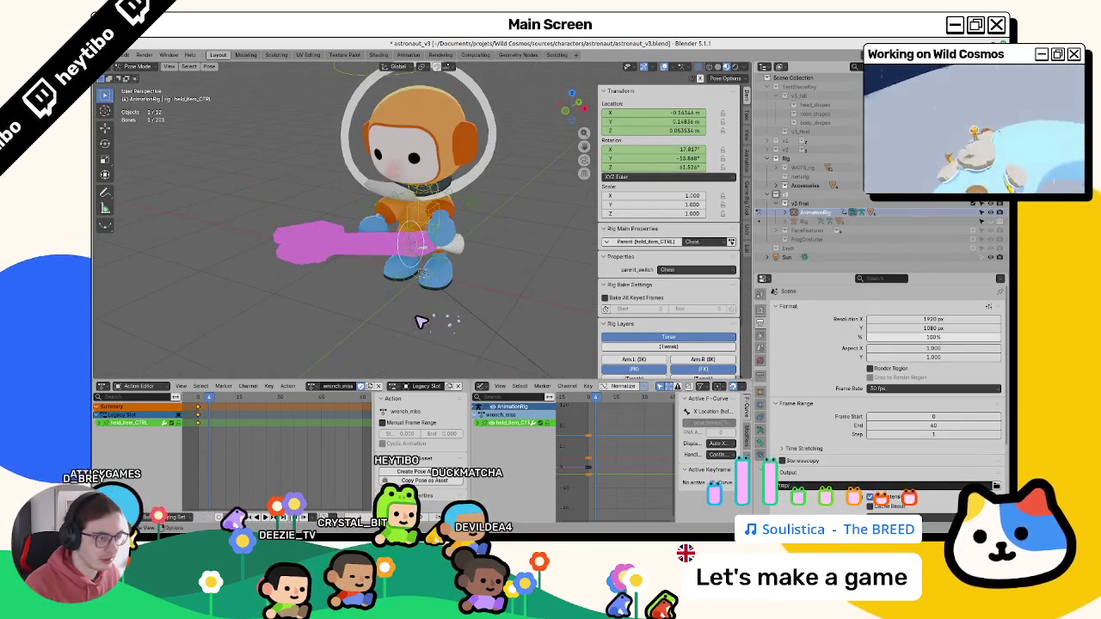
key(g)
click(465, 344)
key(r)
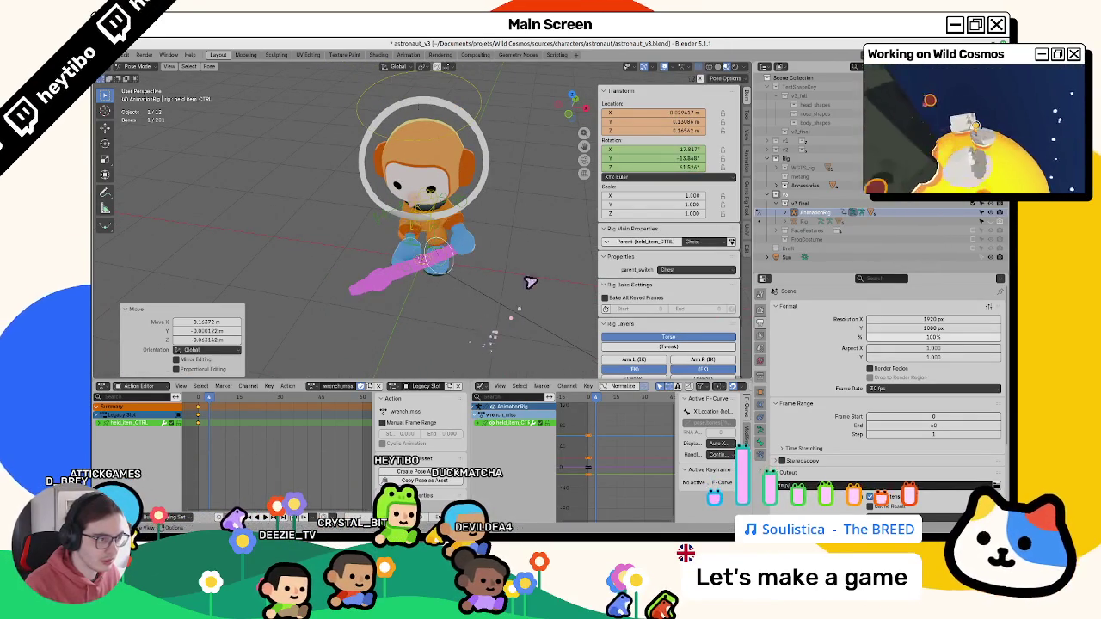
key(r)
click(545, 268)
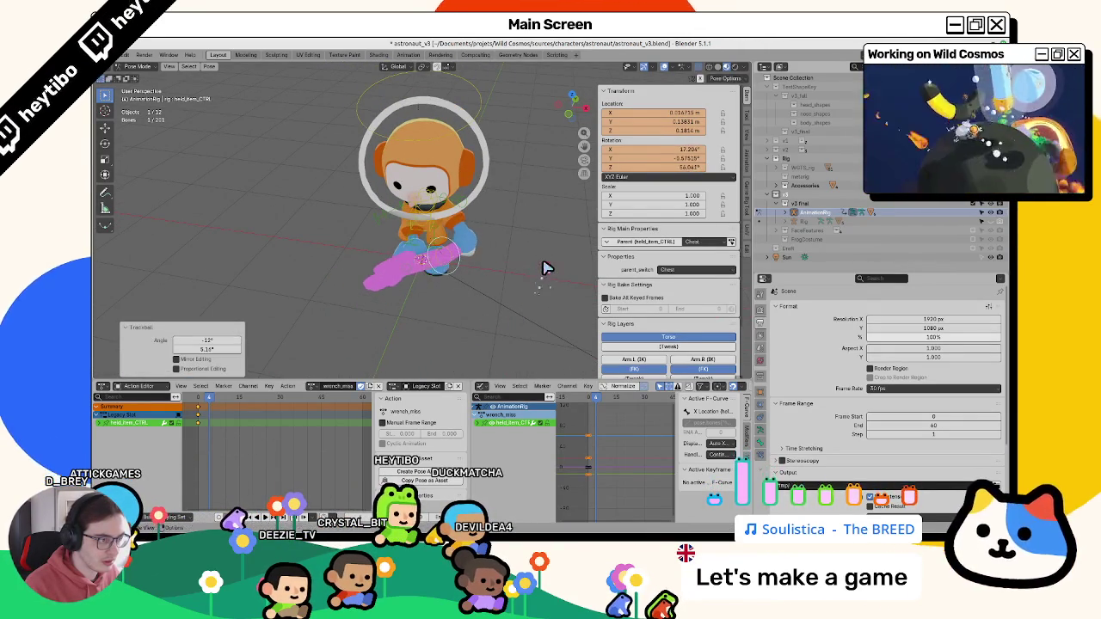
click(540, 238)
middle_drag(540, 237, 413, 231)
click(434, 231)
key(KP_3)
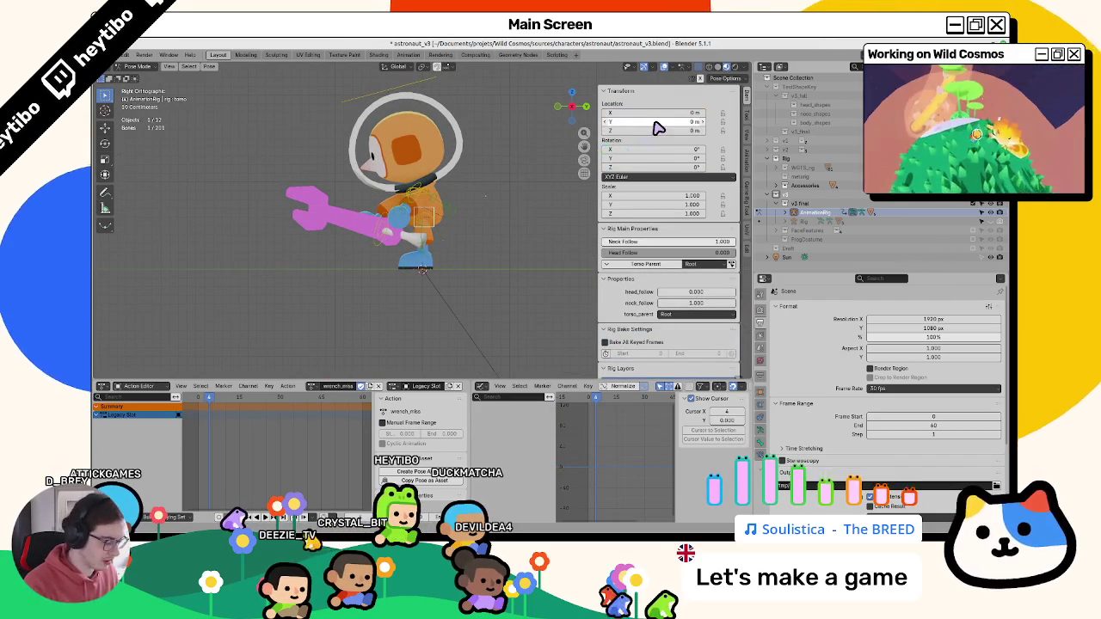
- Keyframe the torso and shift its key two frames earlier
key(i)
key(i)
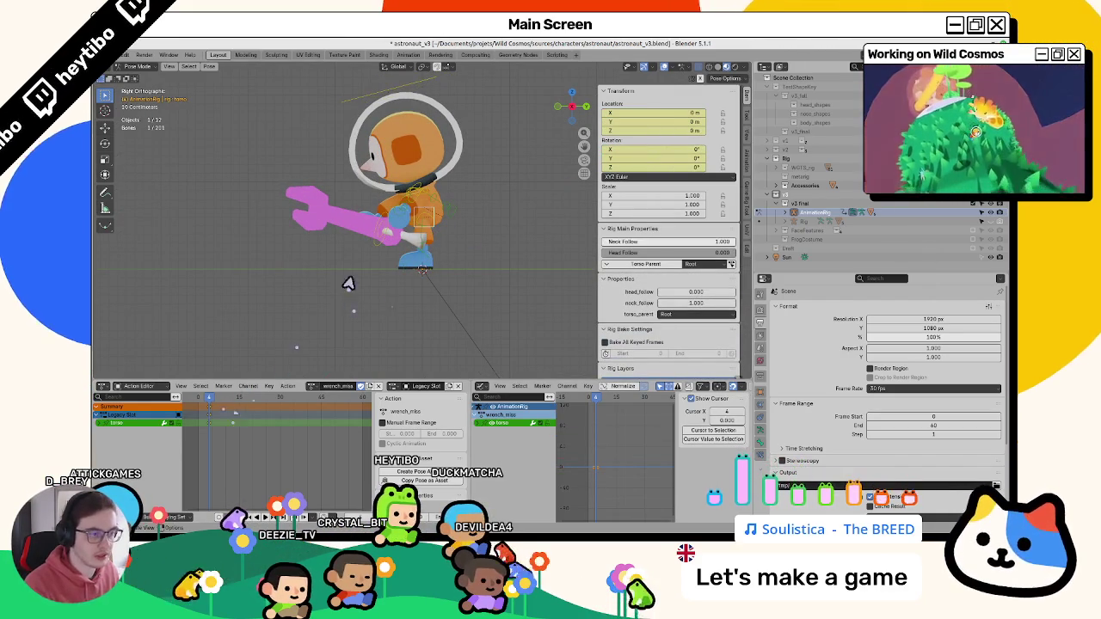
shift+click(354, 286)
drag(206, 419, 198, 419)
click(430, 225)
- Lean the torso forward with successive rotate and move adjustments
key(r)
click(451, 257)
key(g)
click(462, 272)
key(r)
click(467, 260)
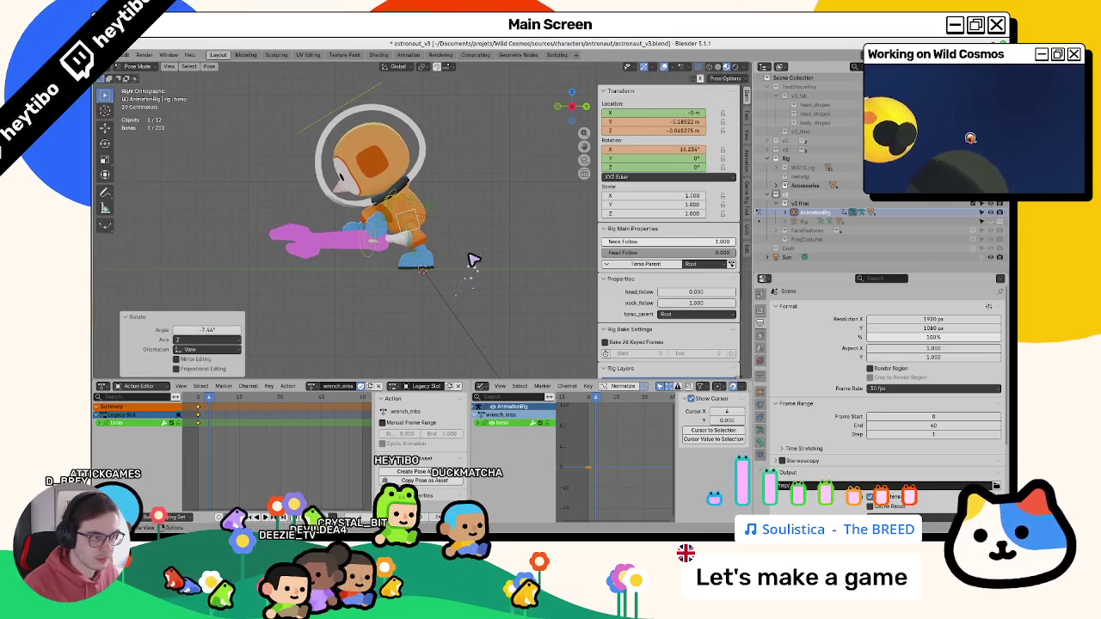
key(g)
click(472, 263)
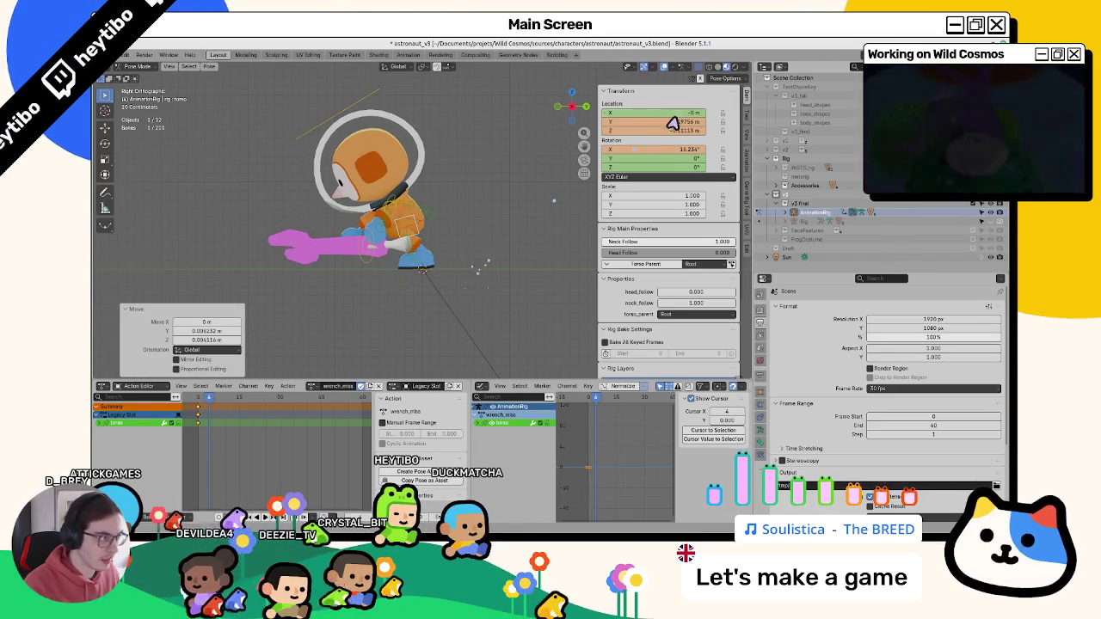
- Twist the torso about local Z to roughly 14.8°, -6.9°, 34.8° and keyframe it
middle_drag(516, 284, 472, 300)
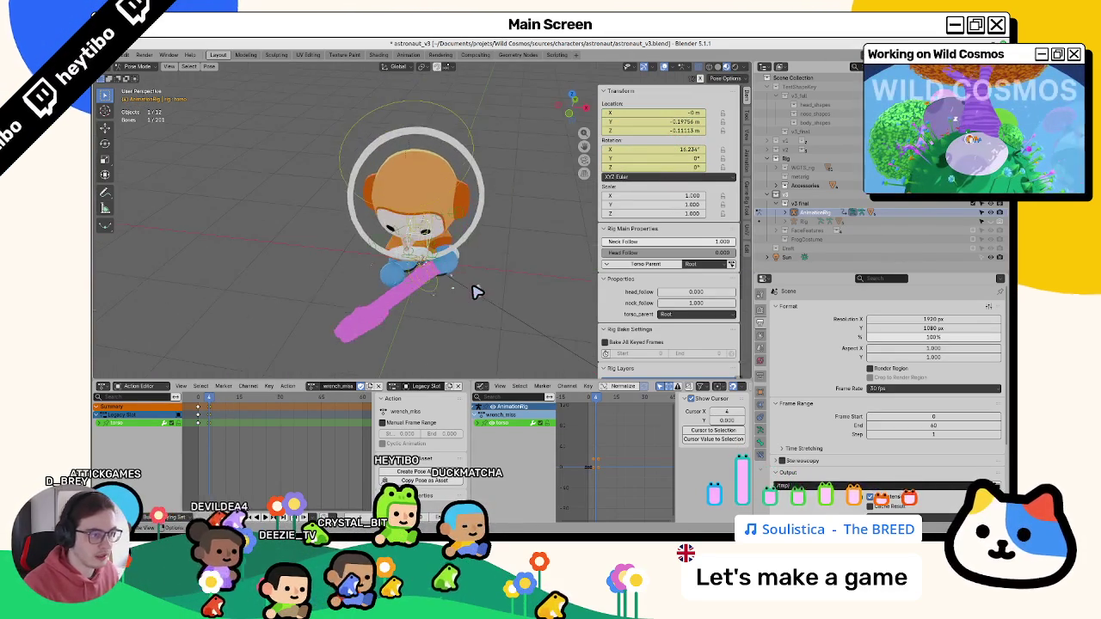
key(r)
key(z)
key(z)
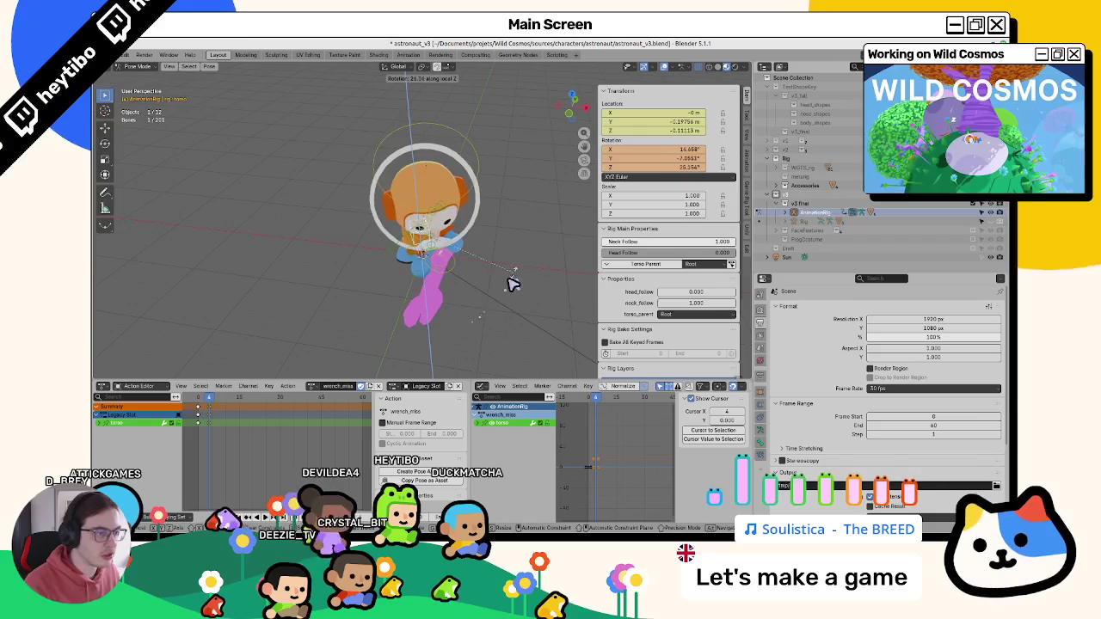
click(515, 285)
middle_drag(515, 284, 580, 229)
key(i)
mouse_move(430, 258)
middle_down()
mouse_move(334, 297)
mouse_move(420, 269)
mouse_move(459, 278)
middle_up()
click(421, 265)
- Hide the right leg FK controls, then move foot_ik.R back along Y and keyframe it
scroll(447, 272, up, 3)
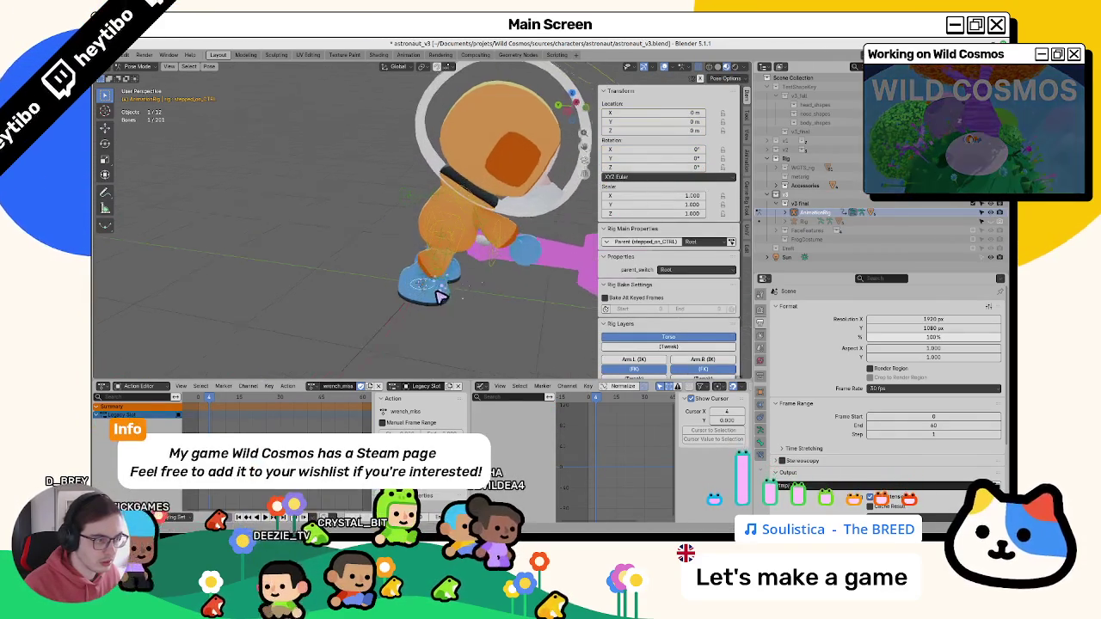
click(435, 297)
scroll(673, 263, down, 3)
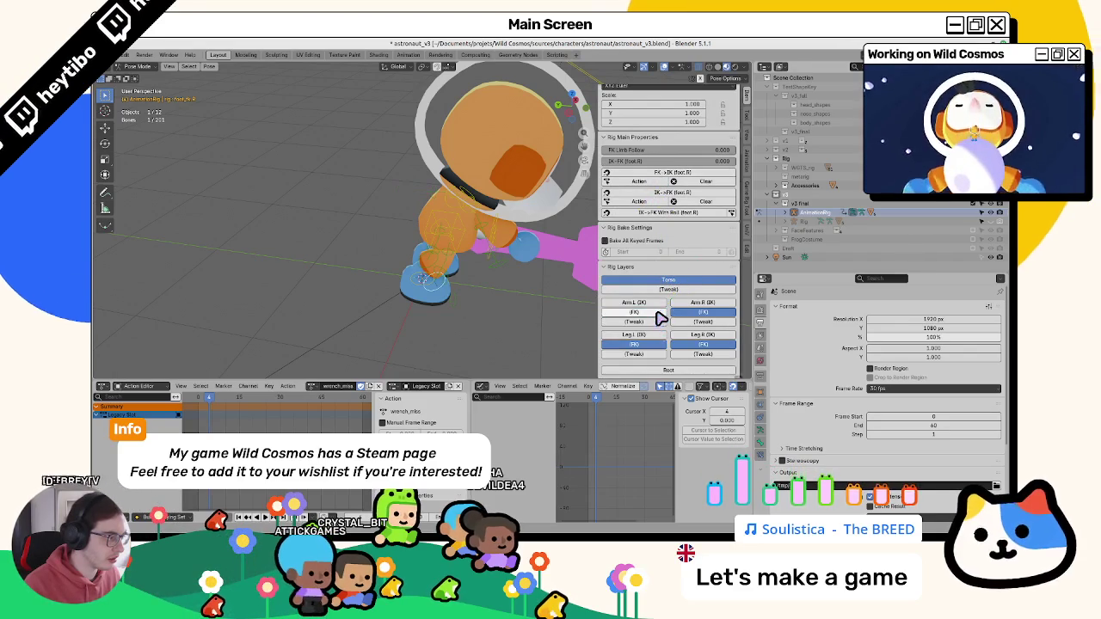
click(695, 348)
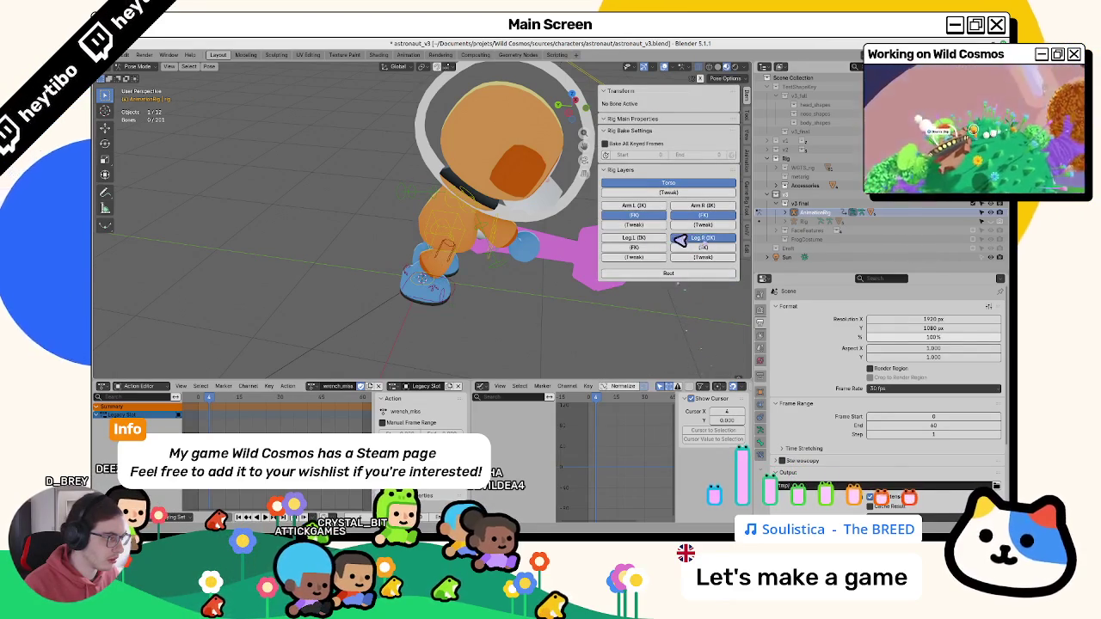
click(455, 307)
key(g)
key(y)
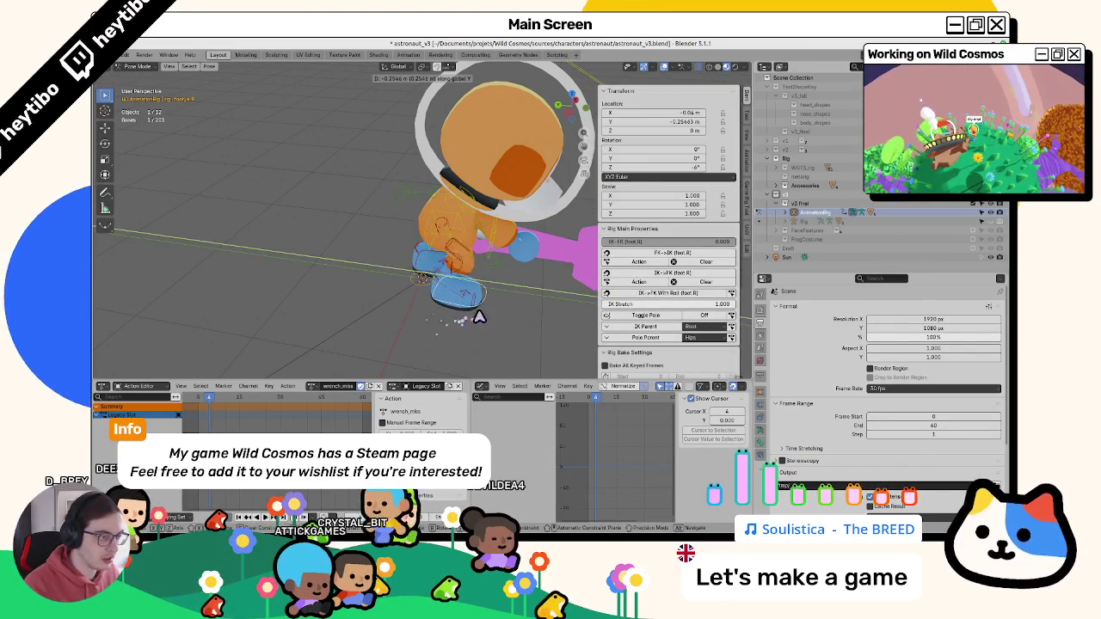
click(471, 318)
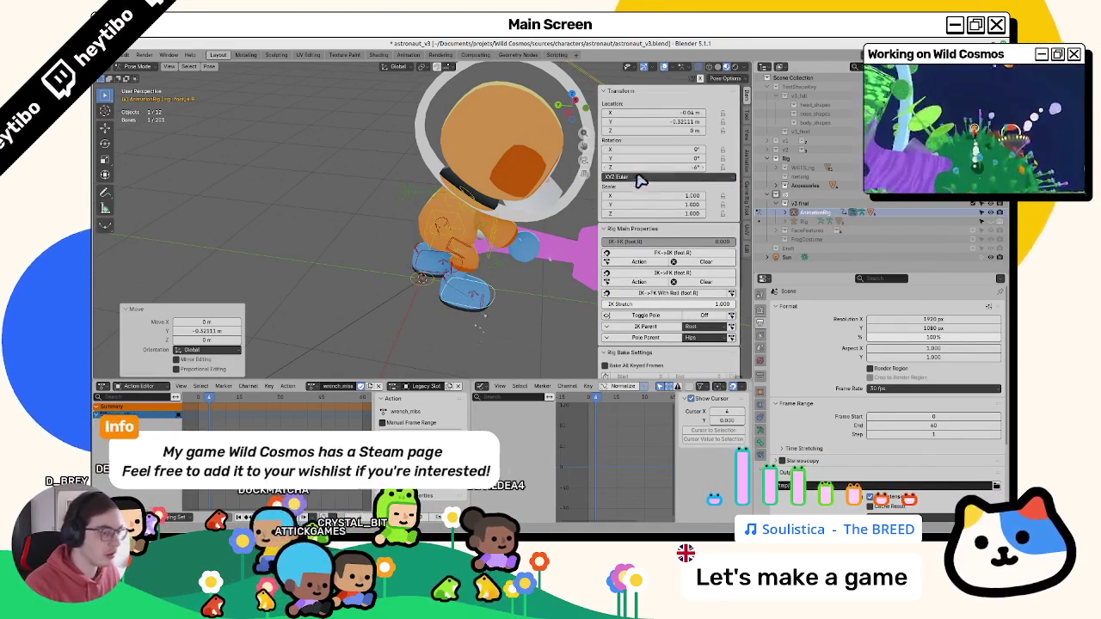
key(i)
key(i)
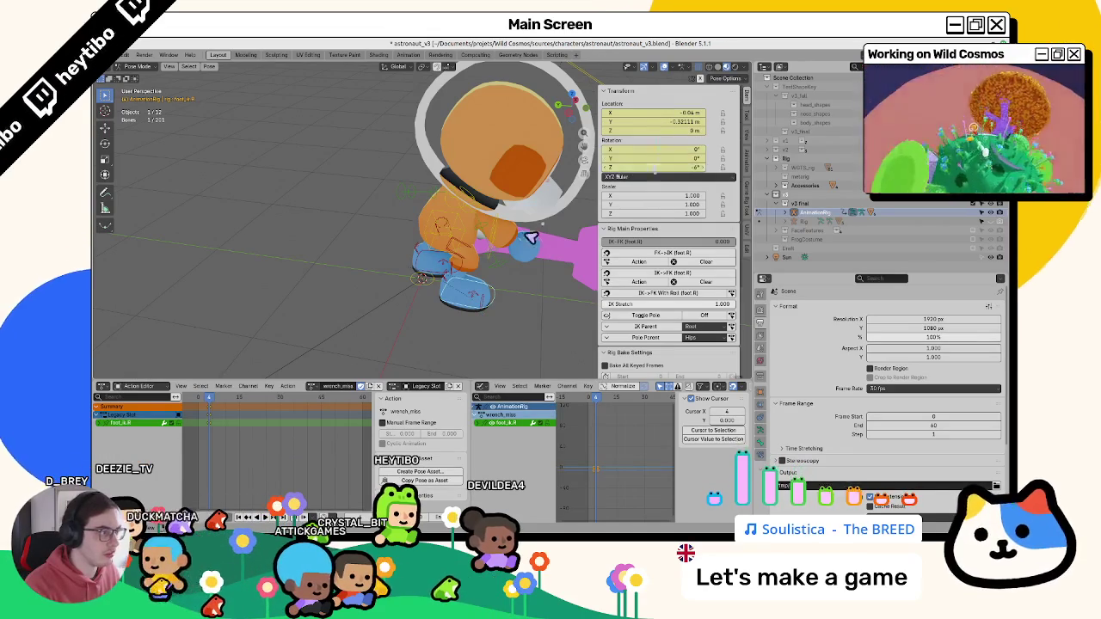
- Key foot_ik.R on the first frame, set its Location X to -0.04 m, and play back the step
key(shift+Left)
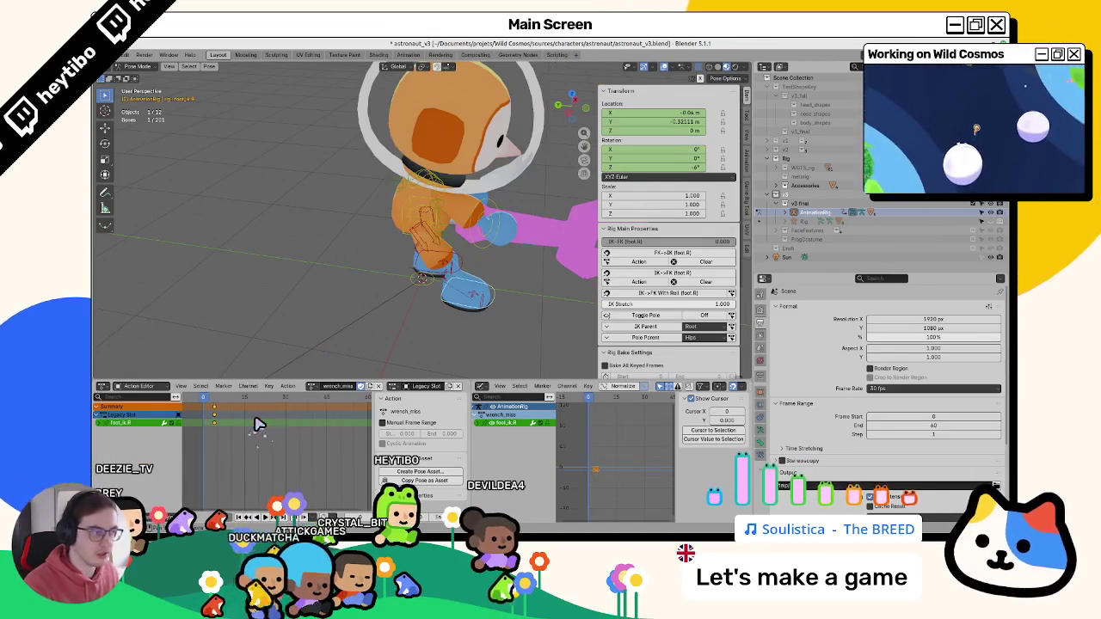
key(i)
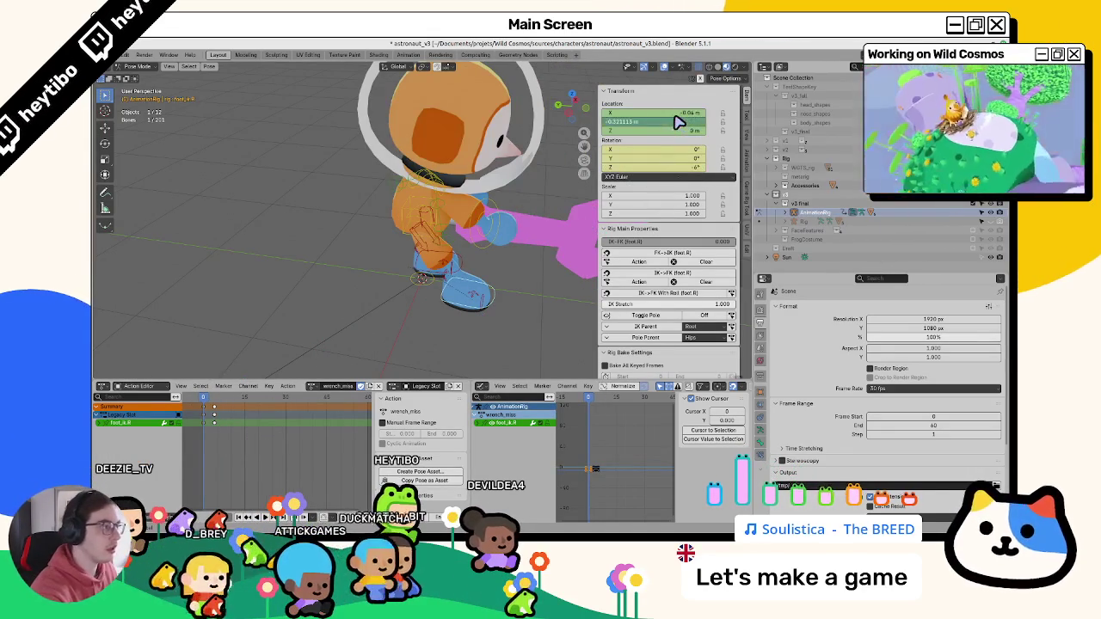
drag(679, 121, 679, 126)
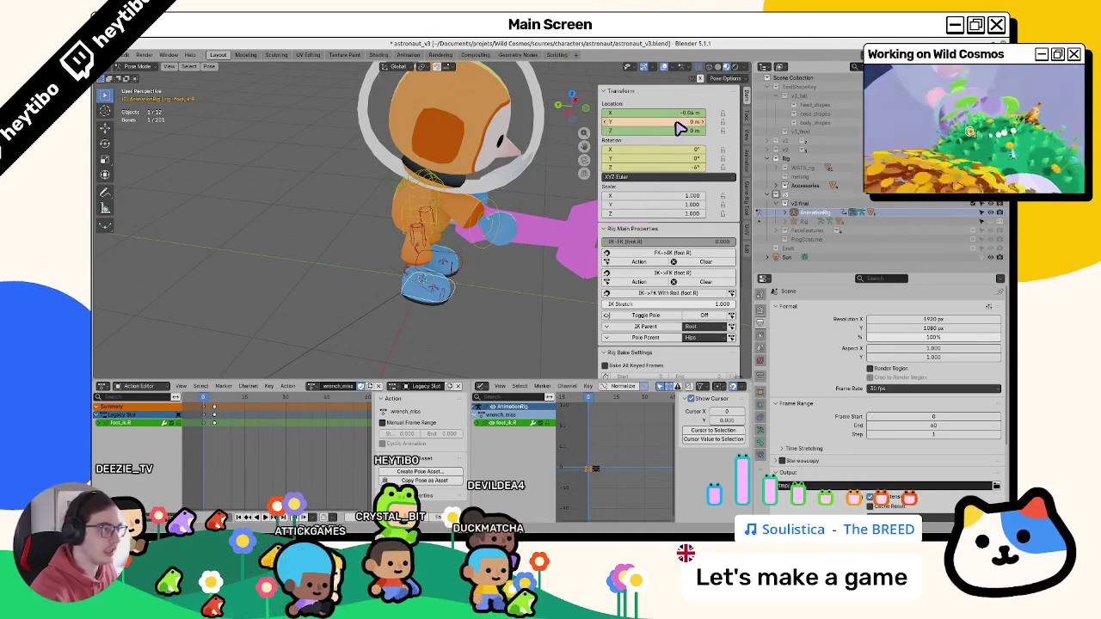
key(space)
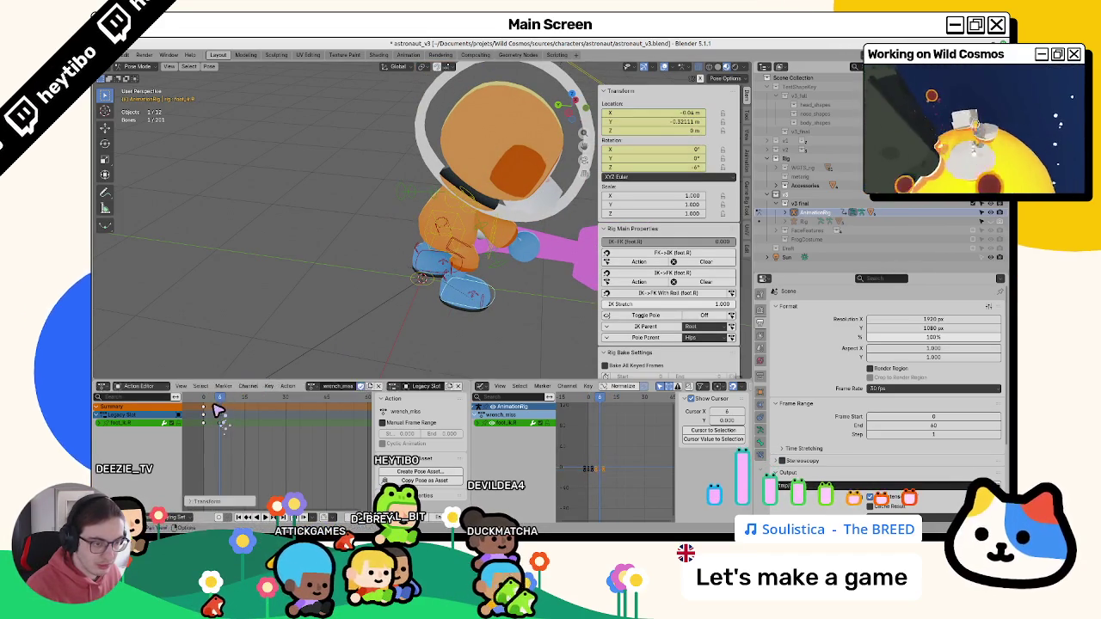
- At frame 3, raise the right foot on Z and keyframe its location
drag(222, 407, 215, 411)
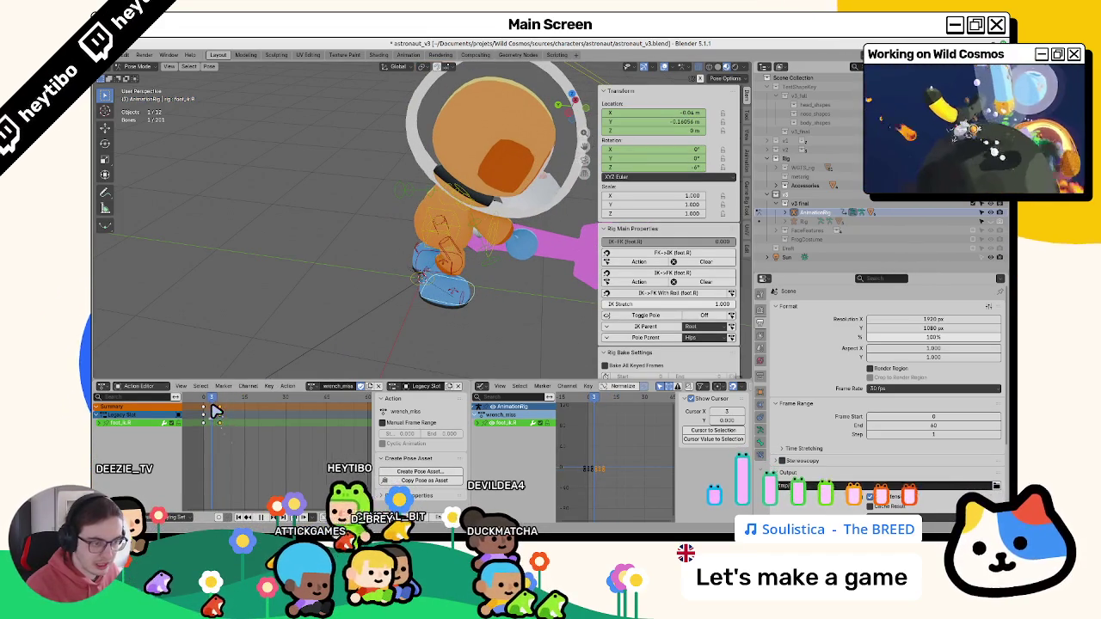
key(g)
key(z)
click(434, 283)
right_click(673, 137)
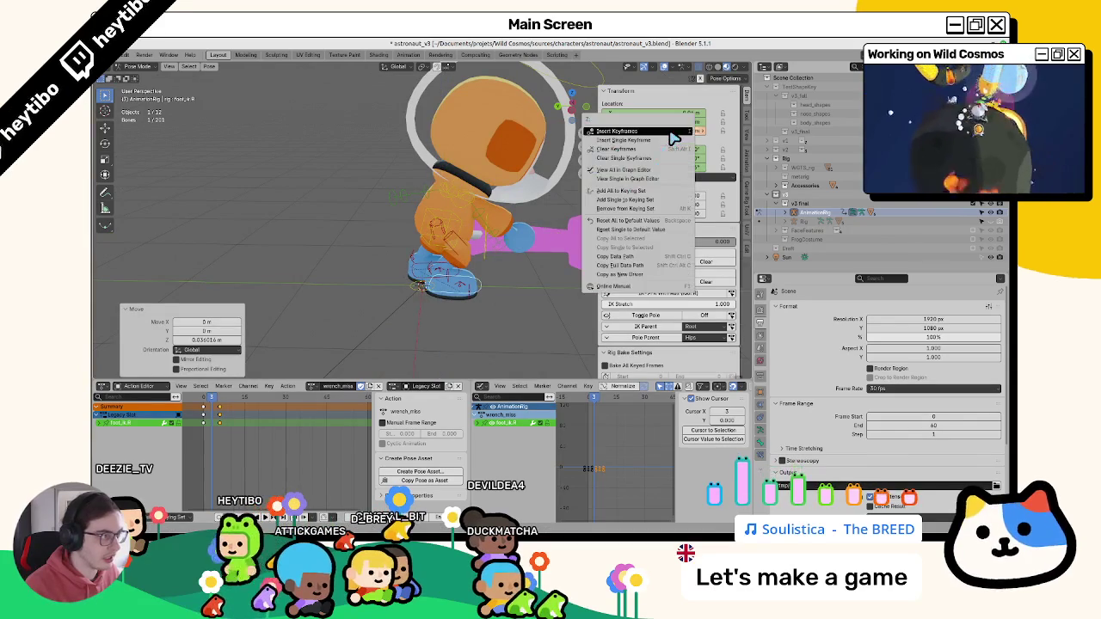
click(674, 132)
drag(215, 402, 219, 404)
mouse_move(402, 286)
middle_down()
mouse_move(491, 288)
mouse_move(498, 307)
mouse_move(436, 288)
middle_up()
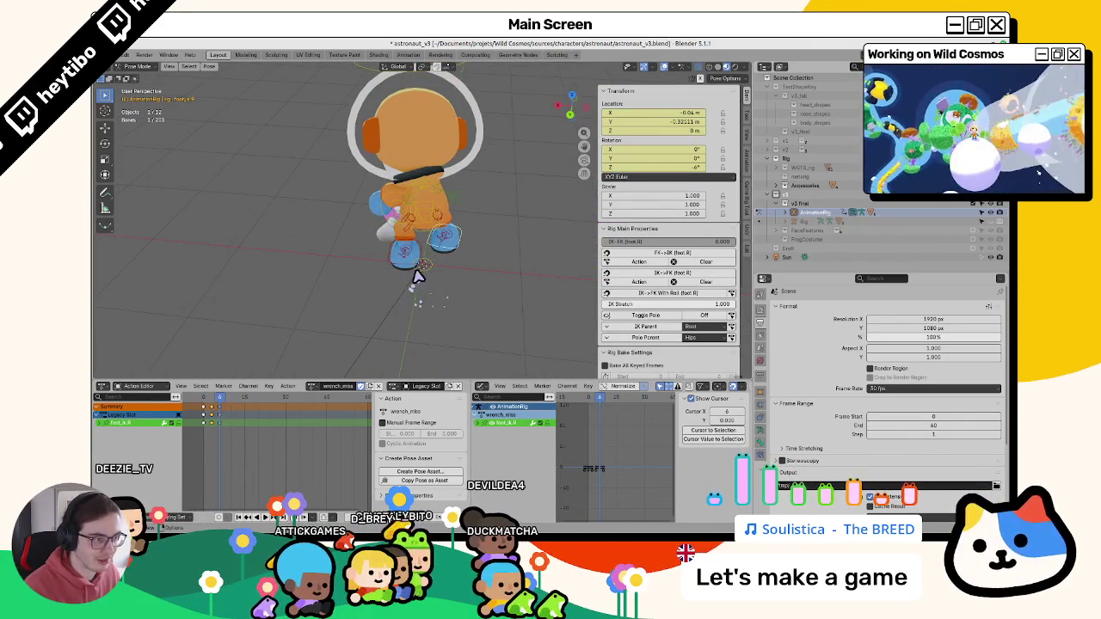
- Keyframe the left foot IK bone's starting transform at frame 0
click(418, 275)
drag(223, 402, 204, 401)
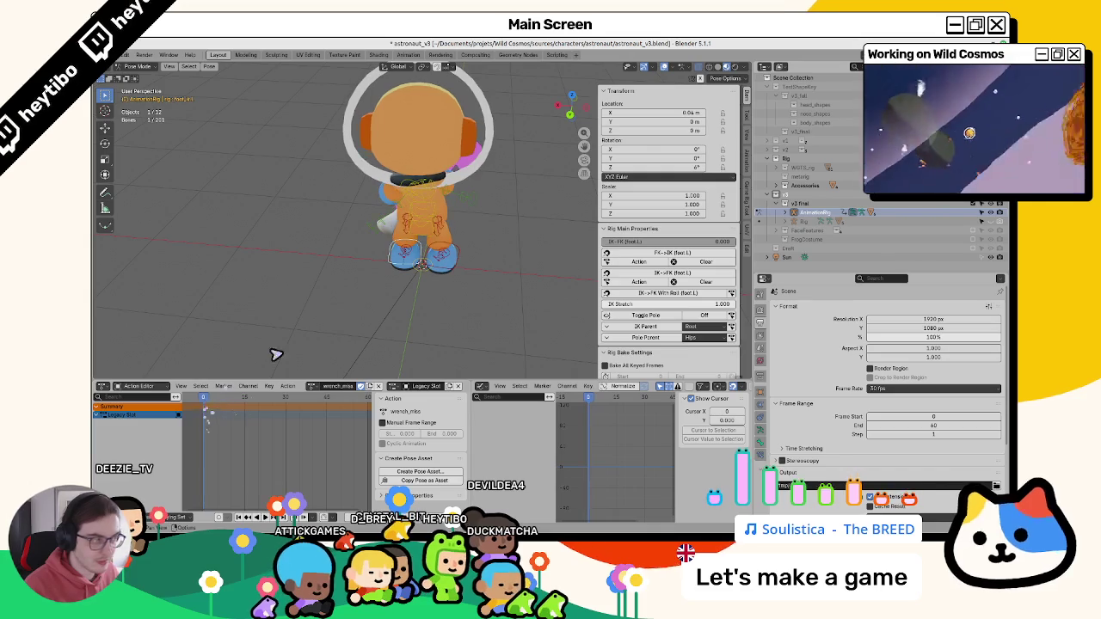
key(i)
drag(213, 405, 226, 403)
- At frame 6, turn the left foot 40.884° on Z and keyframe the rotation
click(460, 232)
click(419, 266)
click(411, 269)
key(r)
click(687, 145)
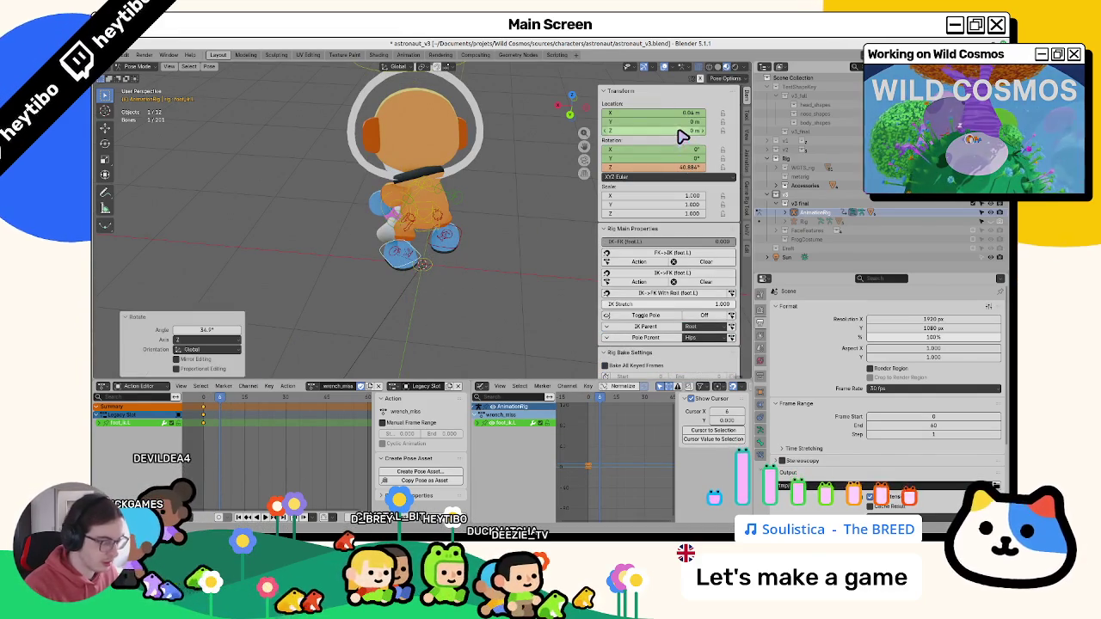
key(i)
key(i)
drag(221, 396, 221, 408)
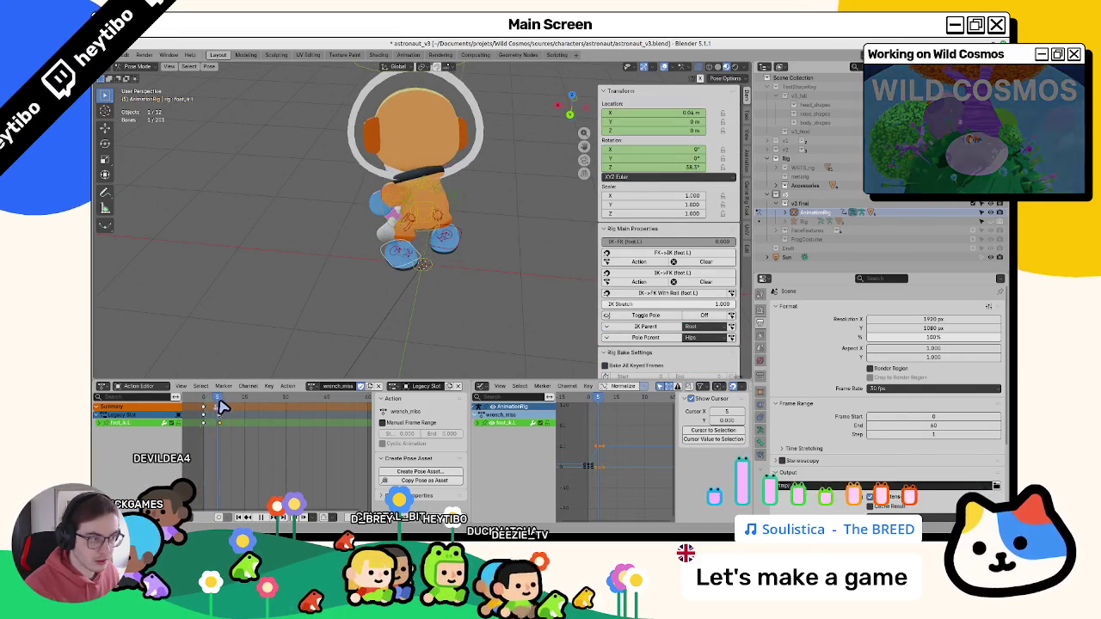
key(Right)
- Orbit to a side view of the astronaut and select the torso bone
middle_drag(404, 284, 513, 277)
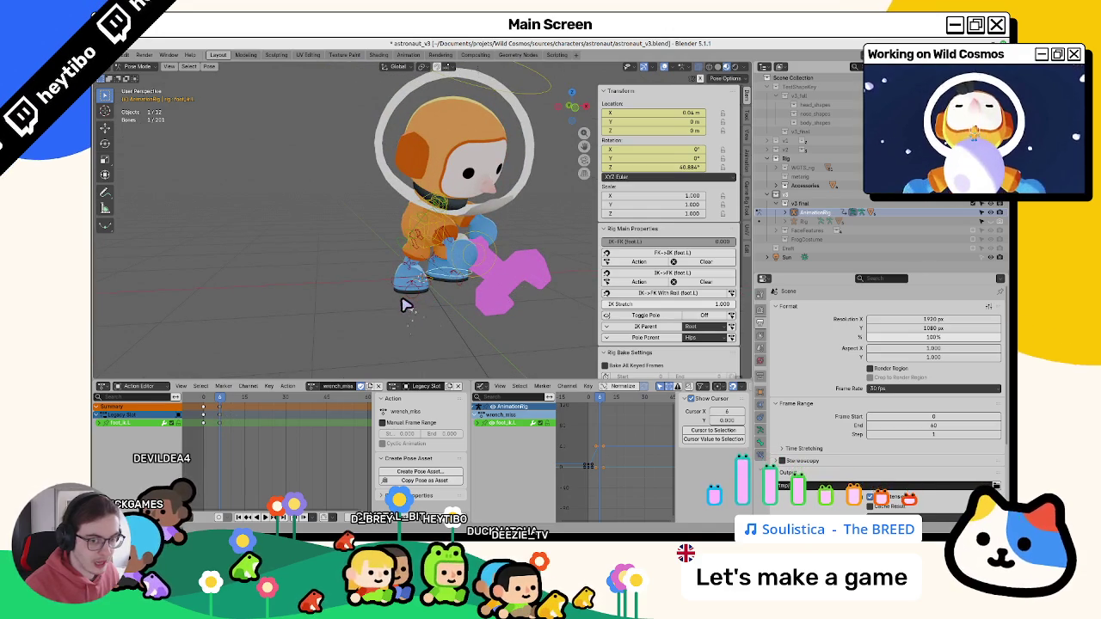
middle_drag(419, 308, 446, 228)
click(446, 228)
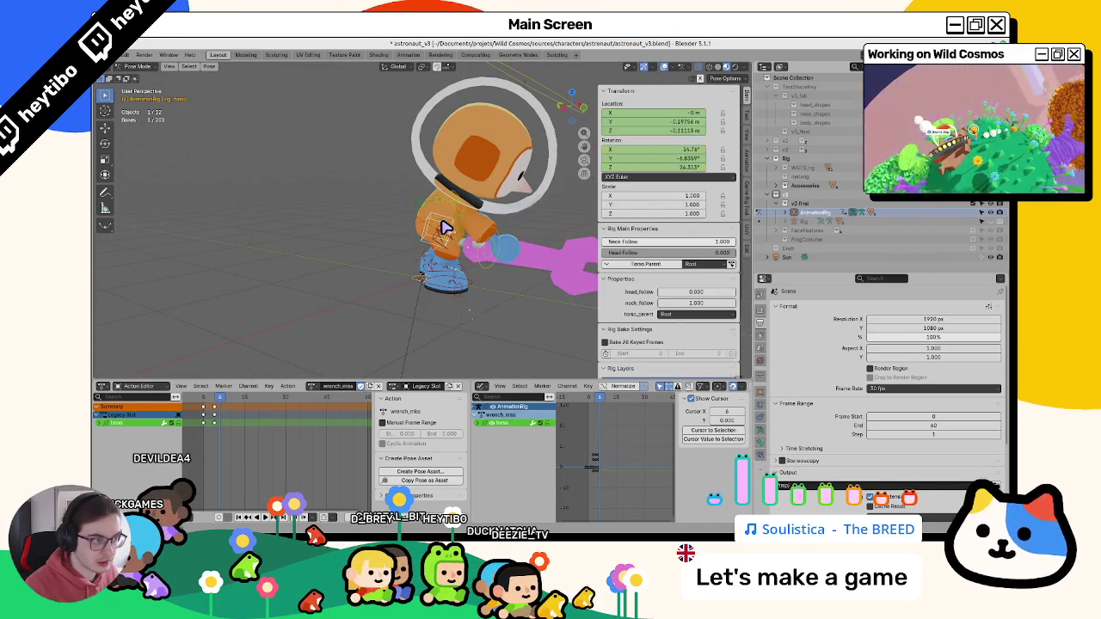
- Play back the animation, go to frame 4, and select the wrench control bone
key(space)
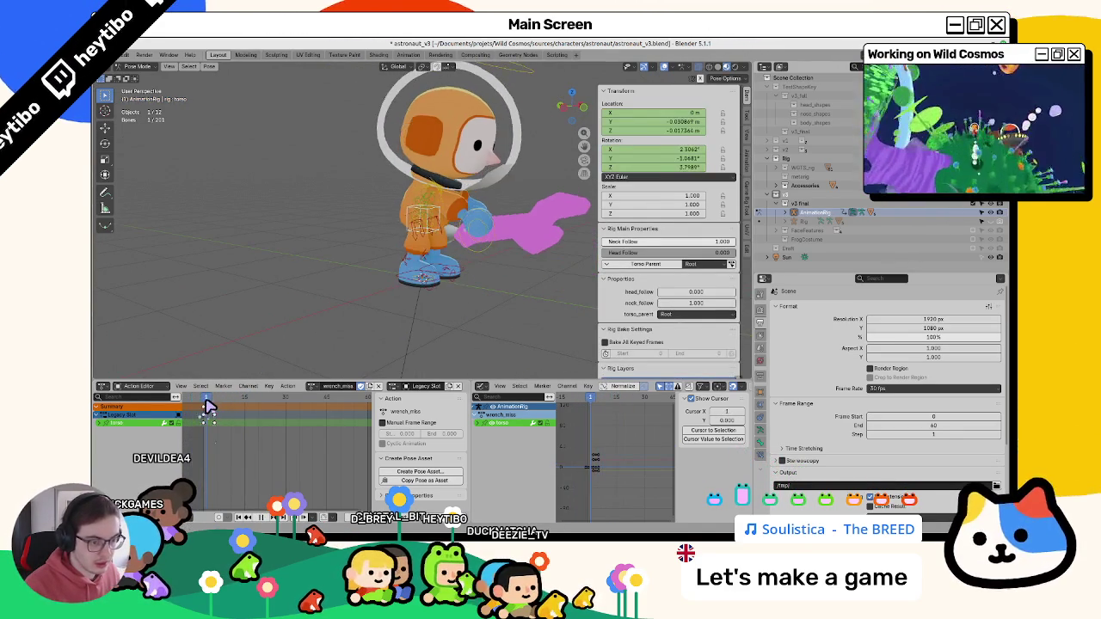
key(space)
key(a)
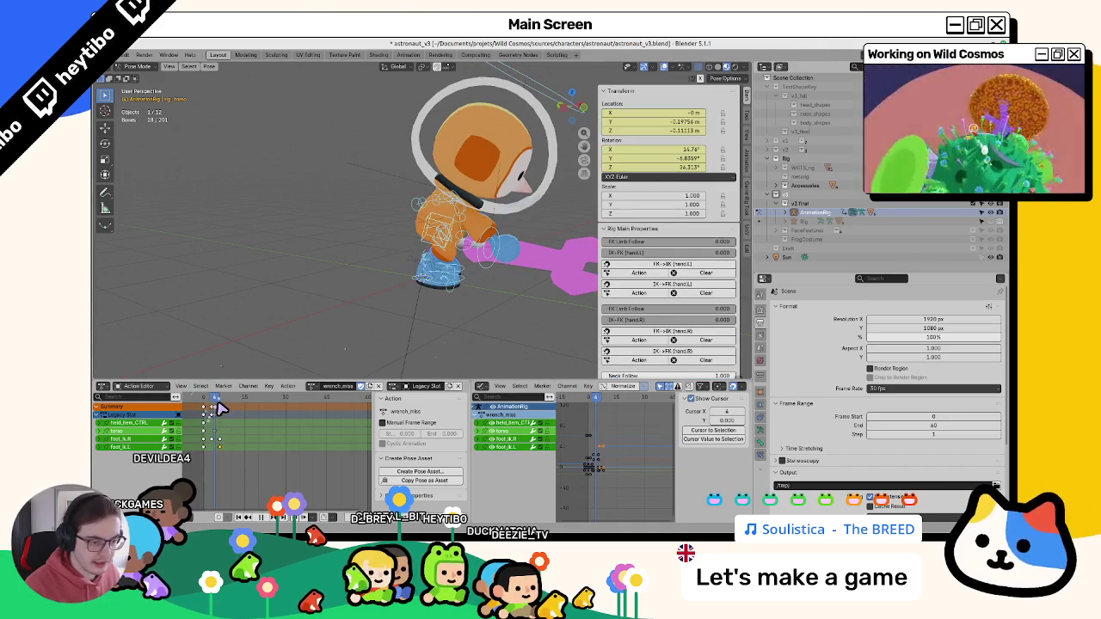
key(Right)
key(Left)
key(Left)
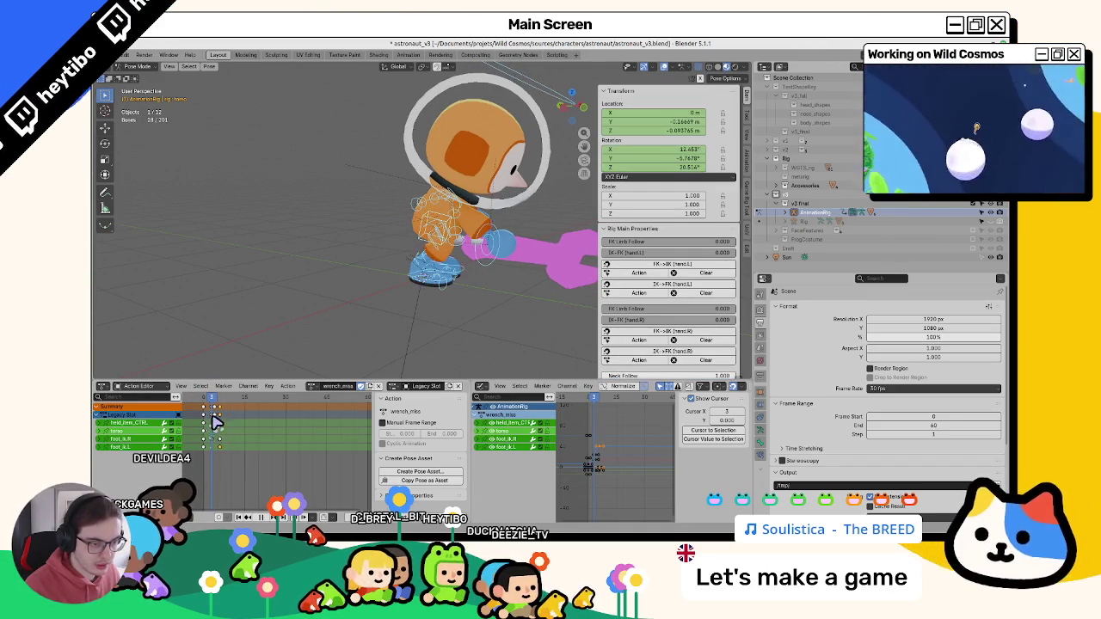
key(Right)
click(464, 277)
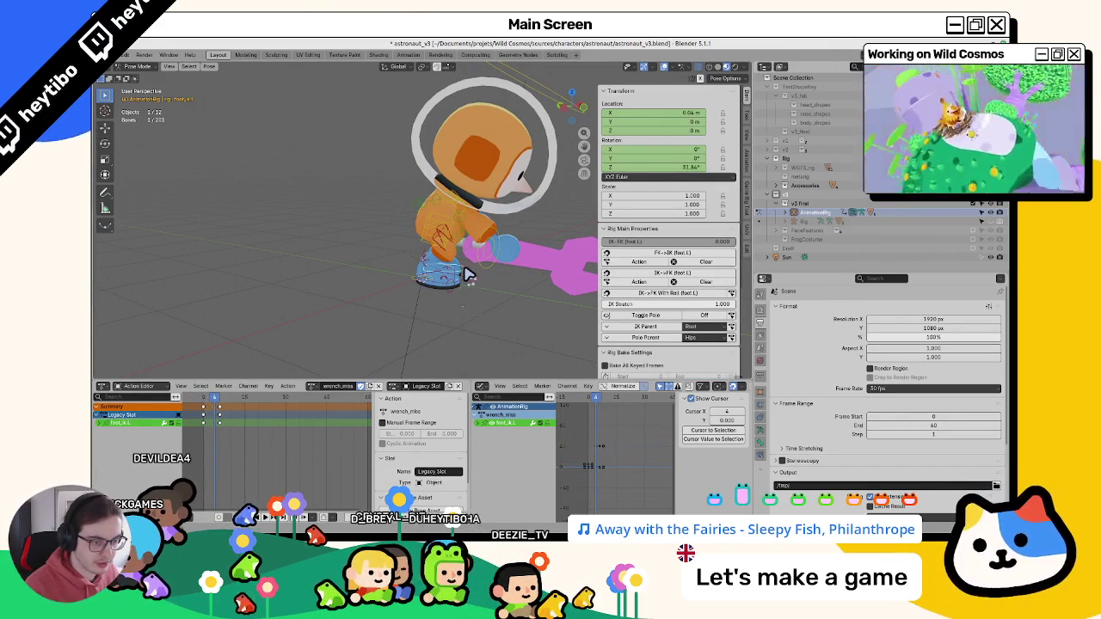
click(493, 262)
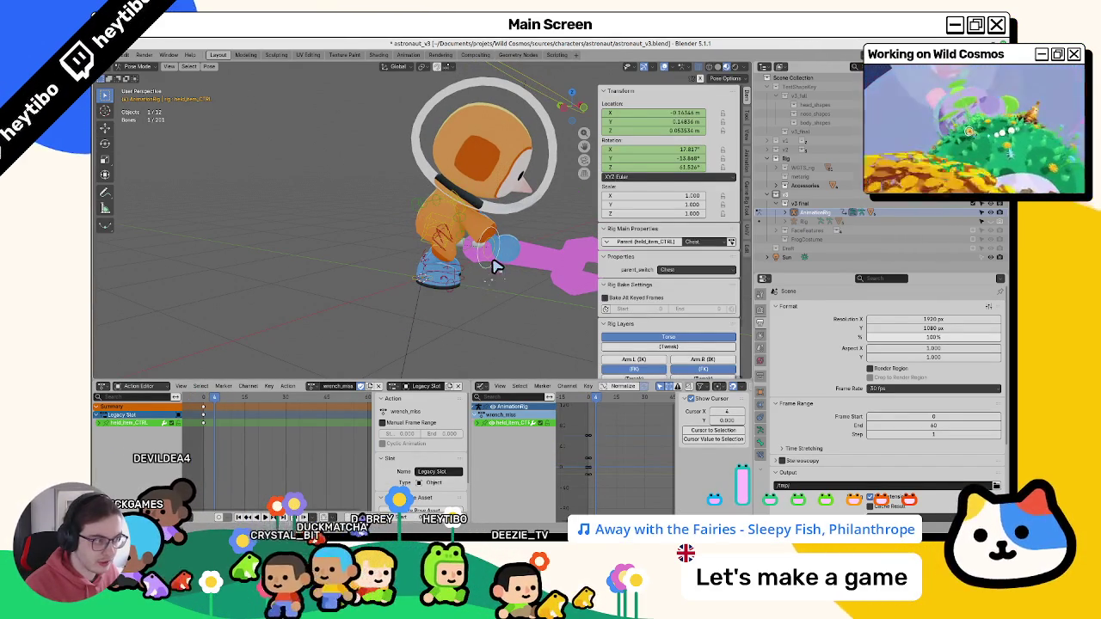
- Rotate and move held_item_CTRL so the wrench swings downward around frame 4
scroll(494, 265, up, 2)
key(r)
click(474, 295)
key(Right)
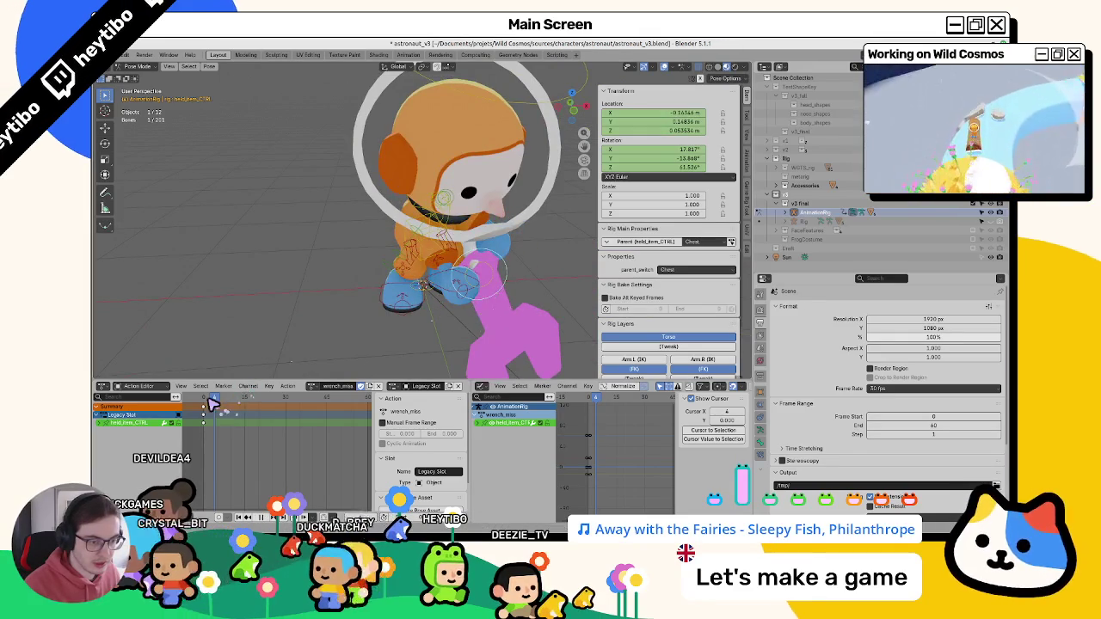
key(Right)
key(Left)
key(Left)
key(r)
click(467, 310)
key(g)
click(521, 313)
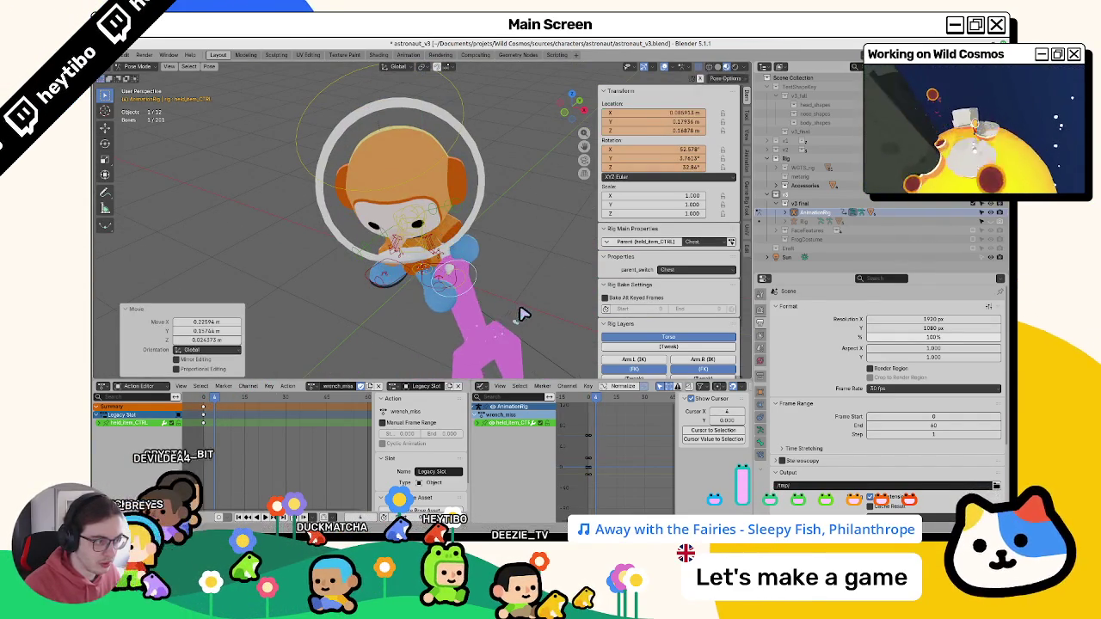
key(g)
click(504, 319)
- Fine-tune the wrench's placement and rotation into a low swing beside the astronaut
mouse_move(504, 319)
middle_down()
mouse_move(401, 302)
mouse_move(465, 315)
mouse_move(464, 257)
mouse_move(494, 262)
mouse_move(524, 247)
middle_up()
key(r)
key(g)
click(393, 312)
key(g)
click(491, 290)
key(r)
click(503, 275)
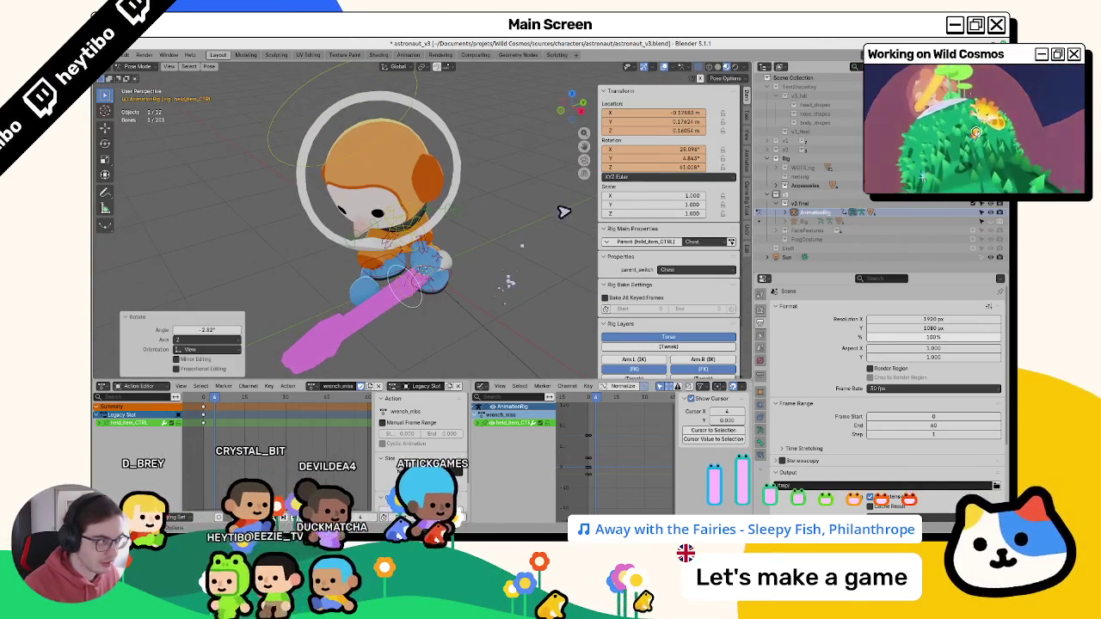
click(199, 402)
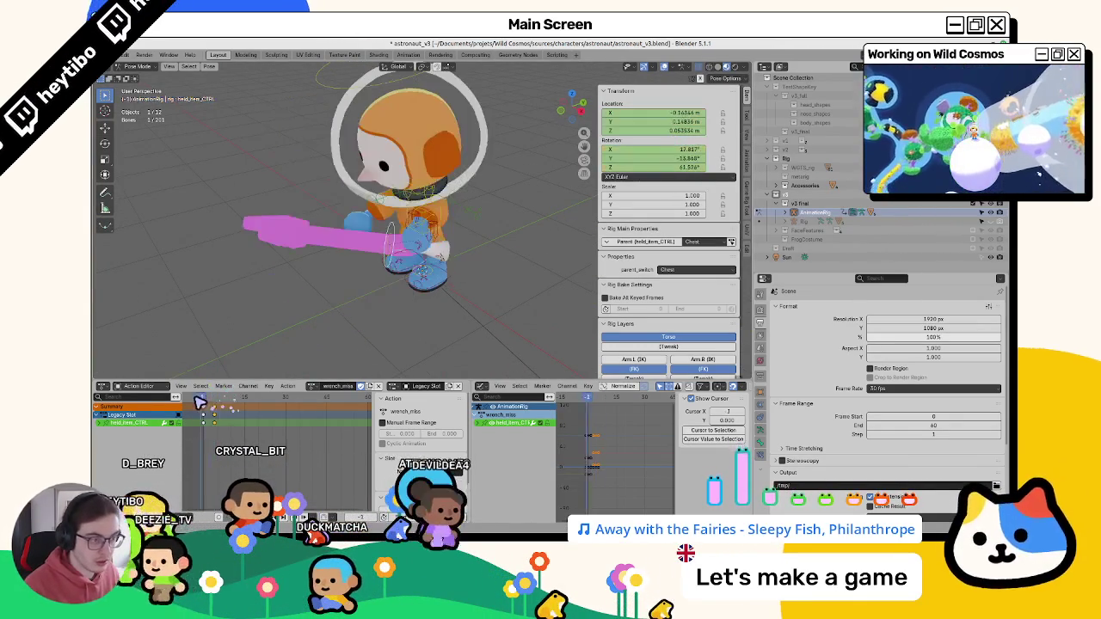
- Slide the selected foot keyframes along the timeline and play back the result
key(ctrl+z)
key(g)
click(221, 440)
key(space)
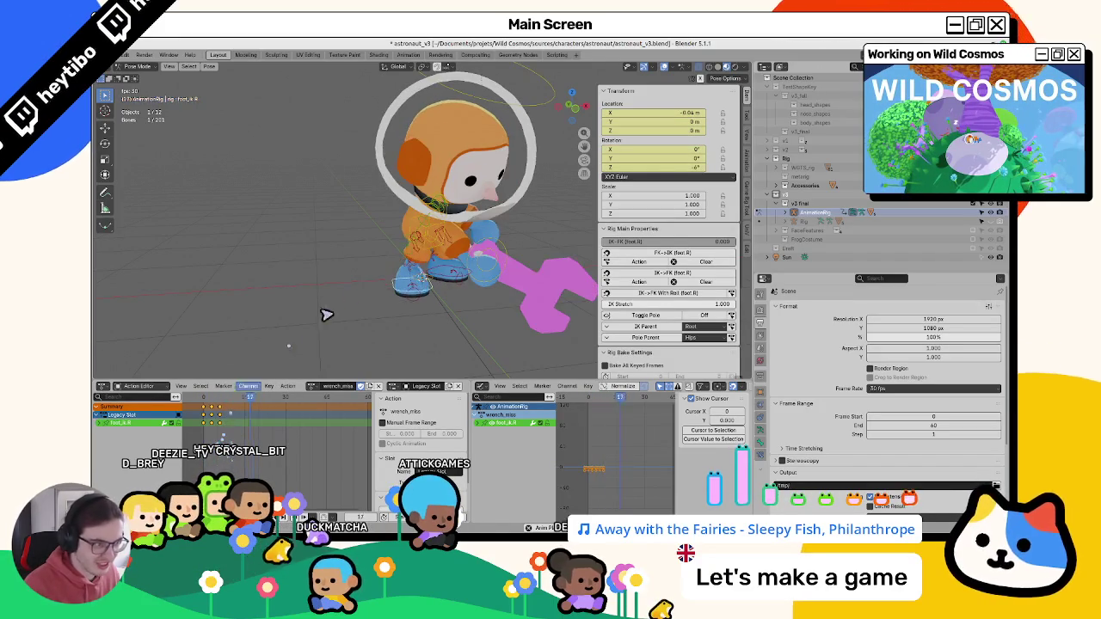
key(Escape)
- Shift the torso bone's keyframes along the timeline and replay the animation
middle_drag(291, 344, 404, 250)
click(416, 236)
drag(206, 412, 221, 412)
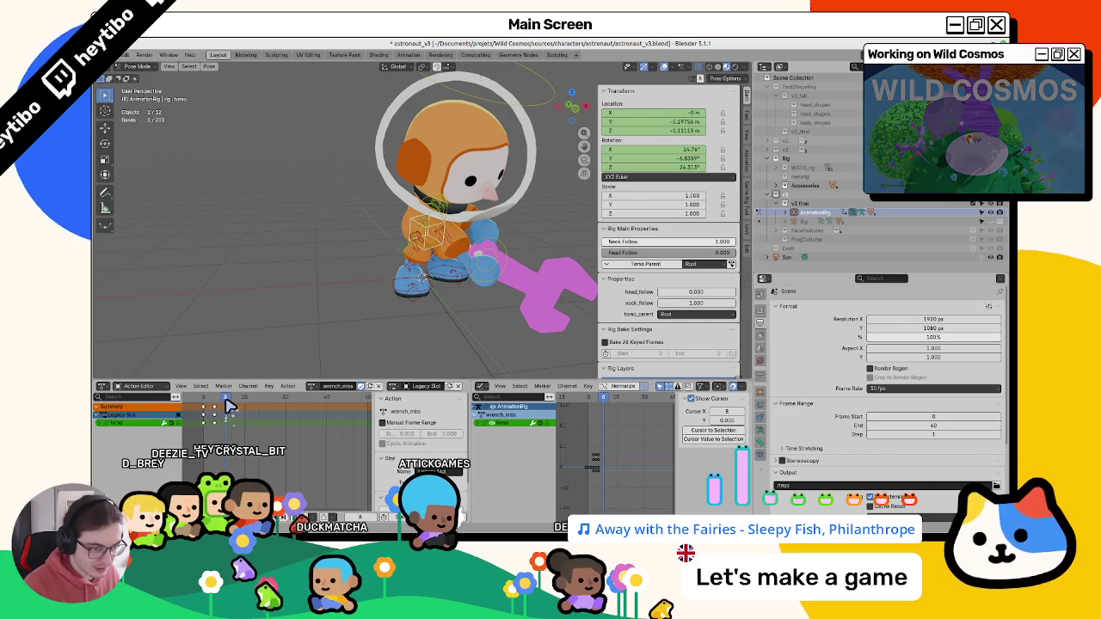
key(g)
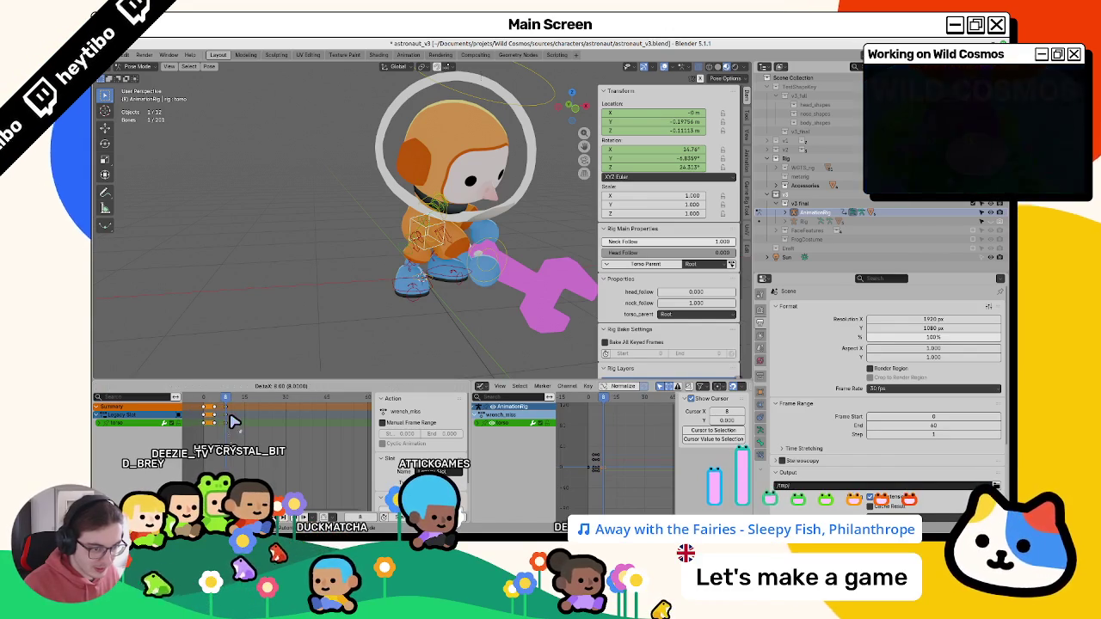
click(233, 422)
key(space)
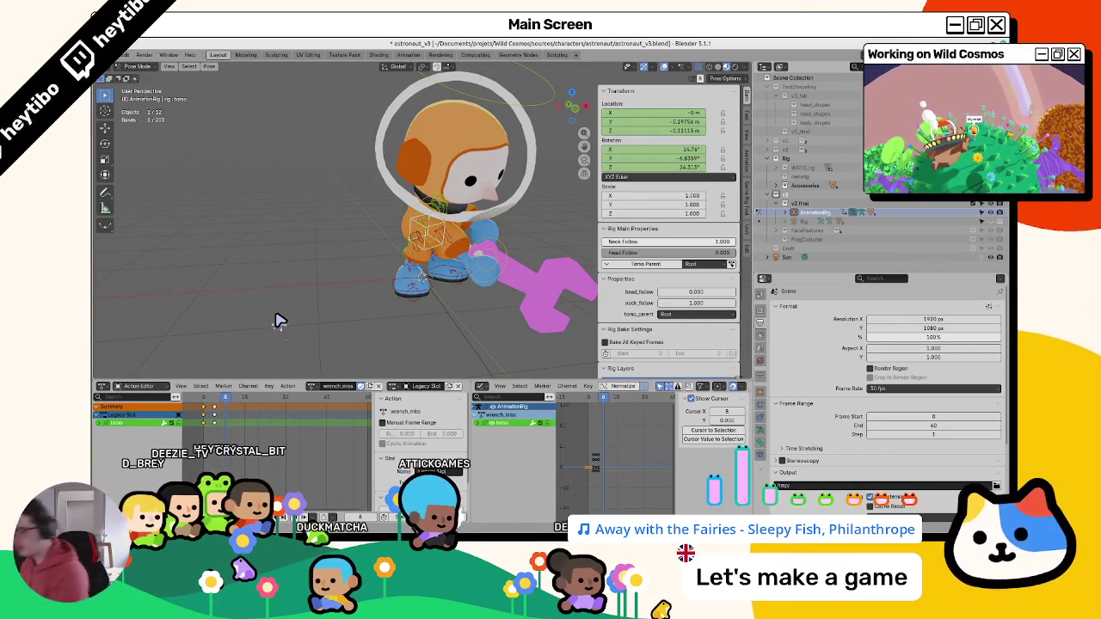
click(203, 400)
drag(203, 406, 206, 410)
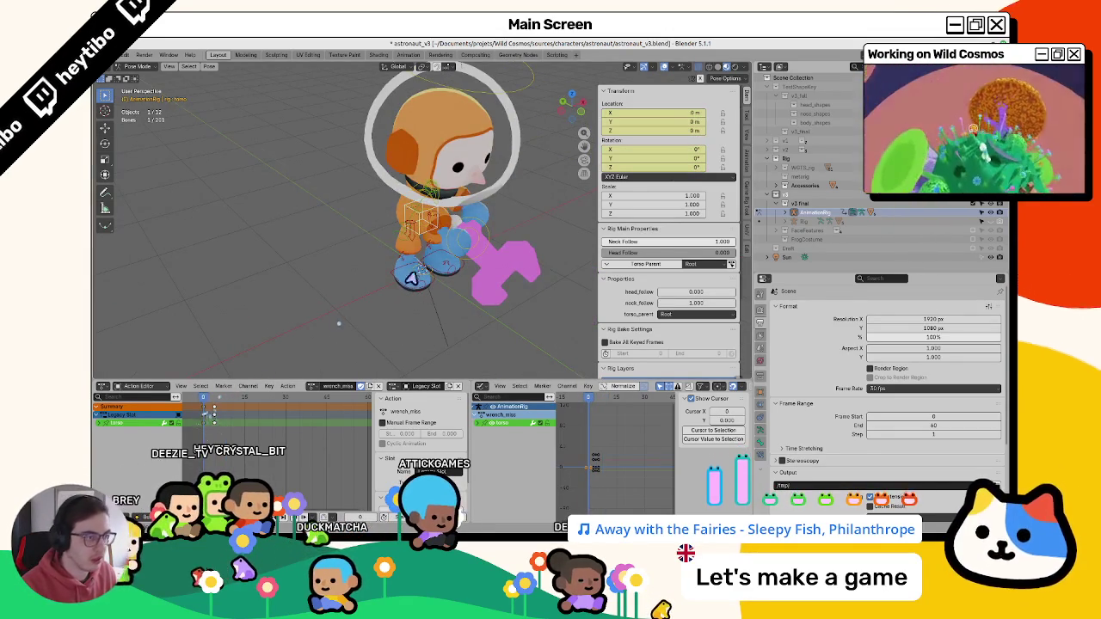
- At frame 0, clear the held_item_CTRL wrench control's rotation with Alt+R
click(479, 244)
key(alt+r)
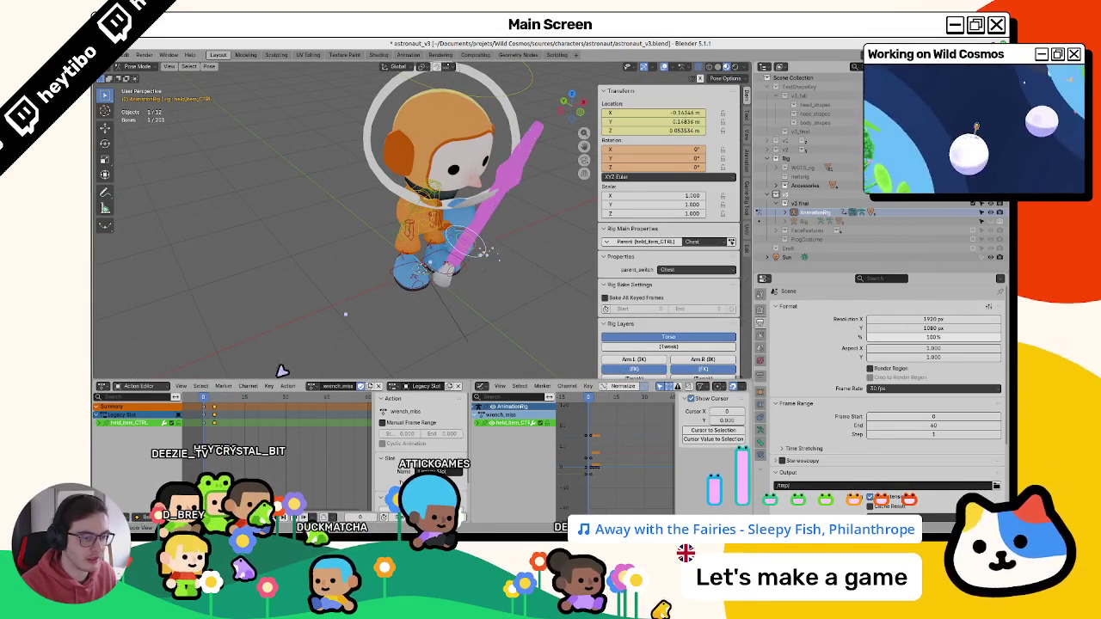
click(315, 386)
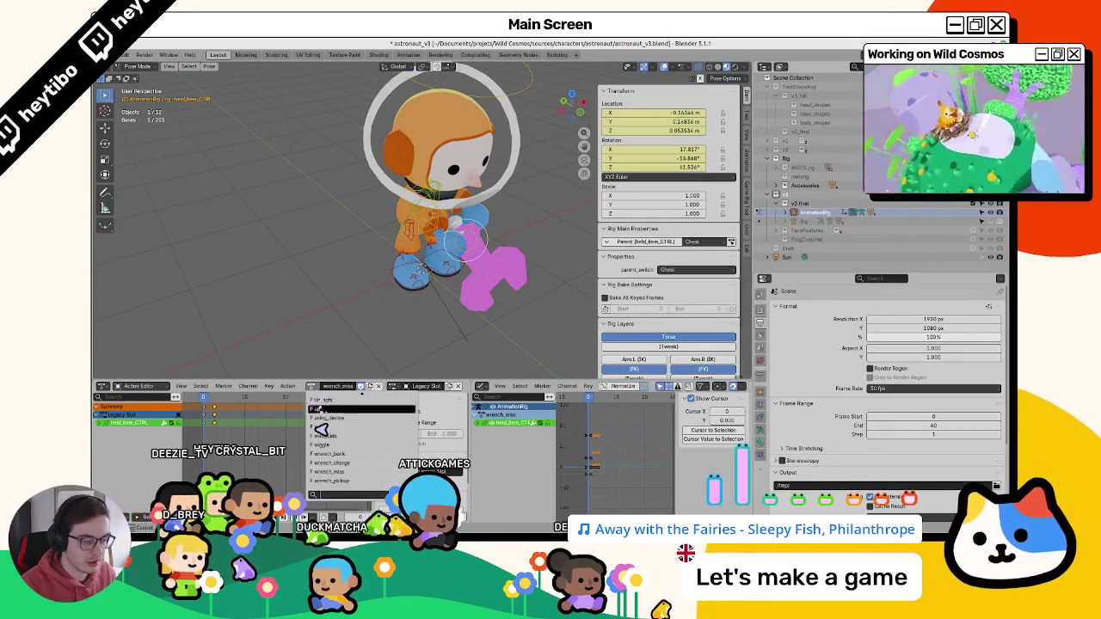
click(330, 455)
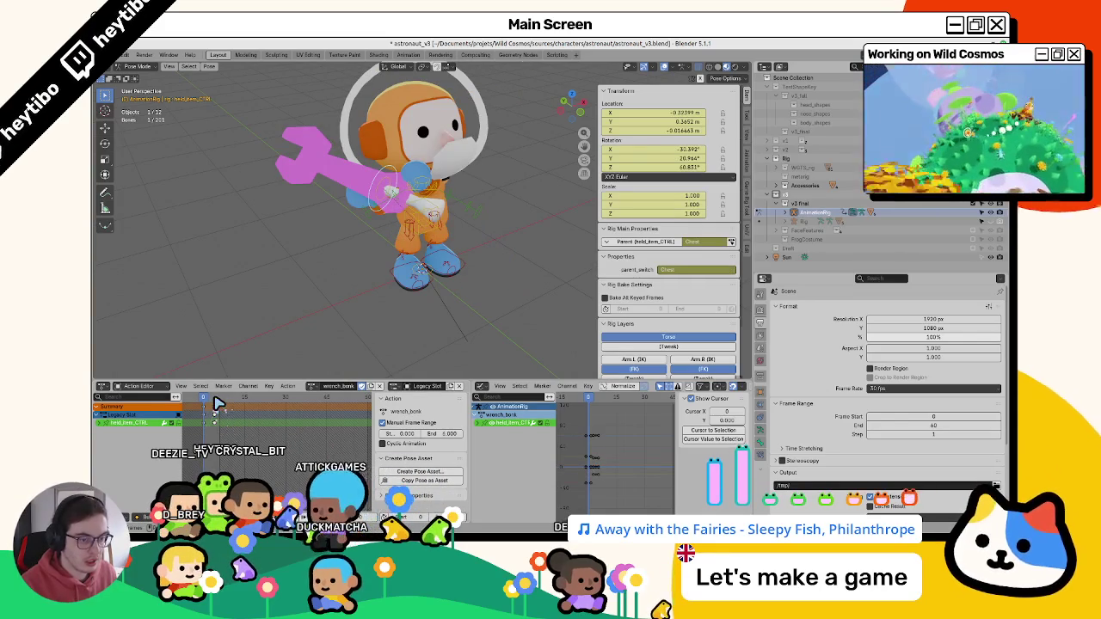
drag(205, 398, 217, 407)
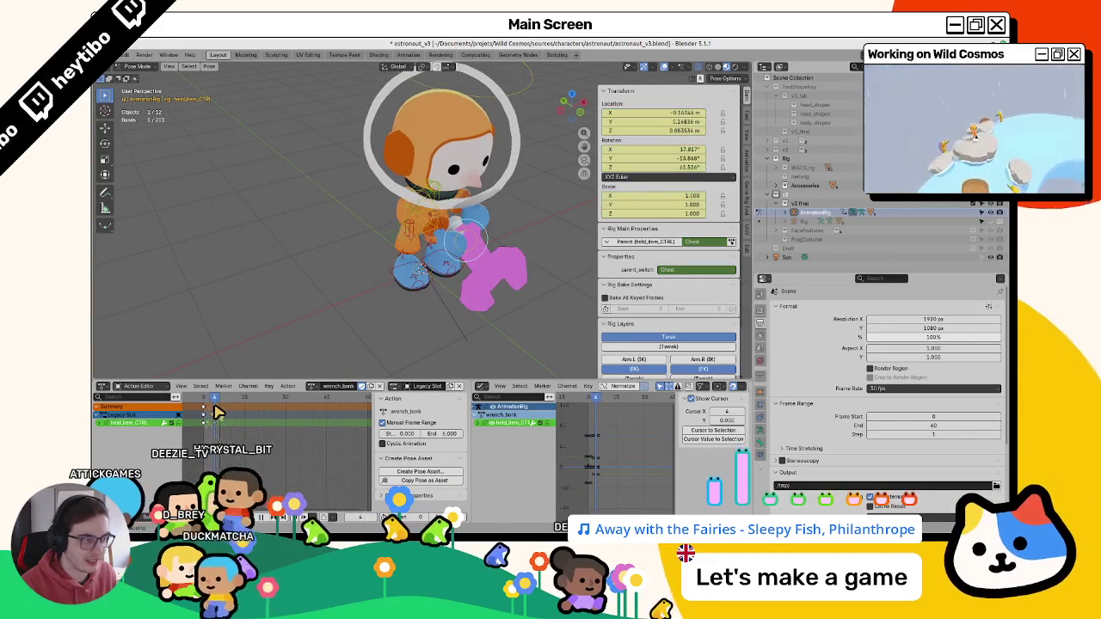
click(312, 387)
click(349, 477)
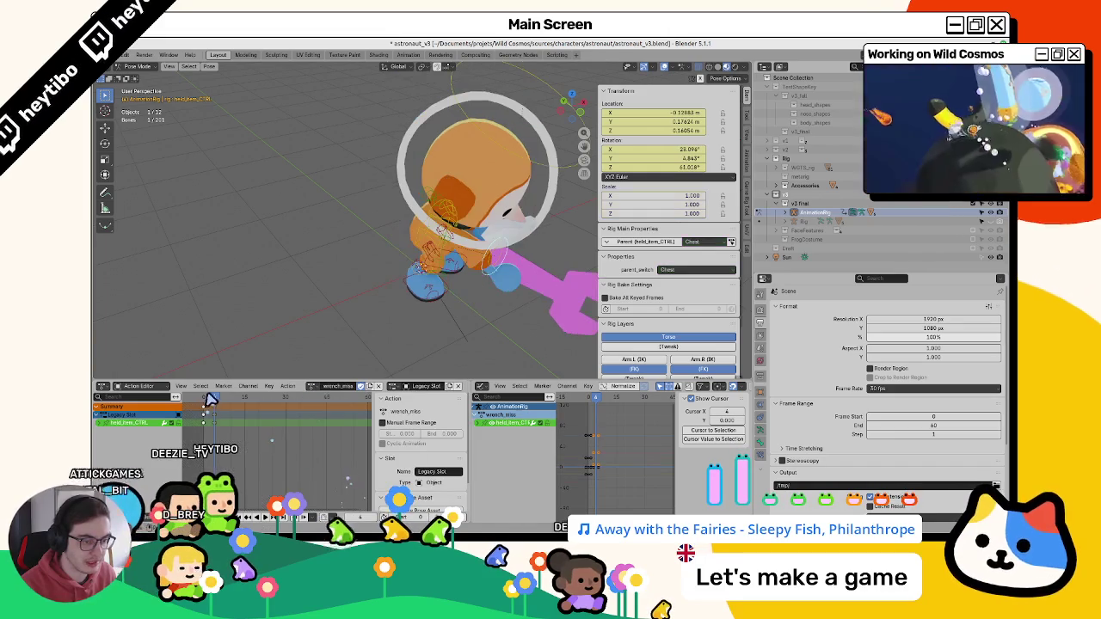
drag(225, 403, 206, 404)
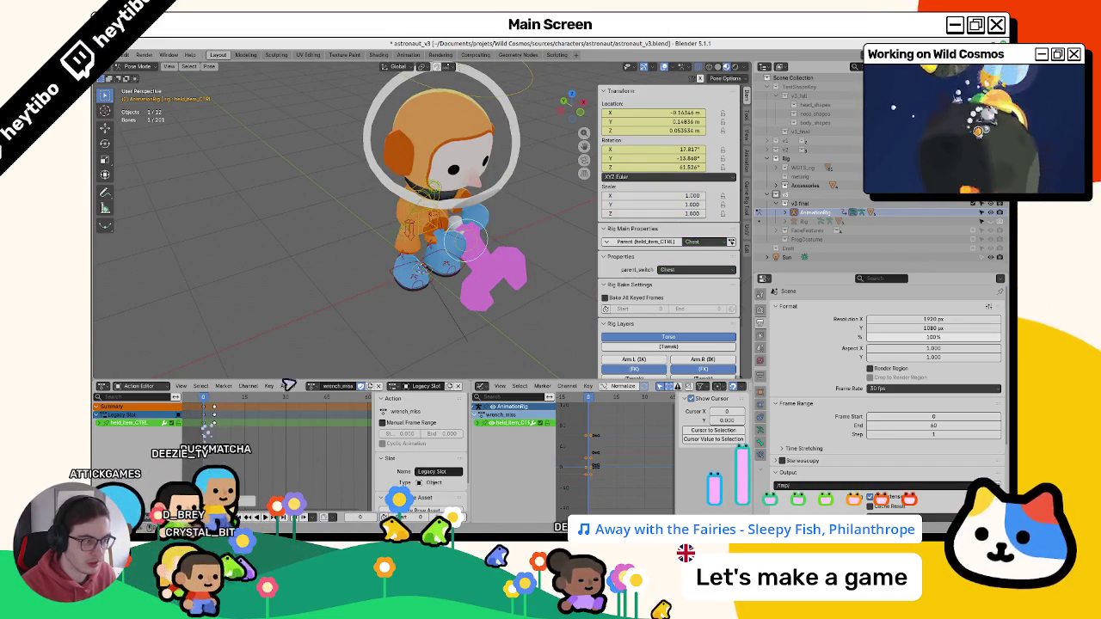
middle_drag(310, 323, 360, 318)
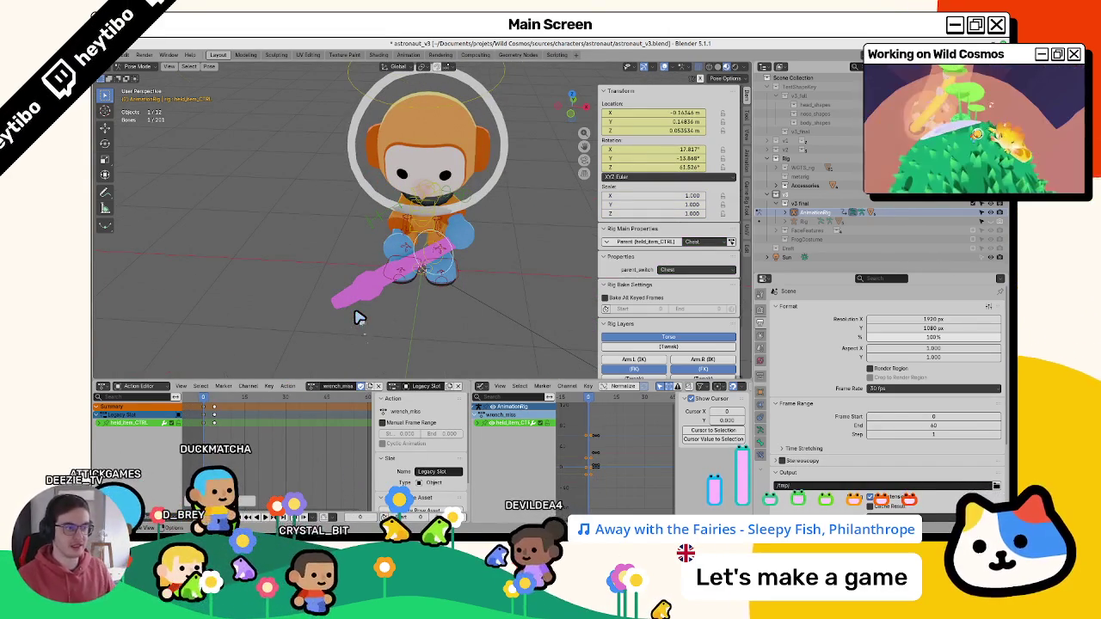
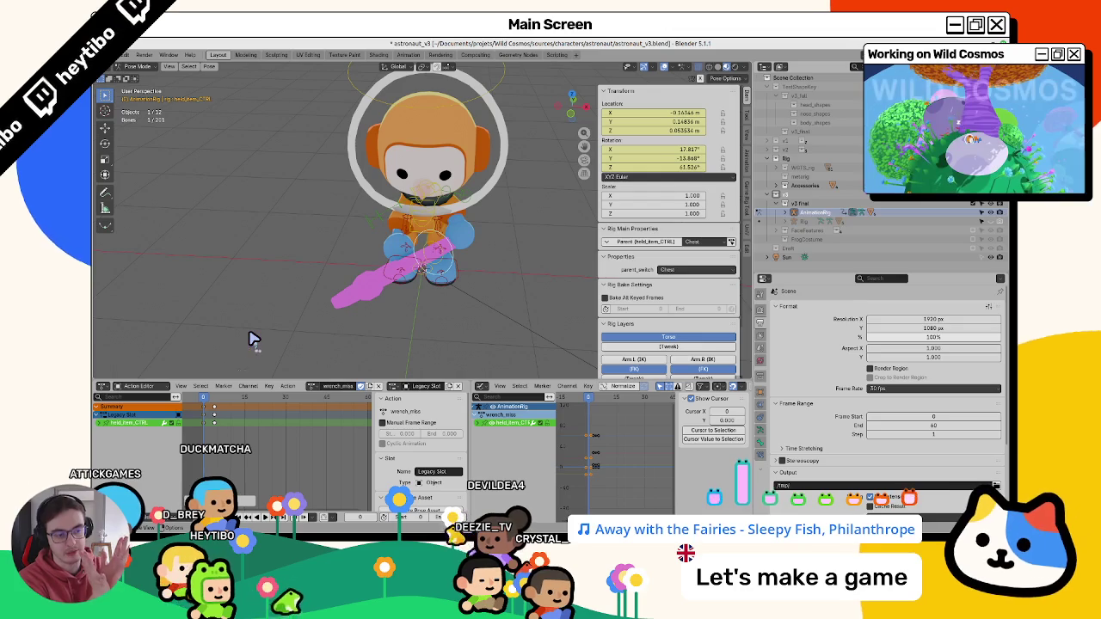
- Shift the torso horizontally and tilt it forward around its local X axis
drag(203, 404, 218, 414)
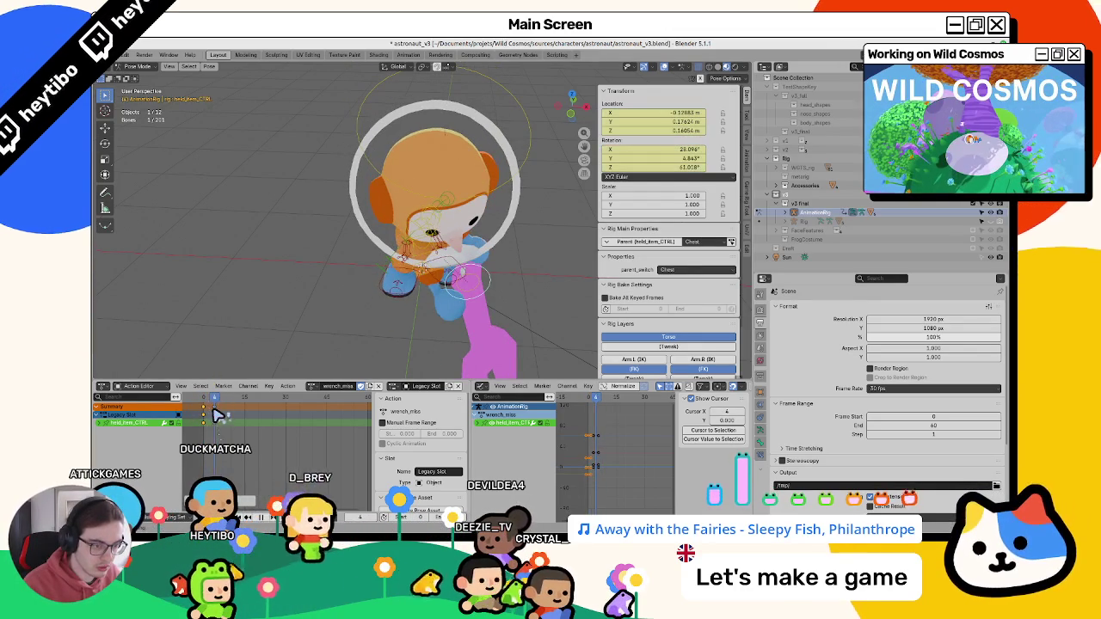
middle_drag(321, 328, 441, 298)
click(453, 228)
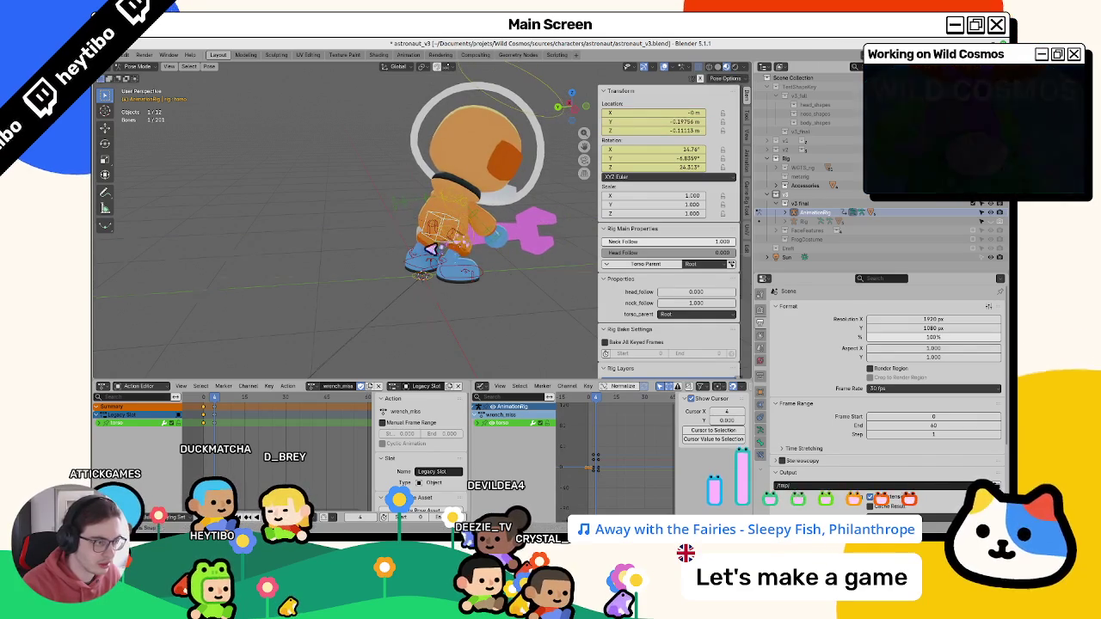
key(shift+z)
click(456, 254)
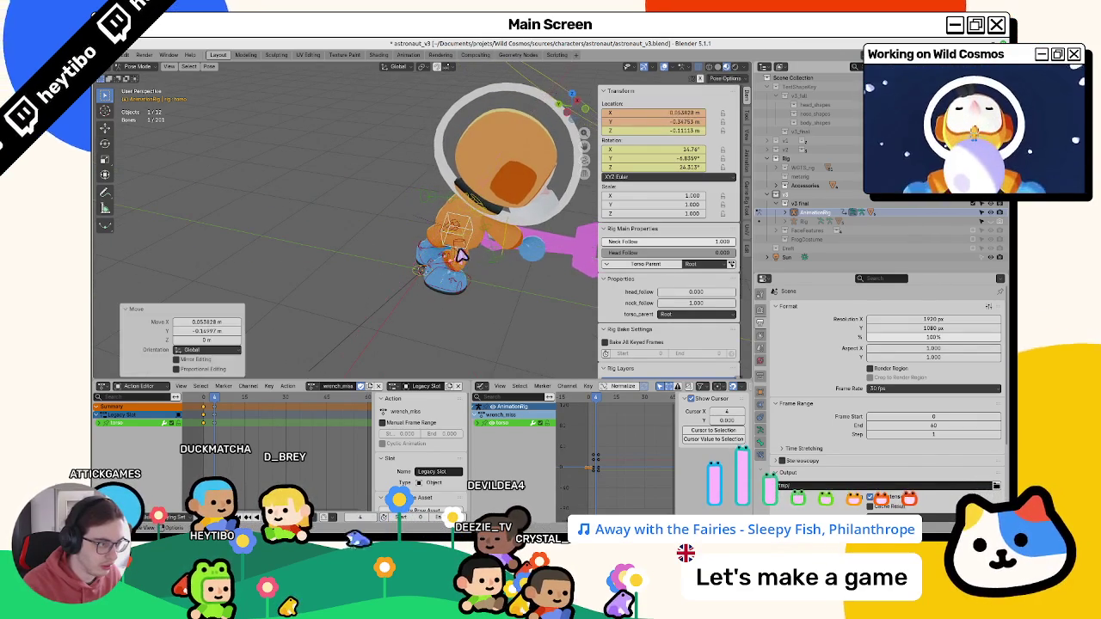
key(x)
key(x)
click(486, 263)
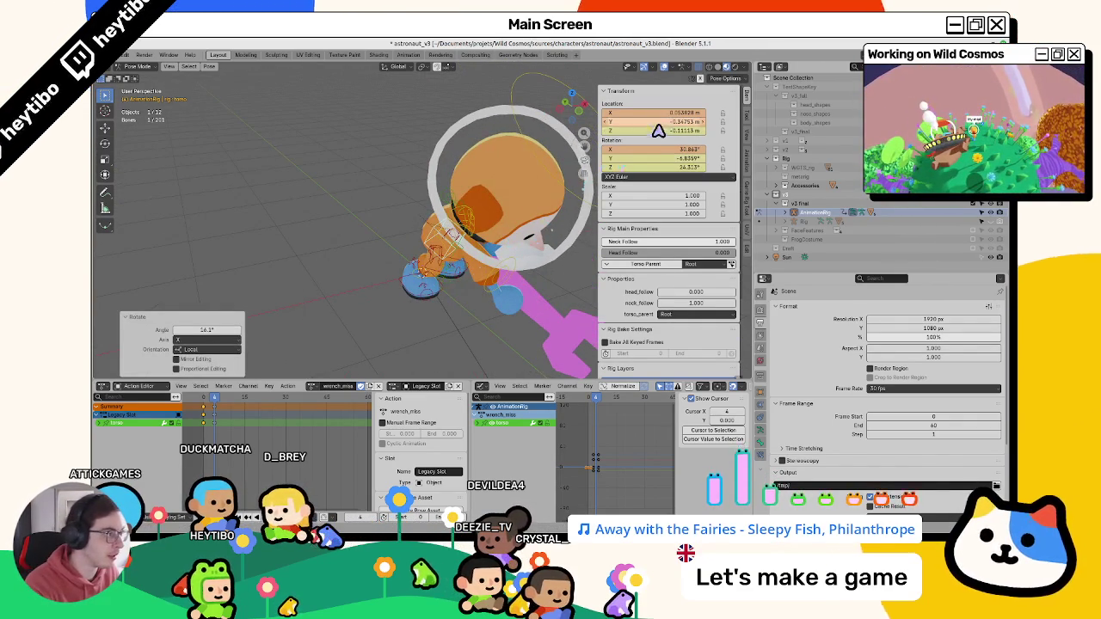
- Reposition the wrench's held-item control and key its pose
middle_drag(482, 258, 381, 295)
click(382, 301)
key(g)
click(387, 294)
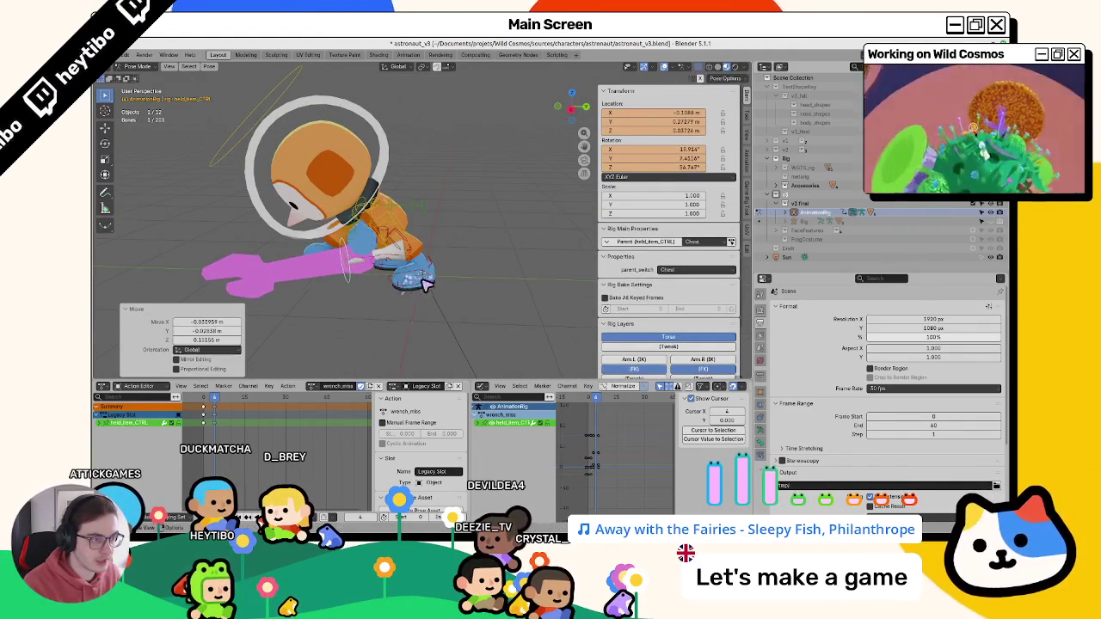
key(g)
click(418, 292)
mouse_move(418, 289)
middle_down()
mouse_move(518, 298)
mouse_move(559, 284)
middle_up()
key(i)
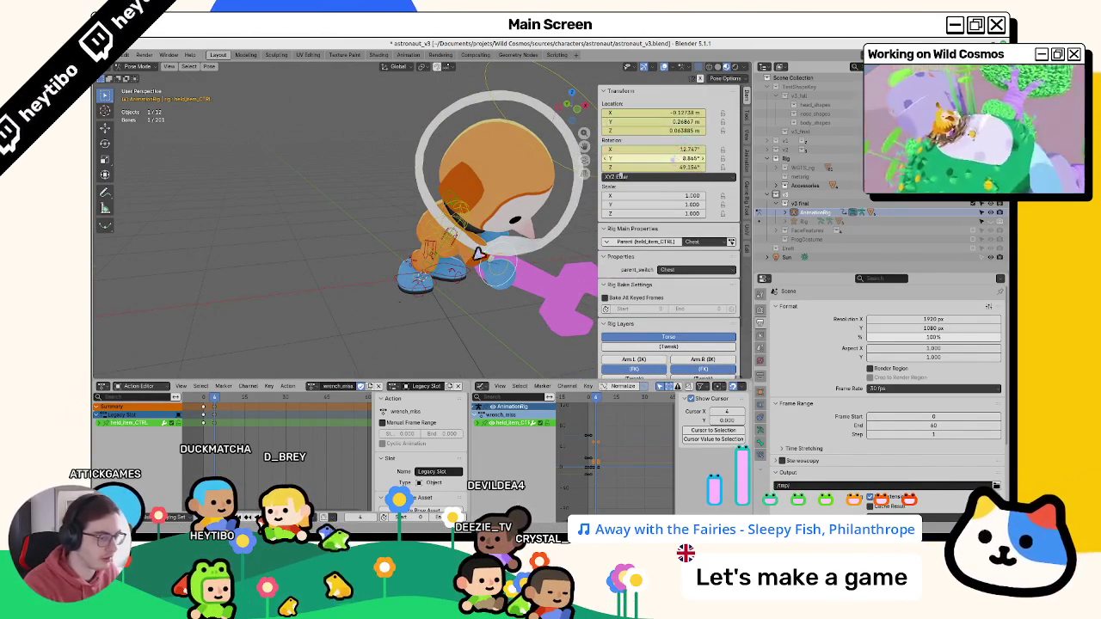
- Later in the swing, move and freely rotate the wrench, then key that pose
mouse_move(219, 397)
mouse_down()
mouse_move(206, 401)
mouse_move(230, 408)
mouse_move(209, 413)
mouse_move(221, 420)
mouse_up()
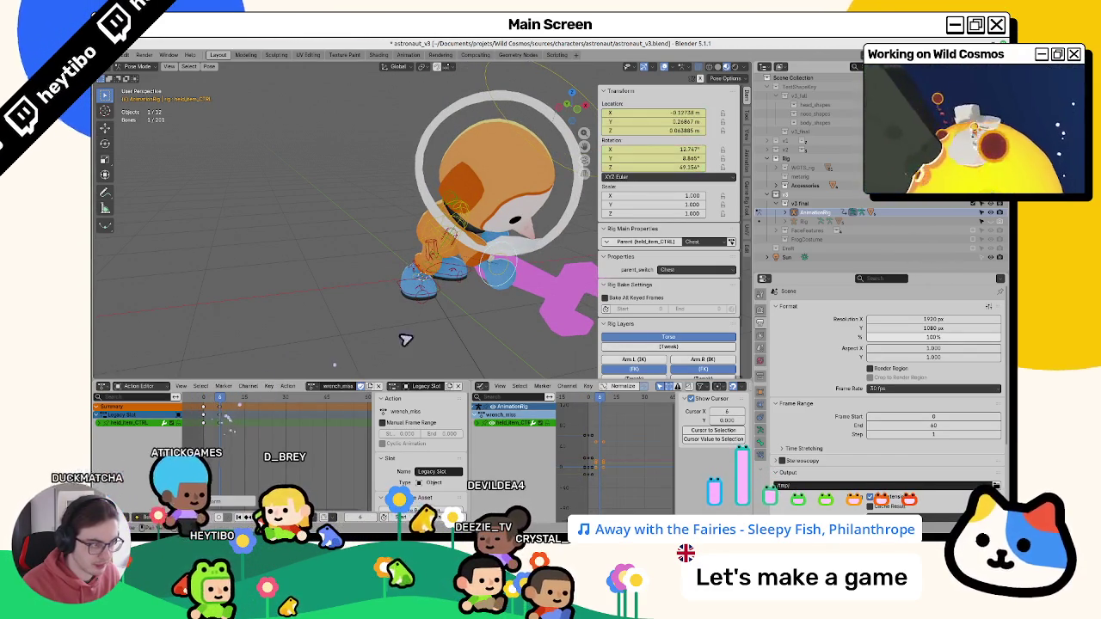
key(g)
click(462, 345)
key(r)
key(r)
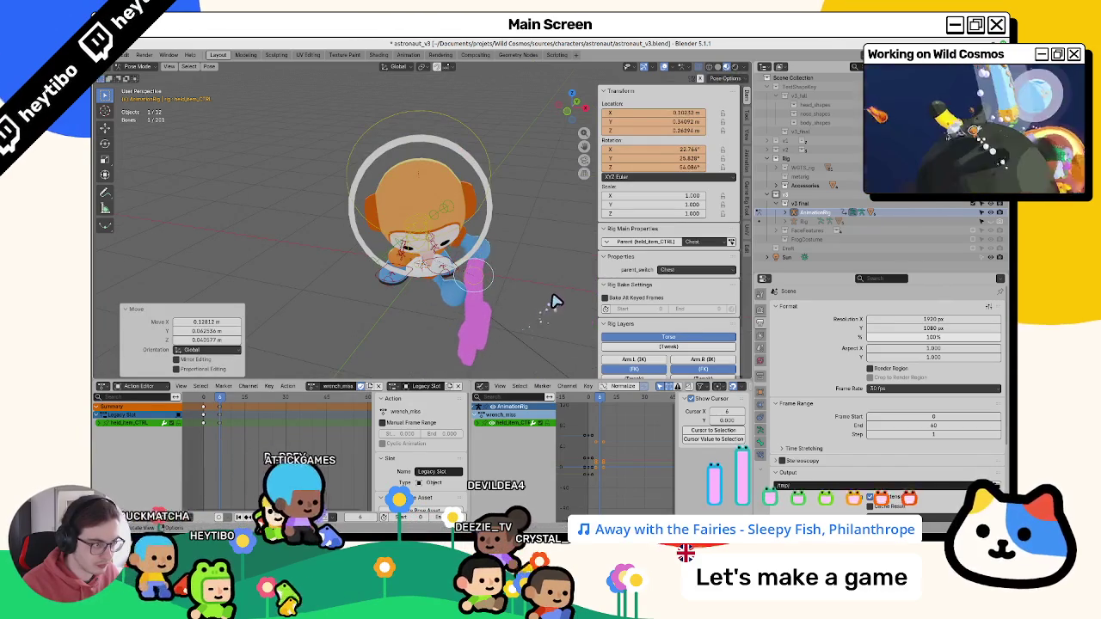
click(539, 306)
key(i)
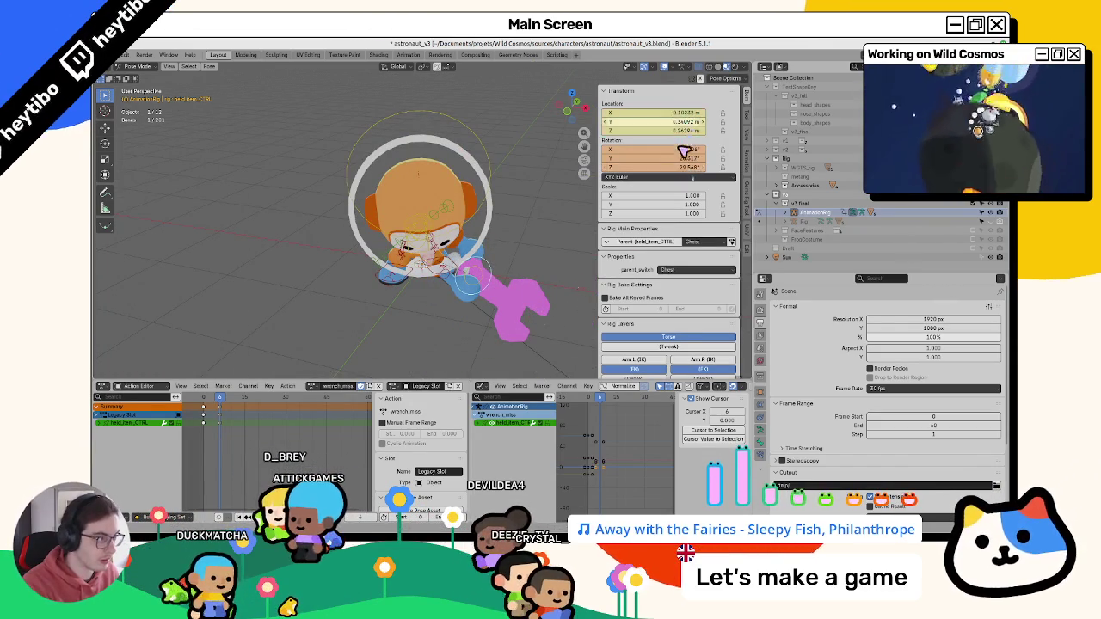
- Go to frame 13 and select the torso control from a side view
drag(215, 401, 244, 417)
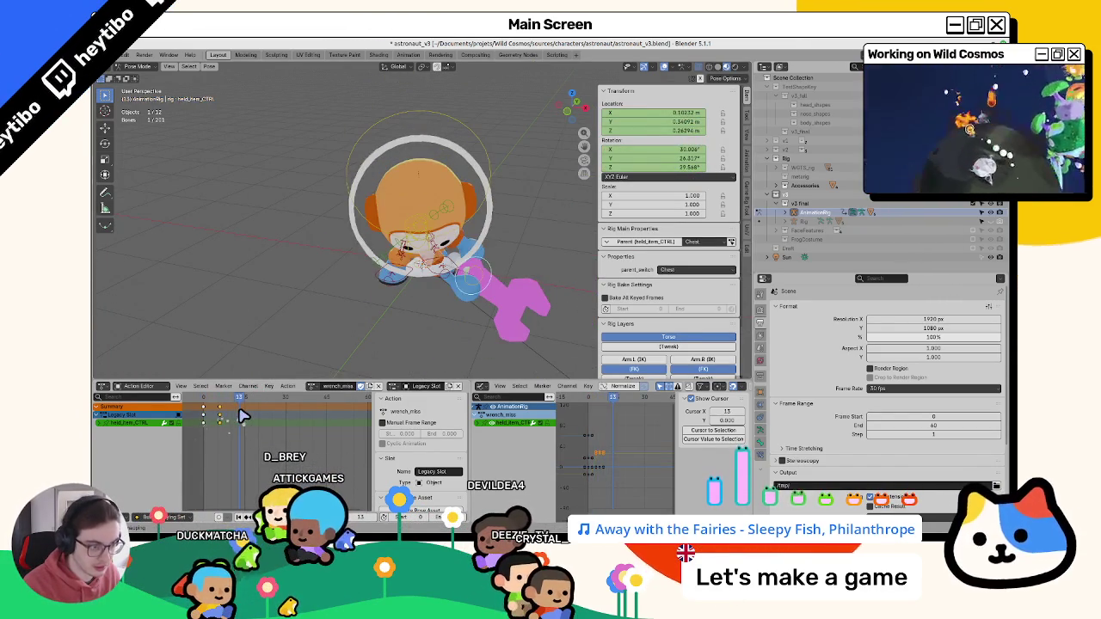
mouse_move(336, 312)
middle_down()
mouse_move(398, 258)
mouse_move(410, 228)
middle_up()
click(410, 228)
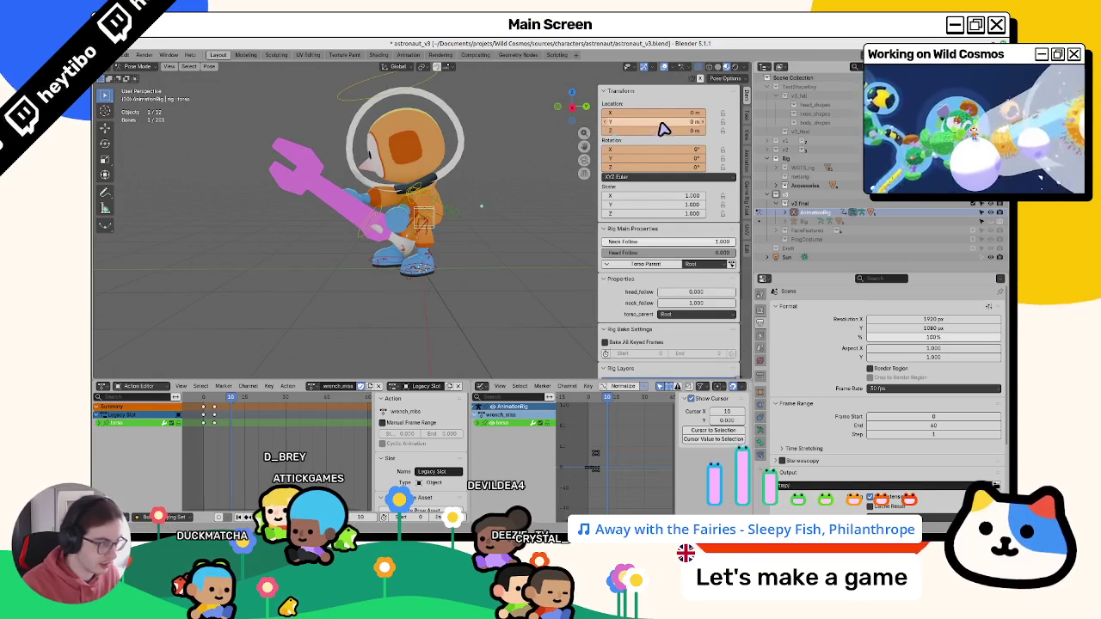
- Key the torso at frame 10 and select the wrench's held-item control
key(i)
drag(226, 403, 231, 403)
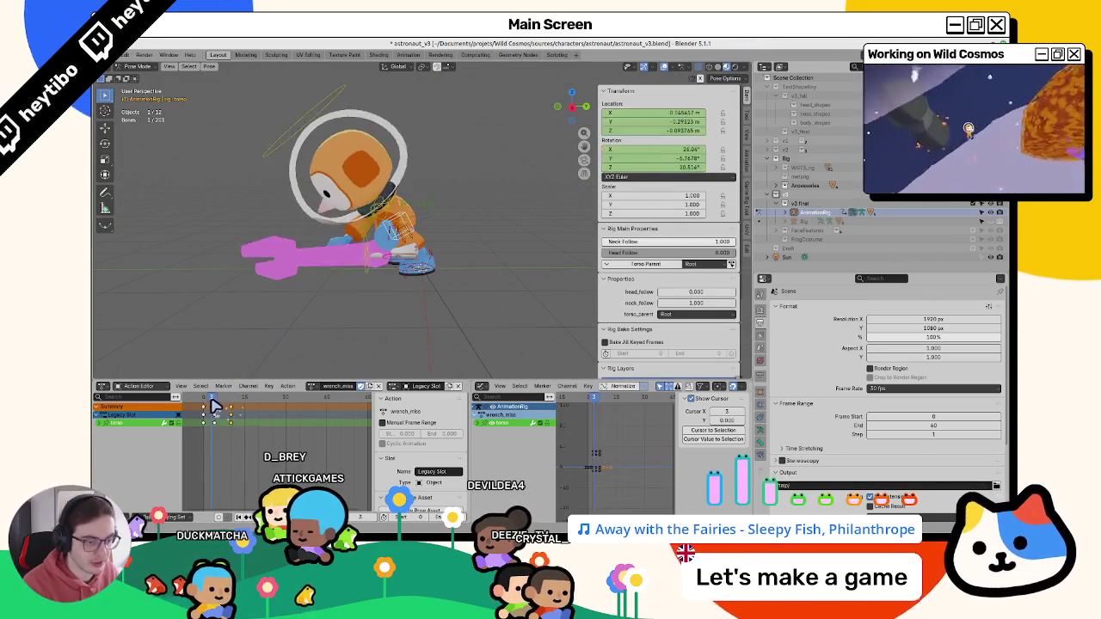
click(369, 230)
click(367, 239)
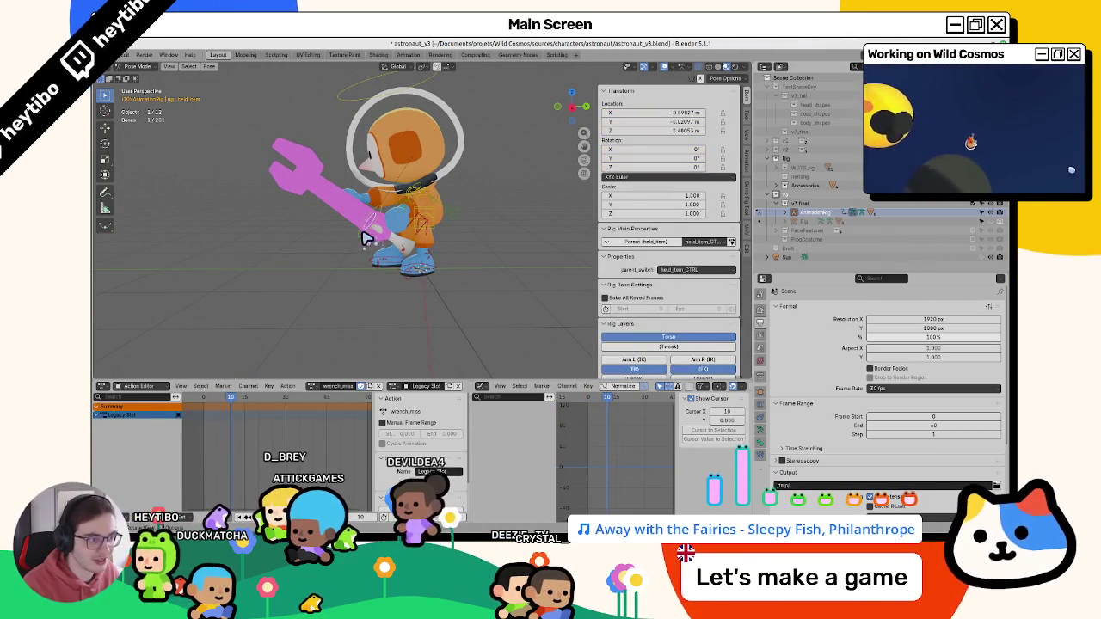
- Rotate and move the wrench upward and key its pose at frame 10
key(r)
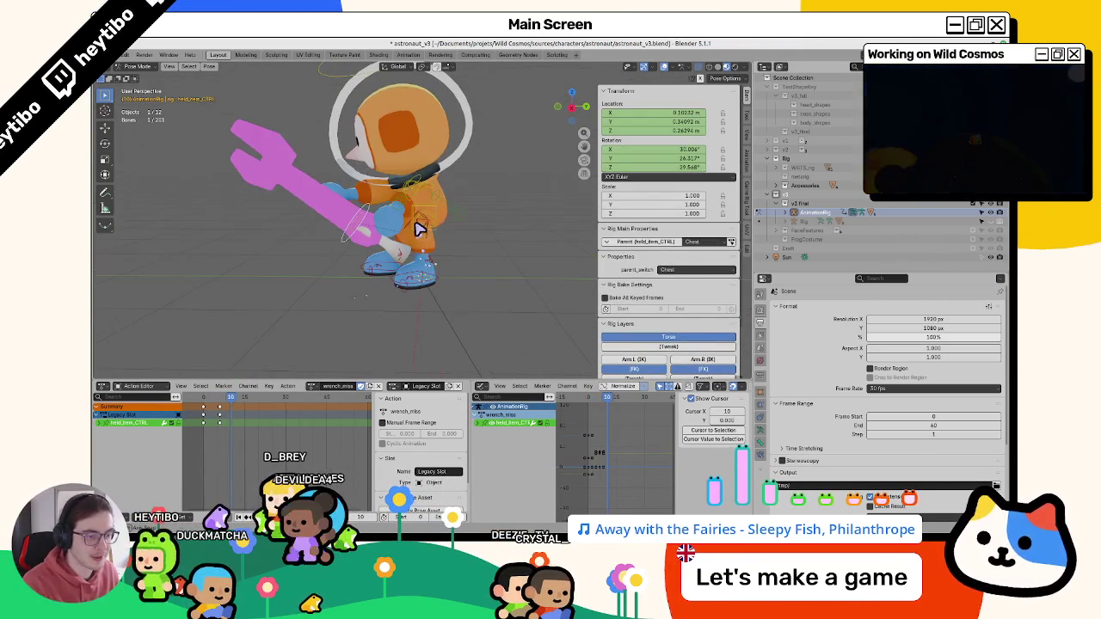
click(436, 160)
key(g)
click(435, 255)
key(r)
click(435, 256)
key(i)
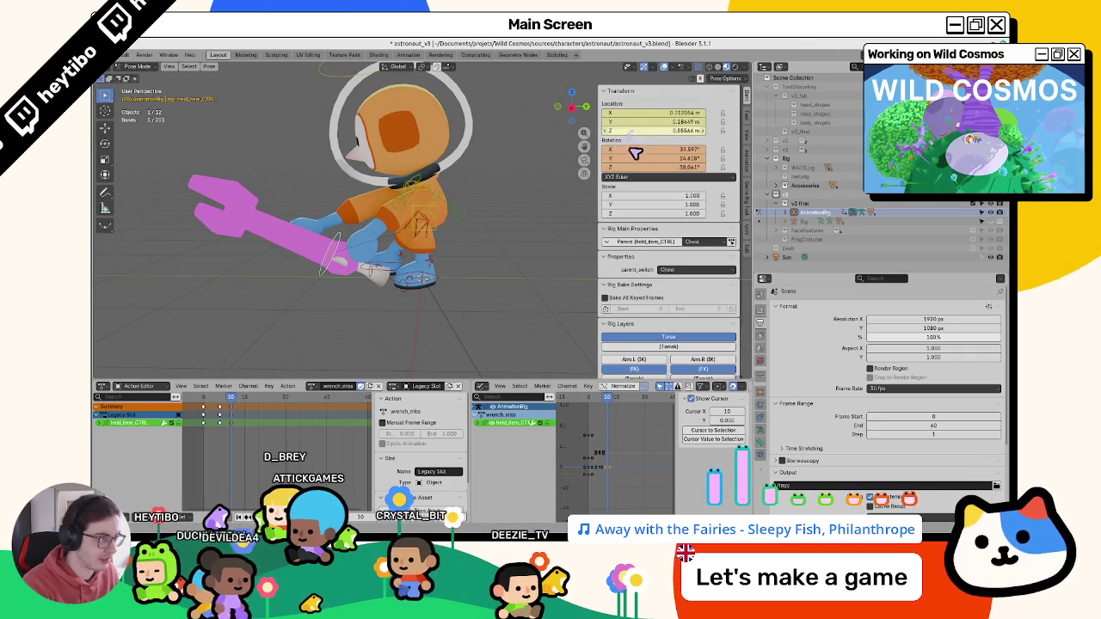
- Step through the keyframes and tilt the wrench further upward at frame 10
key(Down)
drag(207, 399, 258, 411)
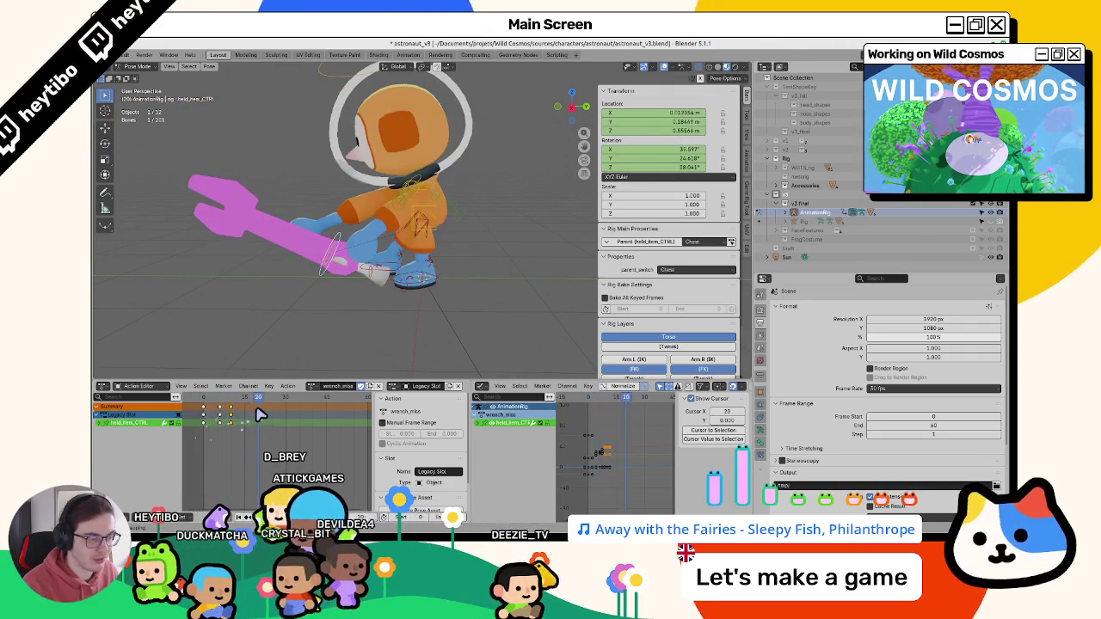
key(Down)
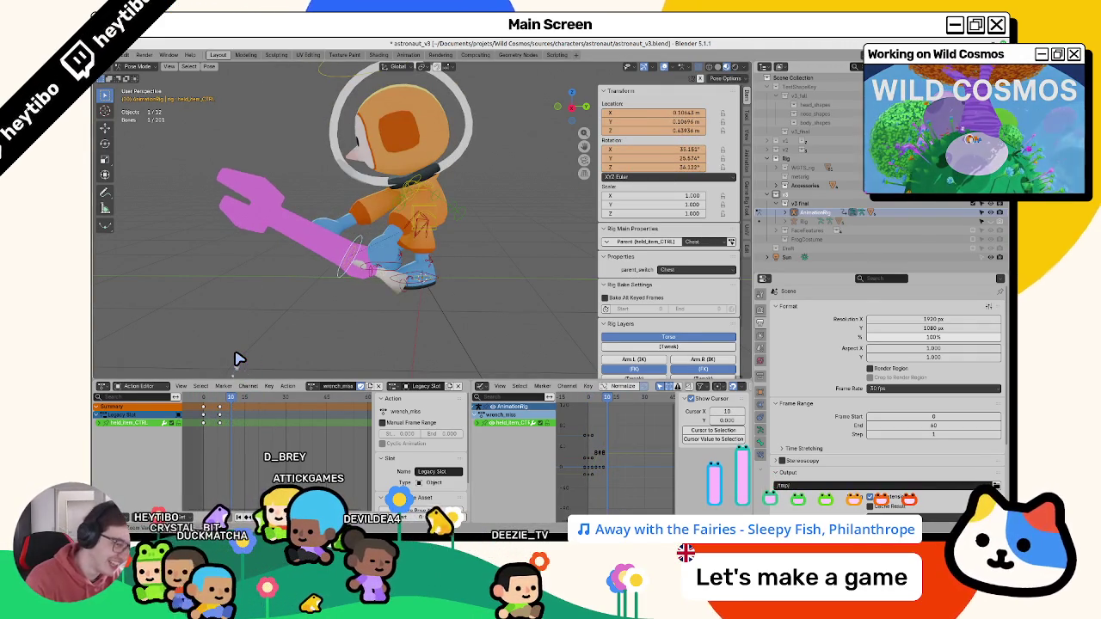
key(Down)
key(r)
drag(225, 404, 200, 407)
- Shift the torso keys earlier in the Action Editor
click(418, 204)
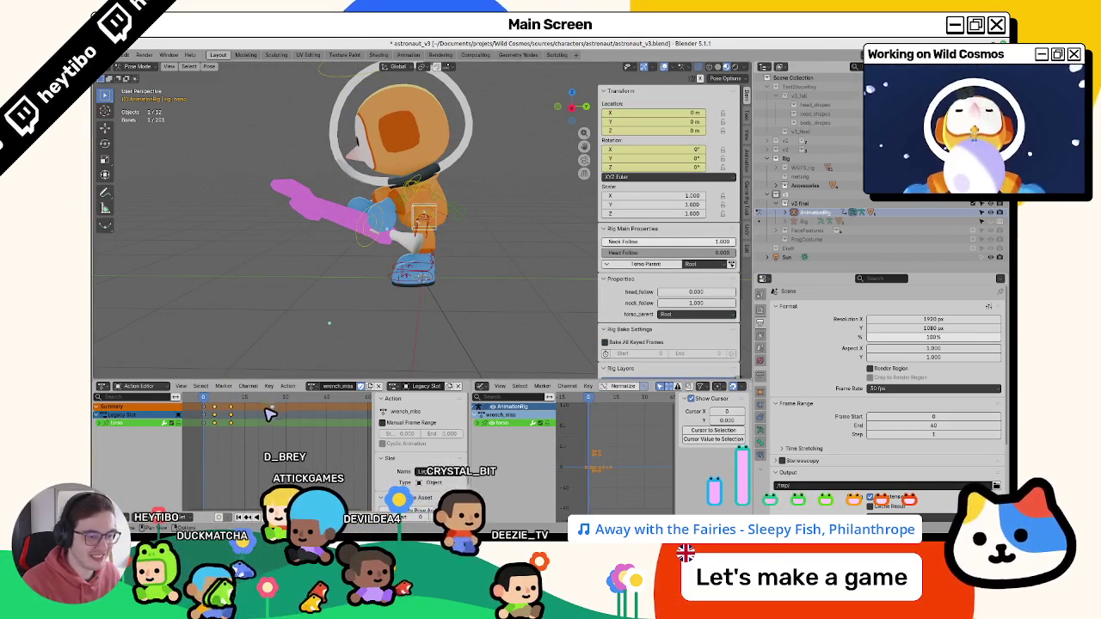
key(g)
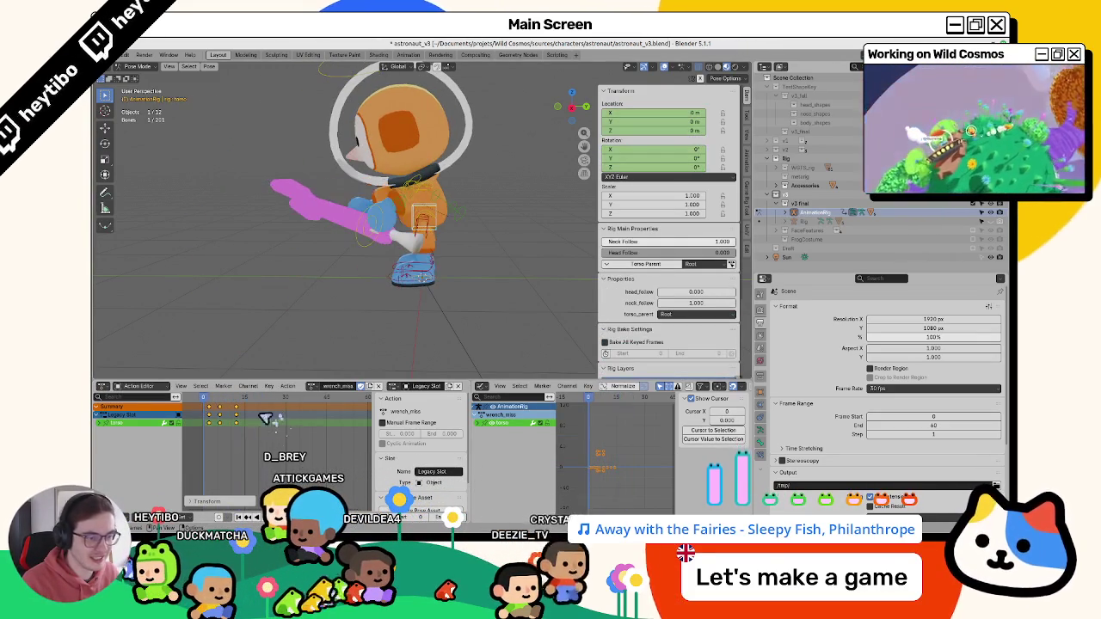
click(209, 404)
mouse_move(208, 402)
mouse_down()
mouse_move(231, 409)
mouse_move(204, 403)
mouse_up()
- Shift the wrench's held-item keys slightly earlier
key(g)
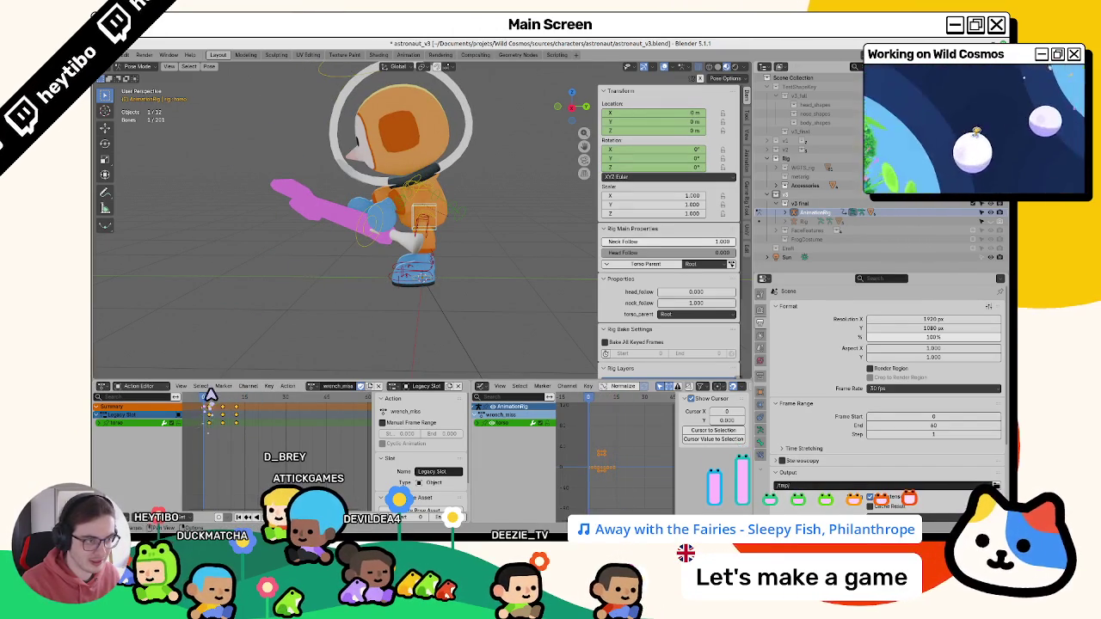
click(361, 236)
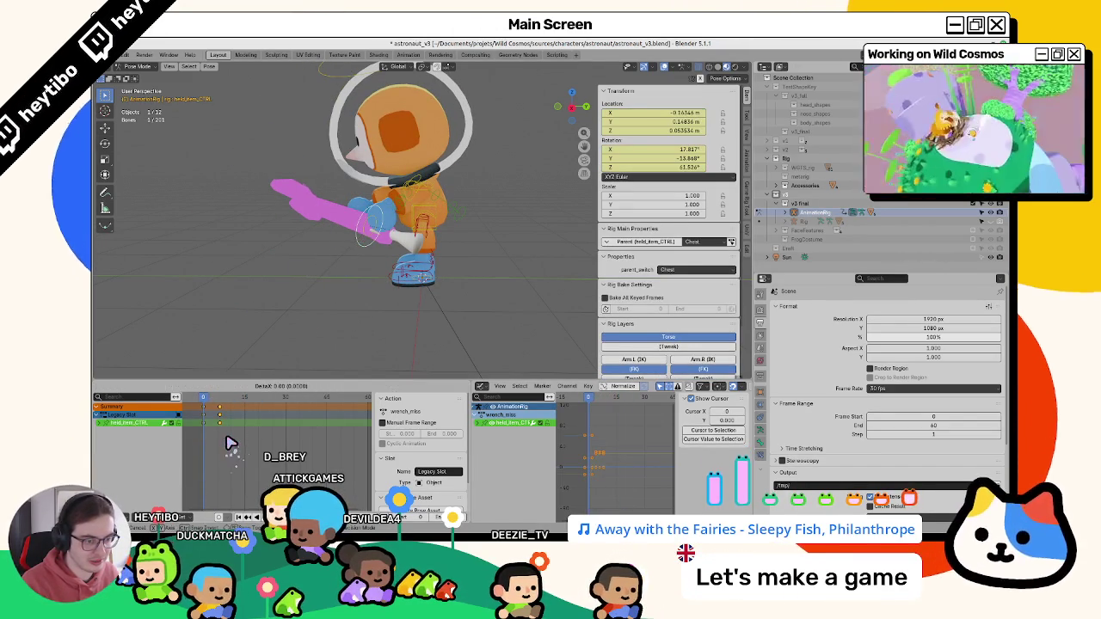
drag(231, 444, 217, 407)
mouse_move(258, 327)
middle_down()
mouse_move(309, 310)
mouse_move(297, 318)
mouse_move(351, 278)
middle_up()
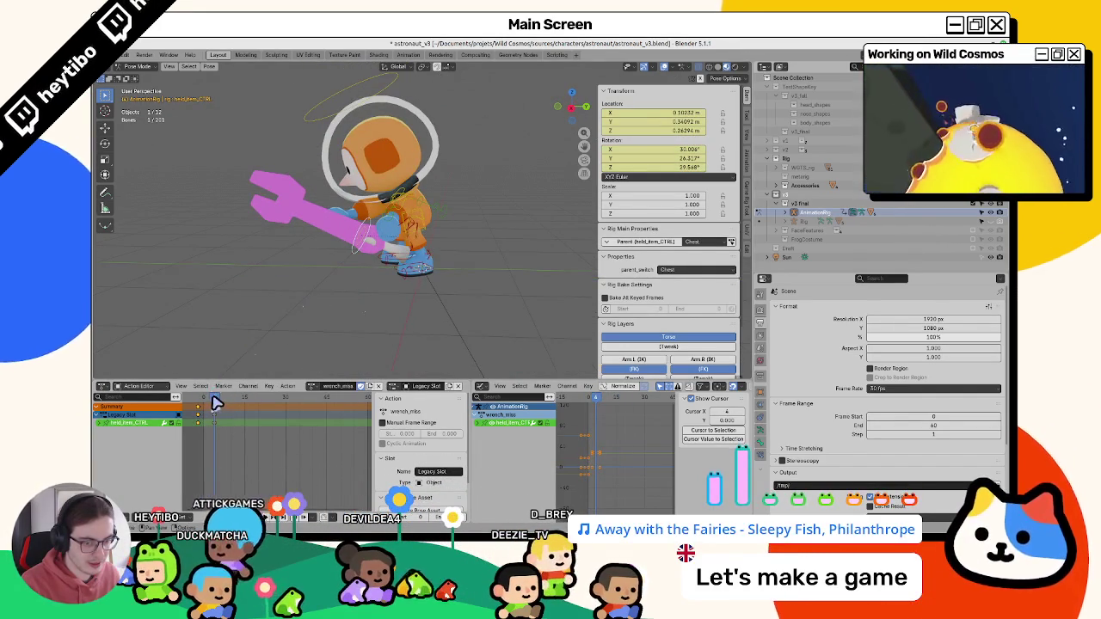
- Rotate the wrench twice around Z, nudge it toward the hand, and key it at frame 4
key(r)
click(430, 267)
key(r)
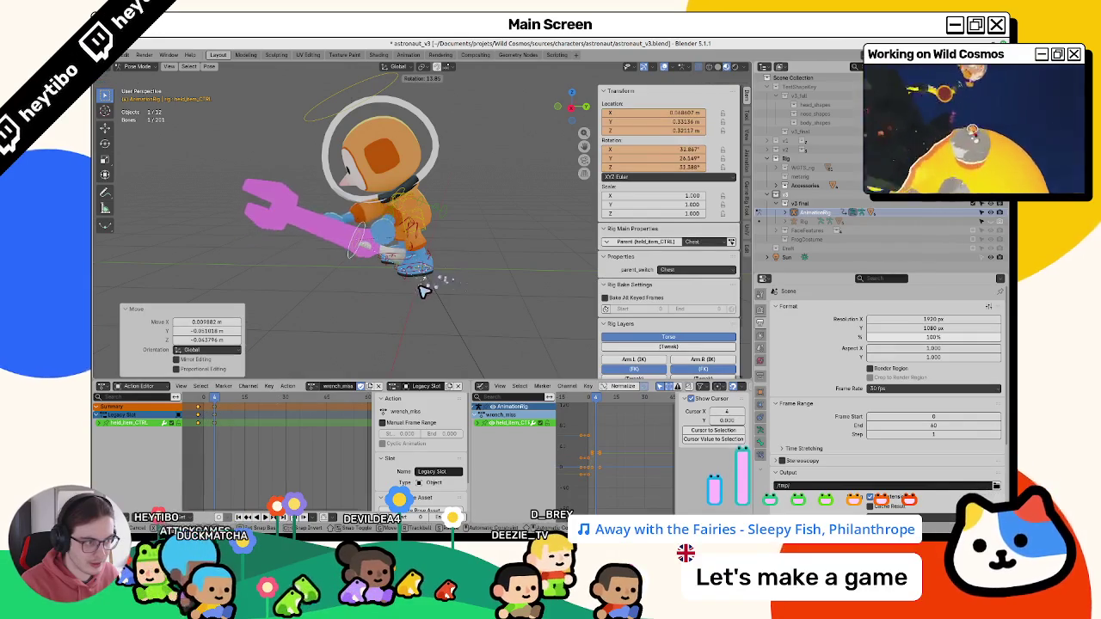
click(419, 301)
key(g)
click(415, 305)
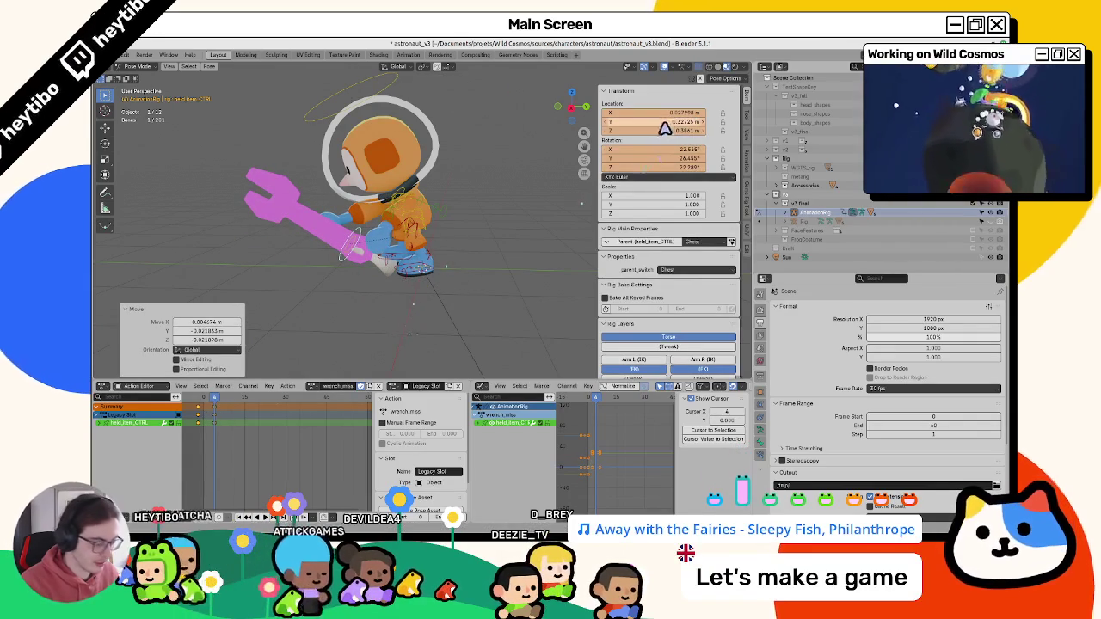
drag(627, 117, 666, 132)
key(i)
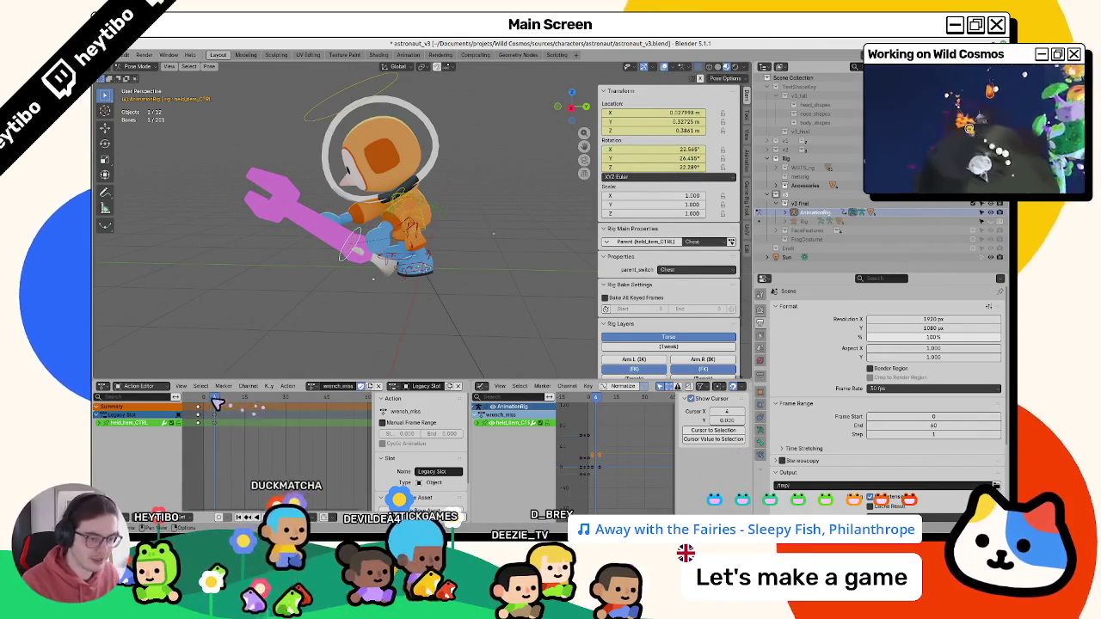
- Scrub the Action Editor around frame 10 to preview the retimed swing
click(204, 401)
mouse_move(205, 401)
mouse_down()
mouse_move(243, 419)
mouse_move(235, 425)
mouse_up()
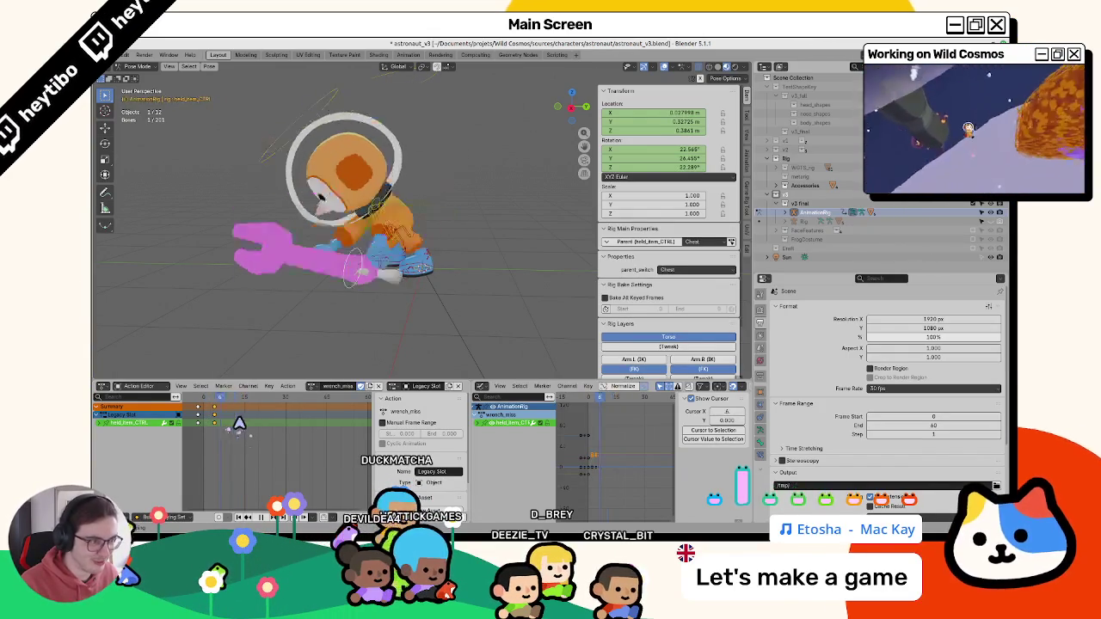
click(428, 230)
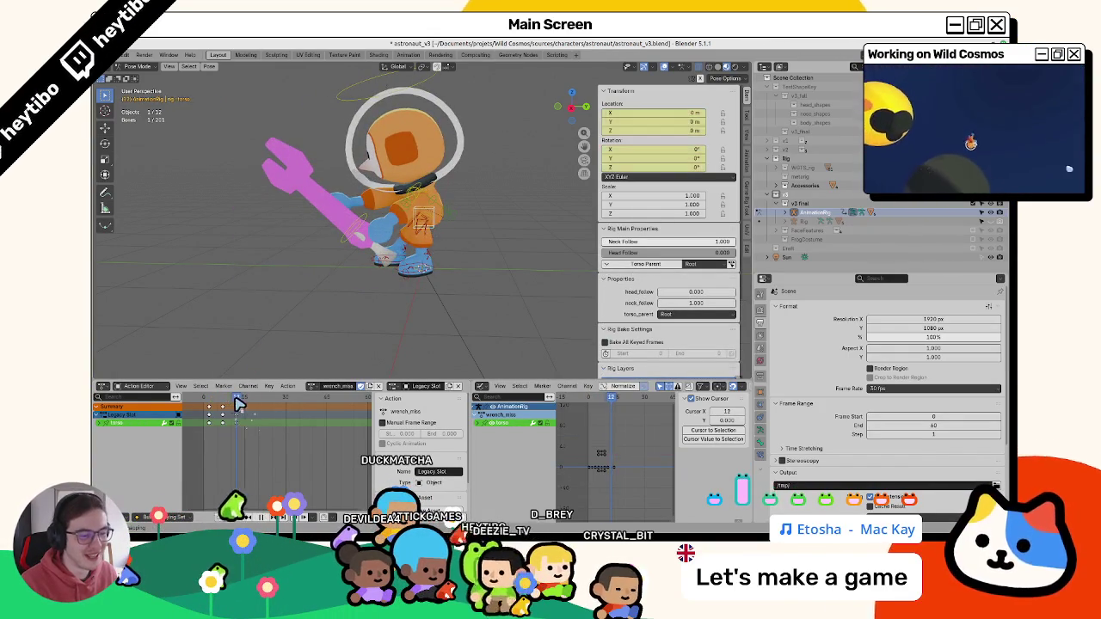
drag(244, 404, 210, 408)
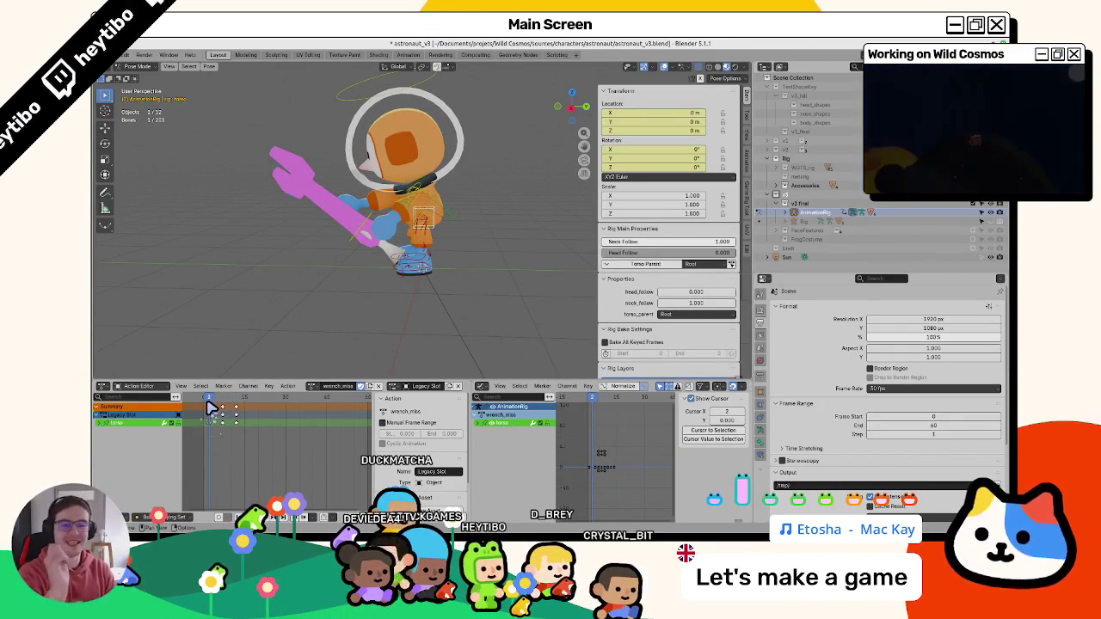
mouse_move(214, 408)
mouse_down()
mouse_move(216, 428)
mouse_move(231, 409)
mouse_up()
click(349, 256)
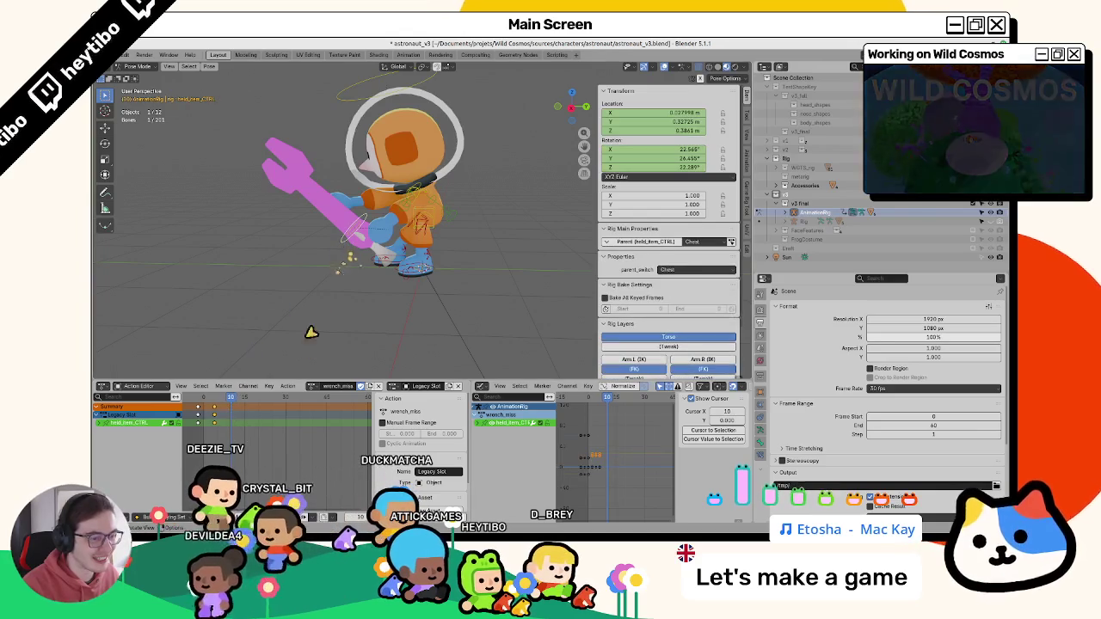
click(313, 387)
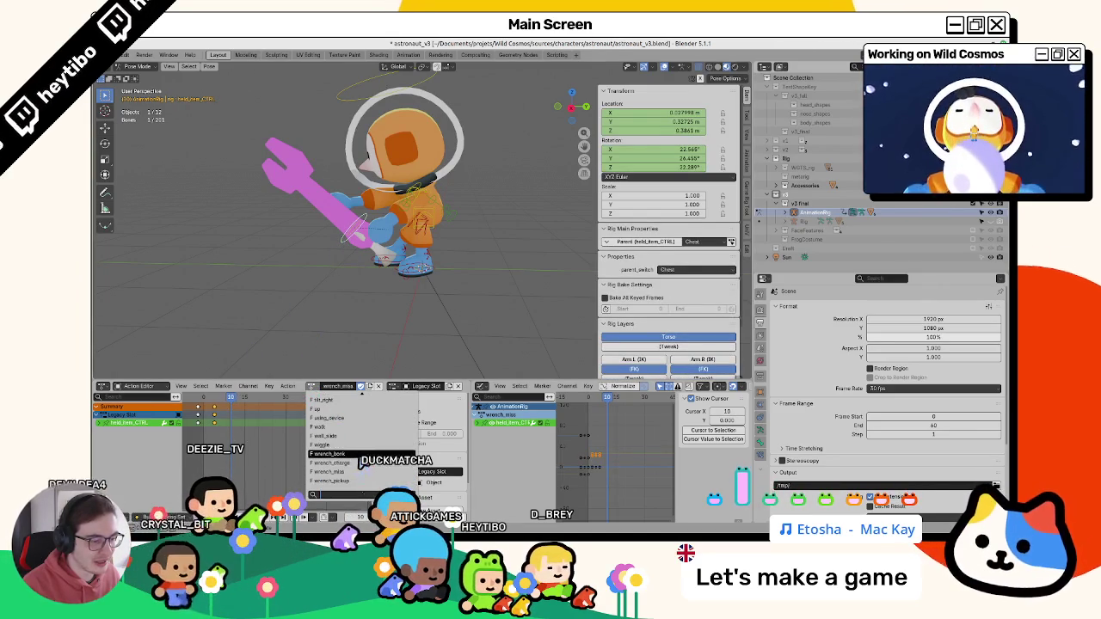
click(331, 453)
drag(222, 420, 239, 421)
click(319, 388)
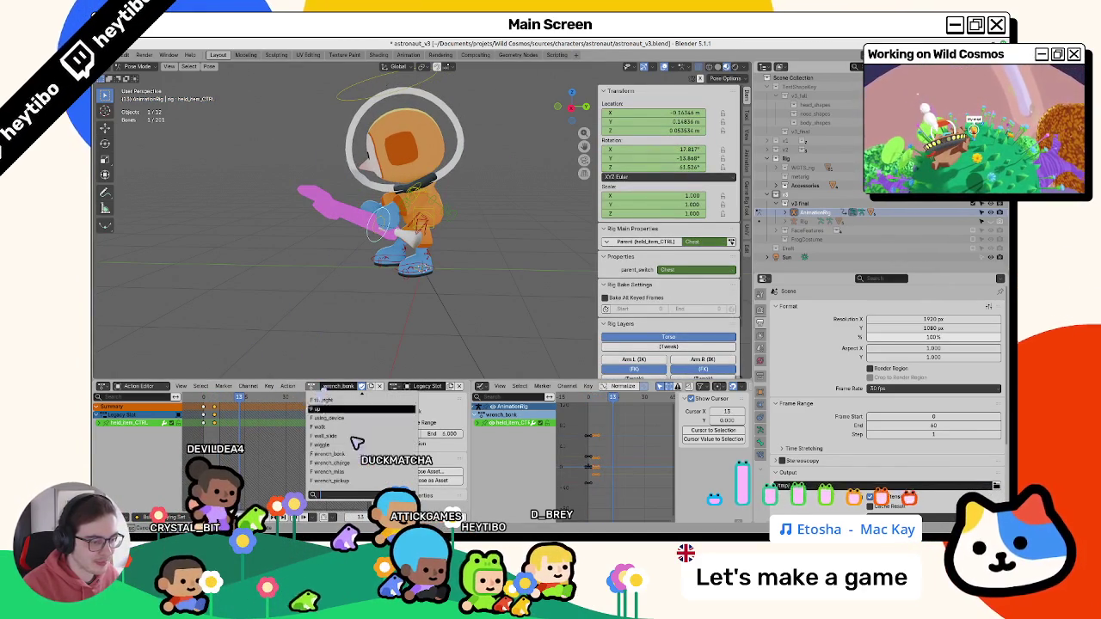
click(340, 472)
key(space)
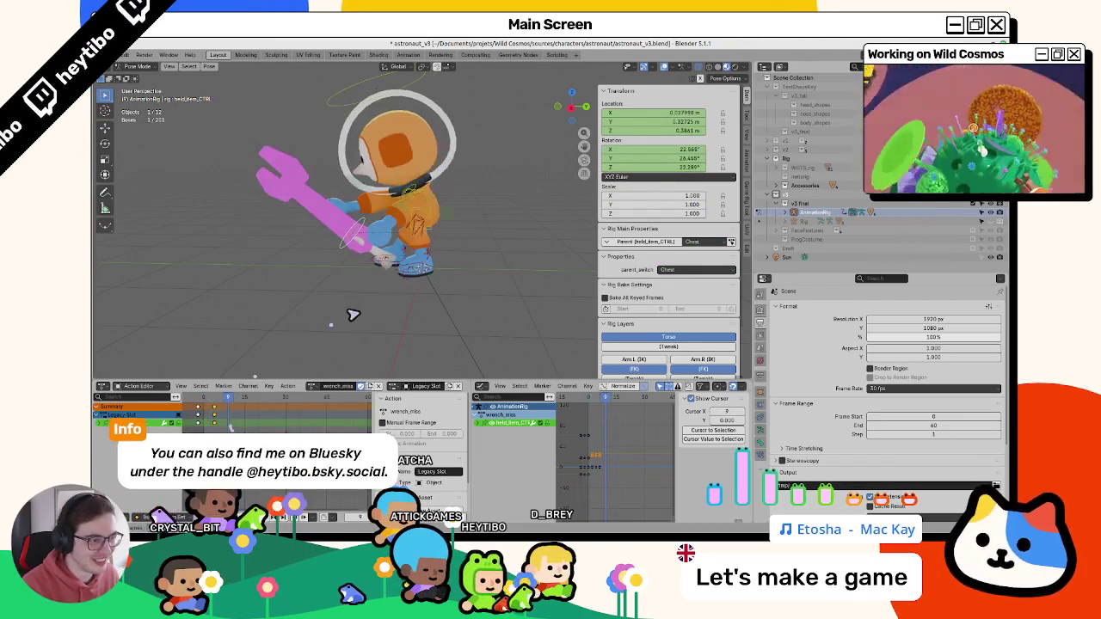
key(a)
drag(218, 404, 206, 407)
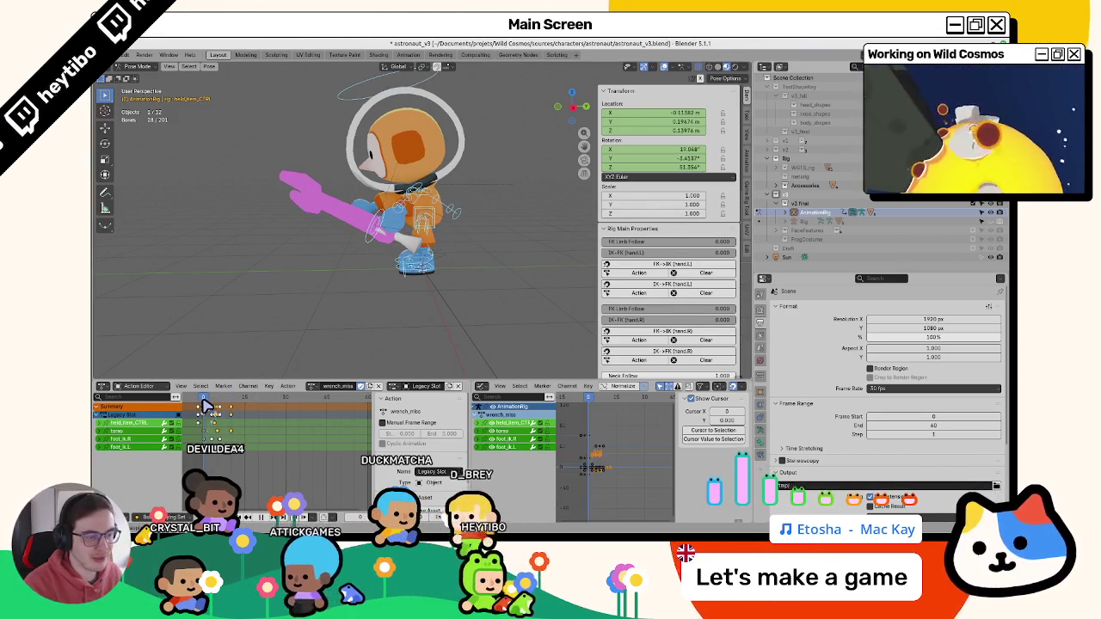
middle_drag(317, 296, 448, 314)
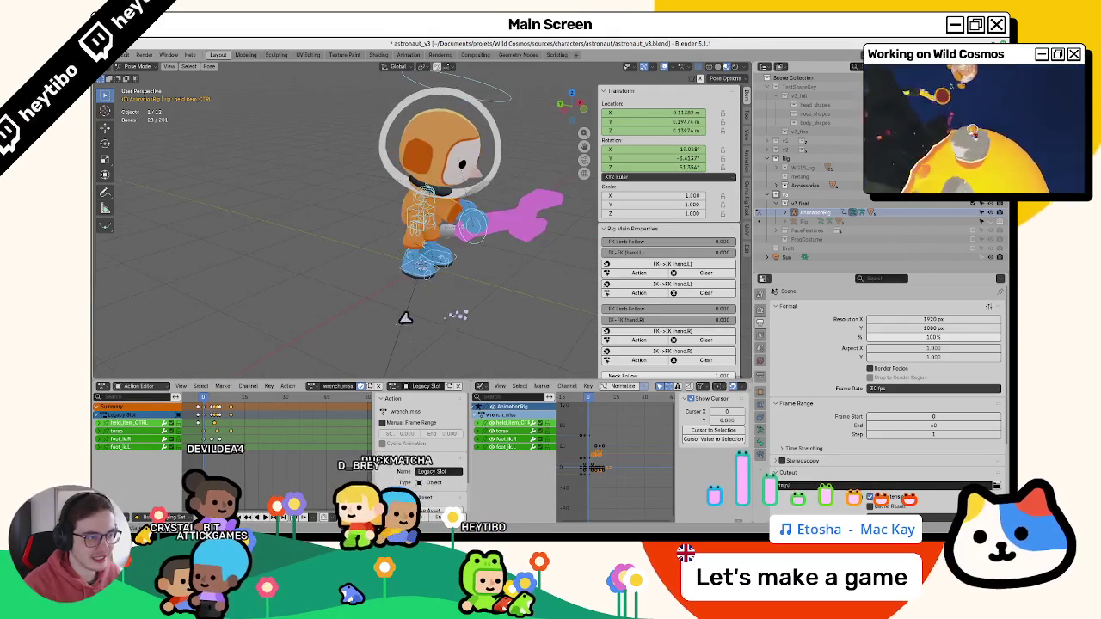
click(312, 388)
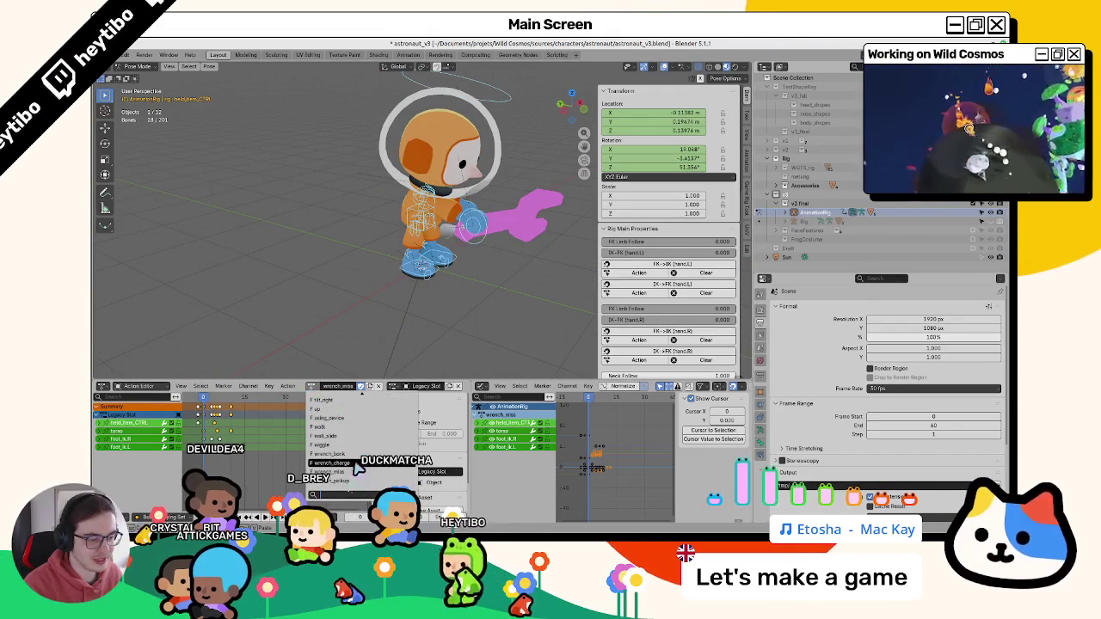
click(340, 454)
key(space)
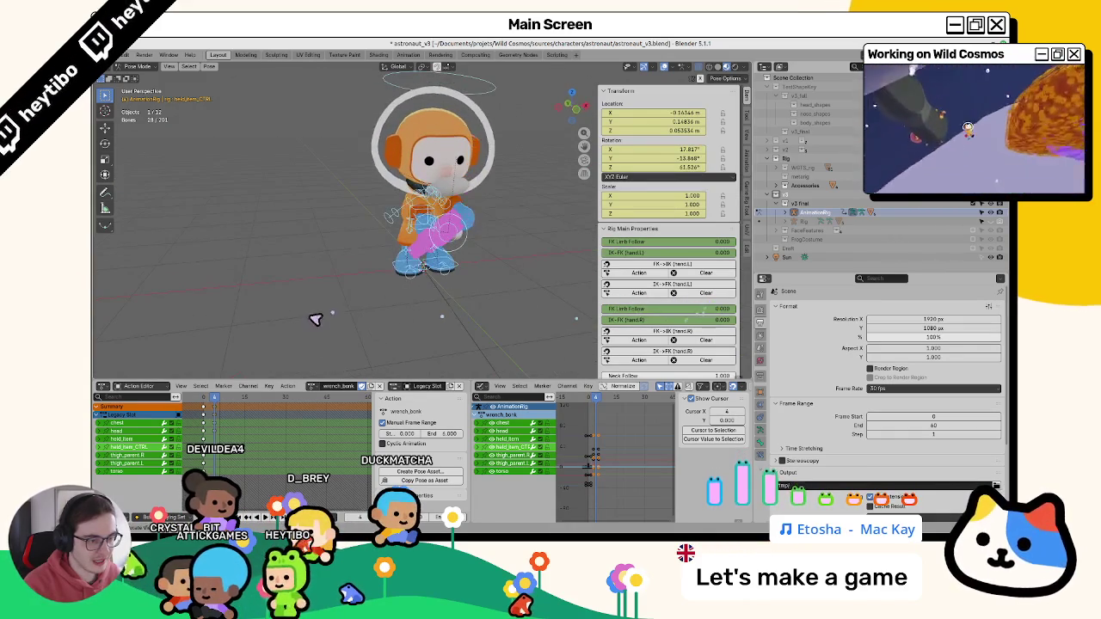
click(317, 390)
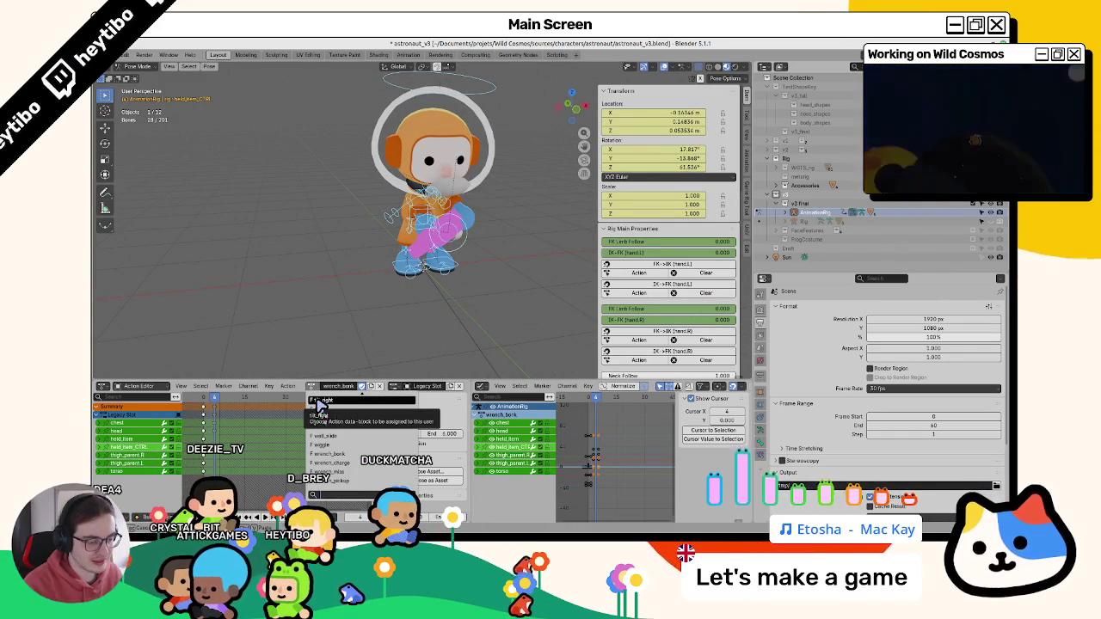
click(364, 464)
click(315, 389)
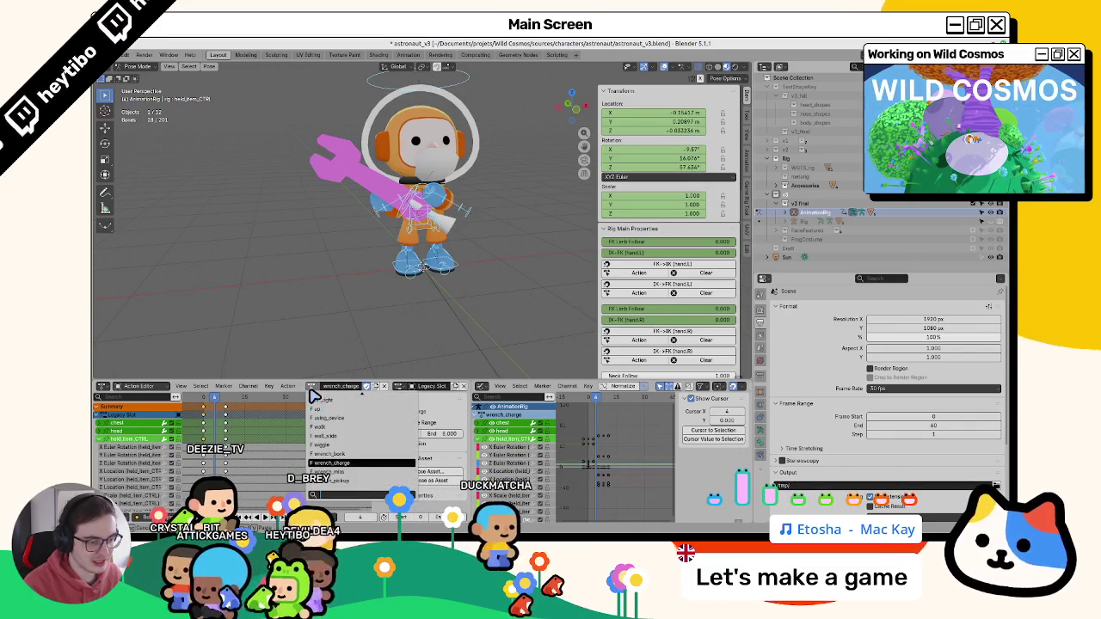
click(340, 473)
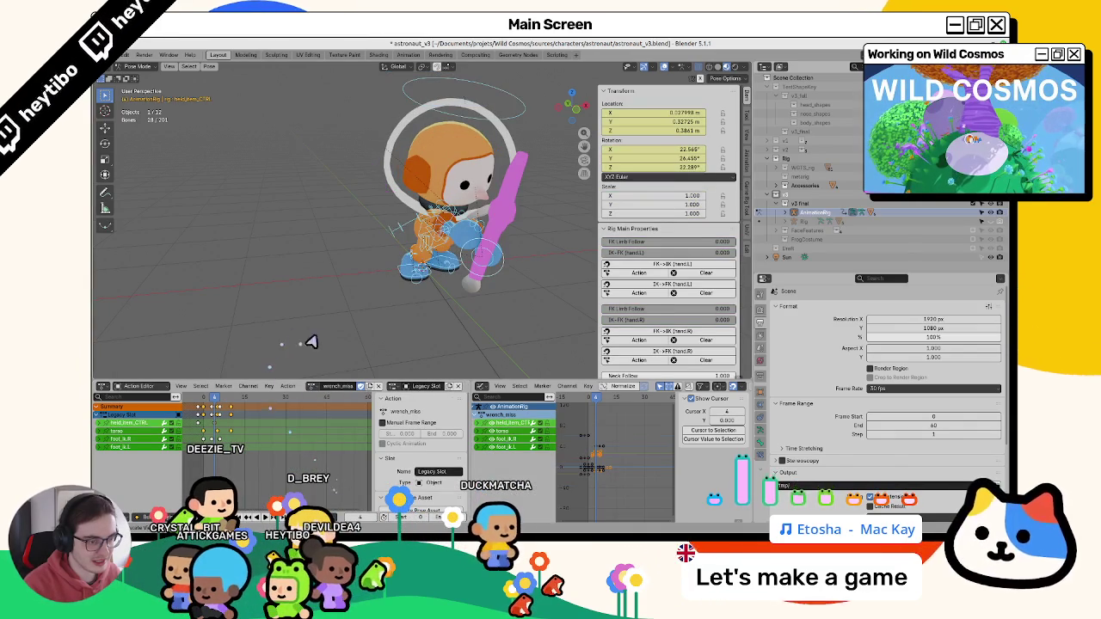
- Undo the recent changes back to the wrench_miss action with the torso at rest
middle_drag(305, 342, 221, 421)
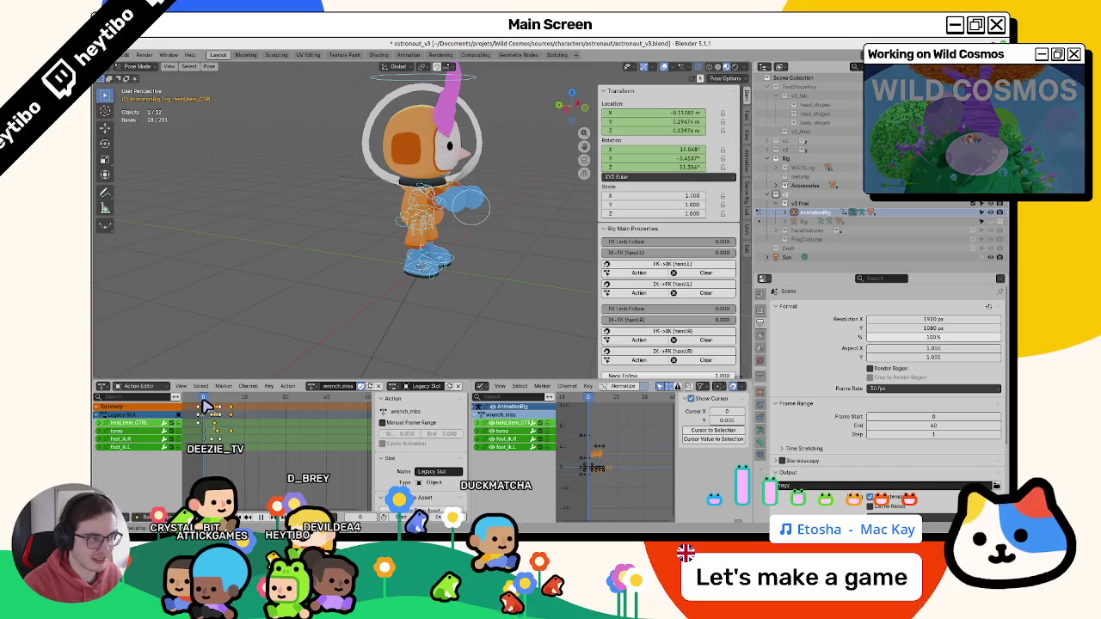
key(ctrl+z)
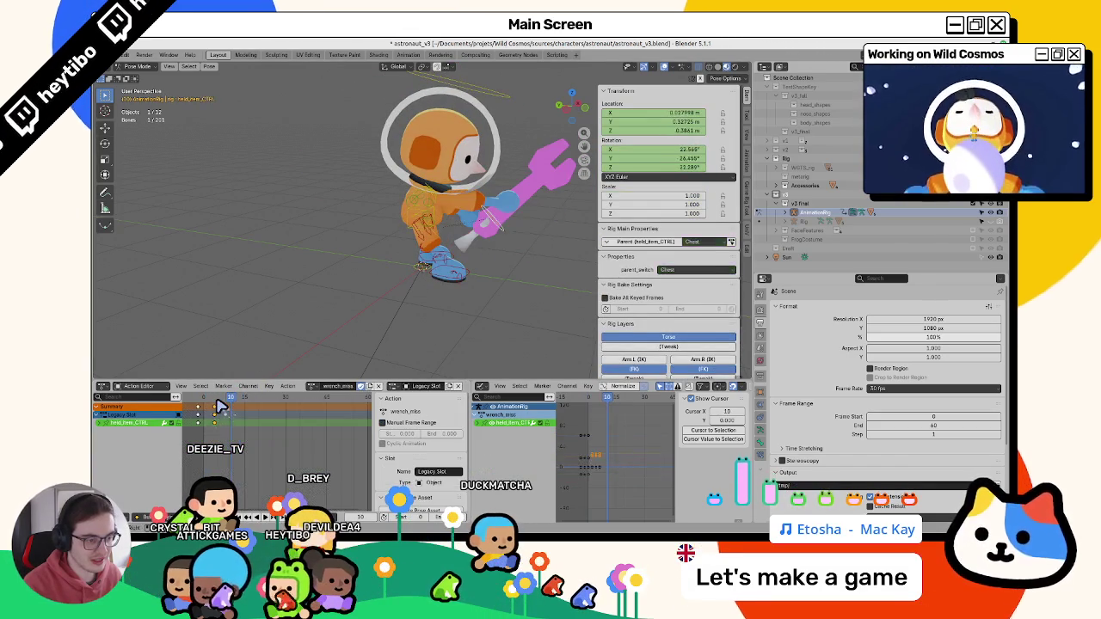
key(ctrl+z)
key(ctrl+z)
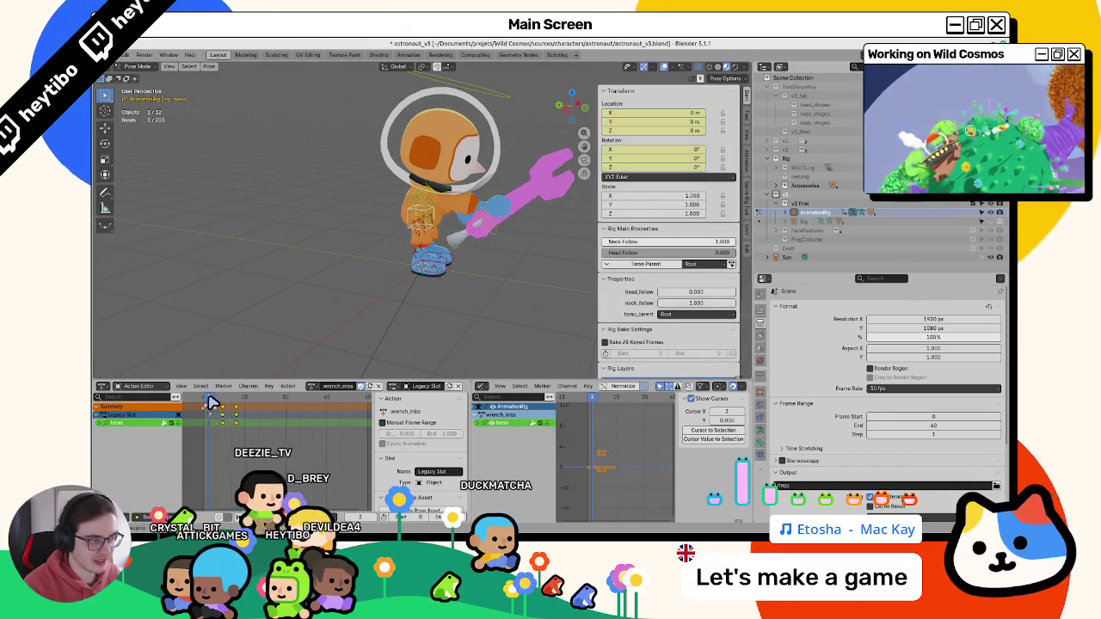
key(ctrl+z)
key(ctrl+z)
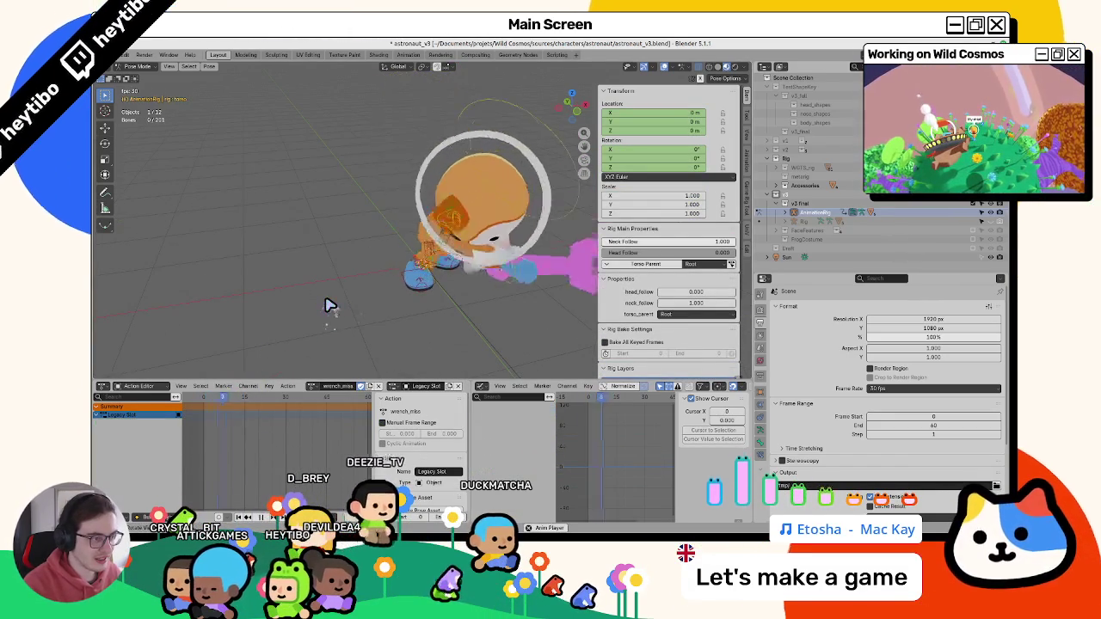
key(ctrl+z)
key(ctrl+z)
key(ctrl+z)
key(ctrl+z)
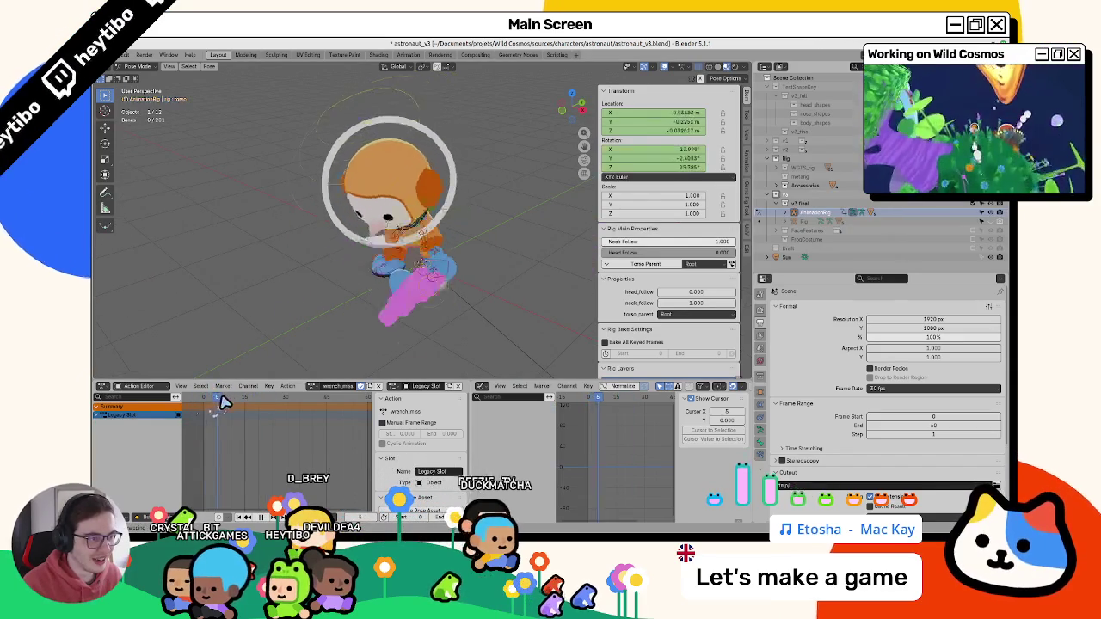
key(ctrl+z)
key(ctrl+z)
key(ctrl+z)
- At about frame 7, rotate the torso forward so the wrench lies horizontal and key it
drag(205, 411, 225, 412)
key(r)
click(393, 243)
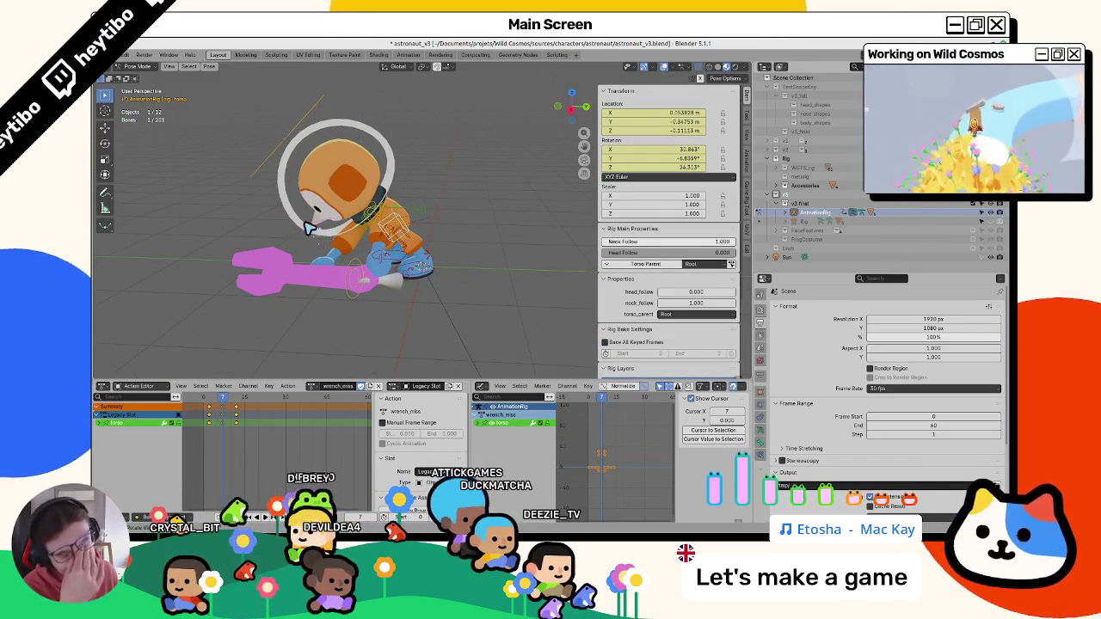
drag(232, 403, 222, 402)
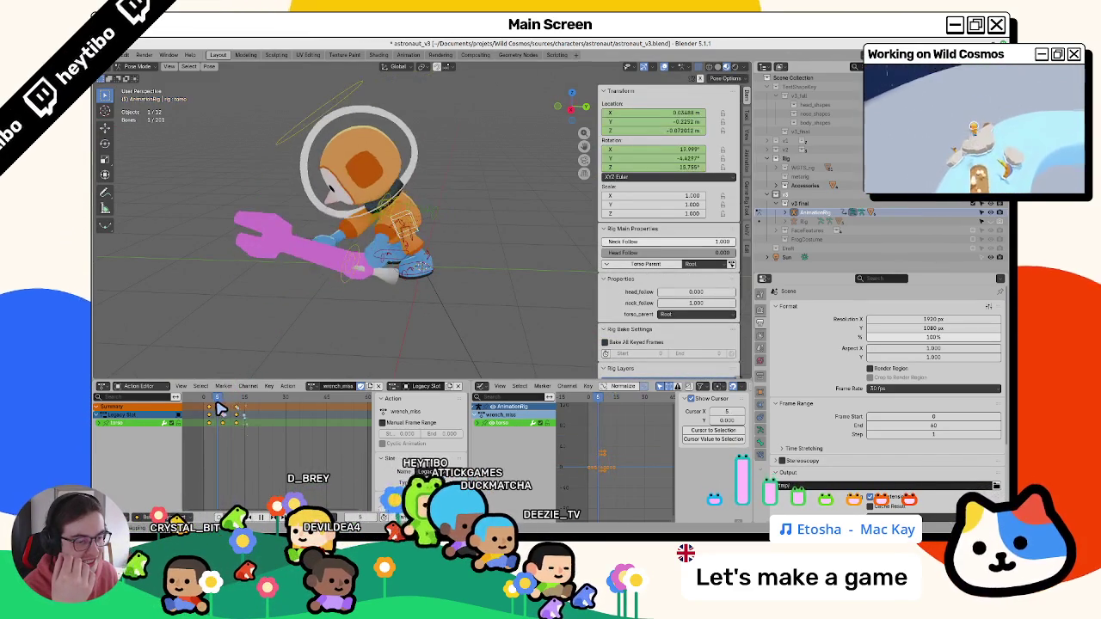
click(351, 297)
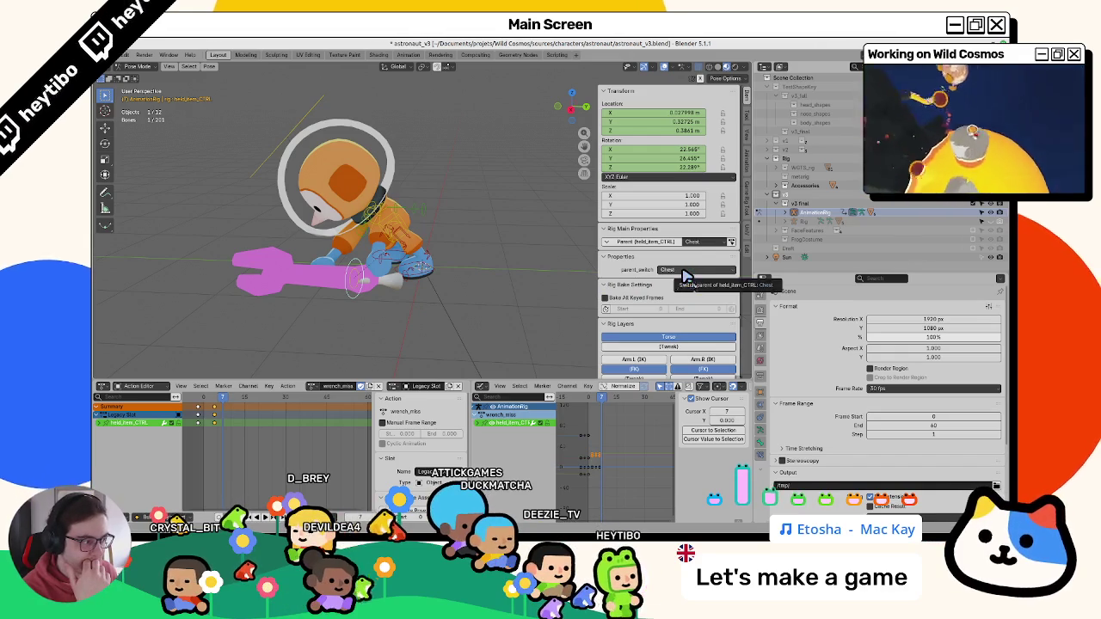
- At frame 1, try applying a parent switch to the held item's keyframes, which errors
click(699, 242)
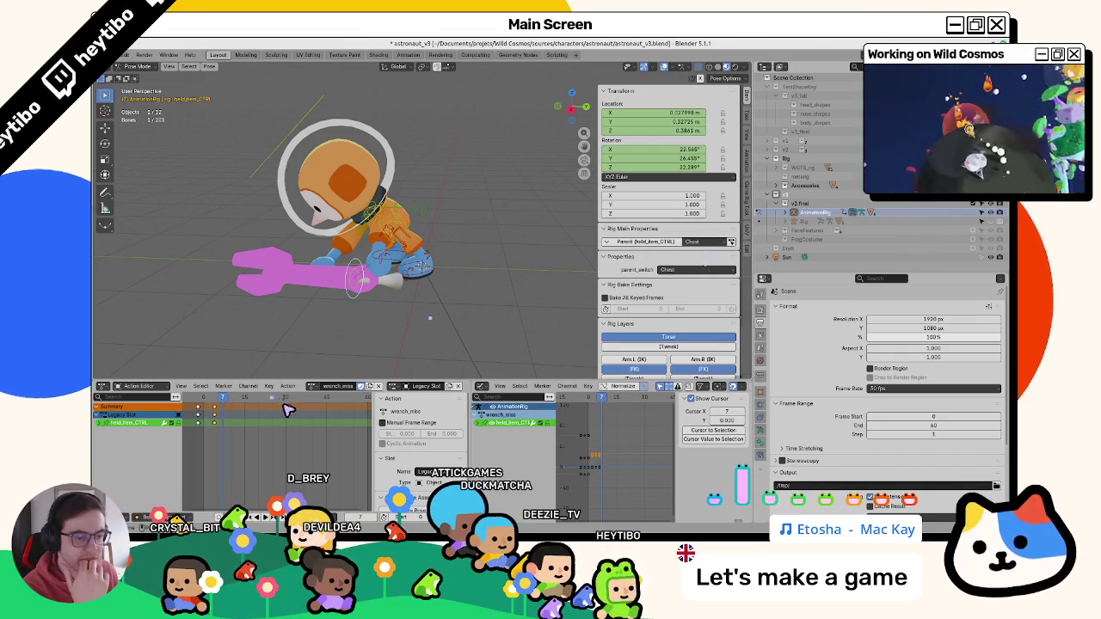
drag(227, 398, 203, 403)
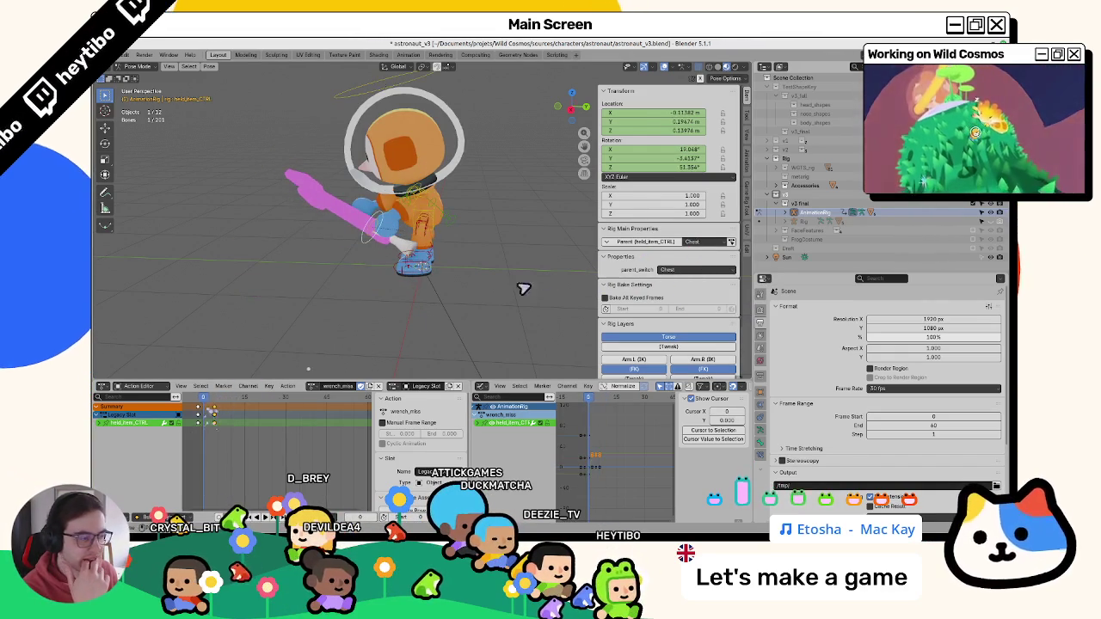
click(731, 243)
click(666, 245)
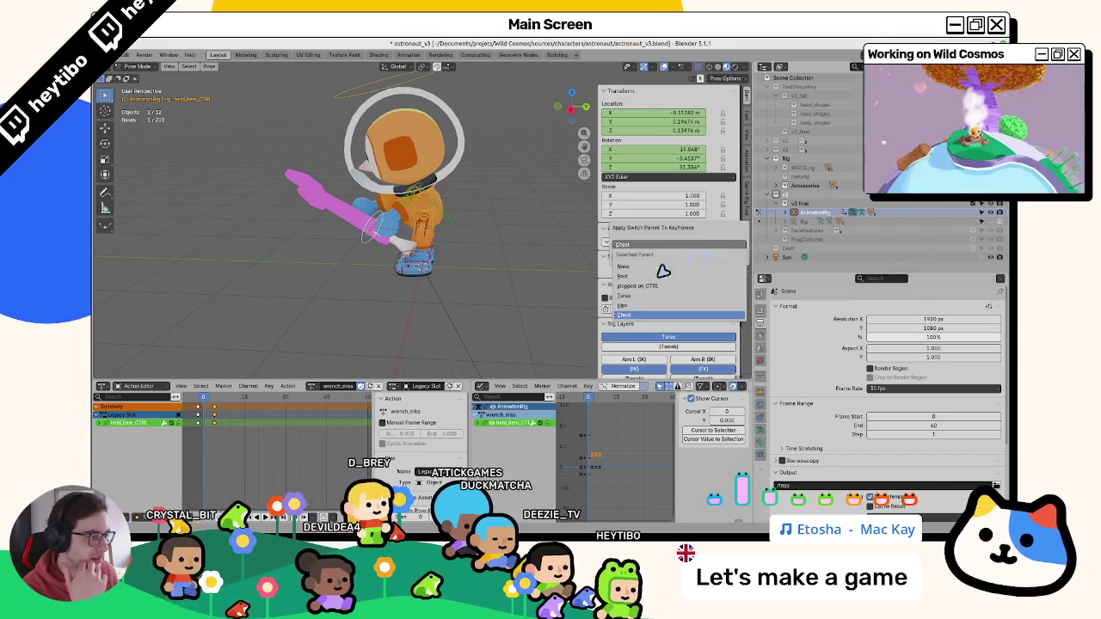
click(636, 306)
click(669, 265)
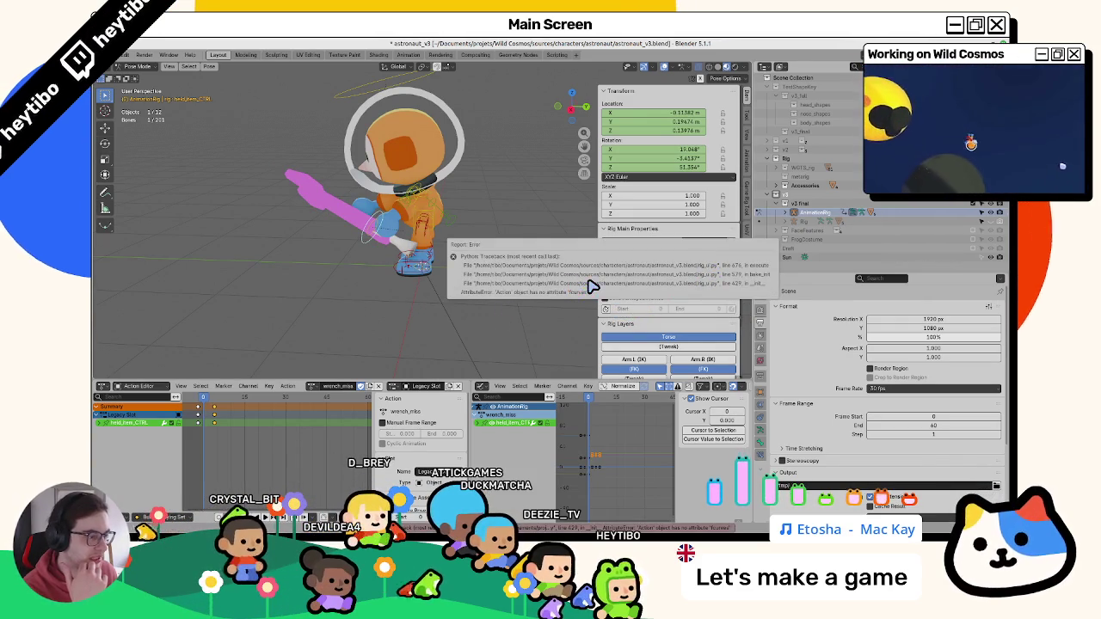
click(699, 244)
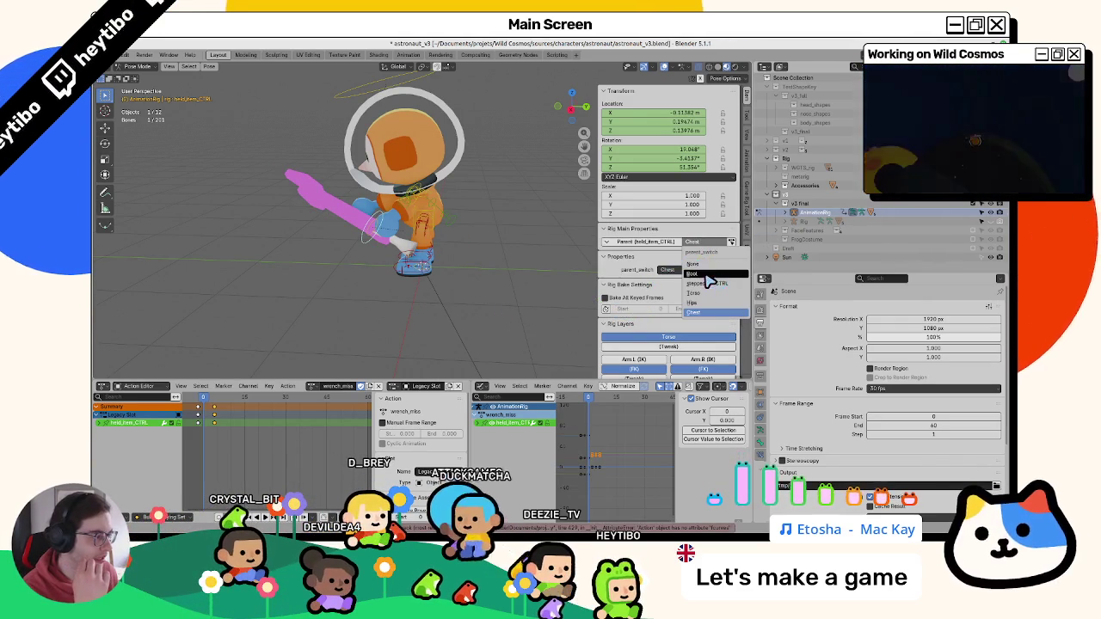
click(706, 276)
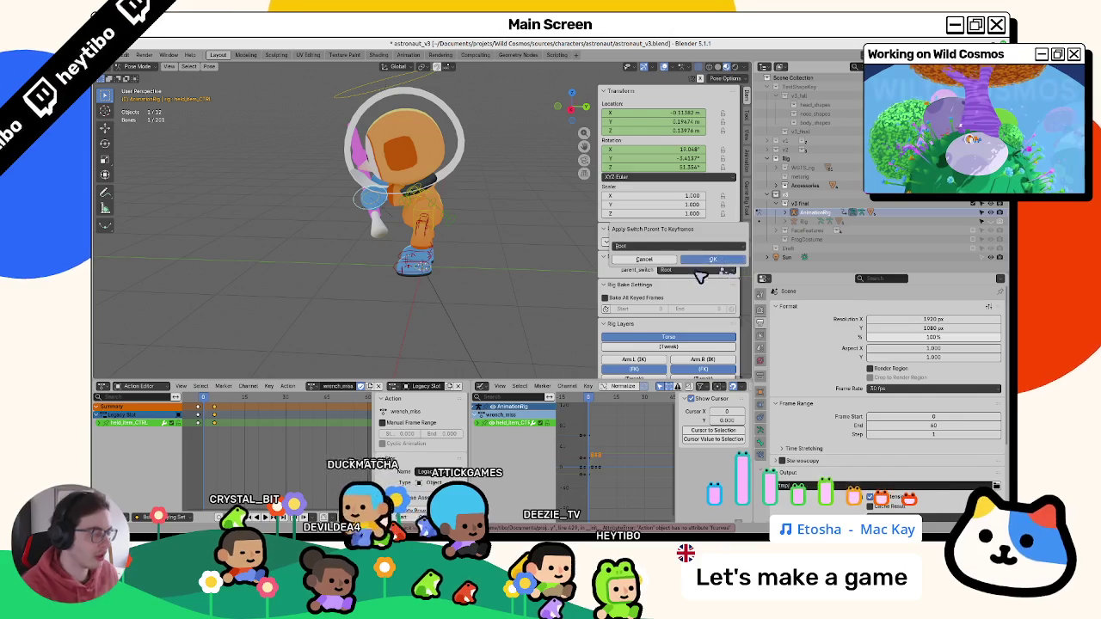
- Retry applying Root as parent to the keys and dismiss the Python error
click(679, 246)
click(670, 317)
click(701, 249)
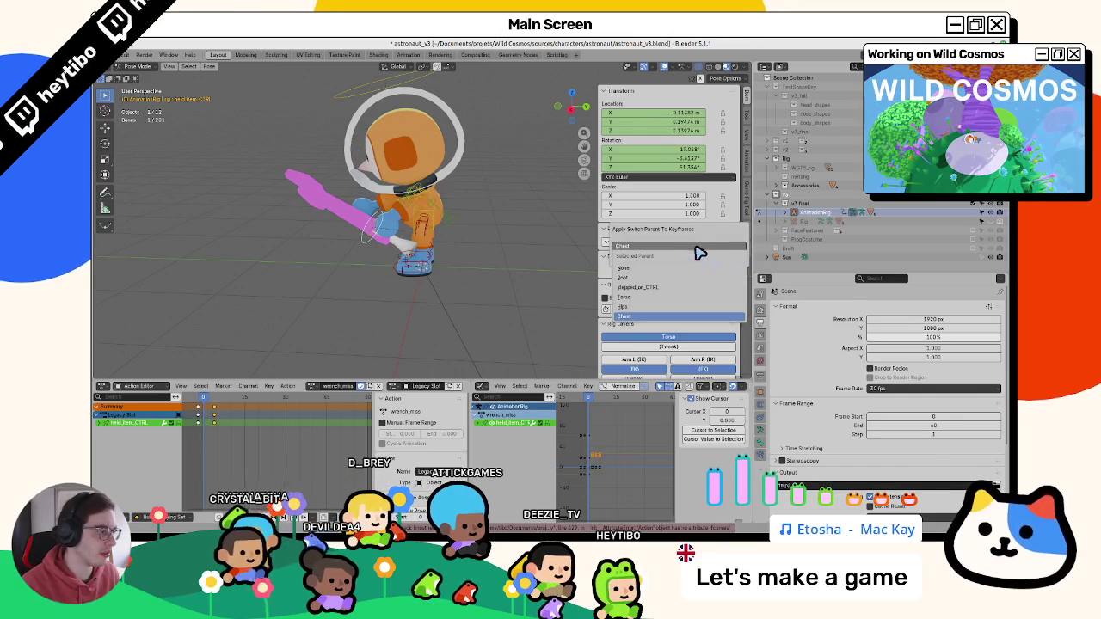
click(651, 278)
click(718, 264)
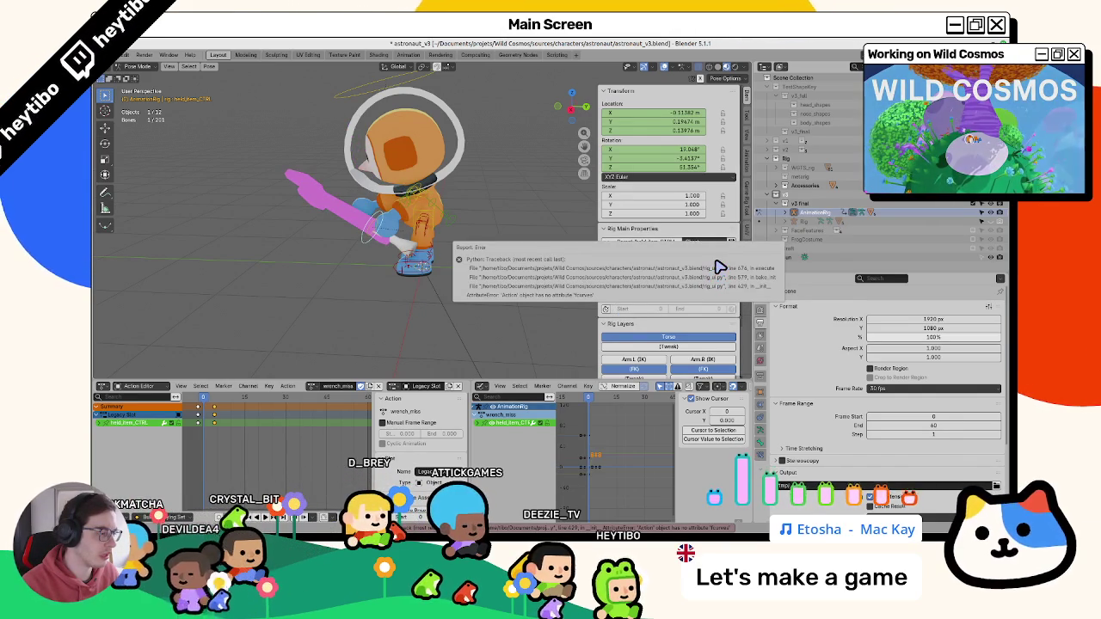
click(718, 266)
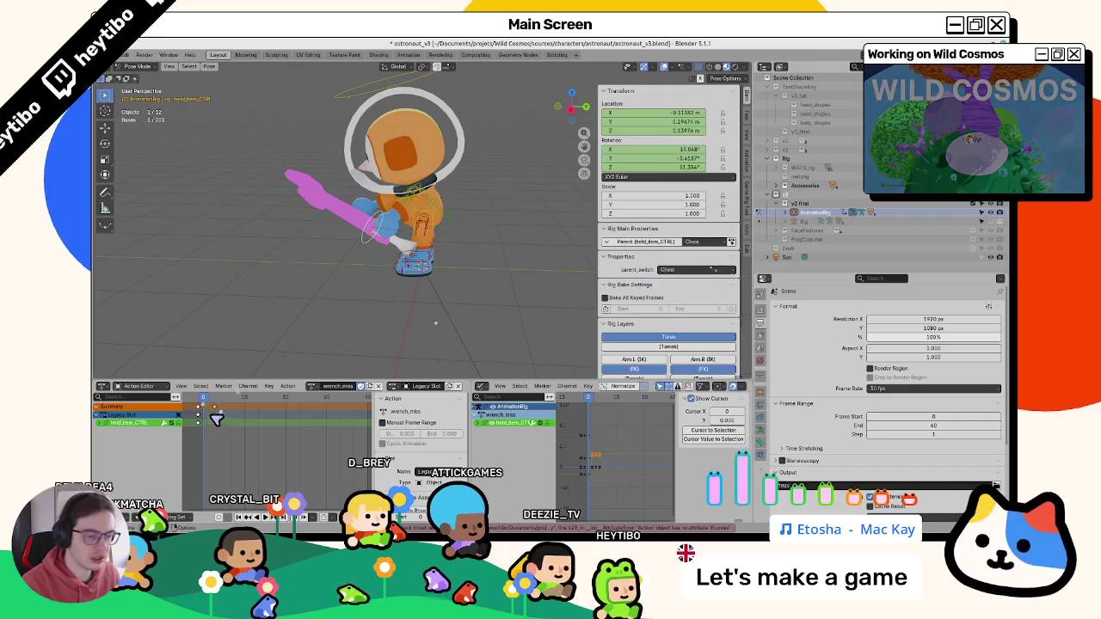
drag(217, 419, 239, 418)
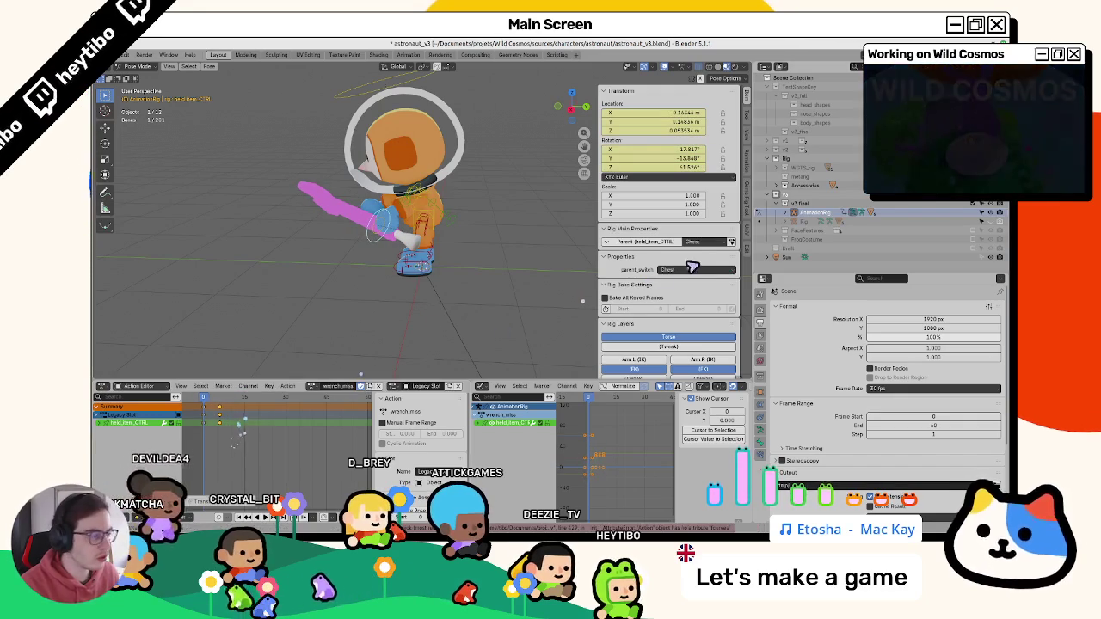
- Set the held_item_CTRL Parent switch dropdown to Root
click(729, 244)
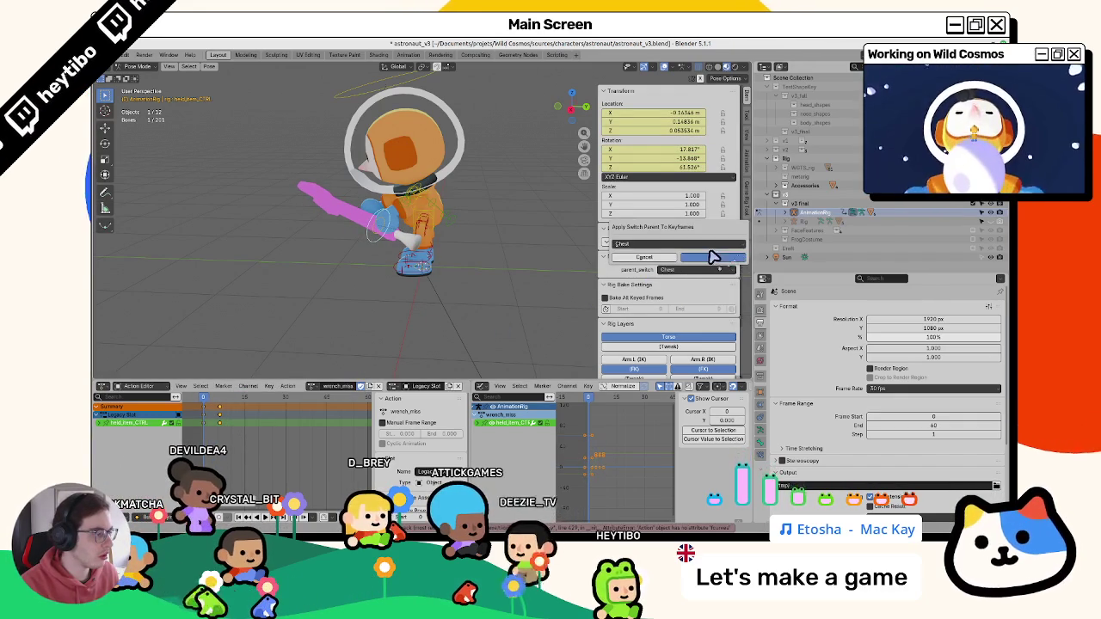
click(677, 244)
click(658, 277)
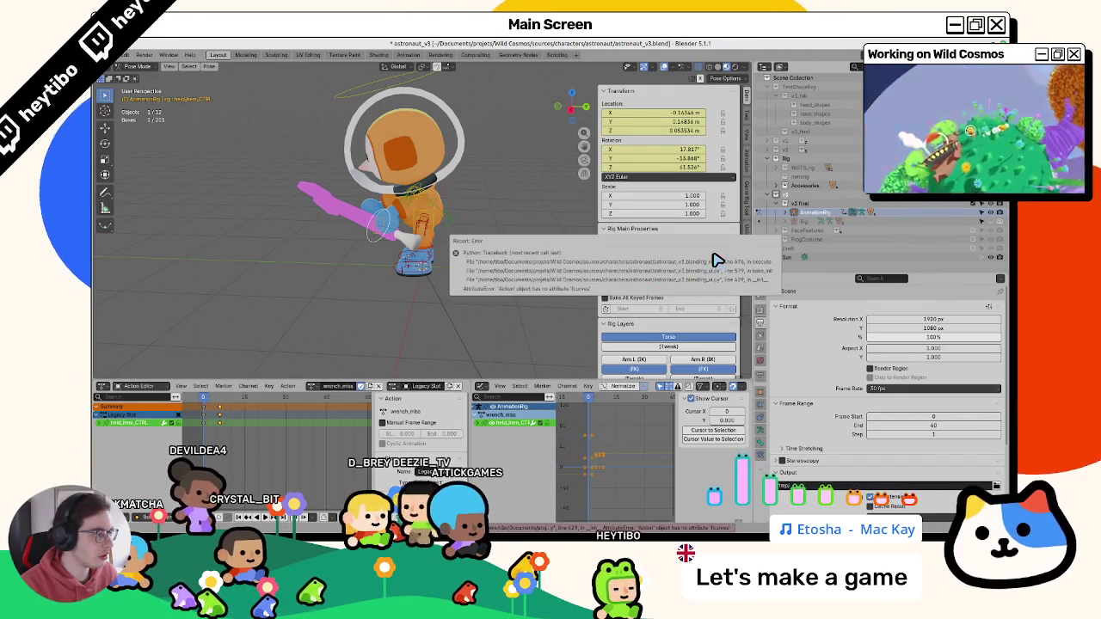
click(713, 254)
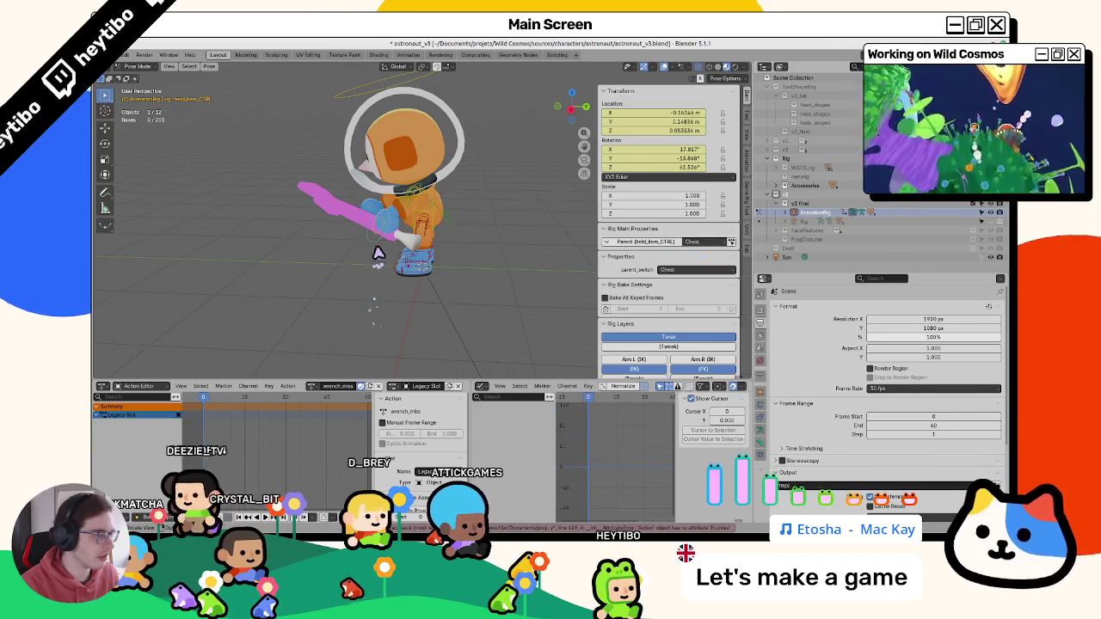
click(638, 243)
click(656, 270)
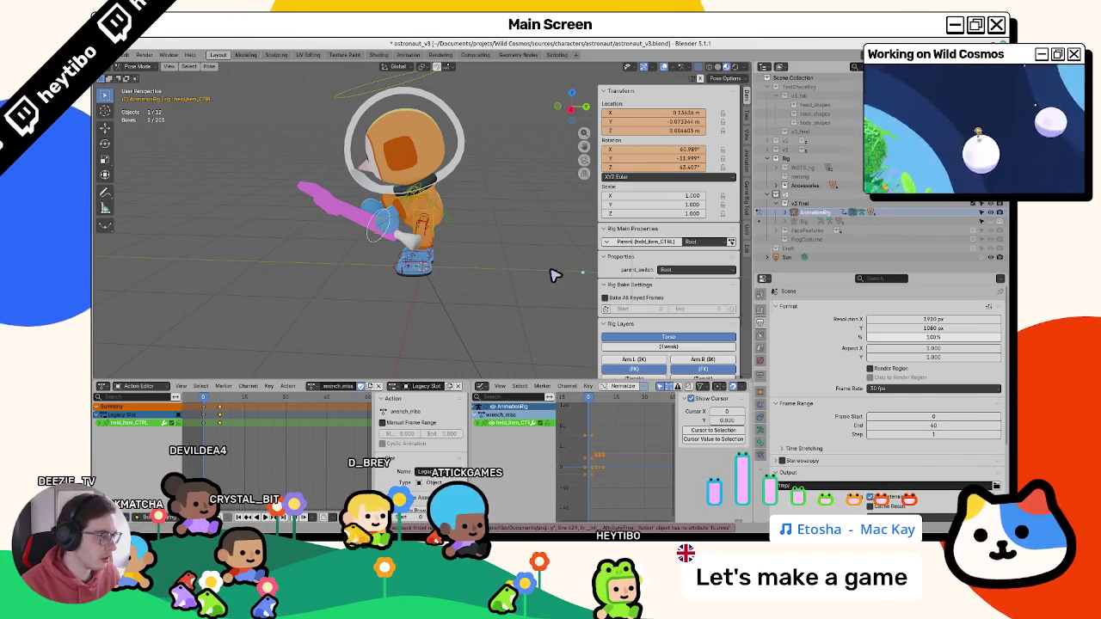
- Key held_item_CTRL, then move and rotate the wrench and key the new pose
key(i)
key(i)
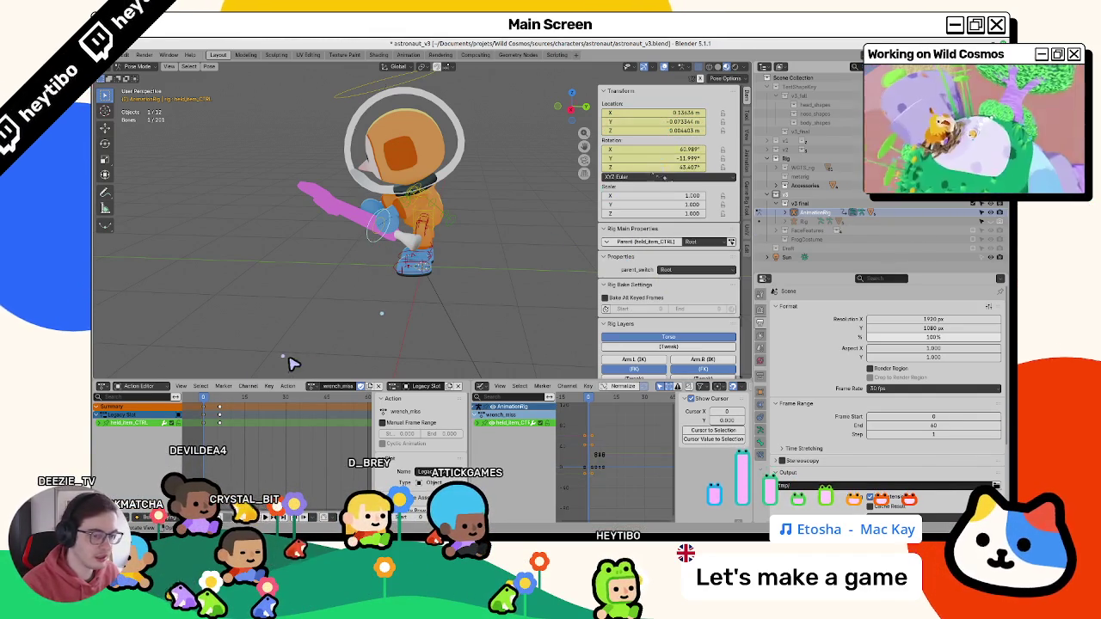
key(space)
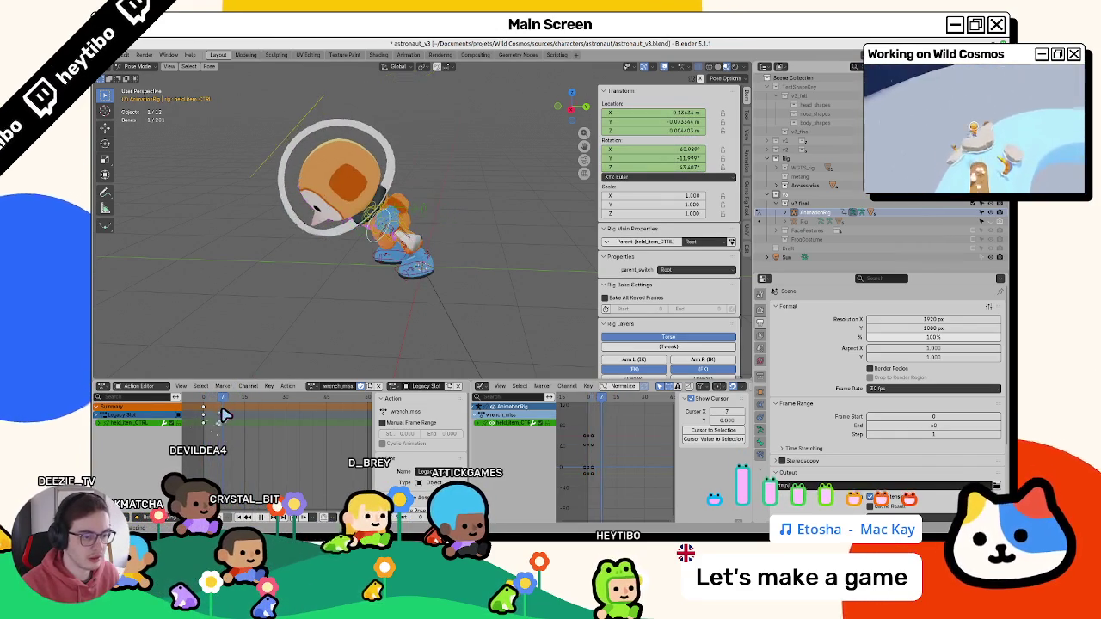
key(a)
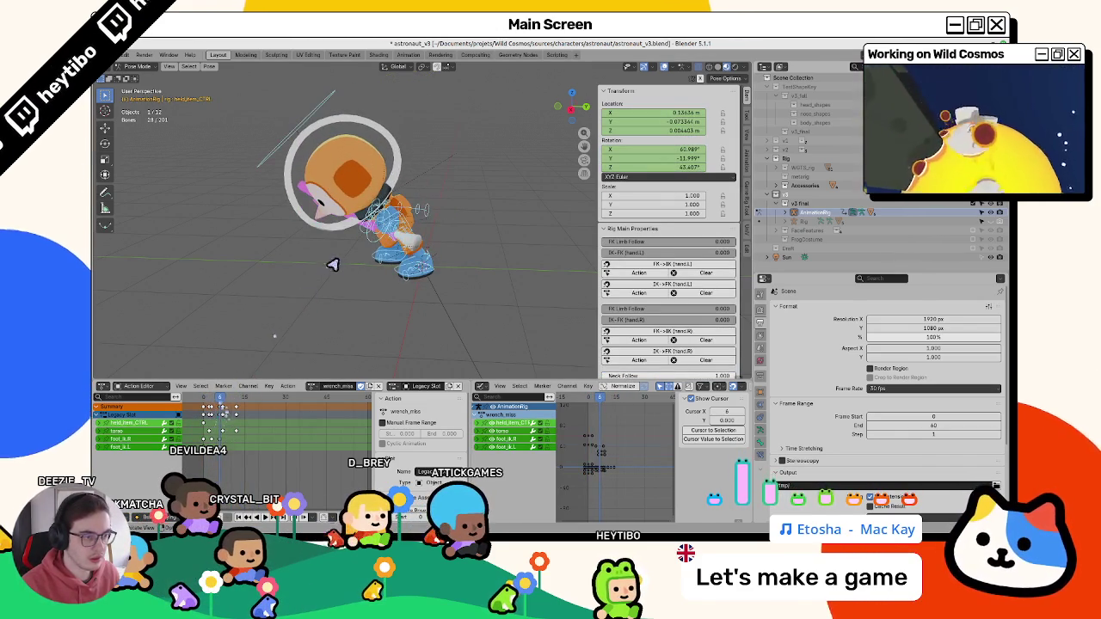
click(332, 264)
key(g)
click(337, 279)
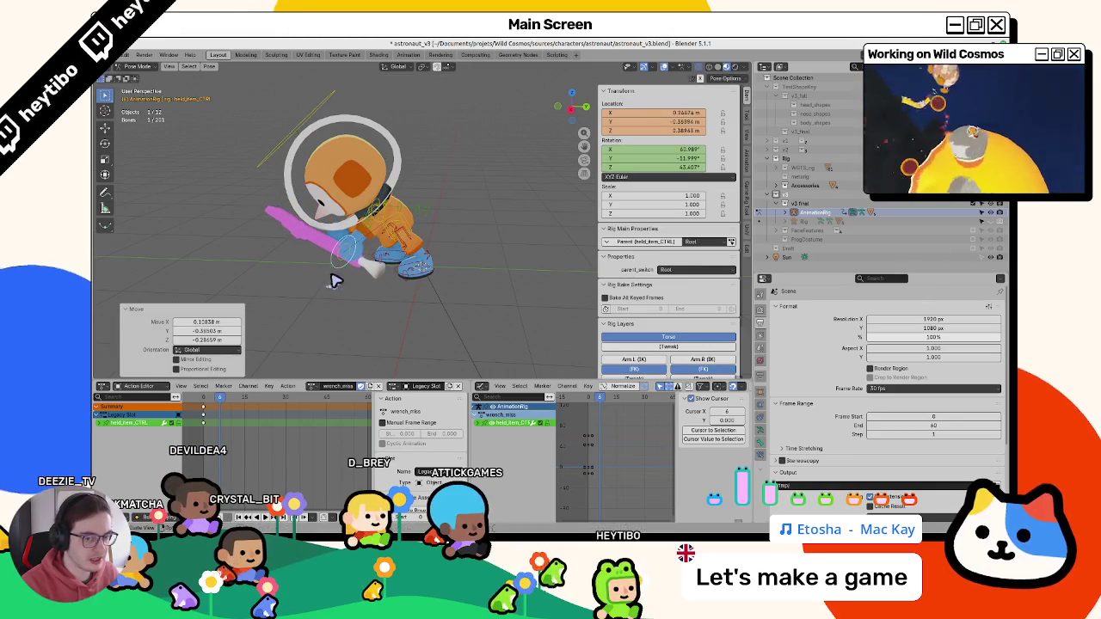
middle_drag(337, 279, 438, 275)
key(r)
click(453, 273)
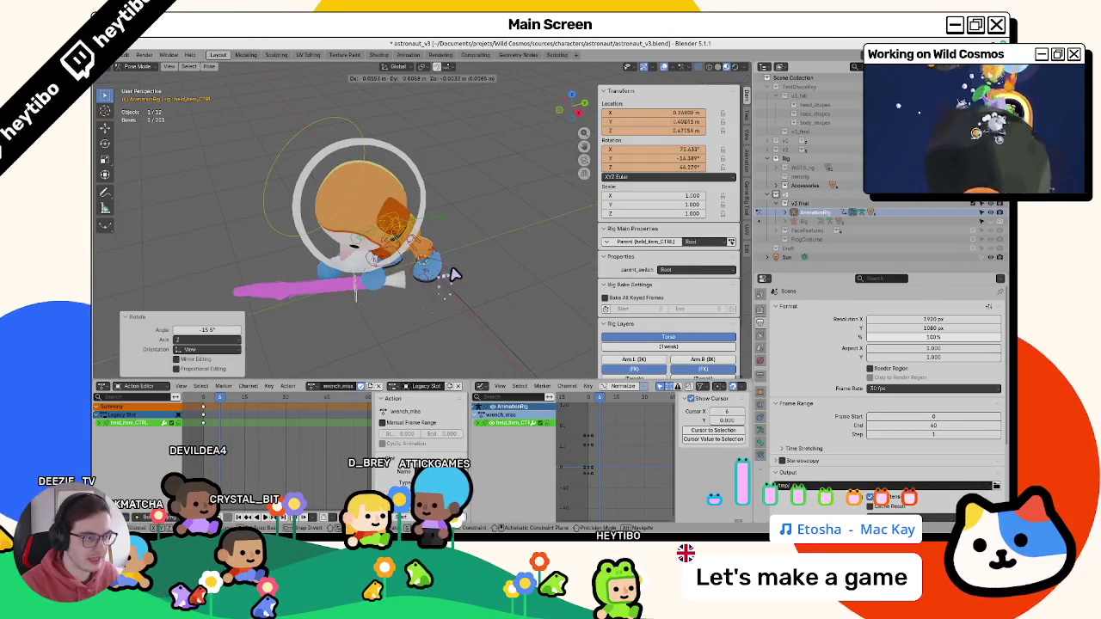
key(g)
click(463, 272)
key(i)
- Around frame 12, reset the wrench's location and rotation, move it into a new pose, and key it
key(space)
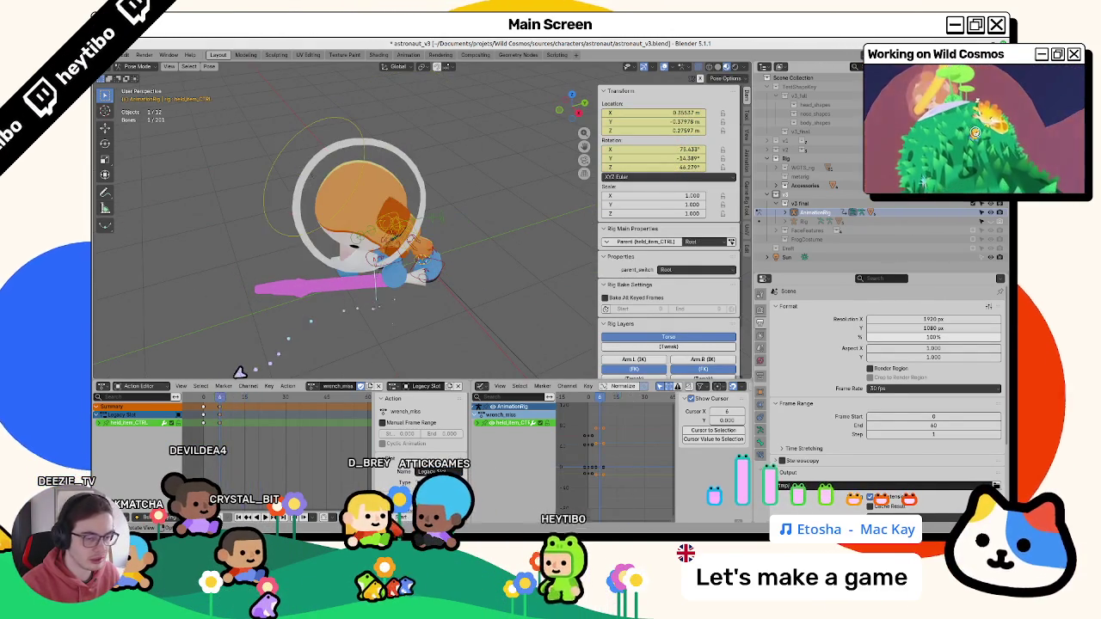
drag(219, 408, 241, 415)
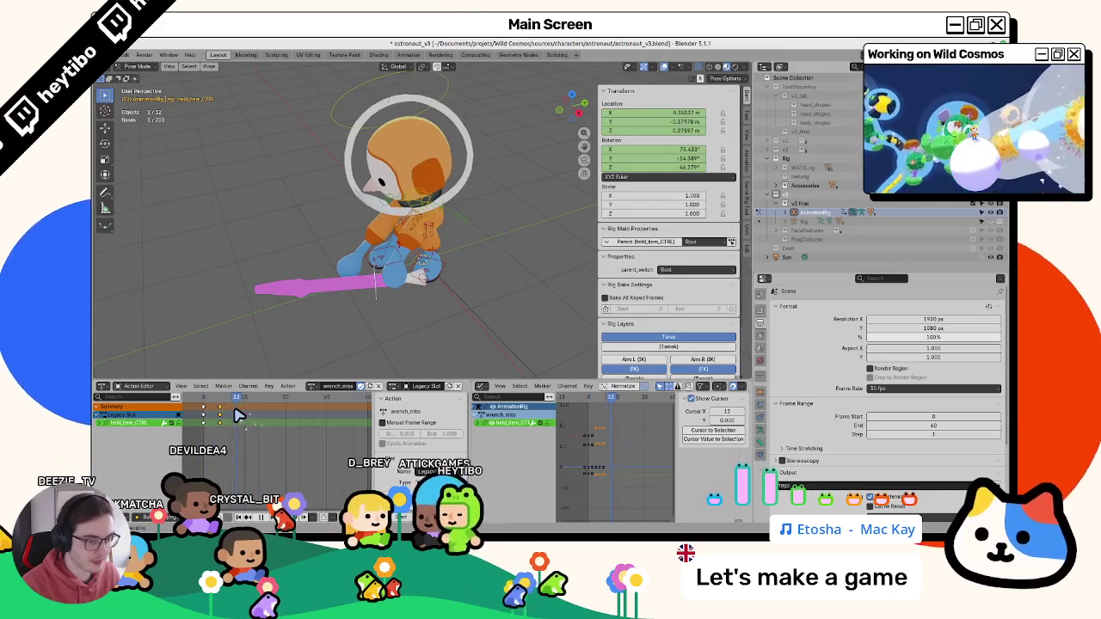
key(alt+g)
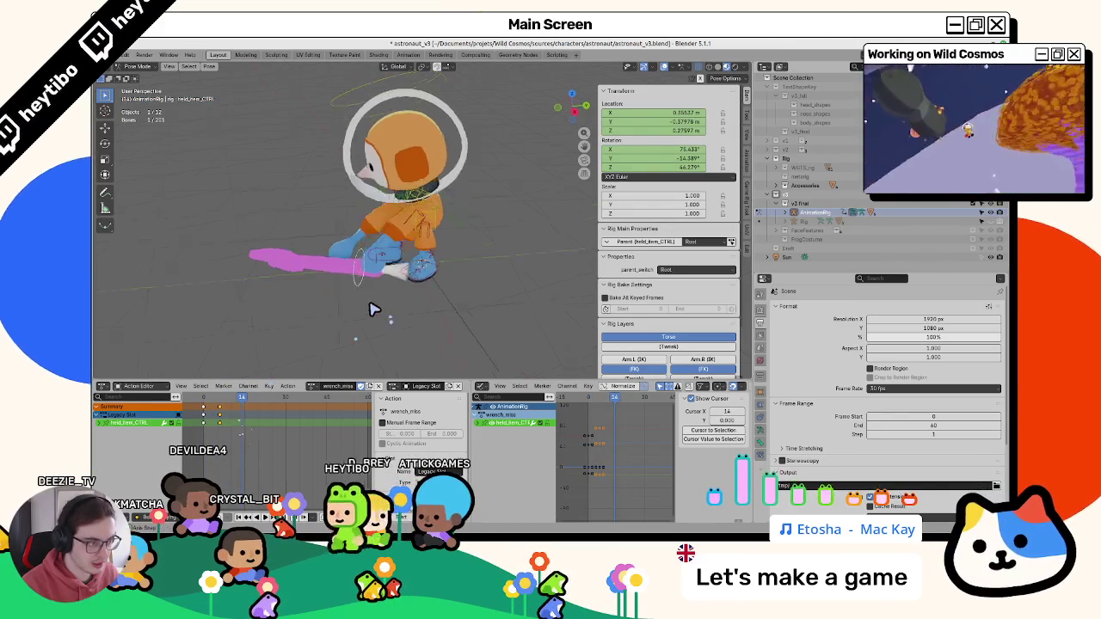
key(alt+r)
key(g)
click(400, 297)
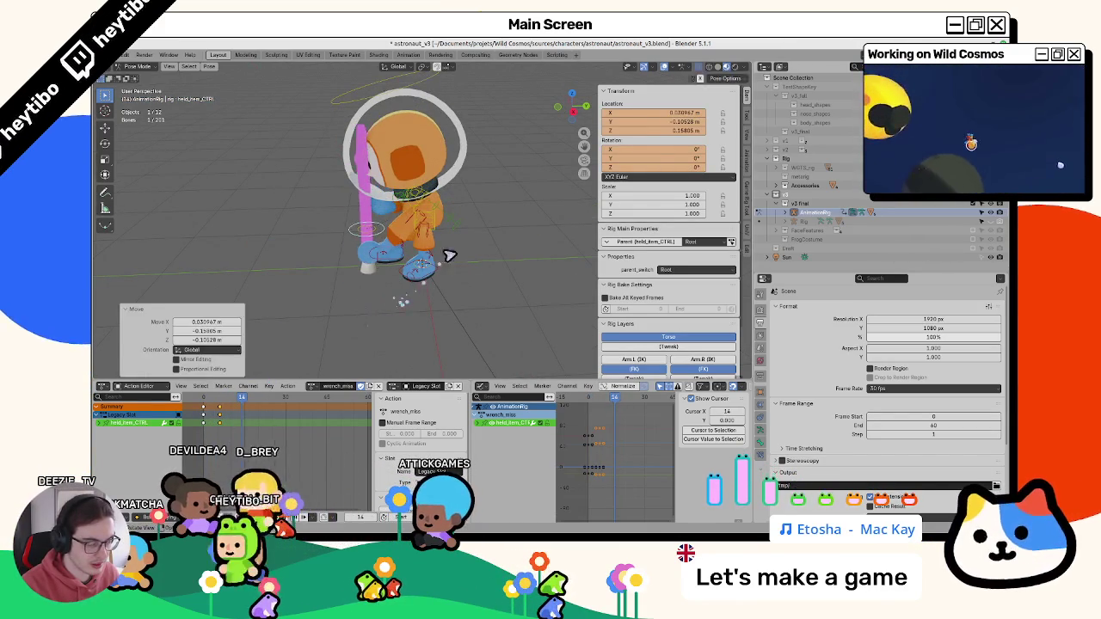
key(r)
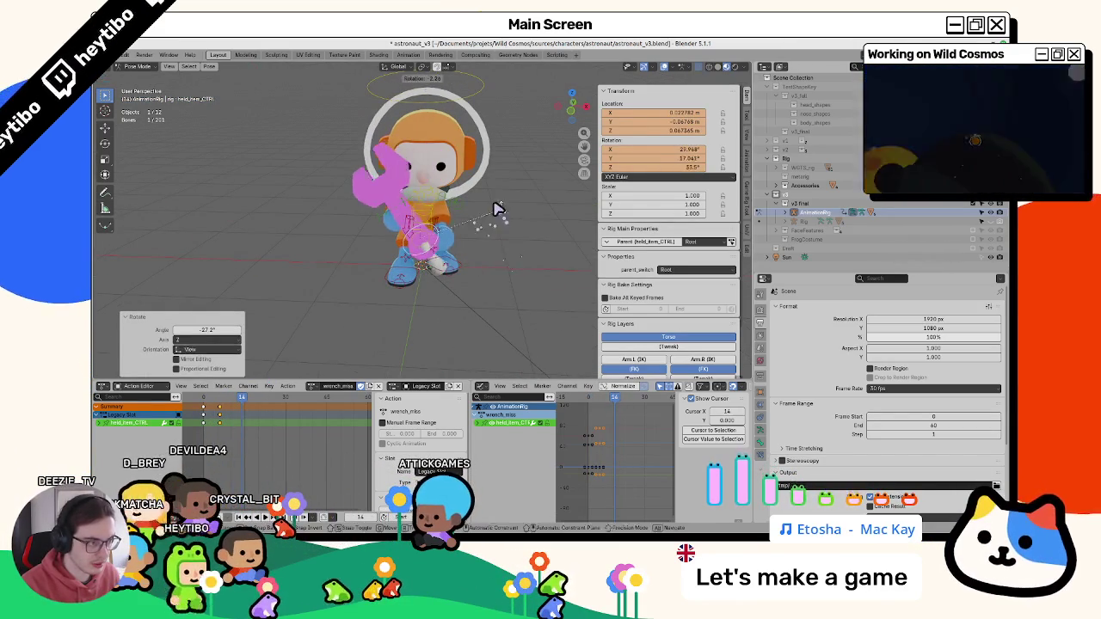
key(Escape)
key(g)
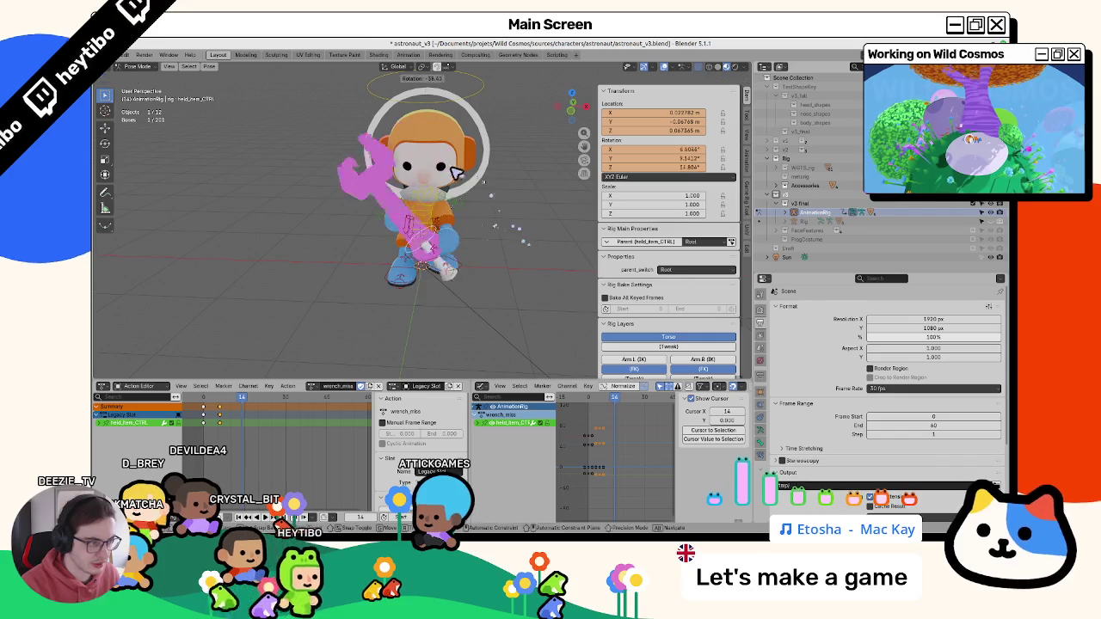
click(427, 233)
mouse_move(427, 232)
middle_down()
mouse_move(482, 239)
mouse_move(465, 267)
middle_up()
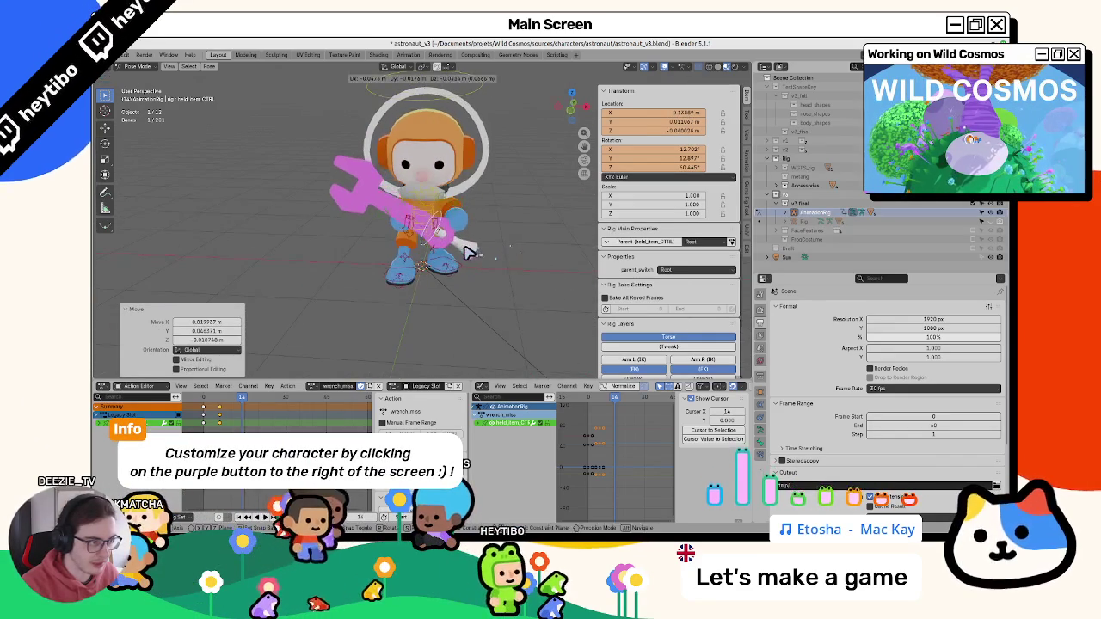
key(i)
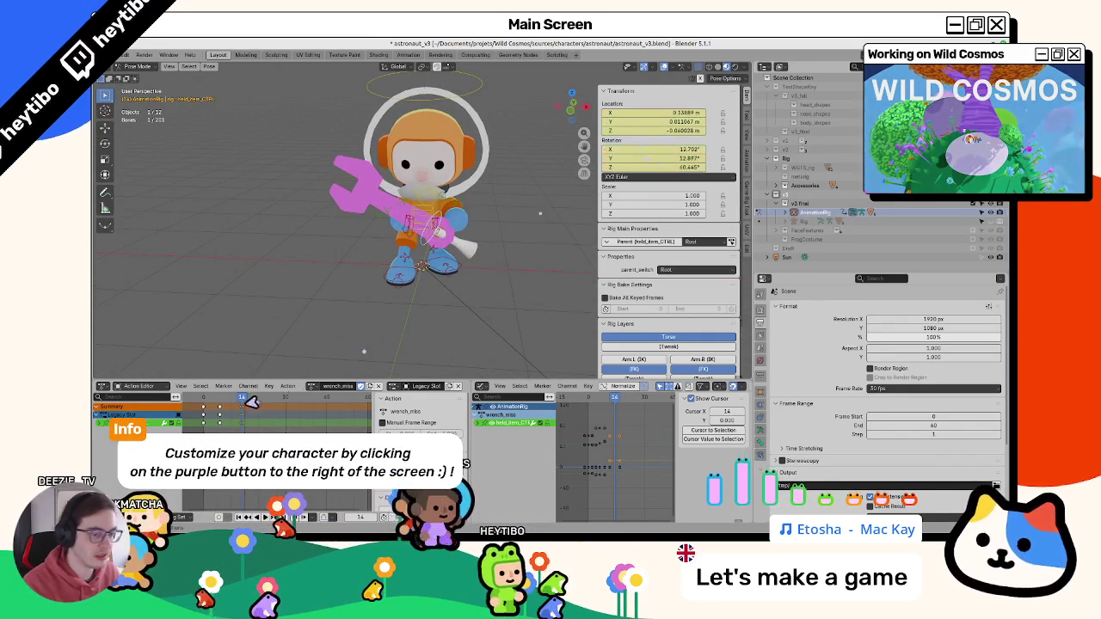
- Scrub back and orbit to review the swing around frame 7
drag(241, 404, 204, 406)
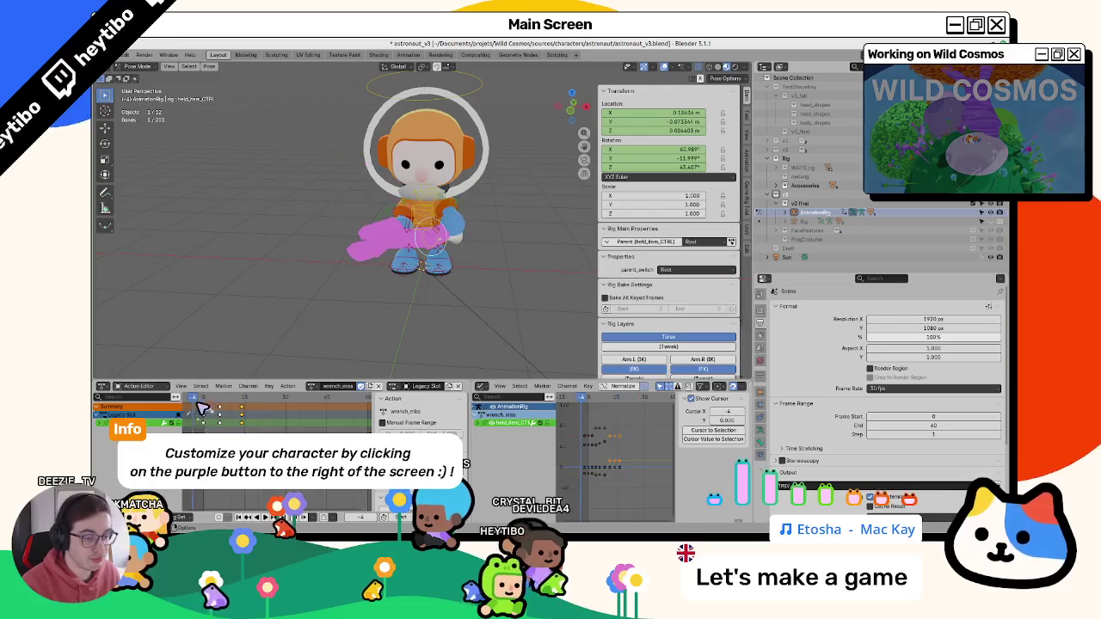
middle_drag(278, 327, 278, 344)
mouse_move(204, 406)
mouse_down()
mouse_move(223, 404)
mouse_move(207, 414)
mouse_move(230, 419)
mouse_move(208, 427)
mouse_up()
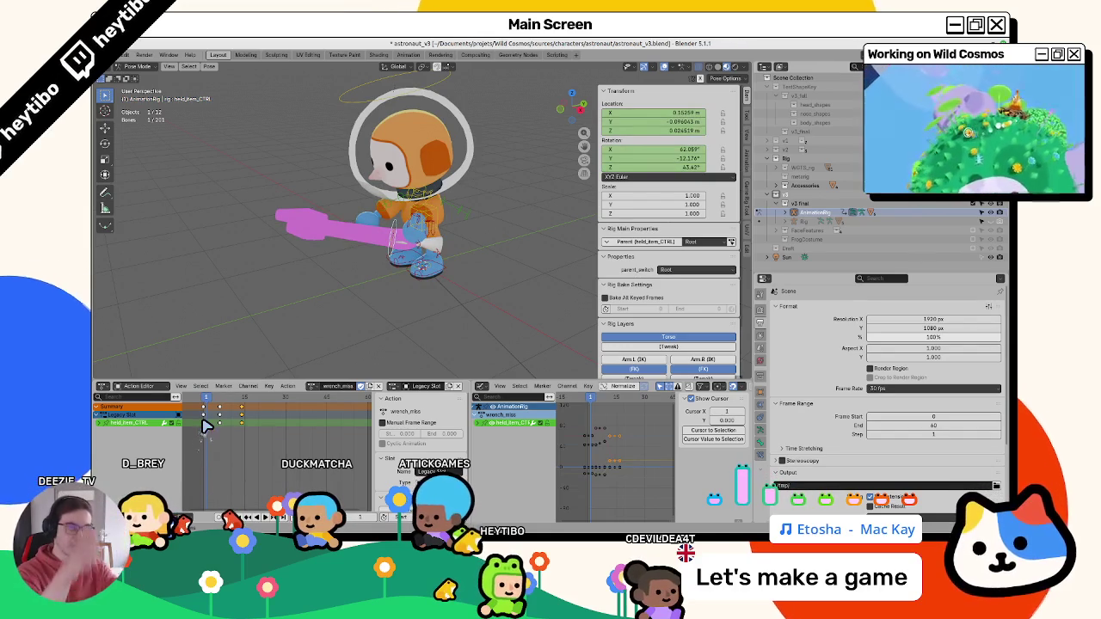
- At frame 6, rotate and move the wrench so it points downward
drag(215, 407, 223, 409)
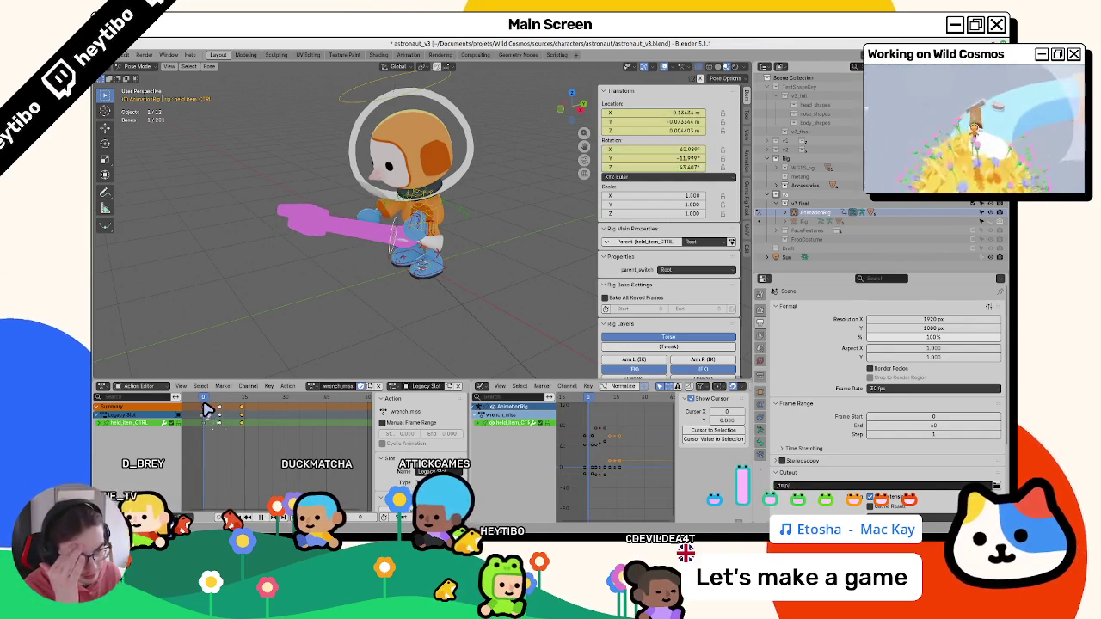
middle_drag(369, 332, 393, 356)
key(r)
click(438, 358)
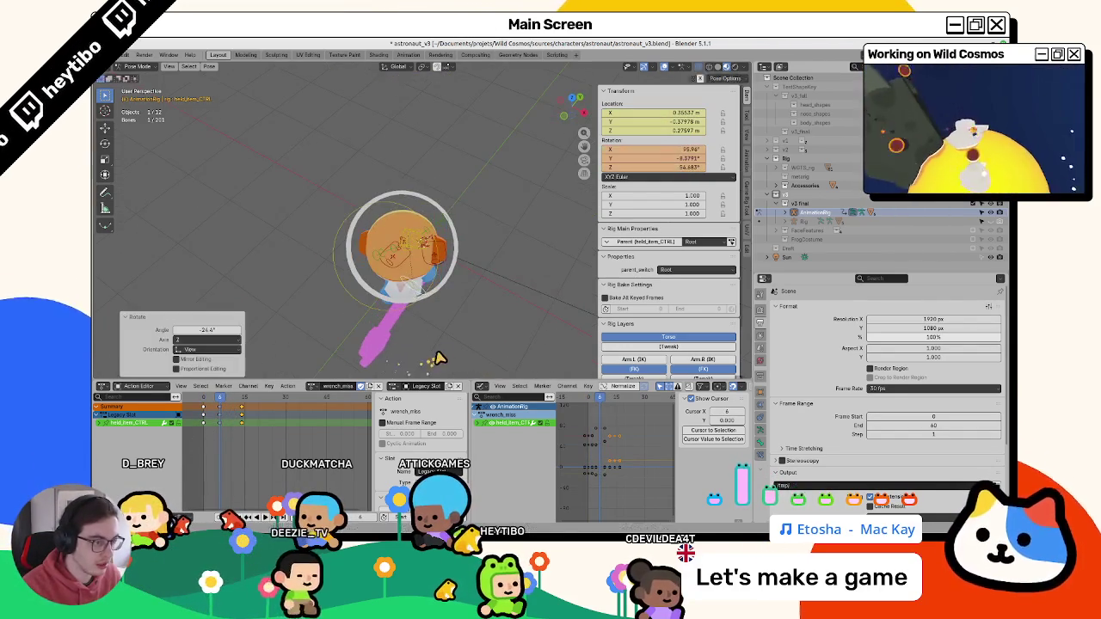
key(g)
click(484, 342)
mouse_move(484, 342)
middle_down()
mouse_move(432, 297)
mouse_move(325, 287)
mouse_move(400, 287)
mouse_move(241, 314)
mouse_move(333, 338)
mouse_move(394, 324)
middle_up()
key(g)
click(434, 294)
click(436, 307)
- Rotate the wrench around the global Z axis and key its new rotation
key(r)
key(Escape)
key(r)
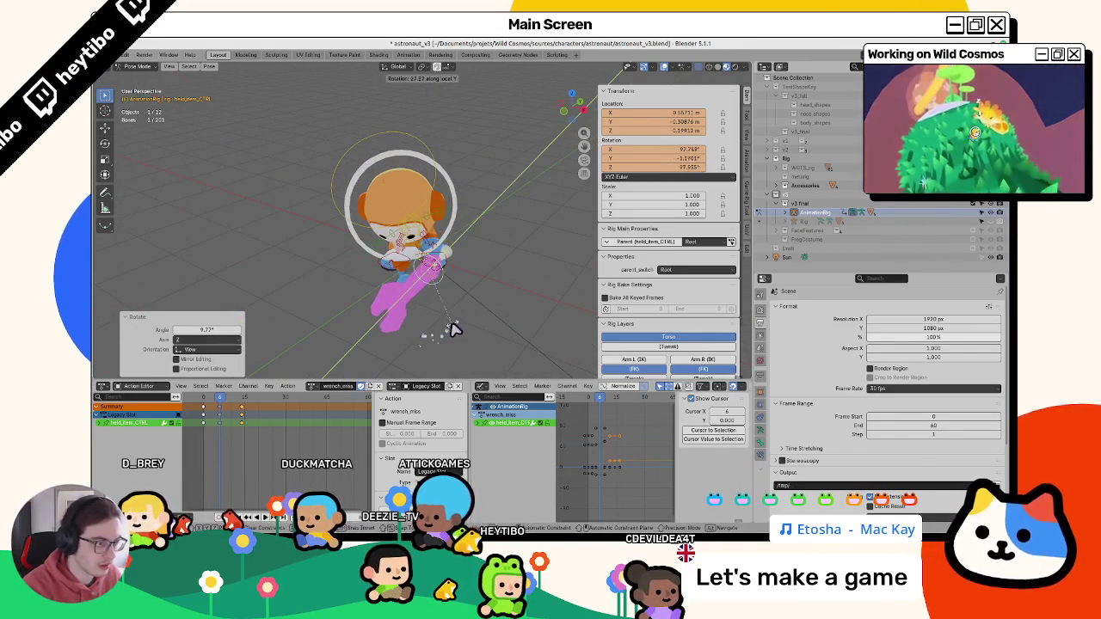
key(Escape)
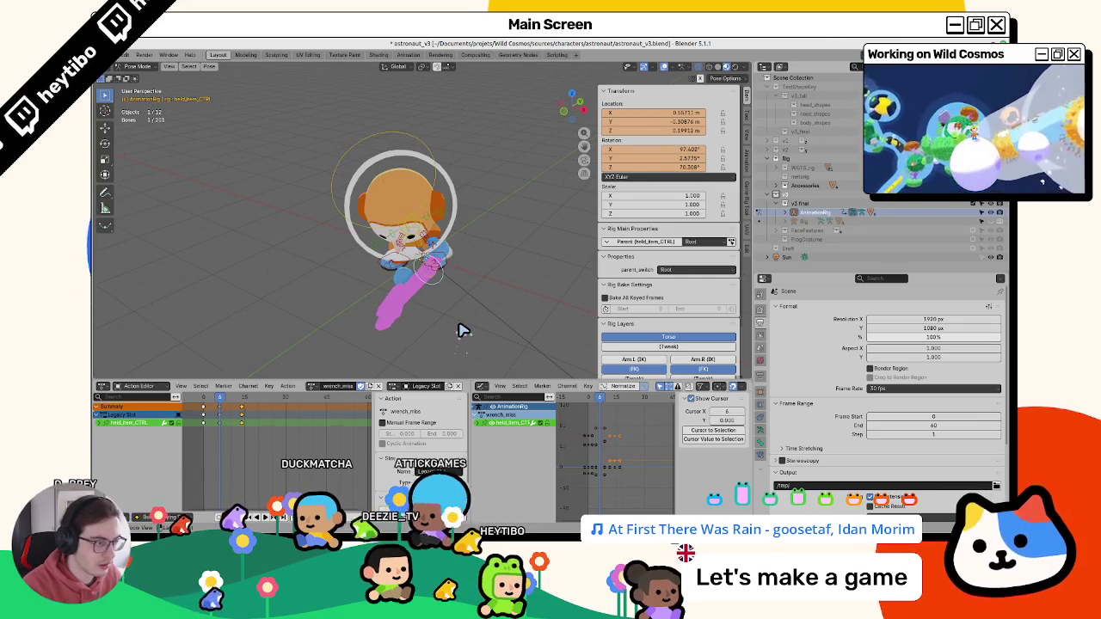
key(z)
click(484, 323)
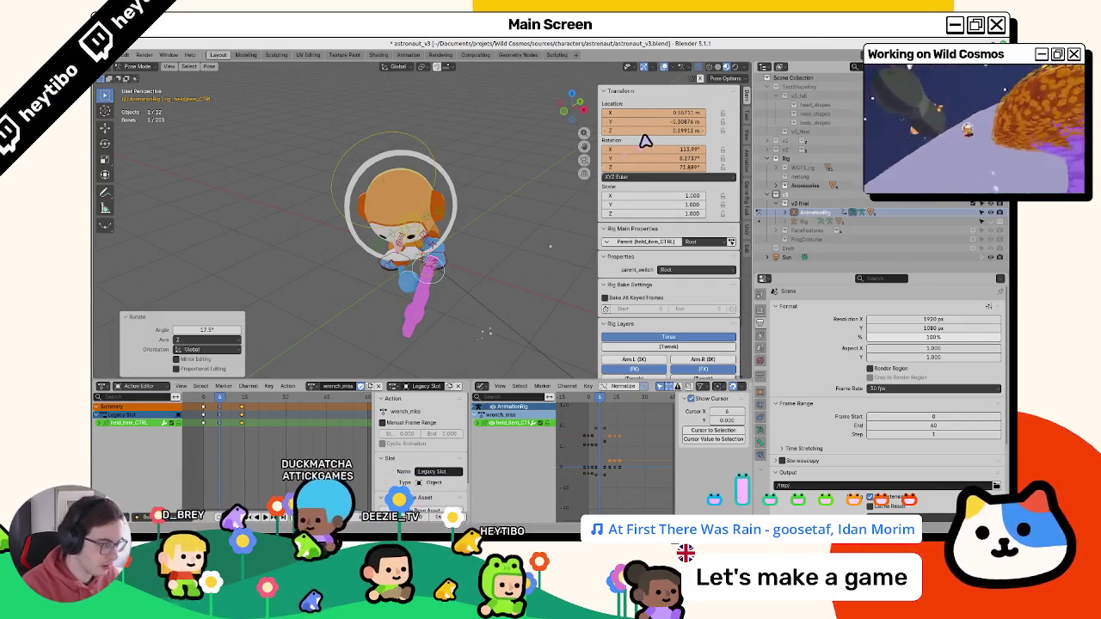
key(i)
mouse_move(221, 404)
mouse_down()
mouse_move(200, 405)
mouse_move(214, 421)
mouse_move(227, 413)
mouse_move(218, 410)
mouse_up()
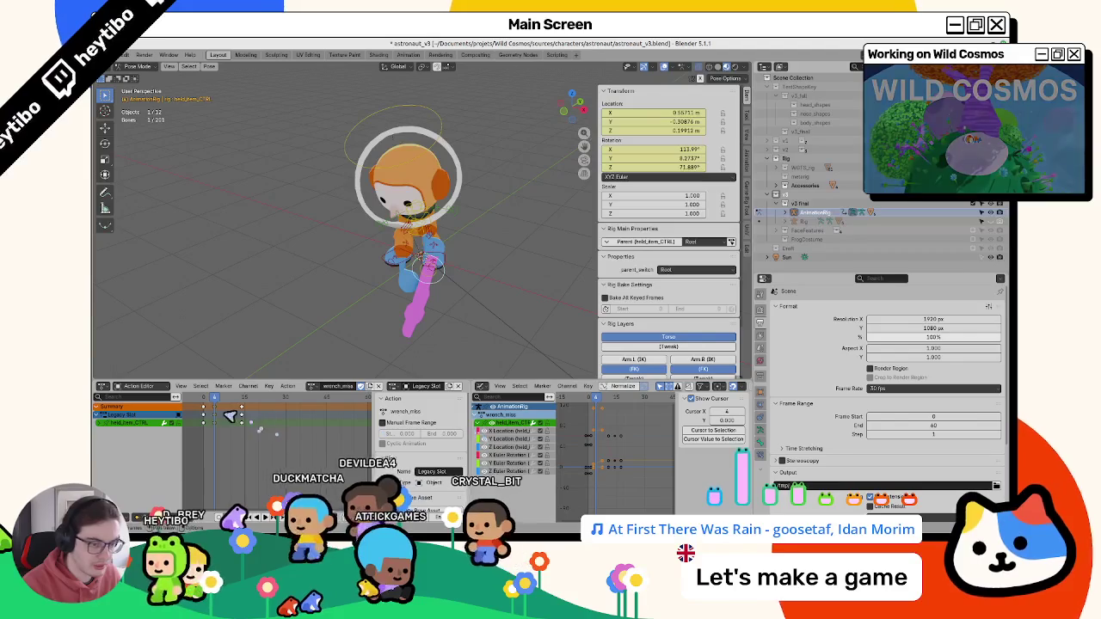
- Shift the held-item keyframes two frames later in the Action Editor
key(g)
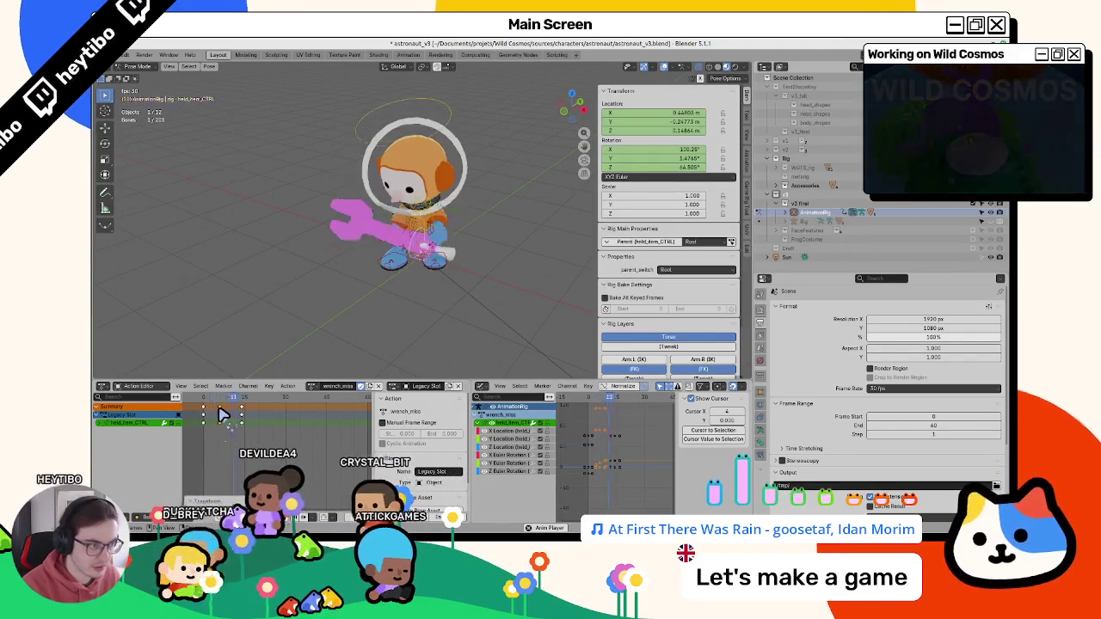
click(211, 406)
drag(210, 407, 222, 408)
- Select the torso bone, check its lean at frames 4 and 12, then select the right foot control
scroll(413, 298, up, 3)
click(448, 228)
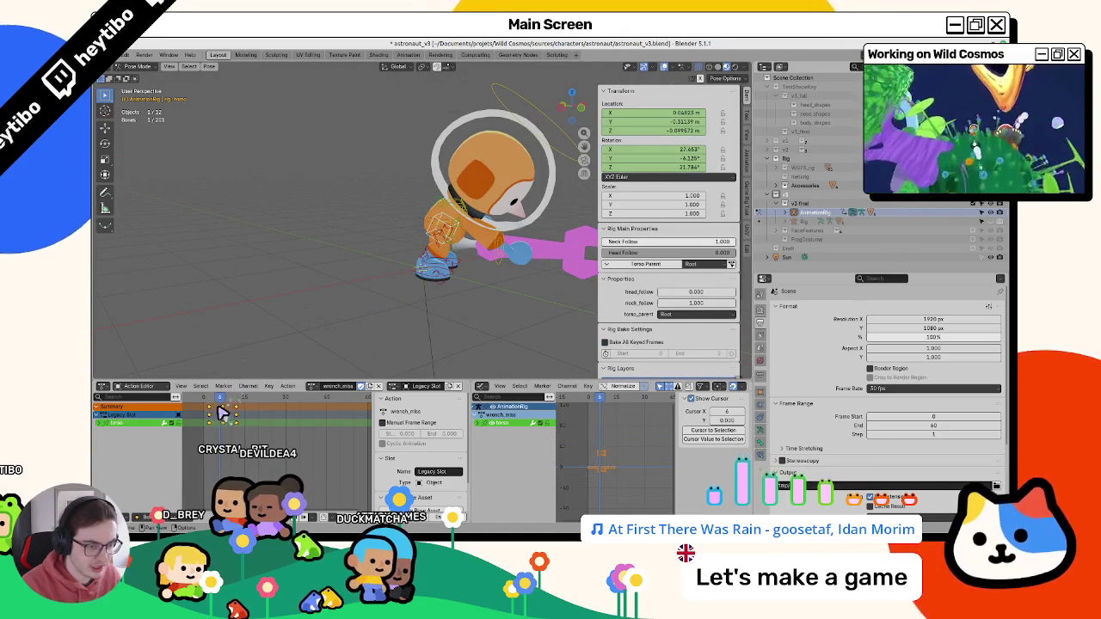
drag(217, 415, 224, 406)
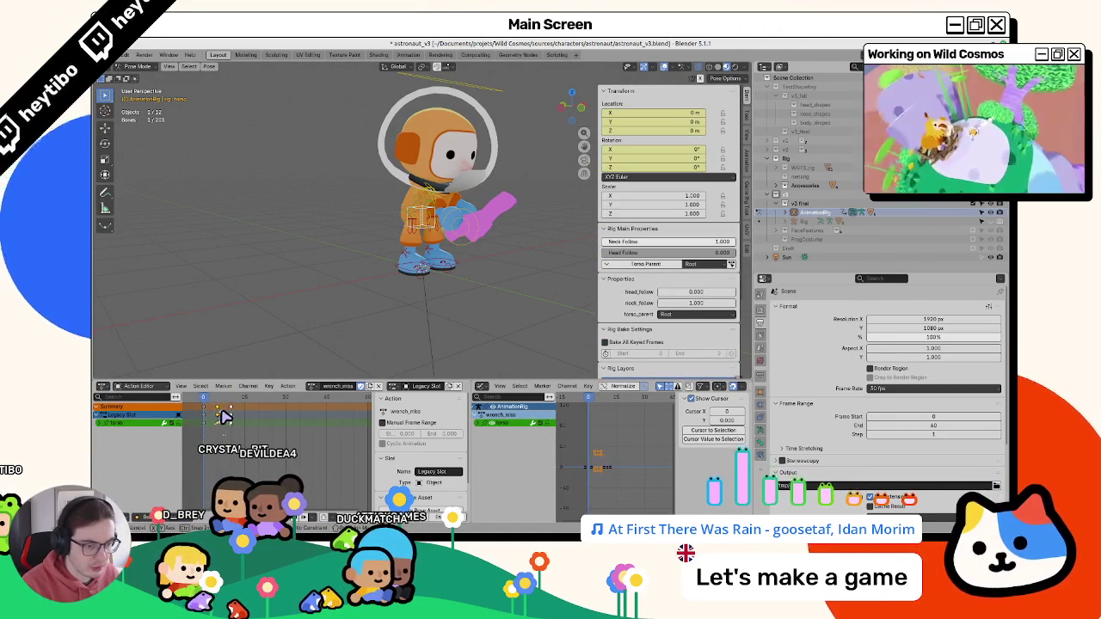
mouse_move(240, 416)
mouse_down()
mouse_move(204, 404)
mouse_move(222, 412)
mouse_move(205, 420)
mouse_move(243, 430)
mouse_up()
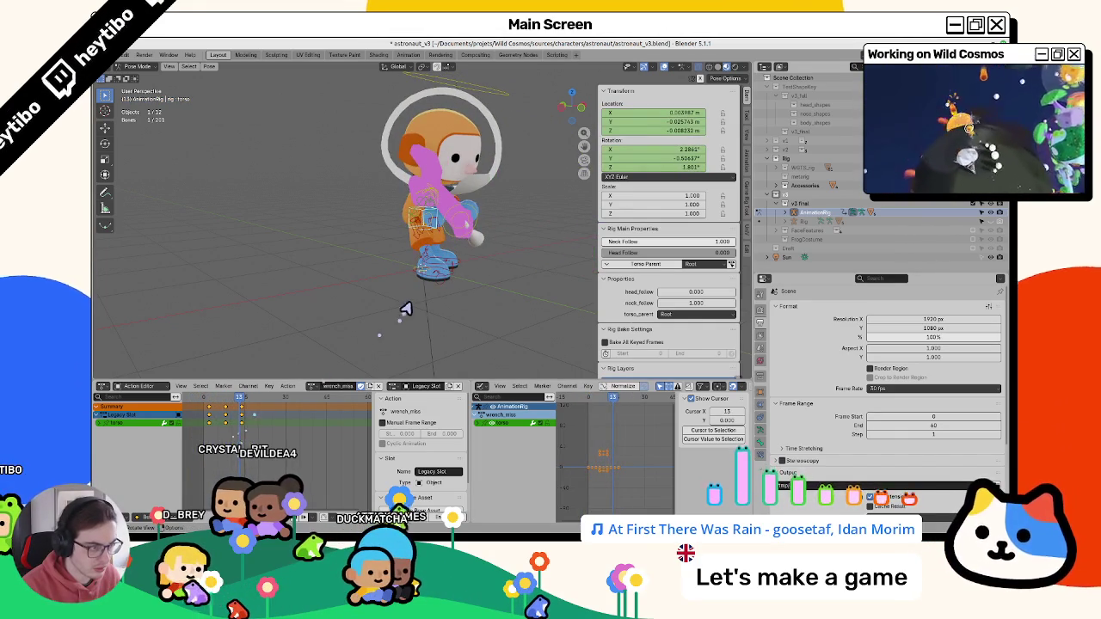
click(429, 283)
- Slide the right foot's keyframes later, shifting them about two frames
click(208, 413)
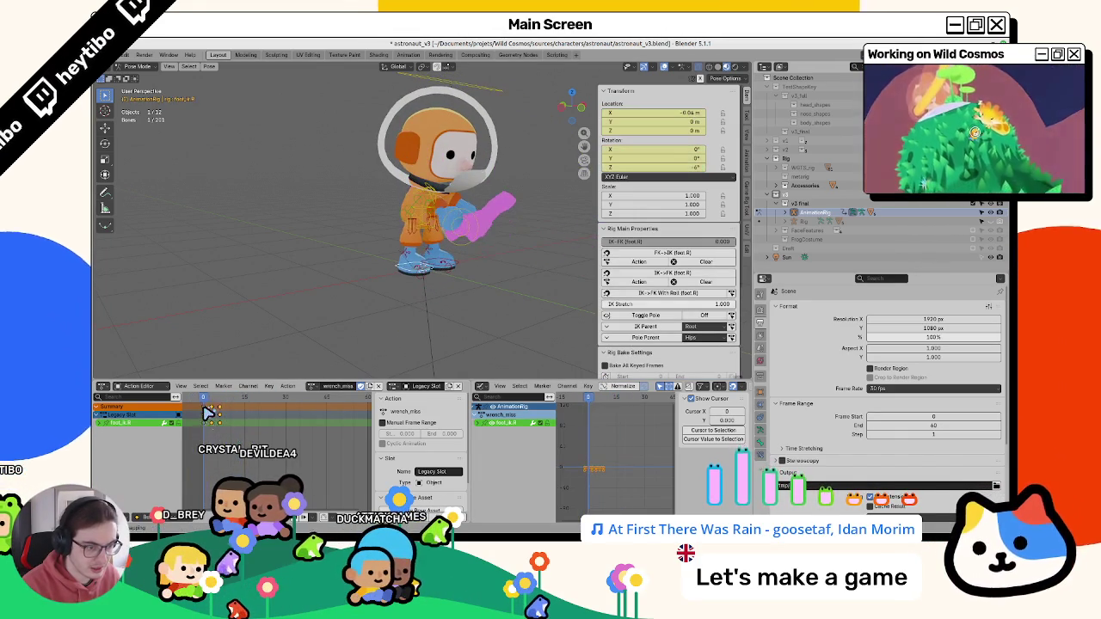
drag(217, 424, 213, 417)
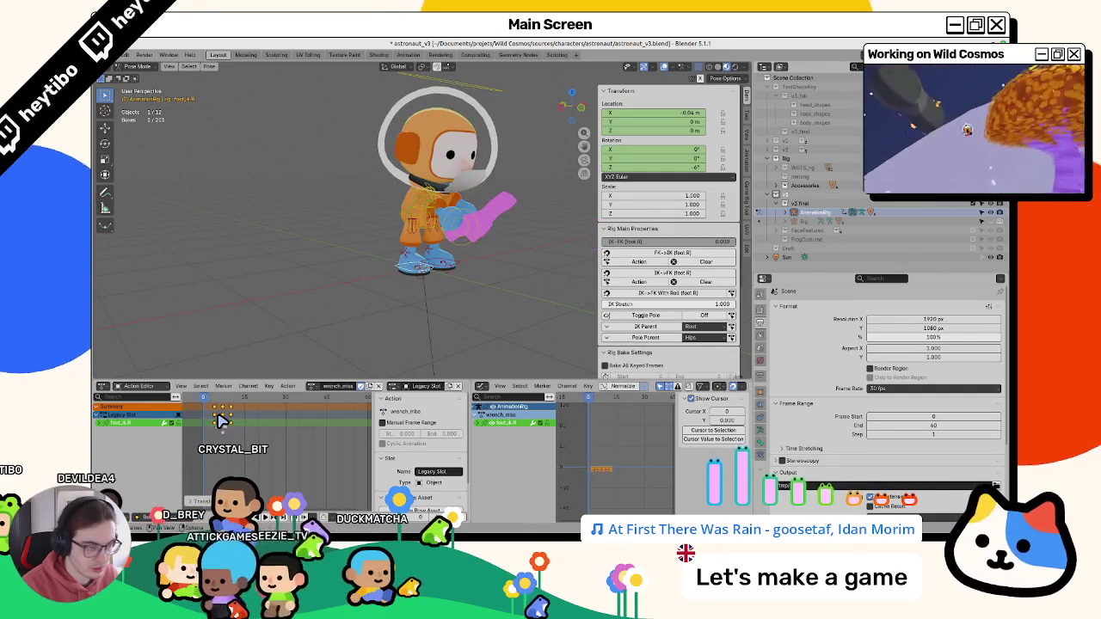
mouse_move(215, 417)
mouse_down()
mouse_move(220, 402)
mouse_move(199, 417)
mouse_up()
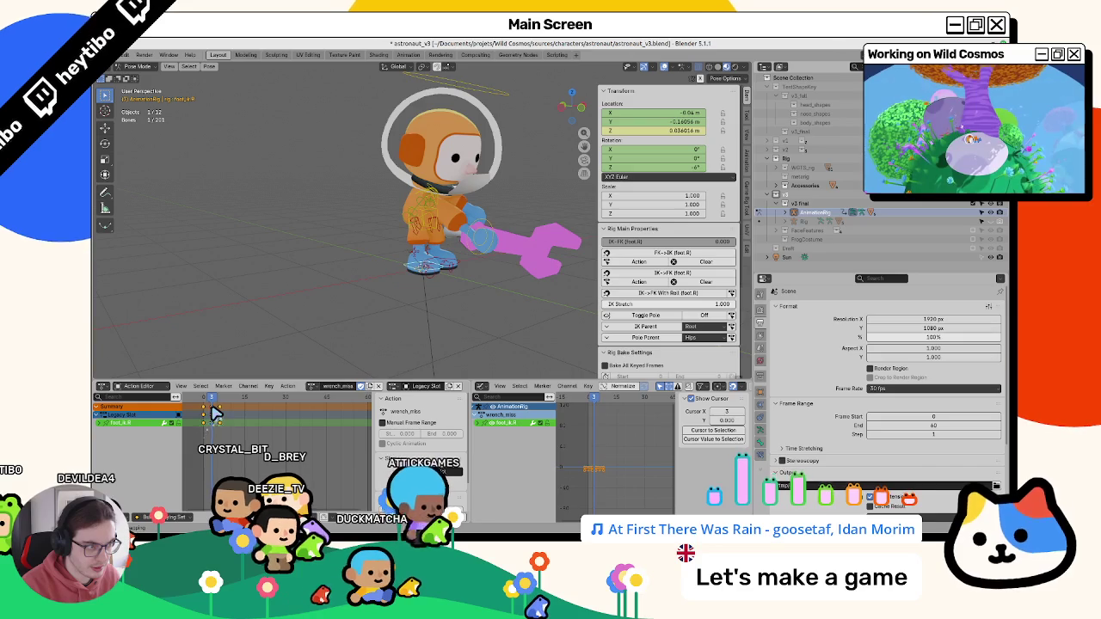
key(g)
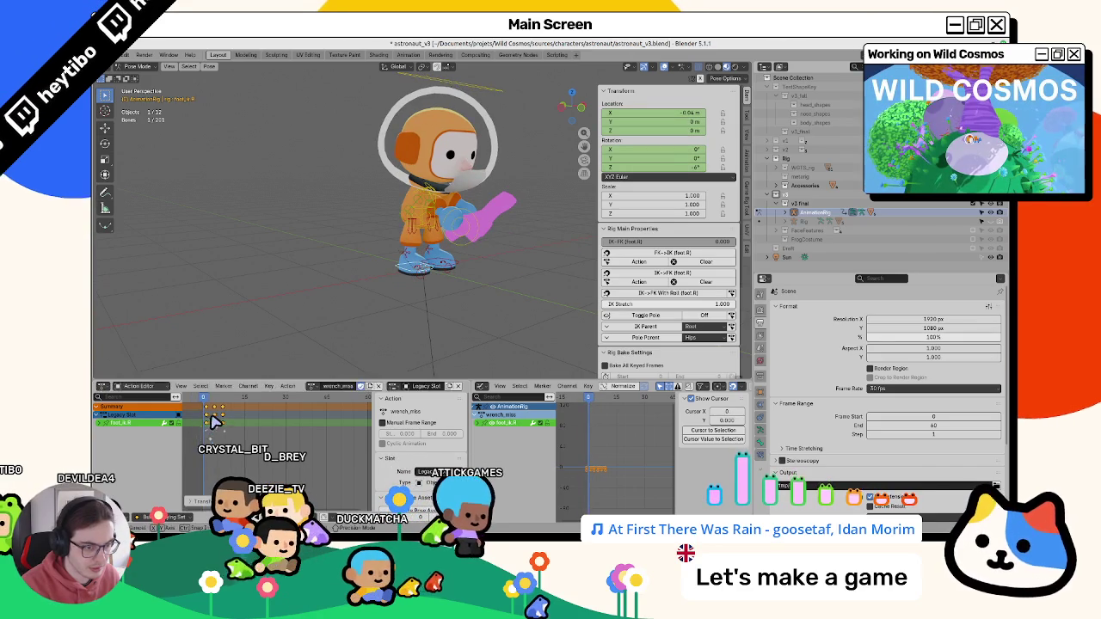
click(217, 422)
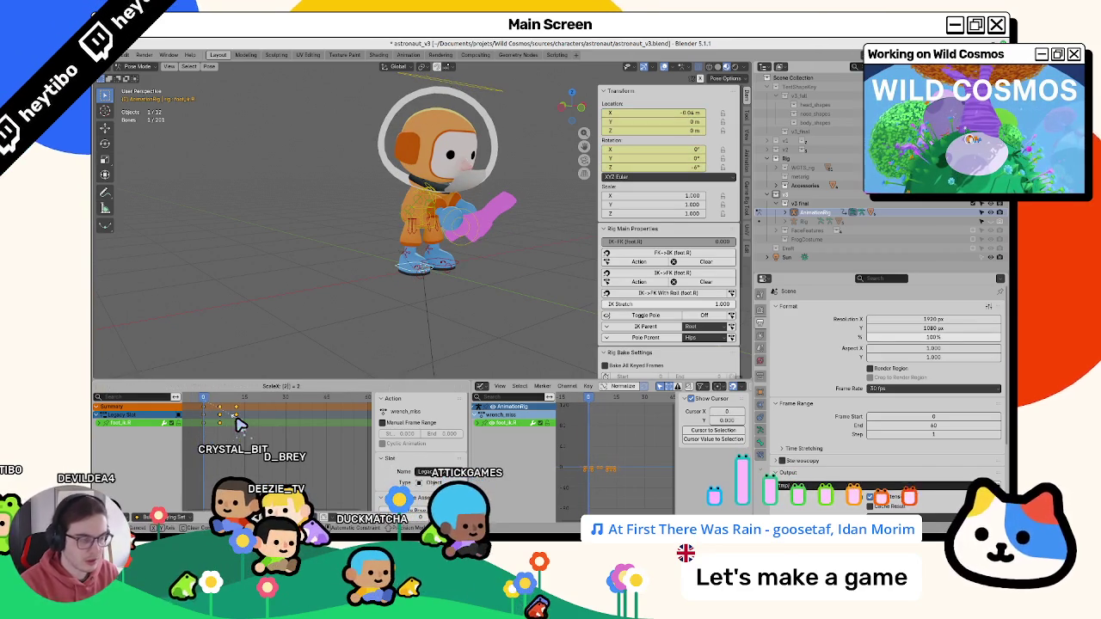
click(241, 423)
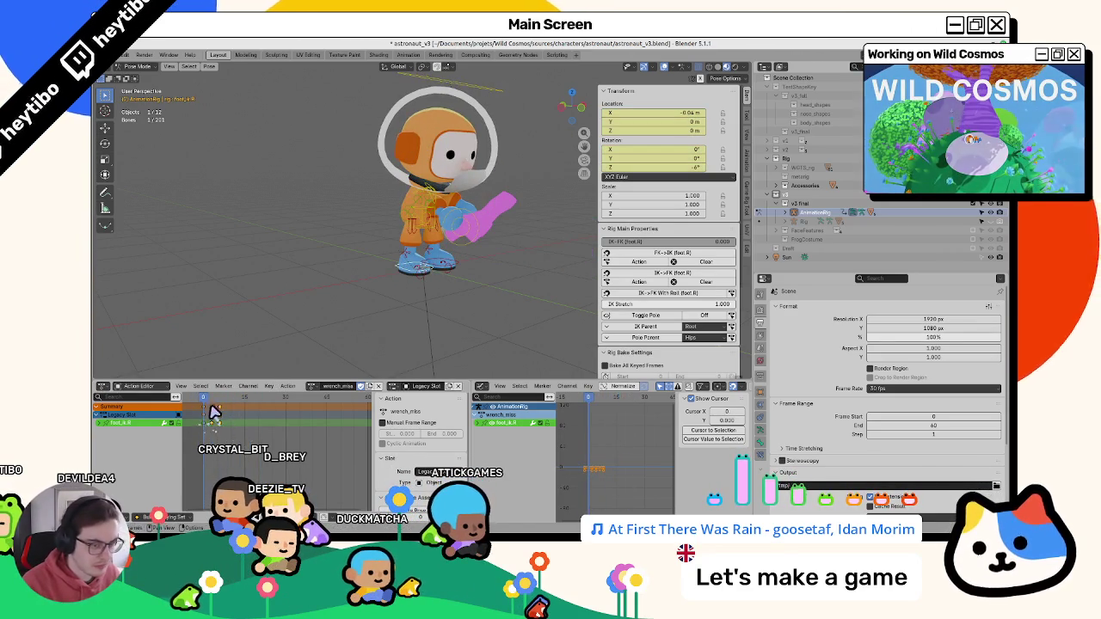
key(g)
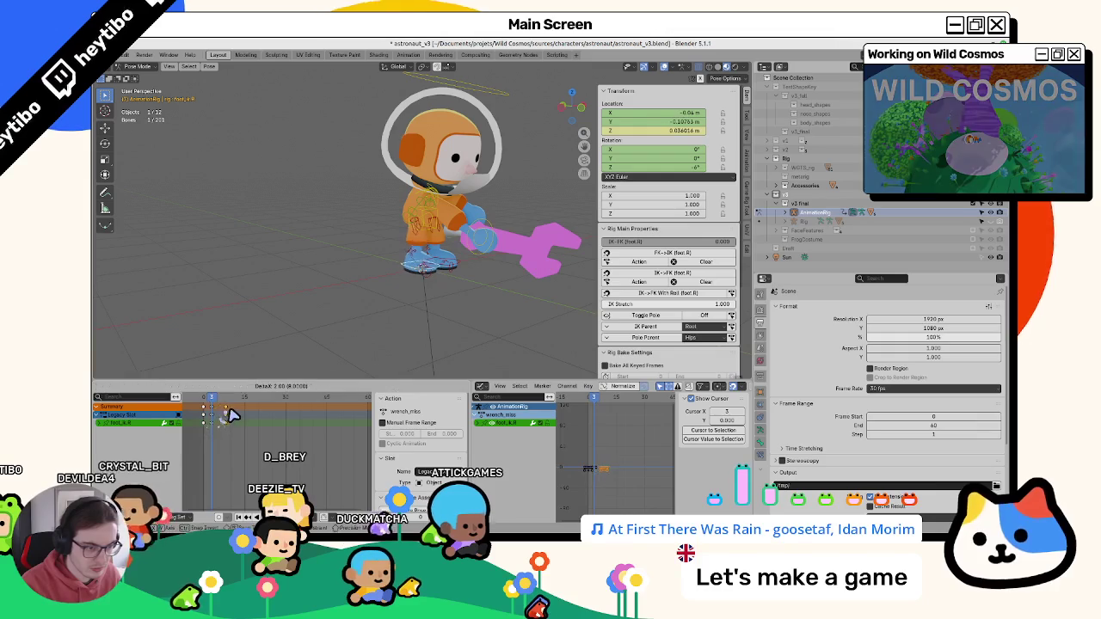
click(206, 408)
click(218, 416)
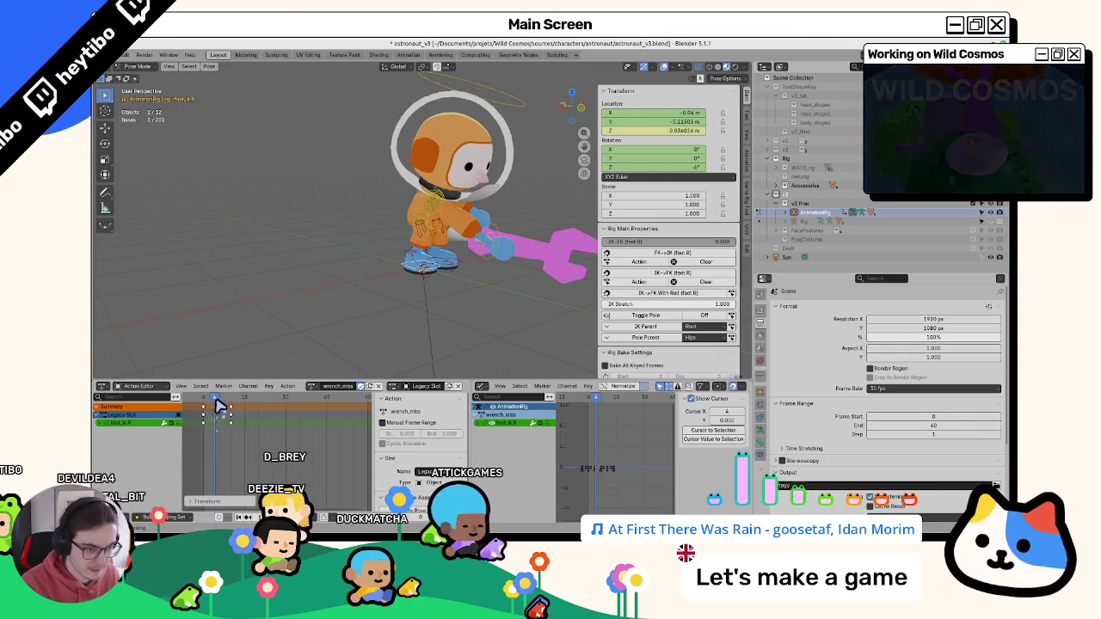
- Check the foot pose at frames 8 and 2, then move the foot keys three frames earlier
key(Up)
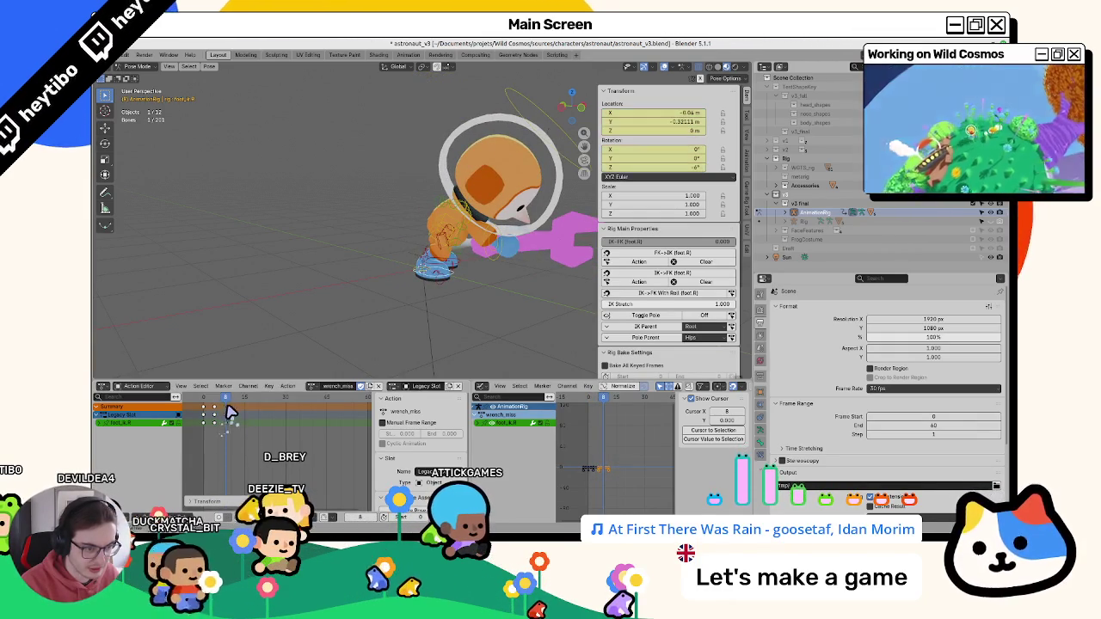
key(Down)
key(g)
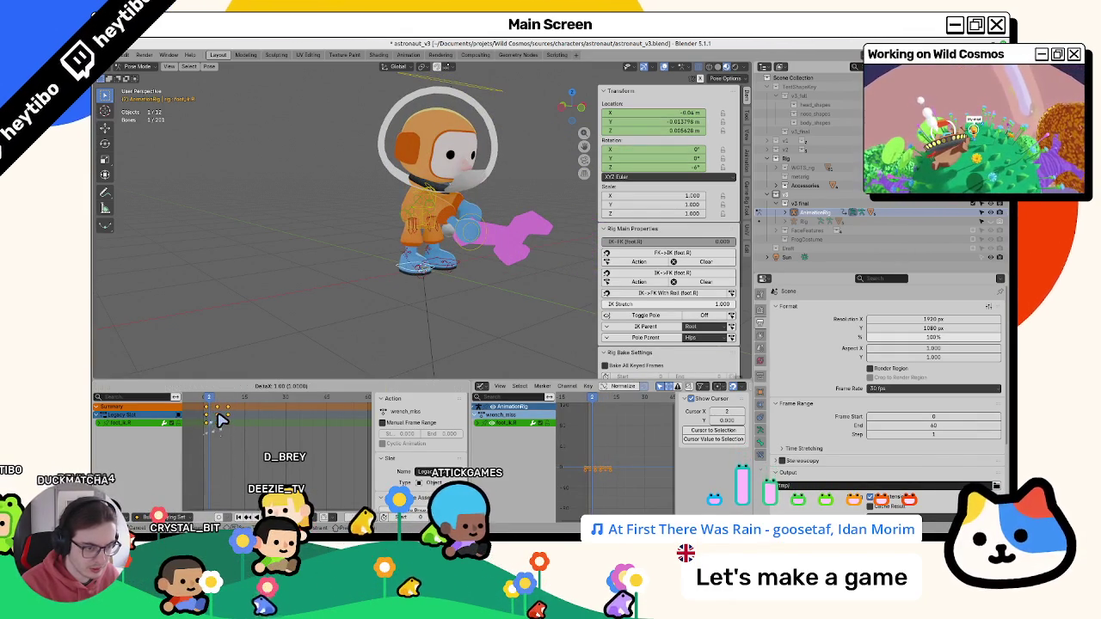
click(221, 419)
key(Right)
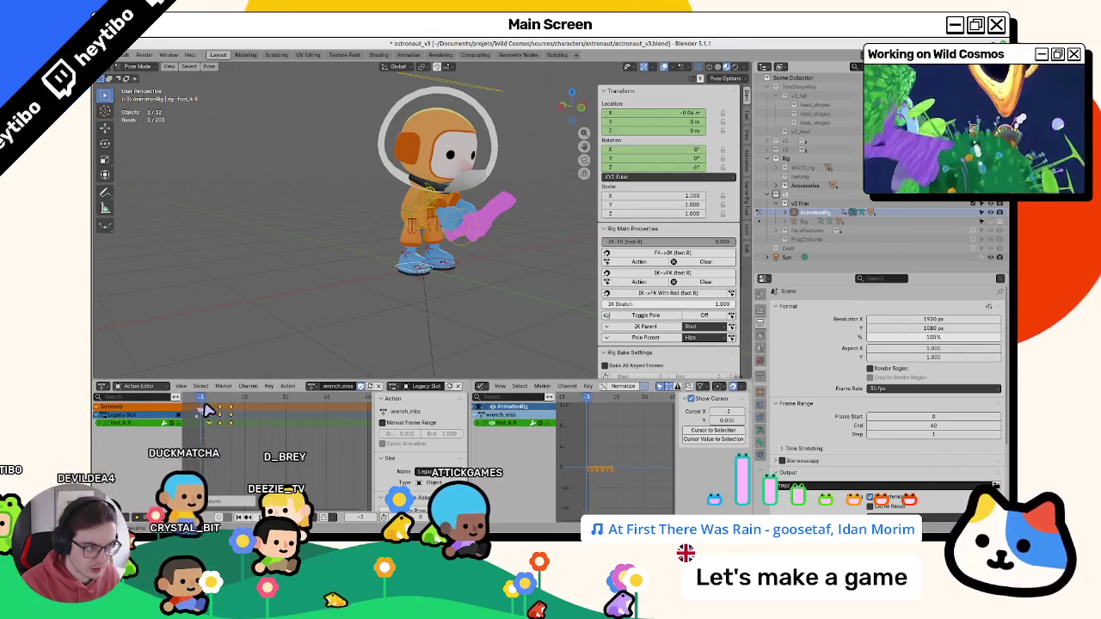
key(Right)
key(Right)
key(Right)
key(Right)
key(Right)
key(Right)
key(Right)
key(Right)
key(Right)
key(Right)
key(Right)
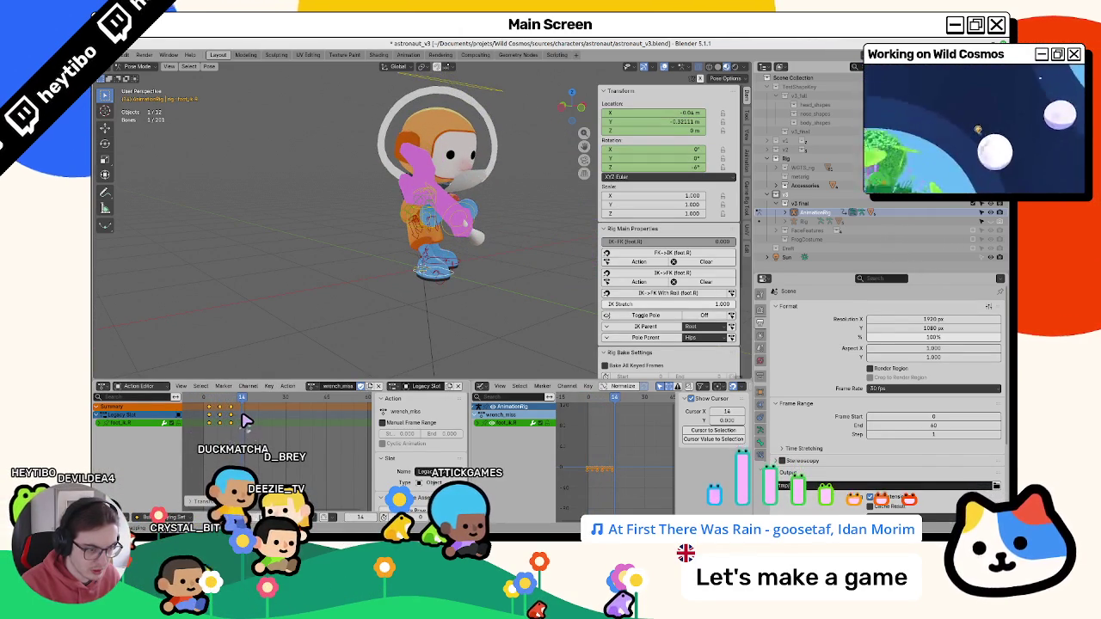
drag(247, 420, 213, 421)
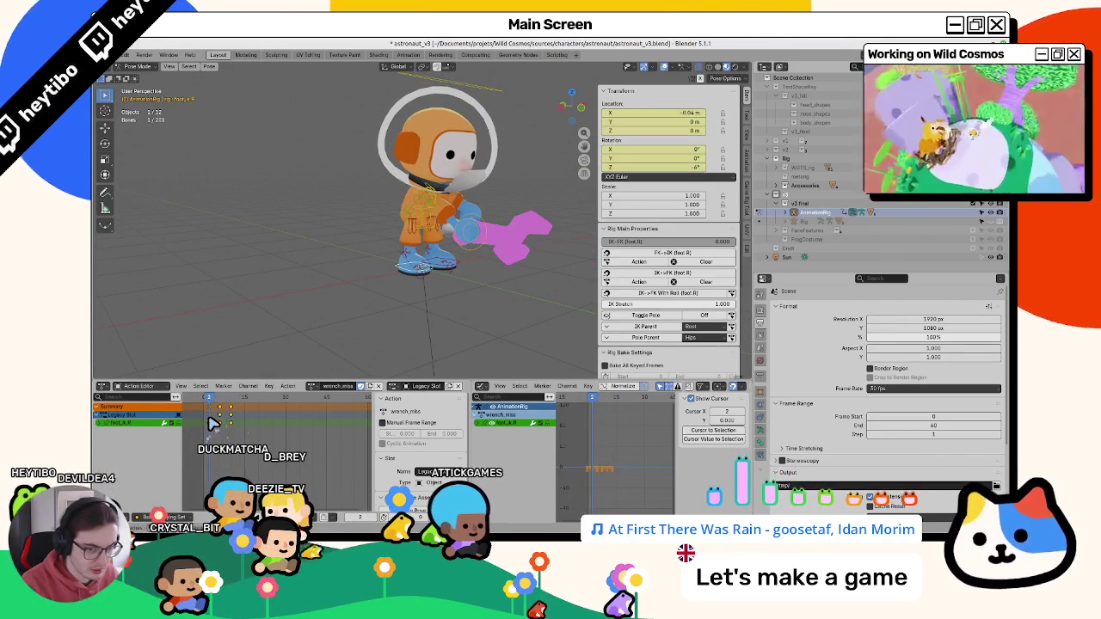
key(g)
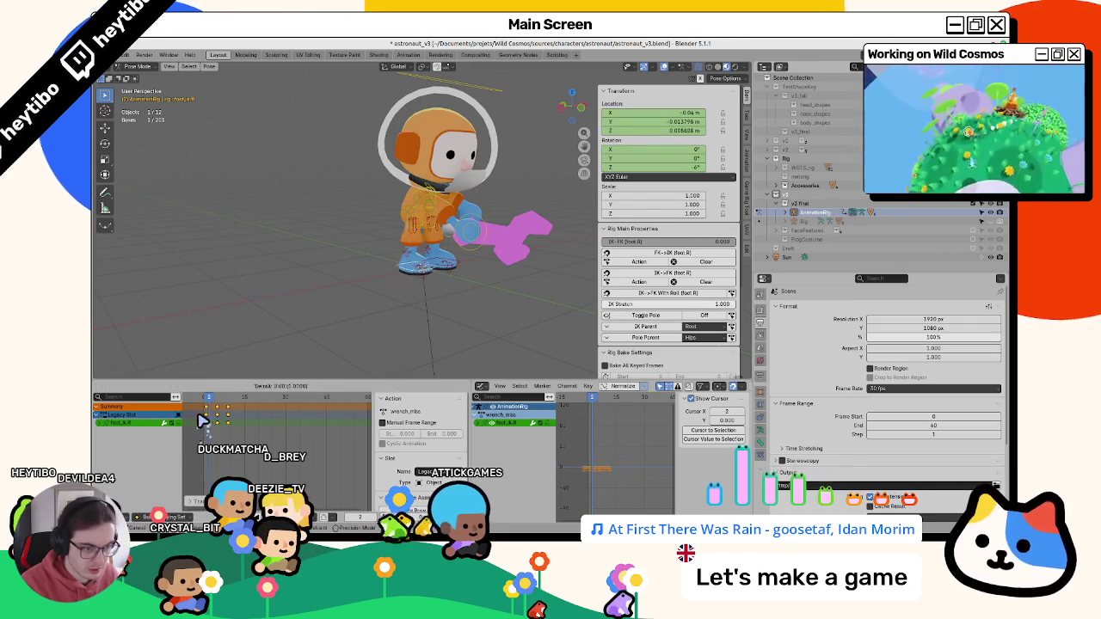
- Play back the foot timing, inspect the pose at frame -2 without keying, and select the head bone
key(space)
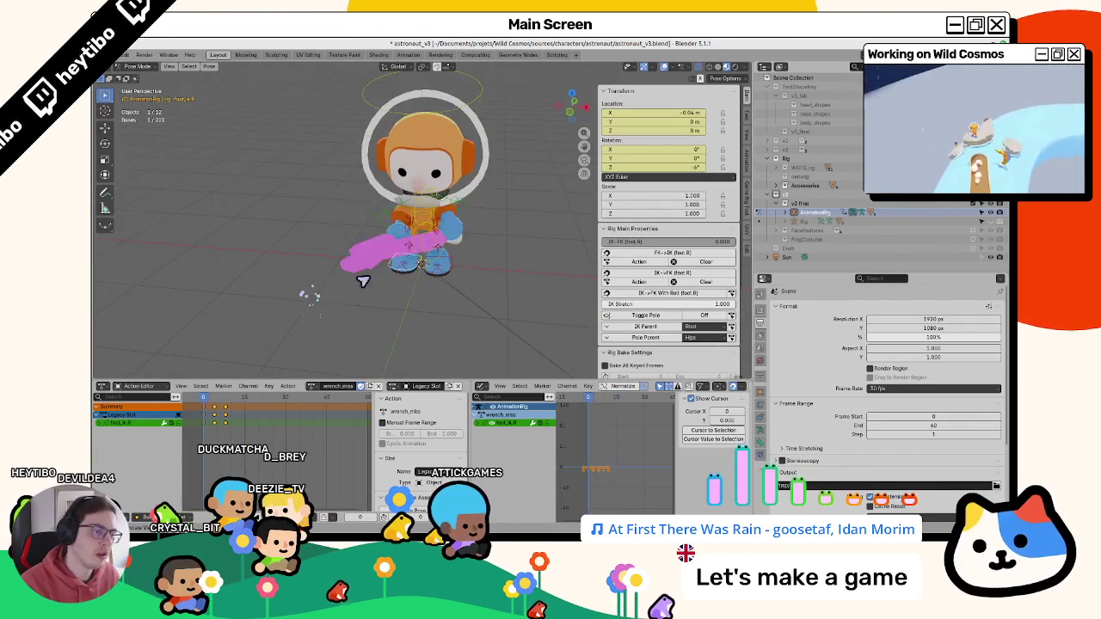
key(space)
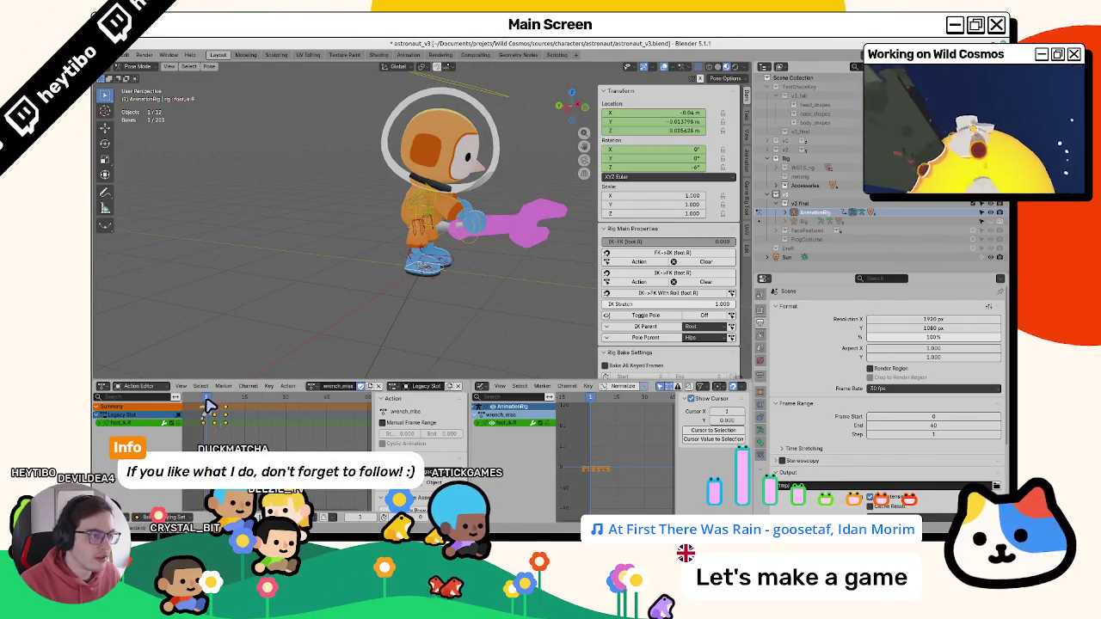
drag(222, 407, 208, 418)
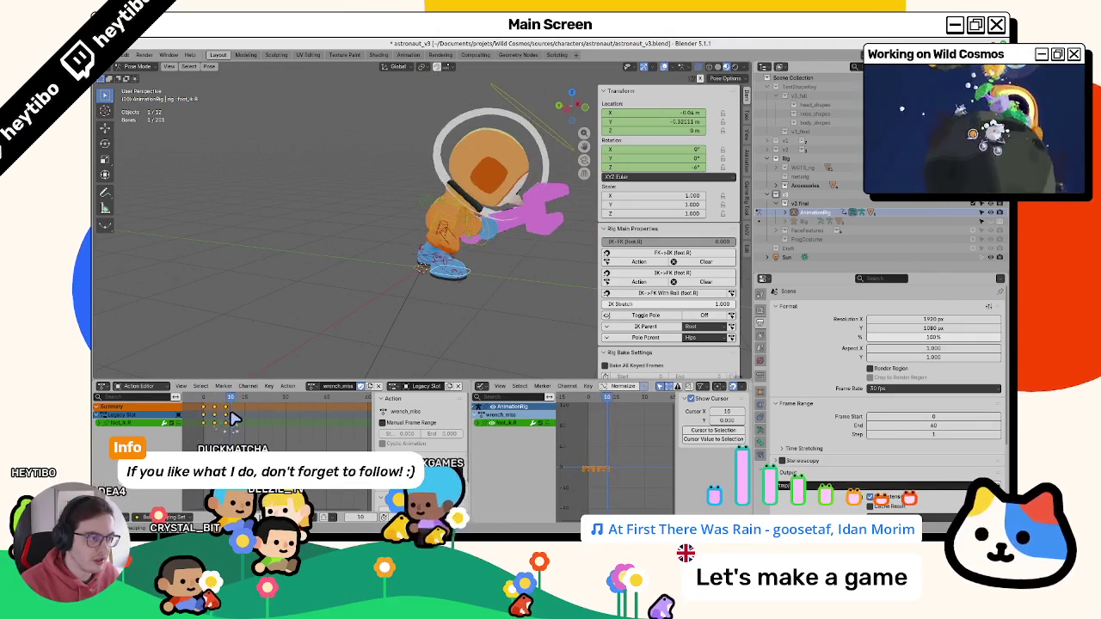
right_click(408, 298)
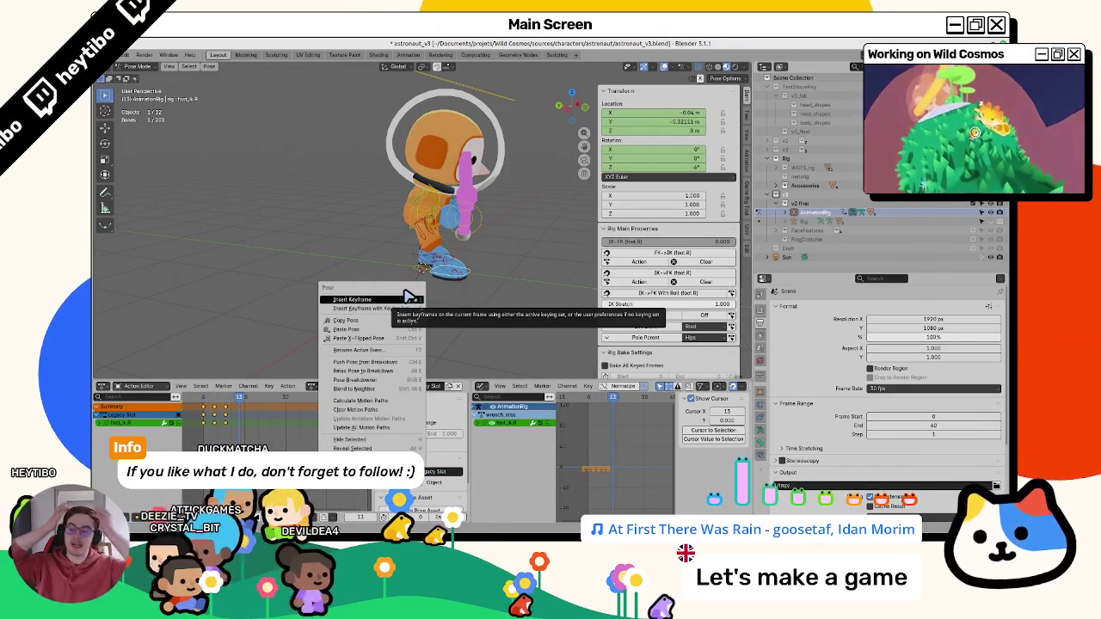
key(Escape)
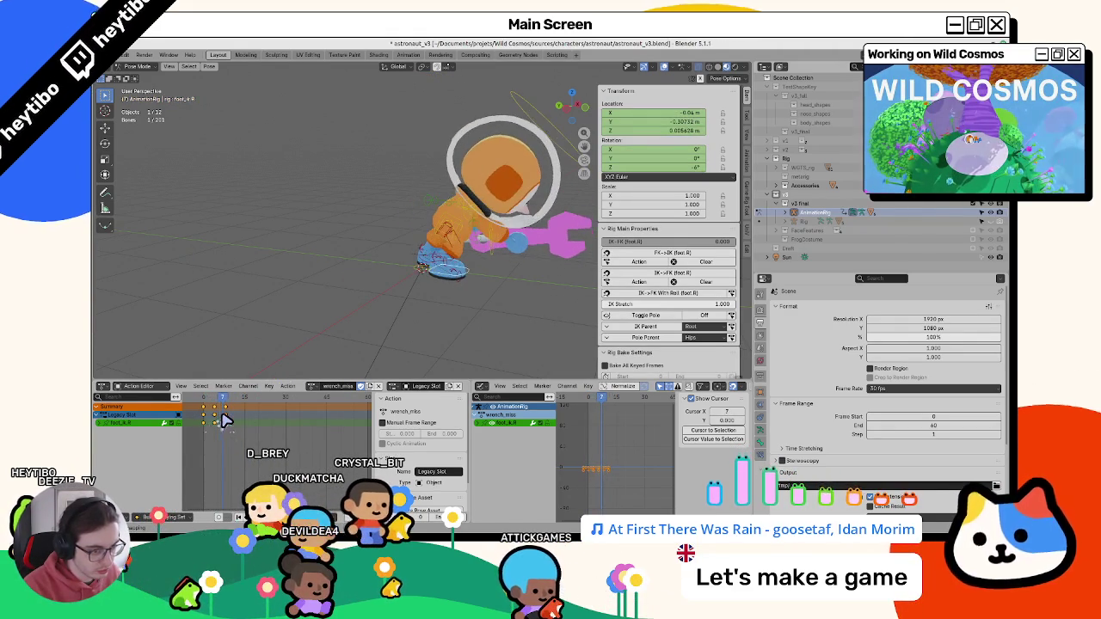
click(535, 127)
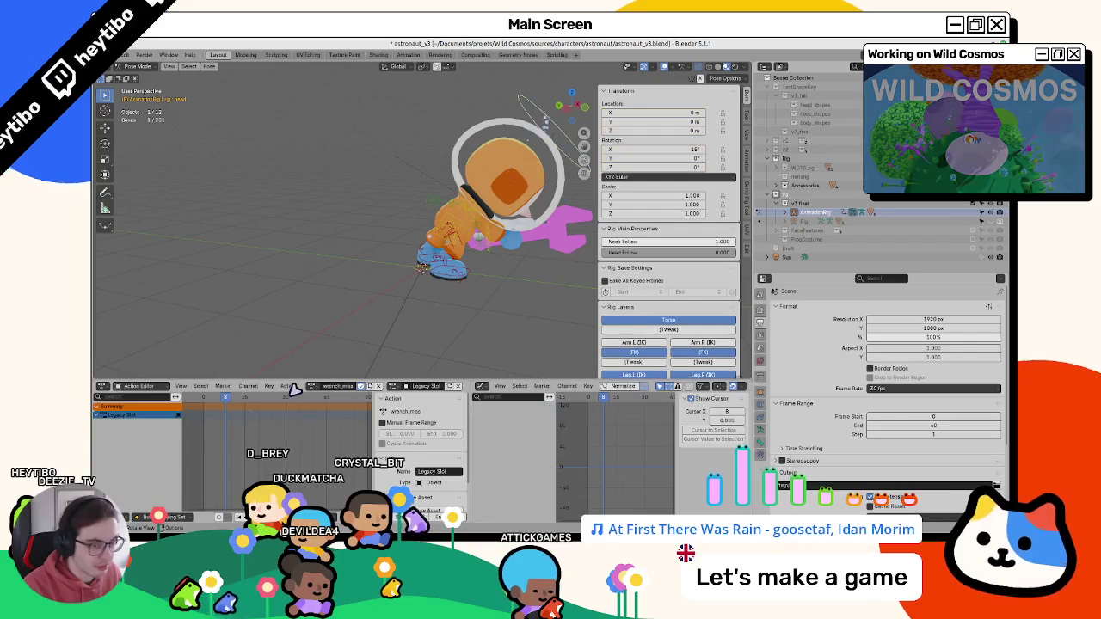
- Review the torso at frames 2–4, then keyframe the head's X rotation at 15°
click(459, 231)
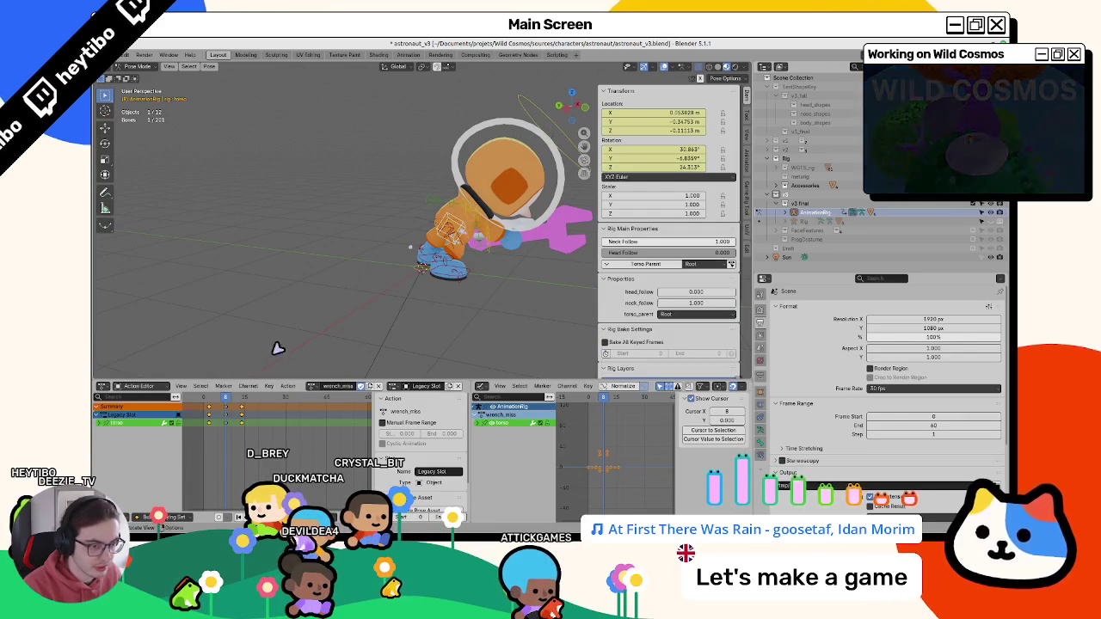
click(212, 400)
drag(212, 401, 213, 416)
click(497, 114)
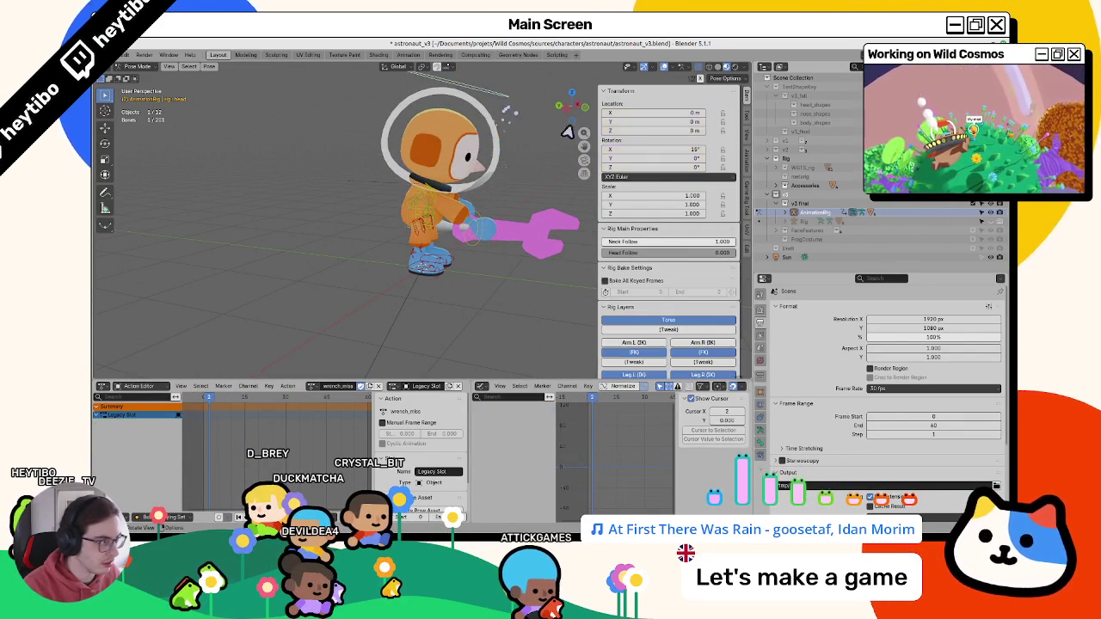
right_click(669, 154)
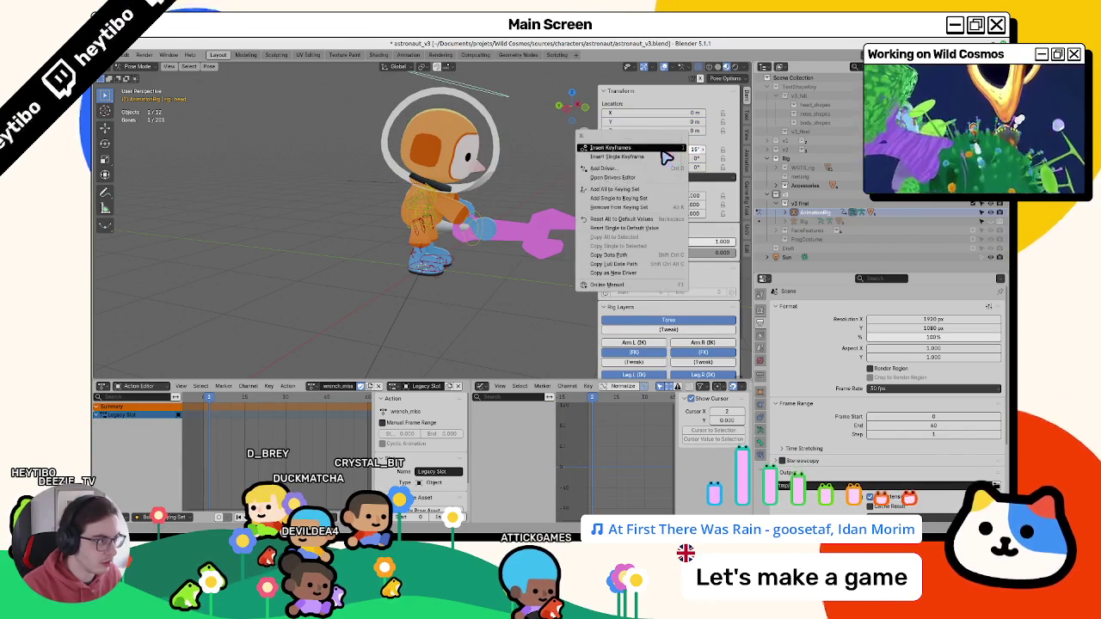
click(666, 155)
- At frame 8, rotate the head to -28° on X and keyframe it
drag(217, 404, 226, 404)
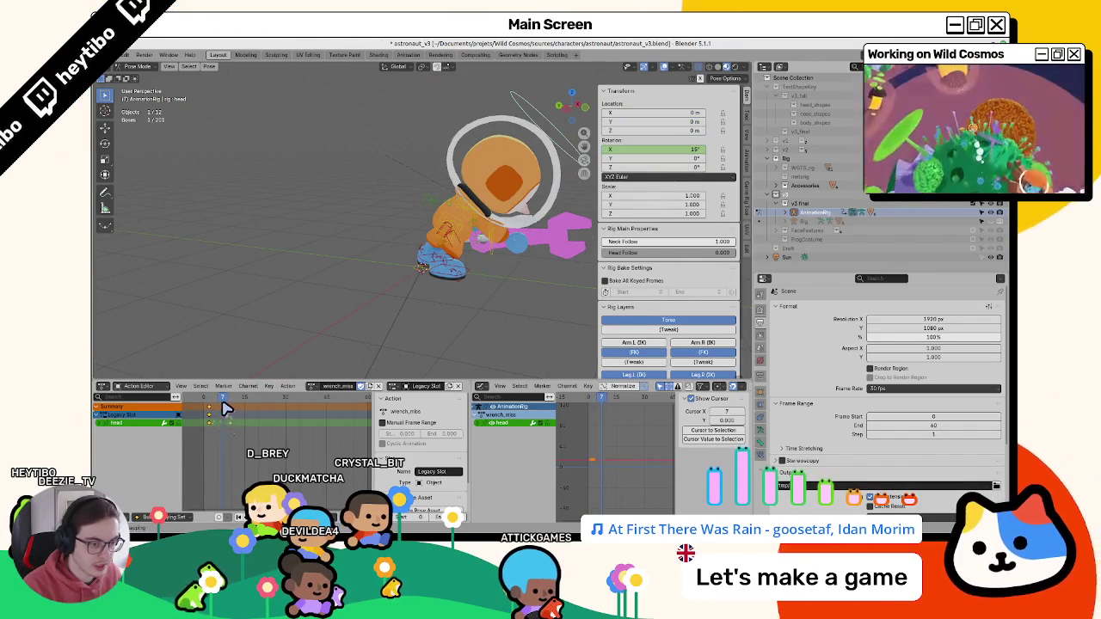
key(r)
key(x)
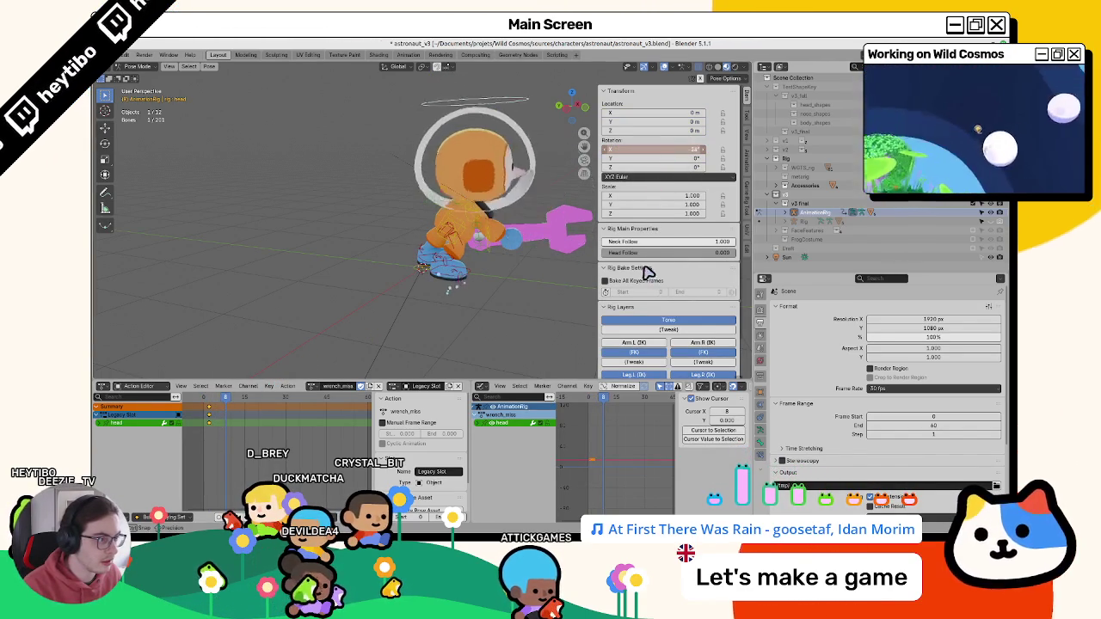
click(651, 270)
right_click(669, 151)
click(669, 155)
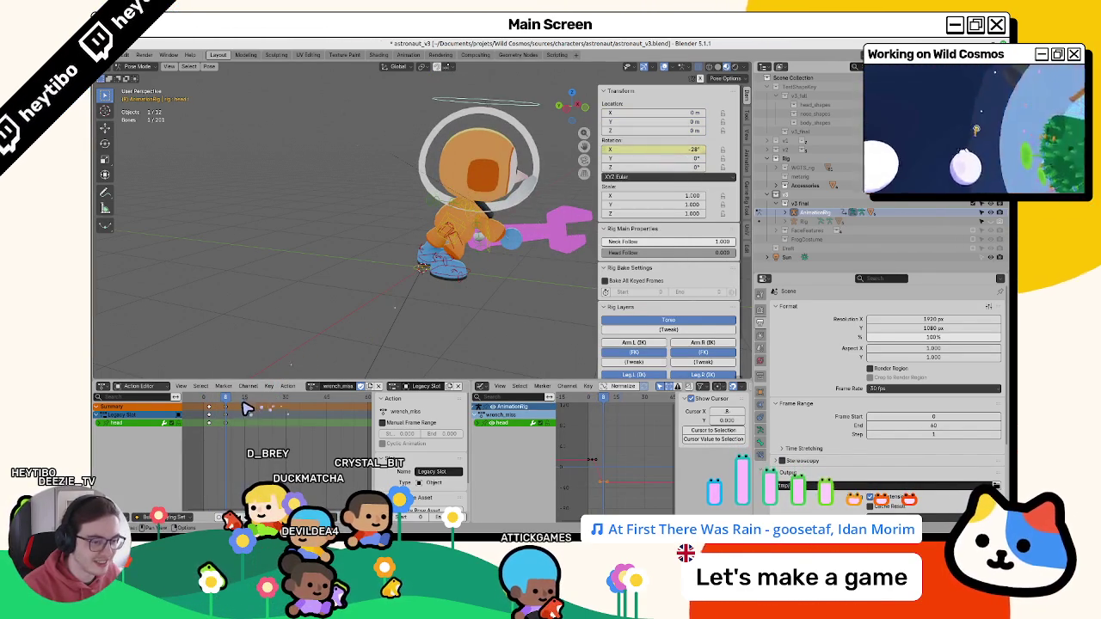
- At frame 15, rotate the head to 45° on X and keyframe it
click(245, 402)
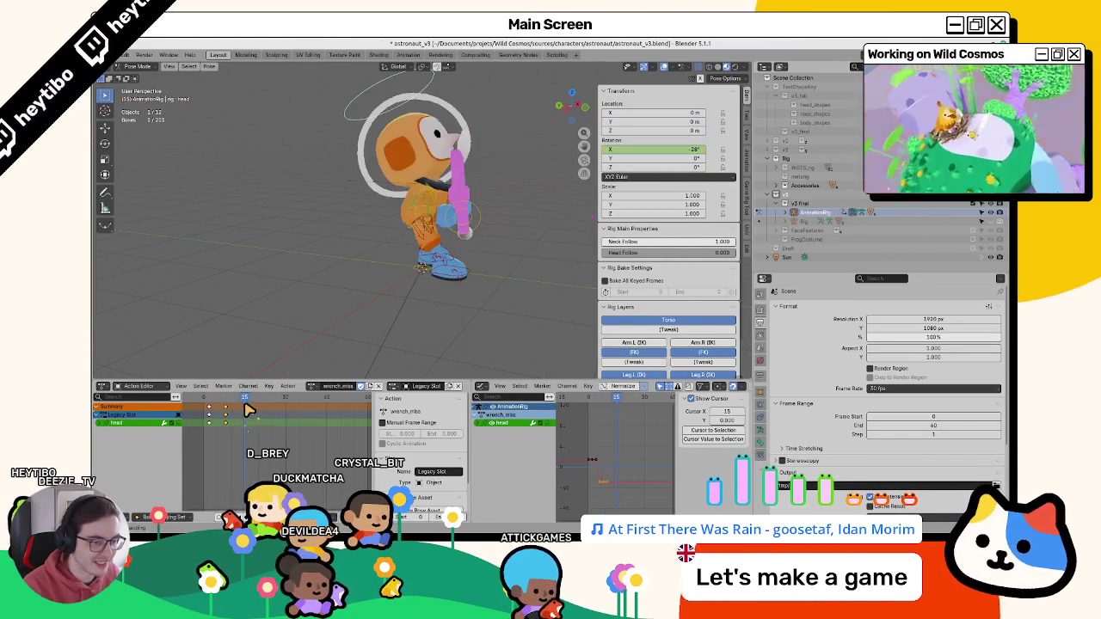
right_click(667, 157)
click(666, 155)
key(r)
key(x)
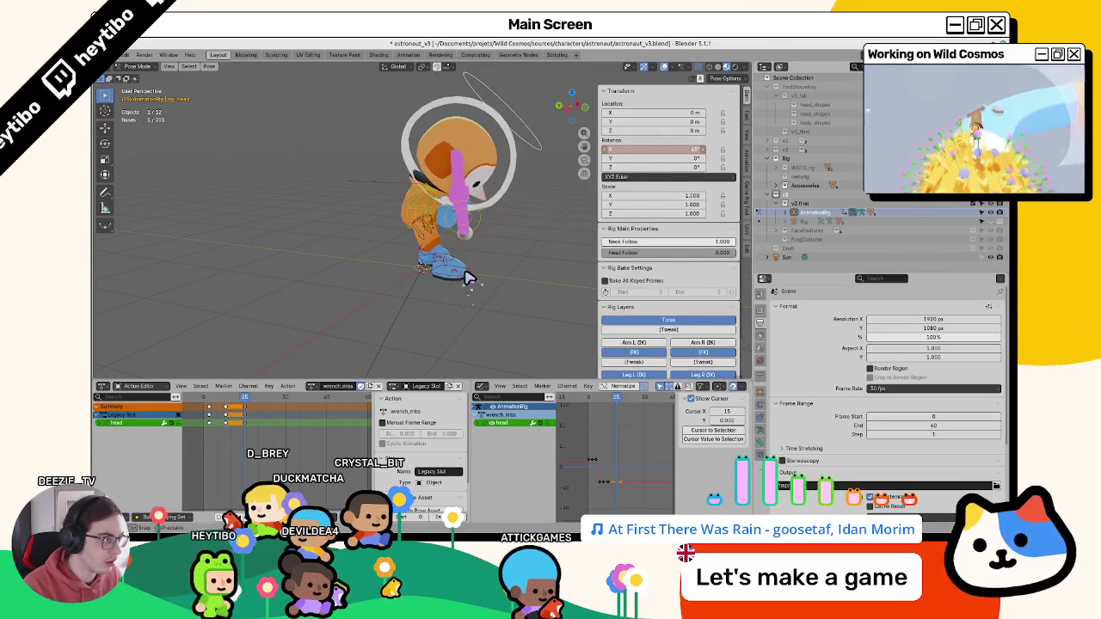
right_click(667, 149)
click(663, 152)
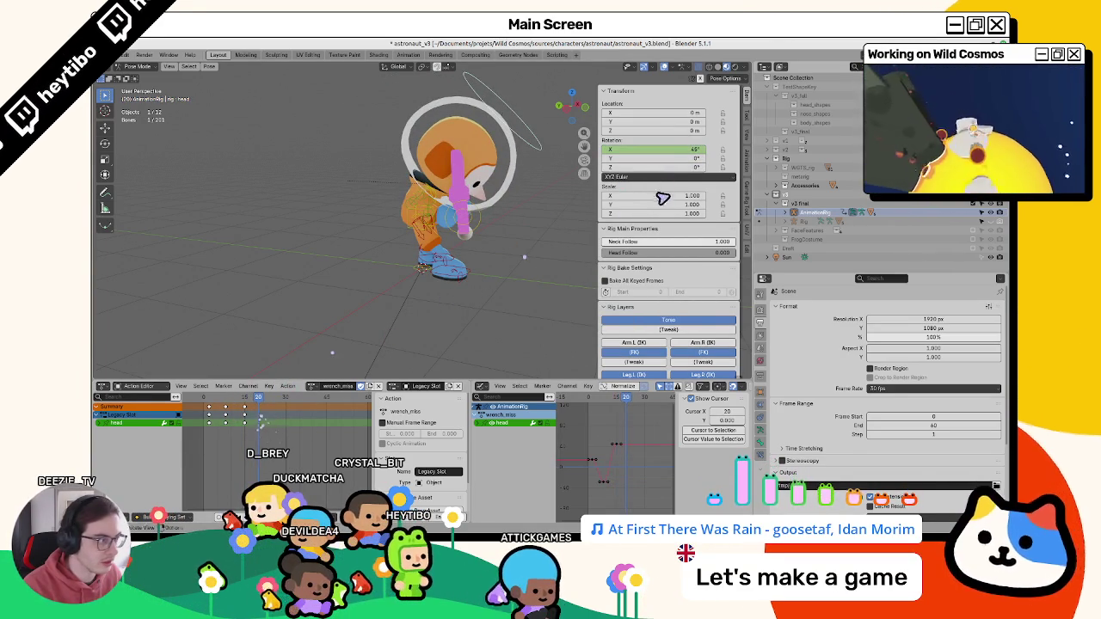
- Cancel a further head rotation edit and shift the head keyframes in time from frame 1
right_click(682, 156)
click(676, 156)
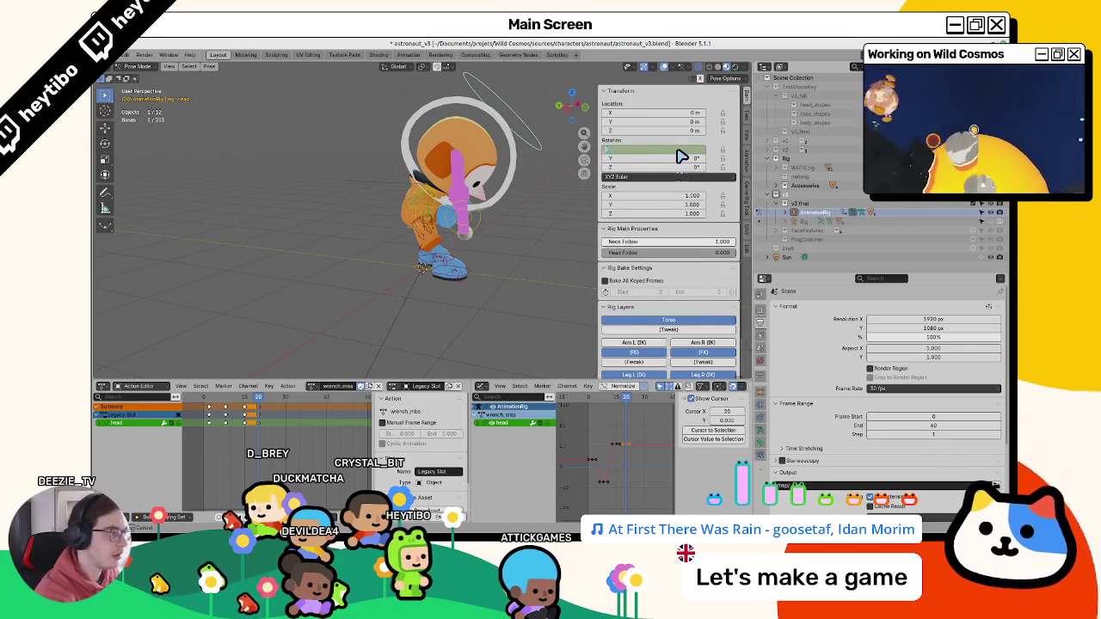
right_click(682, 155)
click(679, 172)
click(207, 409)
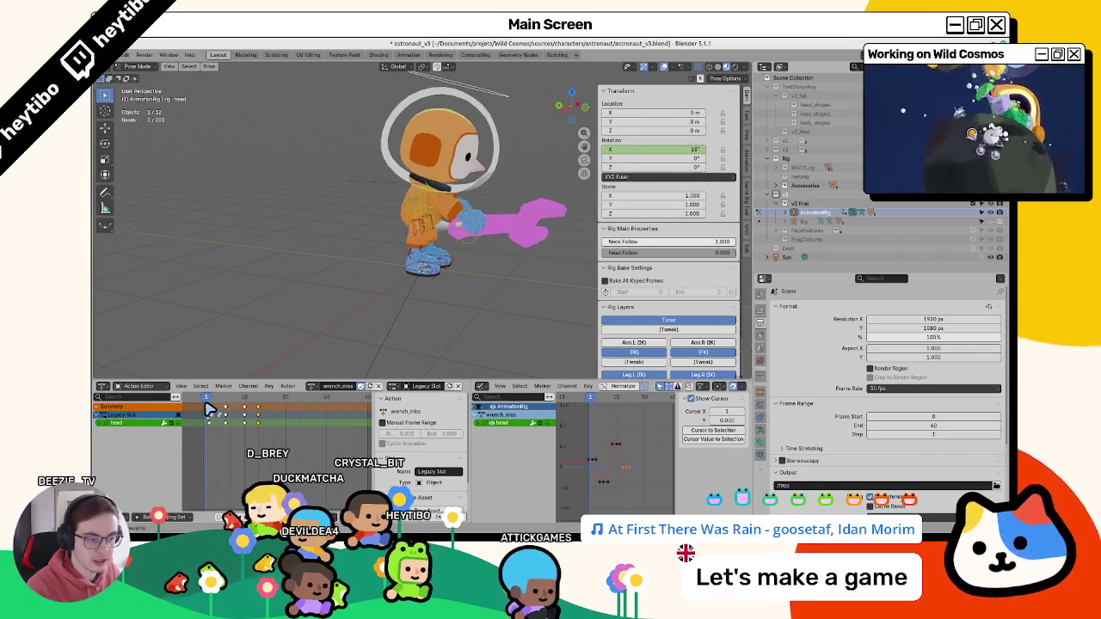
key(g)
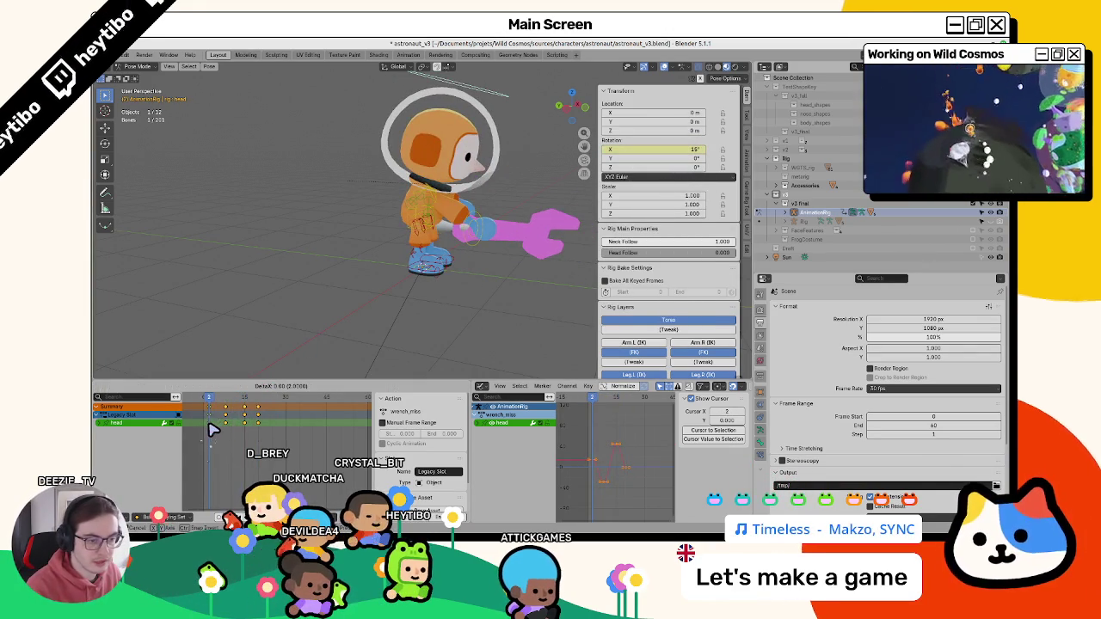
click(206, 417)
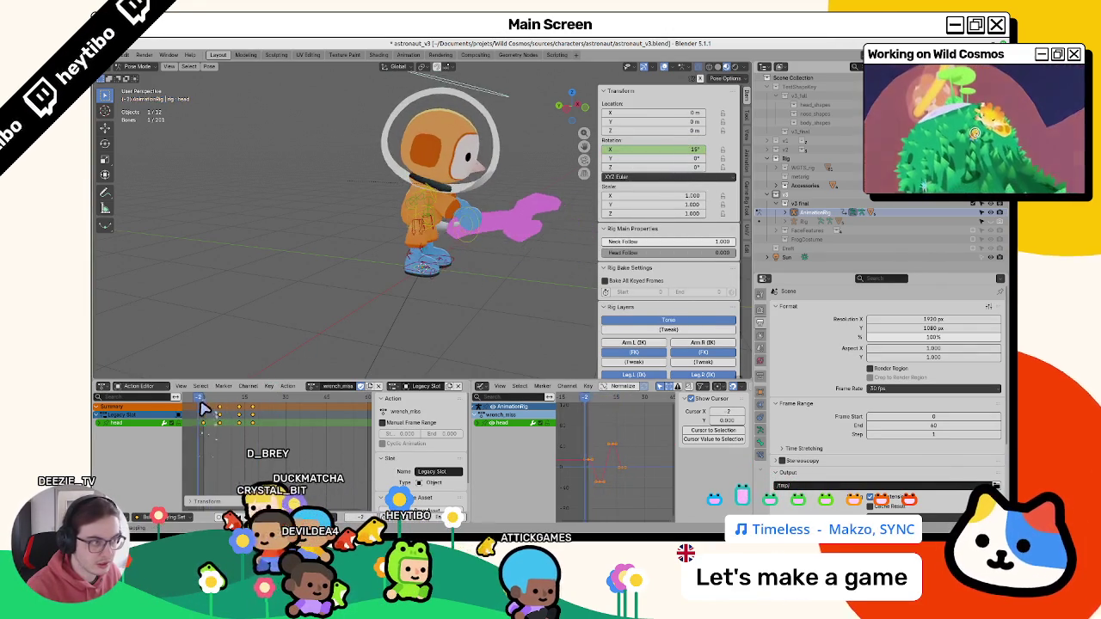
- Play back the head motion from a side view, then select foot_R and go to frame 15
alt+scroll(239, 417, up, 8)
key(space)
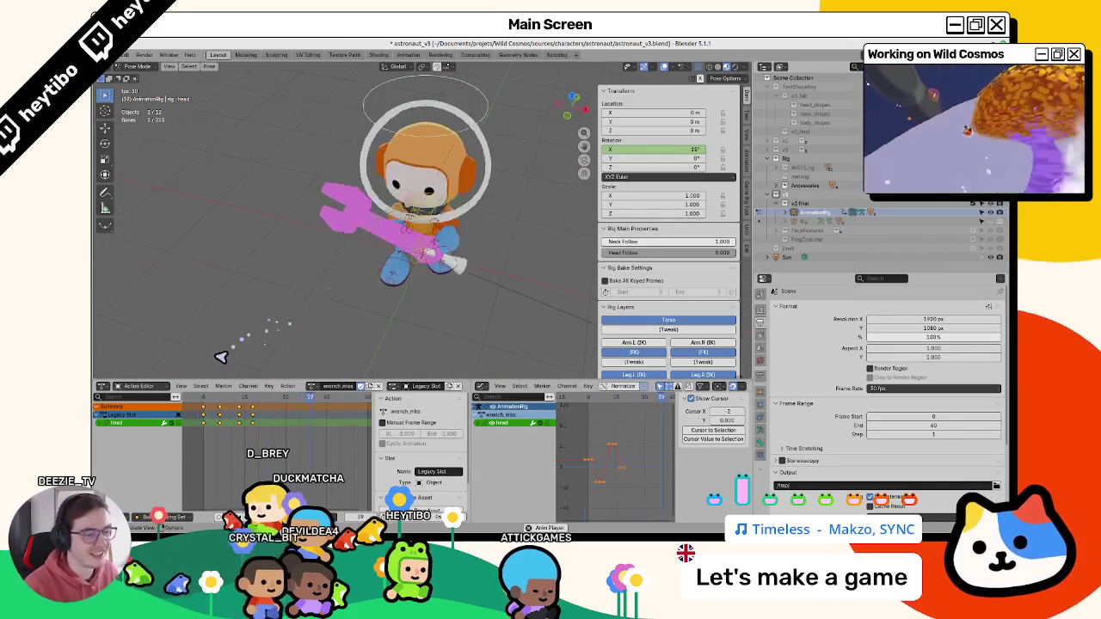
middle_drag(356, 319, 393, 302)
key(space)
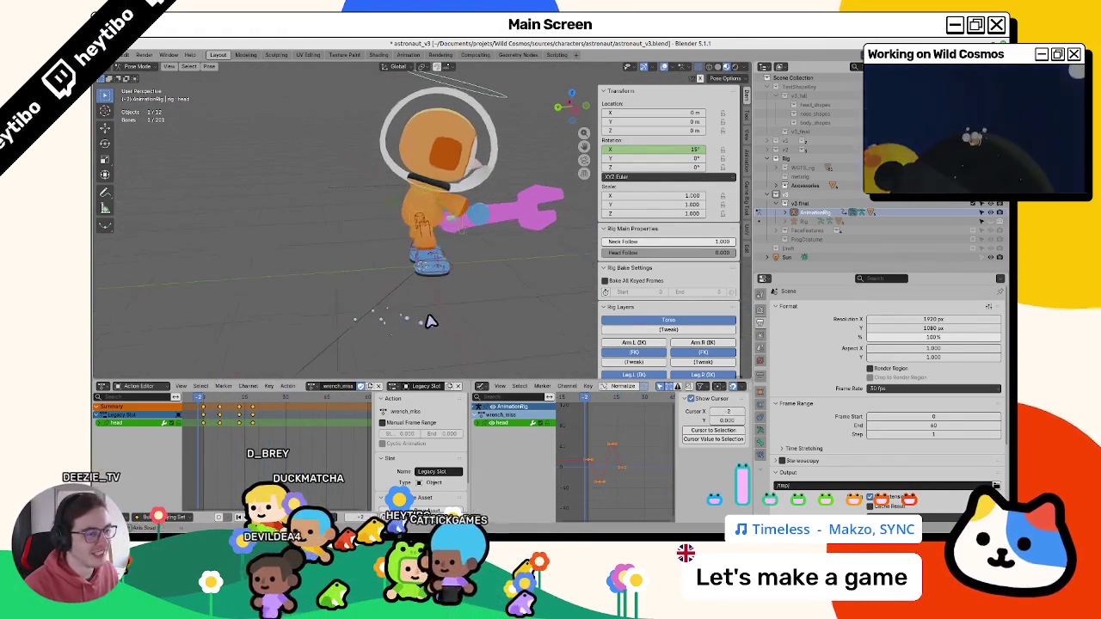
click(437, 263)
drag(220, 396, 246, 416)
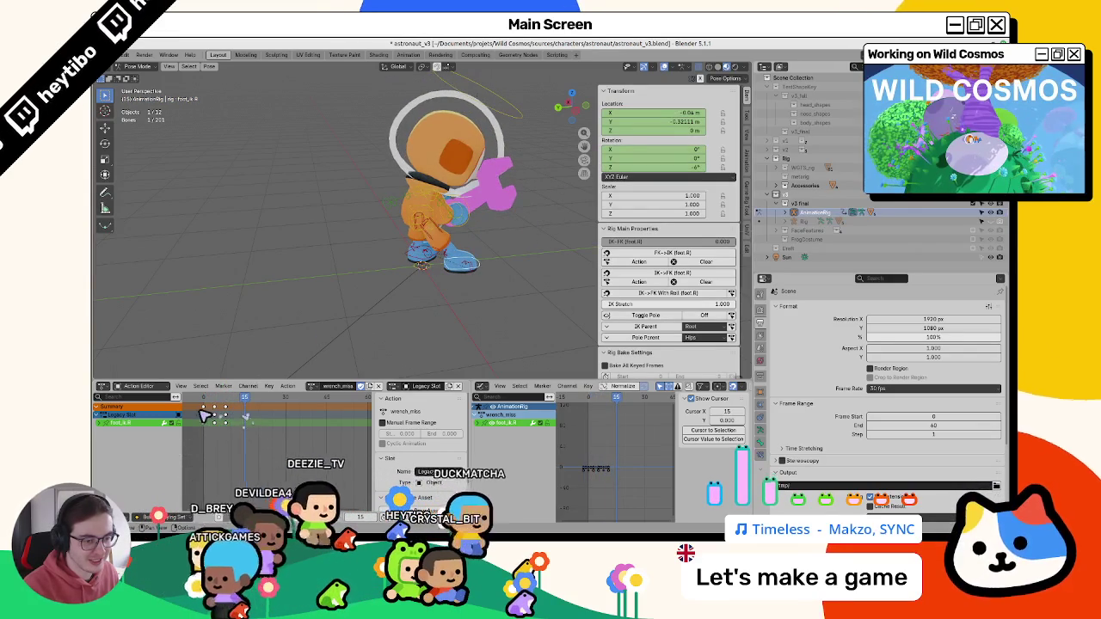
- Clear the right foot's location offset, copy its key to frame 15, and play the step back
key(ctrl+v)
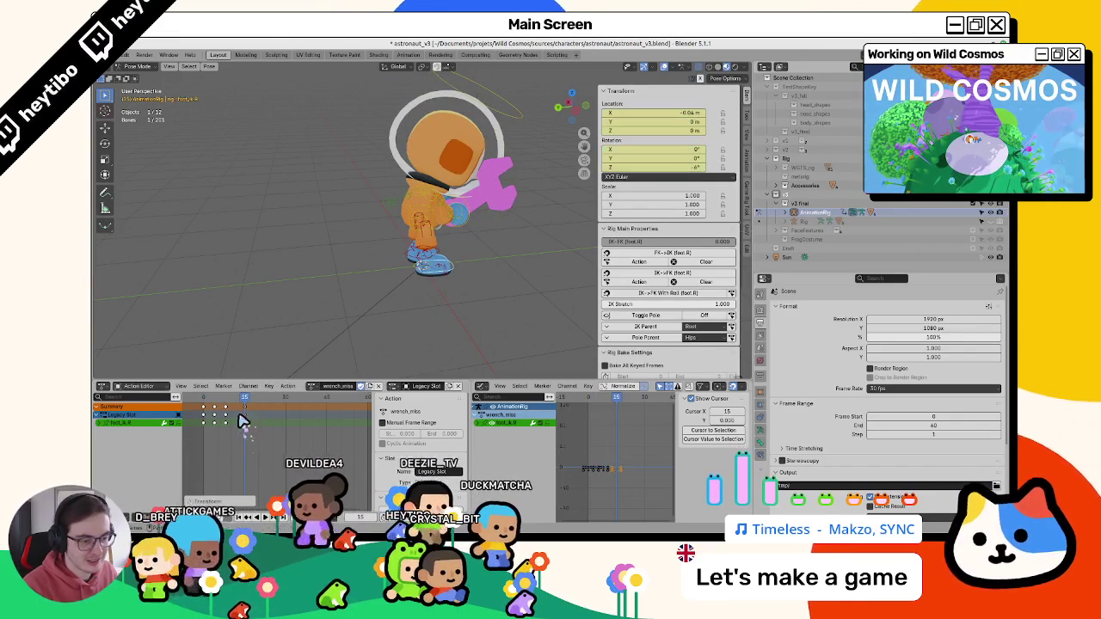
drag(216, 408, 244, 420)
click(244, 423)
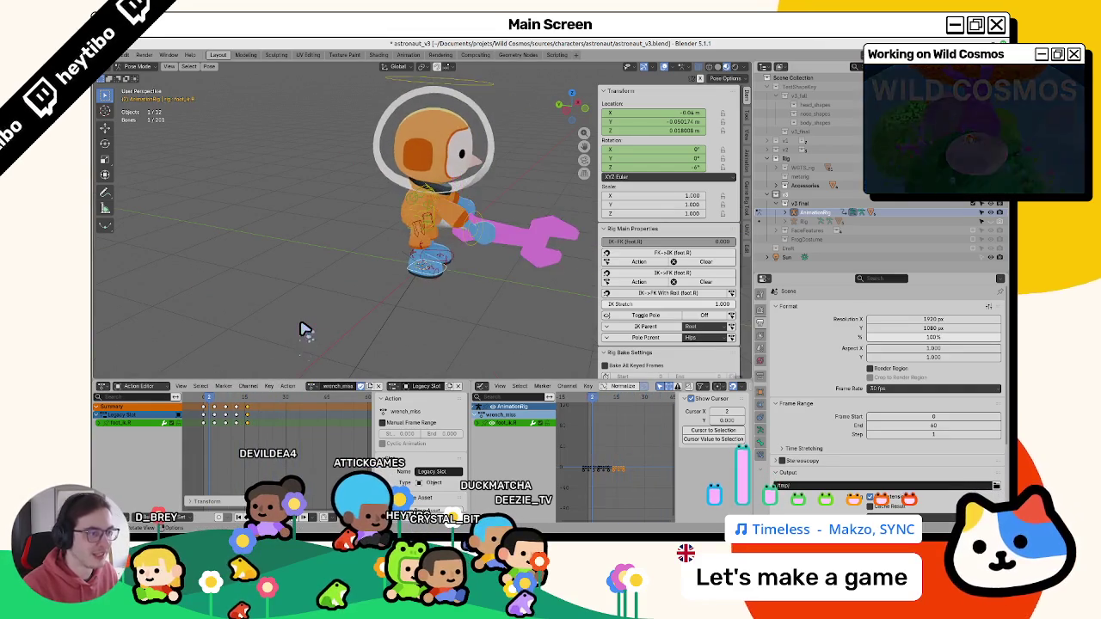
key(space)
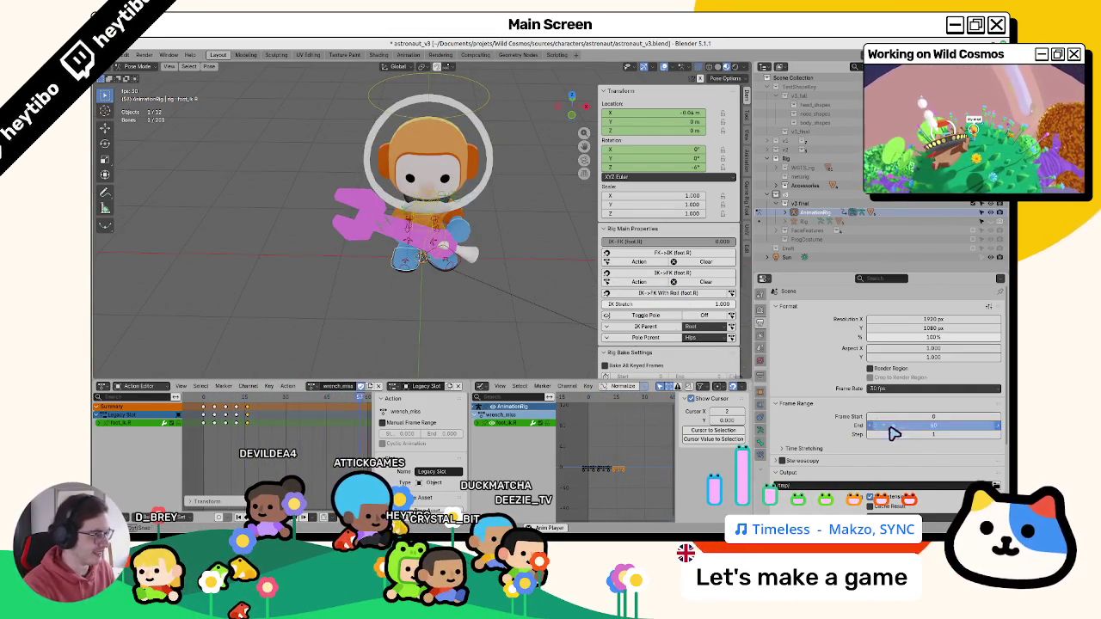
- Set the scene's frame end to 30, check the foot at frames 12 and 3, and select held_item_CTRL
drag(894, 434, 856, 383)
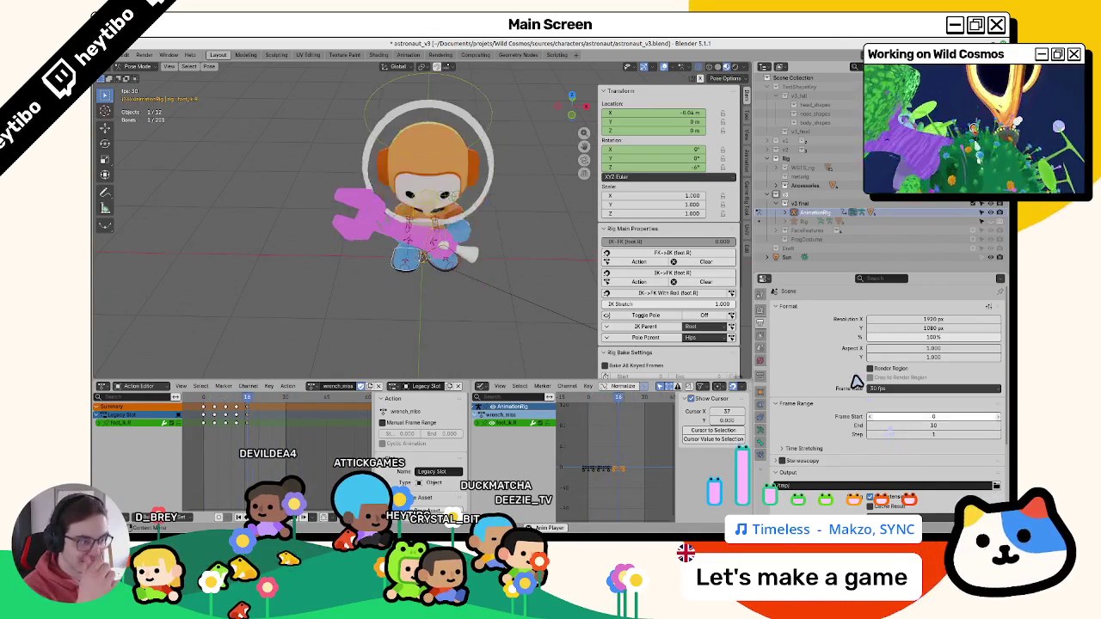
middle_drag(430, 258, 480, 263)
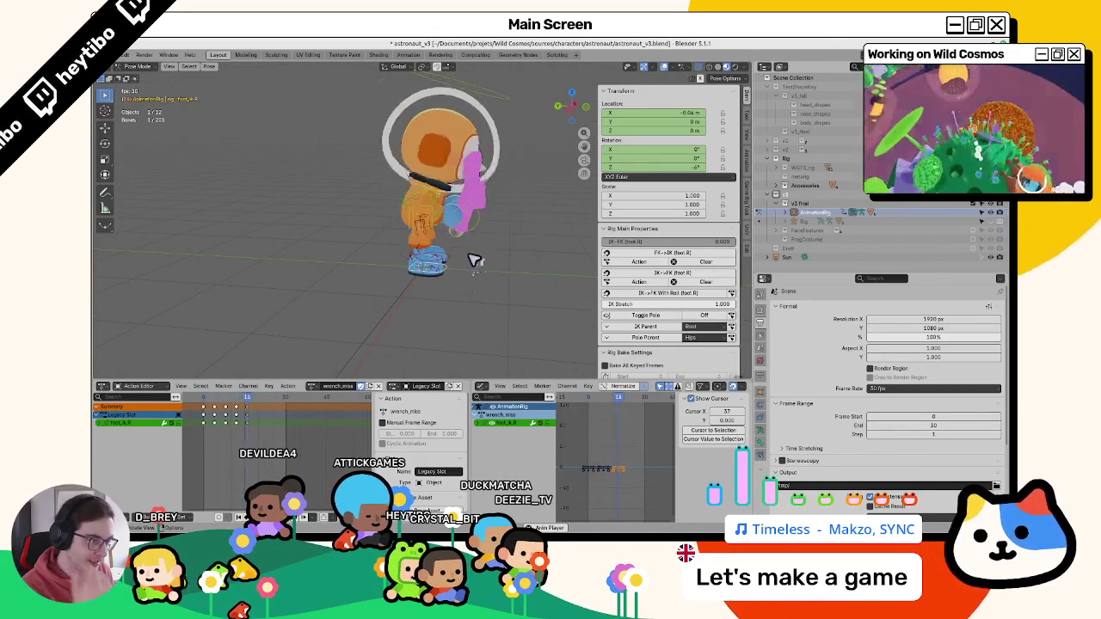
drag(221, 404, 241, 410)
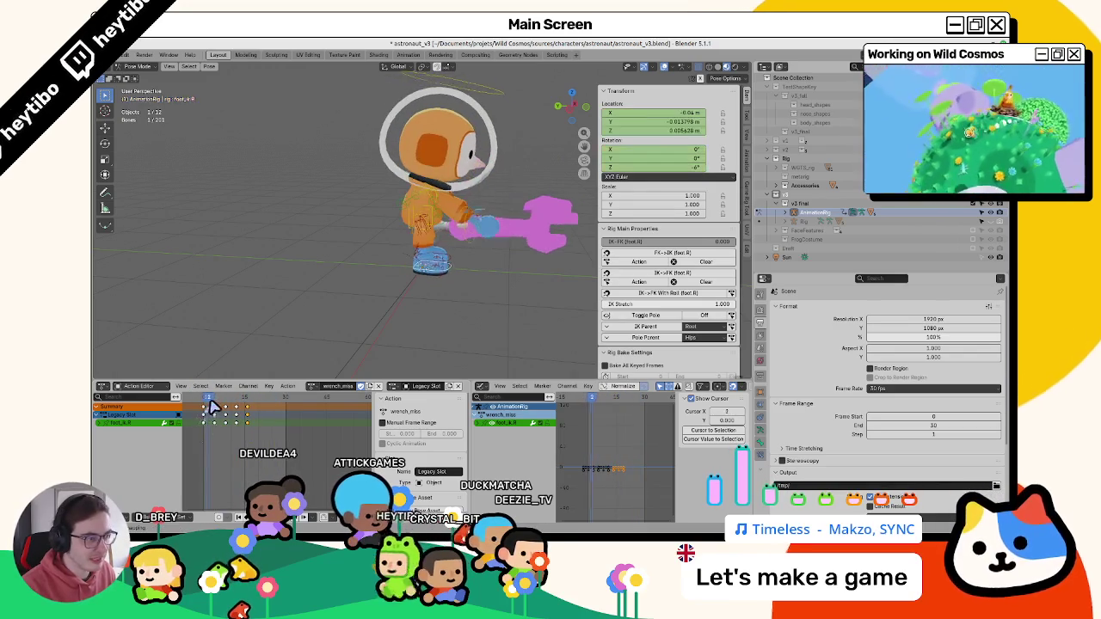
drag(206, 410, 215, 411)
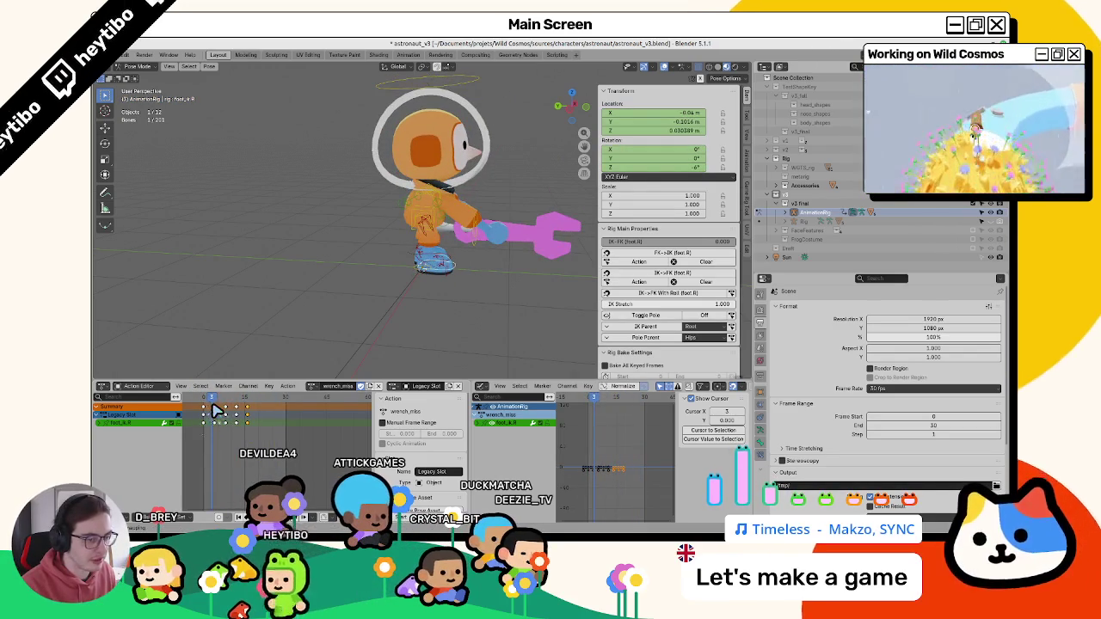
click(477, 245)
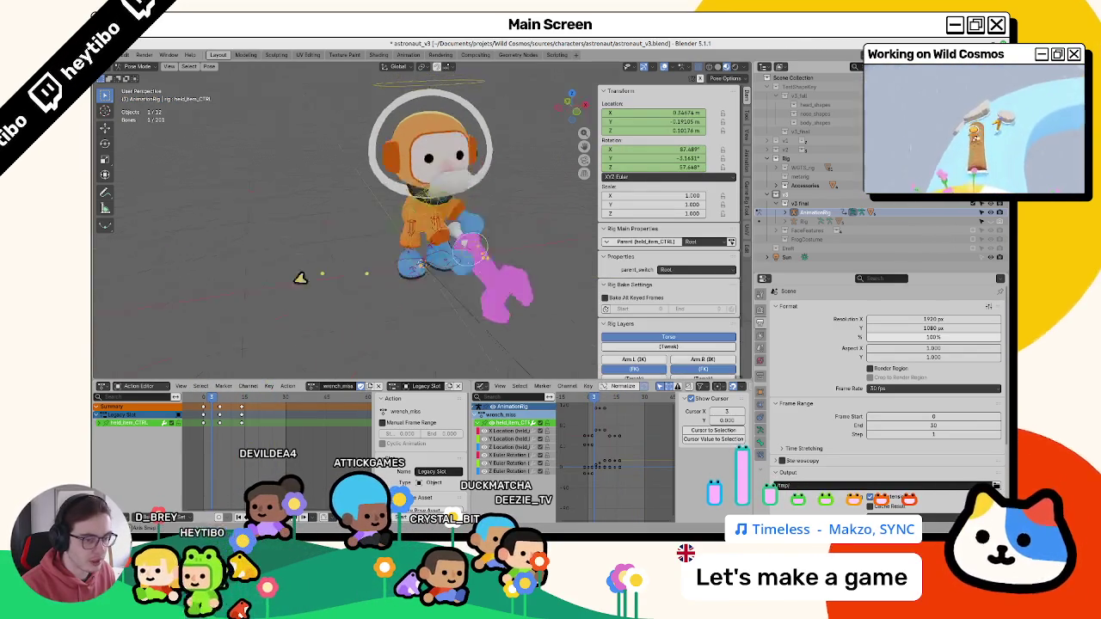
- At frame 6, shift the wrench key two frames later and play back the swing
click(221, 408)
middle_drag(266, 372, 420, 324)
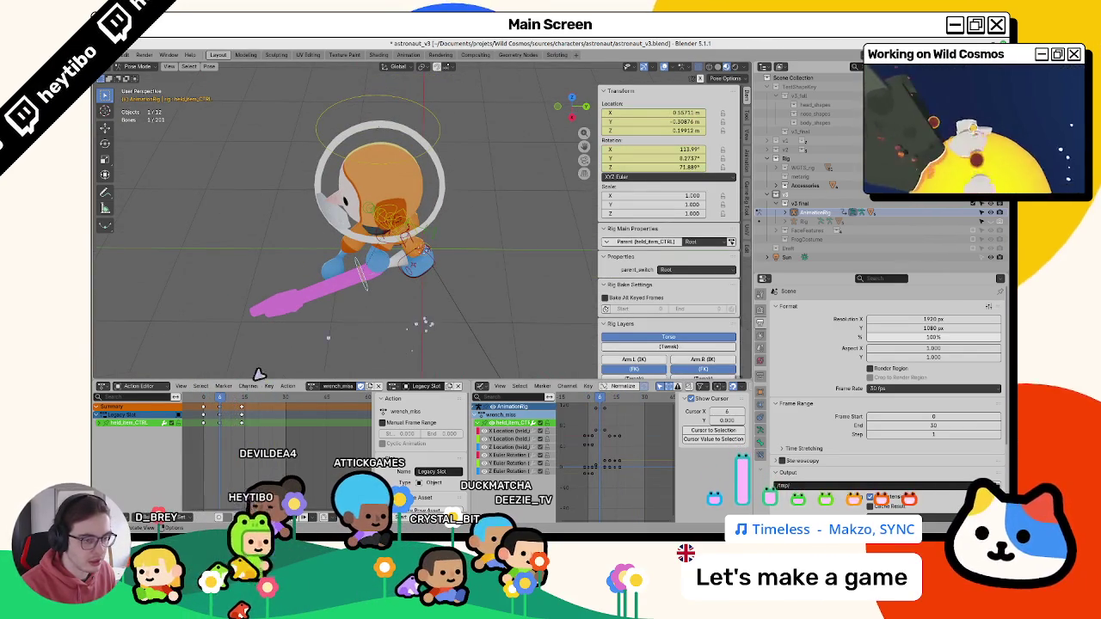
mouse_move(225, 414)
mouse_down()
mouse_move(245, 412)
mouse_move(223, 405)
mouse_up()
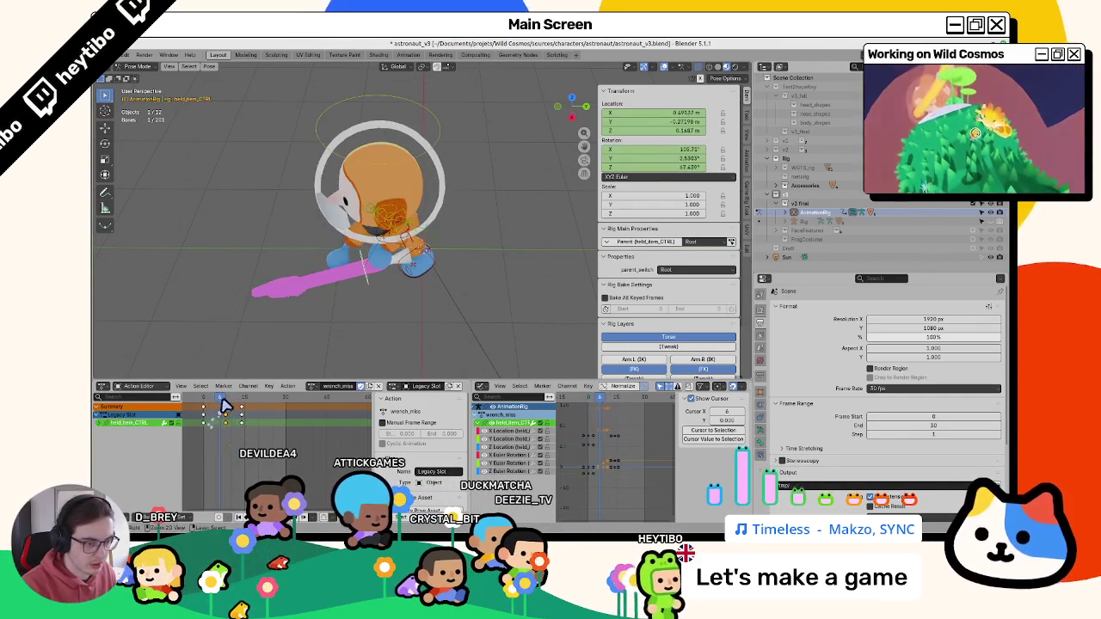
key(space)
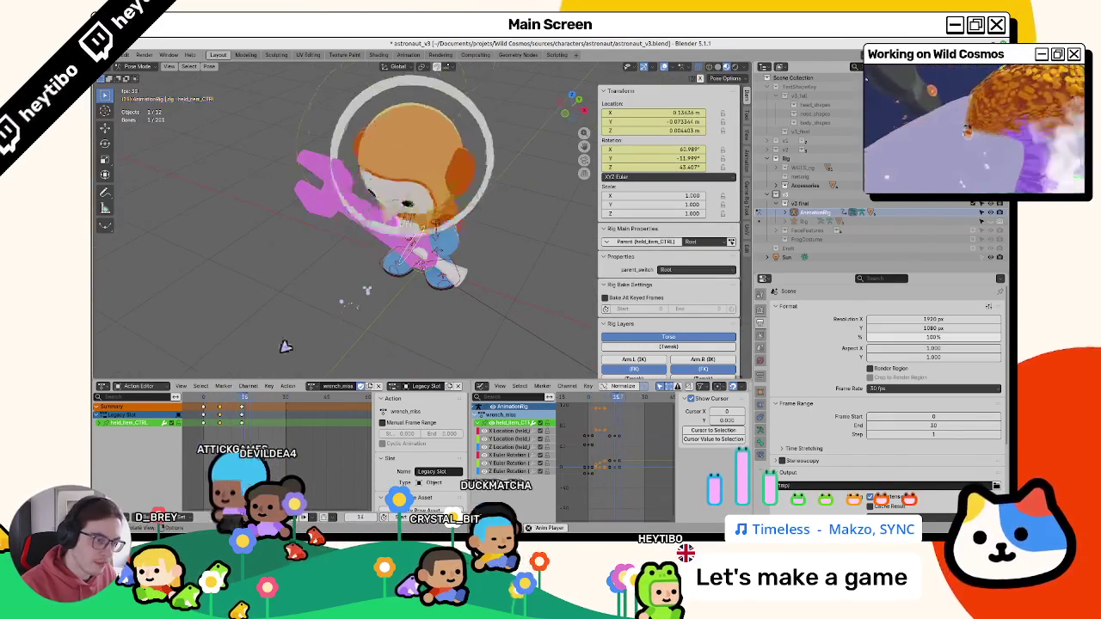
key(space)
click(224, 404)
- Reposition the wrench control, rotate it about -7 degrees, and keyframe the new pose
key(g)
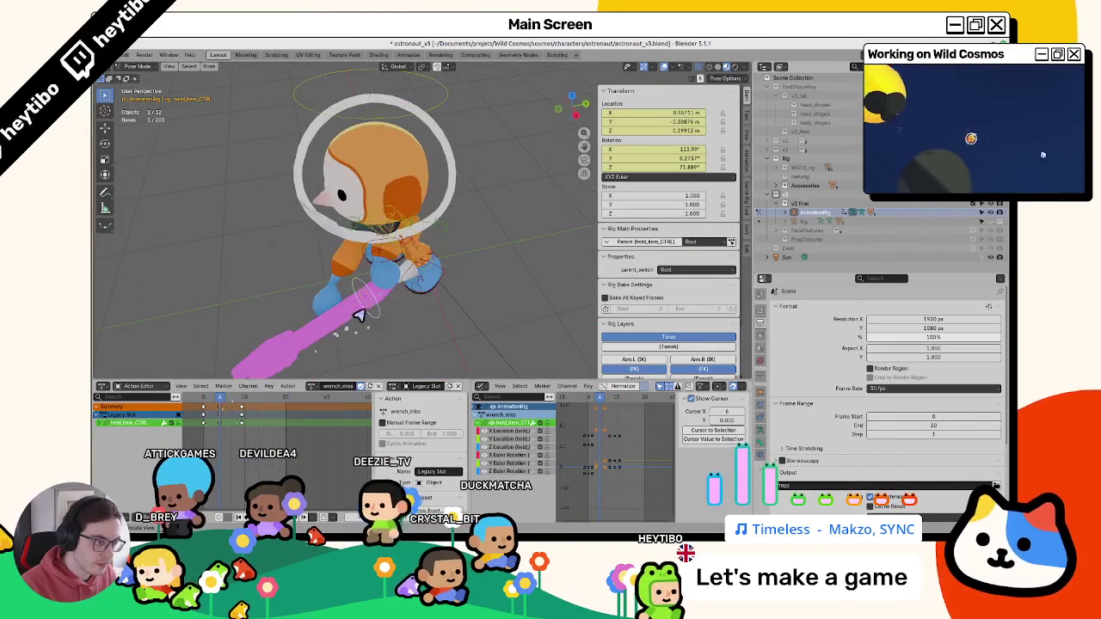
click(363, 290)
key(r)
key(g)
click(456, 316)
mouse_move(454, 320)
middle_down()
mouse_move(528, 290)
mouse_move(574, 295)
mouse_move(519, 296)
middle_up()
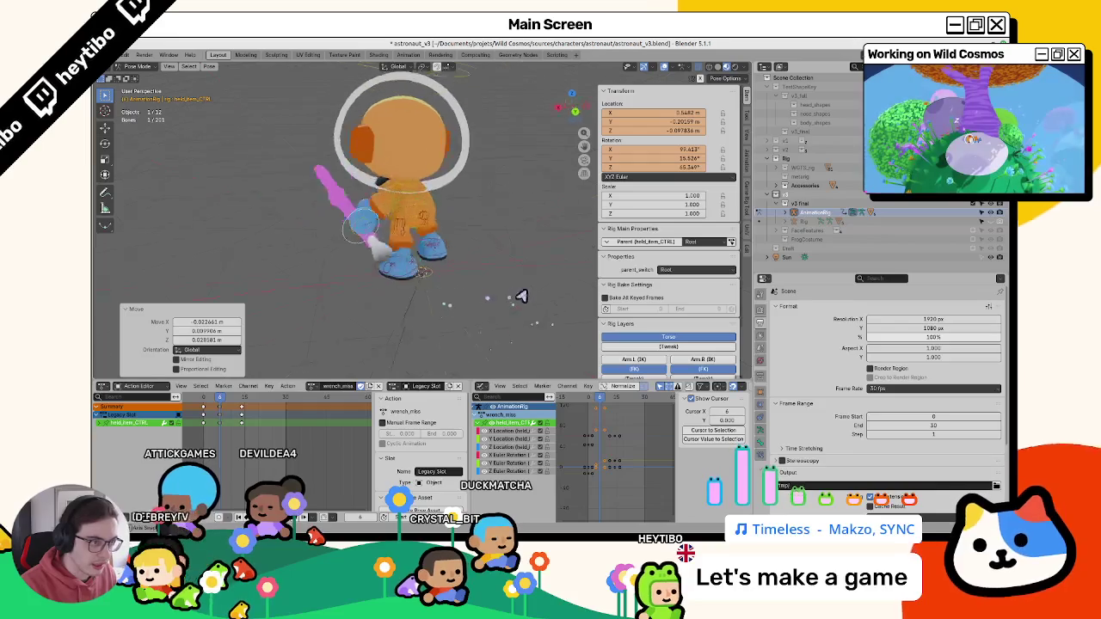
key(r)
middle_drag(659, 157, 539, 226)
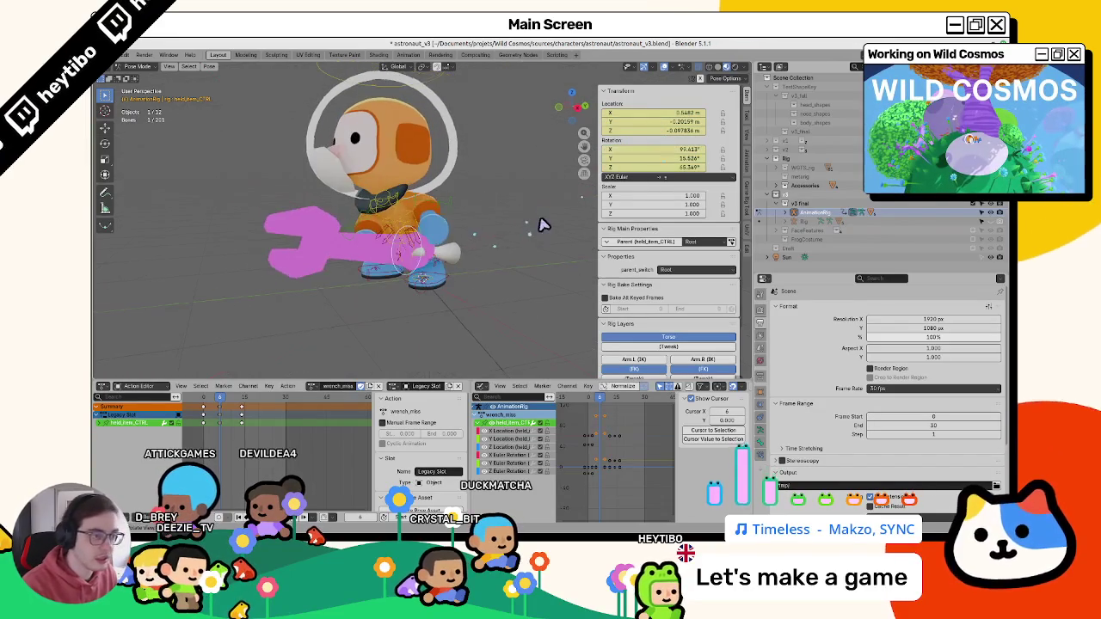
click(479, 241)
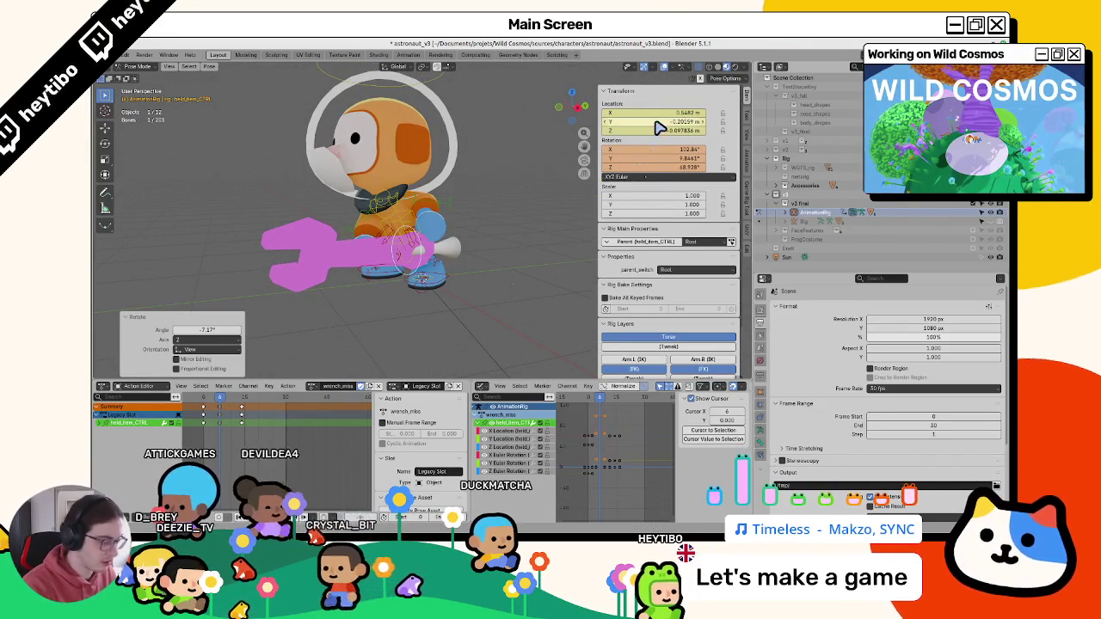
key(i)
- Rotate the wrench around global Z, reposition it, and replay the swing up to frame 13
key(space)
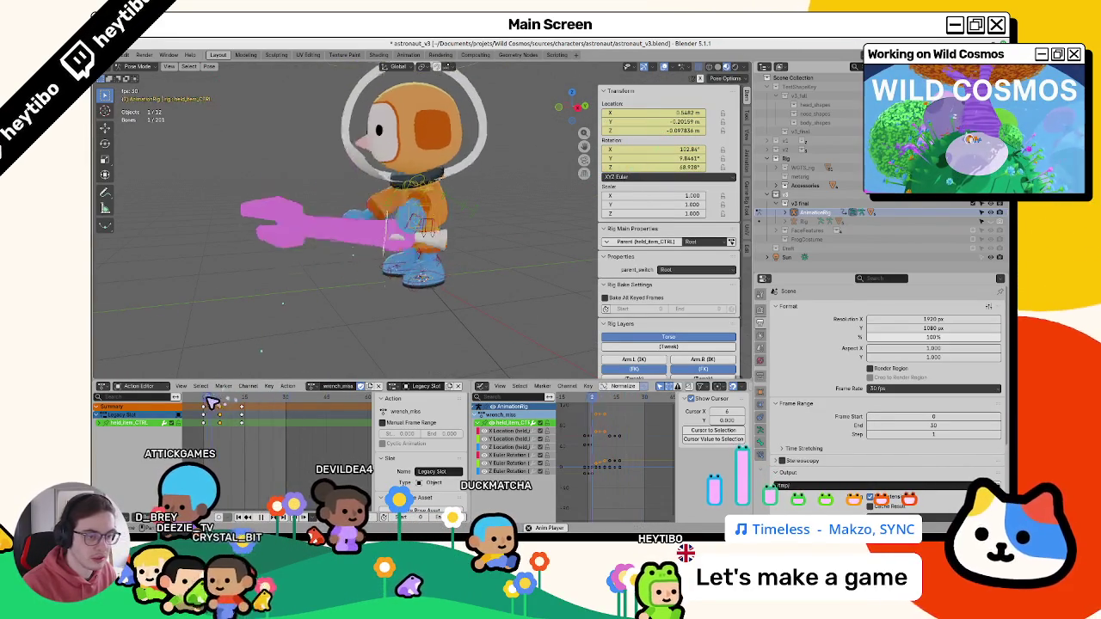
key(space)
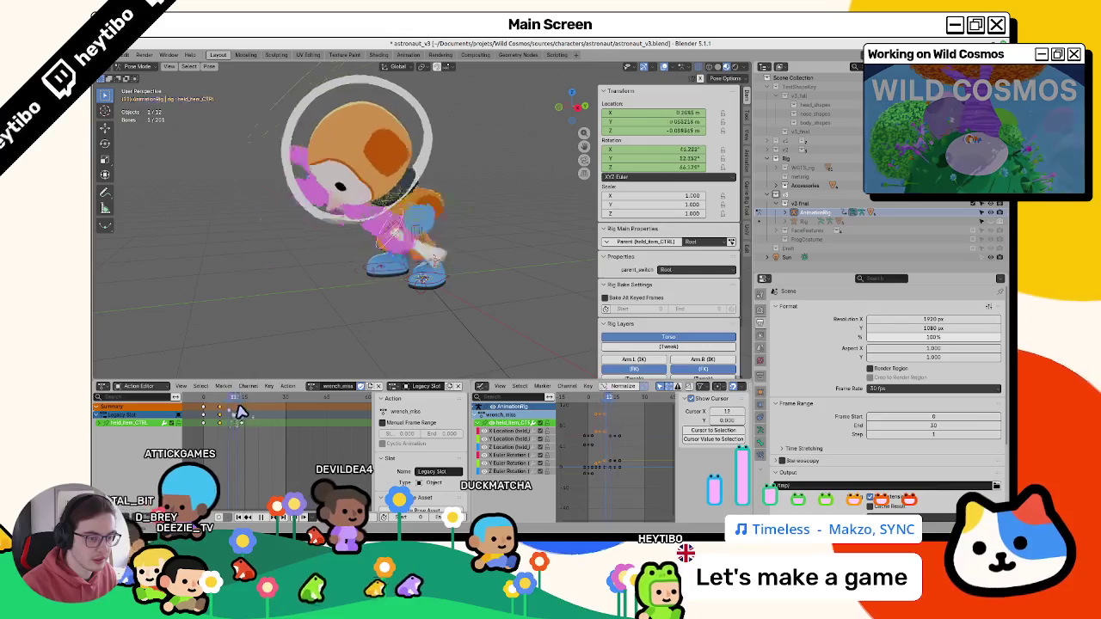
key(space)
key(space)
key(r)
key(z)
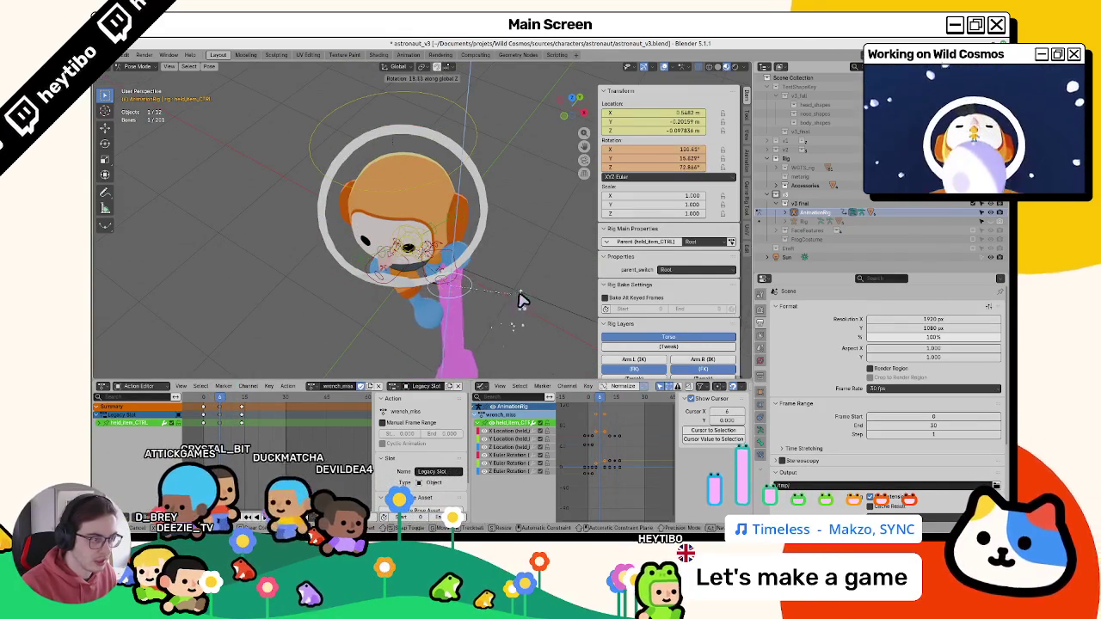
click(442, 301)
key(g)
click(439, 300)
middle_drag(521, 288, 559, 275)
key(space)
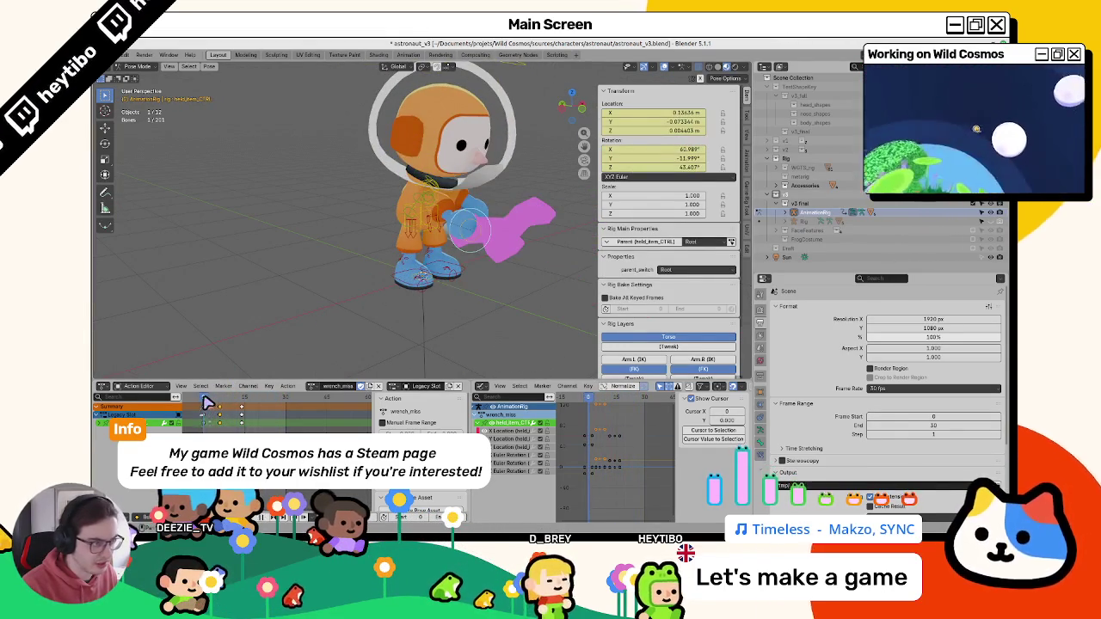
key(space)
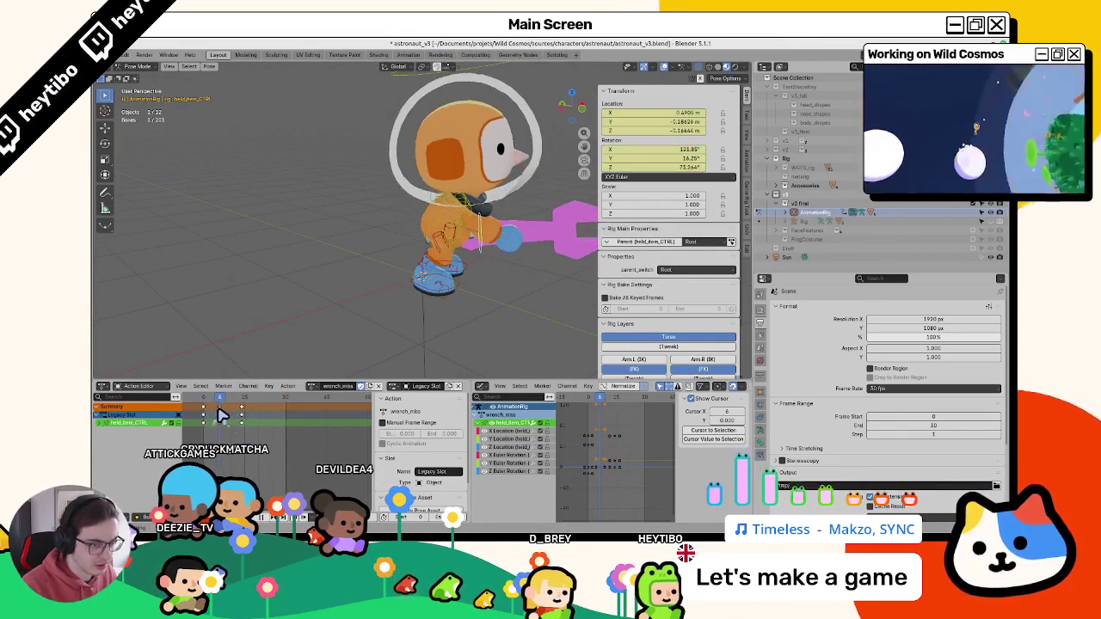
- Review the swing from frame 6 and shift the wrench keys three frames
drag(244, 407, 220, 407)
middle_drag(292, 317, 296, 322)
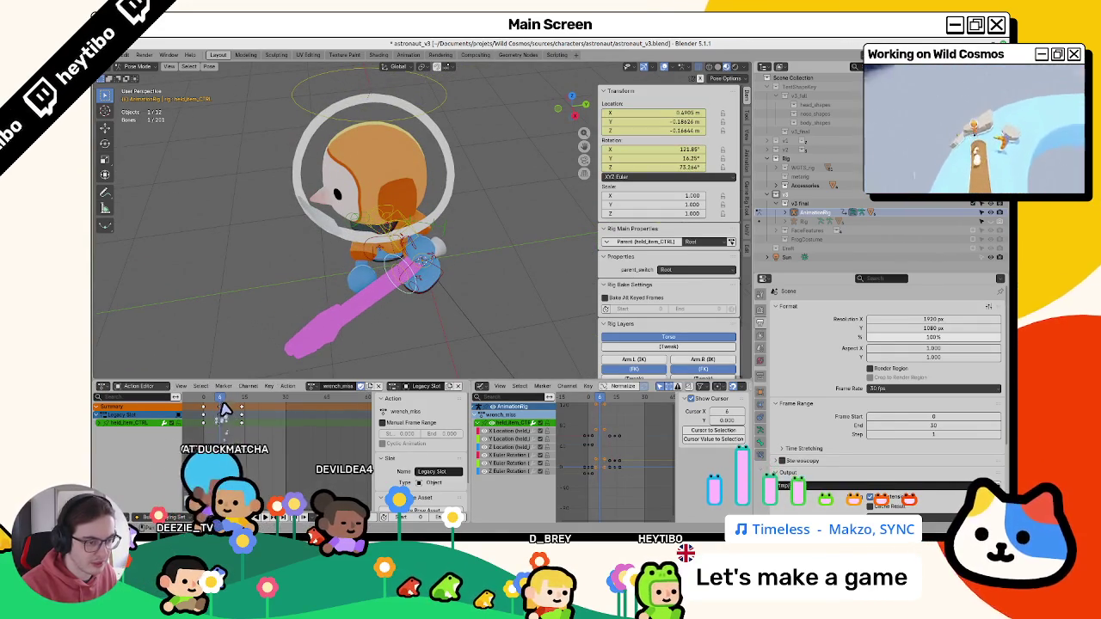
key(space)
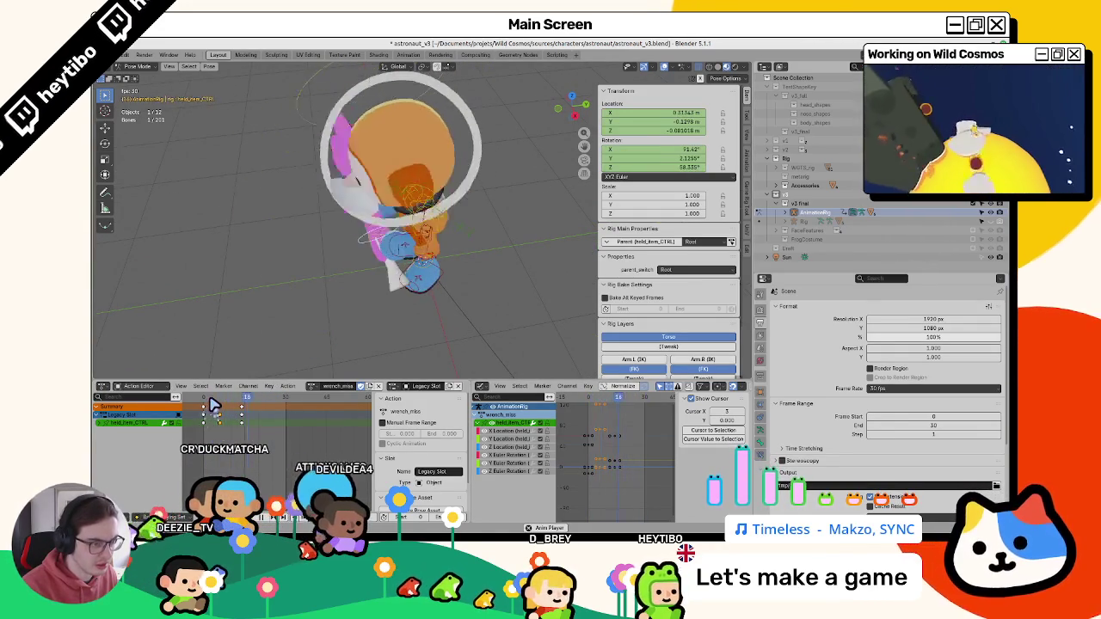
key(Escape)
drag(214, 405, 237, 425)
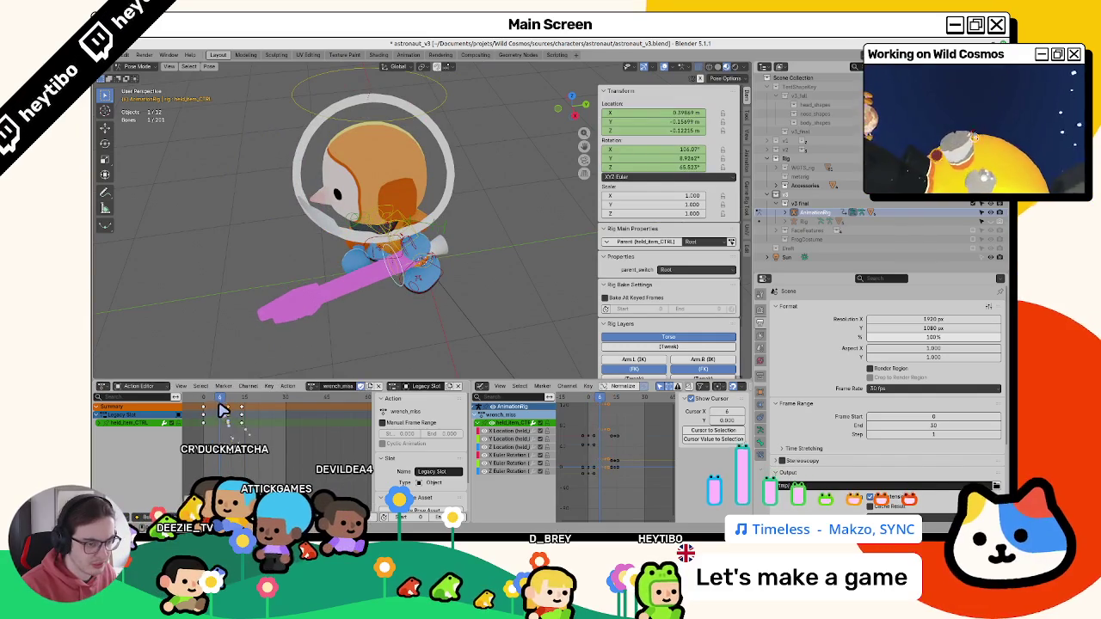
- At frame 5, reposition the wrench, rotate it about 10.6 degrees, and keyframe it
key(Left)
key(g)
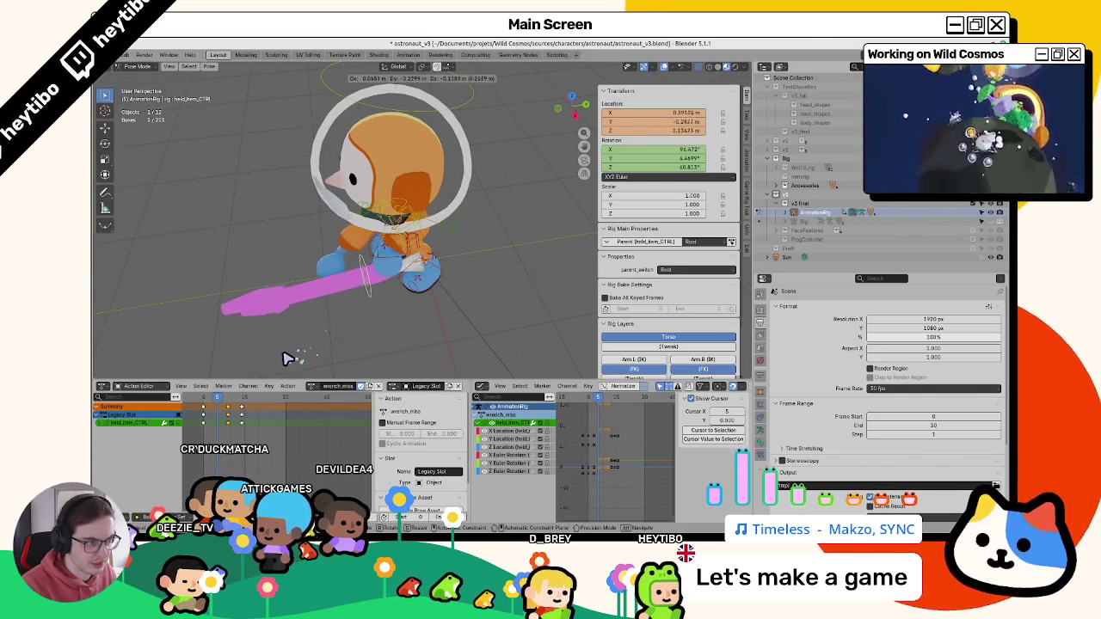
click(288, 356)
middle_drag(288, 357, 332, 290)
key(g)
key(r)
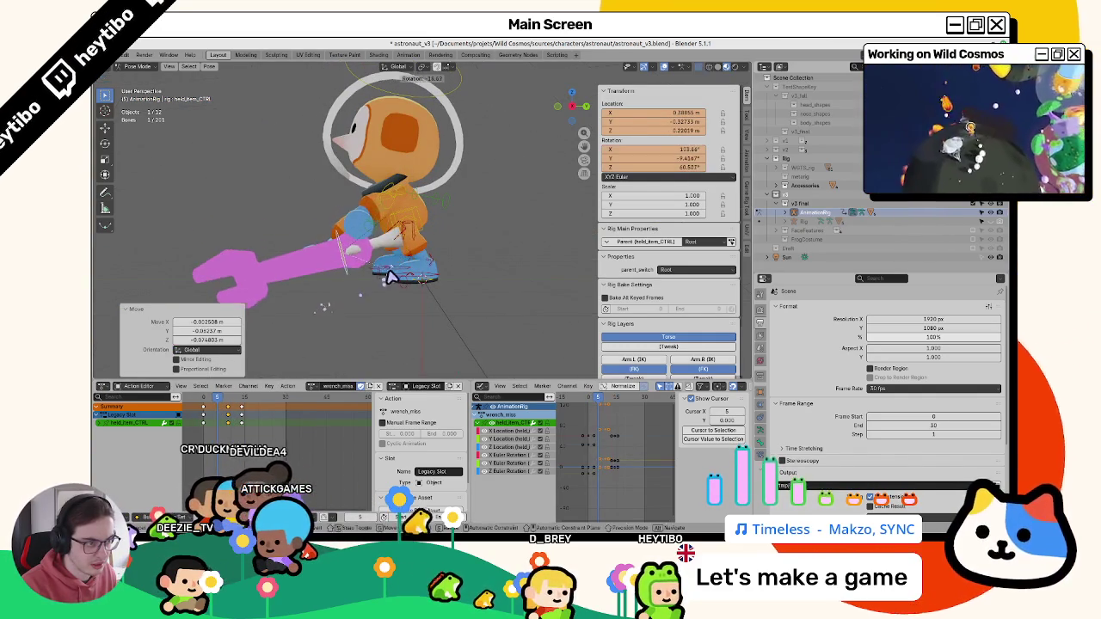
click(335, 297)
key(i)
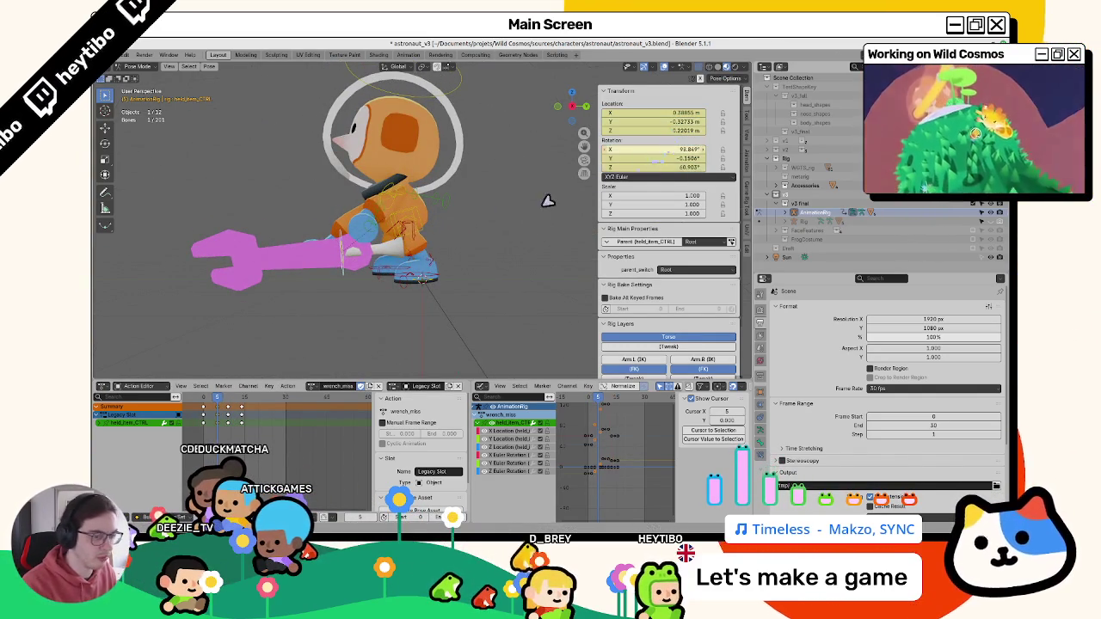
- Replay the swing from above, then select the torso control and inspect frames 5 to 7
key(Up)
middle_drag(430, 223, 413, 307)
key(space)
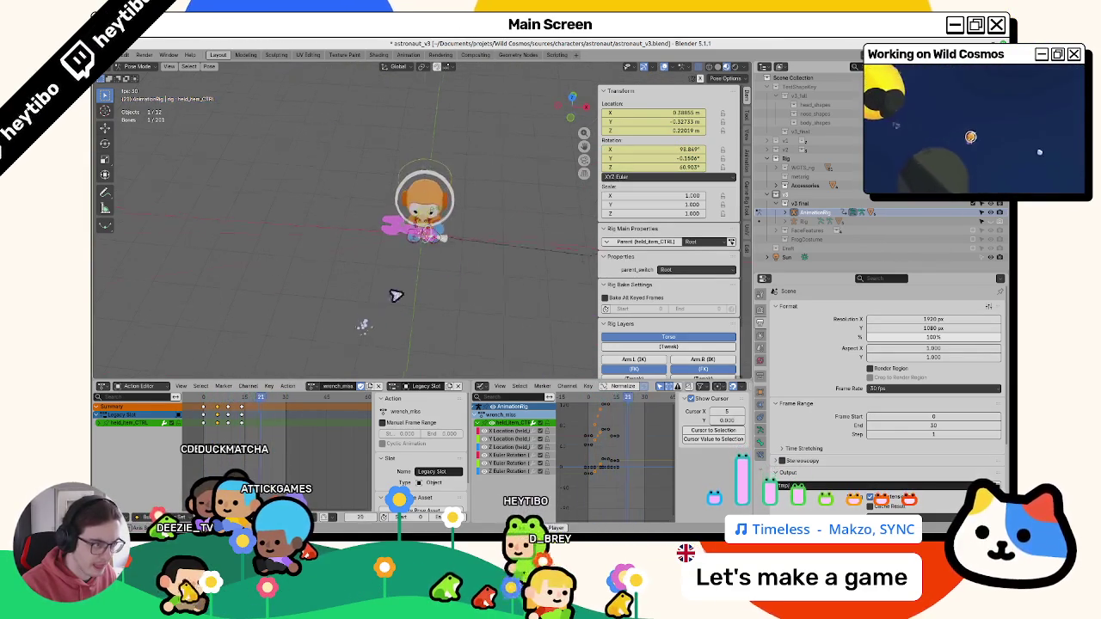
key(space)
scroll(448, 275, up, 5)
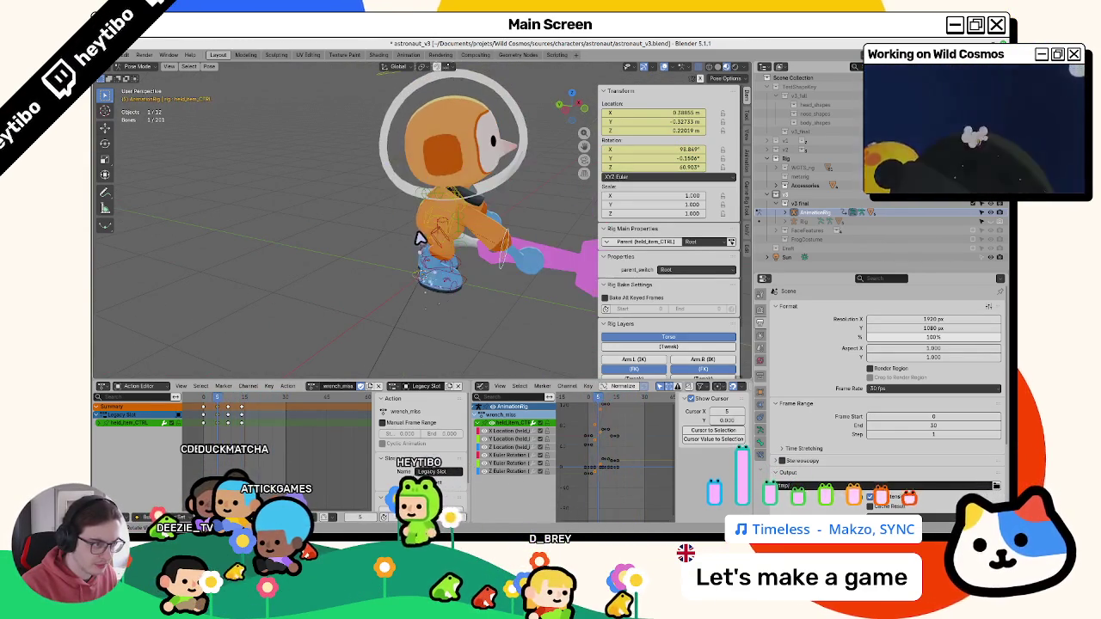
click(427, 232)
mouse_move(209, 397)
mouse_down()
mouse_move(226, 403)
mouse_move(201, 411)
mouse_move(219, 412)
mouse_up()
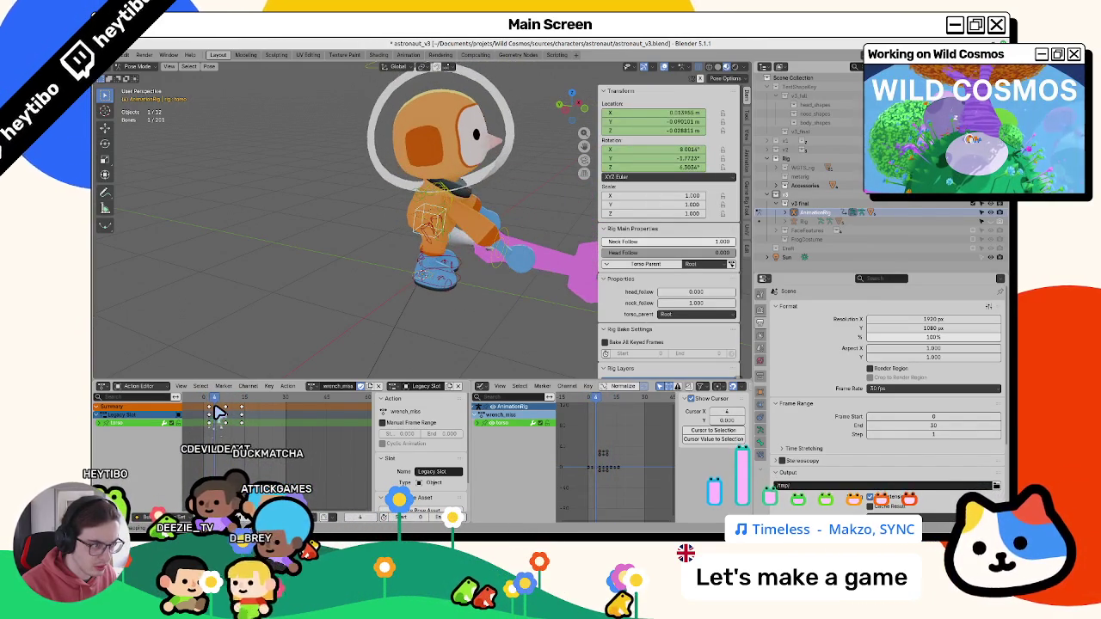
- Select foot_ik.R and shift its keys in the wrench_miss action so the foot follows the swing
key(space)
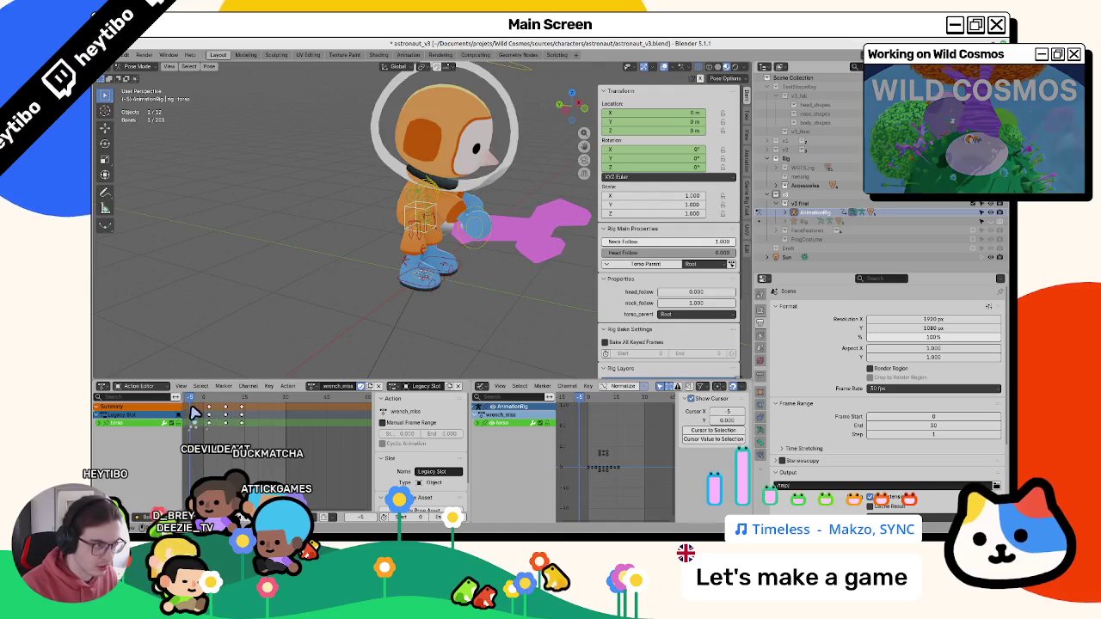
key(Escape)
click(421, 291)
key(g)
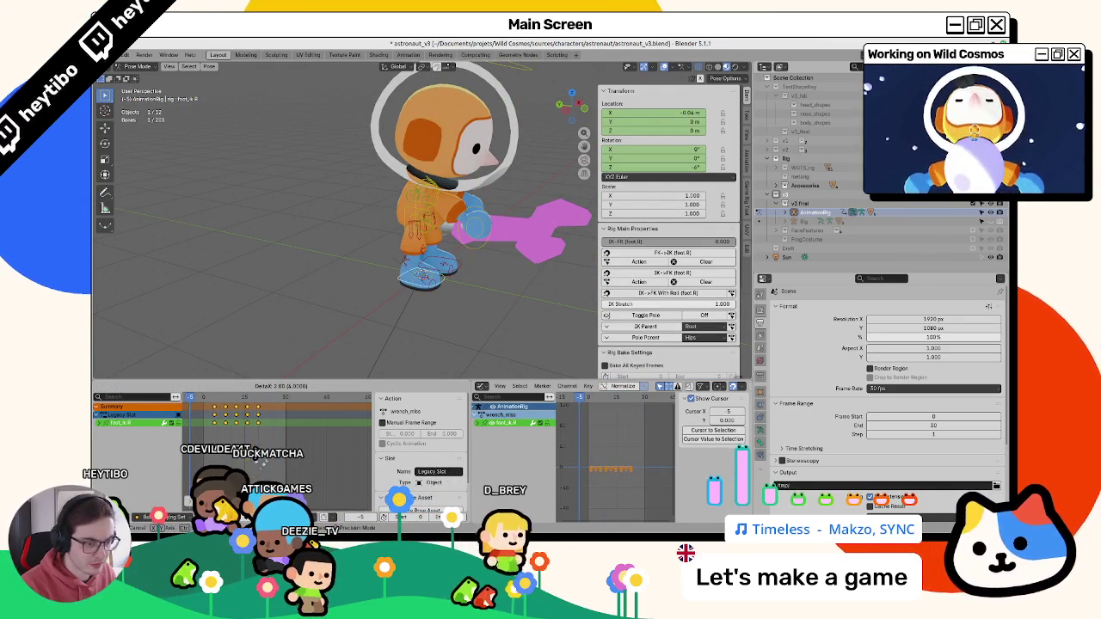
key(Return)
key(space)
key(Escape)
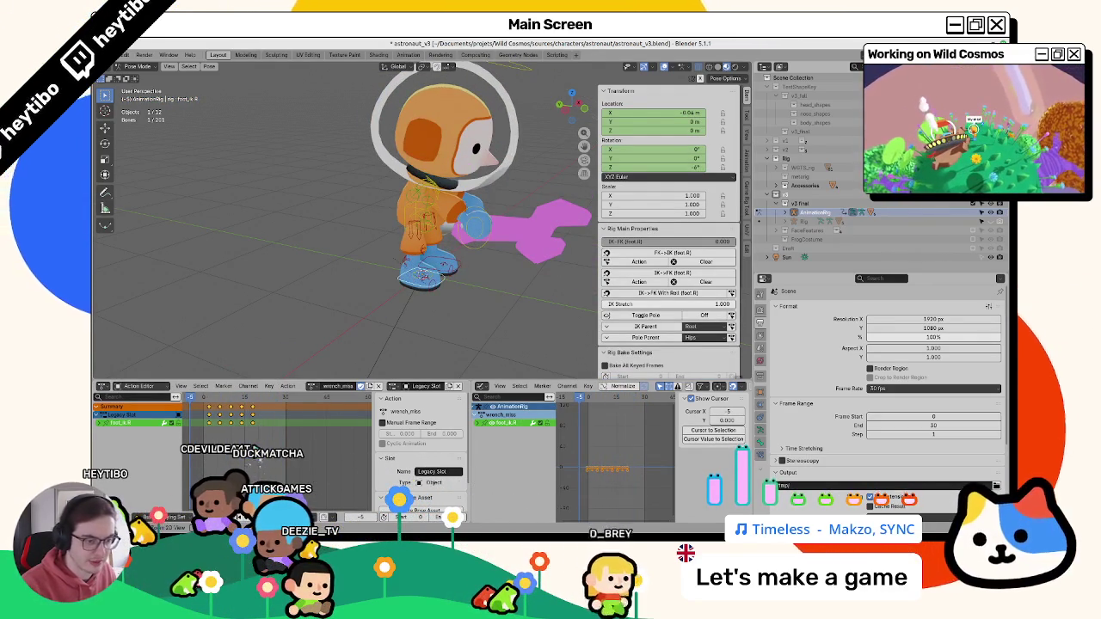
key(space)
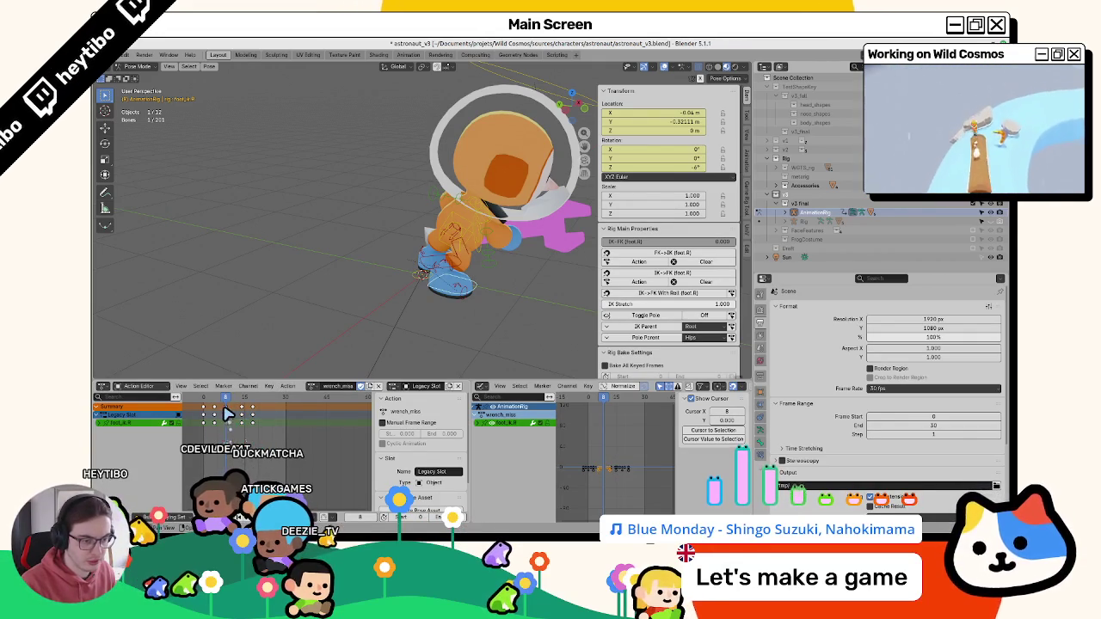
click(215, 424)
- Replay the swing around frames 8–17, checking the torso and right foot controls
key(space)
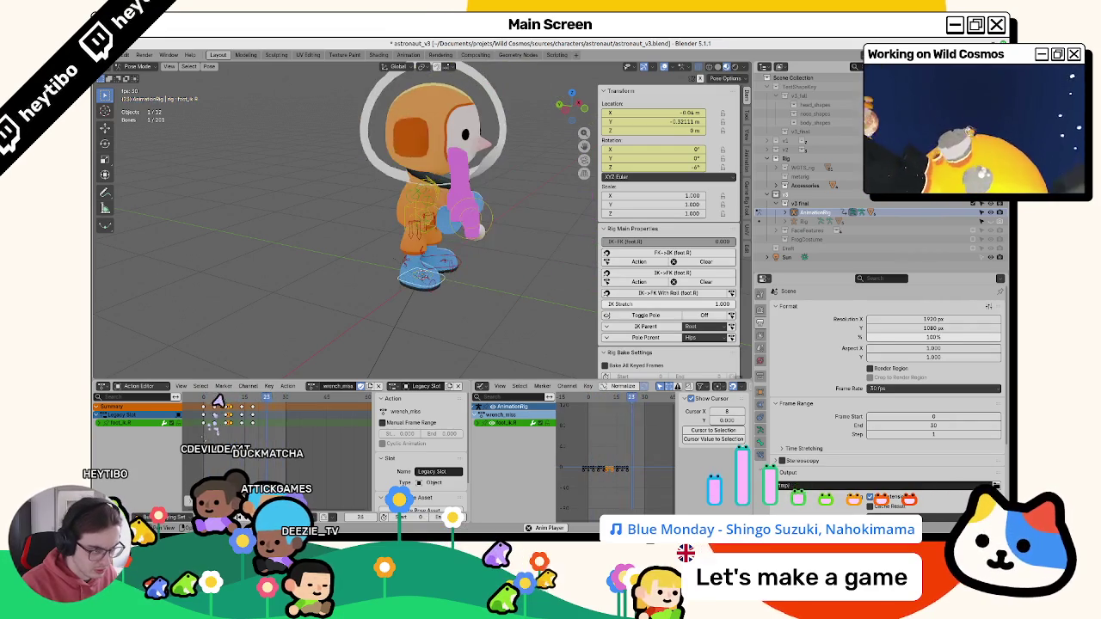
key(space)
mouse_move(232, 404)
mouse_down()
mouse_move(251, 410)
mouse_move(219, 404)
mouse_move(230, 411)
mouse_up()
click(435, 241)
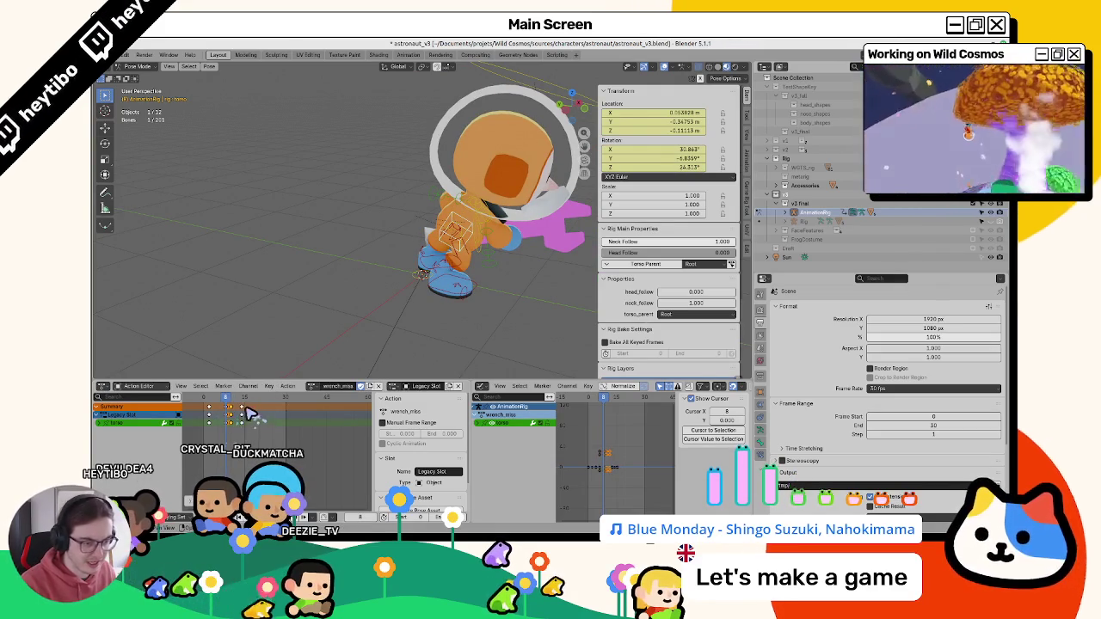
key(space)
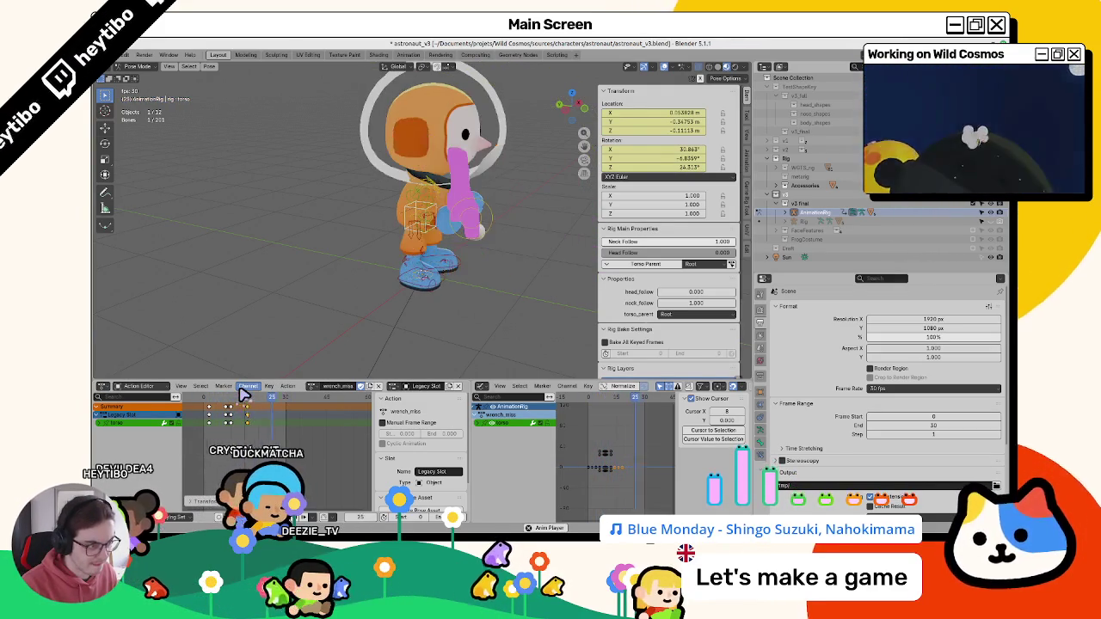
key(Escape)
middle_drag(342, 246, 364, 326)
click(364, 327)
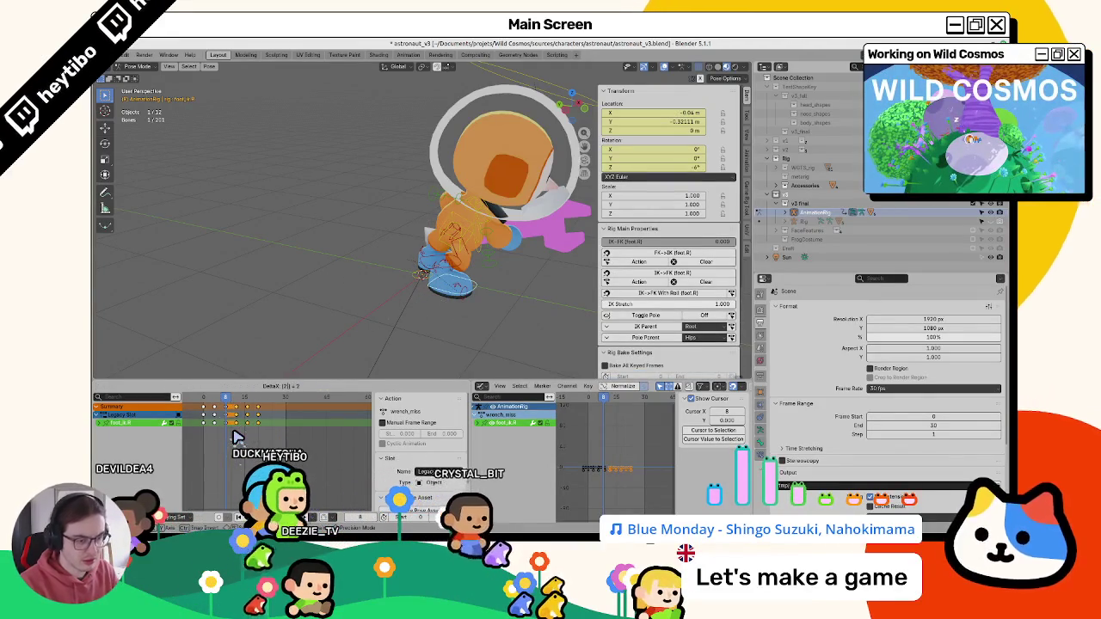
key(space)
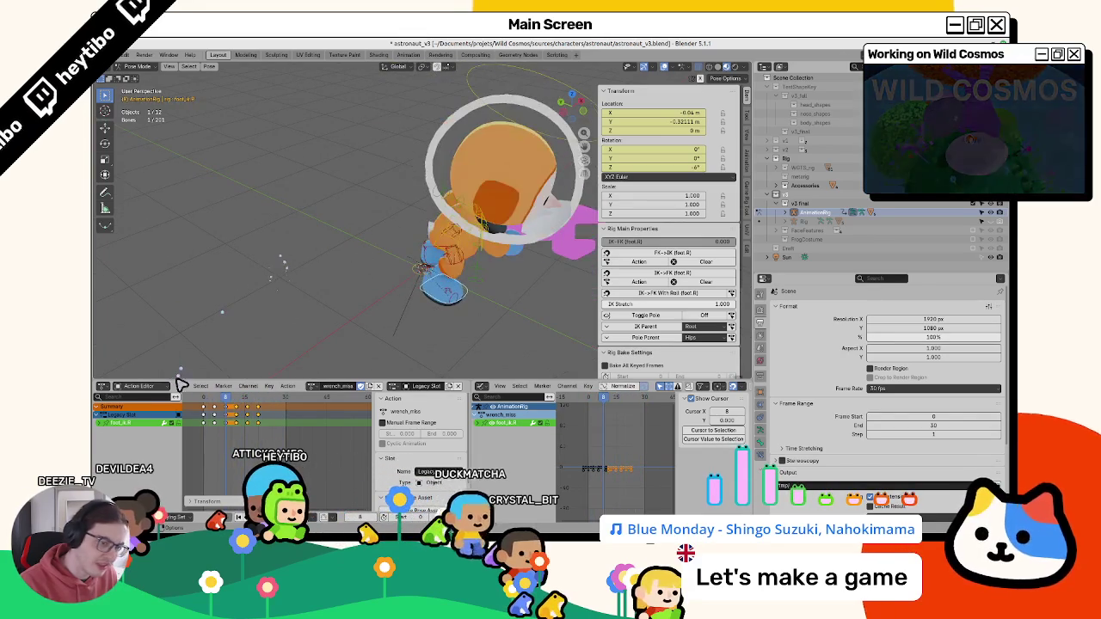
click(208, 399)
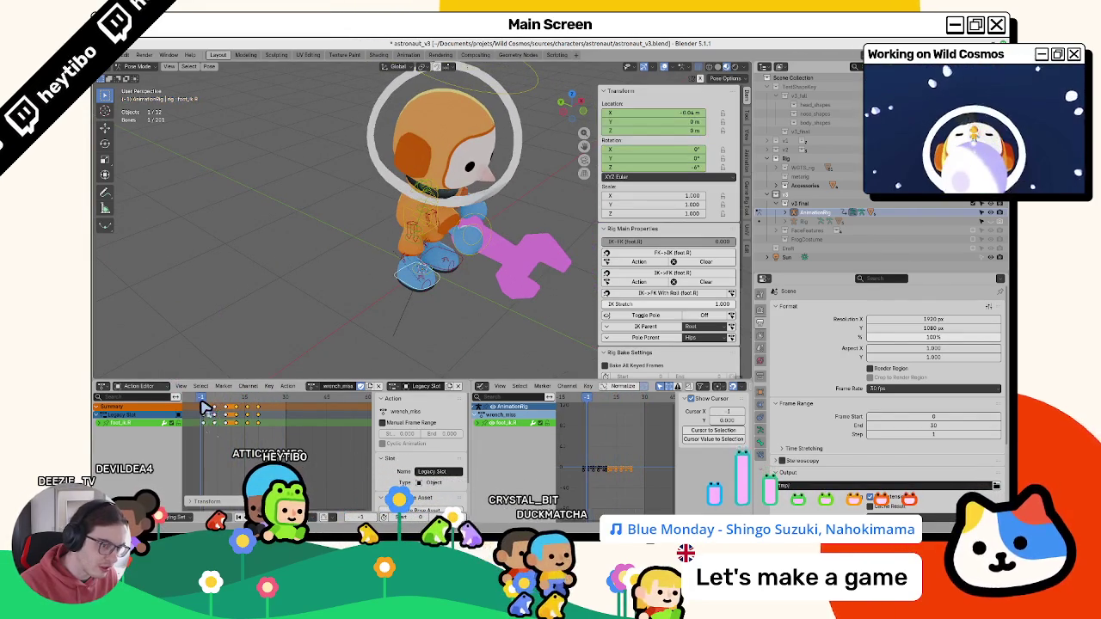
- Scrub to frame 16, replay the swing, and select the head control from a side view
key(Right)
drag(208, 407, 257, 409)
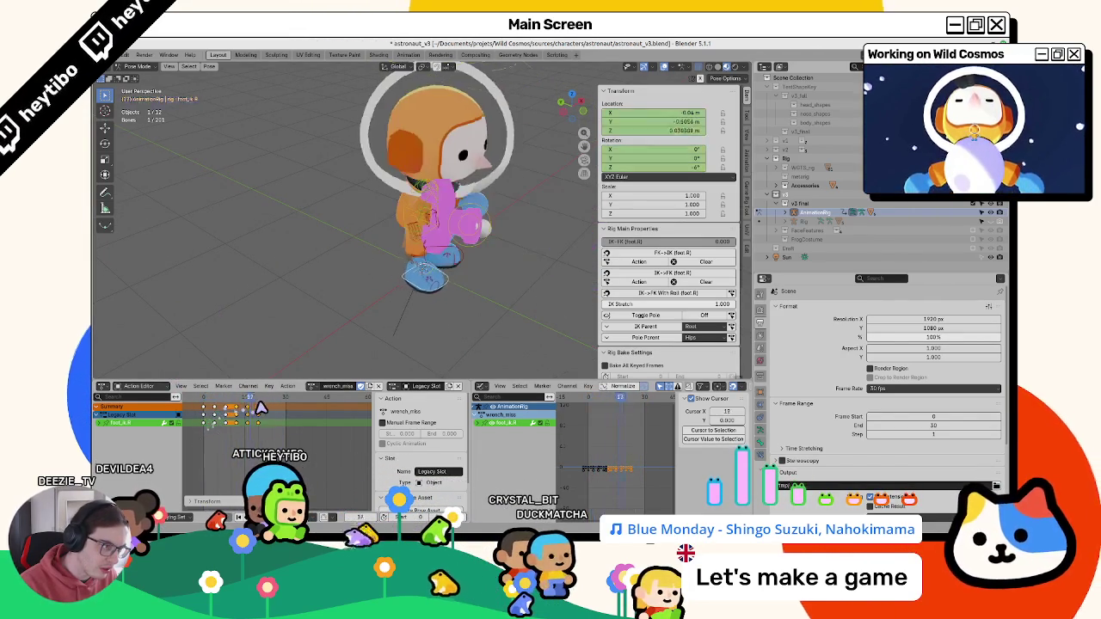
key(space)
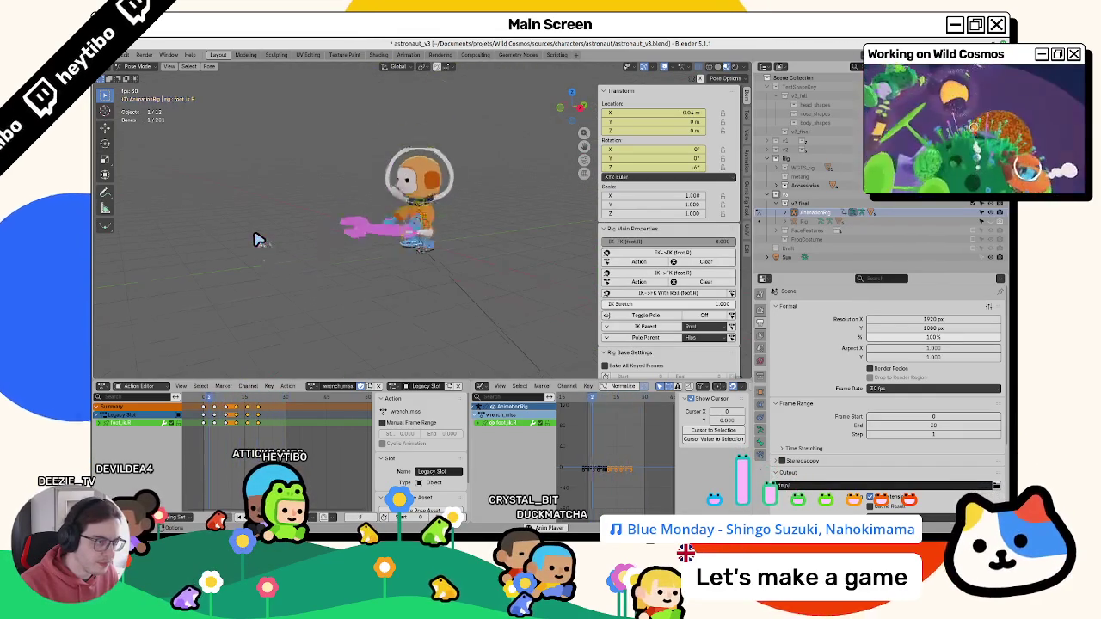
scroll(258, 239, up, 3)
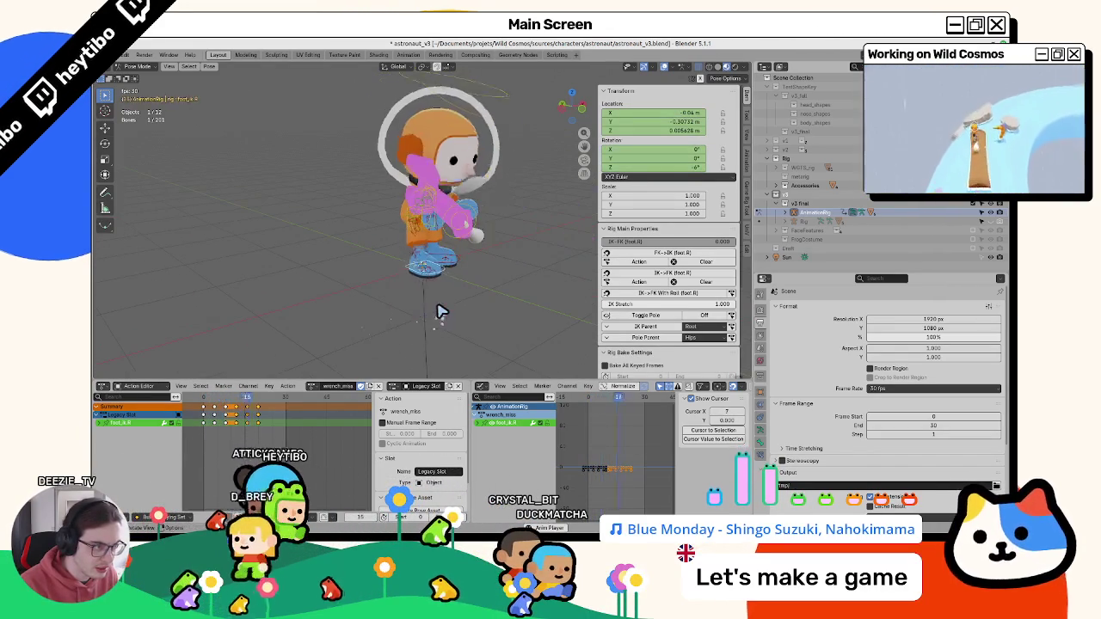
middle_drag(427, 313, 378, 284)
click(460, 172)
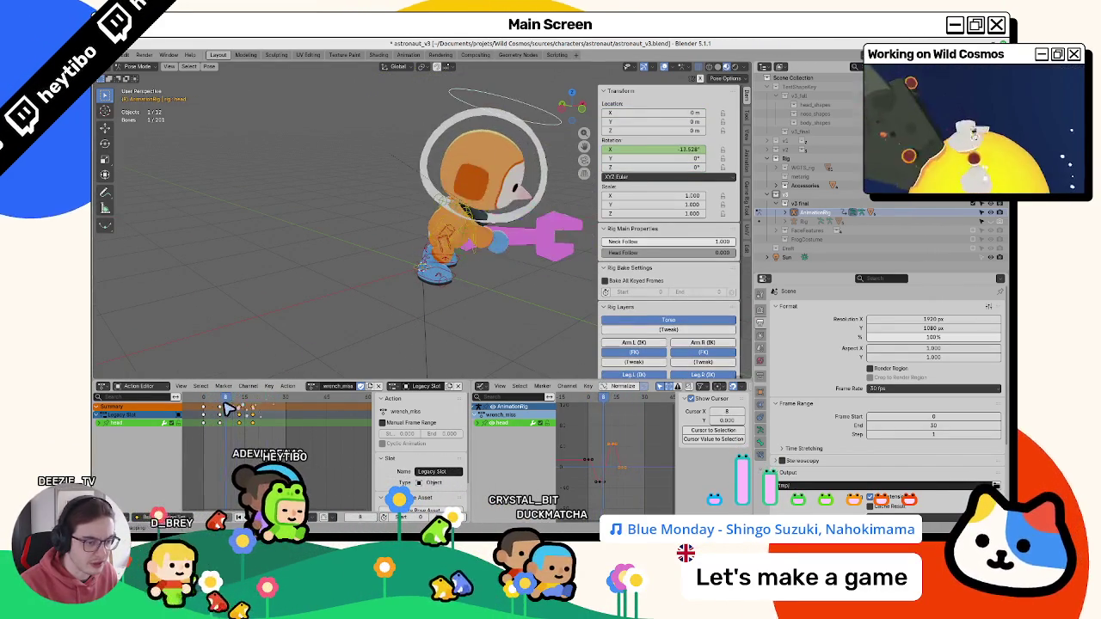
- Scale the head's rotation keys in the Graph Editor to soften its nod
key(s)
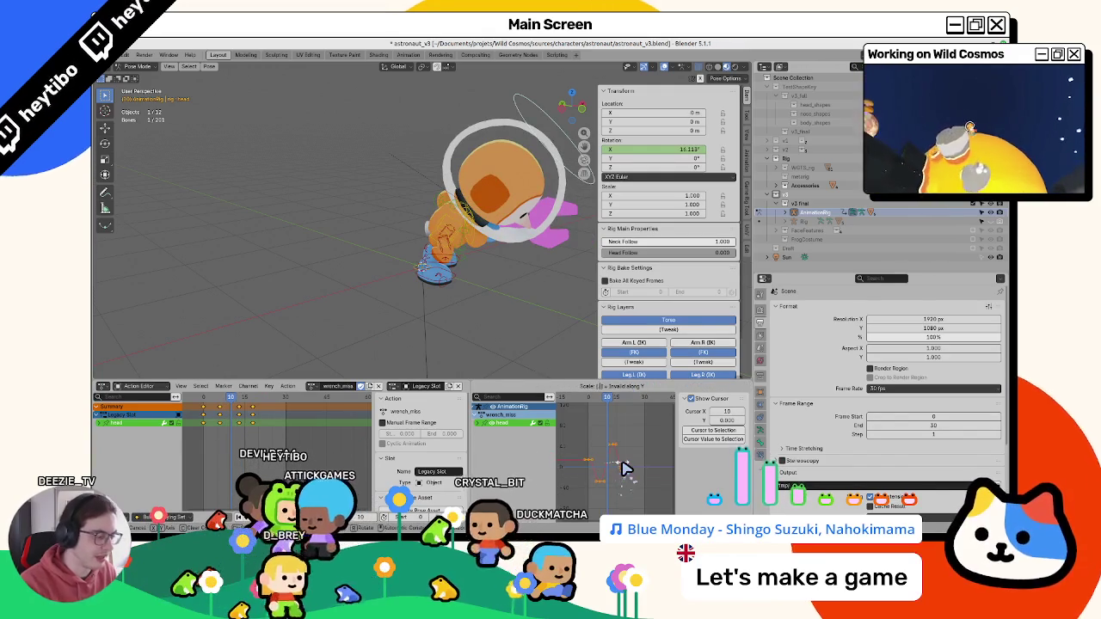
click(602, 465)
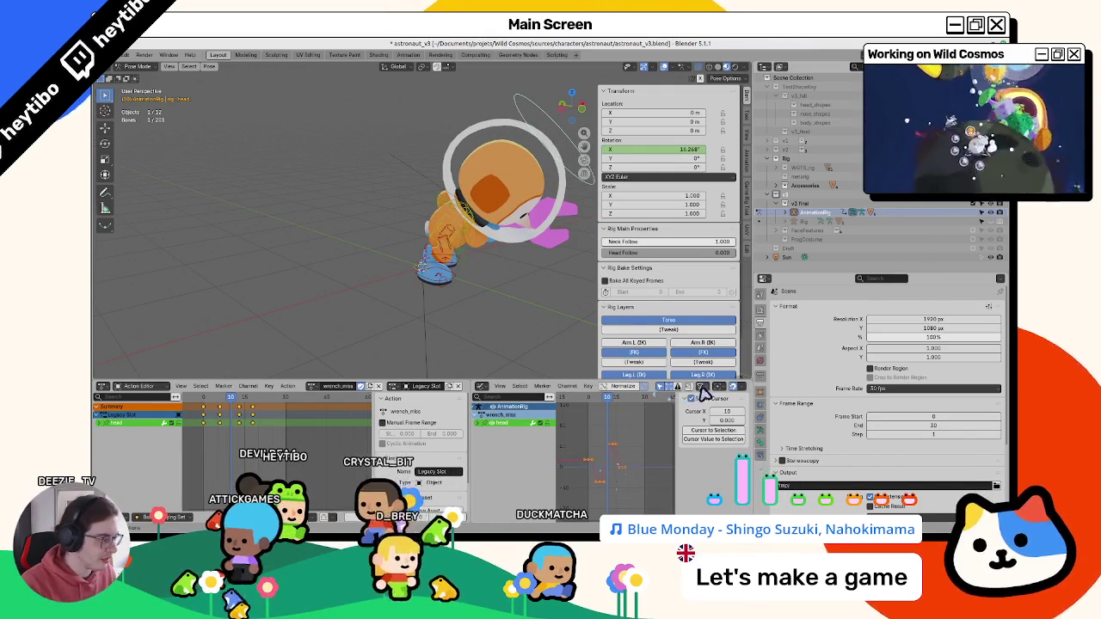
scroll(602, 465, up, 2)
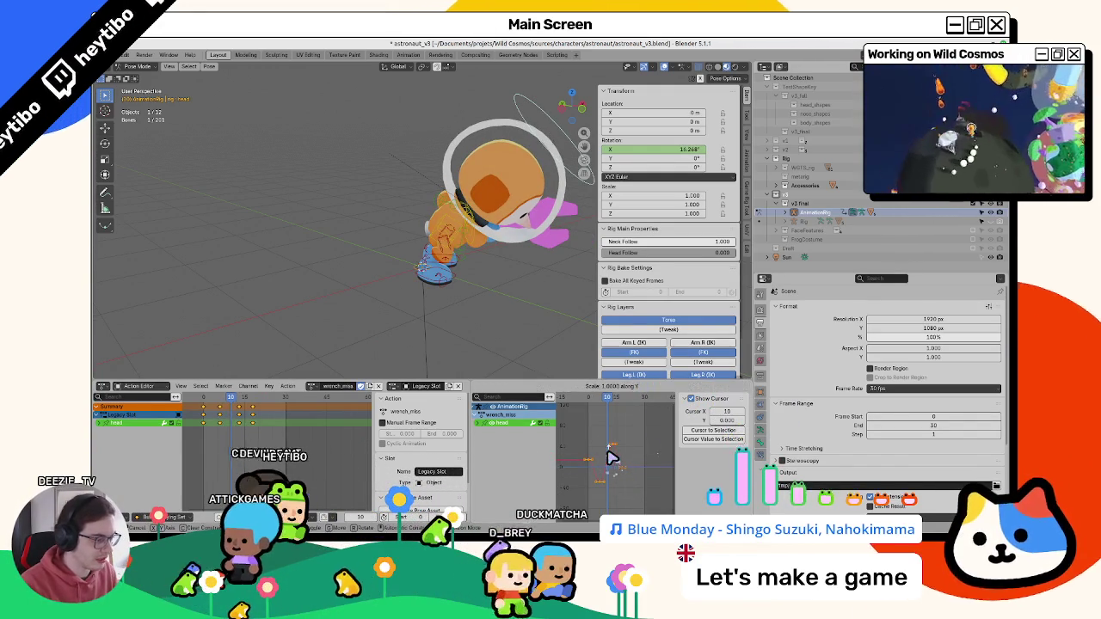
key(space)
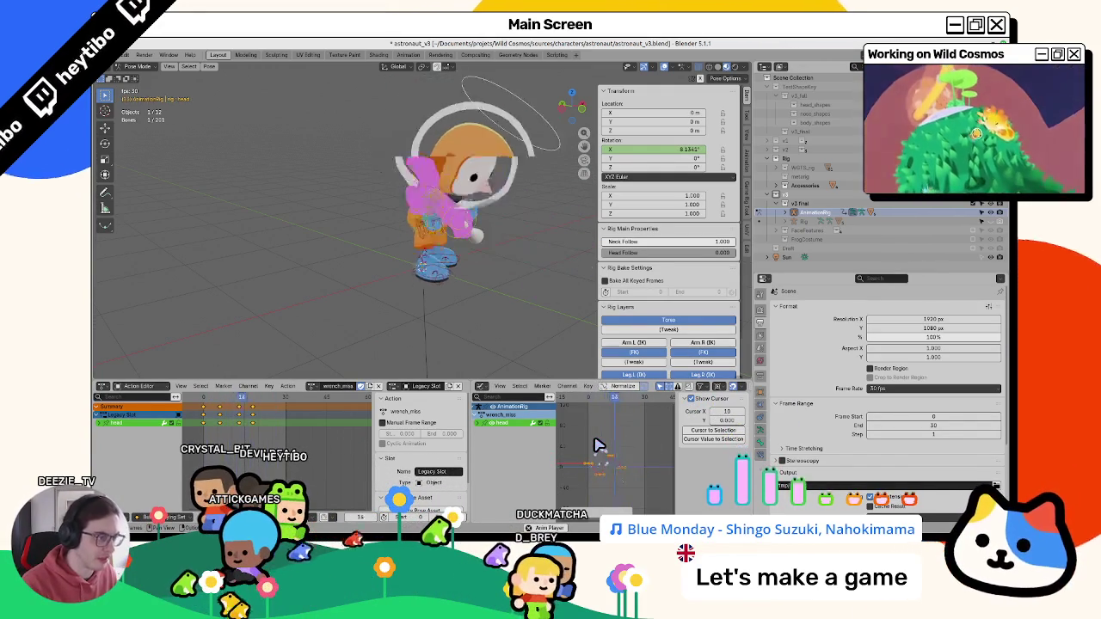
key(Escape)
- Scrub frames 5–10 to review the softer head motion, then select the held item control
mouse_move(590, 411)
mouse_down()
mouse_move(625, 401)
mouse_move(588, 401)
mouse_up()
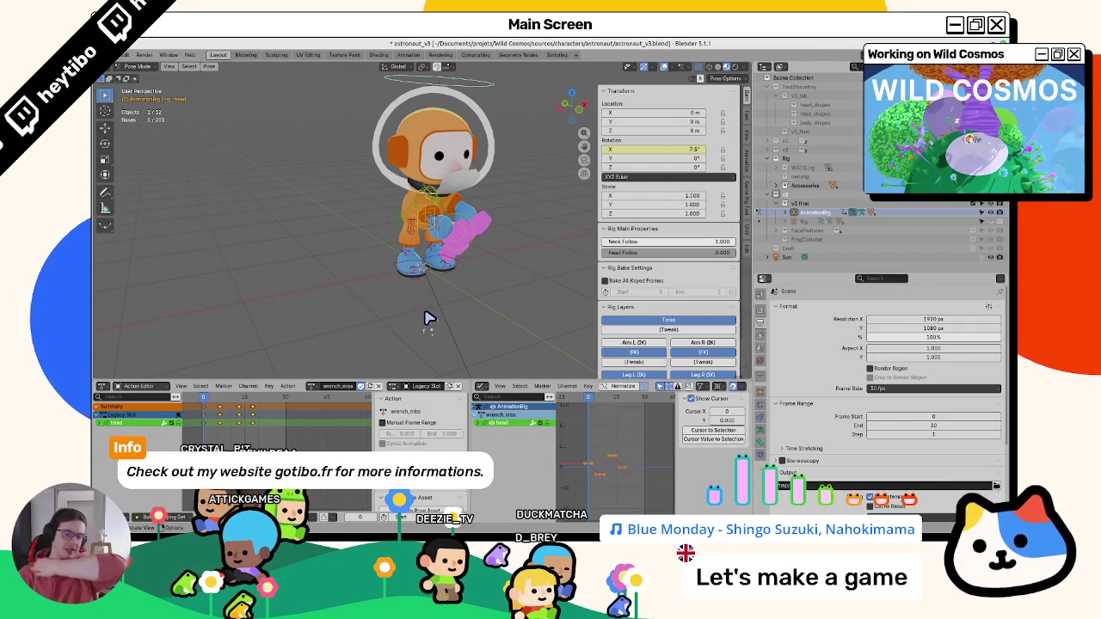
key(space)
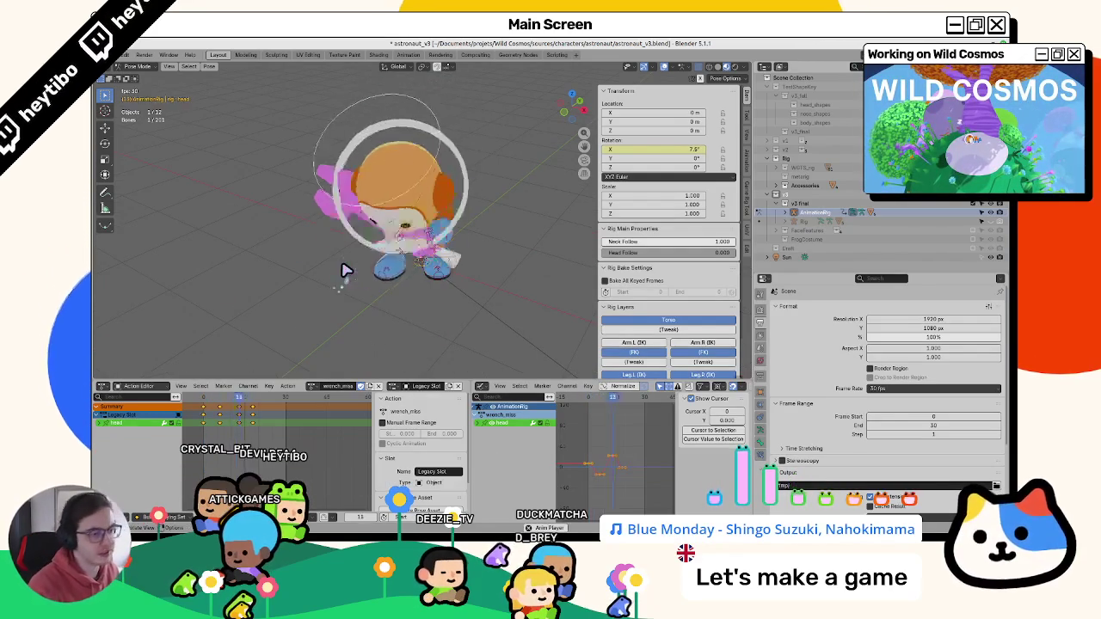
key(Escape)
mouse_move(203, 401)
mouse_down()
mouse_move(228, 406)
mouse_move(231, 419)
mouse_move(243, 404)
mouse_move(222, 414)
mouse_move(232, 411)
mouse_up()
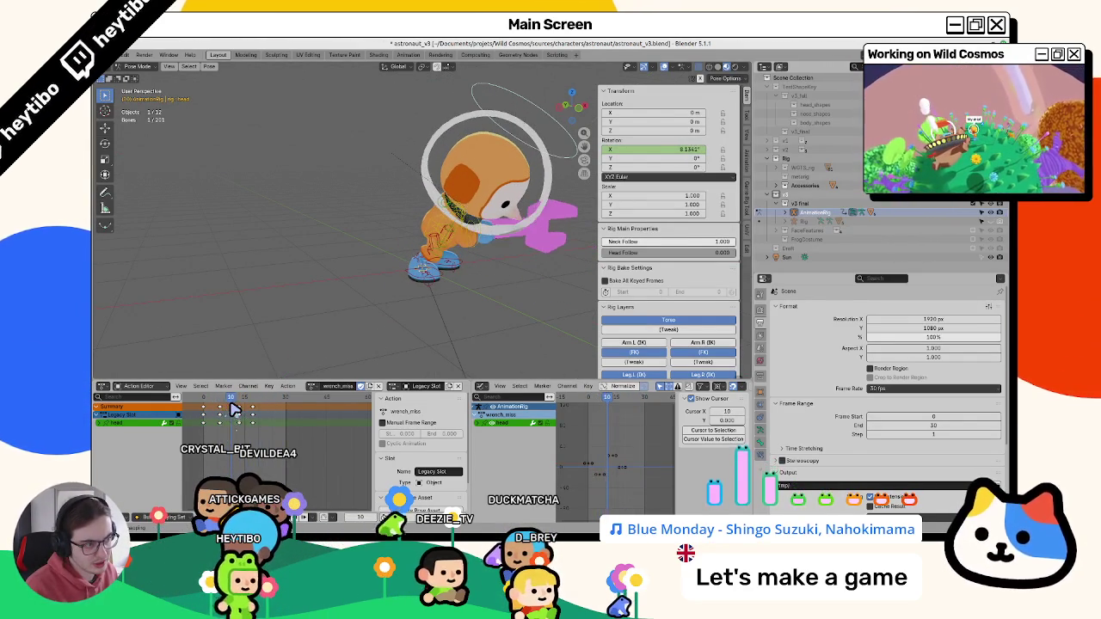
key(space)
key(Escape)
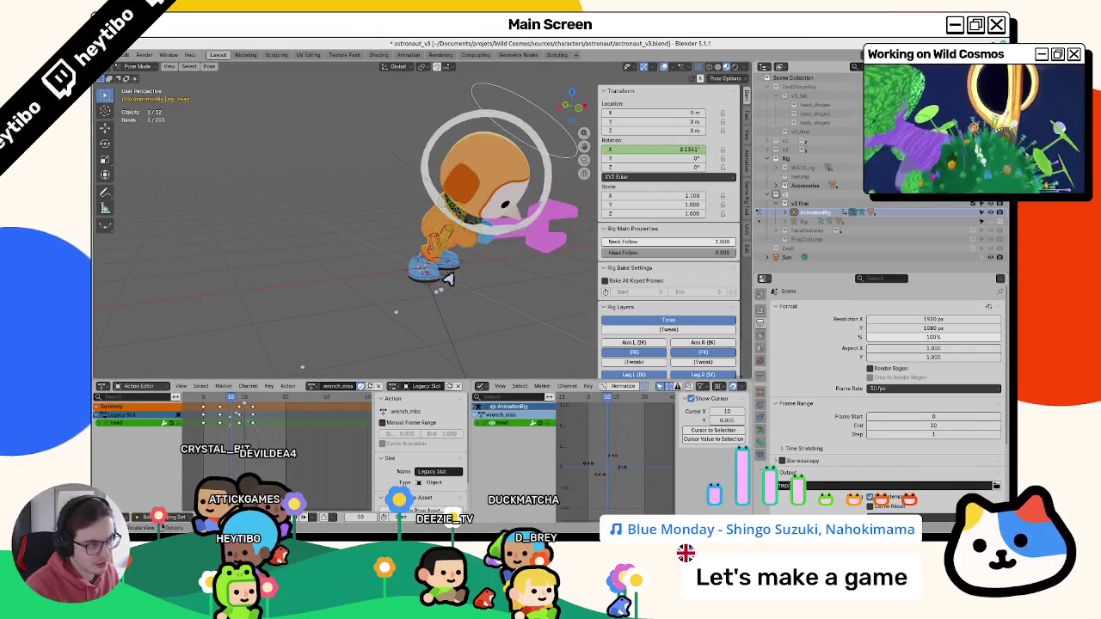
click(471, 230)
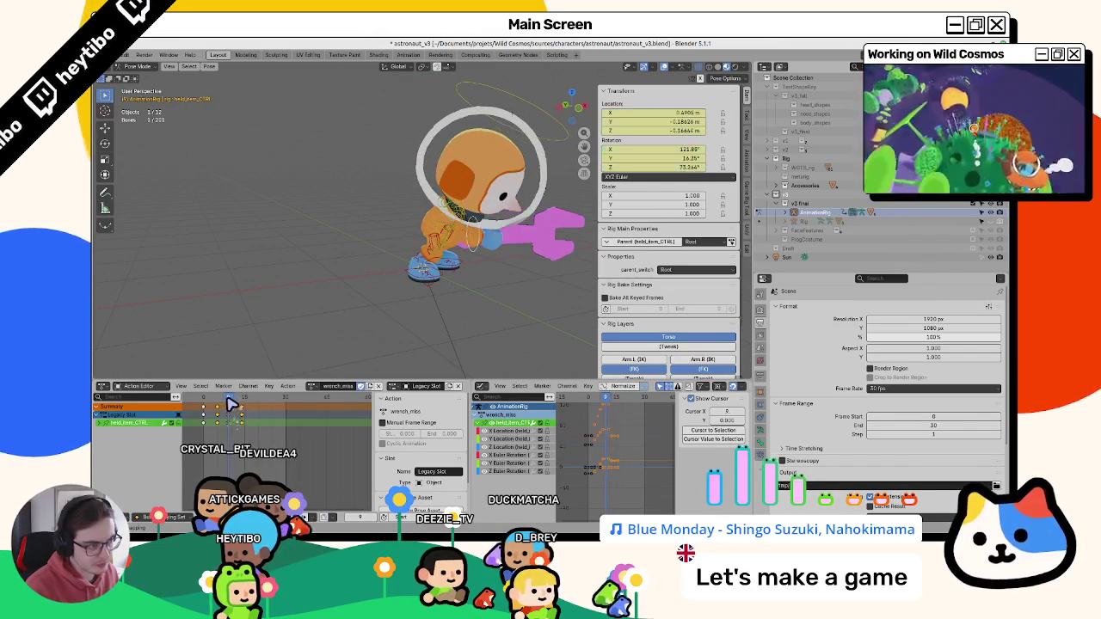
click(280, 413)
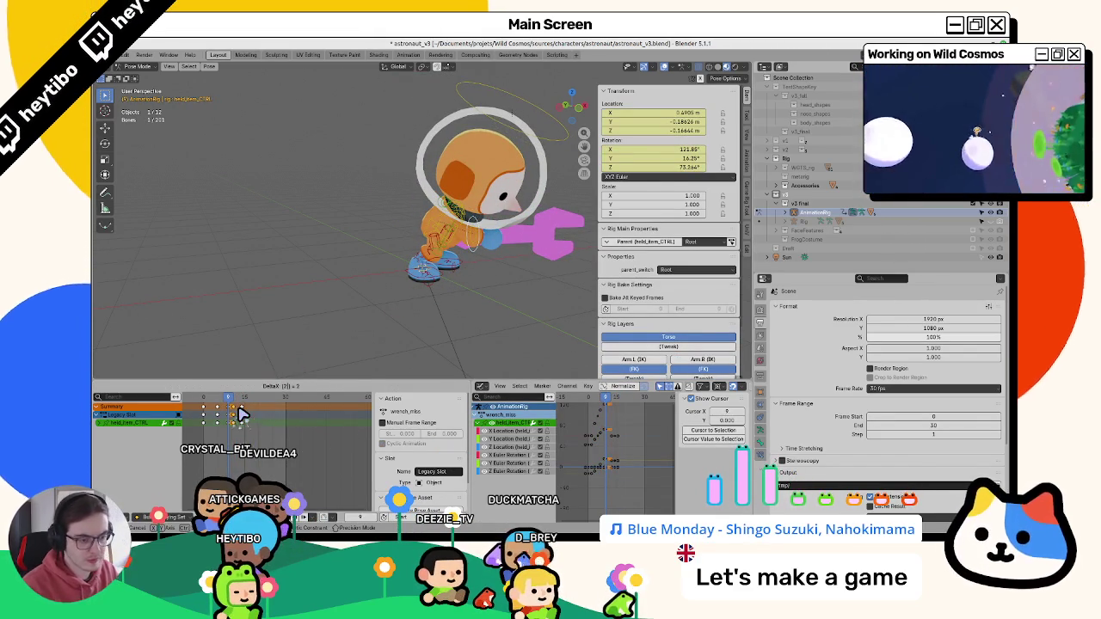
key(i)
key(g)
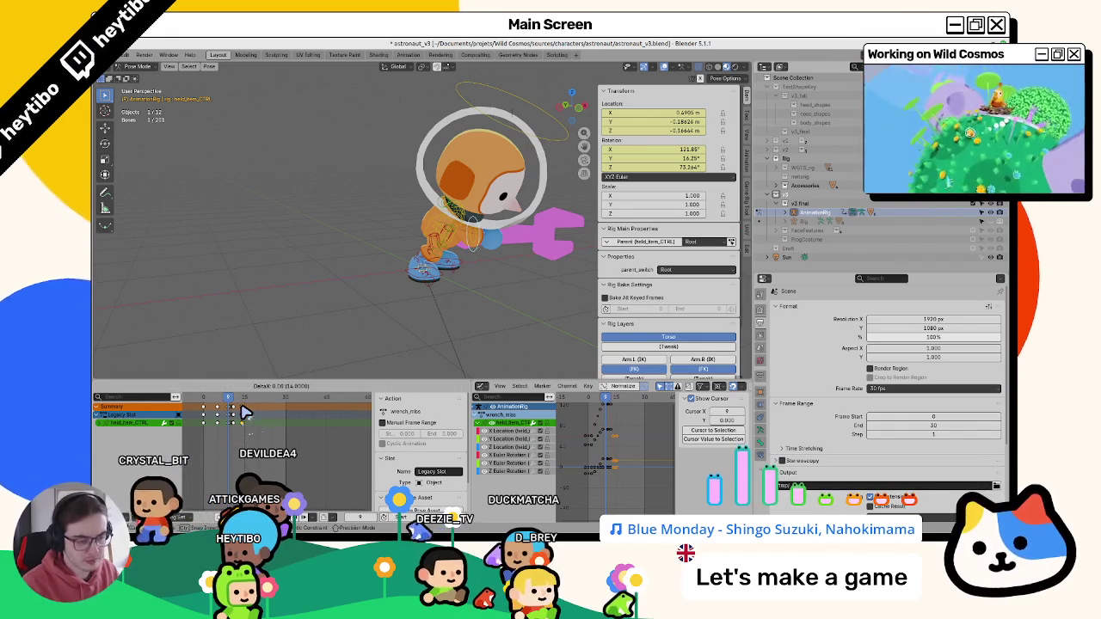
key(space)
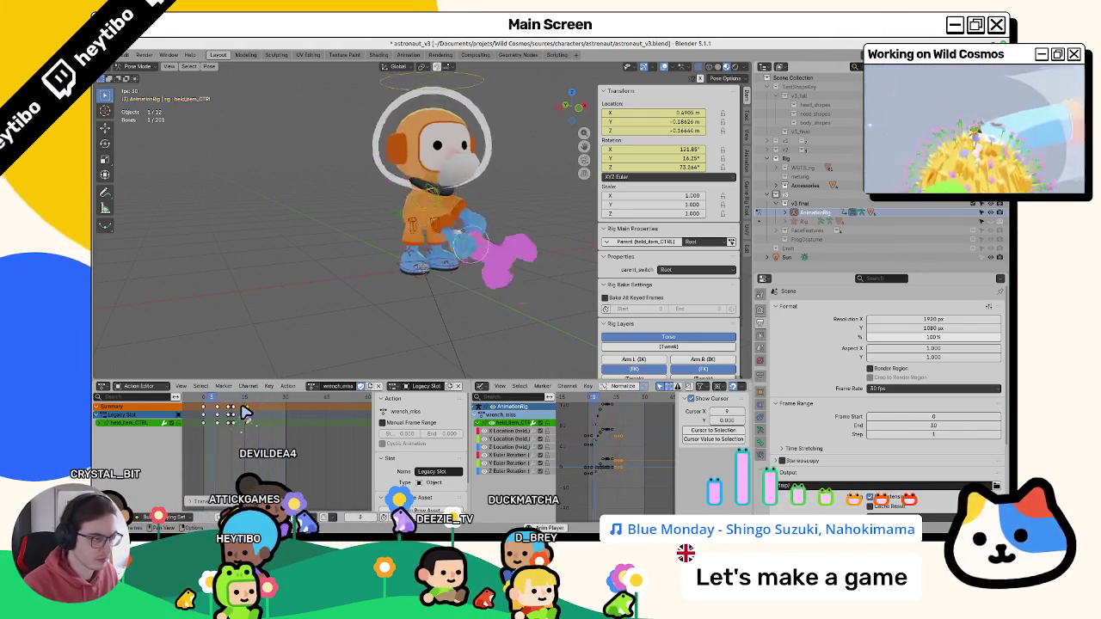
key(space)
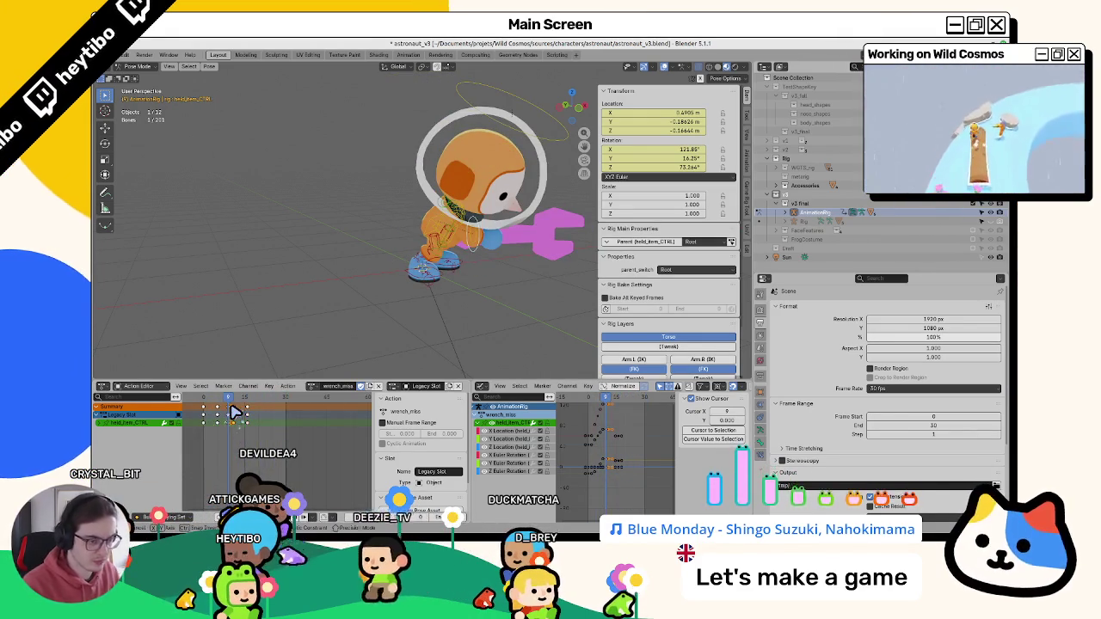
key(space)
key(space)
drag(232, 401, 245, 412)
click(263, 420)
key(space)
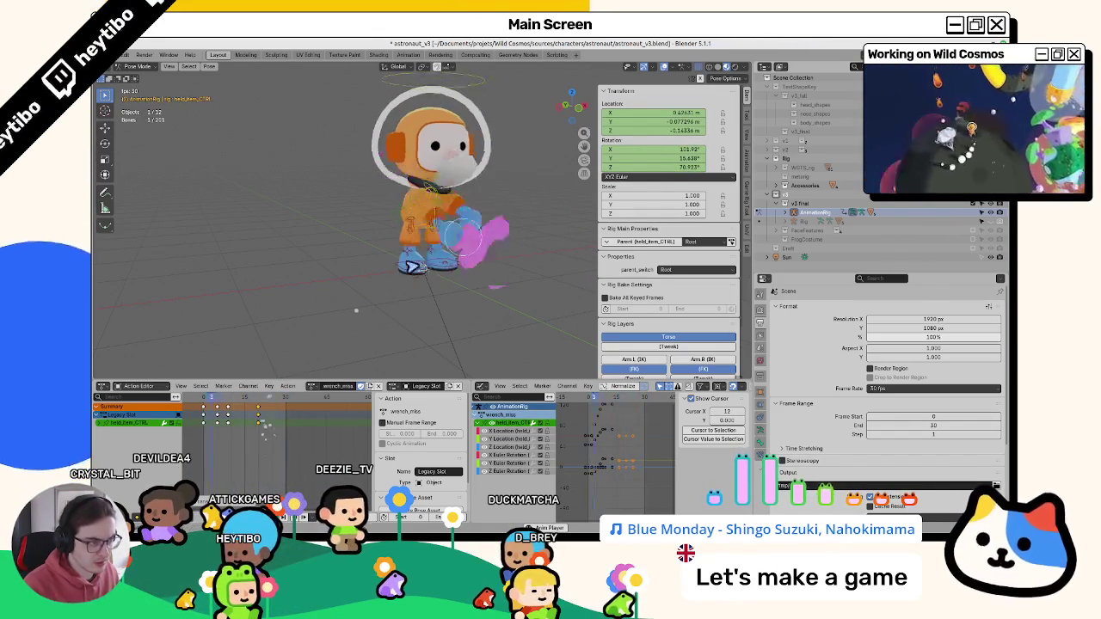
key(Escape)
click(432, 224)
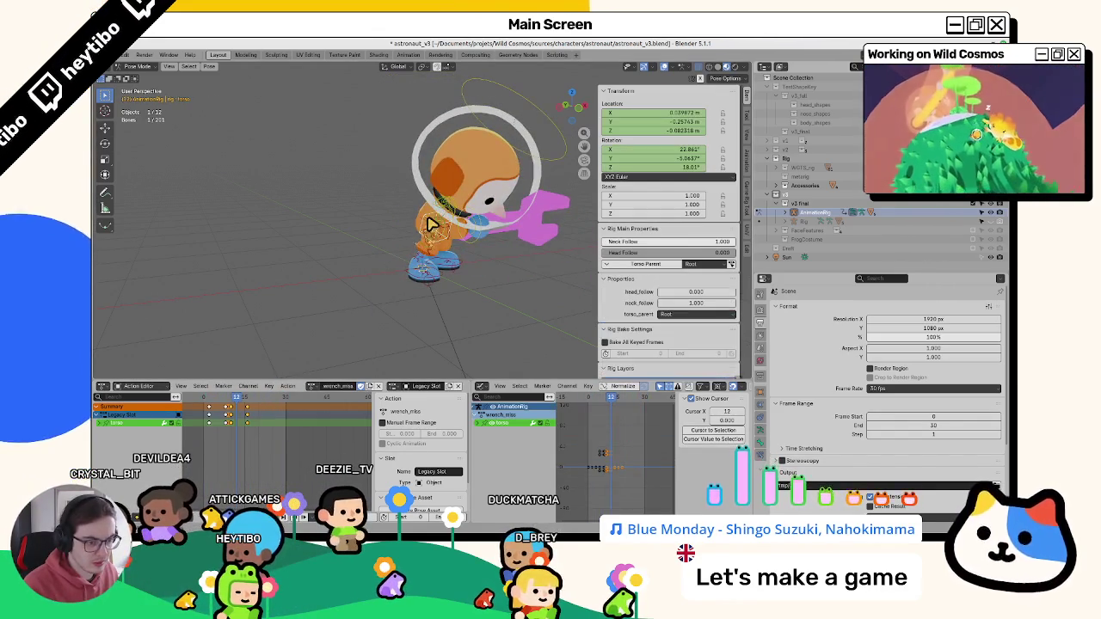
click(248, 398)
click(482, 228)
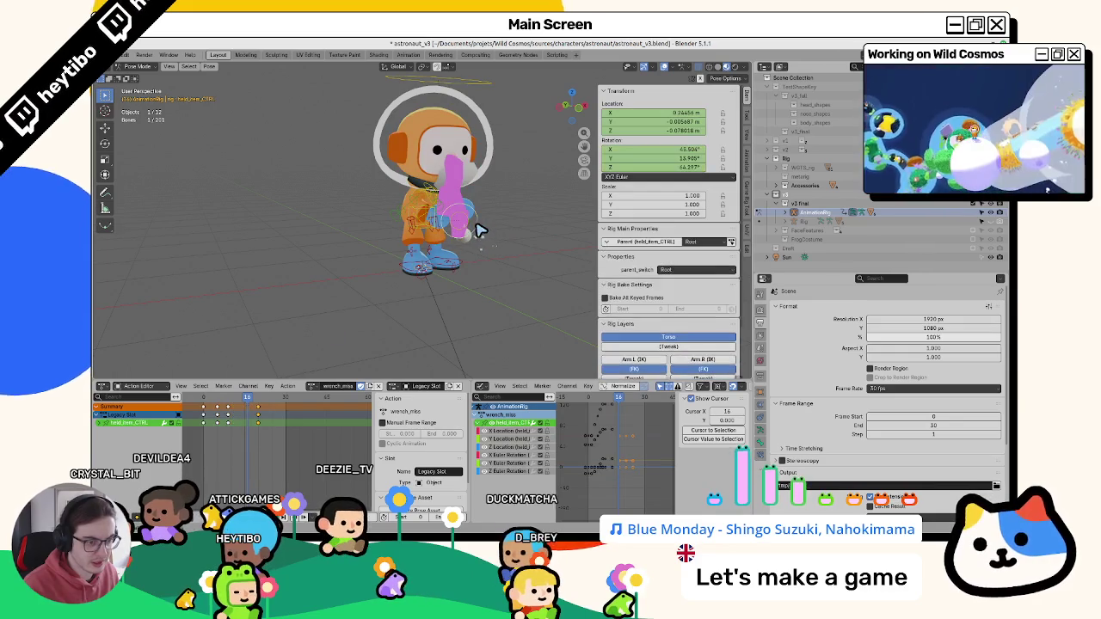
key(space)
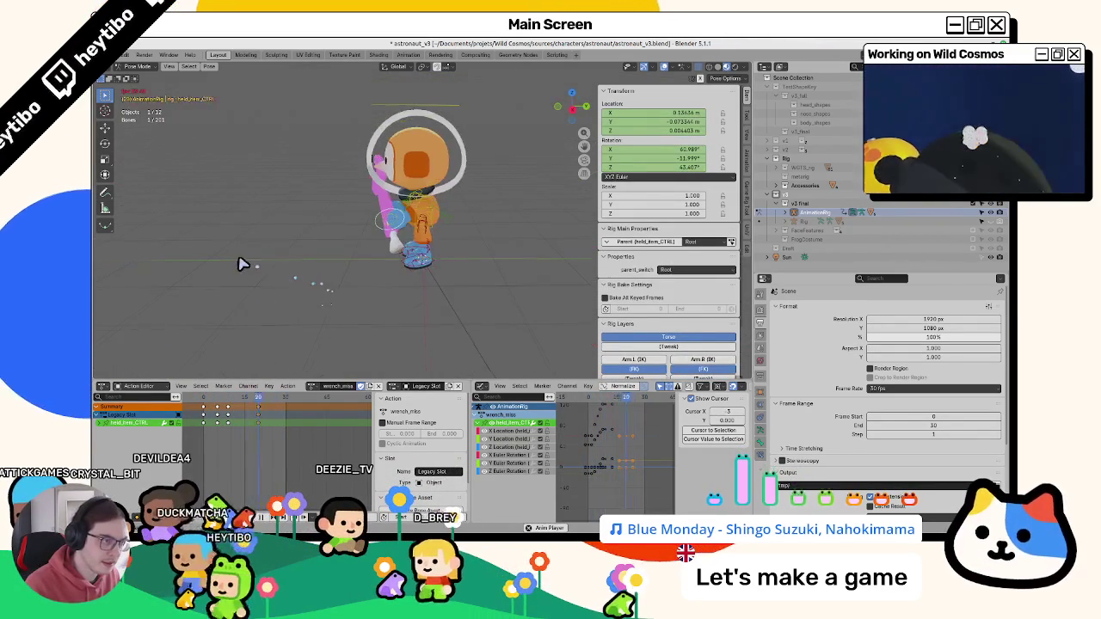
key(space)
scroll(423, 216, up, 5)
click(413, 187)
middle_drag(404, 202, 413, 187)
mouse_move(212, 400)
mouse_down()
mouse_move(237, 411)
mouse_move(207, 416)
mouse_up()
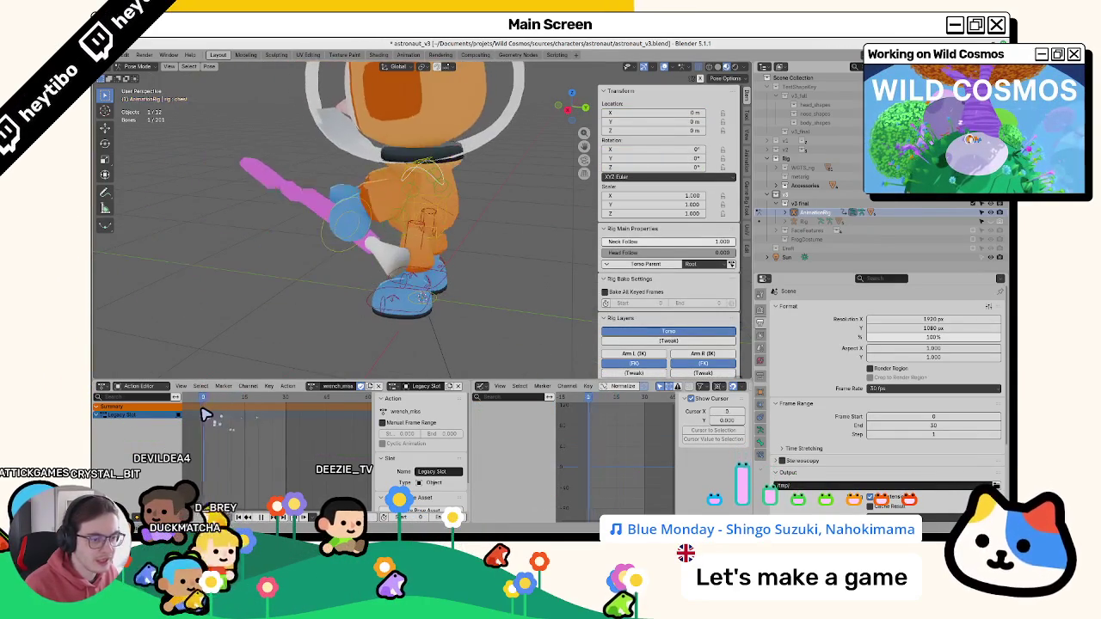
- Key the chest Rotation X at 0° and flip its X-rotation keys to the opposite direction
scroll(361, 249, down, 3)
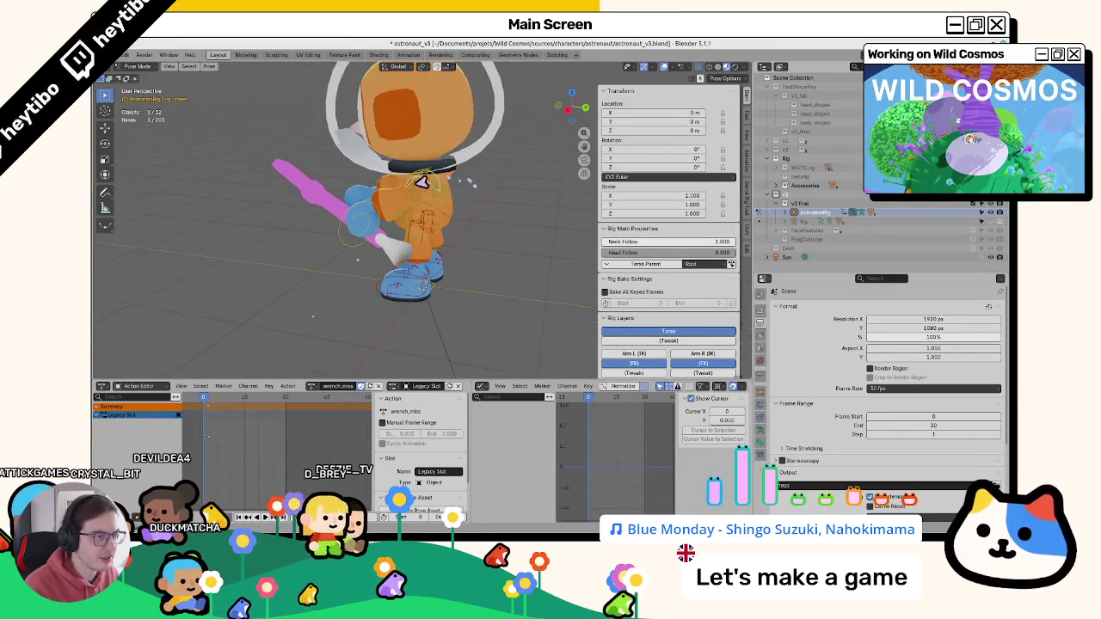
scroll(361, 250, down, 2)
click(413, 159)
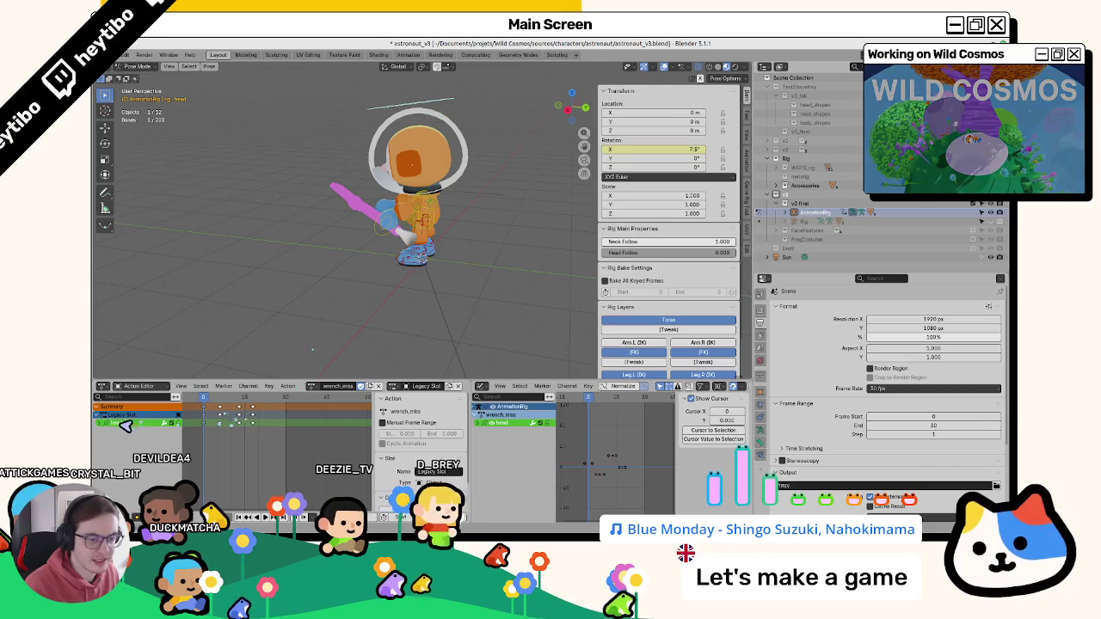
click(240, 430)
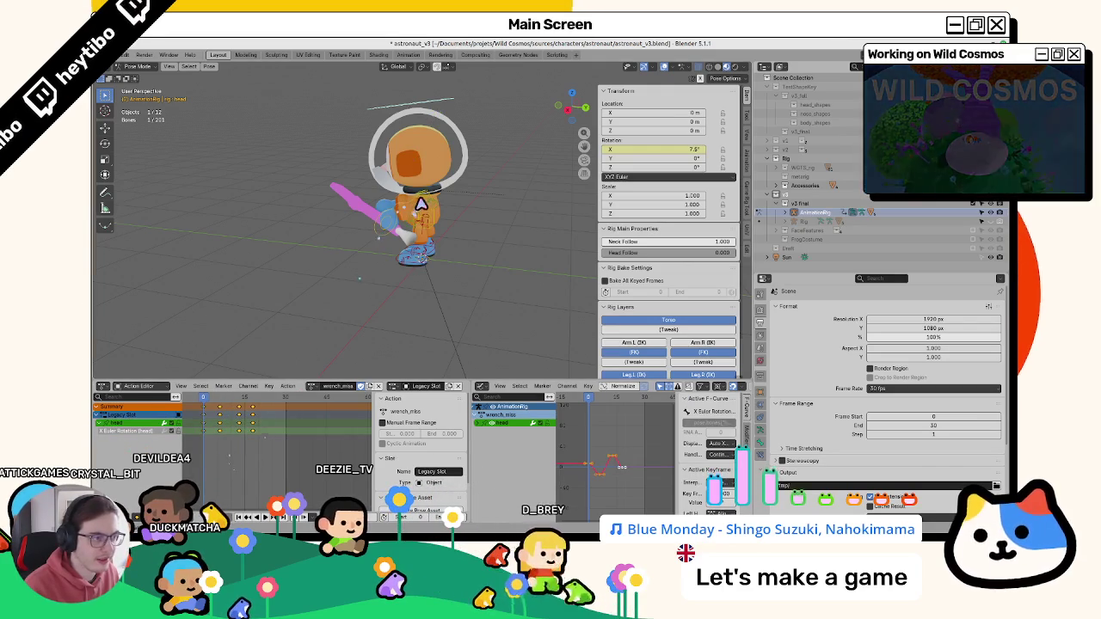
click(419, 205)
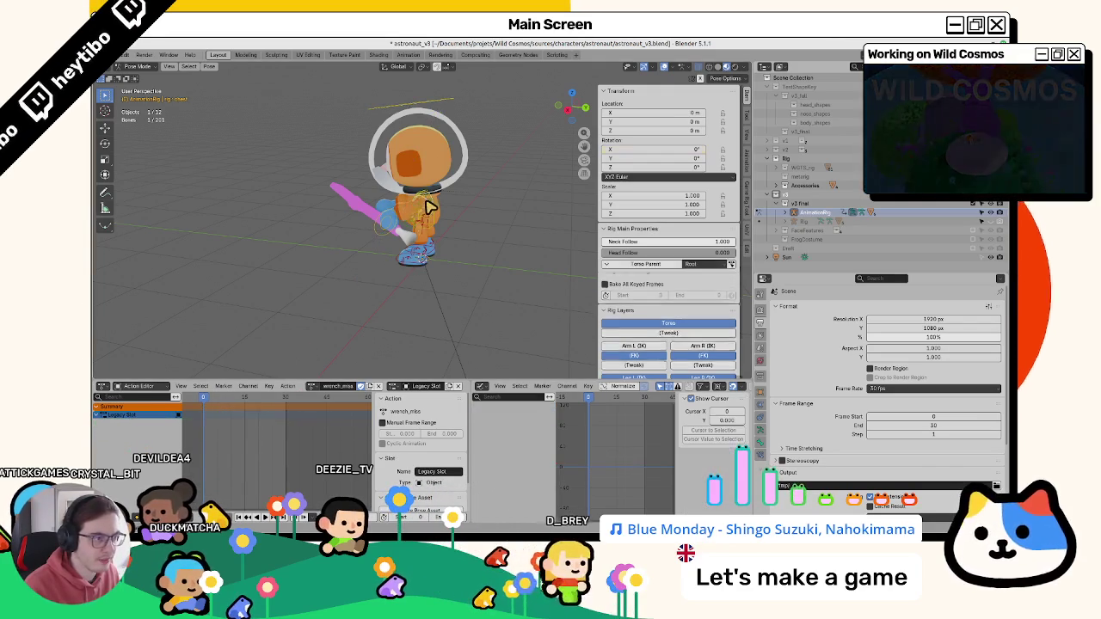
right_click(661, 157)
click(654, 162)
key(space)
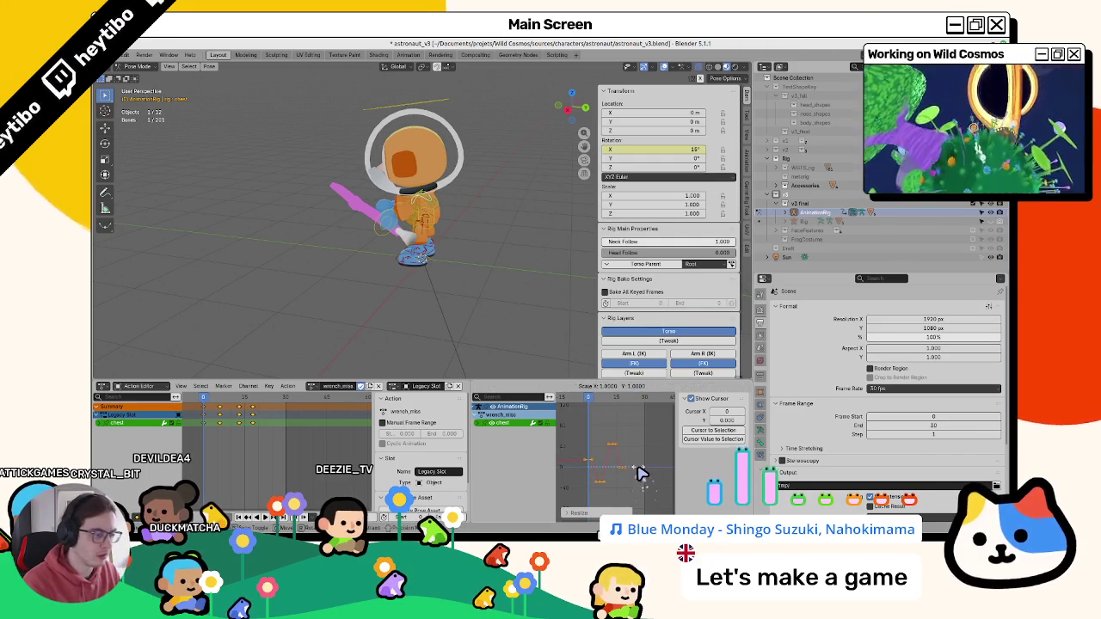
key(Return)
key(space)
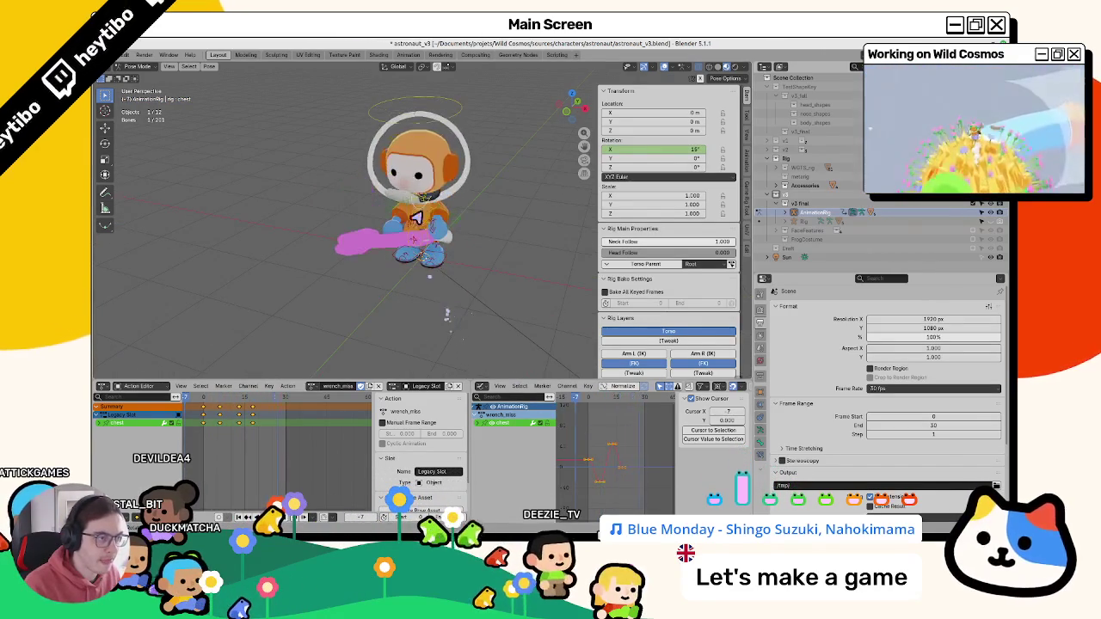
- Confirm the head curve adjustments and scrub frames 1–12 to review the chest motion
click(454, 121)
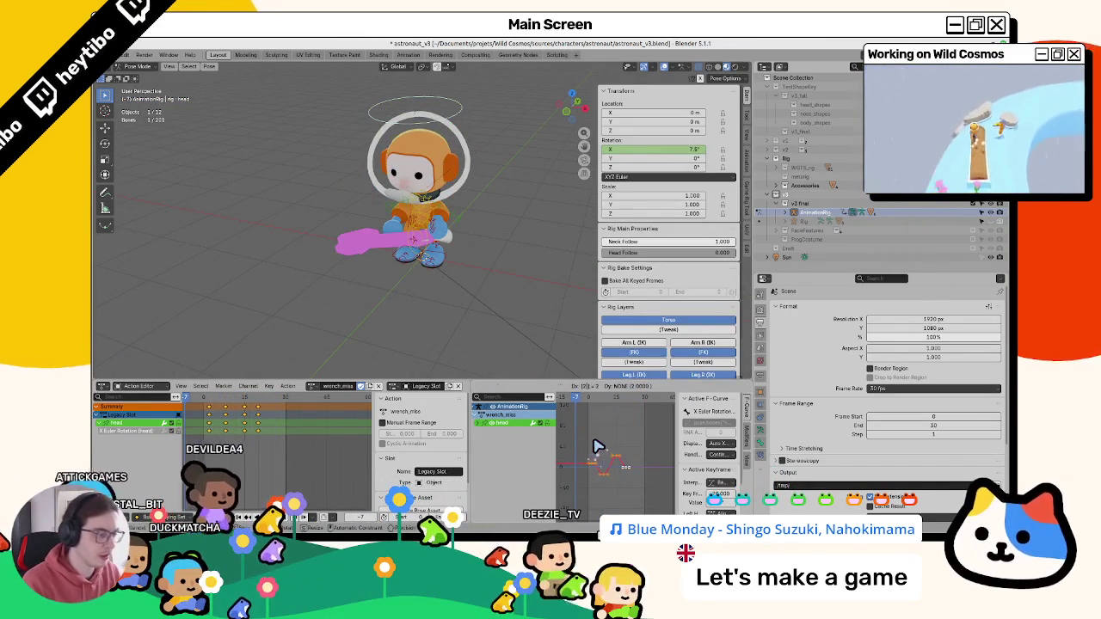
key(Return)
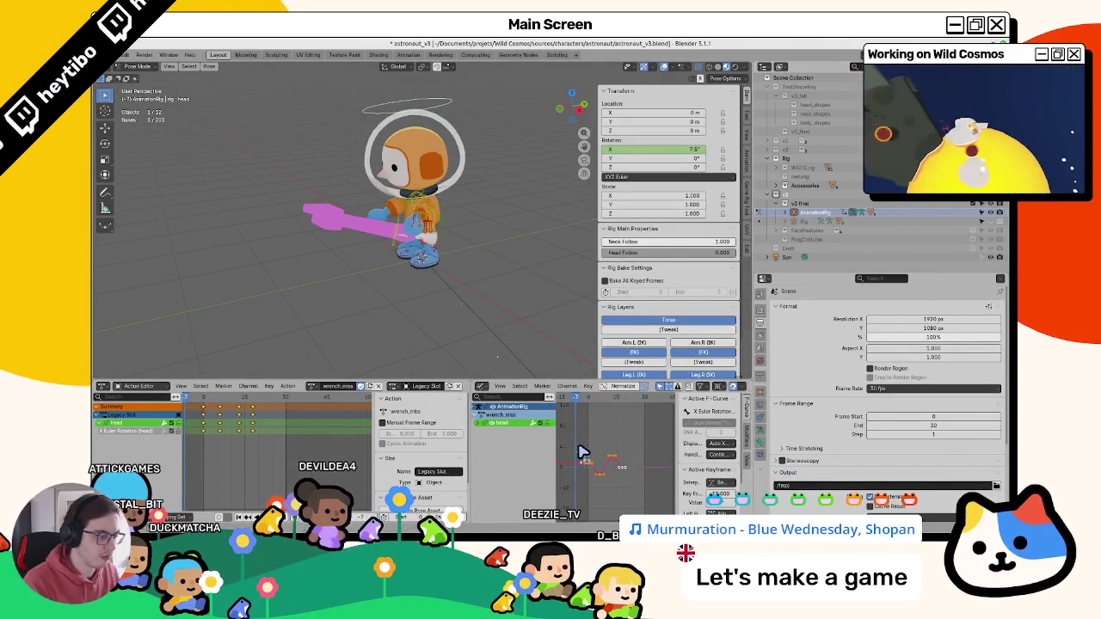
key(Return)
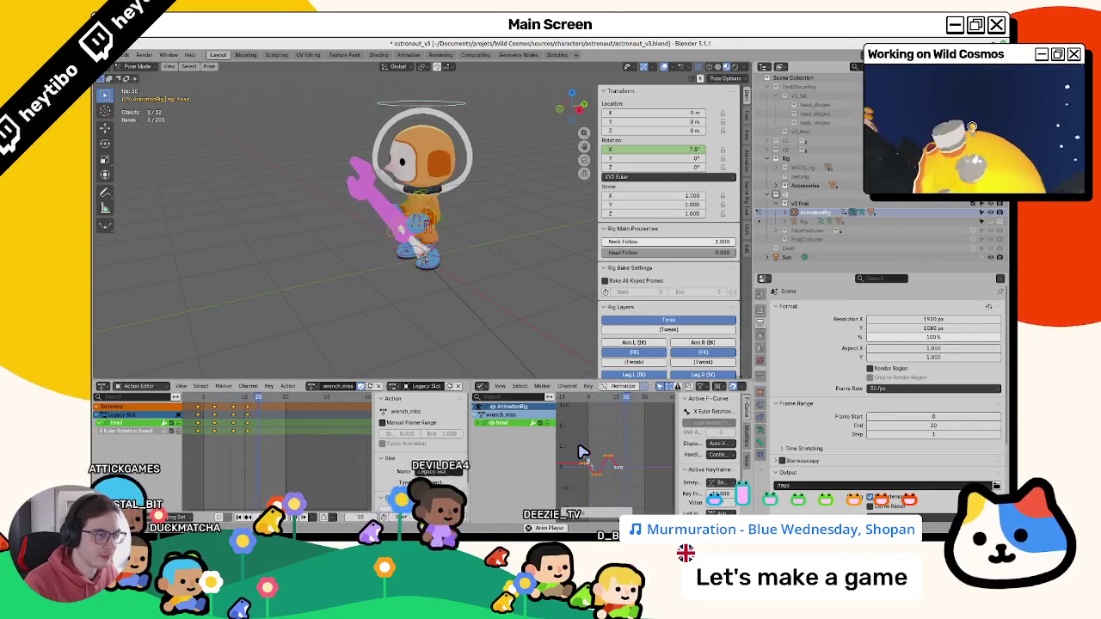
key(Return)
key(space)
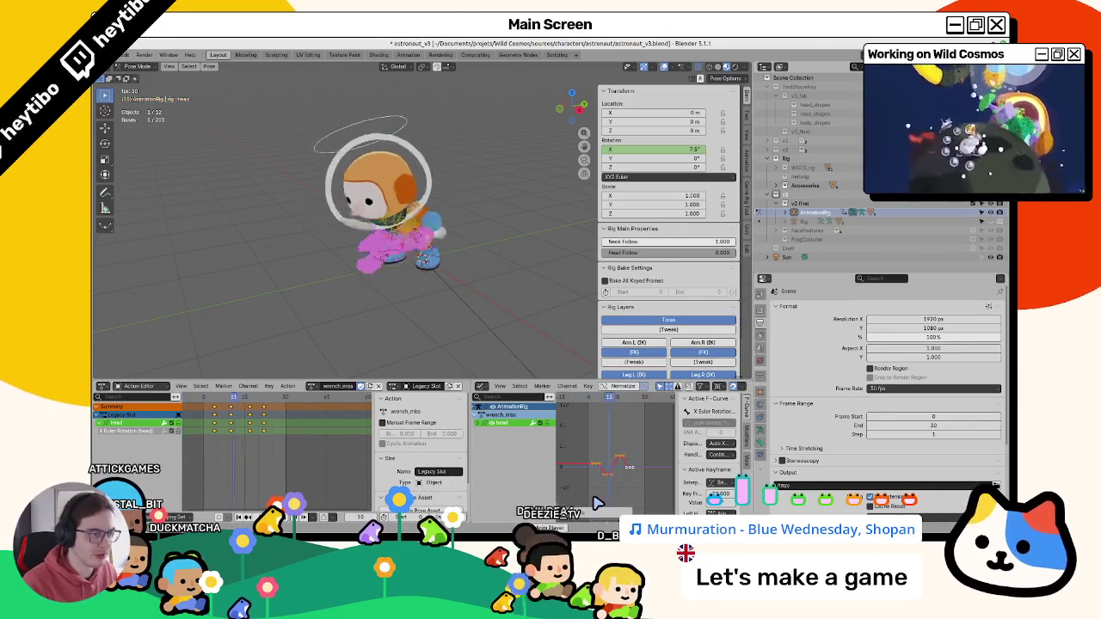
click(460, 237)
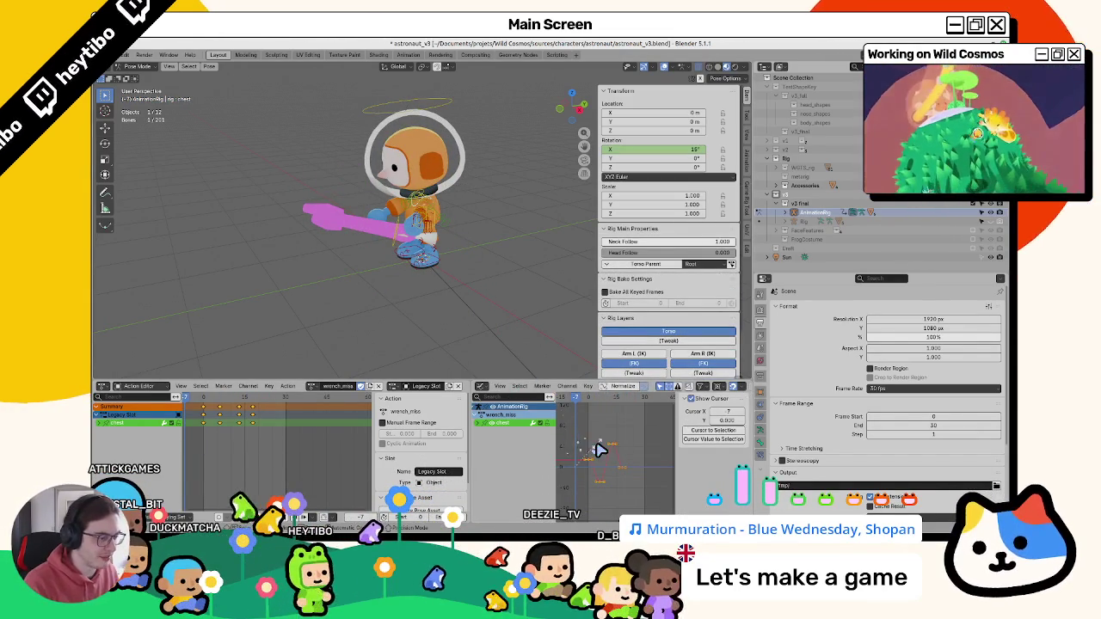
text(1)
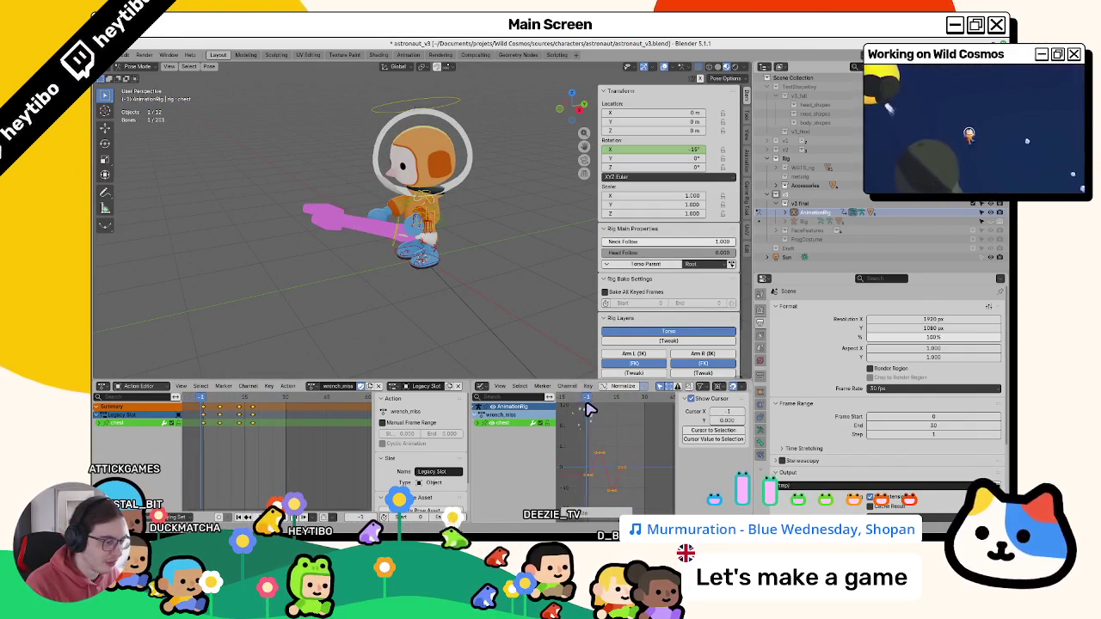
drag(591, 409, 613, 410)
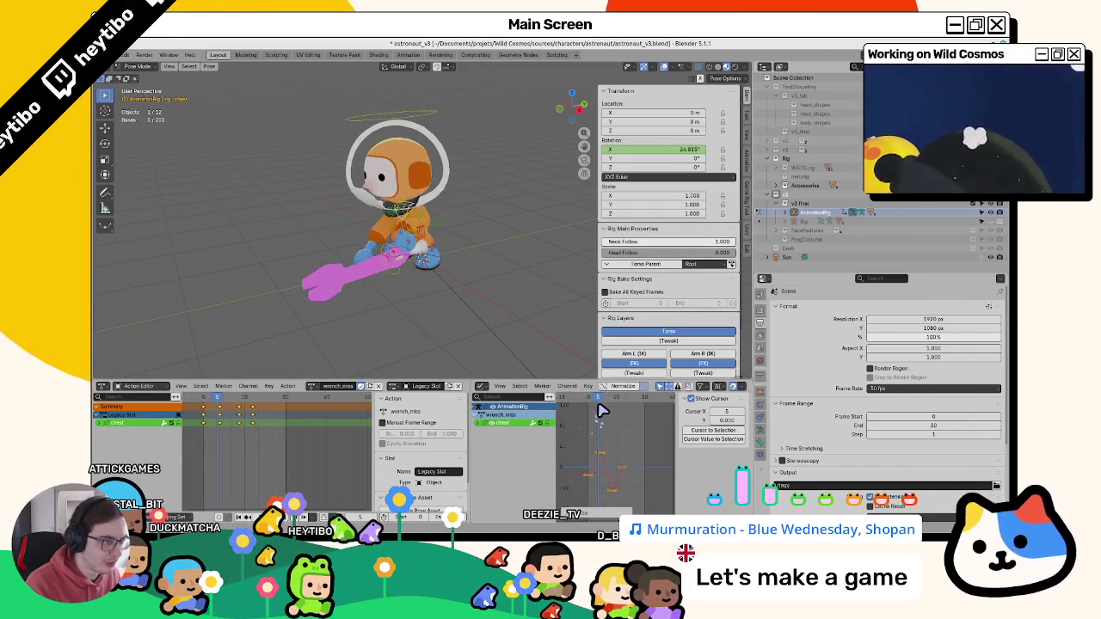
drag(614, 409, 604, 439)
key(space)
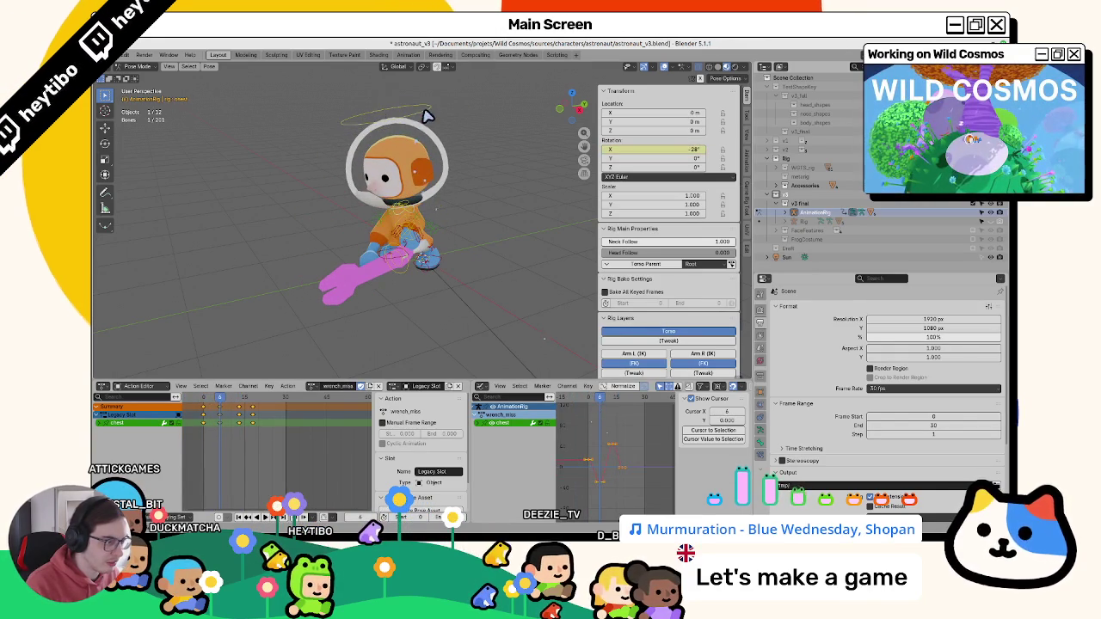
- Double the head's X-rotation key values by scaling them on Y by 2
click(425, 113)
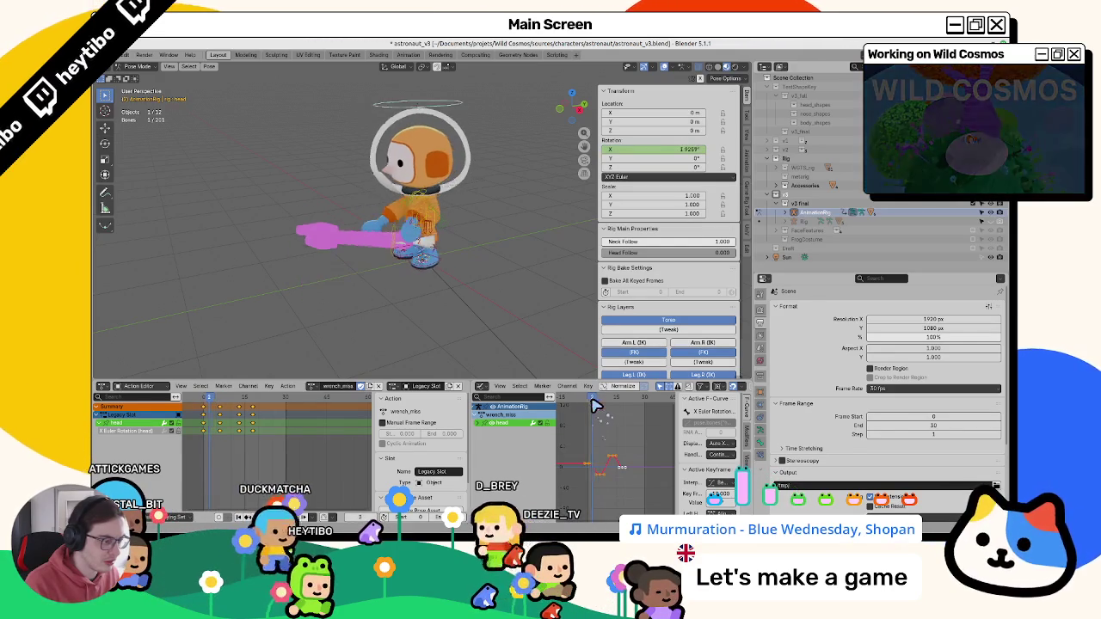
key(s)
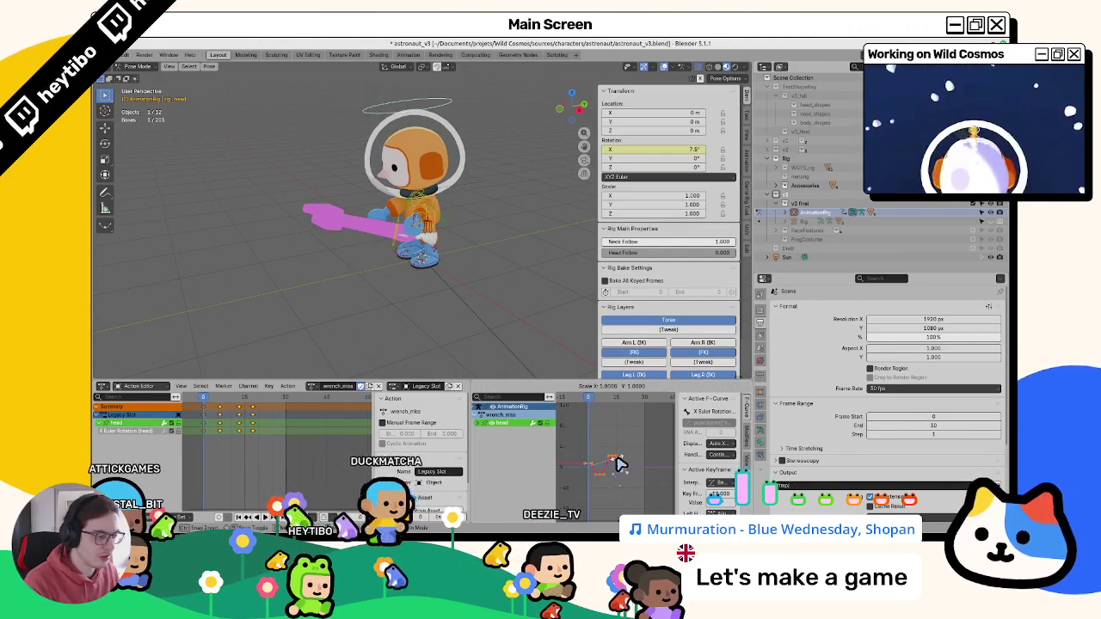
key(y)
key(2)
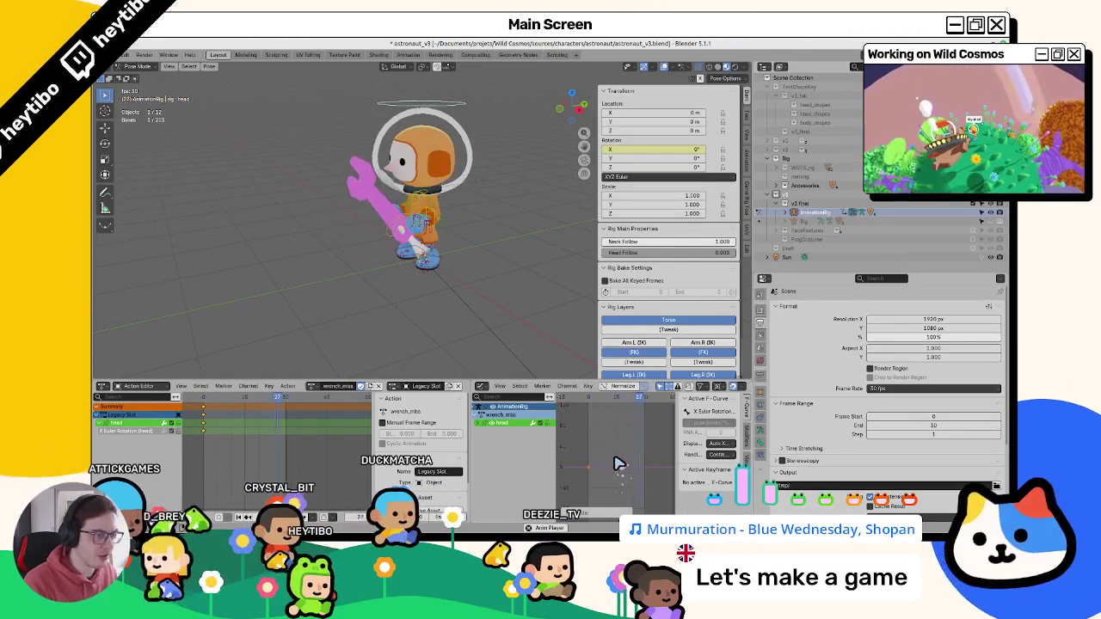
- Insert keyframes on the rig's Head Follow and Neck Follow properties
scroll(623, 338, down, 2)
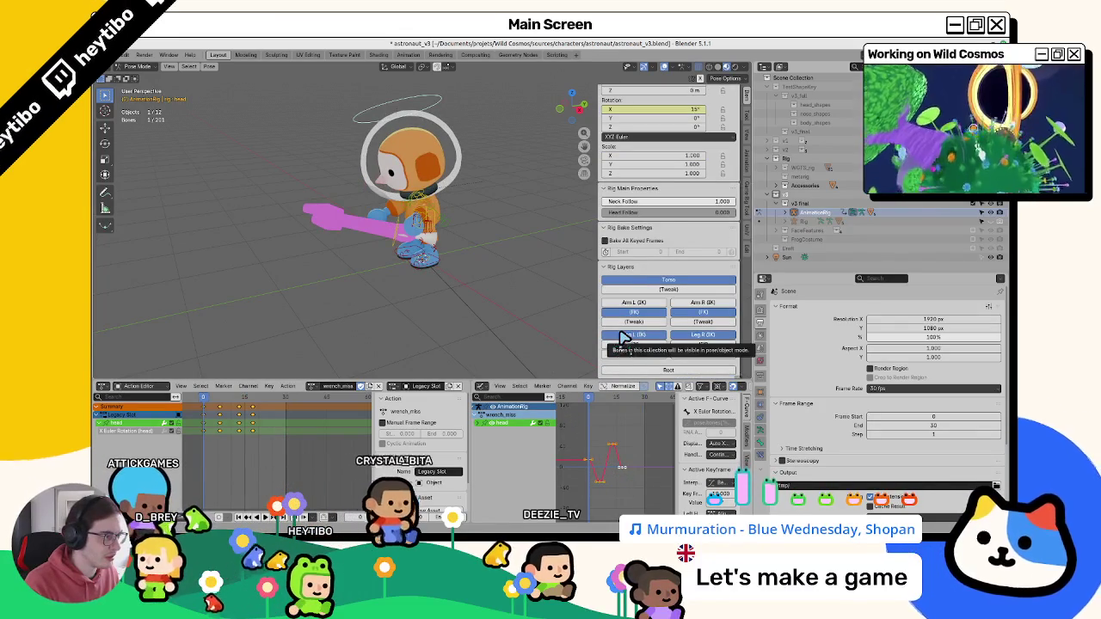
right_click(641, 217)
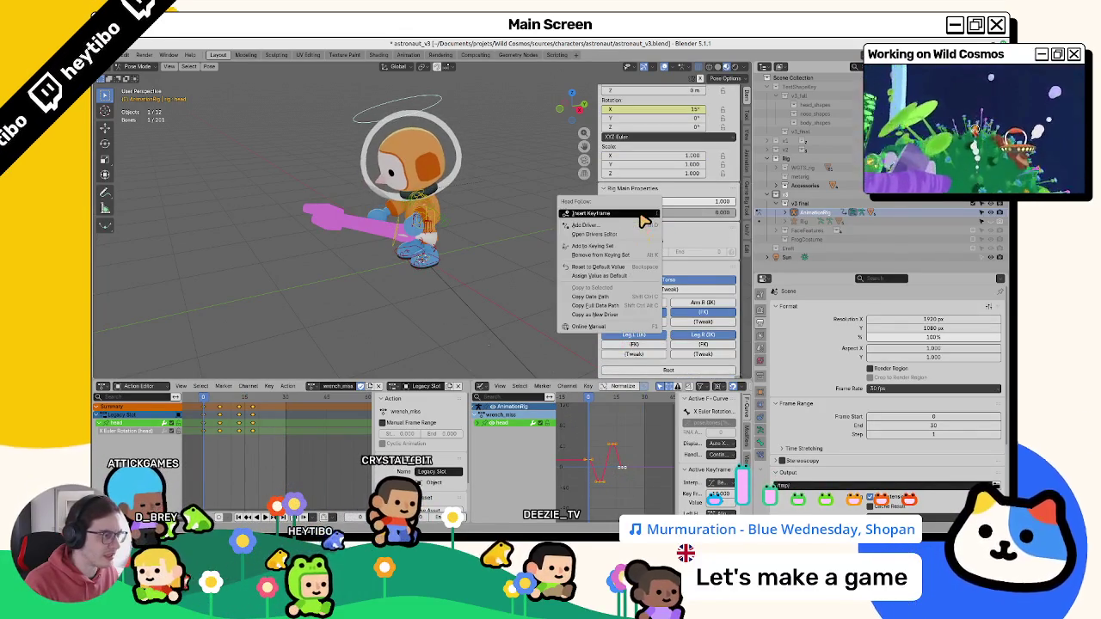
click(604, 268)
right_click(654, 203)
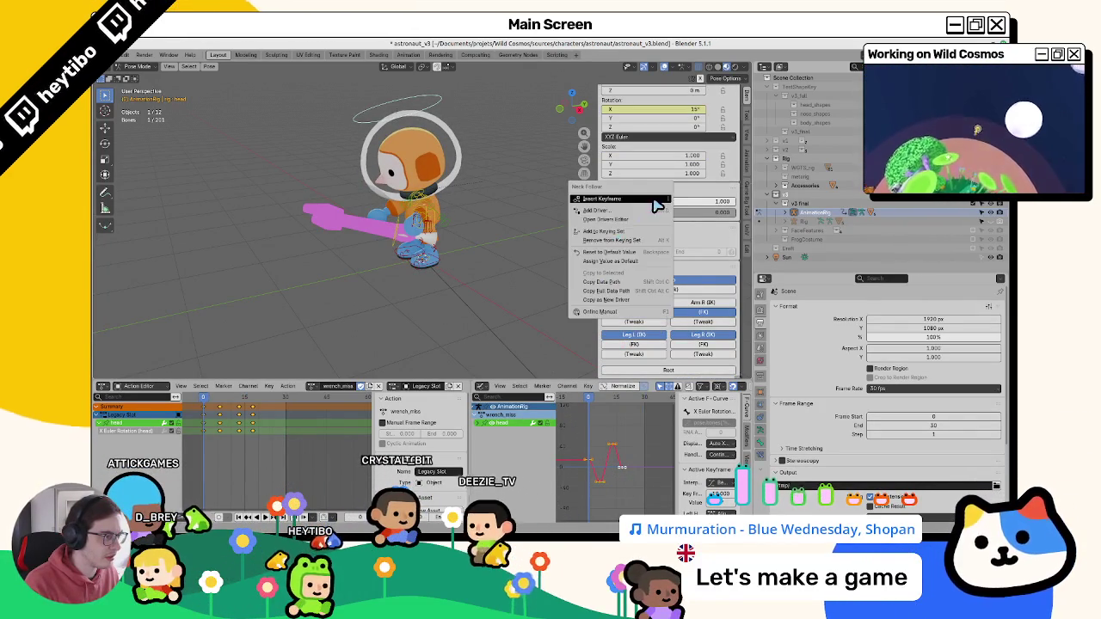
click(610, 252)
- Play the swing, undo the last Neck Follow change, and review the swing again
key(space)
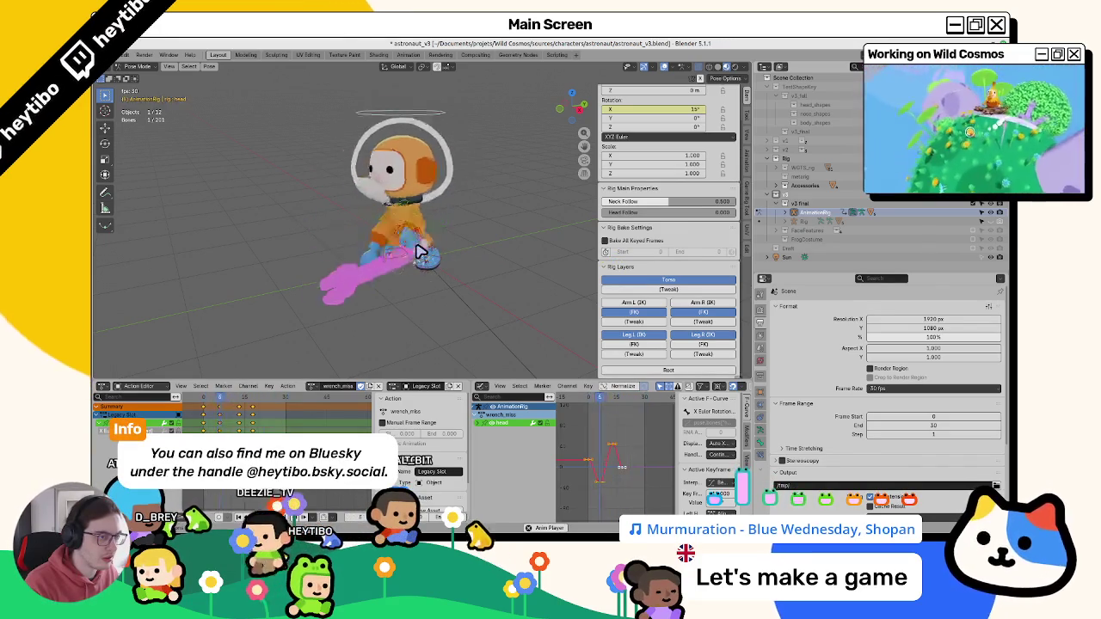
key(Escape)
key(space)
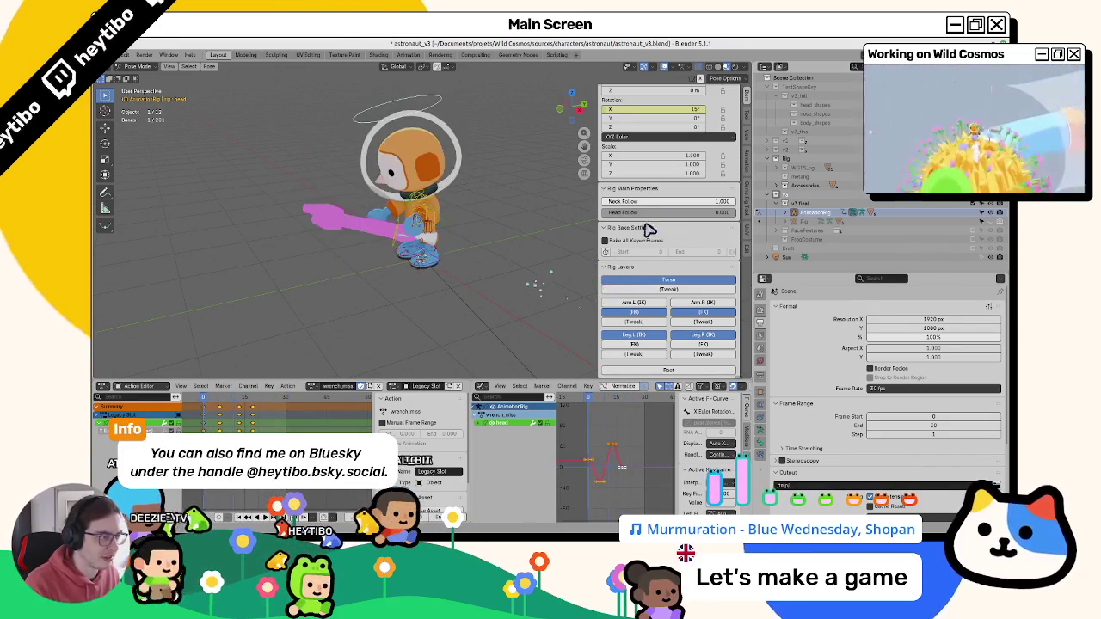
key(Escape)
key(ctrl+z)
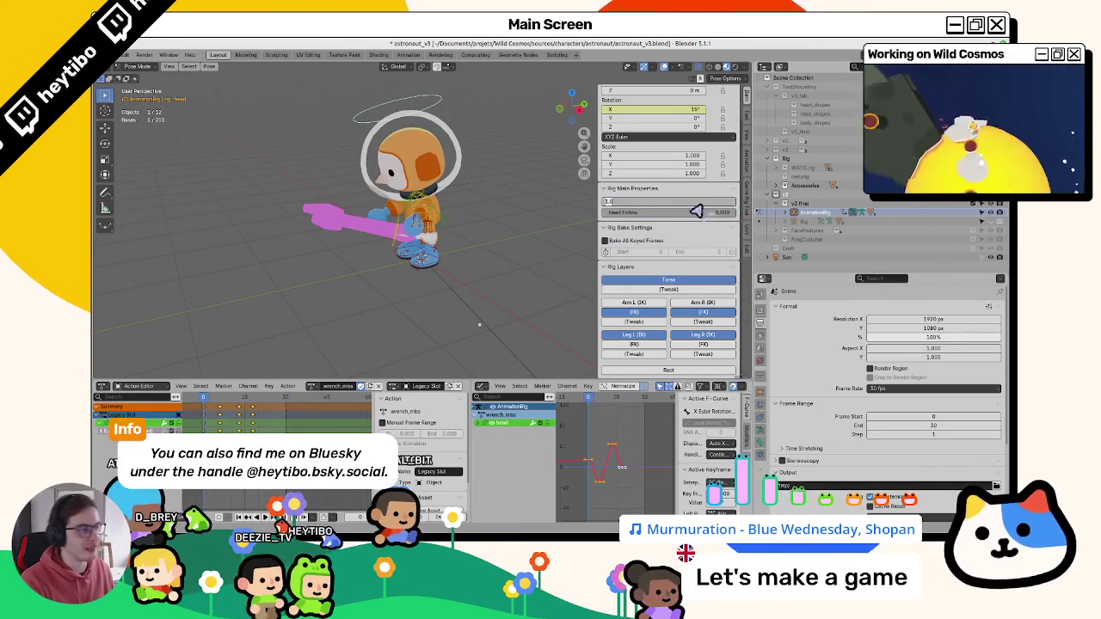
key(space)
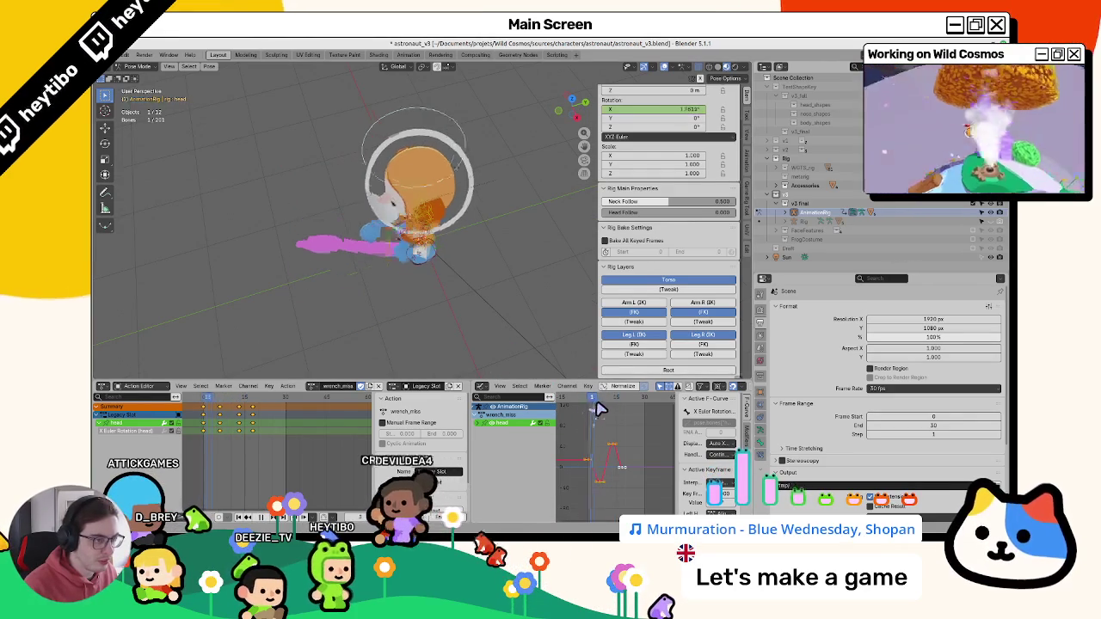
- Play the swing with the held item control selected, then select foot_ik.L and rewind to frame 0
click(398, 293)
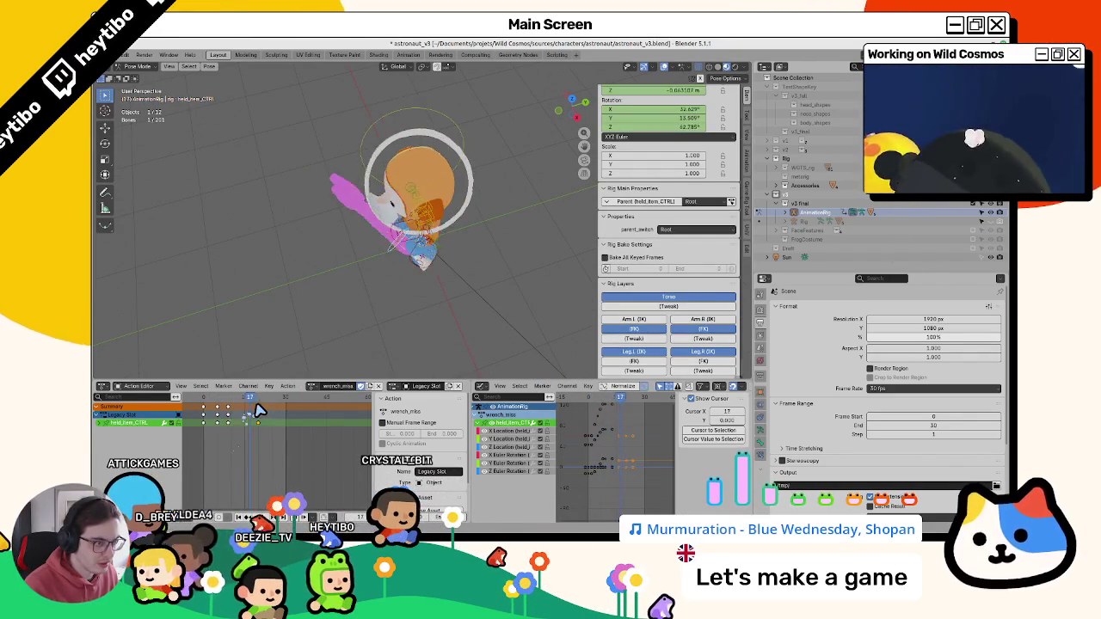
key(space)
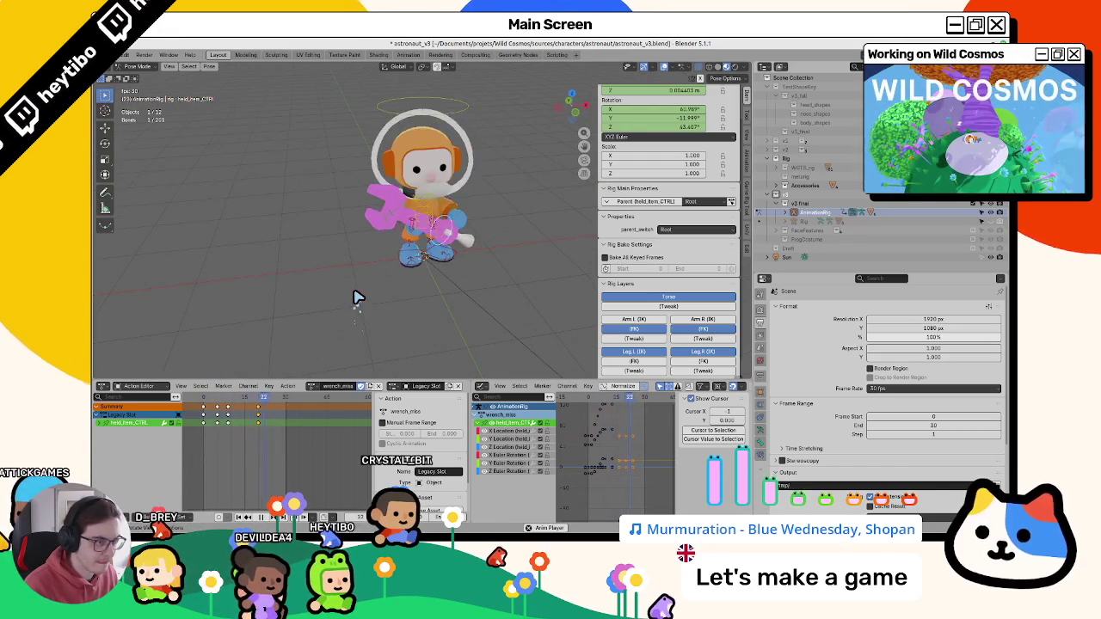
key(space)
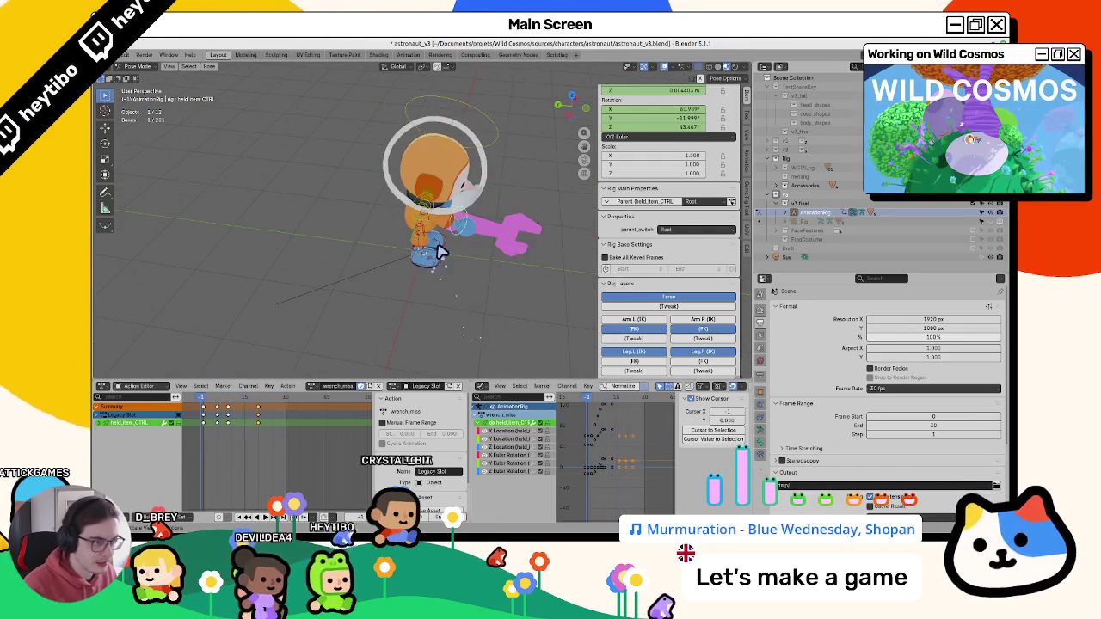
click(440, 252)
drag(207, 401, 245, 414)
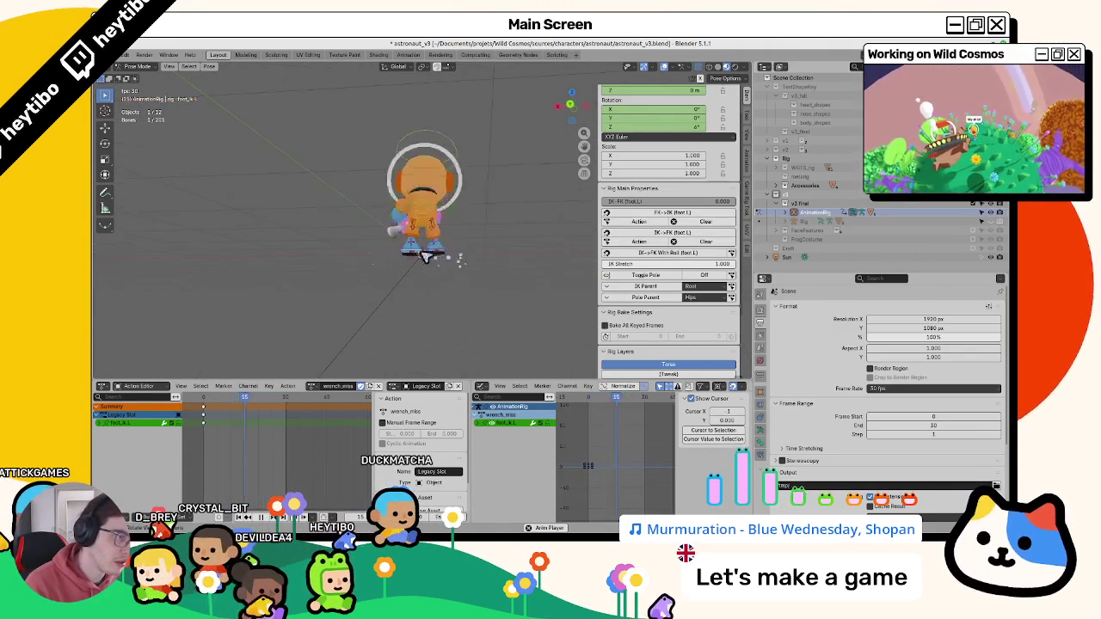
- Select the torso control and play the swing to check it, returning to the start
scroll(424, 271, up, 5)
key(Escape)
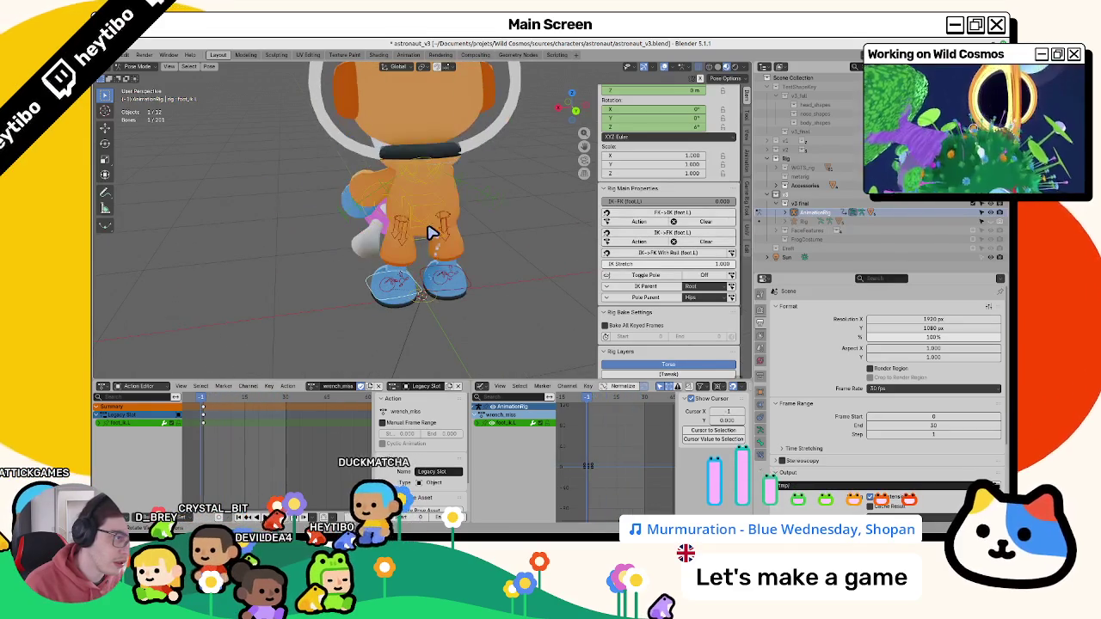
click(428, 242)
key(space)
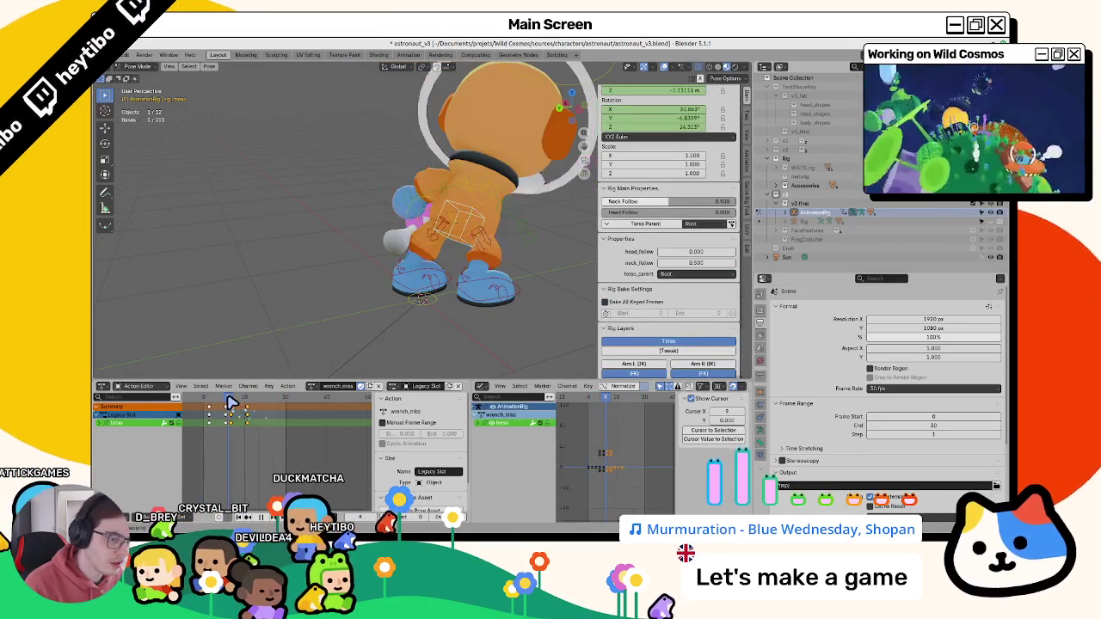
key(space)
key(space)
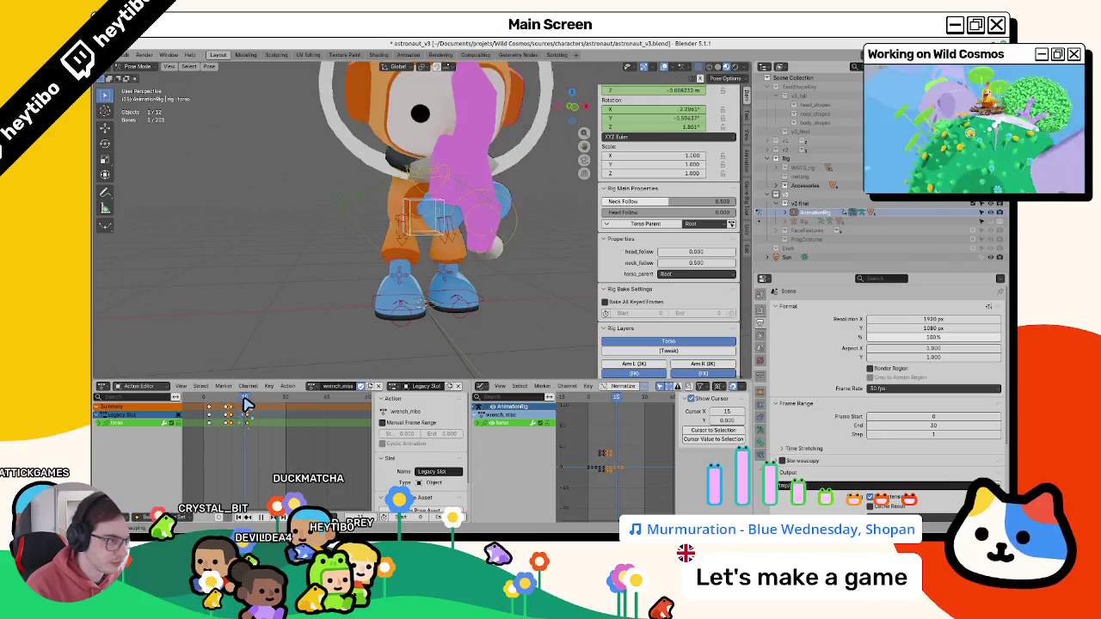
mouse_move(244, 409)
mouse_down()
mouse_move(207, 412)
mouse_move(267, 412)
mouse_up()
- Review frame 15 from a close rear view, then select every bone in the rig
scroll(310, 293, down, 3)
scroll(327, 310, up, 5)
middle_drag(335, 309, 246, 342)
scroll(246, 341, up, 2)
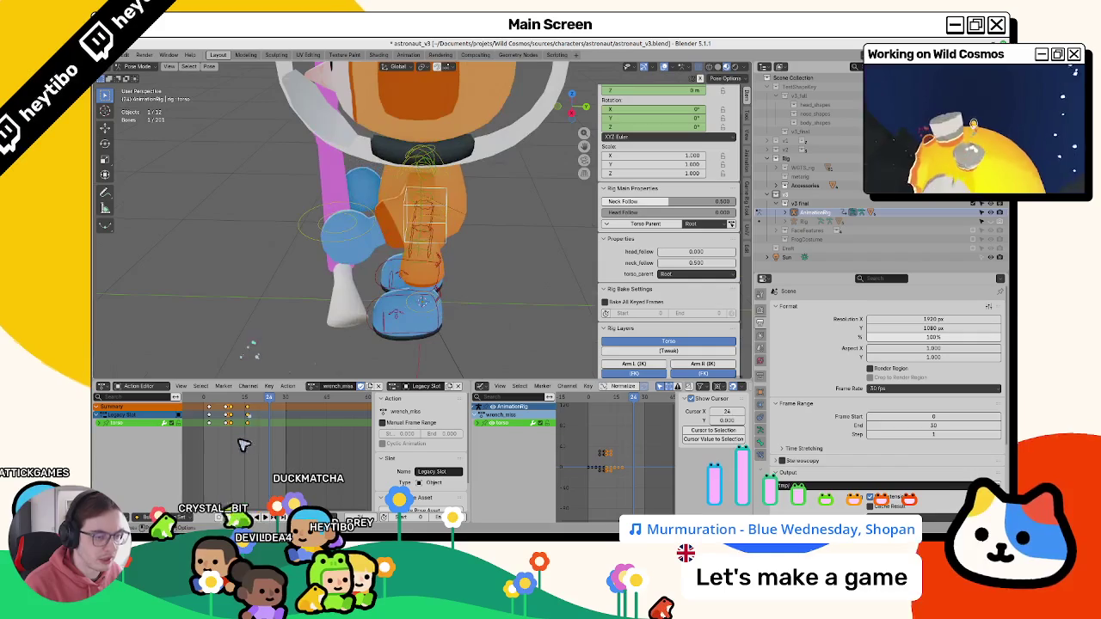
key(space)
drag(287, 421, 247, 427)
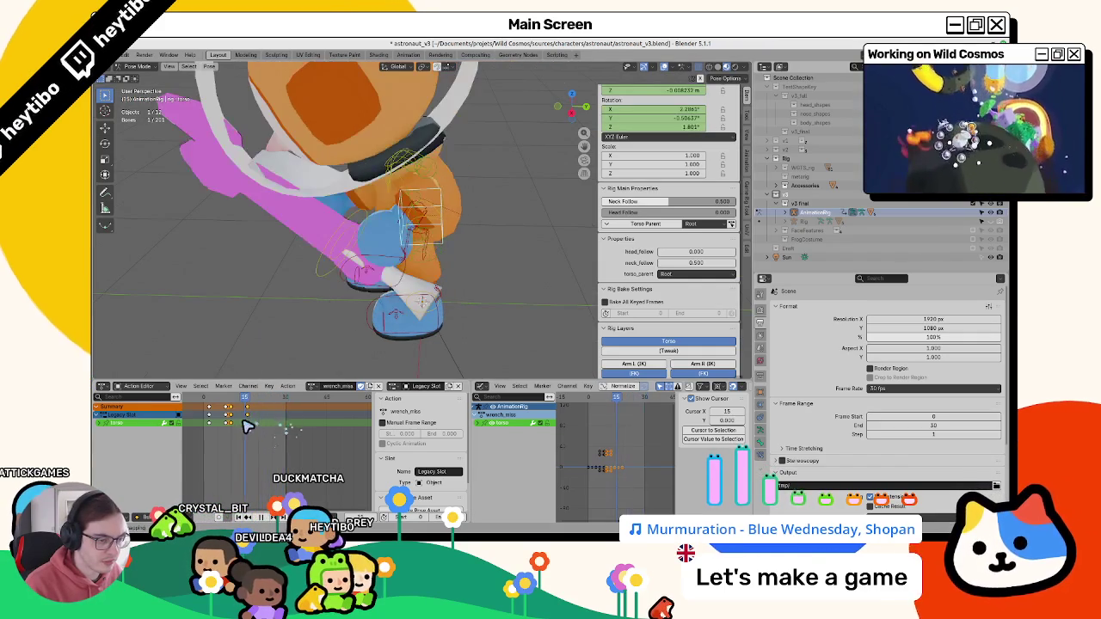
click(364, 332)
key(a)
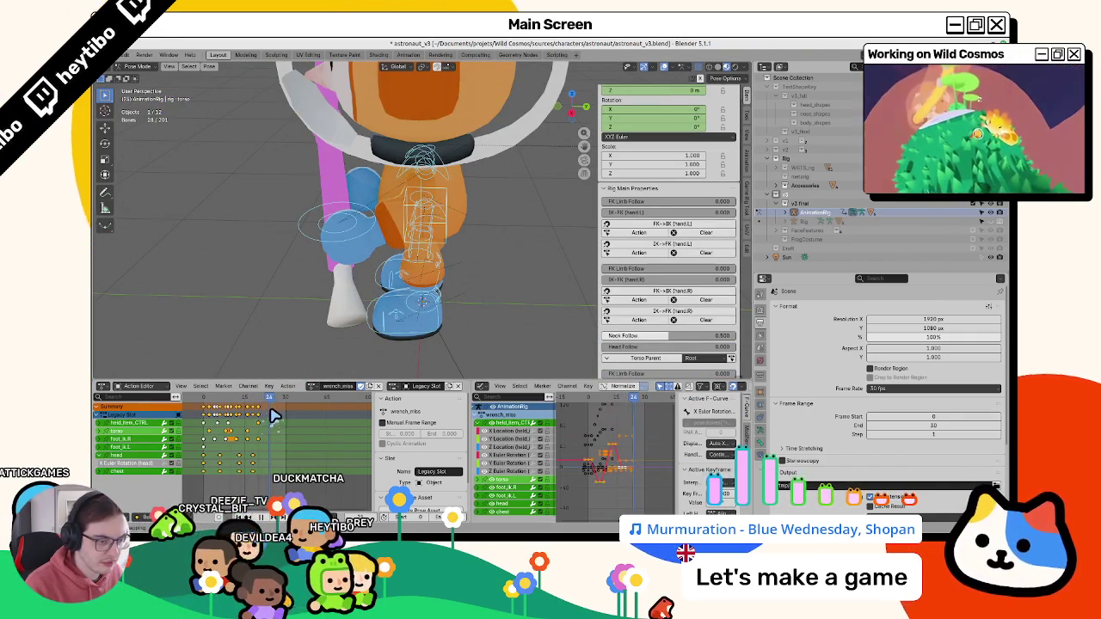
- Set the action's Manual Frame Range end to 25 and review the swing at frame 15
text(25)
key(Return)
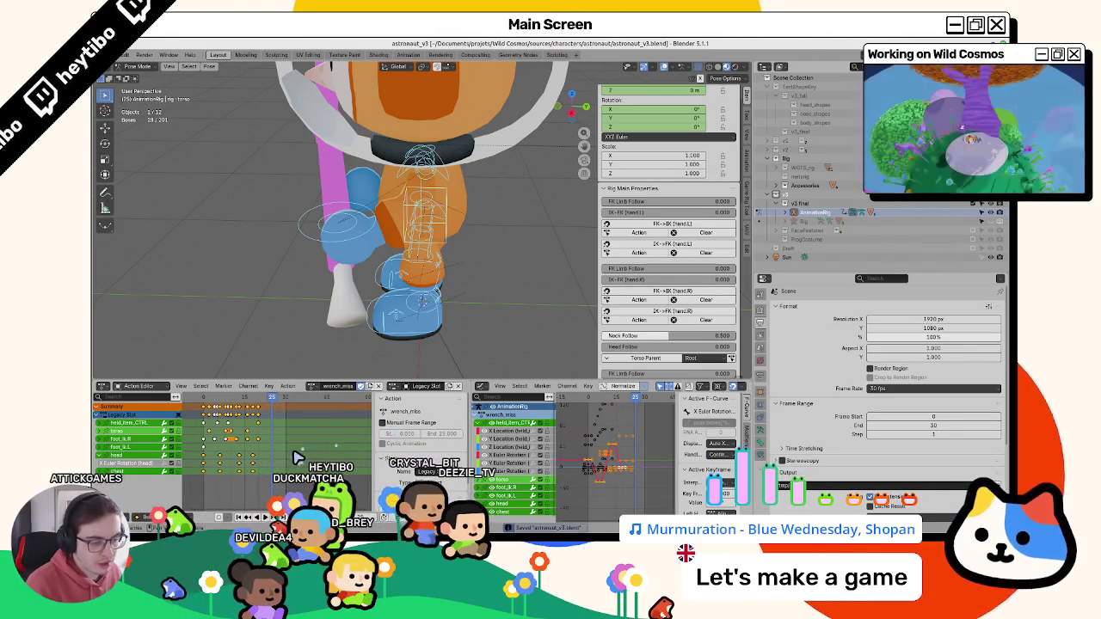
key(space)
scroll(361, 292, down, 5)
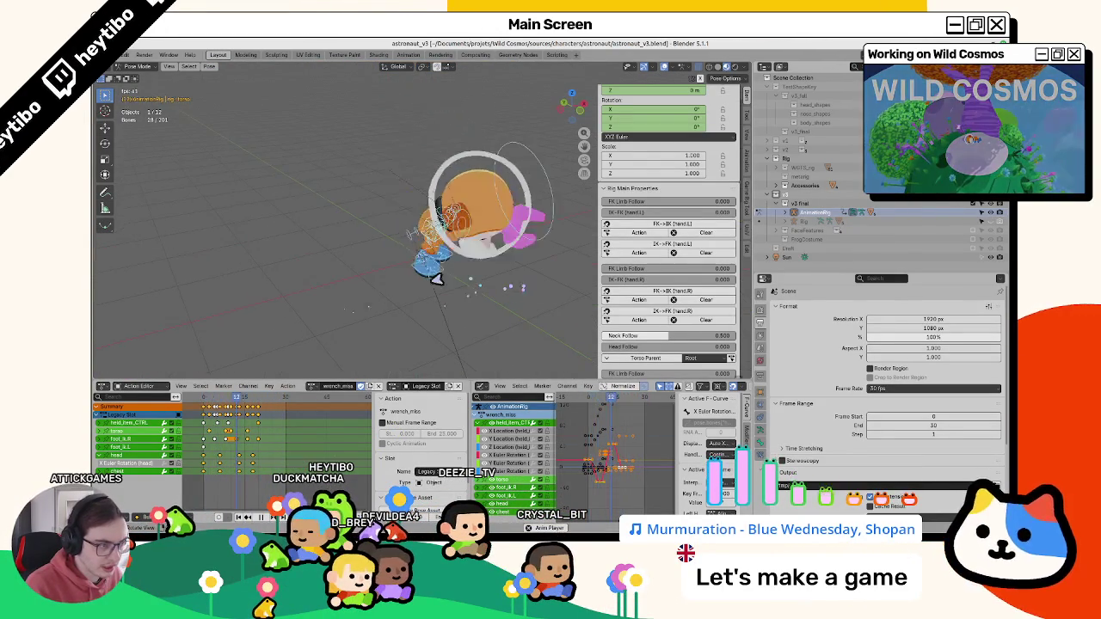
key(space)
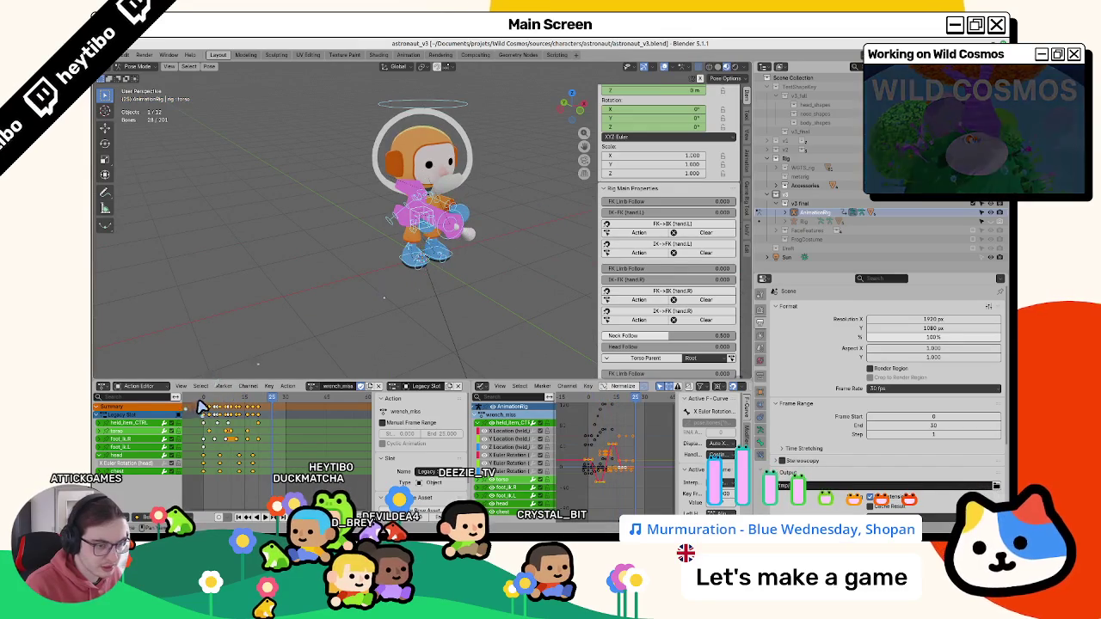
drag(231, 402, 259, 403)
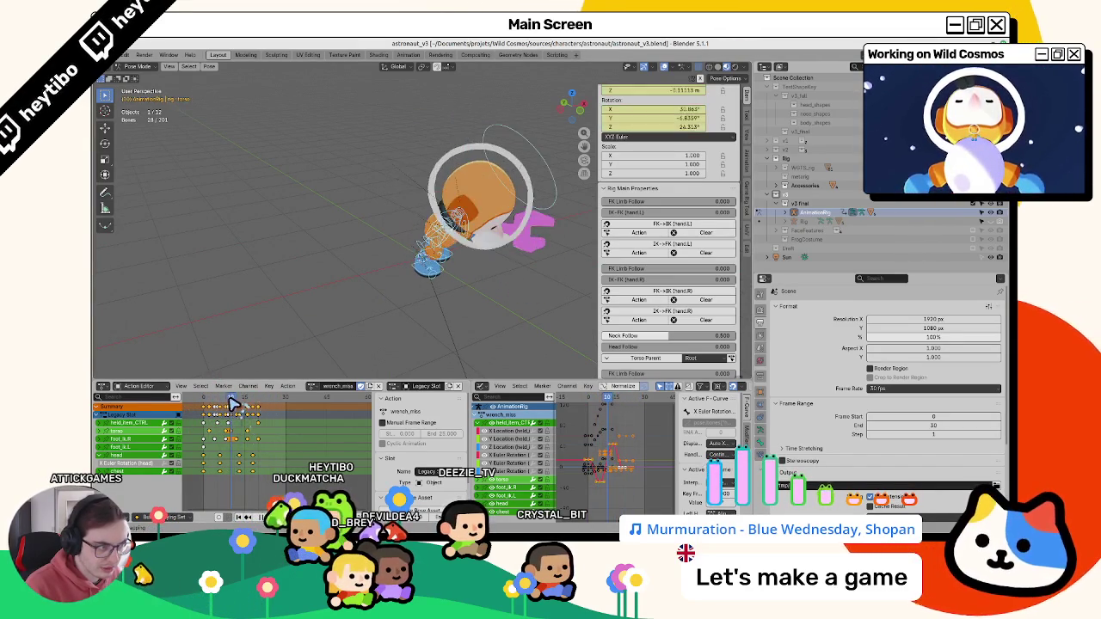
- Select the chest control and try a free rotation from a side view, then cancel it
scroll(418, 243, up, 2)
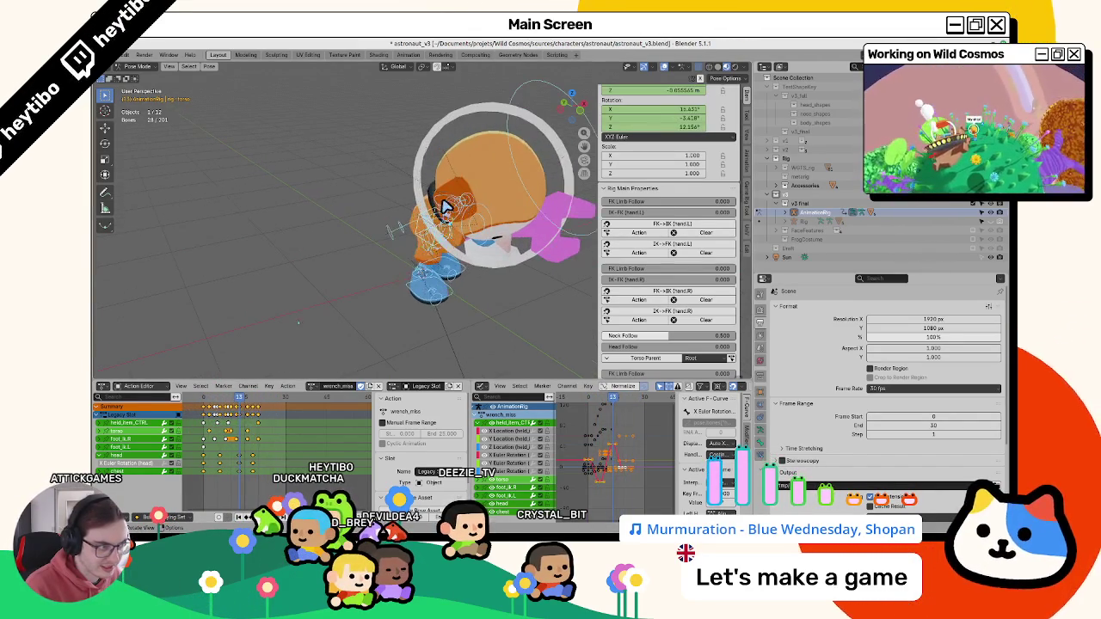
click(443, 211)
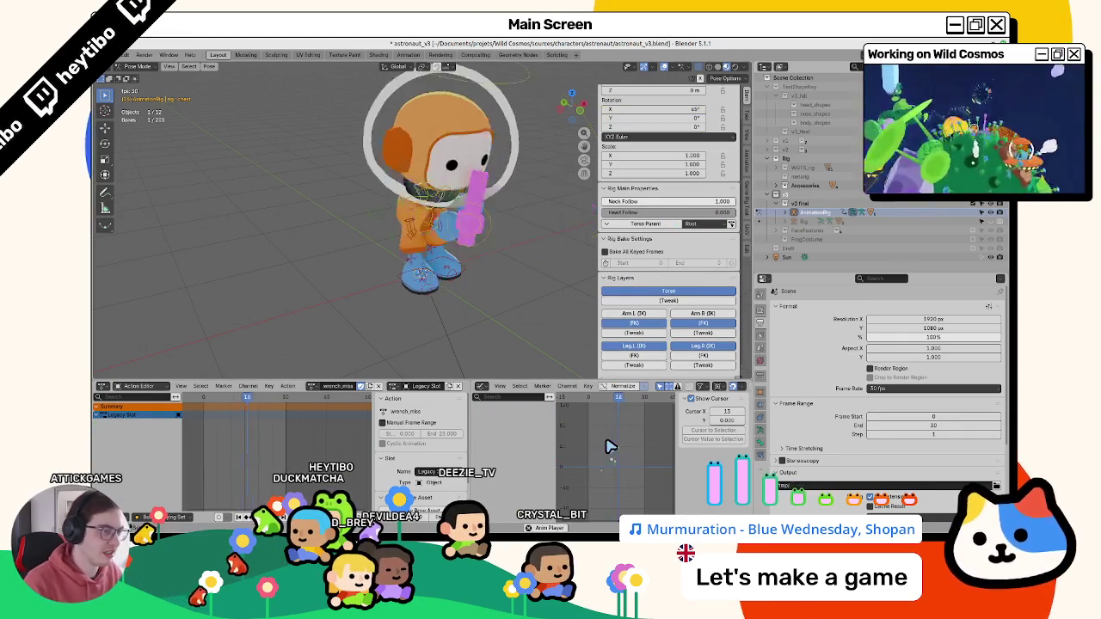
middle_drag(376, 291, 449, 275)
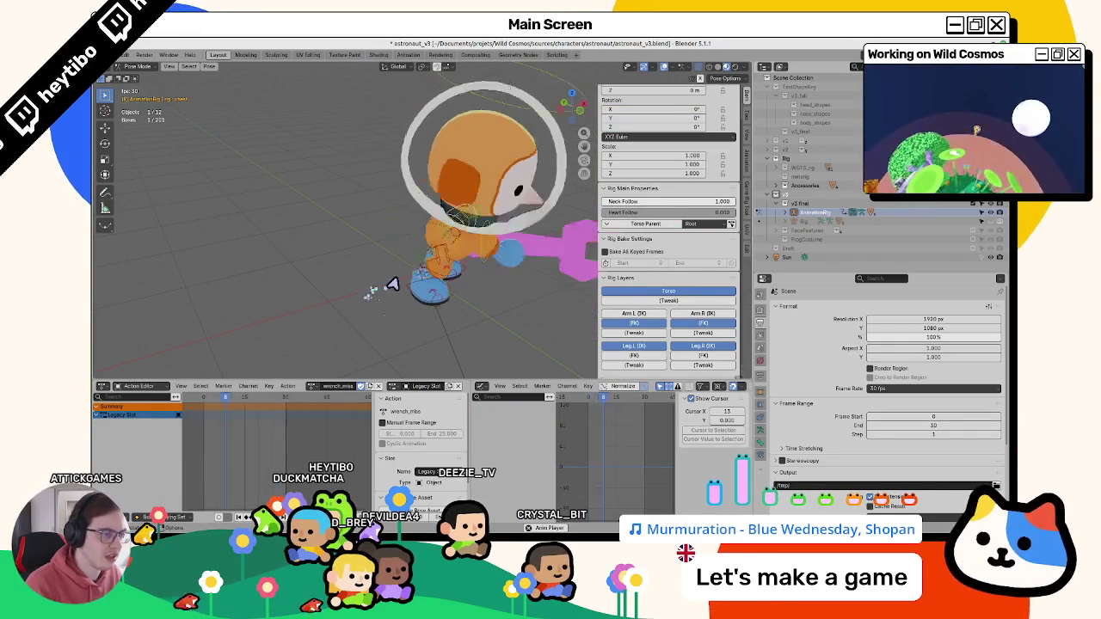
key(Escape)
key(r)
key(r)
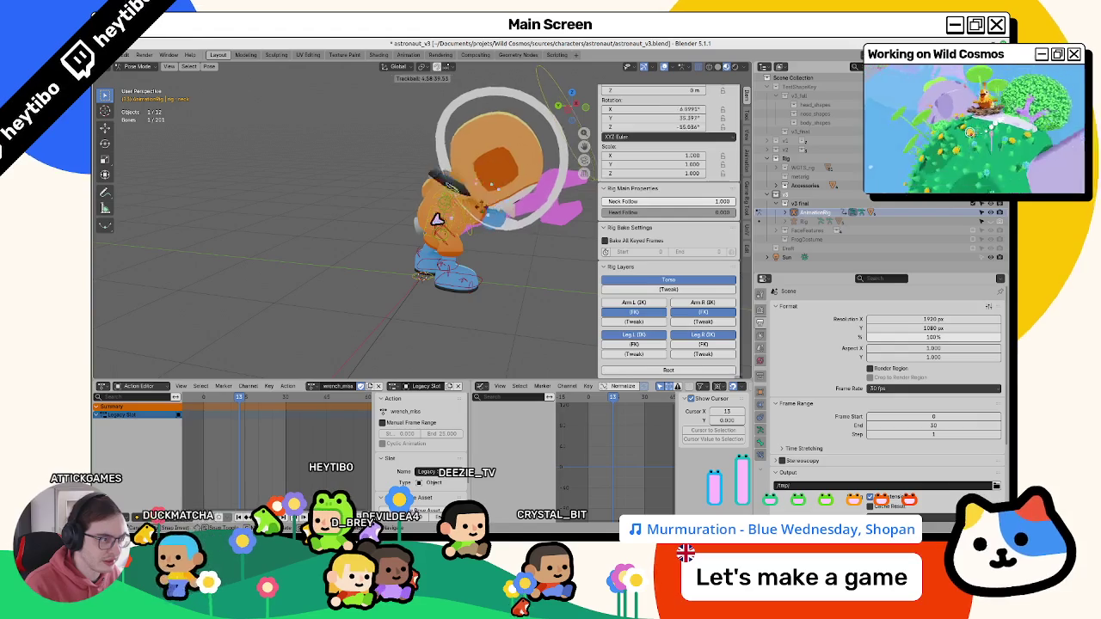
key(Escape)
- Replay the swing, move to frame 23, and select the right foot IK control
scroll(491, 182, down, 4)
key(space)
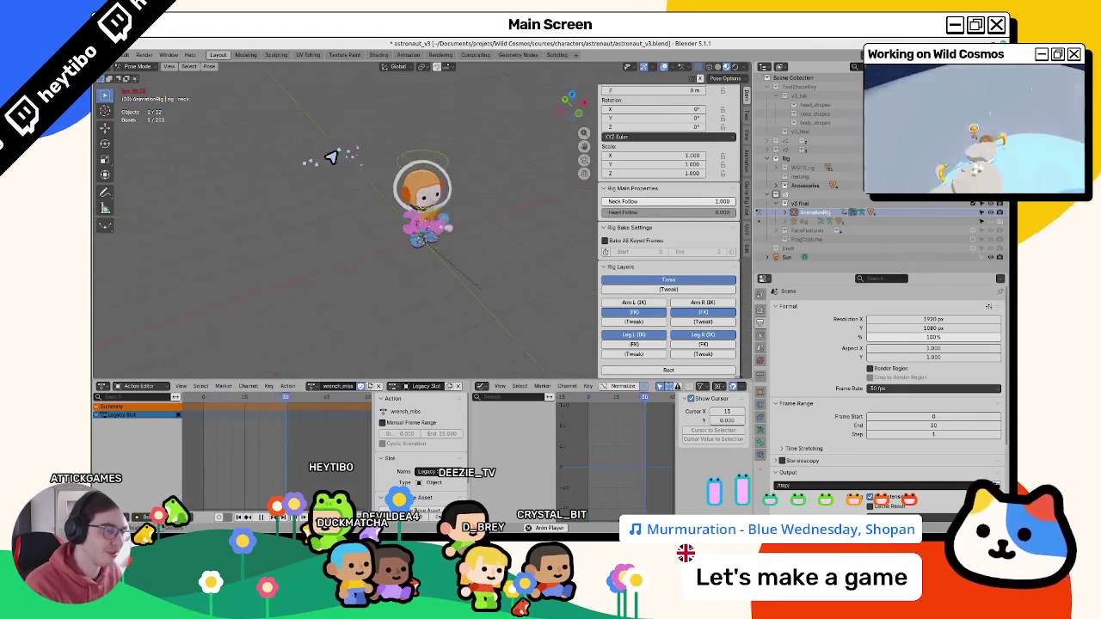
scroll(315, 161, up, 5)
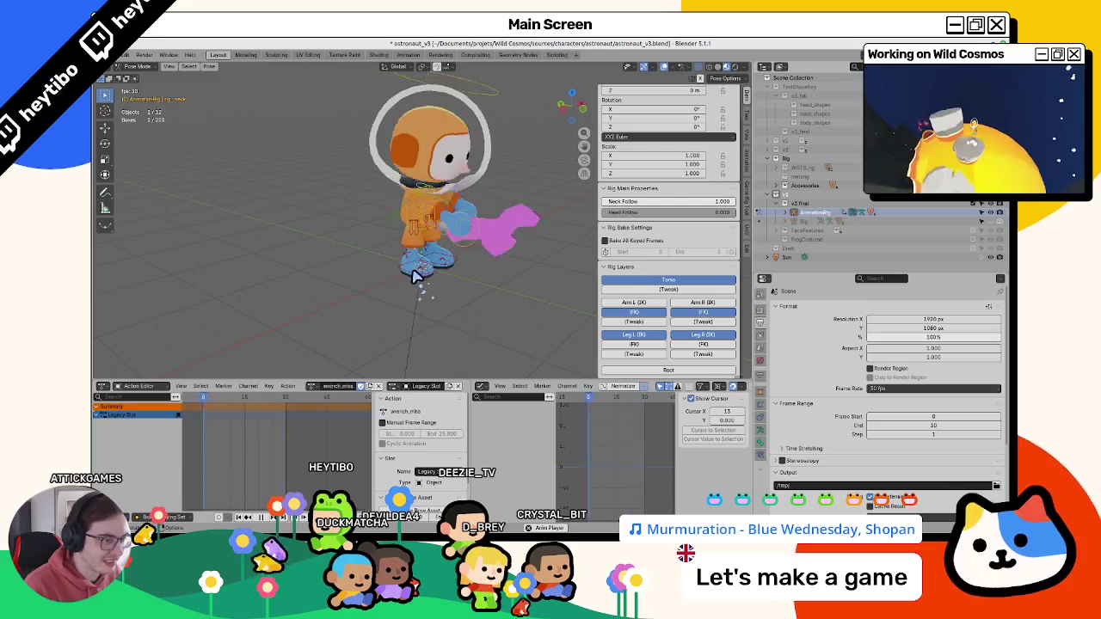
key(space)
drag(210, 400, 275, 404)
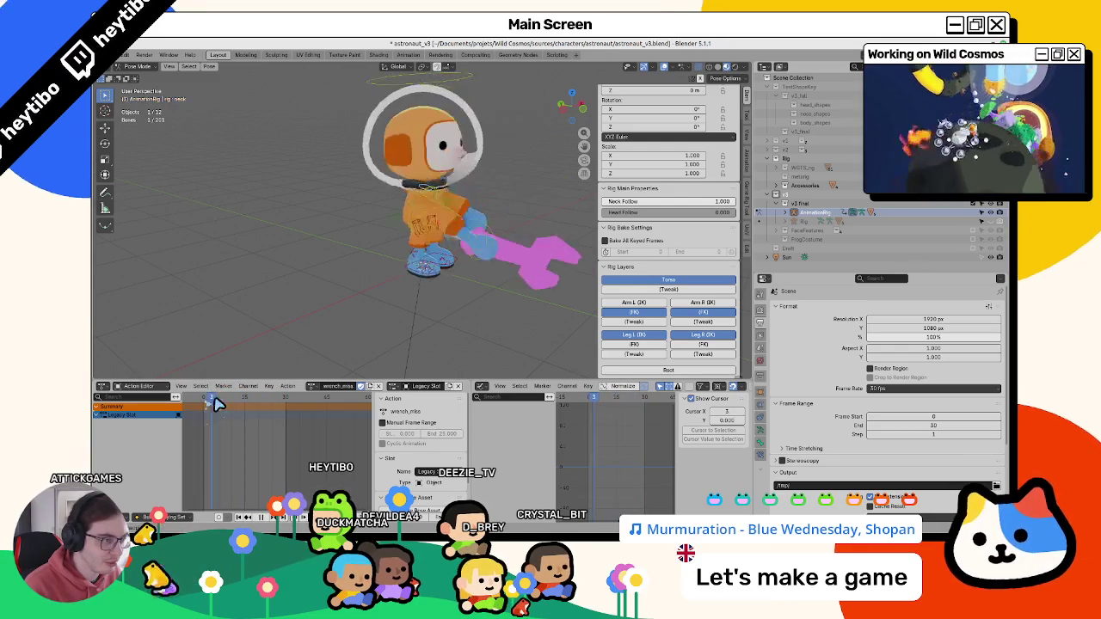
click(403, 282)
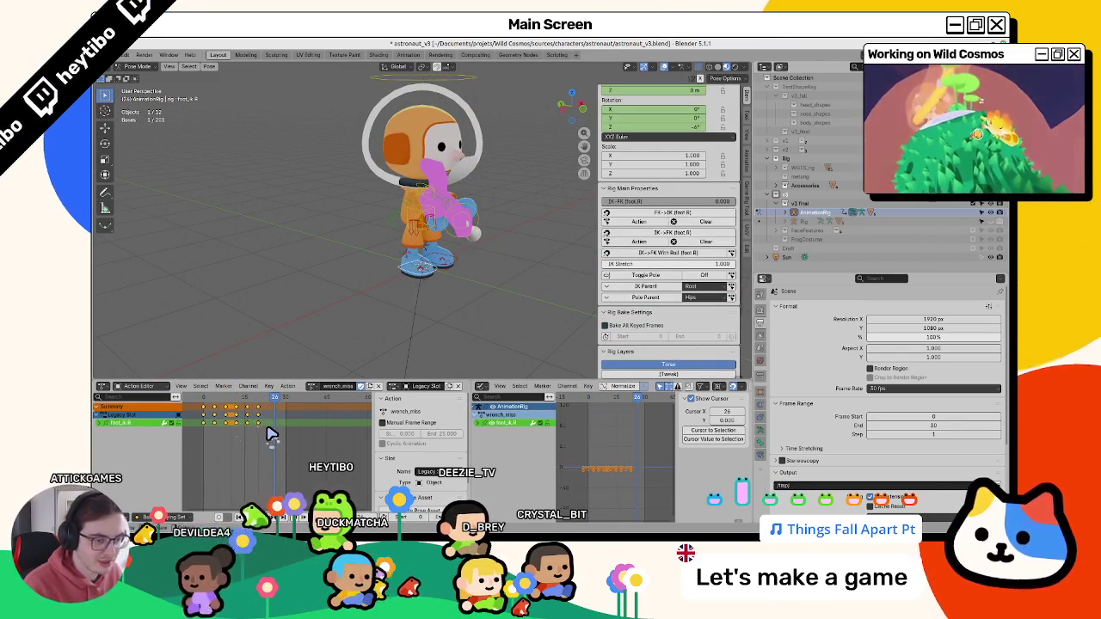
- Shift the right foot IK keys one frame later and check the timing between frames 12 and 18
text(g1)
key(Return)
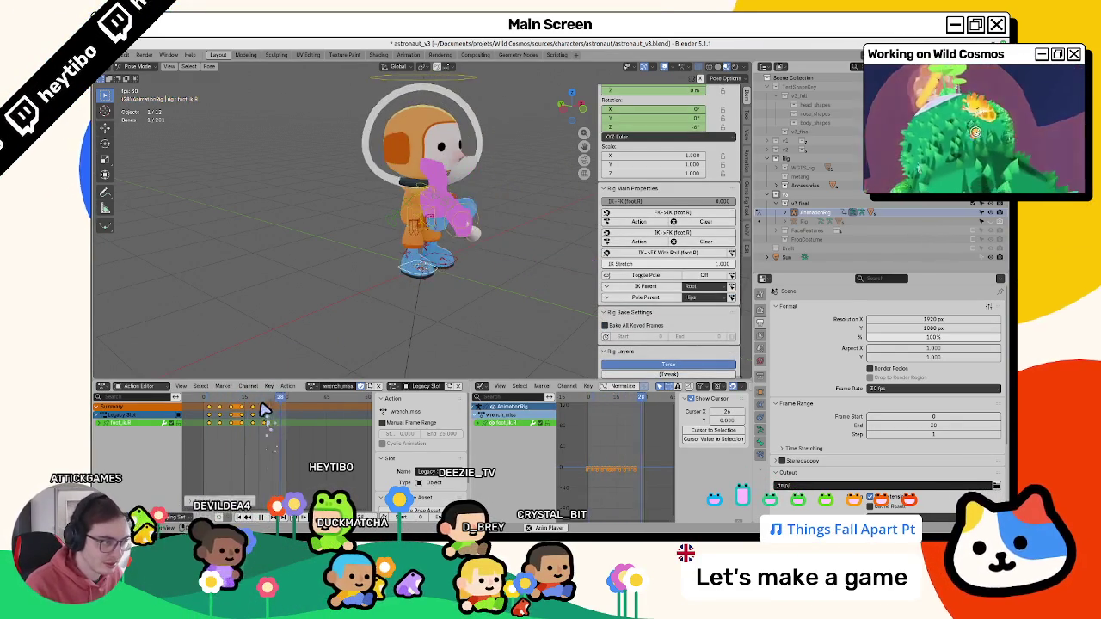
key(Escape)
key(space)
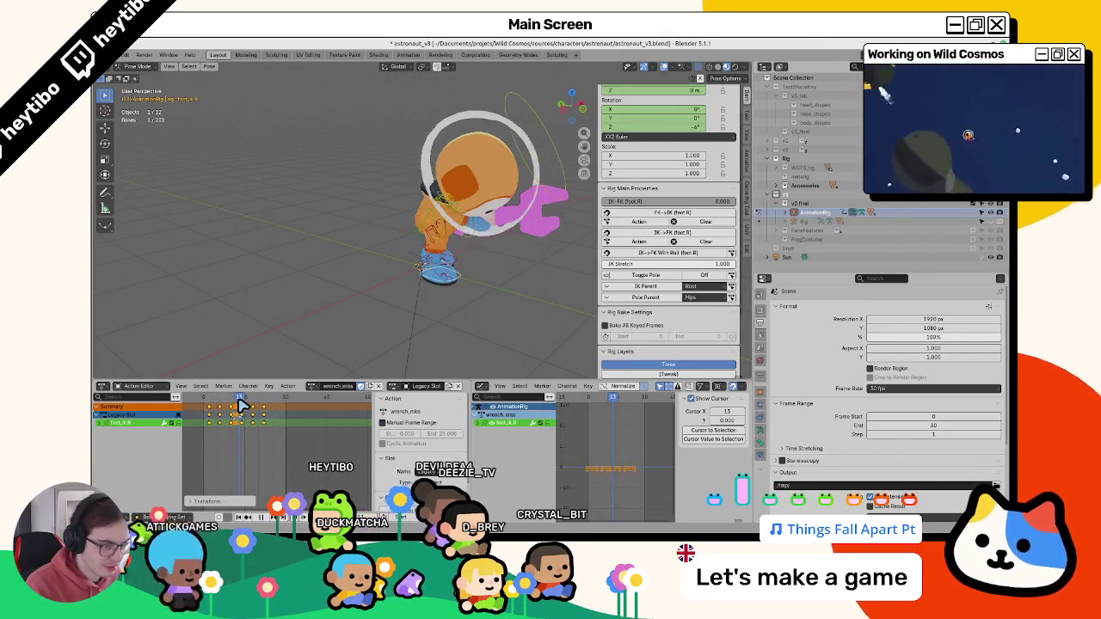
click(233, 411)
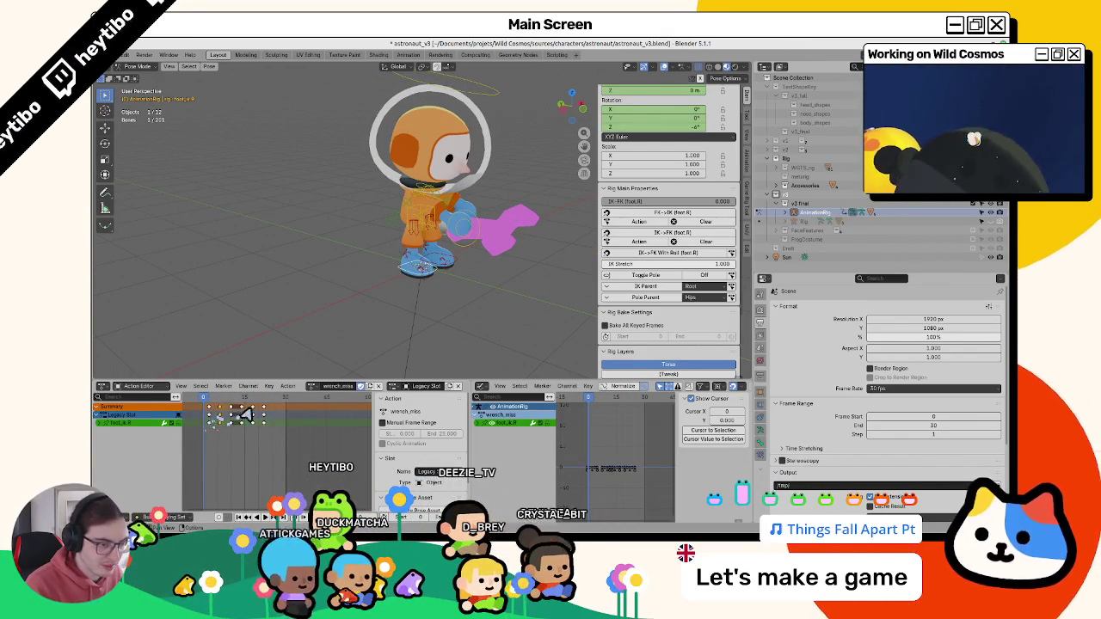
key(space)
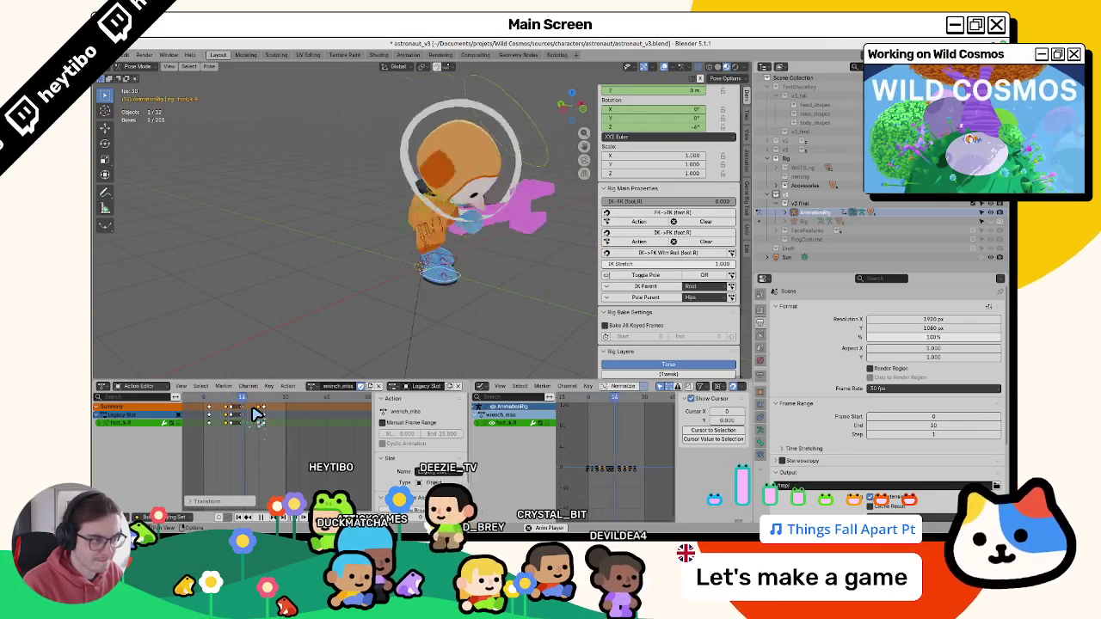
key(Escape)
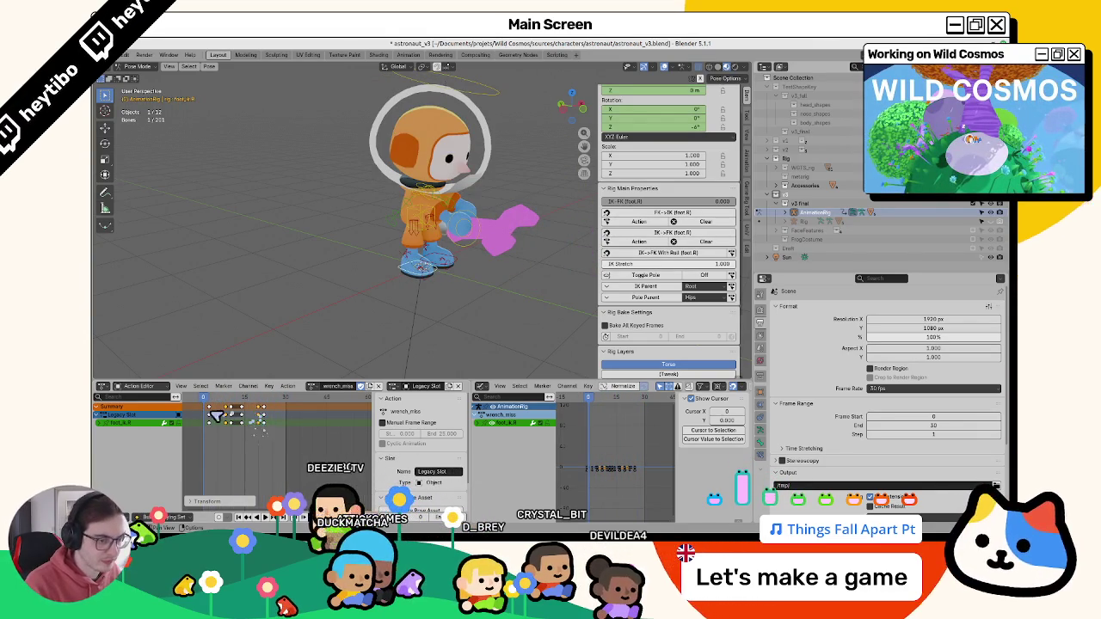
mouse_move(226, 404)
mouse_down()
mouse_move(255, 406)
mouse_move(240, 415)
mouse_up()
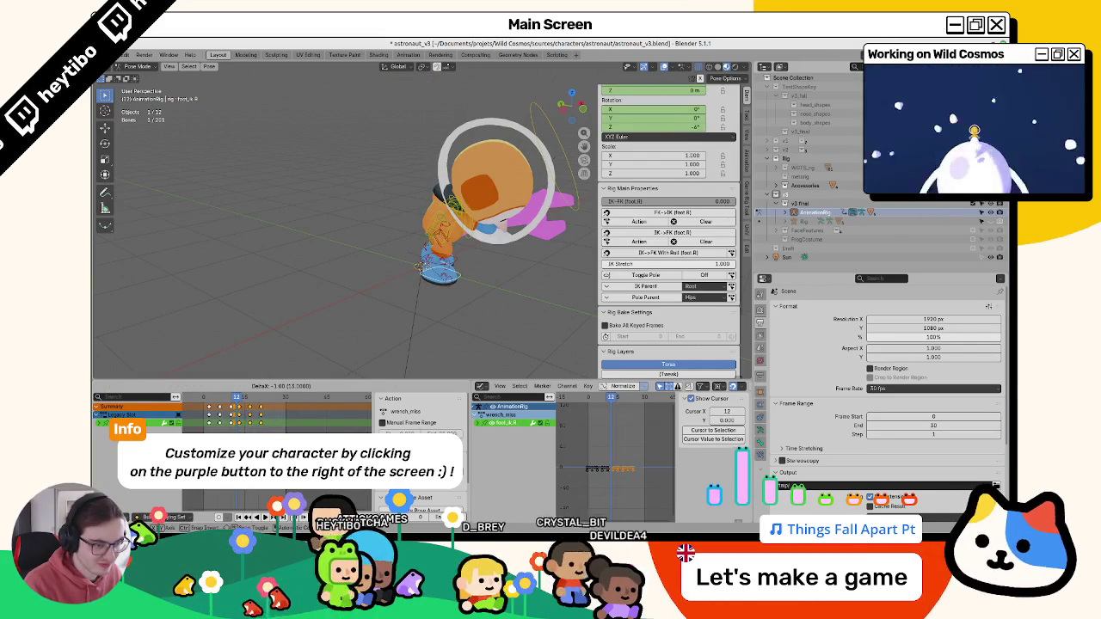
drag(240, 415, 260, 405)
- Replay the swing from higher and frontal angles, scrub to frame 9, and select held_item_CTRL
key(space)
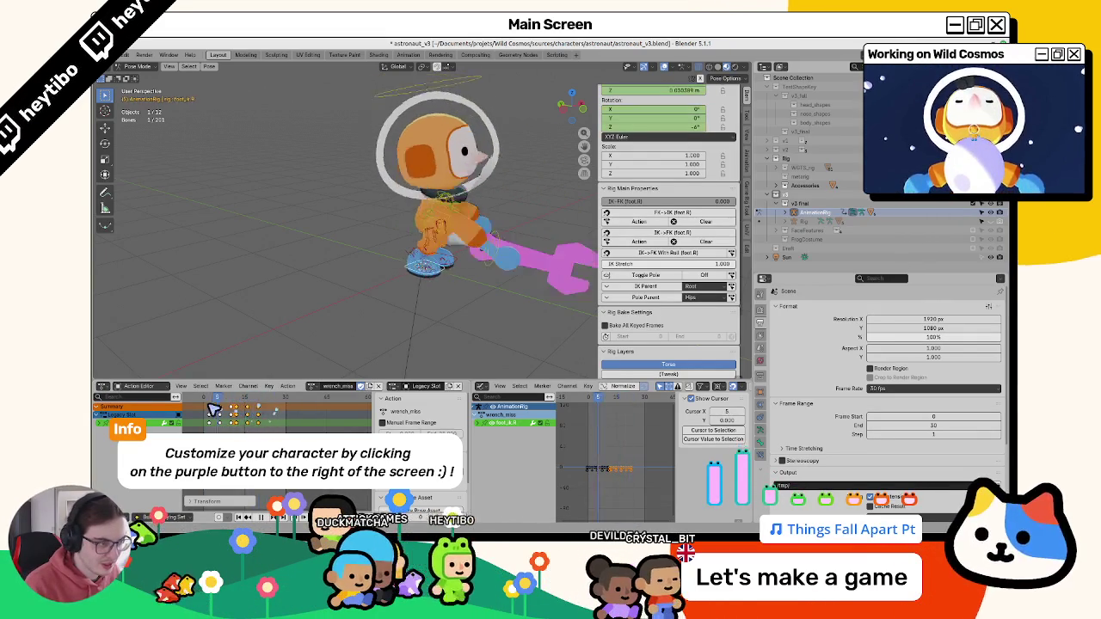
middle_drag(381, 298, 360, 278)
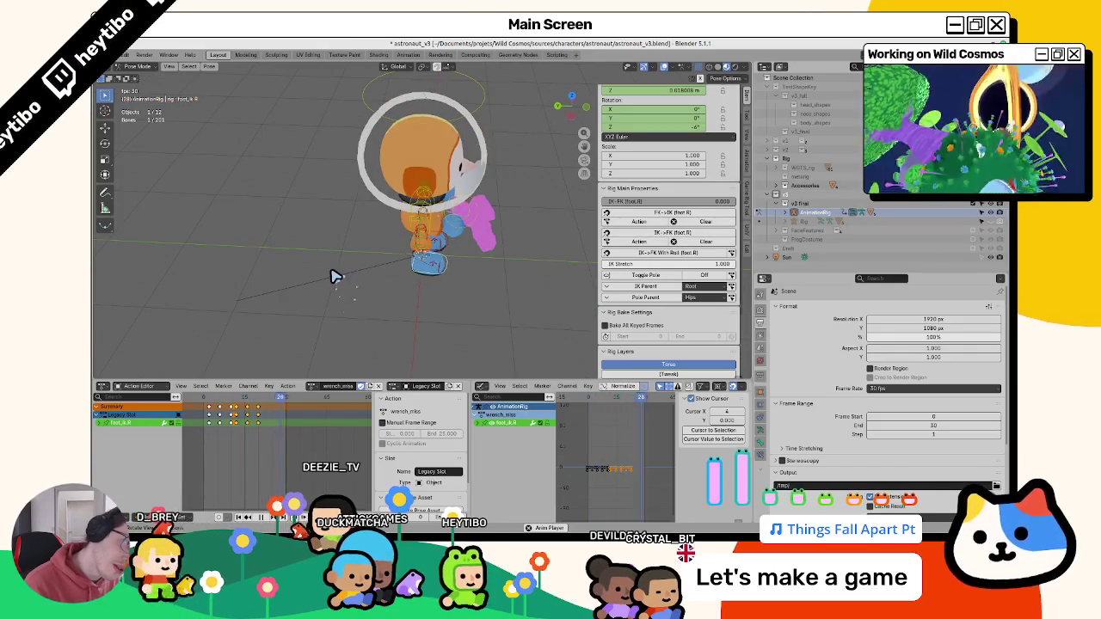
middle_drag(315, 263, 304, 246)
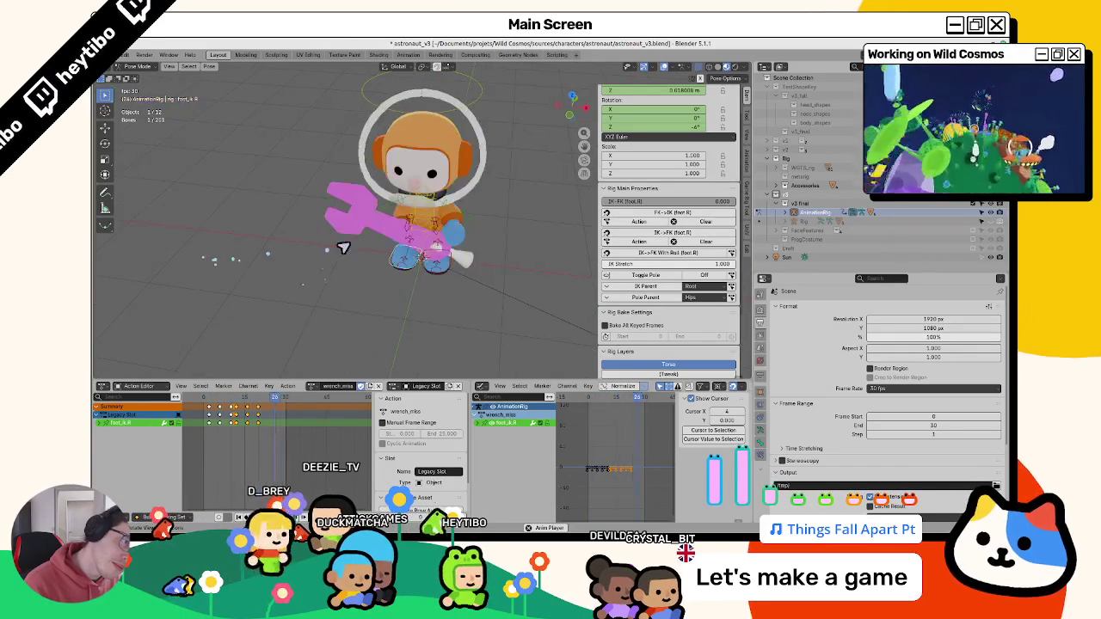
scroll(341, 246, down, 5)
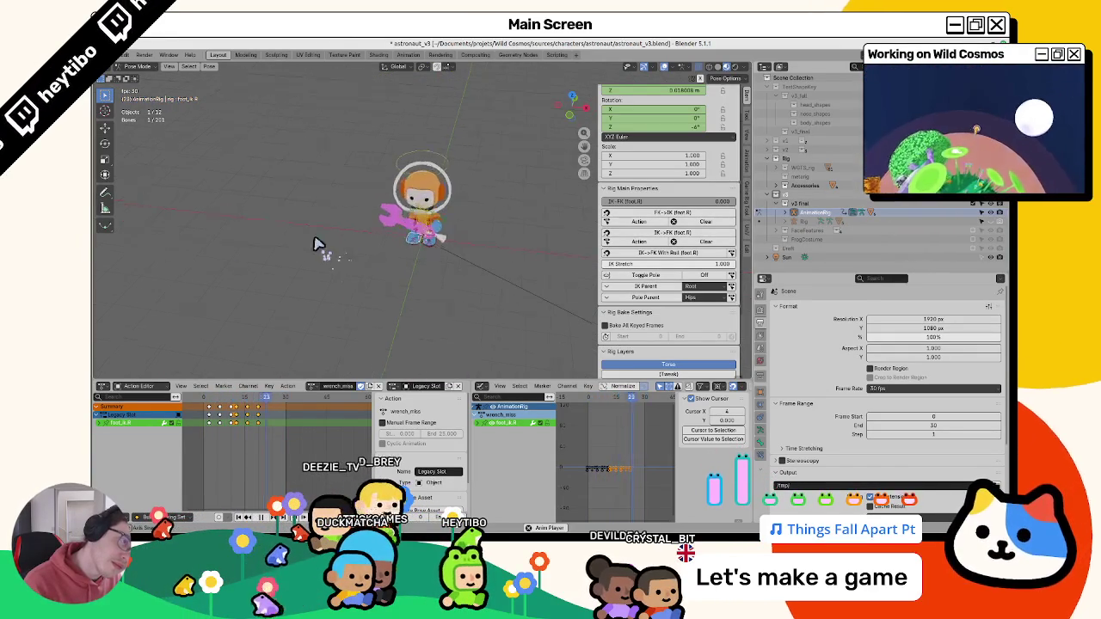
middle_drag(292, 206, 228, 210)
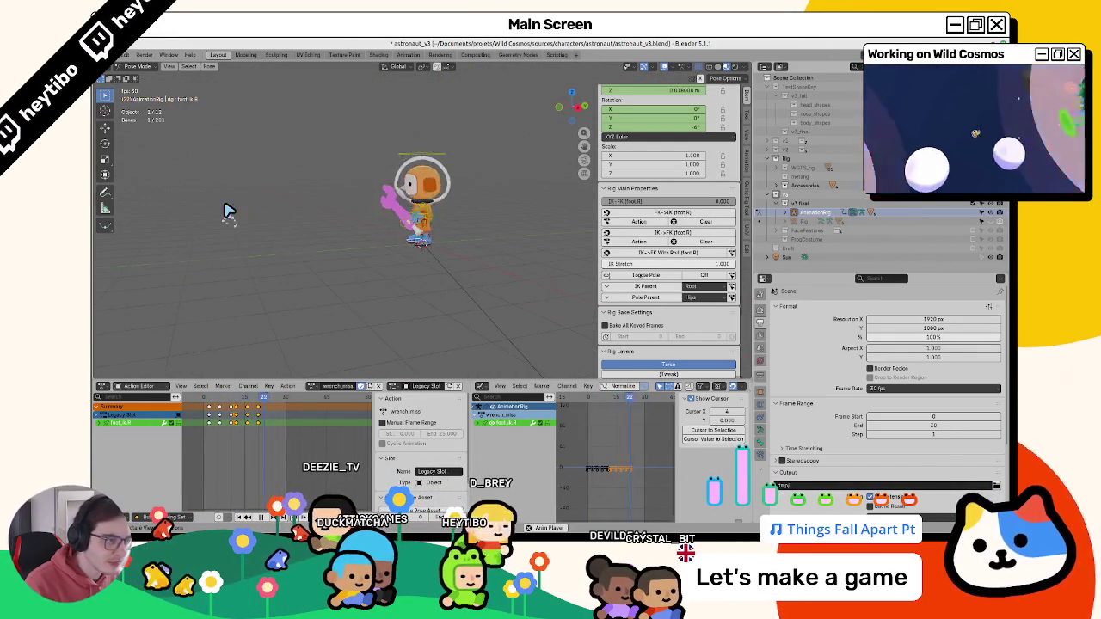
scroll(225, 219, up, 4)
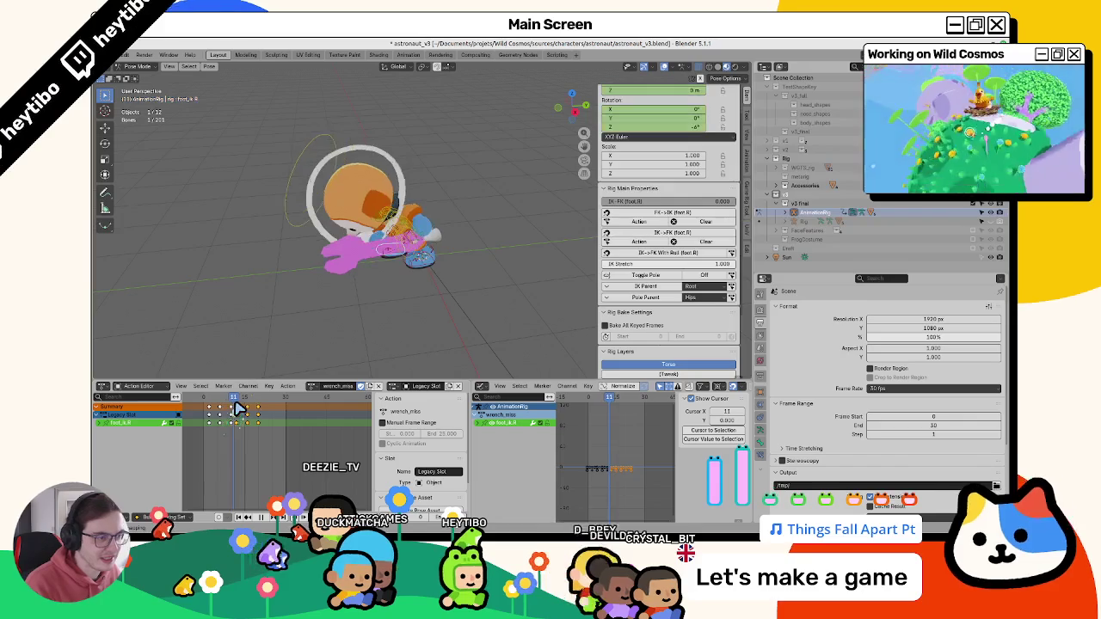
drag(235, 400, 240, 401)
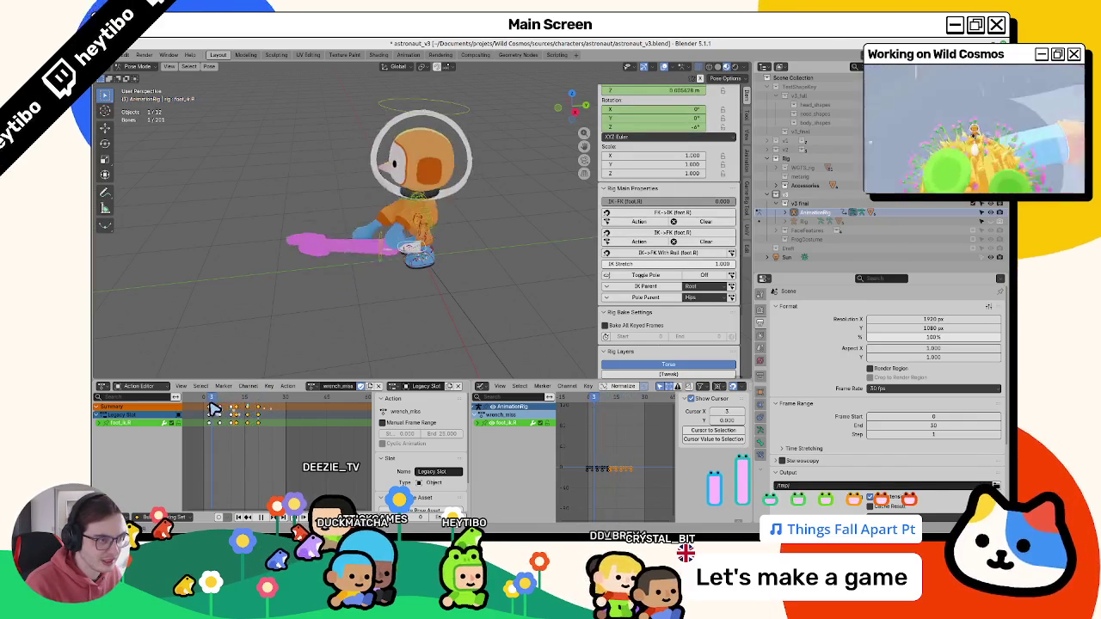
drag(207, 409, 243, 413)
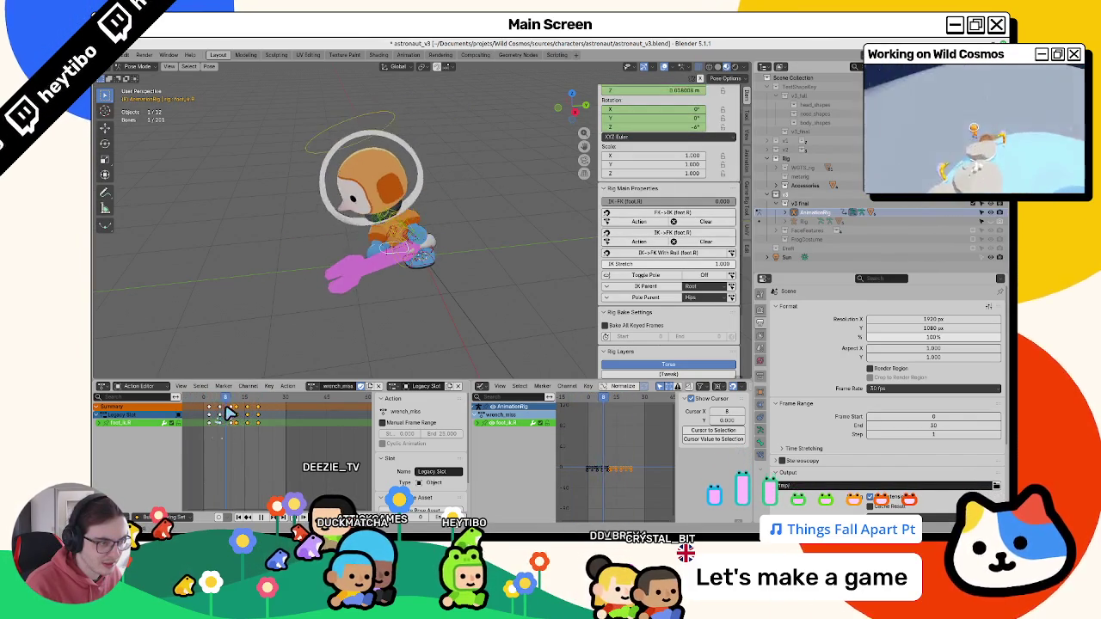
click(402, 272)
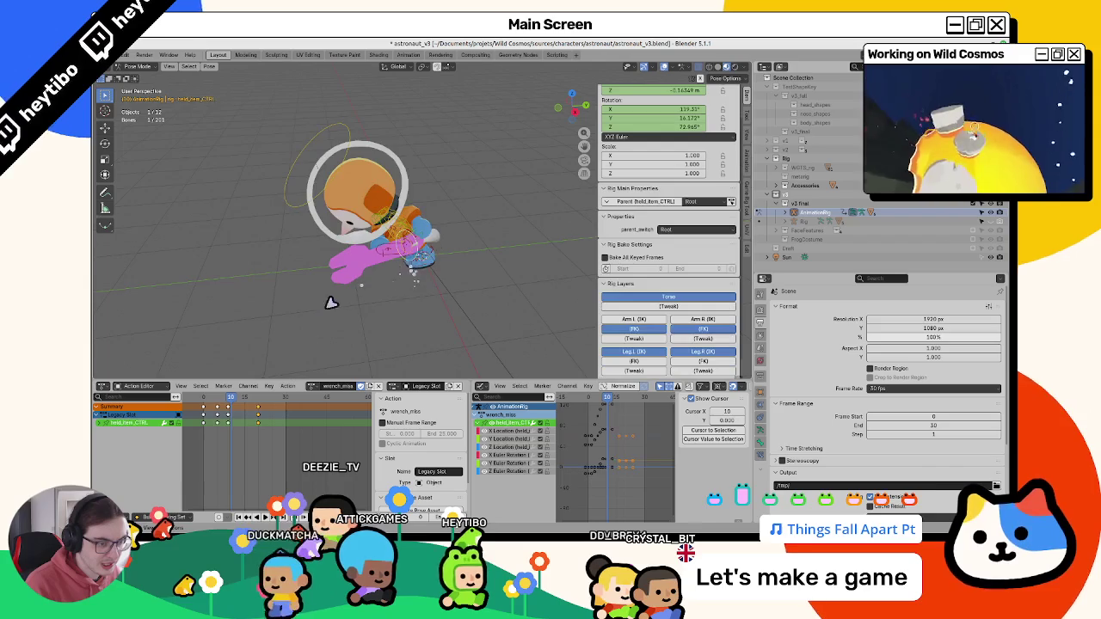
- Inspect the held wrench pose at frame 9 from an upright front view
click(222, 416)
drag(221, 416, 228, 416)
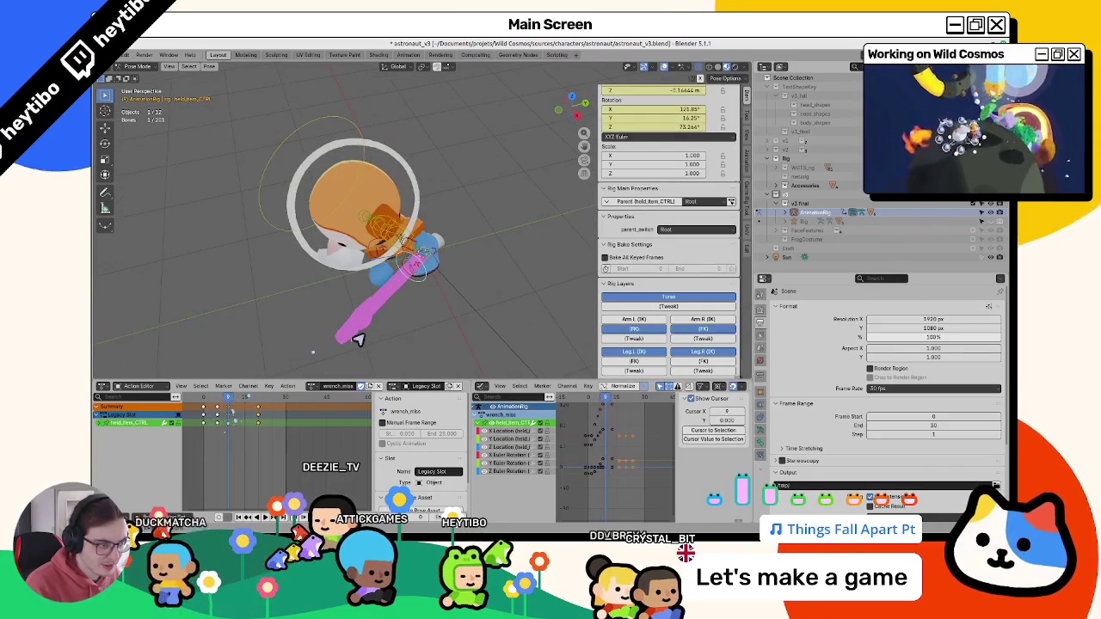
mouse_move(430, 283)
middle_down()
mouse_move(336, 312)
mouse_move(510, 232)
middle_up()
- Select the chest bone and key its Z rotation at 20°
click(420, 251)
middle_drag(419, 251, 471, 280)
click(432, 246)
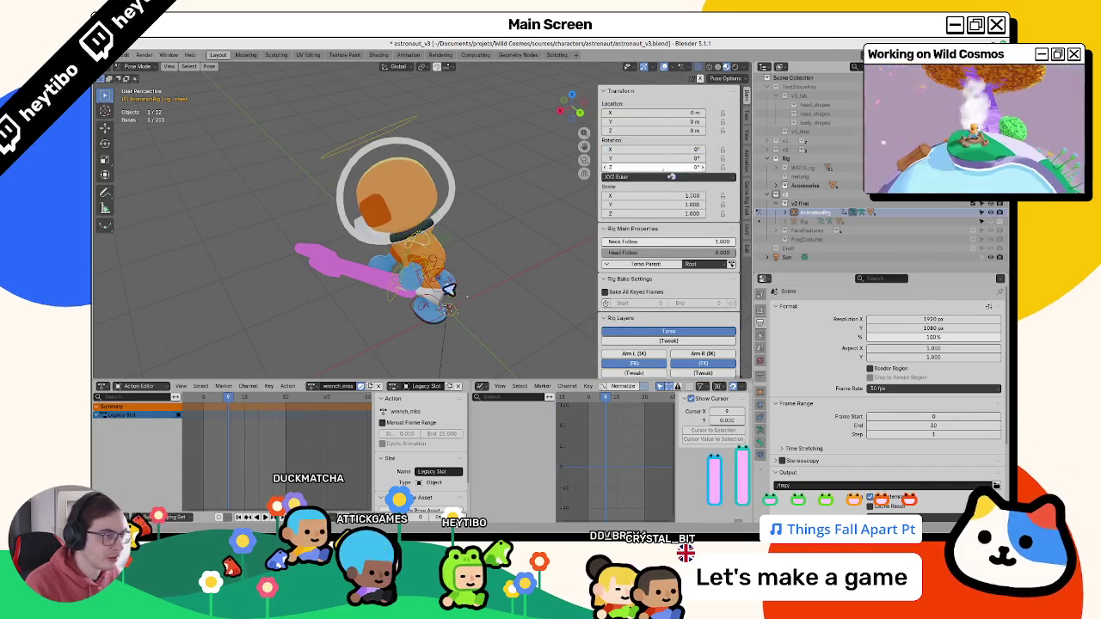
drag(663, 172, 660, 175)
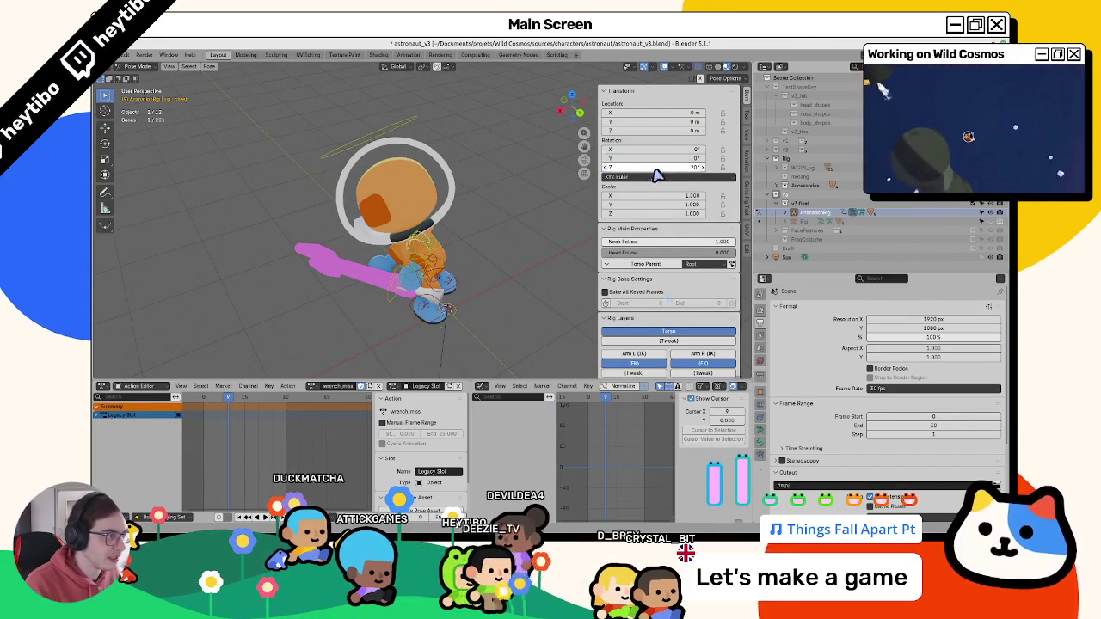
right_click(659, 175)
click(658, 170)
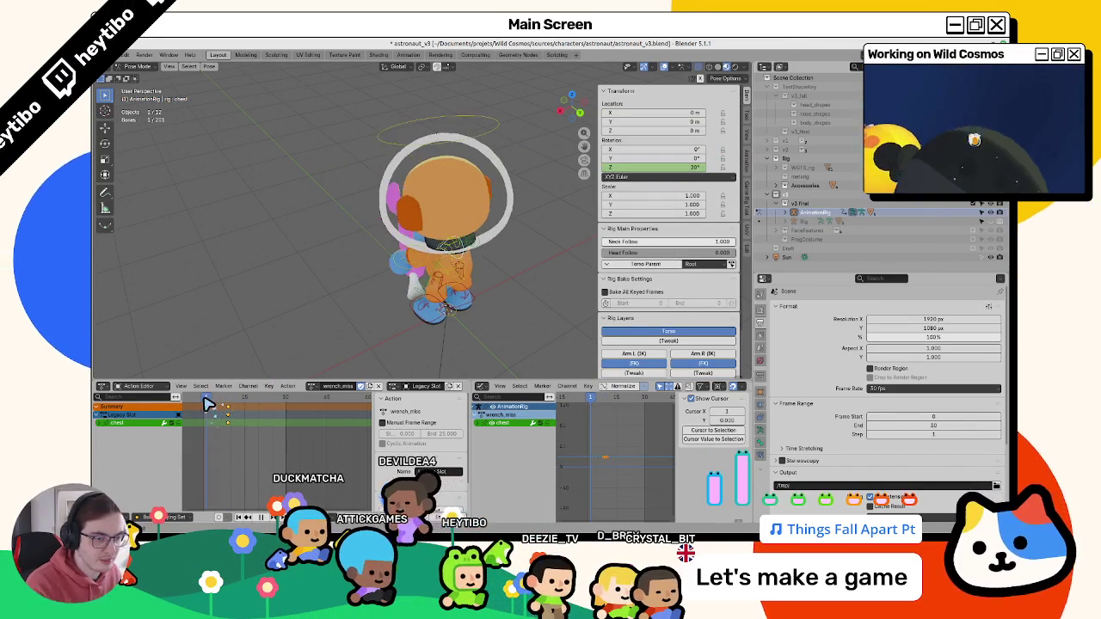
- Key the chest's Z rotation at 0° for the start of the swing
click(653, 166)
text(0)
key(Return)
right_click(651, 172)
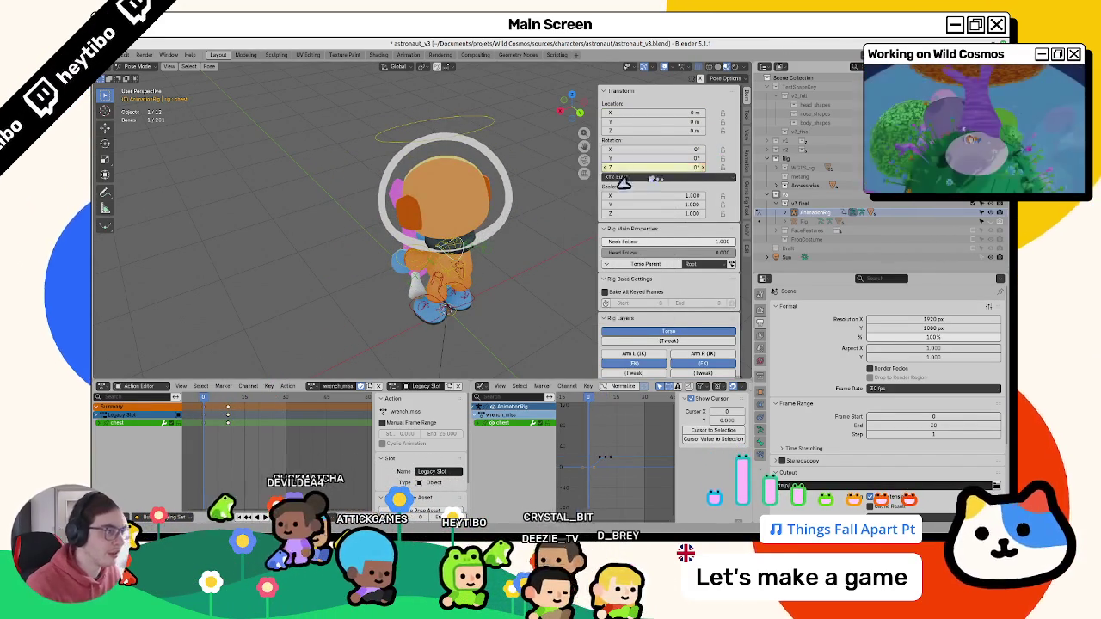
click(651, 172)
- Move the chest keys so the 20° twist lands around frame 10, then select the wrench control
click(230, 398)
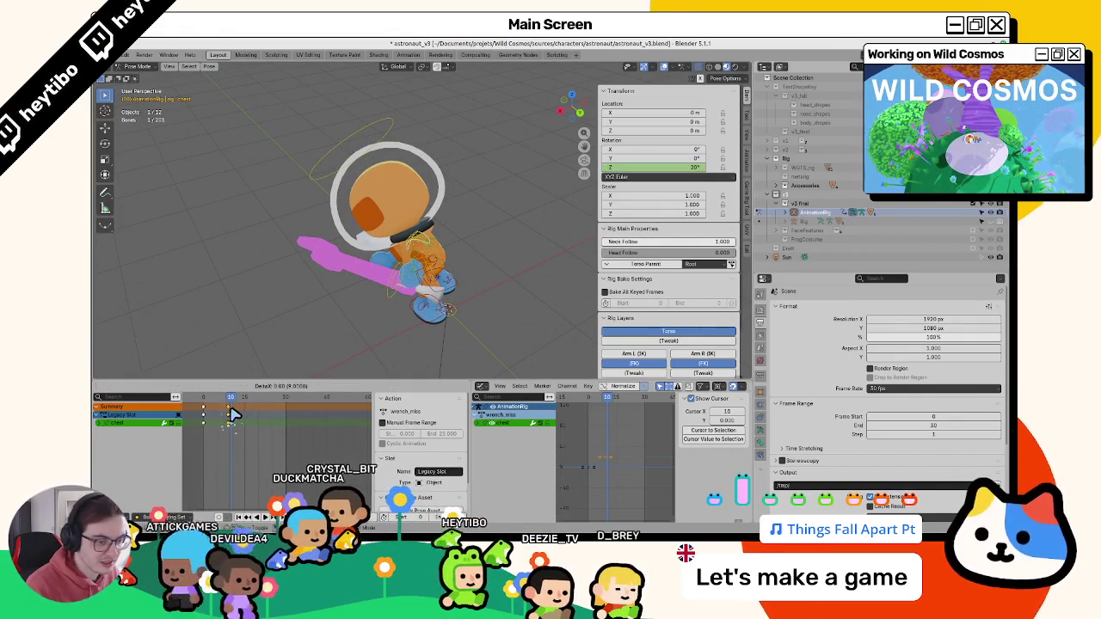
key(i)
click(433, 257)
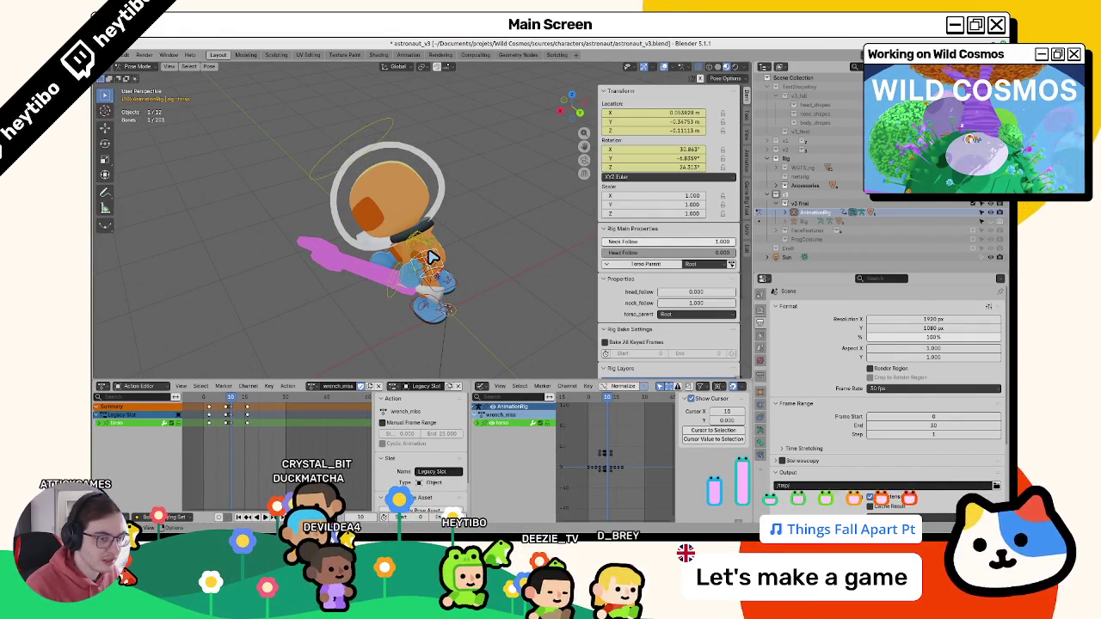
click(416, 252)
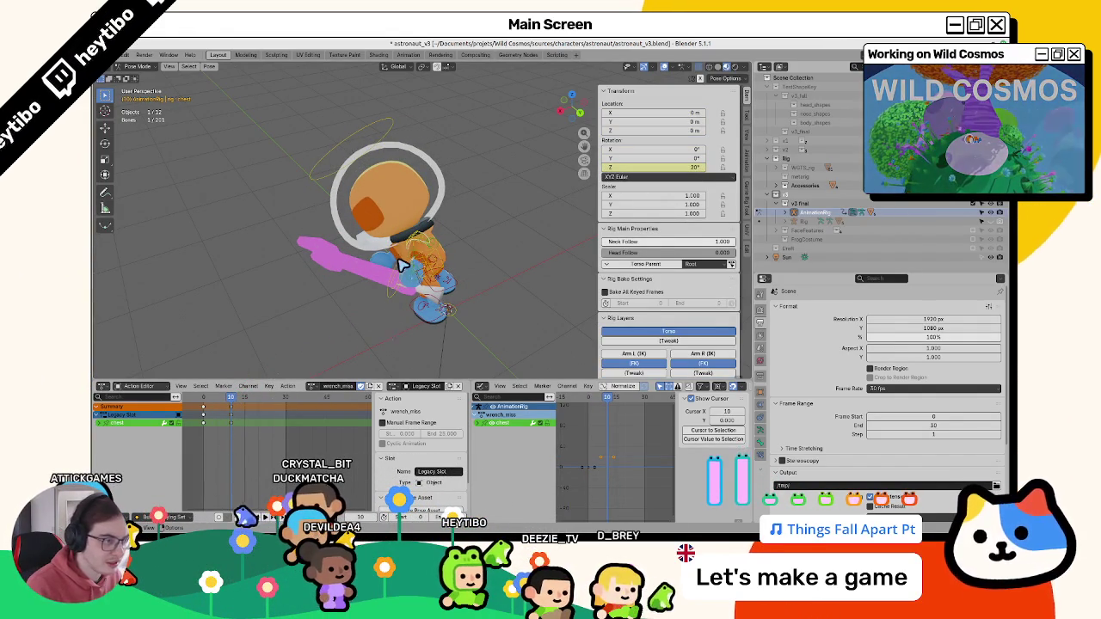
click(396, 298)
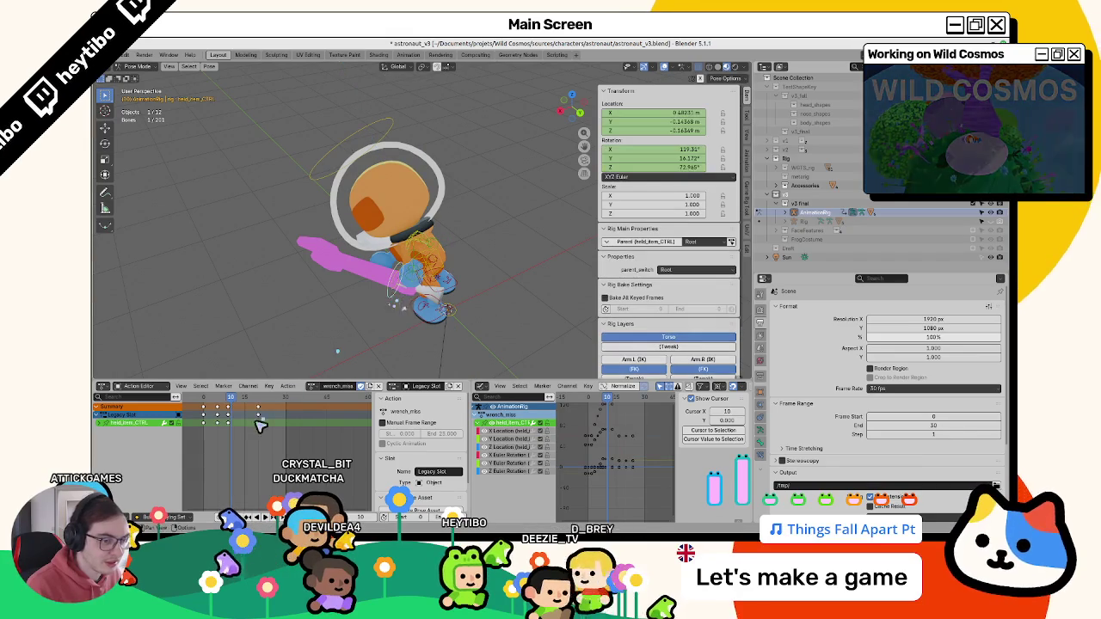
- Shift the held_item_CTRL keys in time and step to frame 10
key(Left)
click(234, 412)
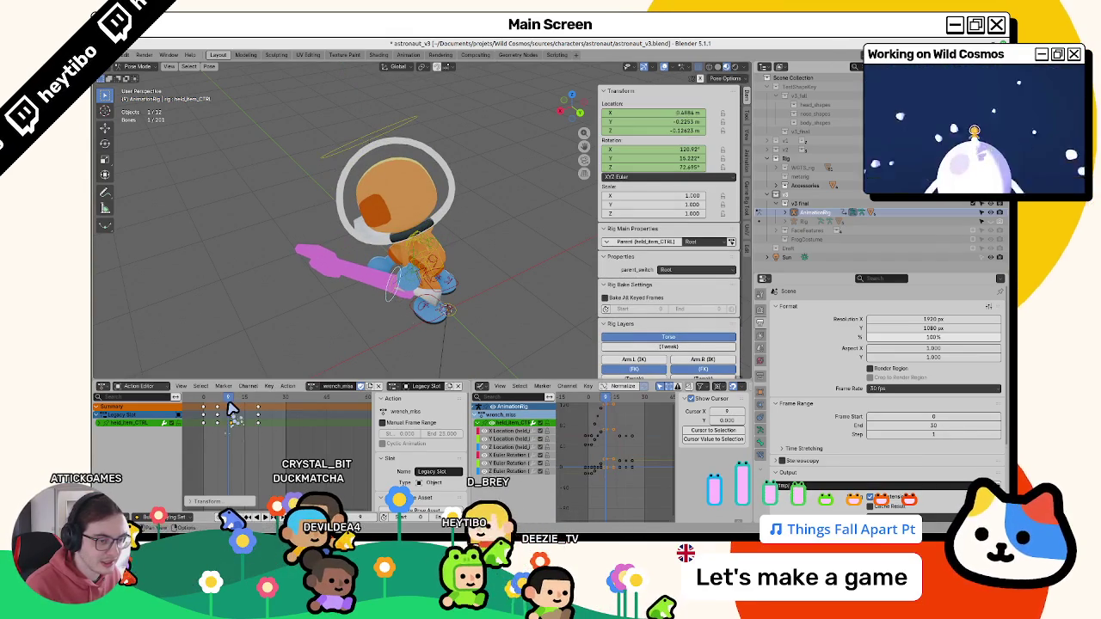
key(Right)
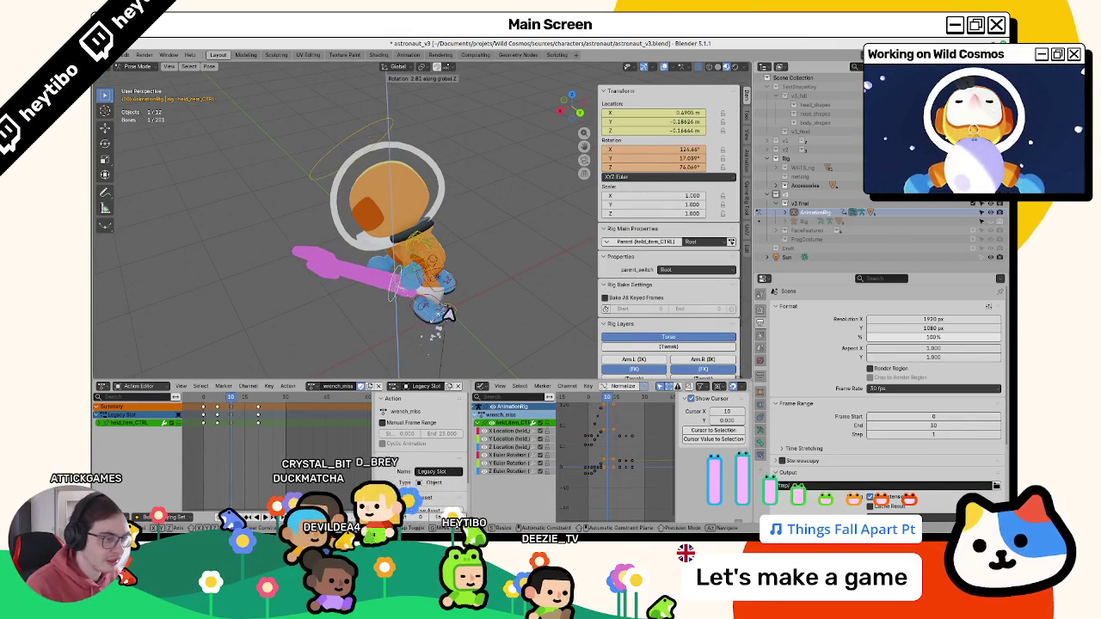
- Rotate, move and trackball-rotate the wrench control at frame 10 into an upright, left-pointing pose
middle_drag(430, 300, 516, 327)
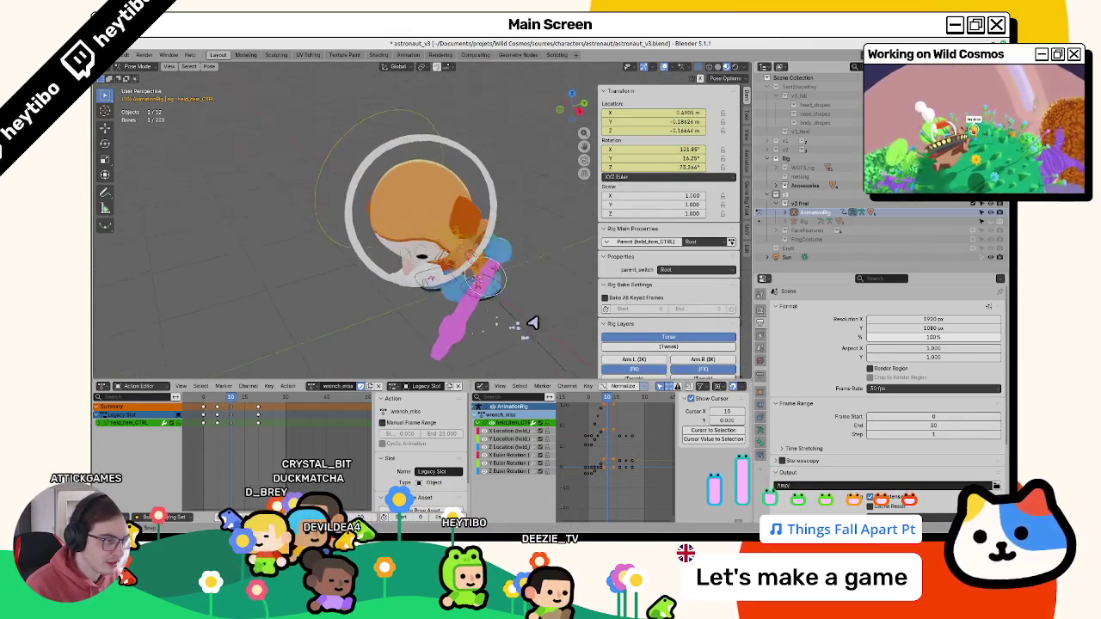
key(r)
click(546, 236)
key(g)
click(557, 224)
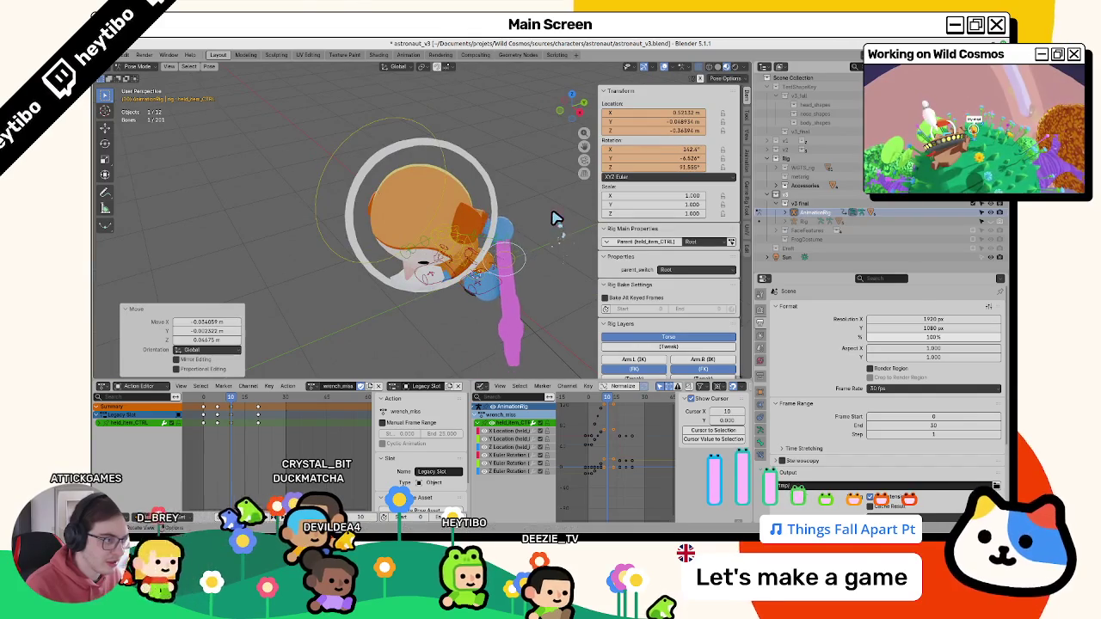
key(r)
click(516, 250)
mouse_move(516, 249)
middle_down()
mouse_move(482, 270)
mouse_move(517, 260)
mouse_move(516, 224)
middle_up()
key(r)
key(r)
click(469, 270)
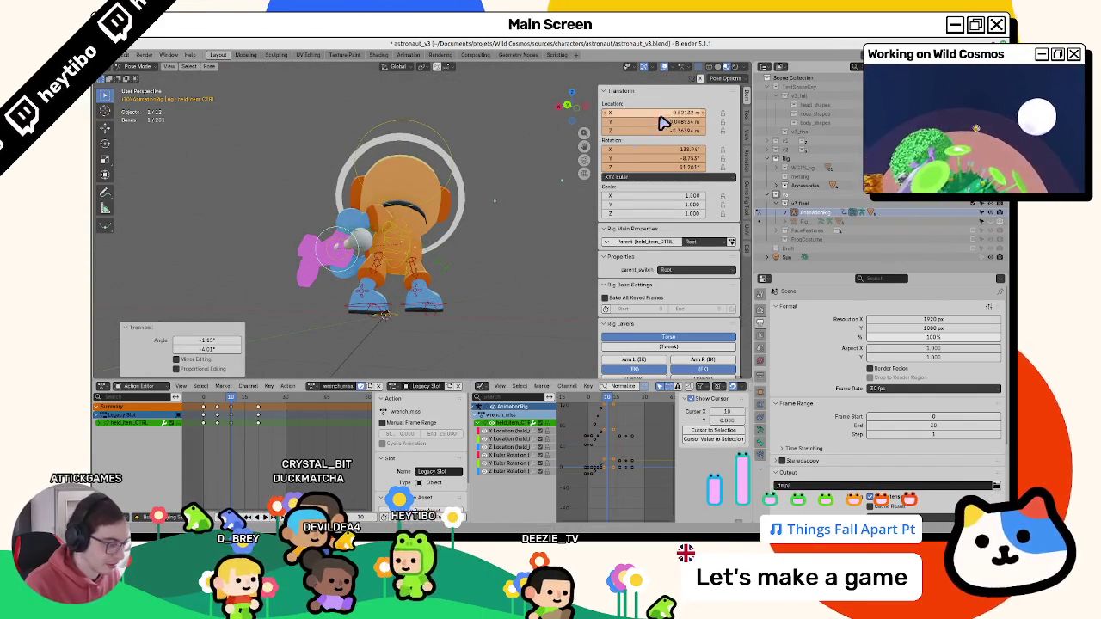
- Play the swing, then return to frame 20 and select the chest bone from behind
key(space)
mouse_move(447, 258)
middle_down()
mouse_move(386, 293)
mouse_move(405, 307)
mouse_move(446, 309)
middle_up()
scroll(406, 307, down, 3)
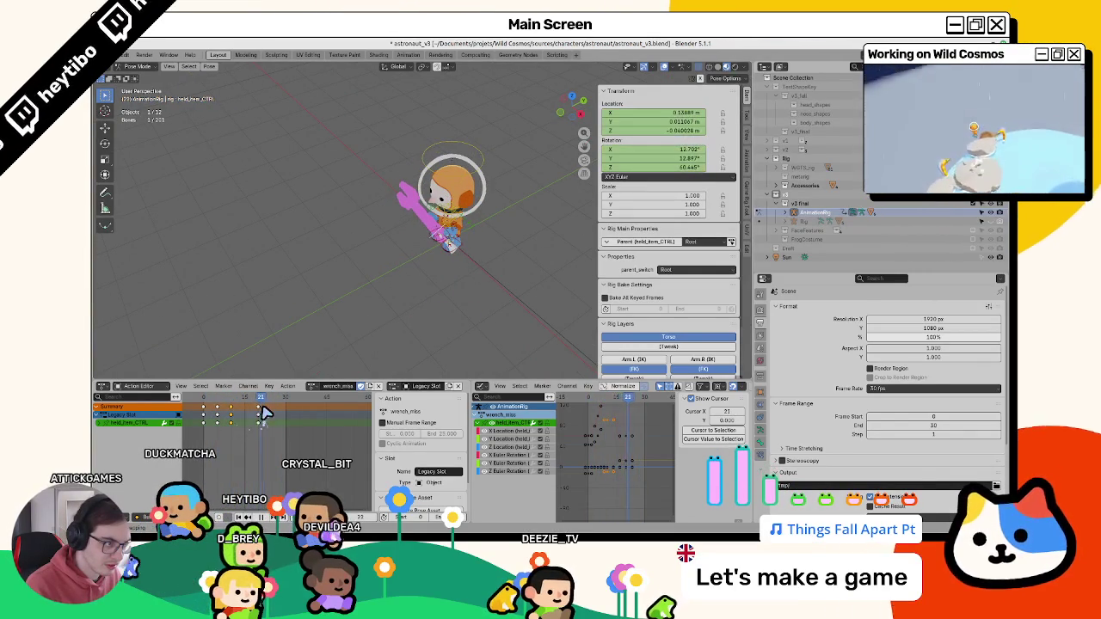
key(Left)
key(Left)
scroll(412, 264, up, 5)
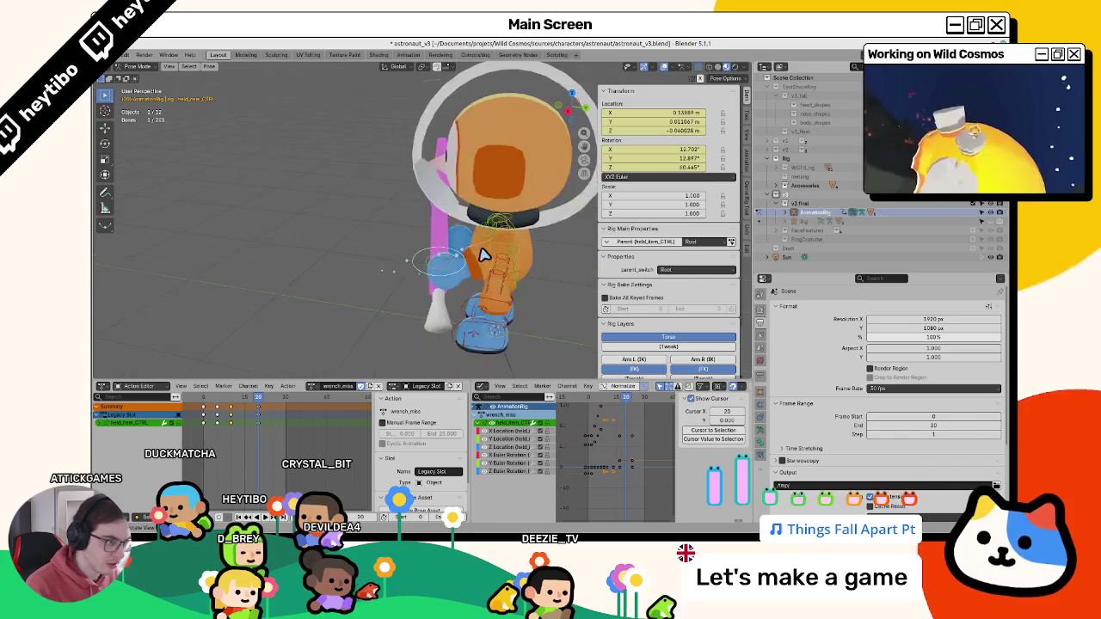
middle_drag(484, 251, 423, 246)
click(448, 256)
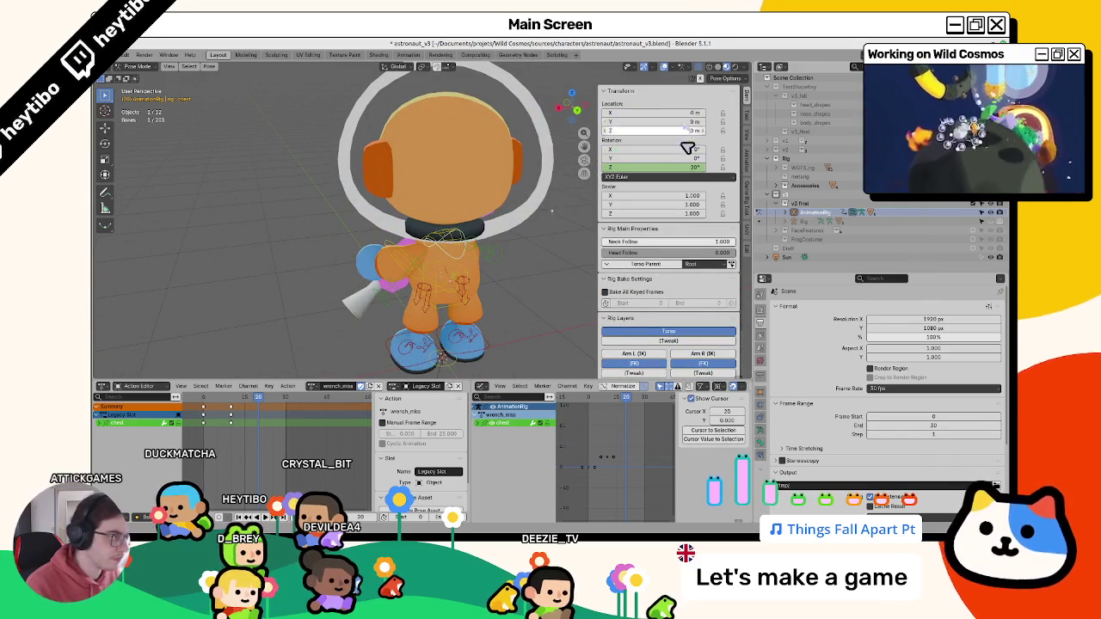
- Key the chest's Z rotation back to 0° at frame 20 and shift that key about 4 frames earlier
key(i)
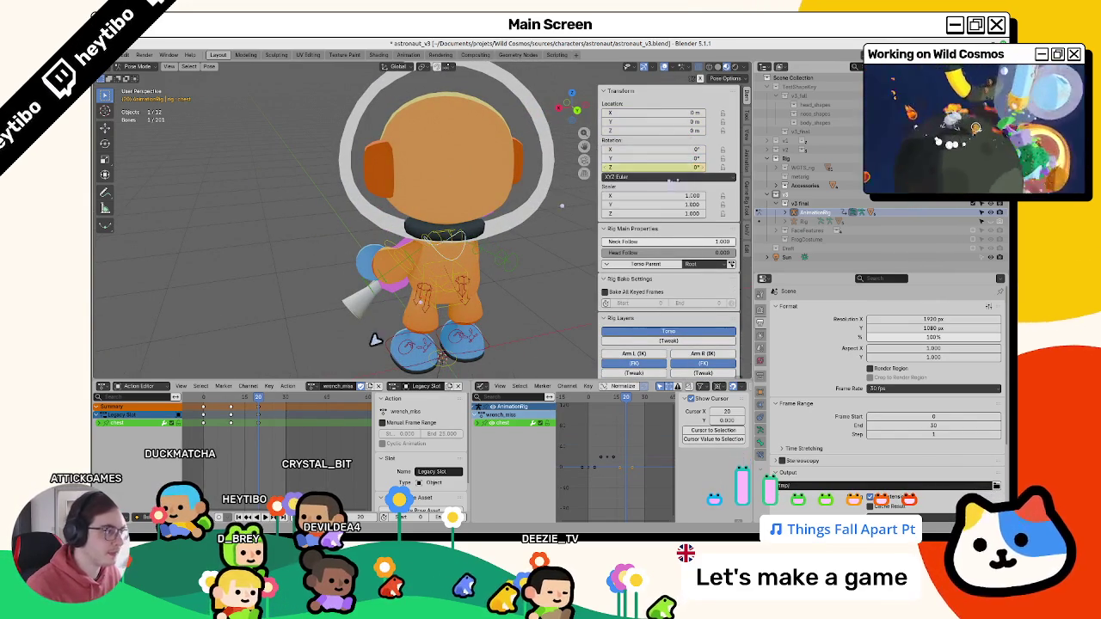
click(465, 271)
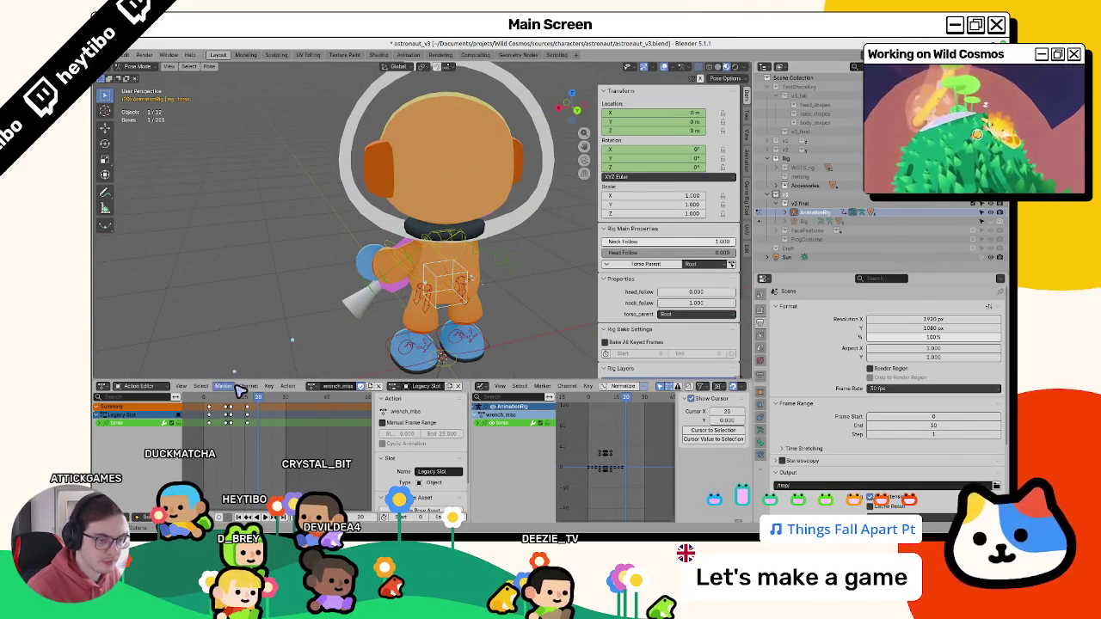
click(248, 400)
click(448, 246)
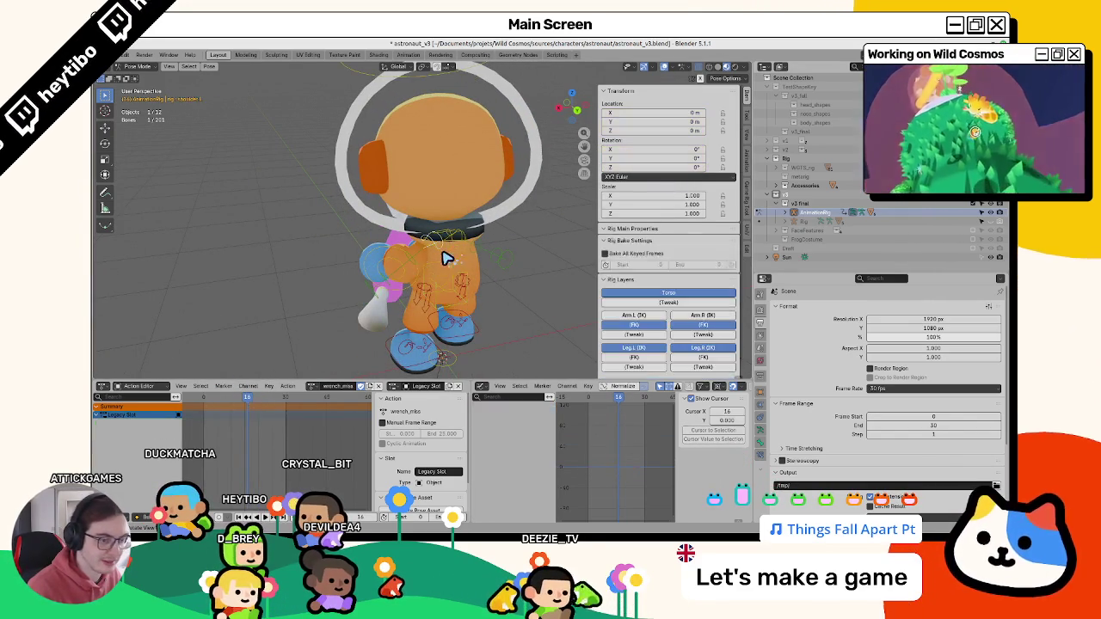
drag(256, 423, 248, 423)
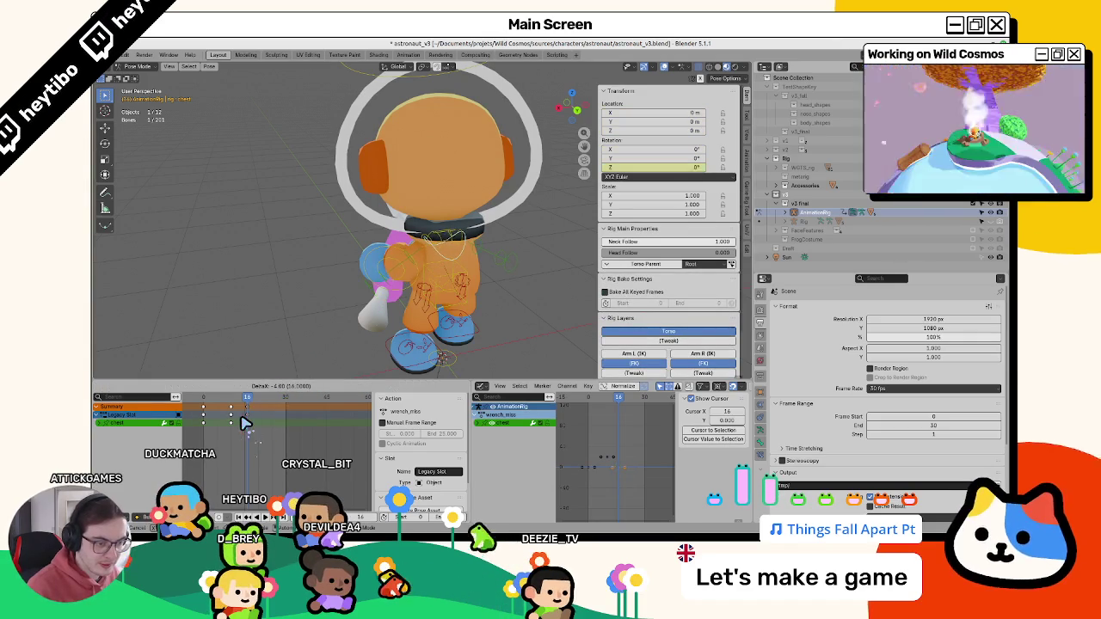
click(245, 421)
- Play the swing and review the chest's quicker recovery from a front view
key(space)
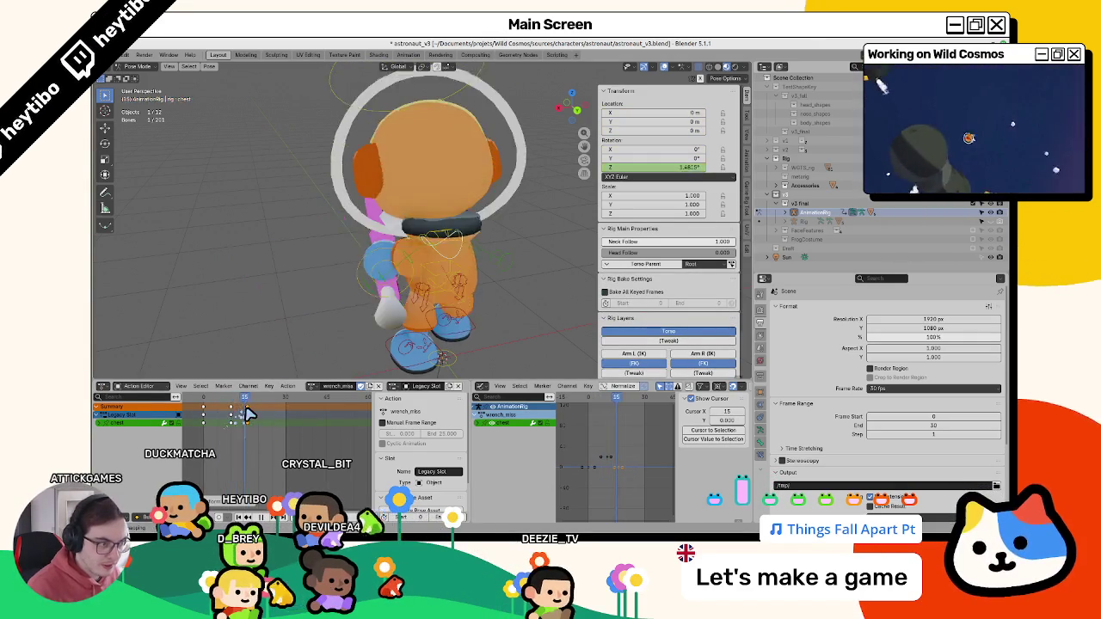
scroll(315, 310, down, 3)
middle_drag(315, 312, 528, 325)
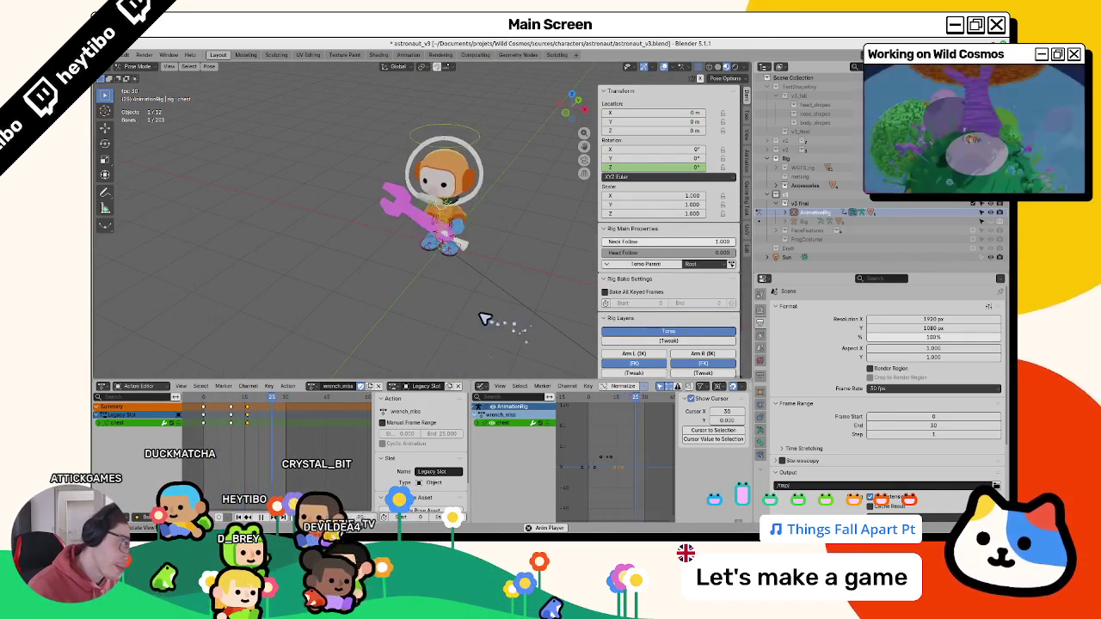
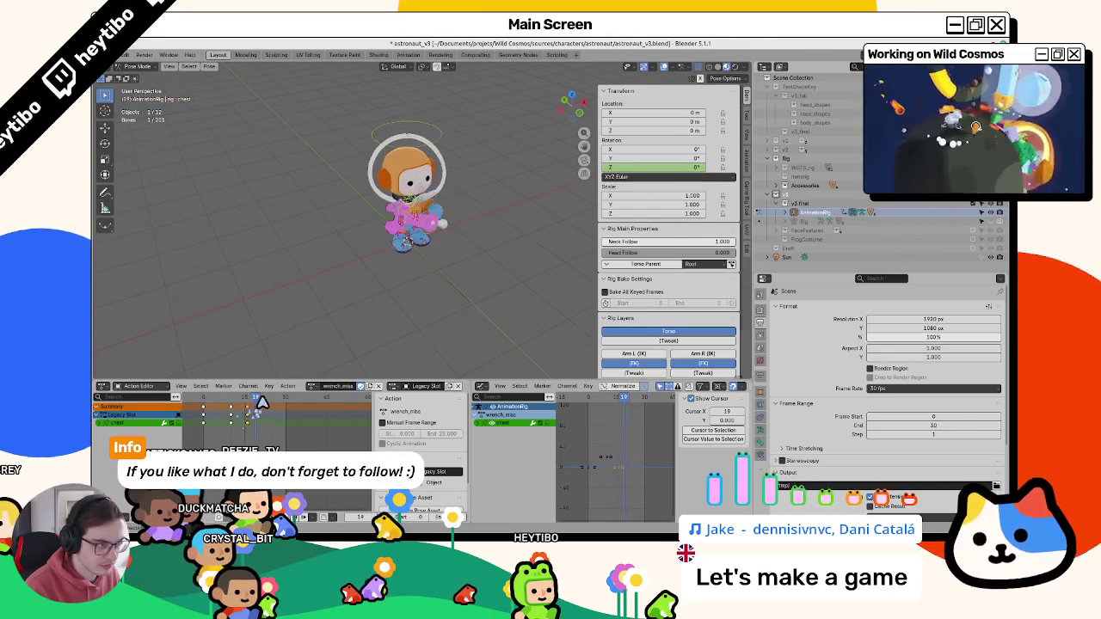
- At frame 11, key only the torso bone's X rotation at 50°
key(space)
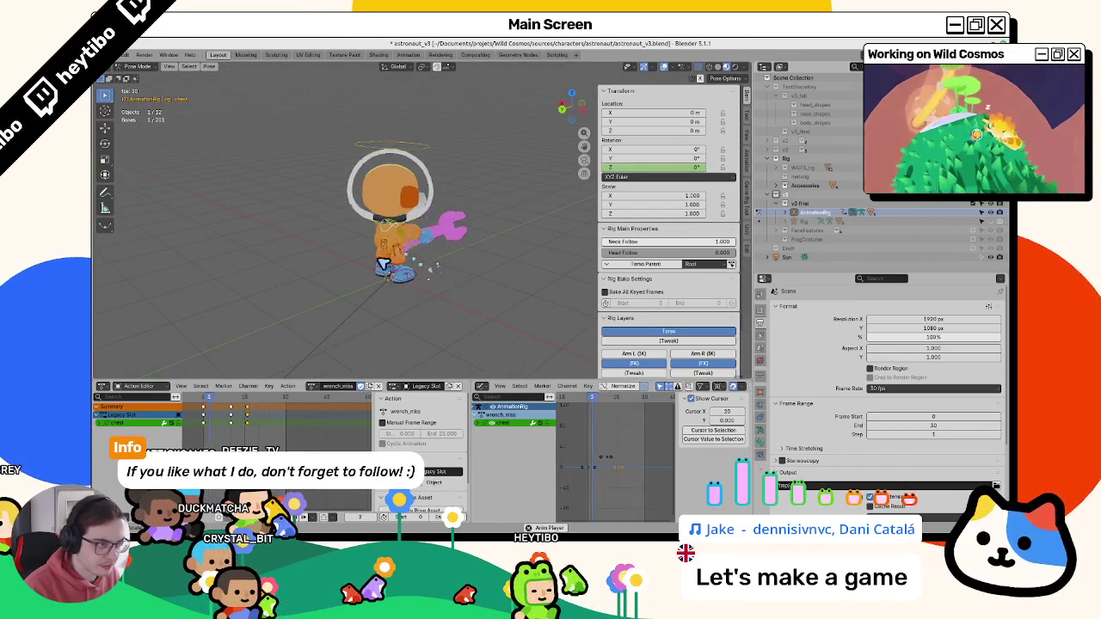
drag(236, 398, 238, 413)
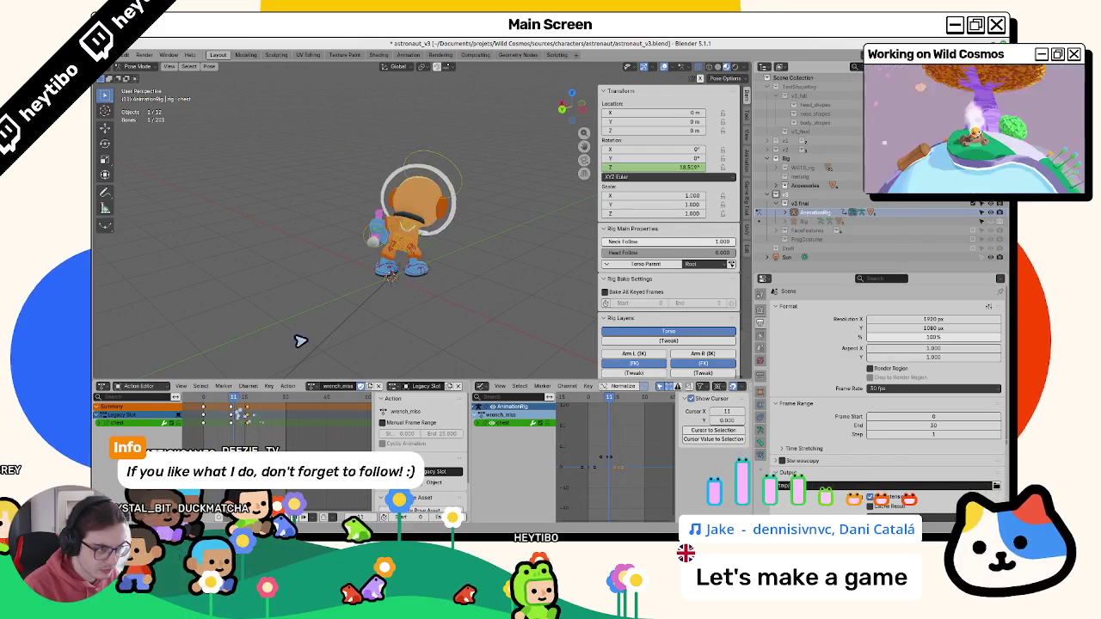
click(398, 245)
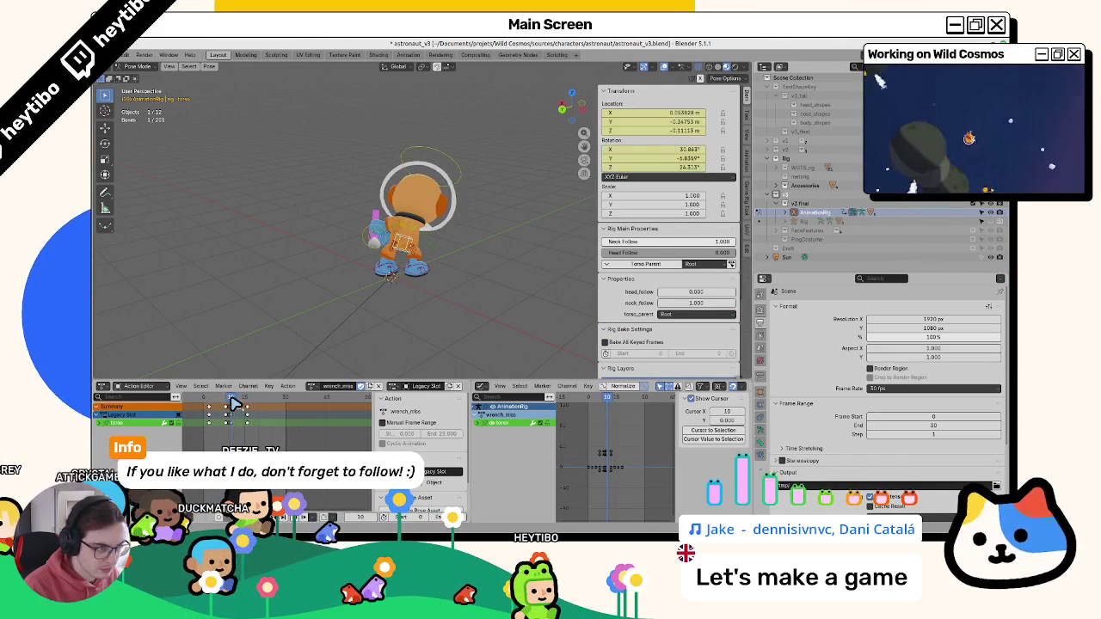
drag(667, 166, 688, 166)
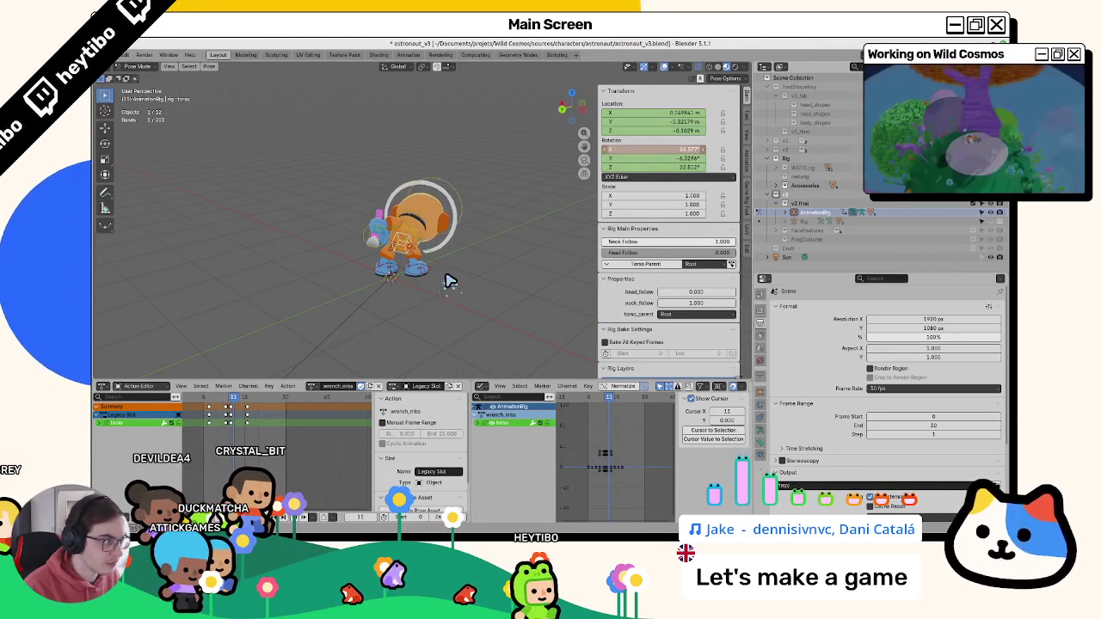
right_click(663, 153)
click(663, 150)
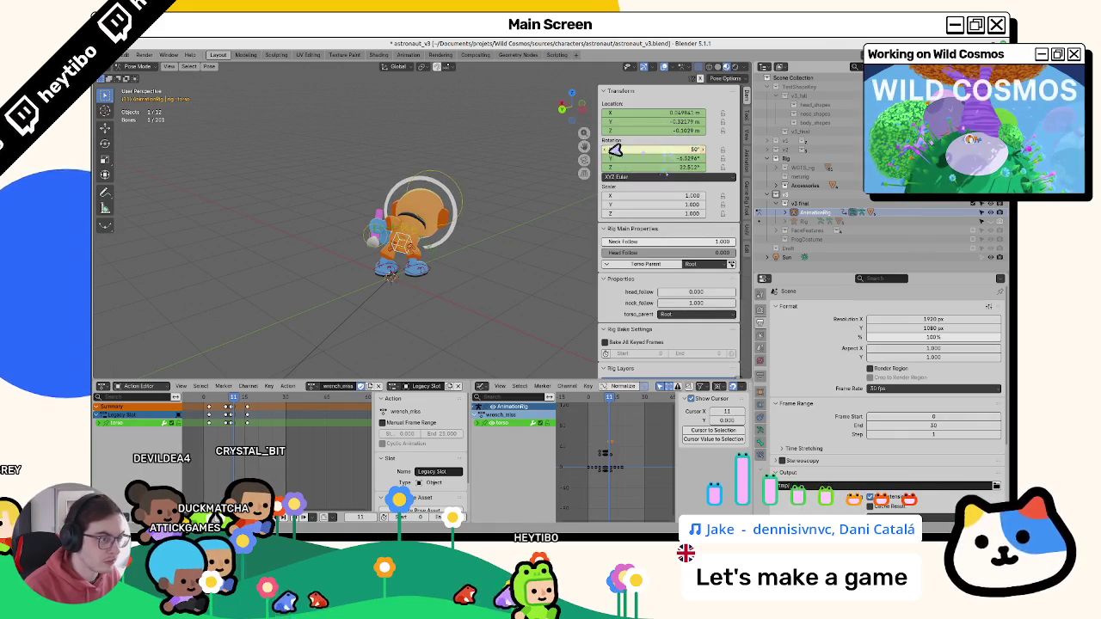
- Shift the selected keys one frame earlier in the Action Editor
key(space)
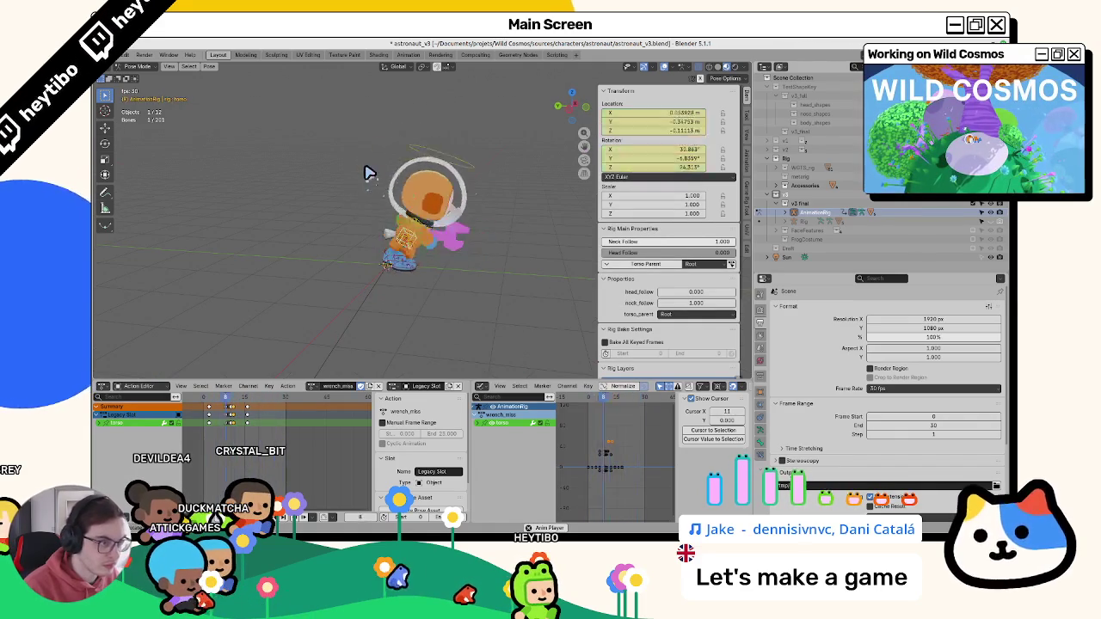
key(Escape)
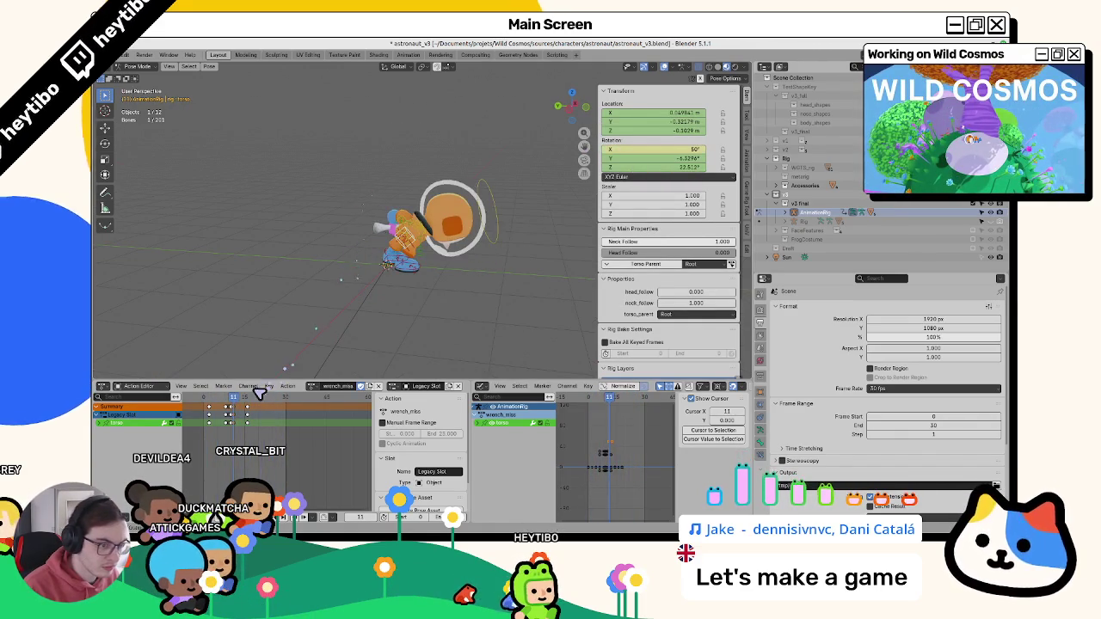
scroll(237, 406, up, 2)
key(g)
click(215, 413)
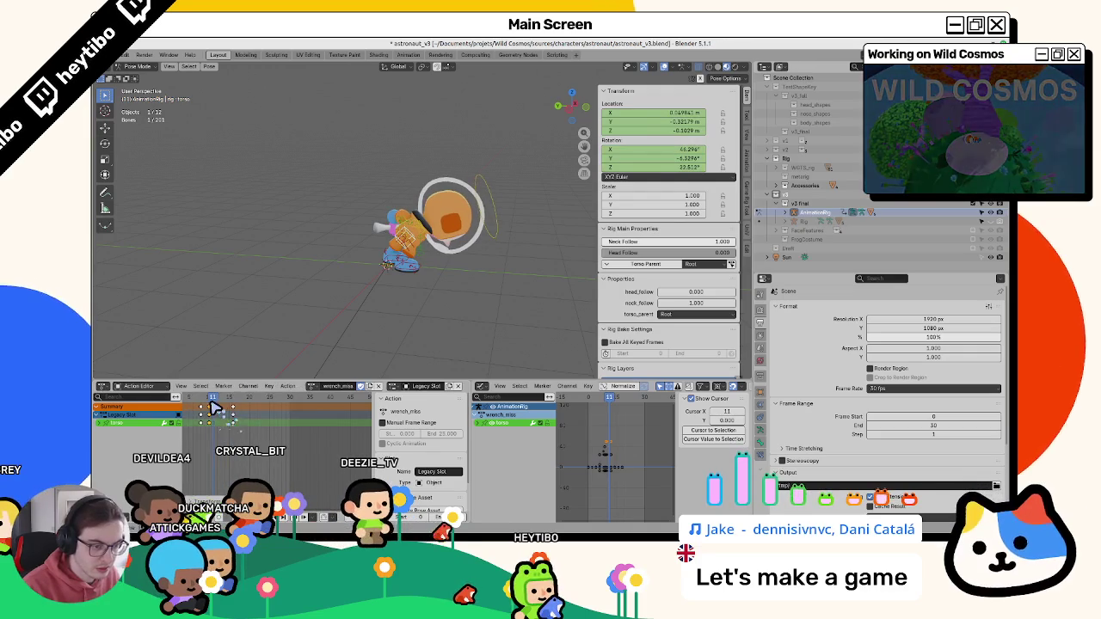
key(space)
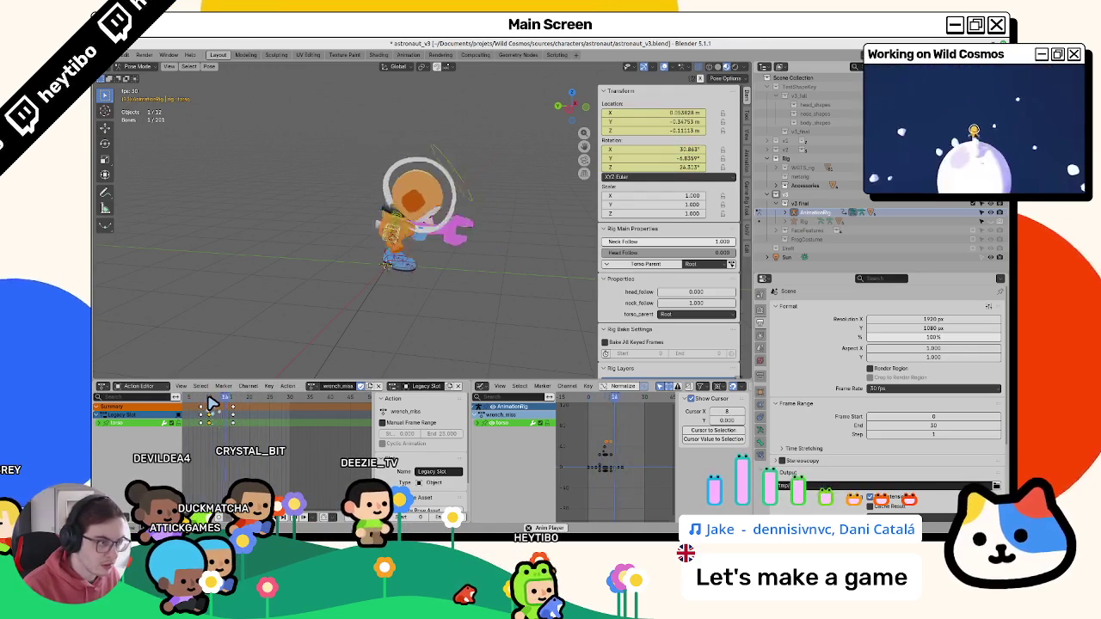
- Play back the wrench swing and orbit around the astronaut to review the pose
middle_drag(220, 415, 295, 425)
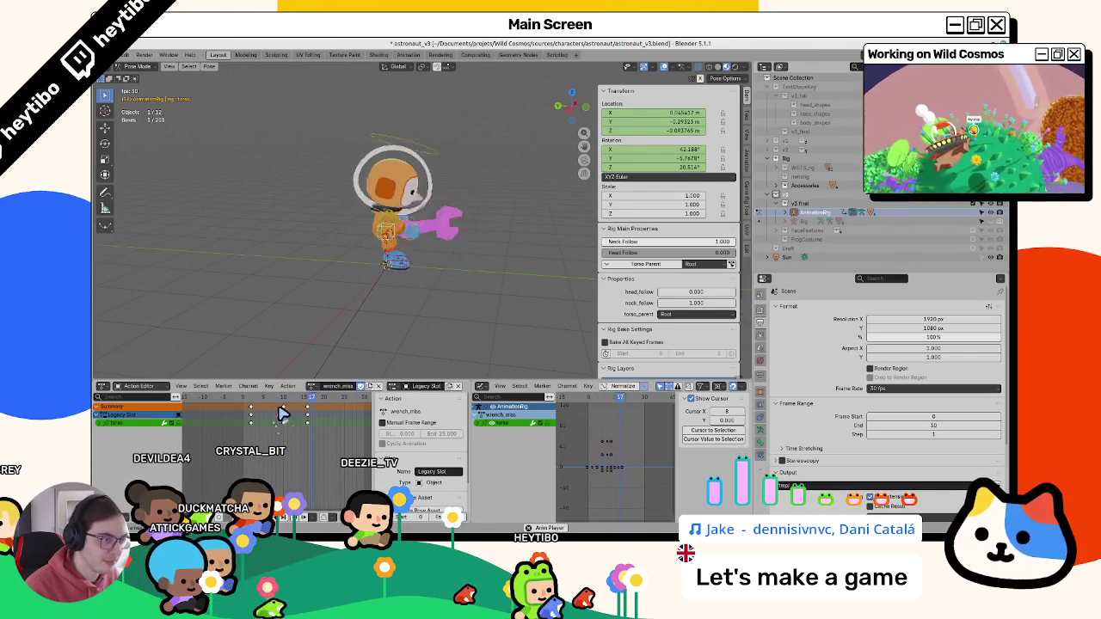
key(space)
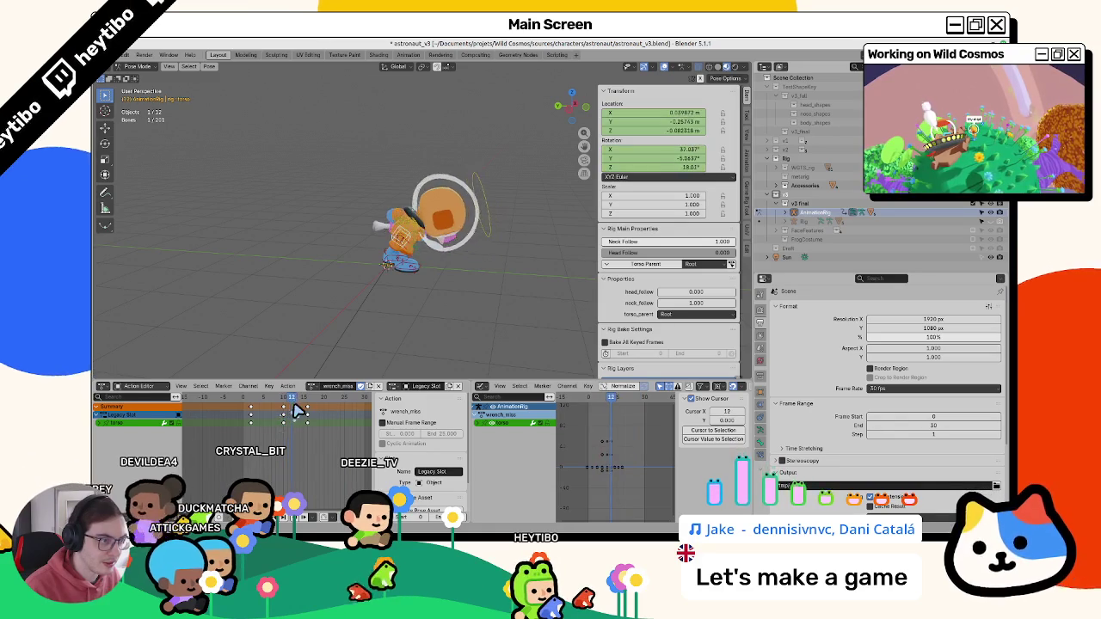
key(space)
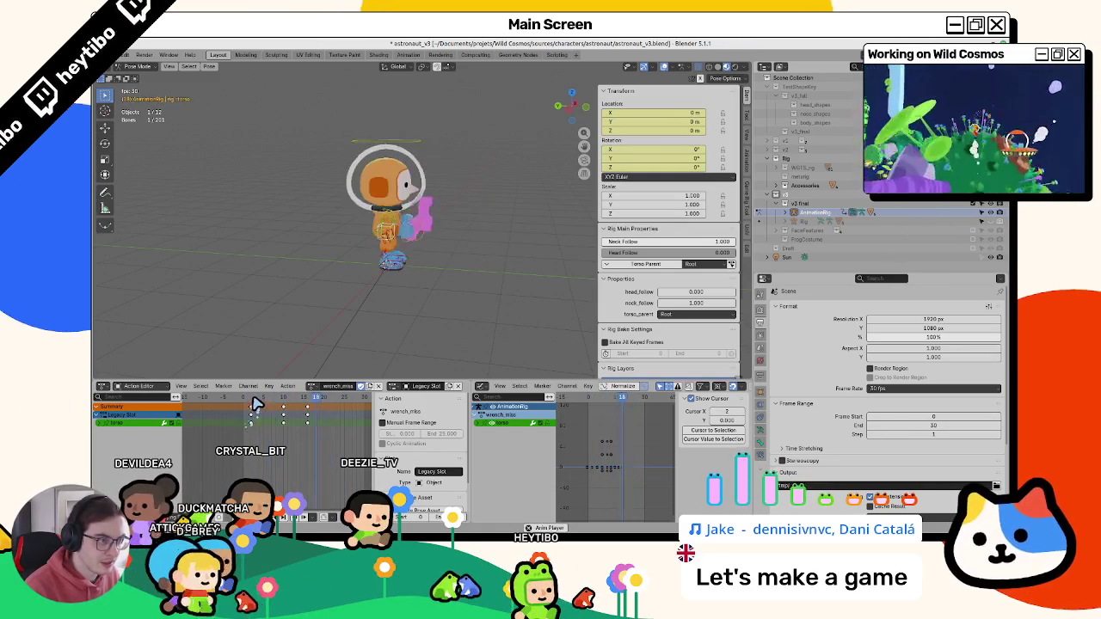
middle_drag(393, 226, 344, 284)
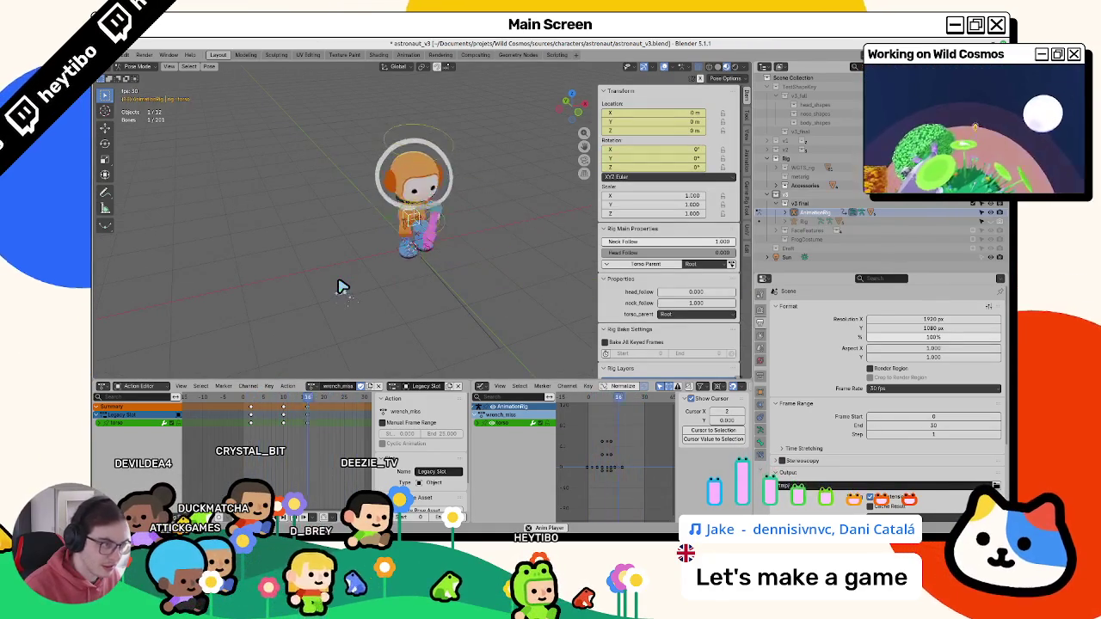
key(space)
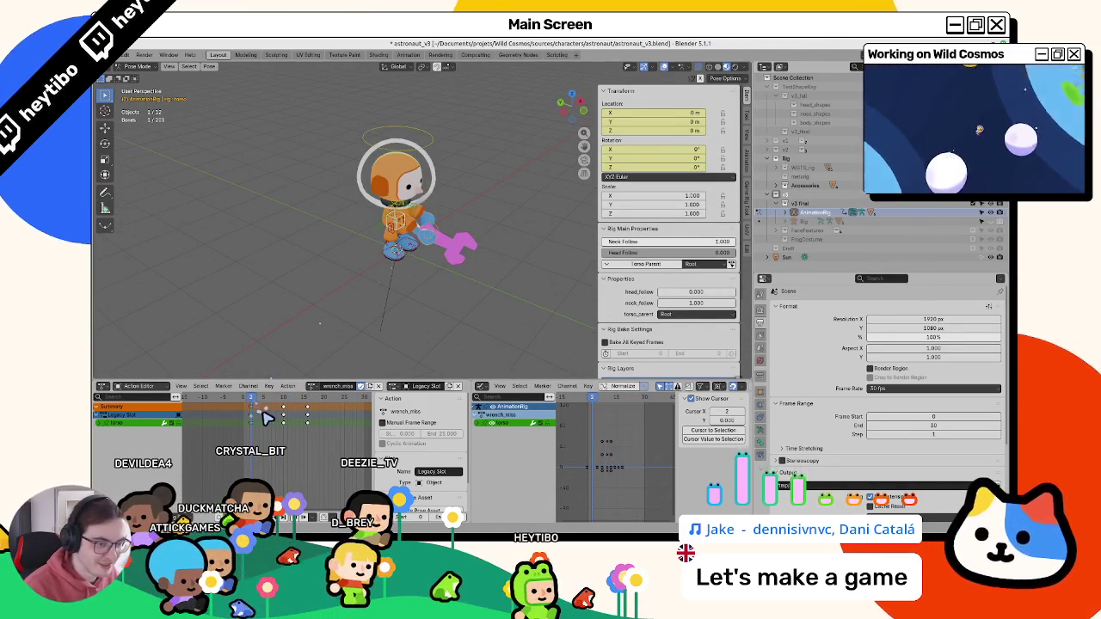
key(space)
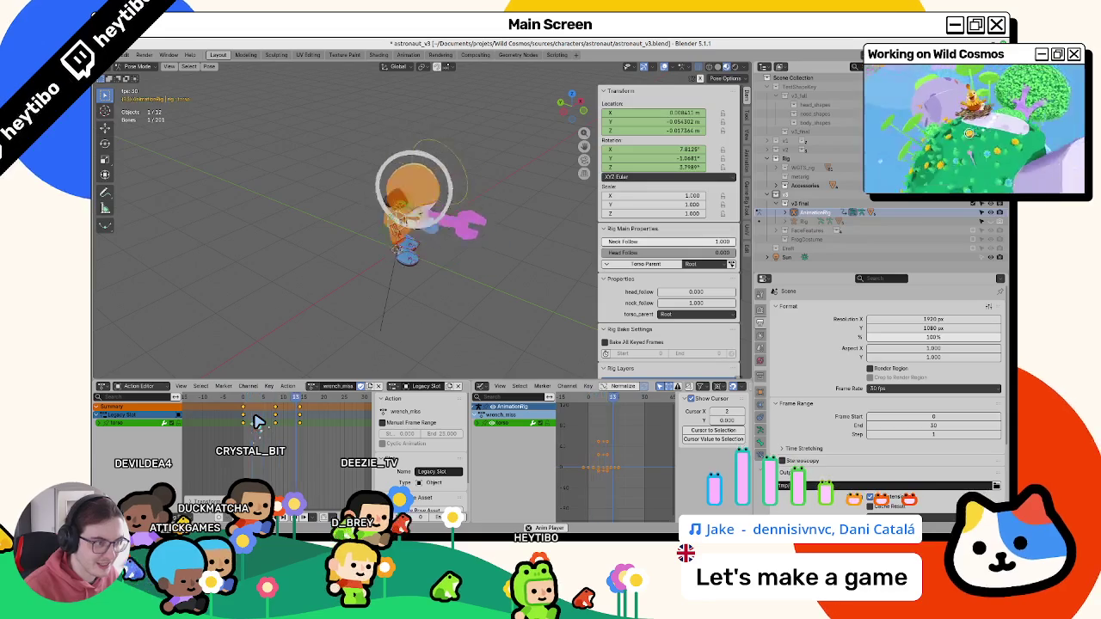
- Select the right foot IK control and play from frame 8
drag(255, 409, 301, 411)
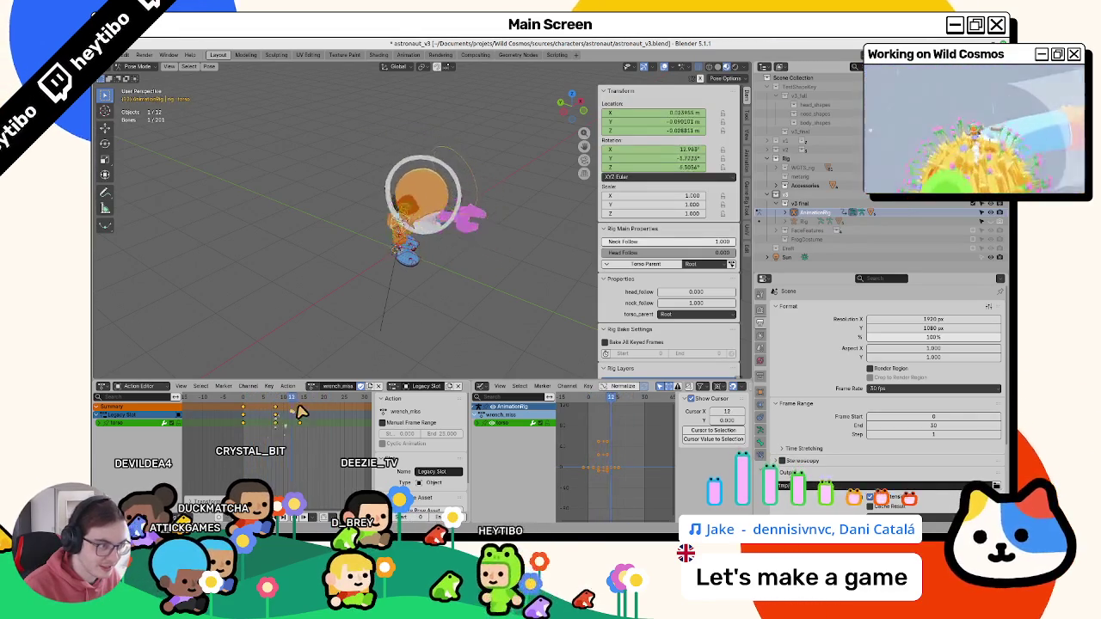
click(417, 262)
mouse_move(269, 434)
mouse_down()
mouse_move(243, 403)
mouse_move(282, 404)
mouse_move(249, 423)
mouse_up()
key(space)
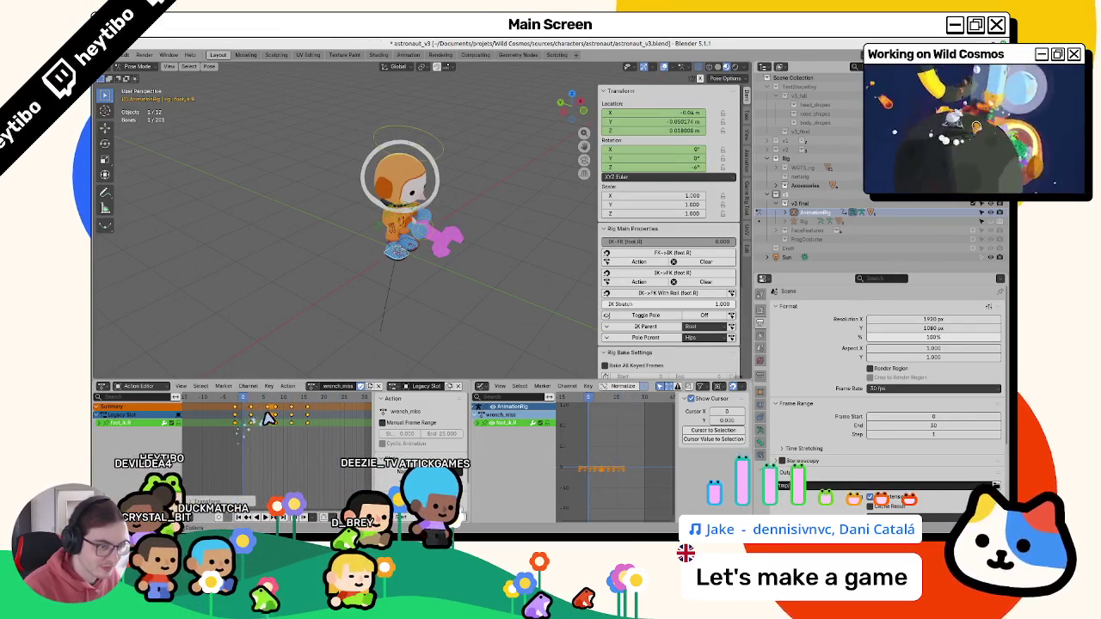
- Confirm the retimed right foot IK keys around frame 10
key(space)
mouse_move(254, 414)
mouse_down()
mouse_move(291, 411)
mouse_move(285, 433)
mouse_up()
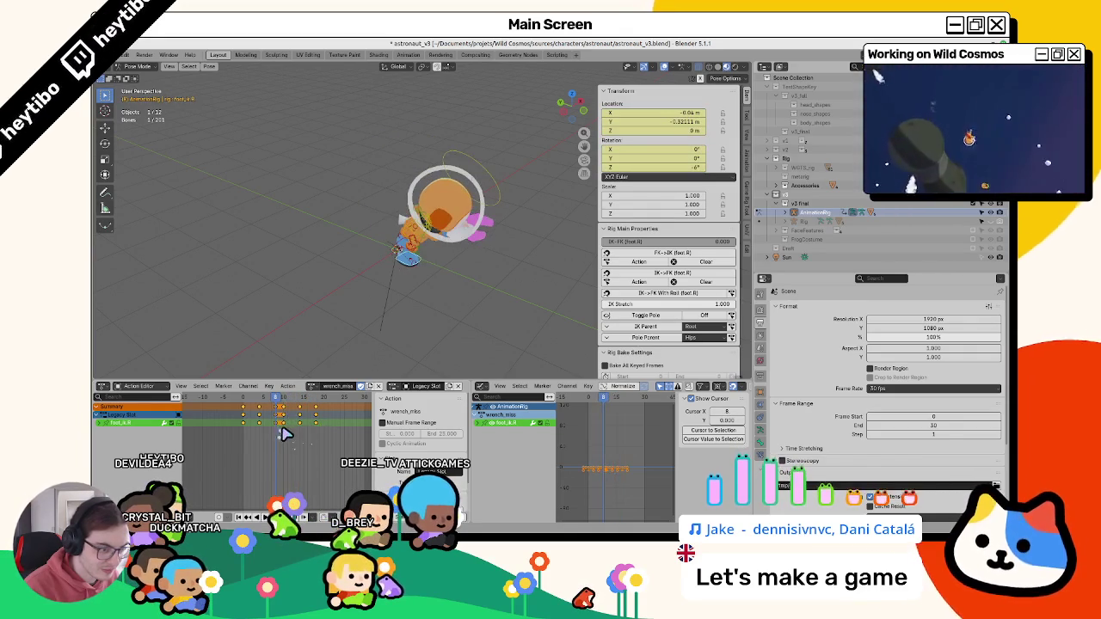
click(326, 420)
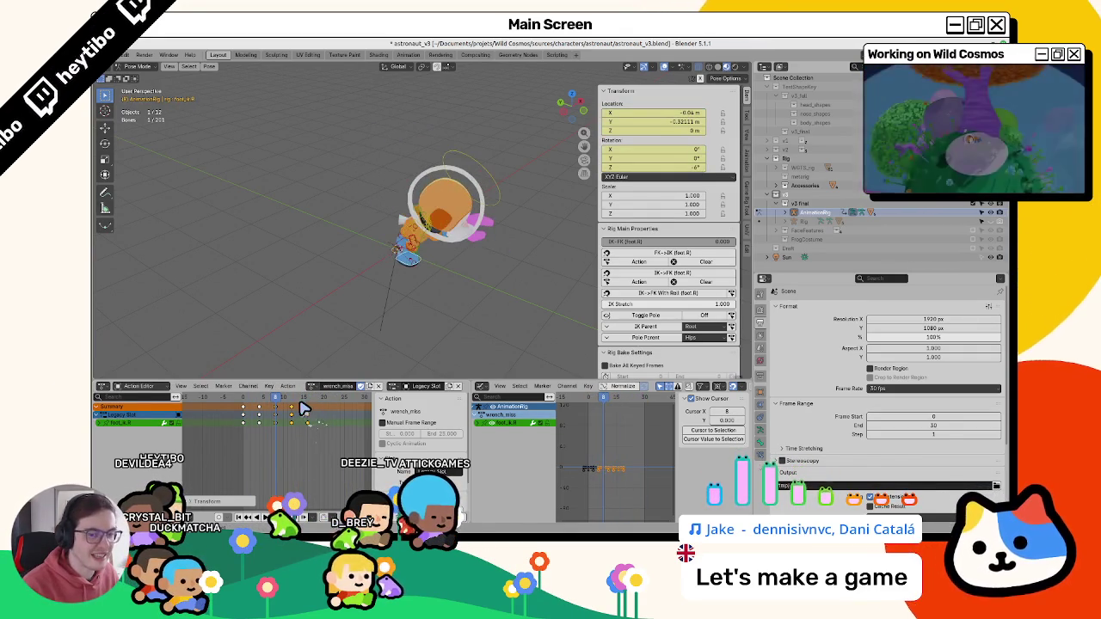
- Stop playback, select the torso bone and scrub to frame 16
key(space)
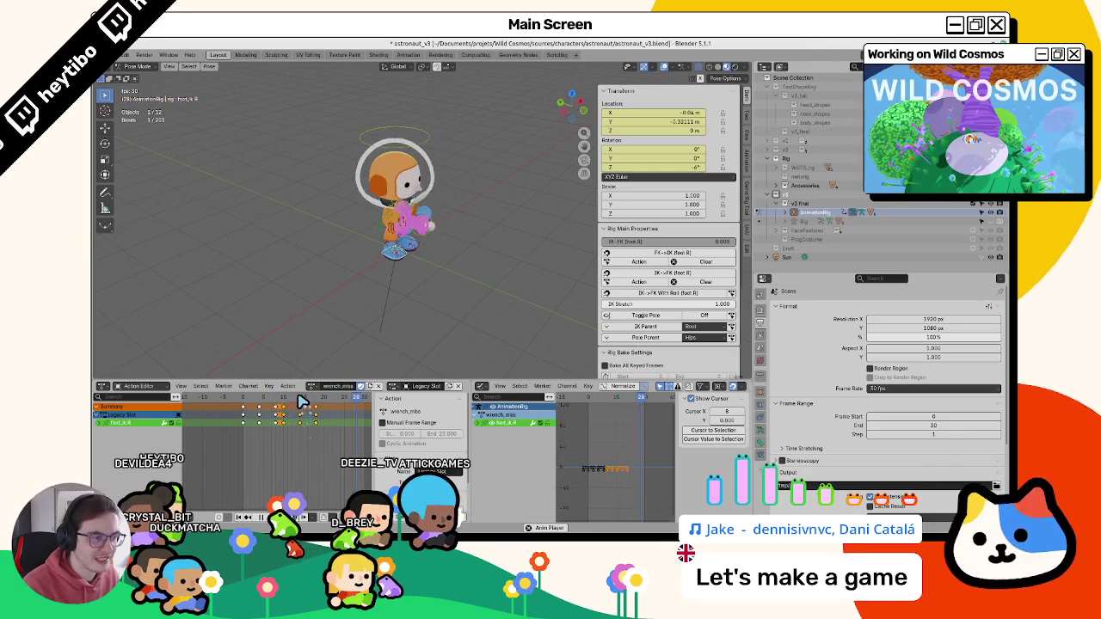
key(space)
click(413, 235)
mouse_move(279, 401)
mouse_down()
mouse_move(311, 404)
mouse_move(301, 413)
mouse_move(312, 403)
mouse_up()
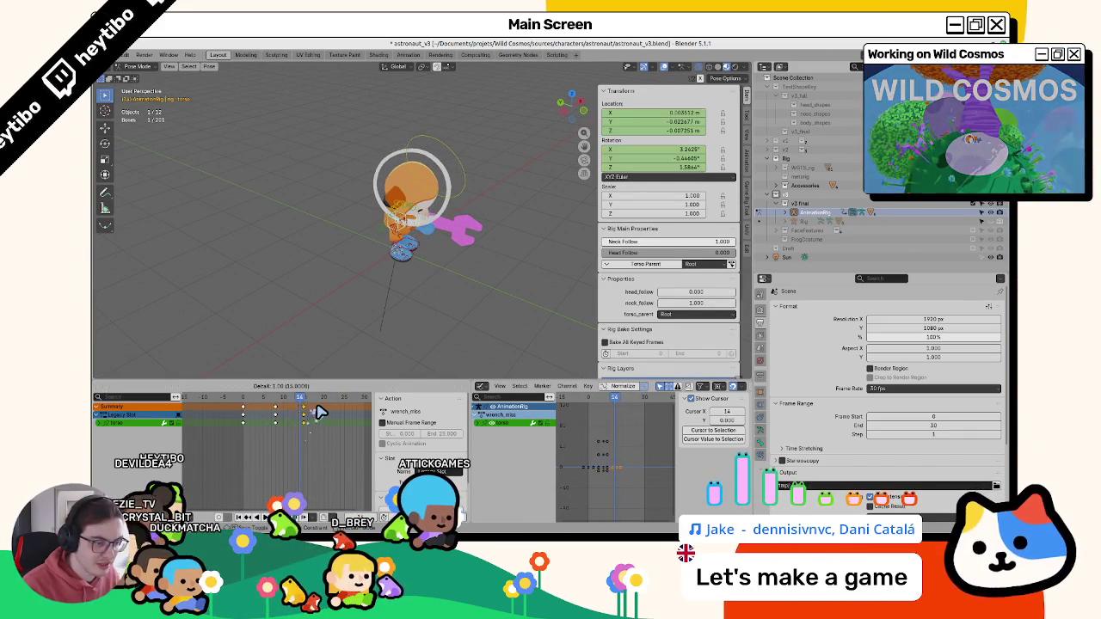
- Play and orbit around the astronaut, stopping at frame 8
key(space)
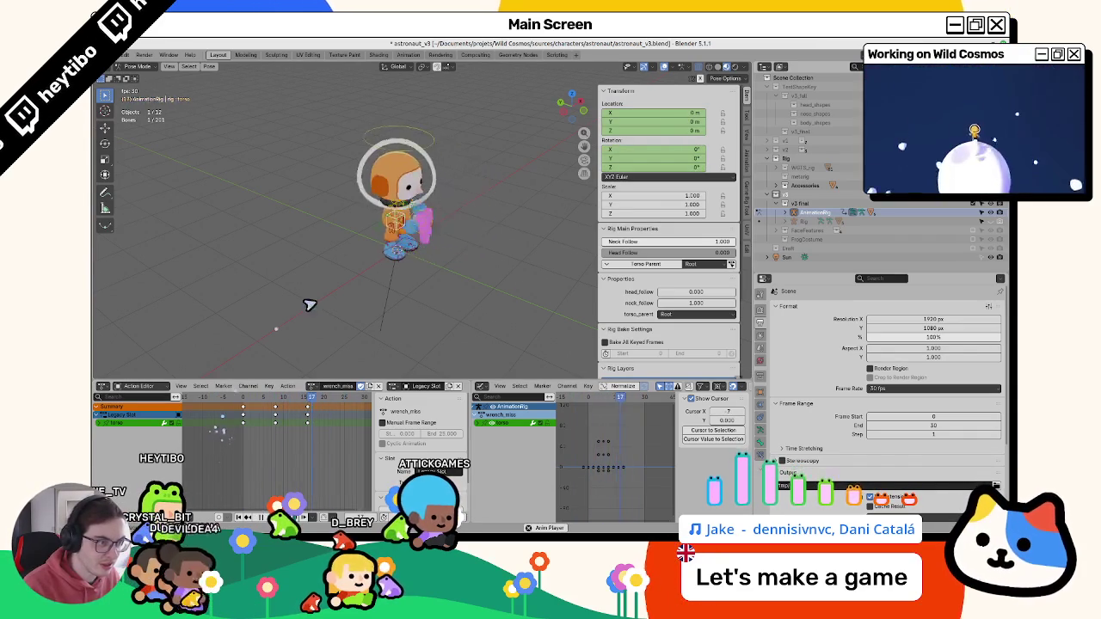
middle_drag(300, 307, 360, 367)
key(space)
click(281, 401)
- Scale the torso's X rotation curve keys along X in the Graph Editor
click(482, 423)
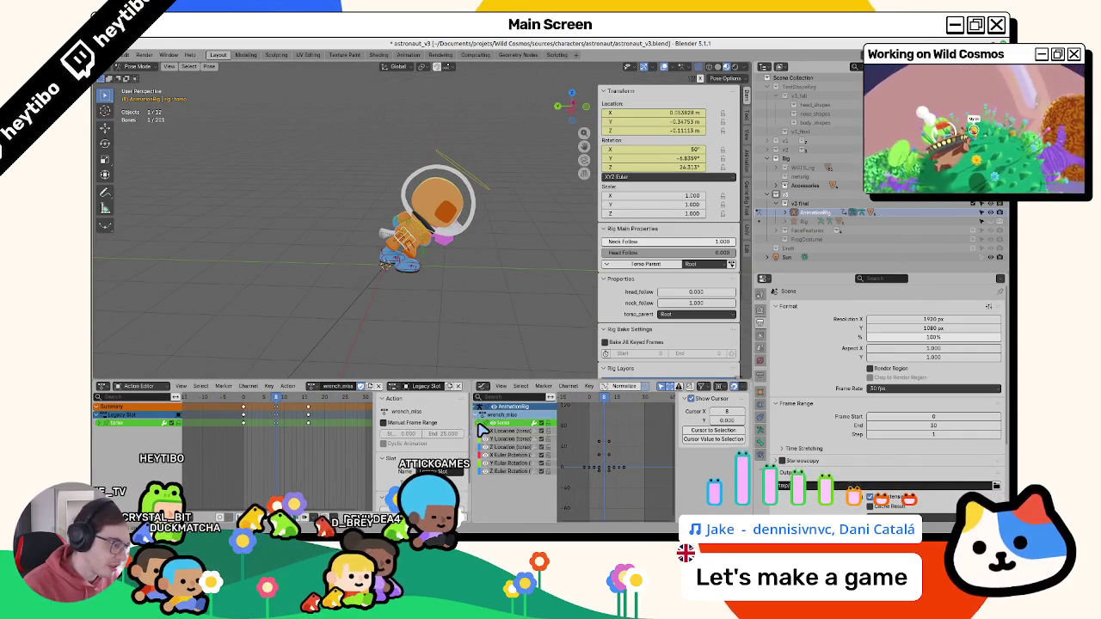
key(Home)
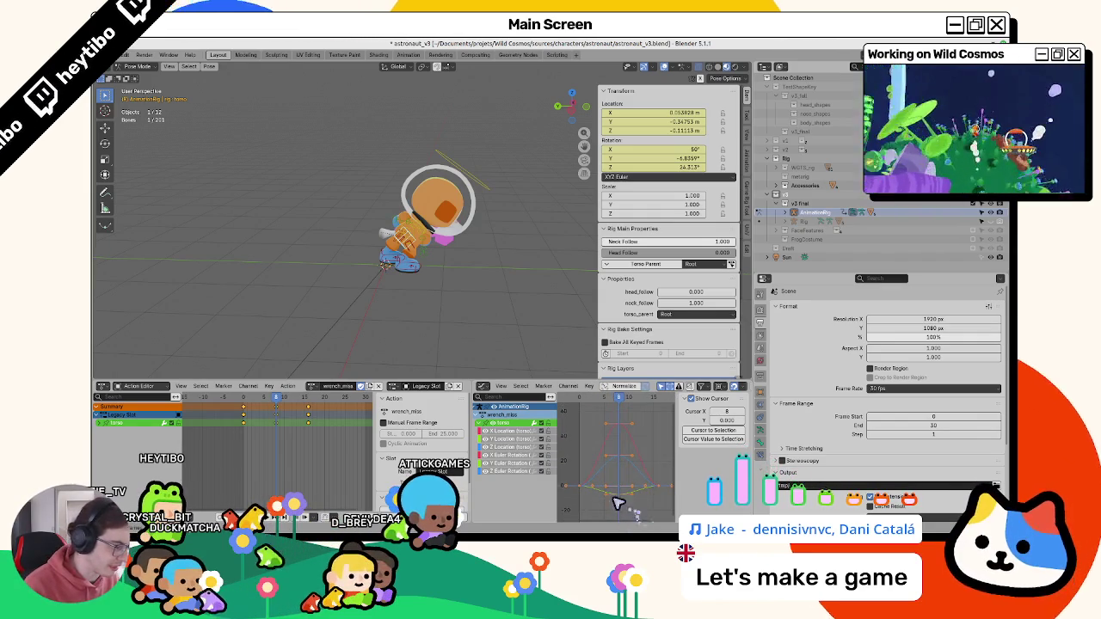
click(509, 446)
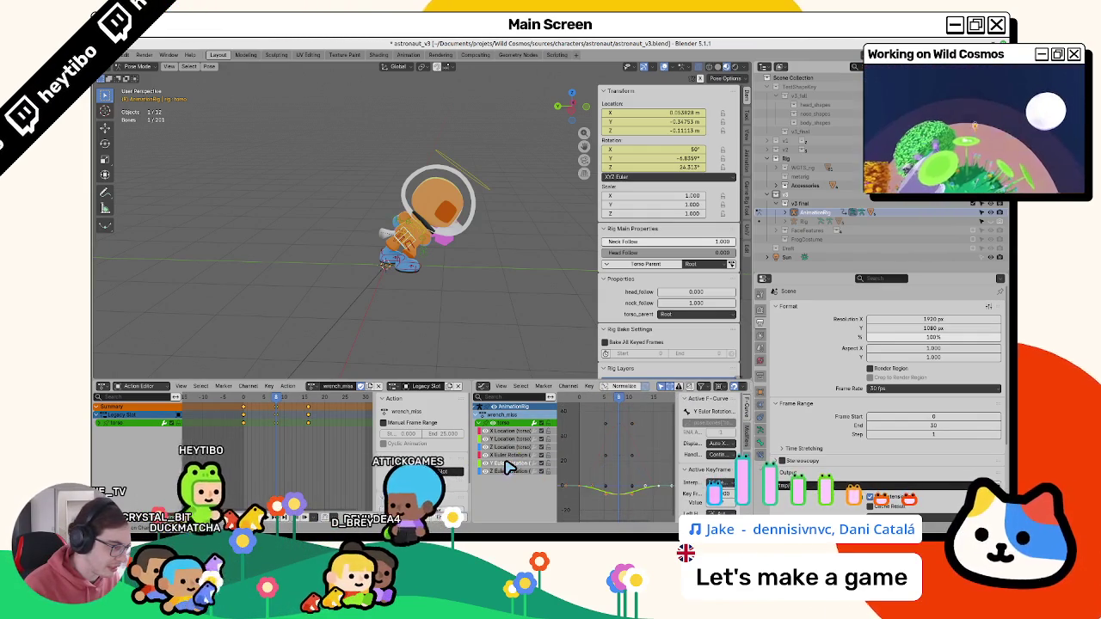
click(510, 472)
click(626, 502)
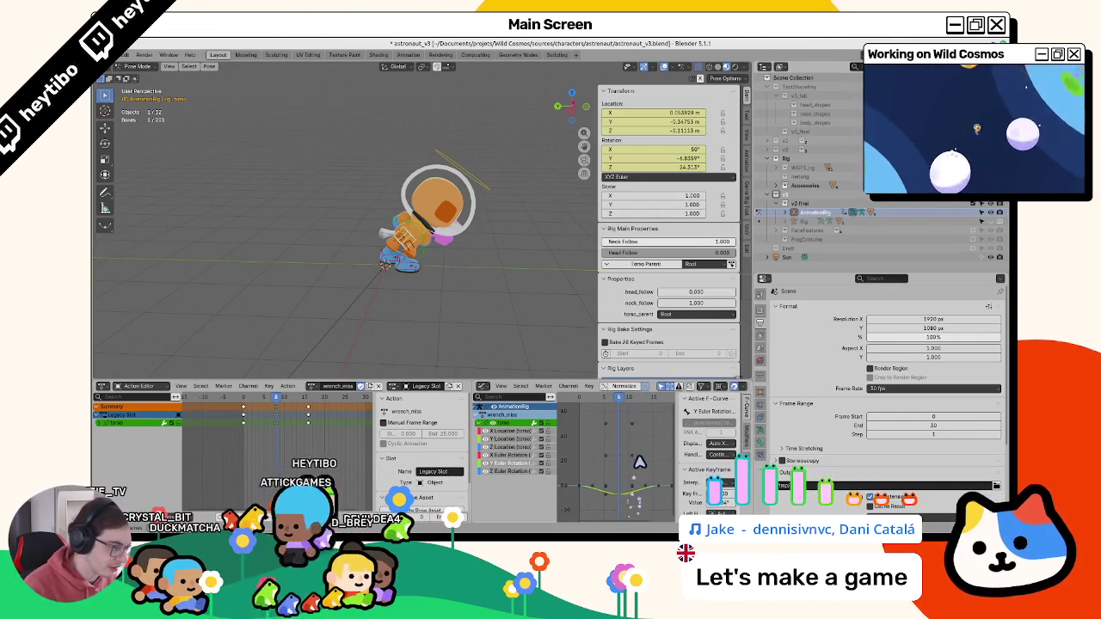
key(s)
key(x)
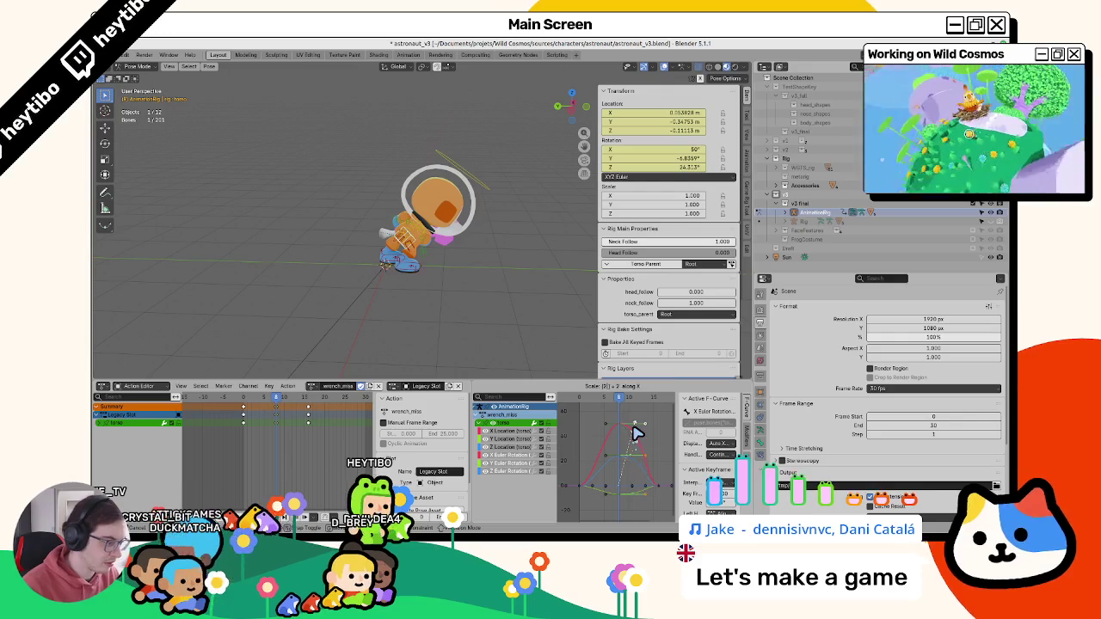
key(Return)
- Move the torso keyframes earlier while the animation plays
key(space)
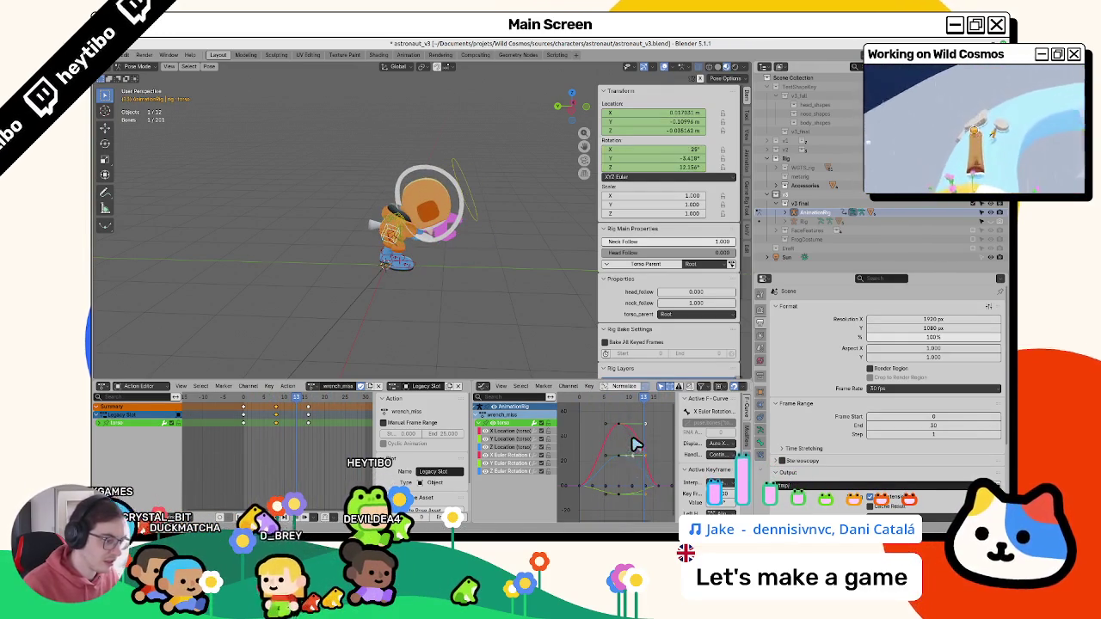
key(g)
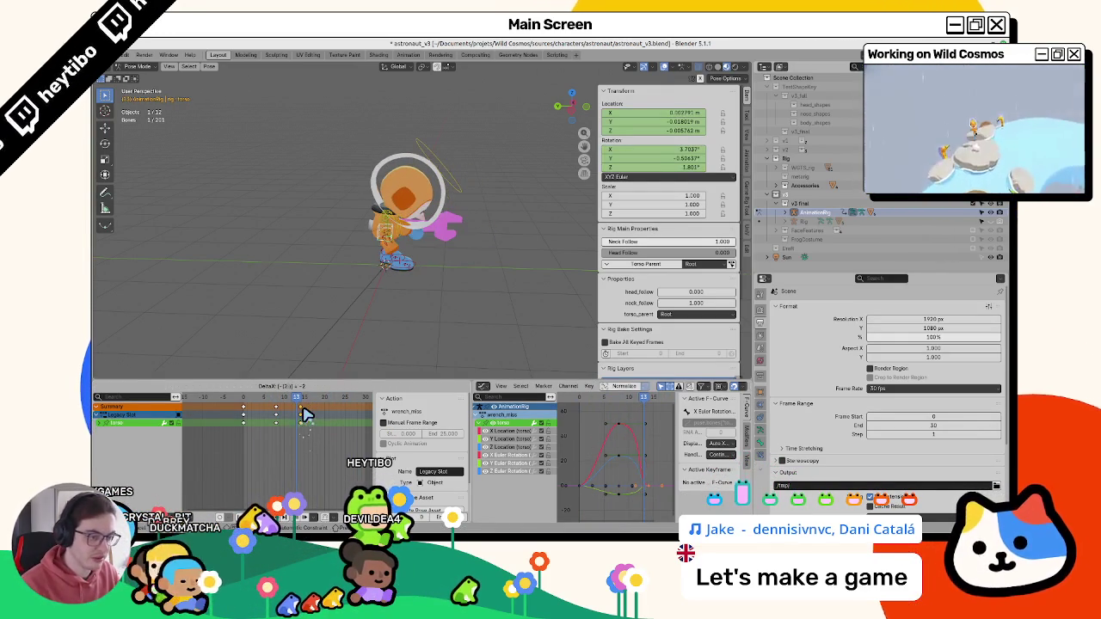
click(305, 414)
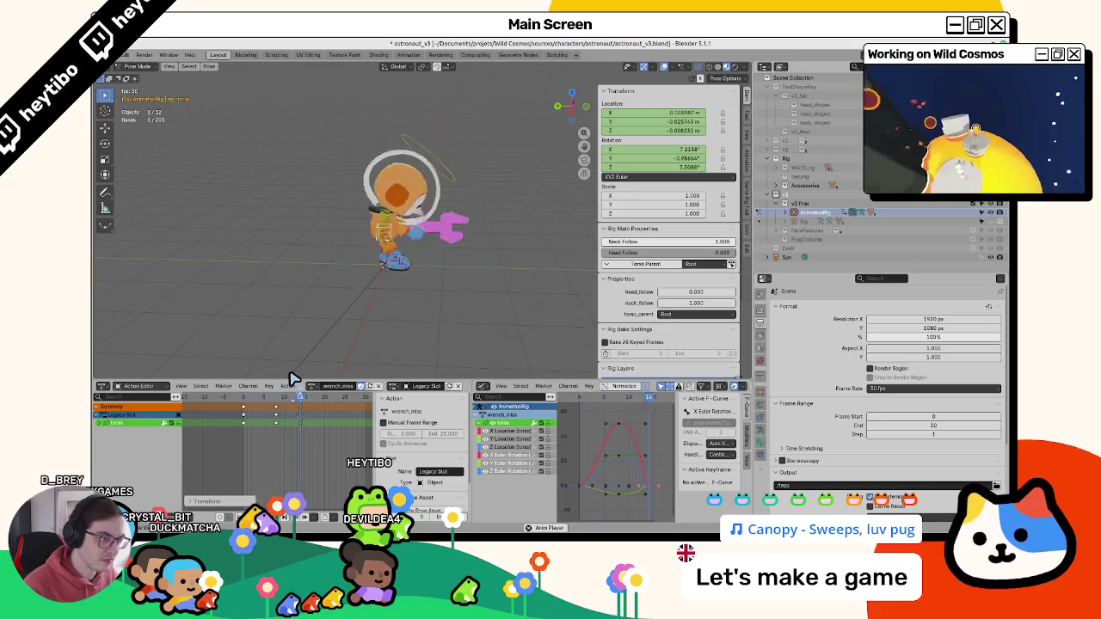
key(space)
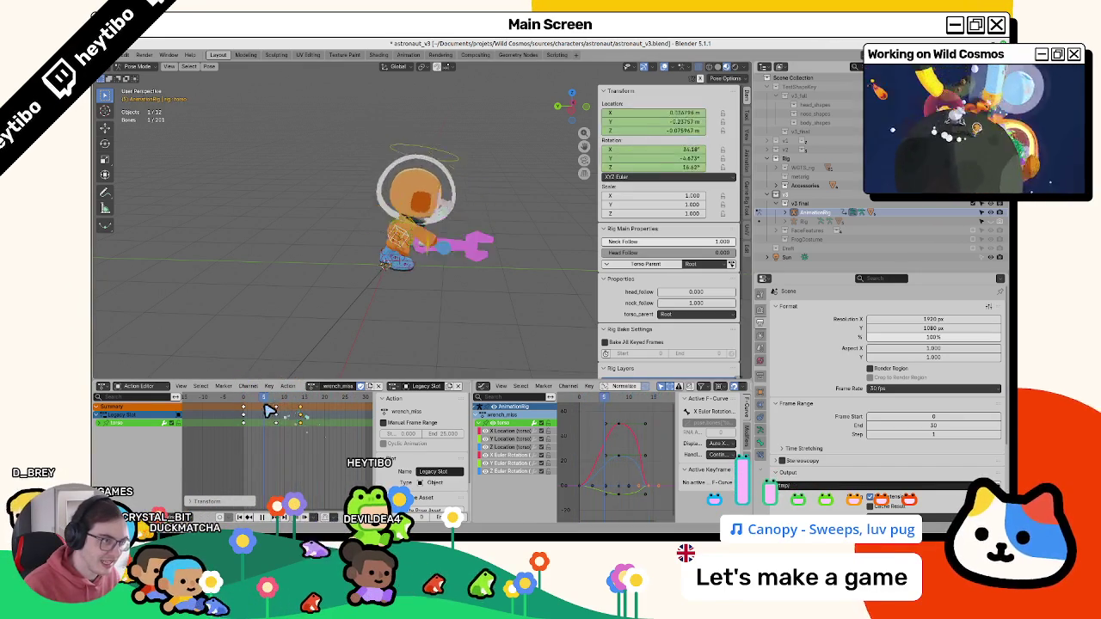
- Retime one torso keyframe to an earlier frame and play to check
mouse_move(312, 423)
mouse_down()
mouse_move(265, 430)
mouse_move(286, 434)
mouse_up()
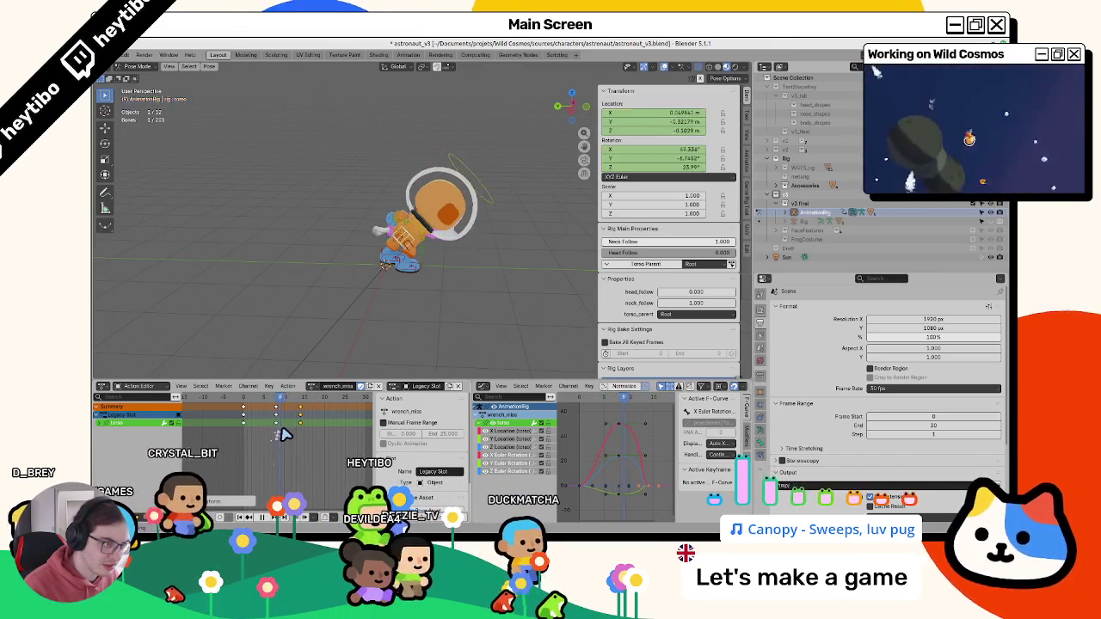
click(300, 415)
key(g)
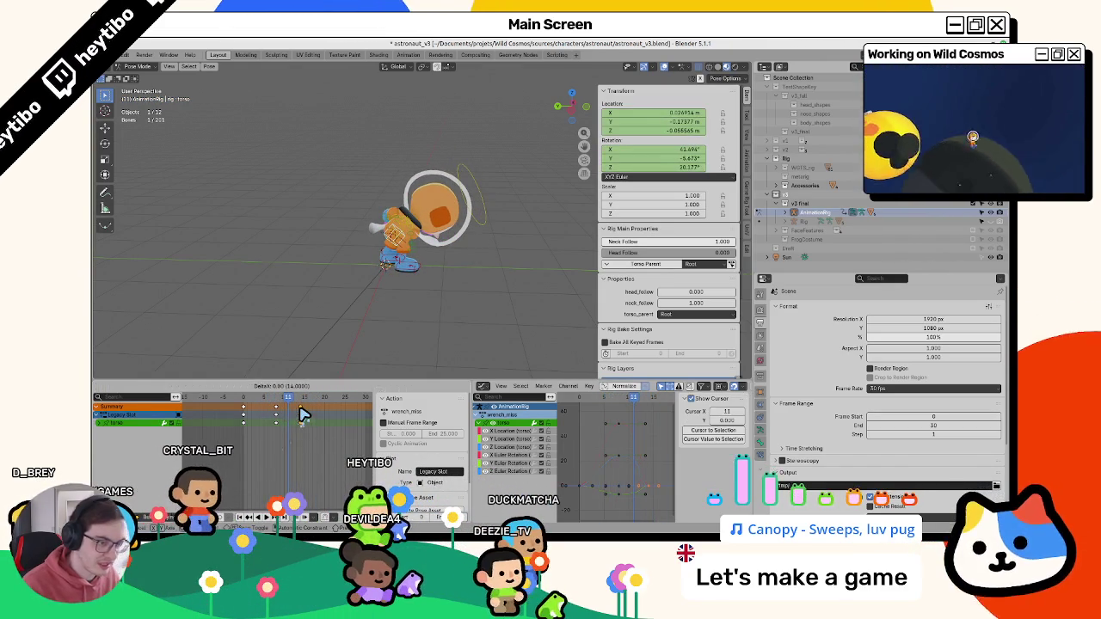
click(275, 409)
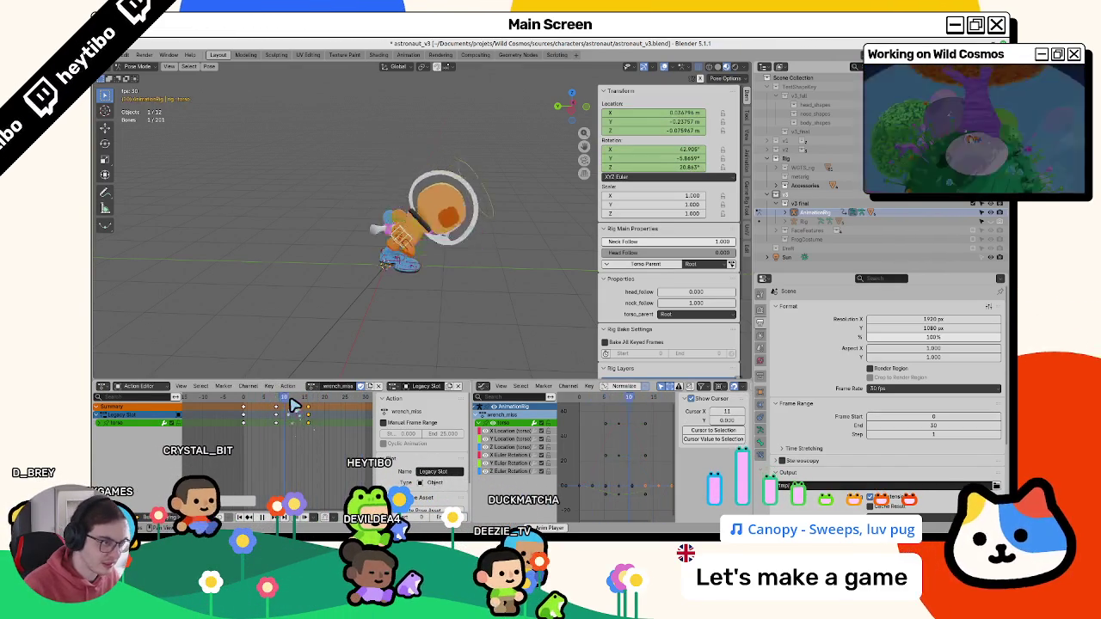
key(space)
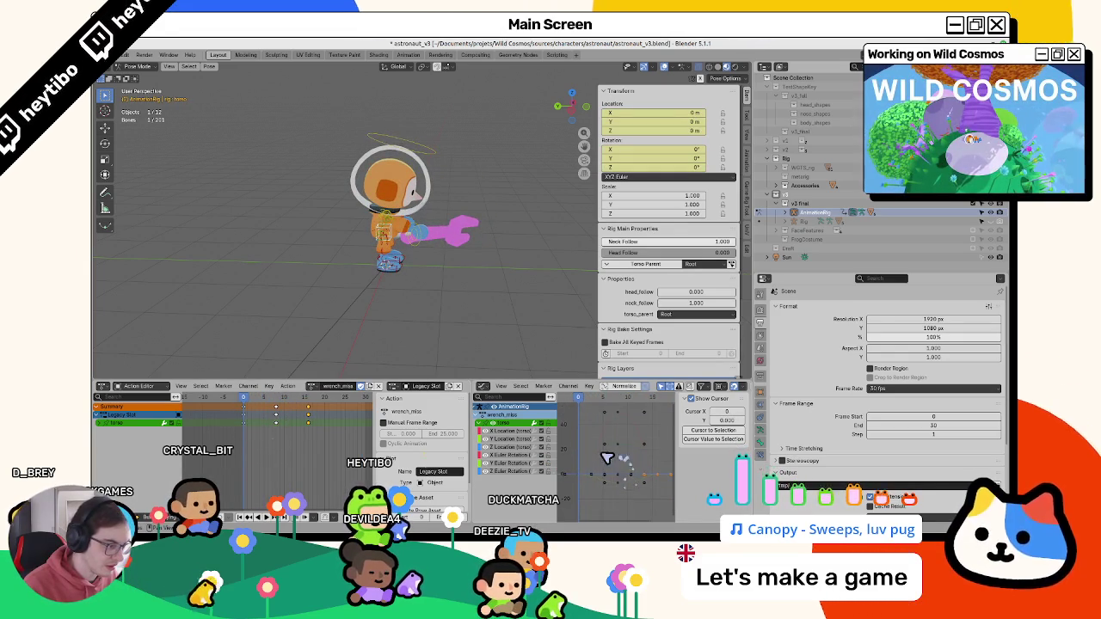
- Inspect the torso's animation curves, then play back and orbit around the astronaut
click(506, 435)
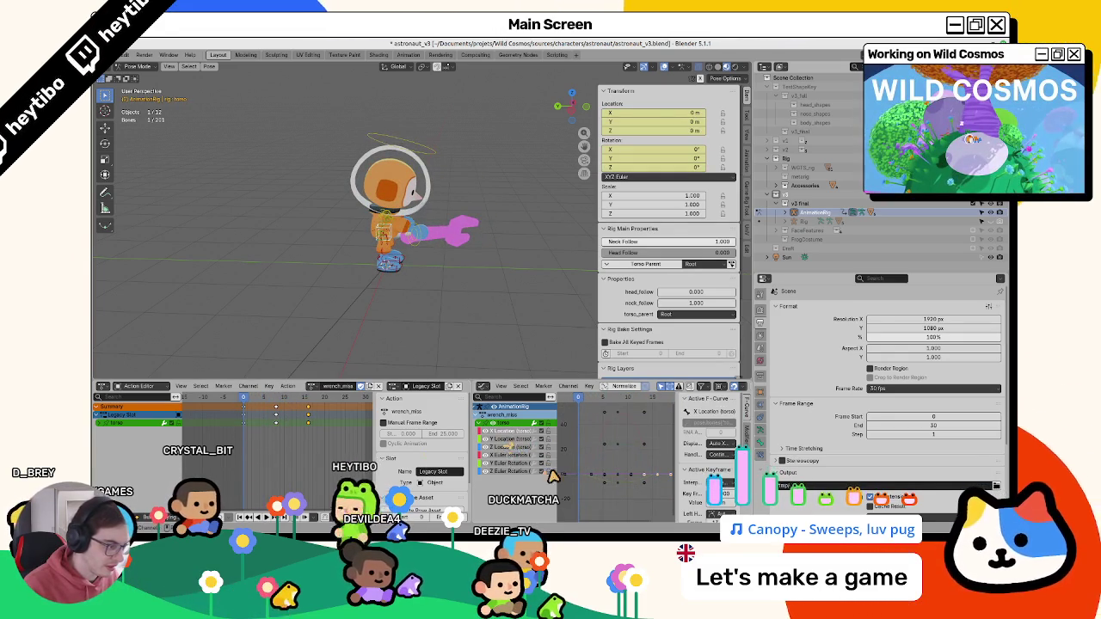
click(593, 492)
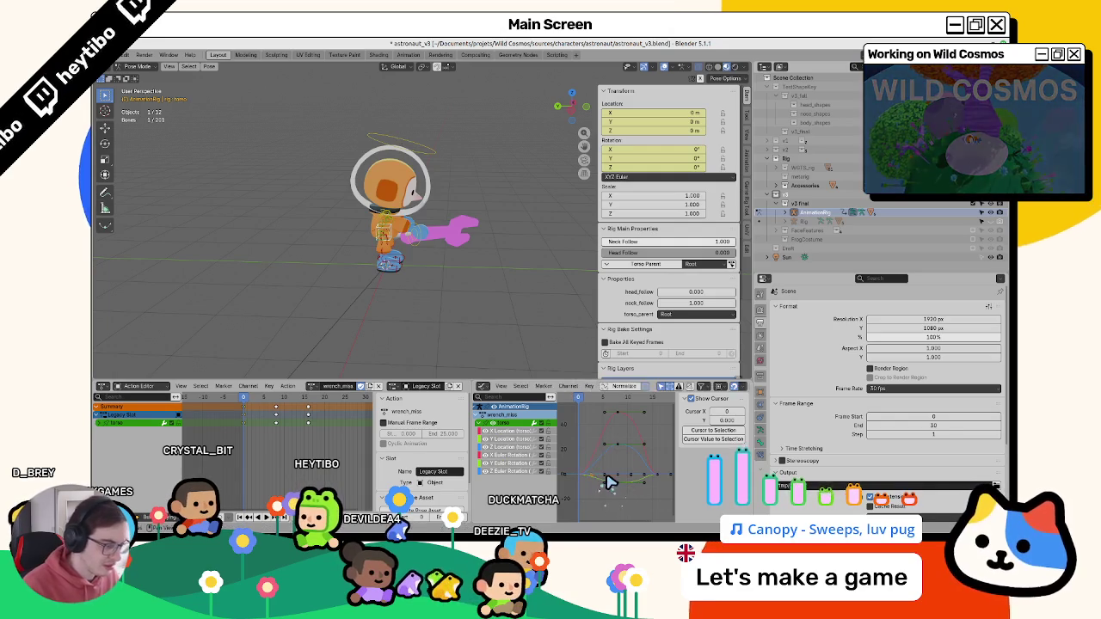
key(space)
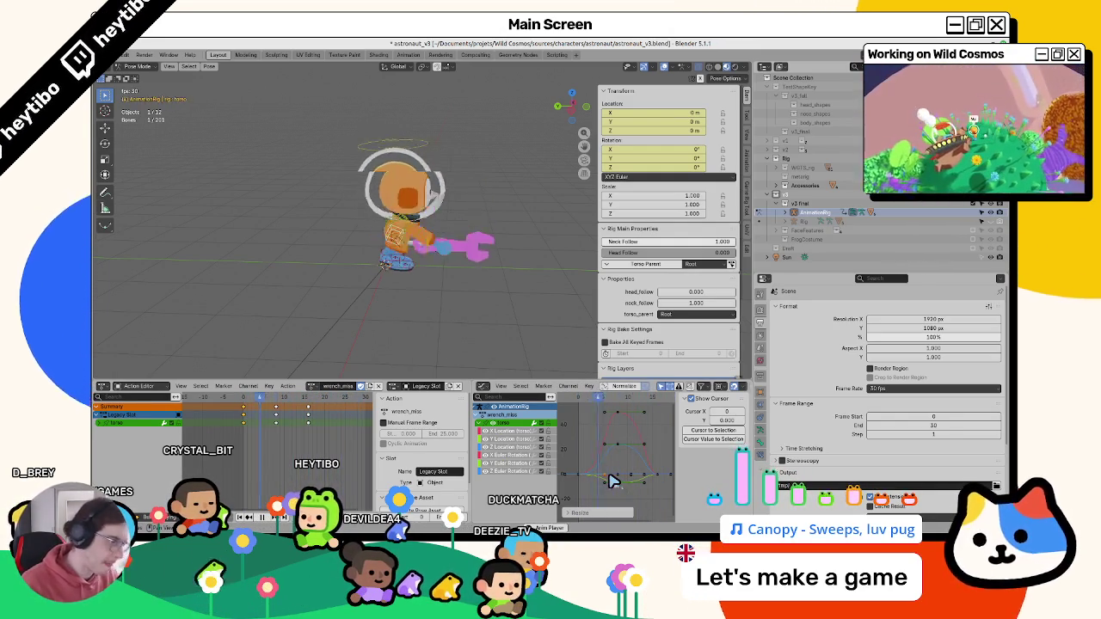
middle_drag(381, 323, 300, 388)
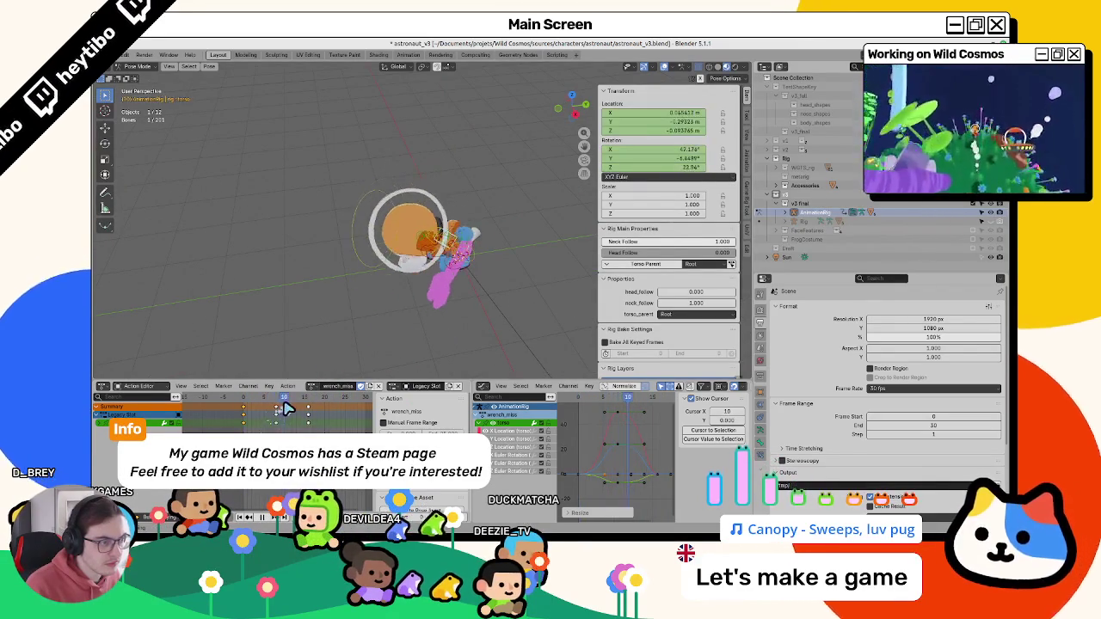
mouse_move(295, 408)
mouse_down()
mouse_move(277, 414)
mouse_move(288, 416)
mouse_up()
- Review the swing from back and front at frame 8, then select foot_ik.R
middle_drag(369, 315, 727, 292)
mouse_move(641, 296)
middle_down()
mouse_move(516, 300)
mouse_move(497, 297)
mouse_move(554, 287)
mouse_move(340, 270)
mouse_move(389, 289)
middle_up()
key(space)
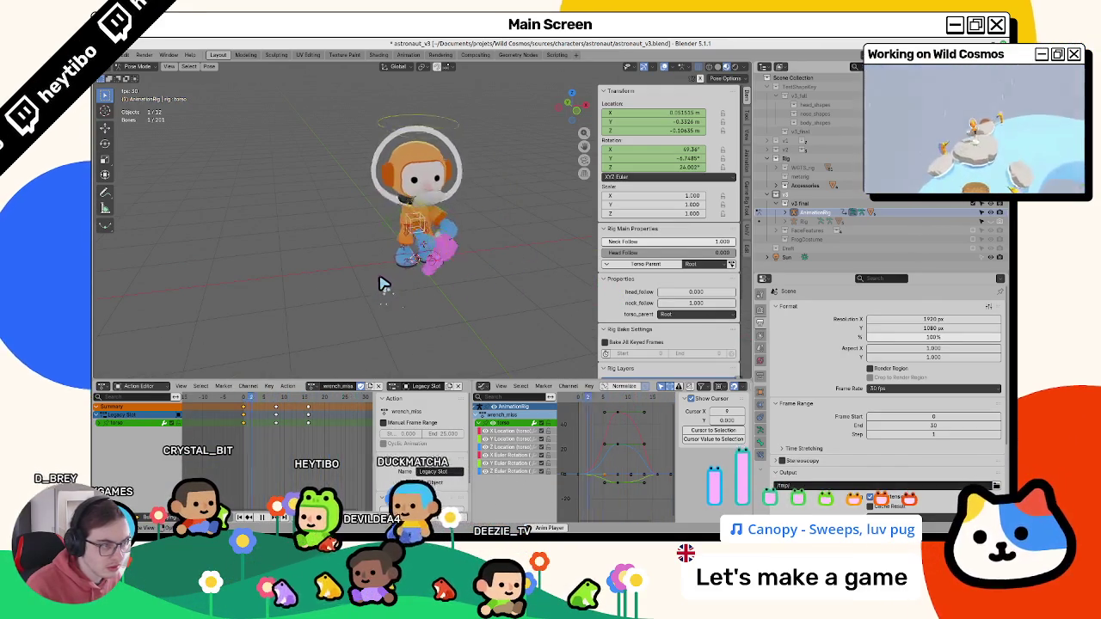
key(space)
mouse_move(289, 404)
mouse_down()
mouse_move(278, 415)
mouse_move(297, 417)
mouse_move(302, 404)
mouse_up()
click(400, 277)
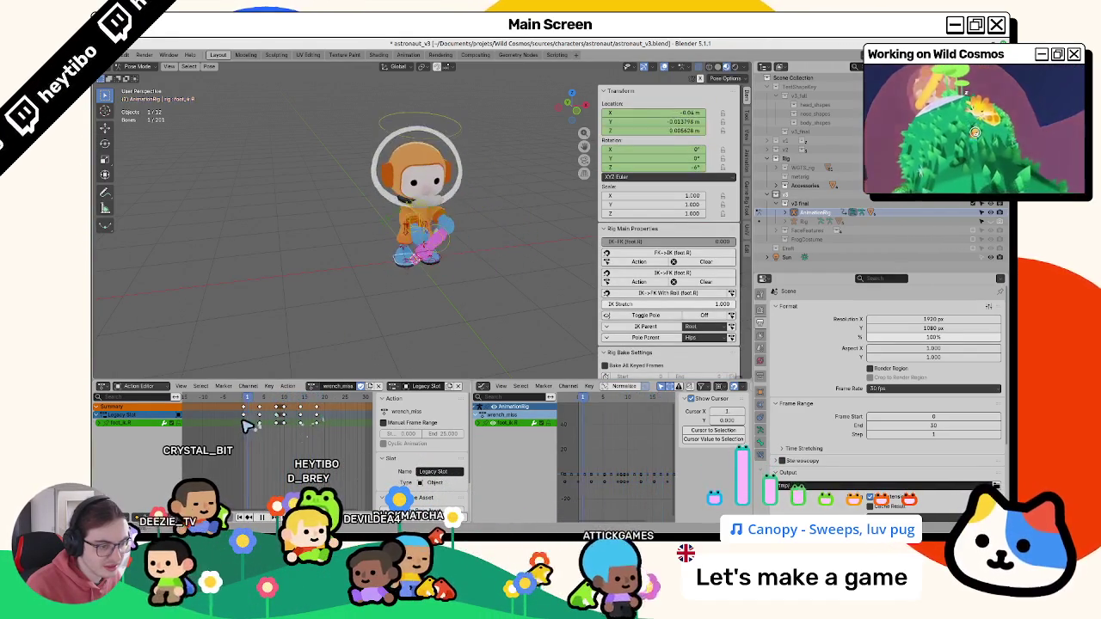
- Shift all foot_ik.R keys earlier, then later, undoing the last move
key(a)
key(g)
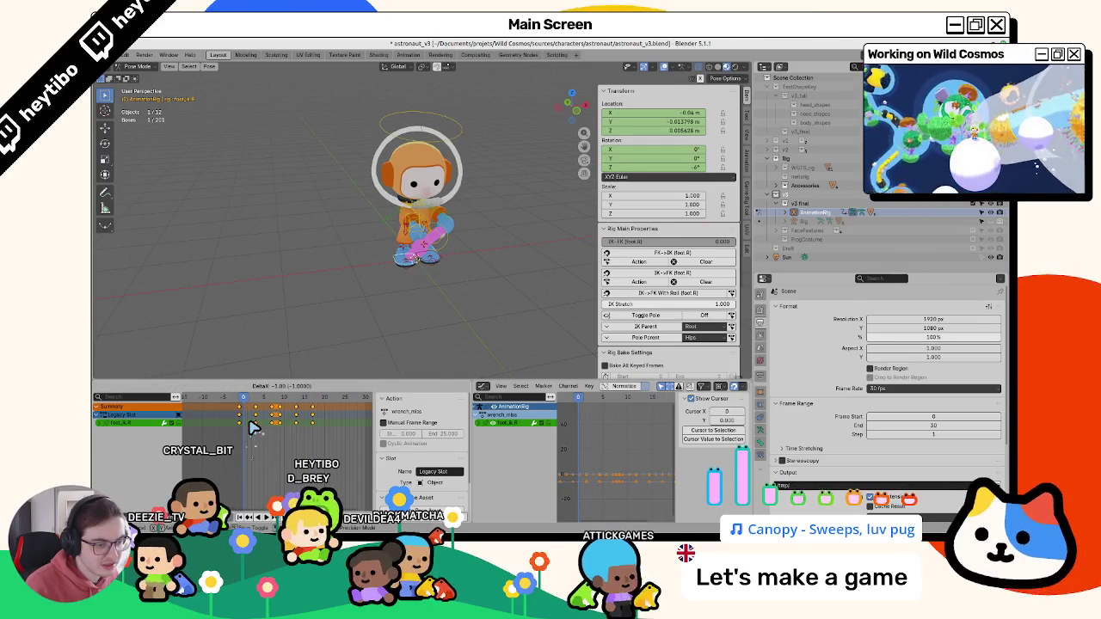
key(g)
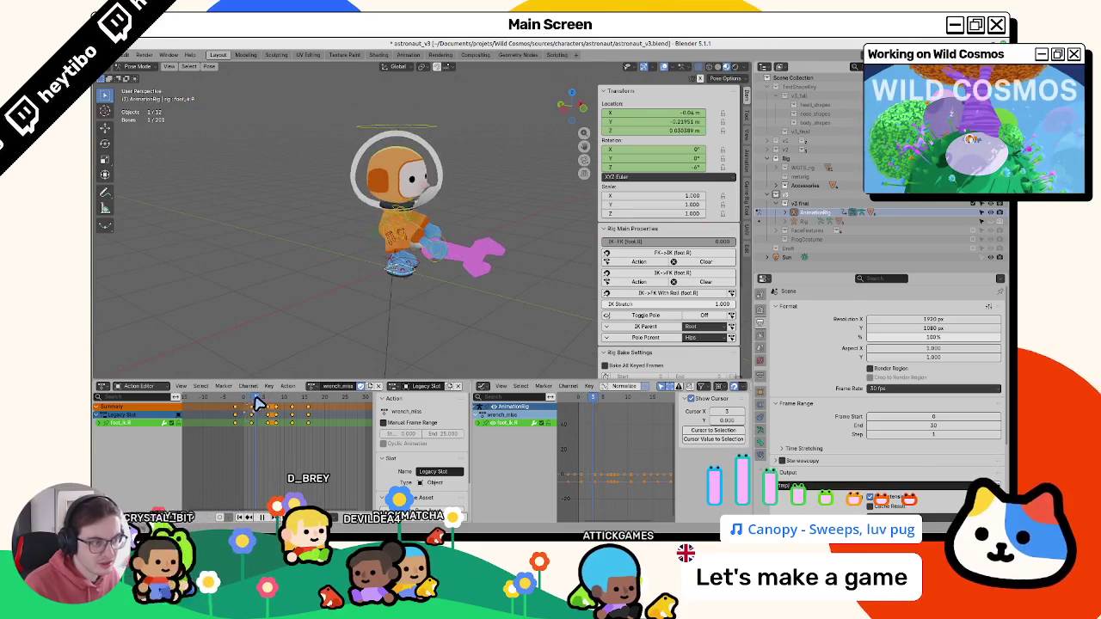
key(Escape)
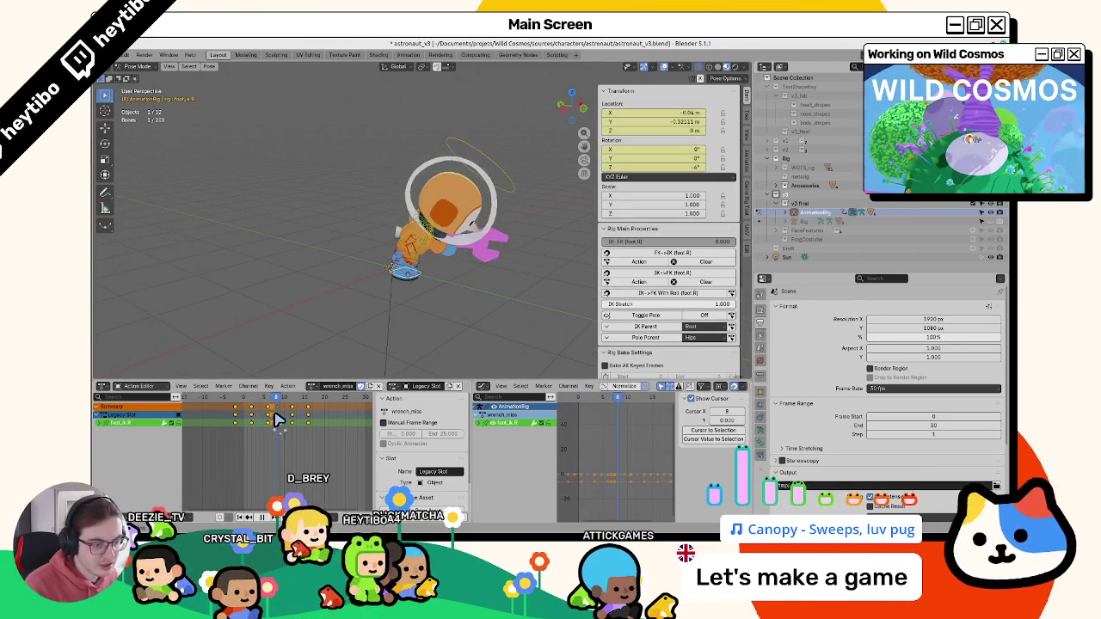
key(Left)
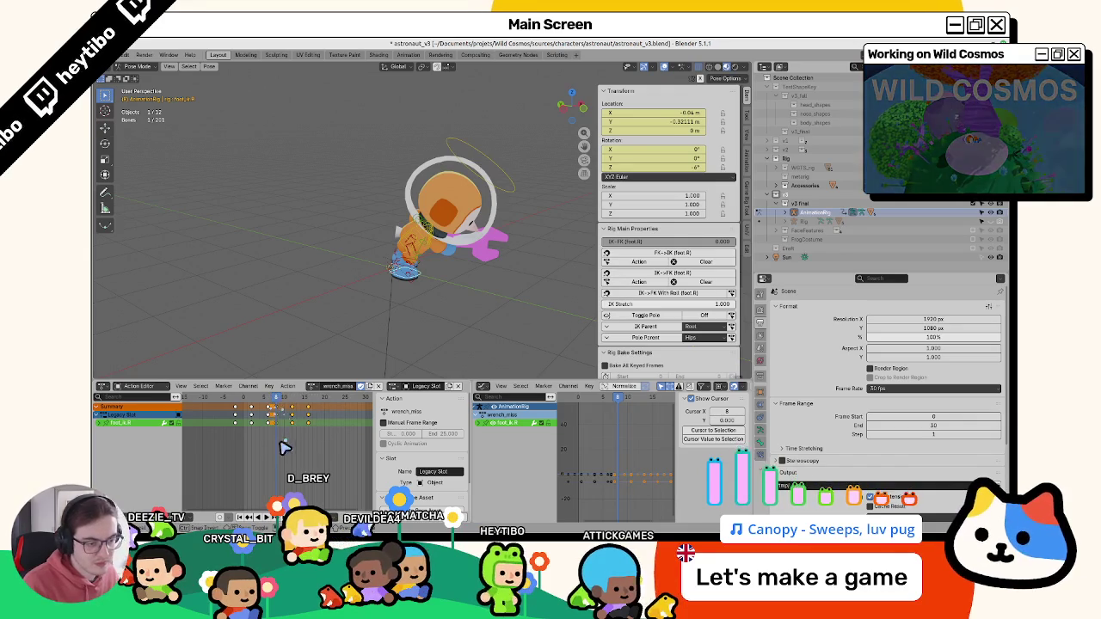
key(g)
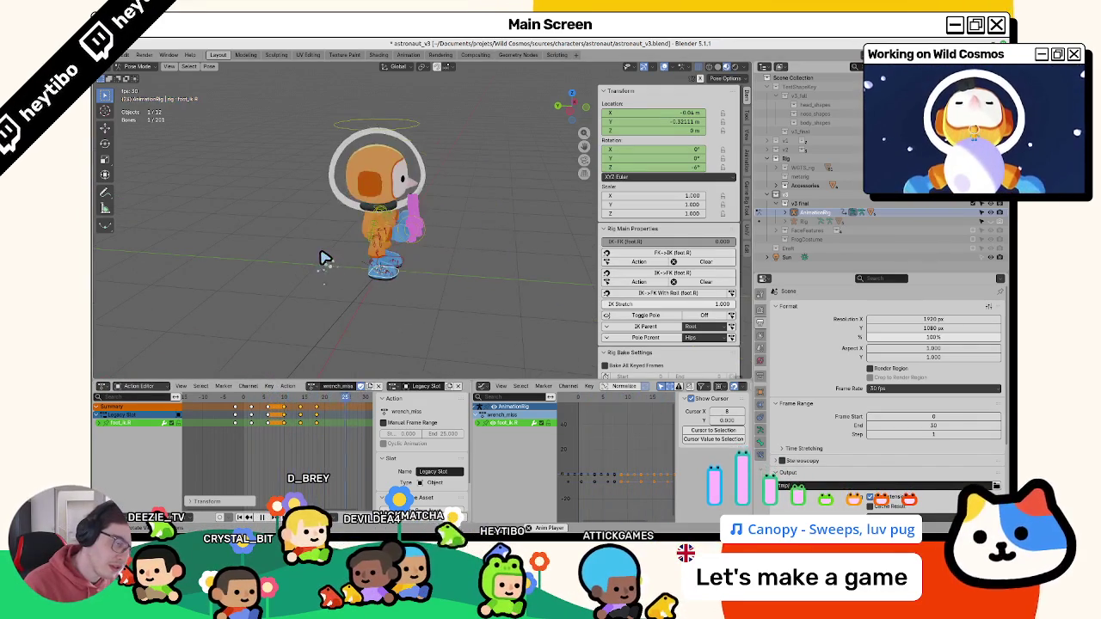
key(space)
key(ctrl+z)
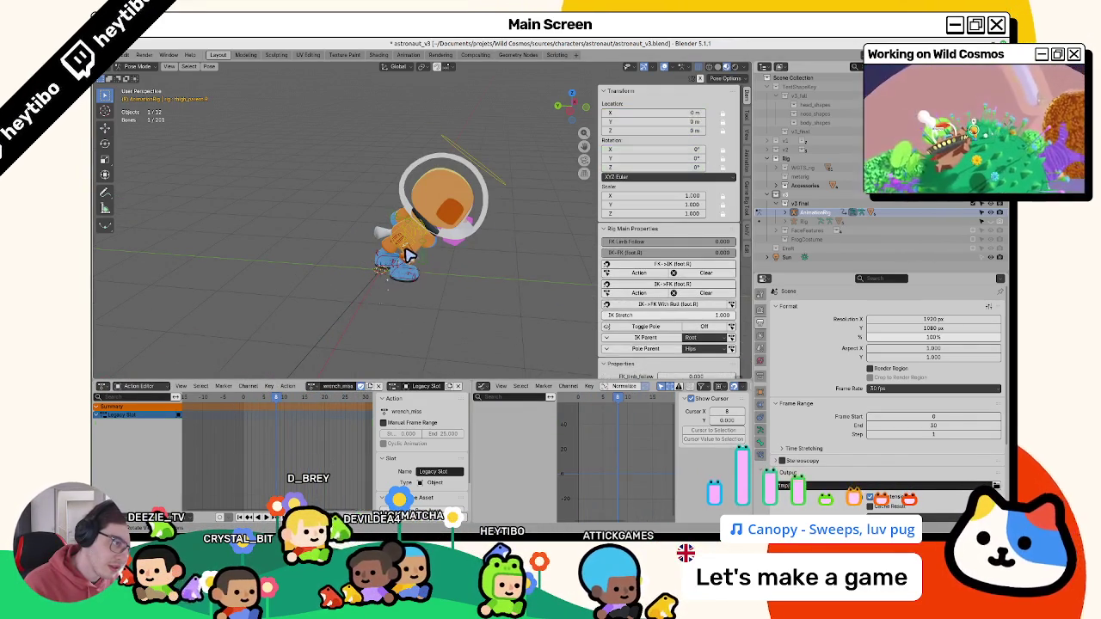
- Review the retimed foot through frames 11–22, then return to Object Mode
drag(279, 402, 287, 415)
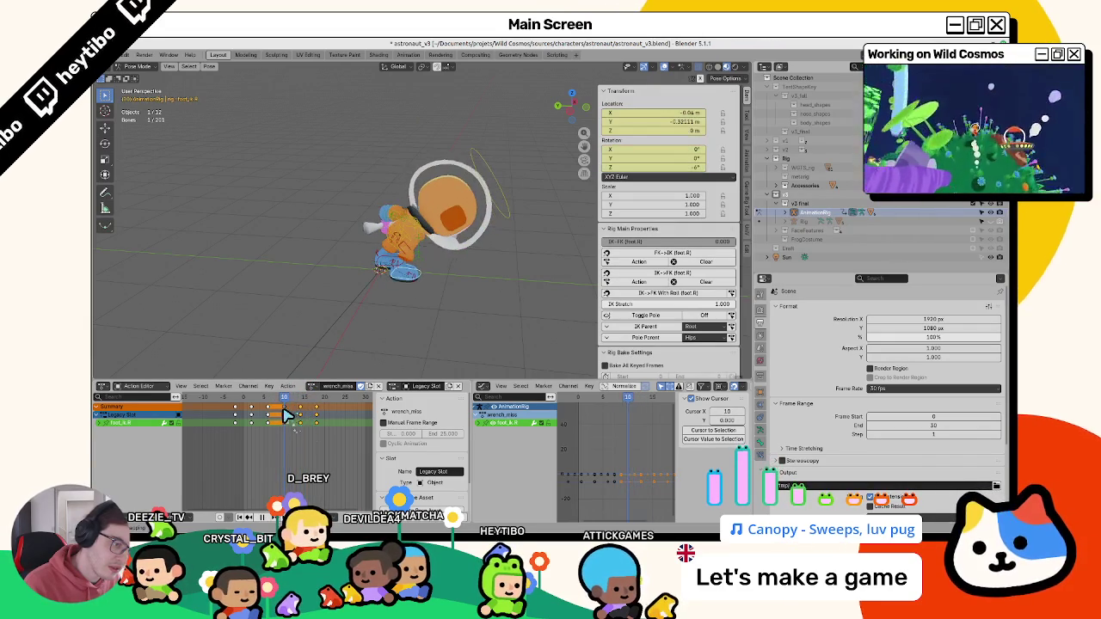
key(space)
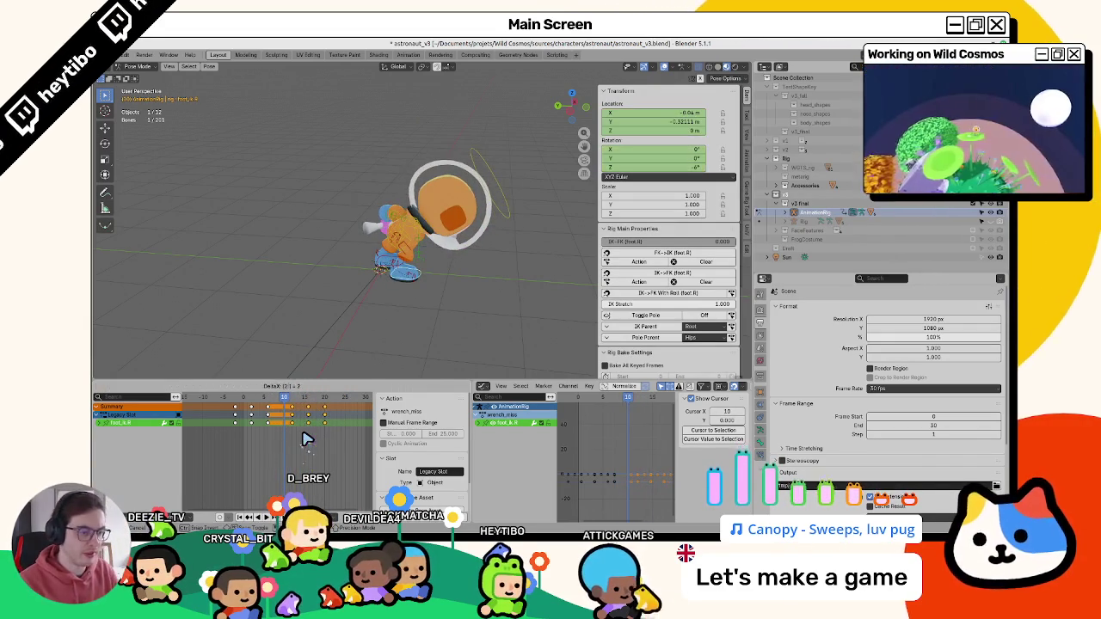
key(space)
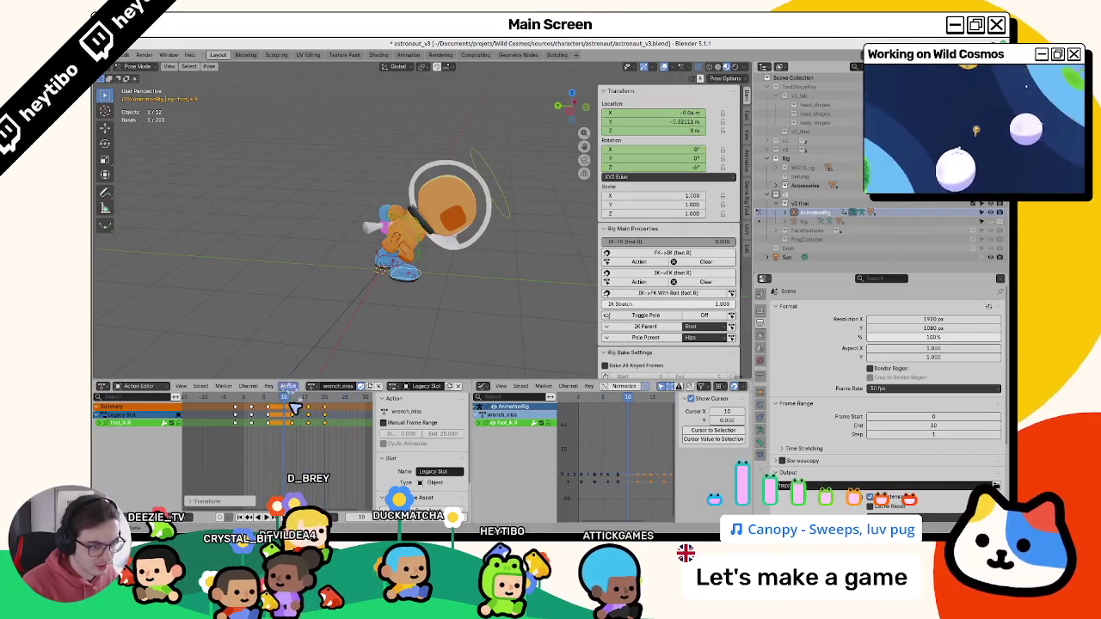
click(292, 410)
drag(303, 414, 278, 425)
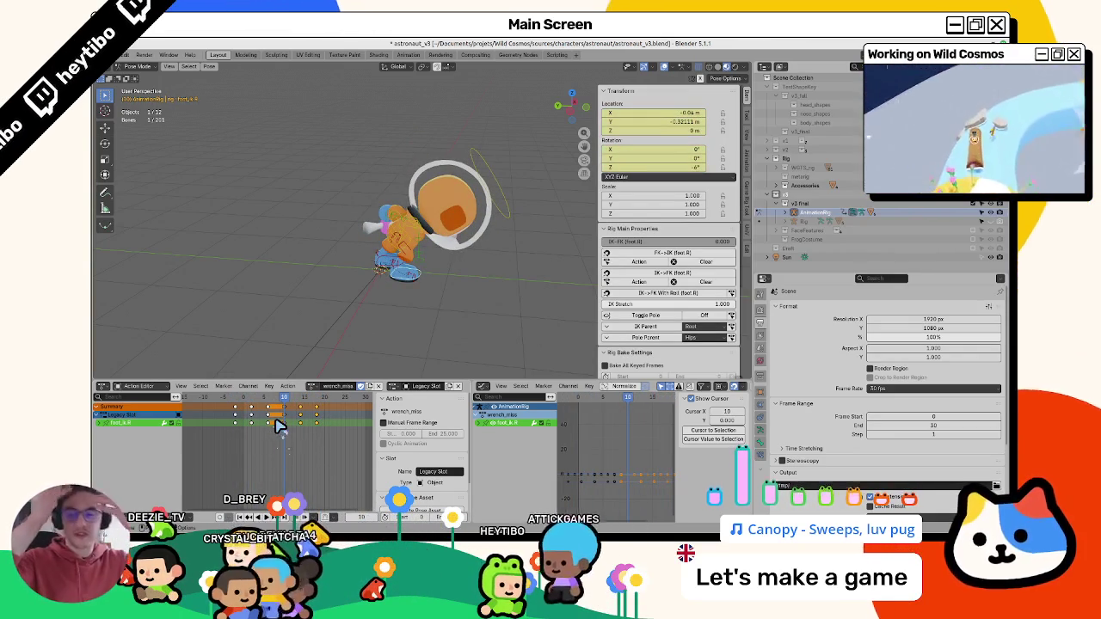
key(space)
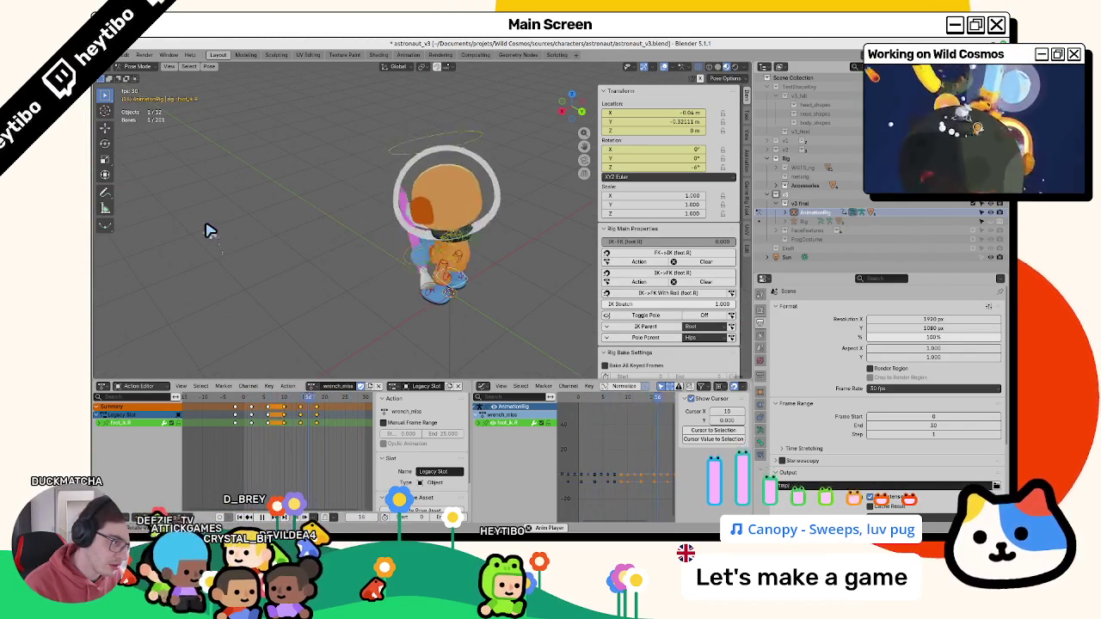
key(space)
click(298, 398)
drag(312, 408, 337, 412)
key(ctrl+Tab)
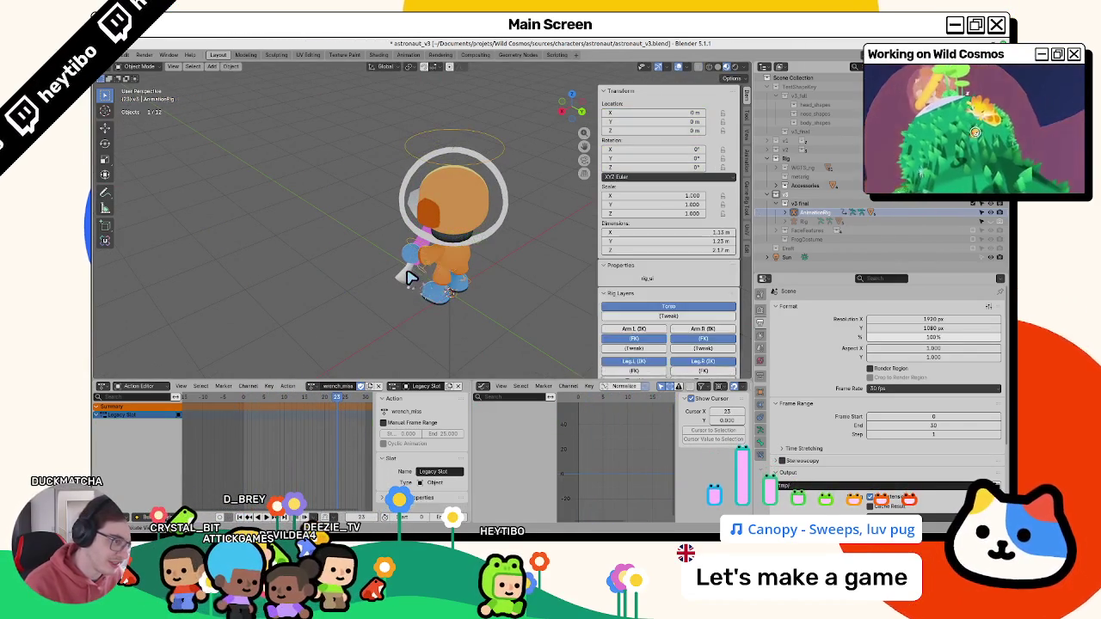
- Hide and unhide the rig, save the file, and replay the animation
key(h)
key(alt+h)
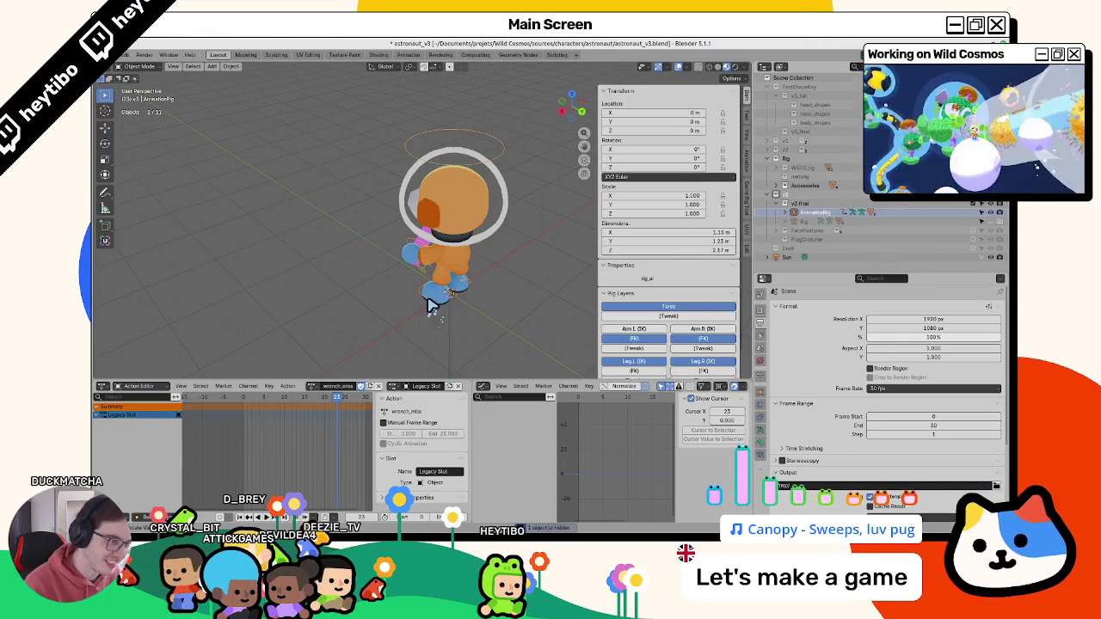
key(ctrl+s)
middle_drag(411, 303, 405, 293)
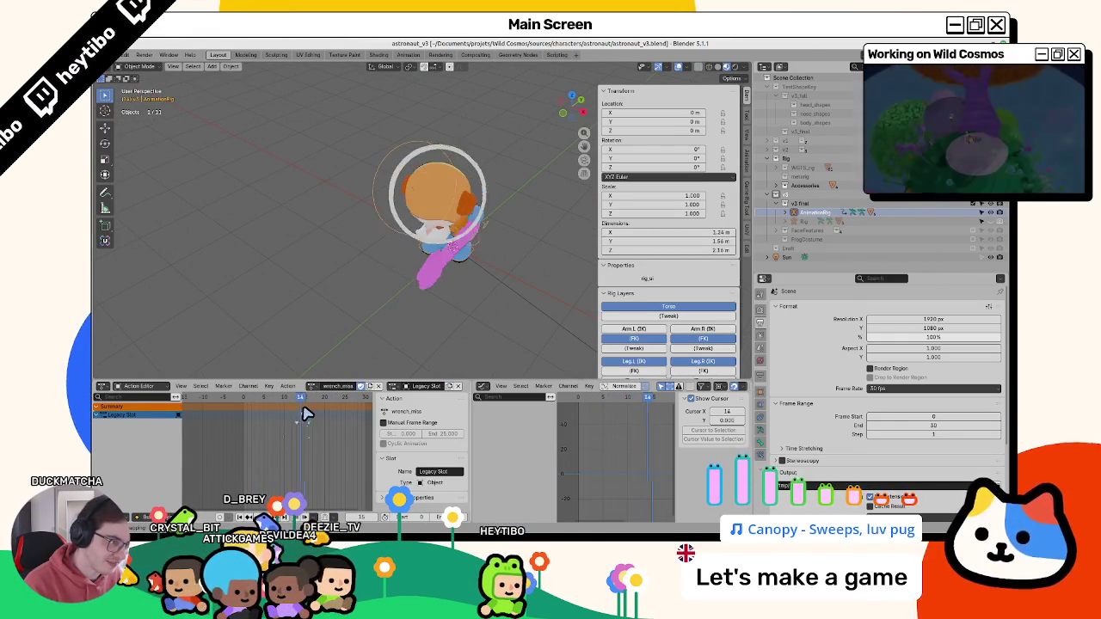
key(space)
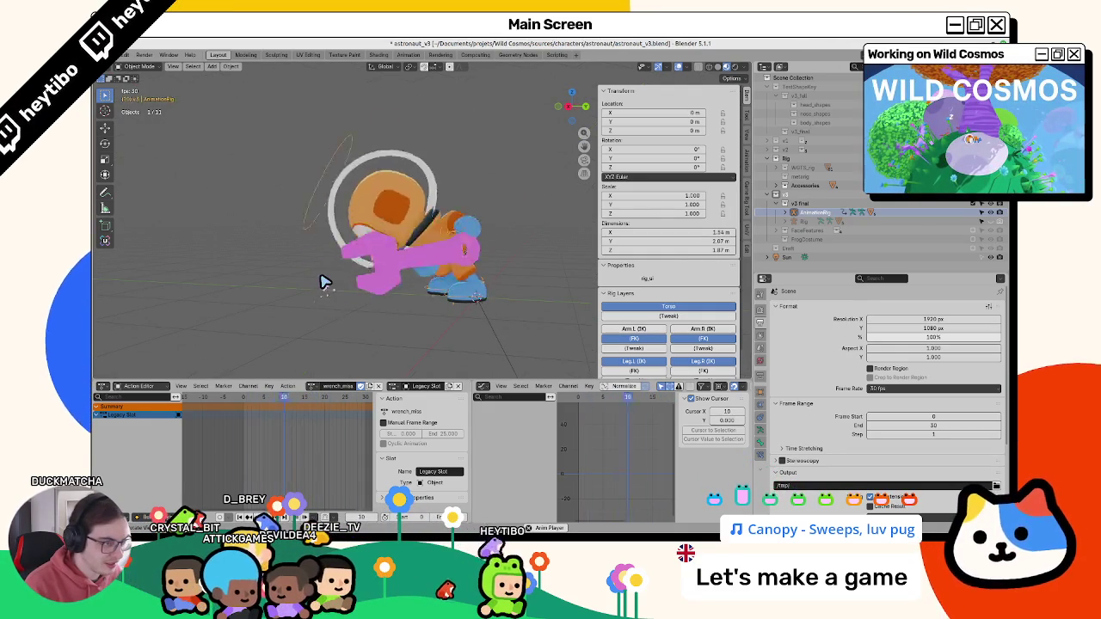
key(Escape)
mouse_move(275, 404)
mouse_down()
mouse_move(292, 417)
mouse_move(278, 430)
mouse_move(336, 420)
mouse_move(264, 428)
mouse_move(314, 432)
mouse_move(269, 424)
mouse_up()
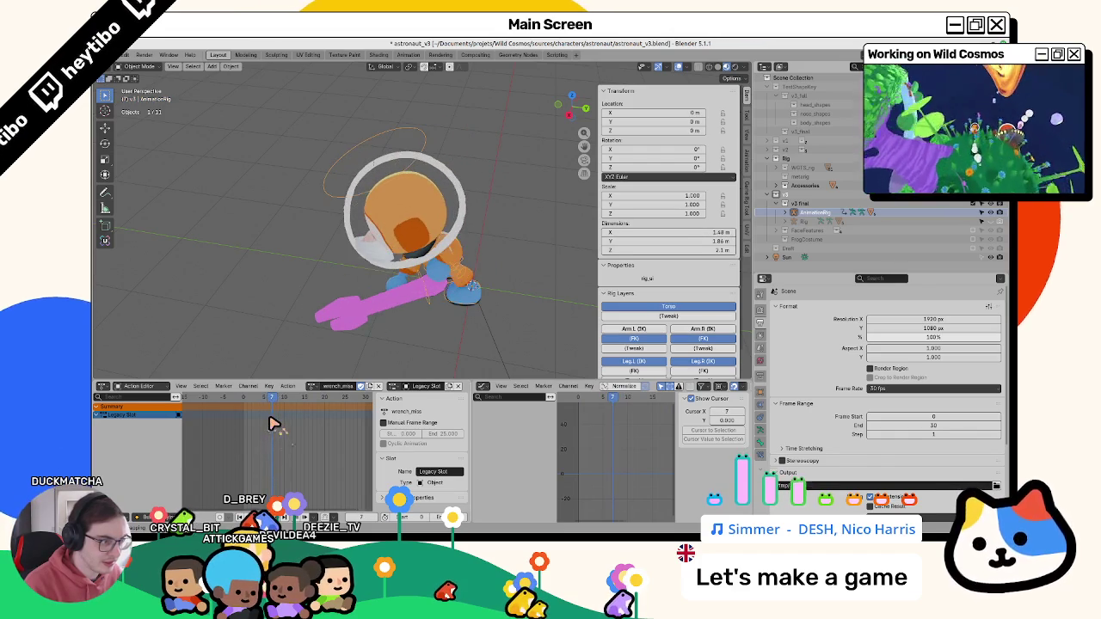
- Return to Pose Mode, select foot_ik.L and scrub to frame 7
key(ctrl+Tab)
click(462, 292)
click(258, 411)
drag(253, 406, 268, 404)
- Clear the left foot's location keyframes after a trial Y-axis move
middle_drag(439, 276, 523, 273)
key(r)
key(ctrl+z)
key(r)
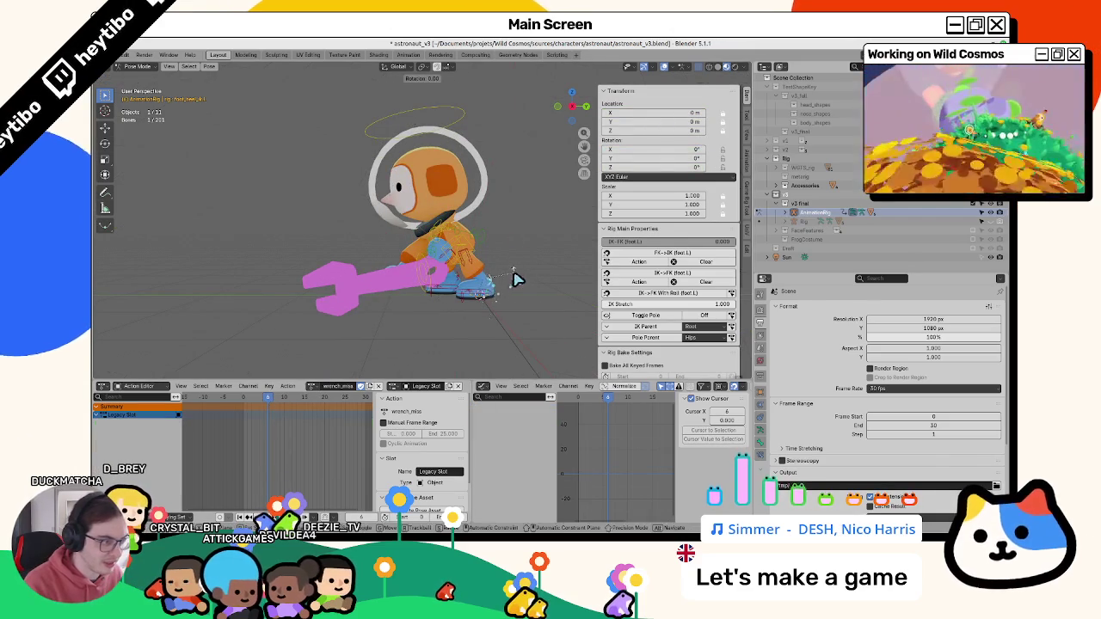
key(ctrl+shift+z)
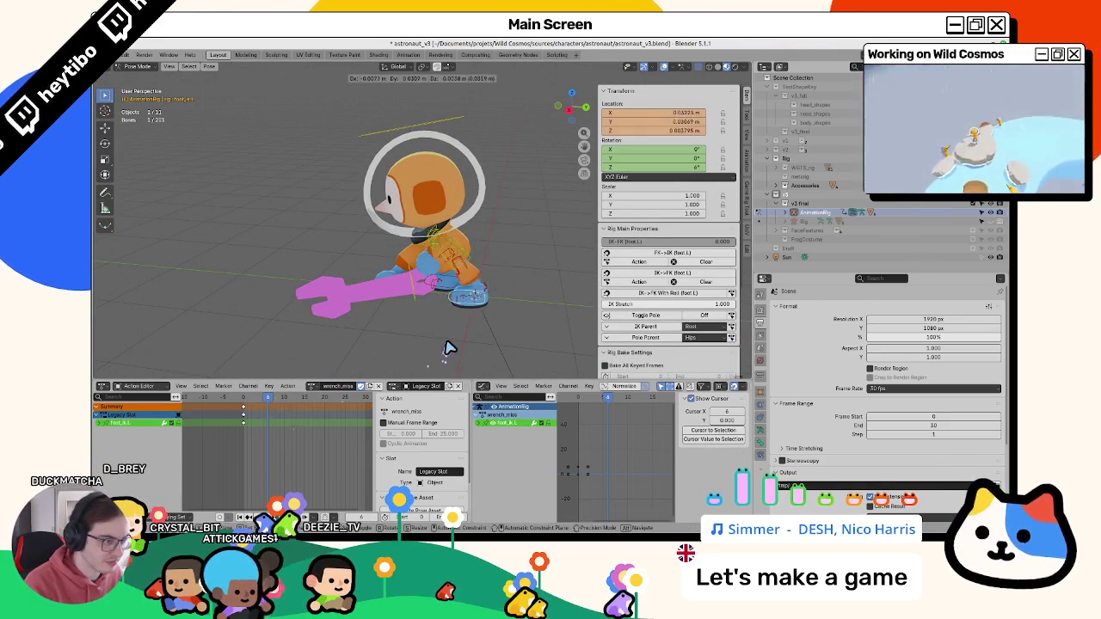
key(shift+z)
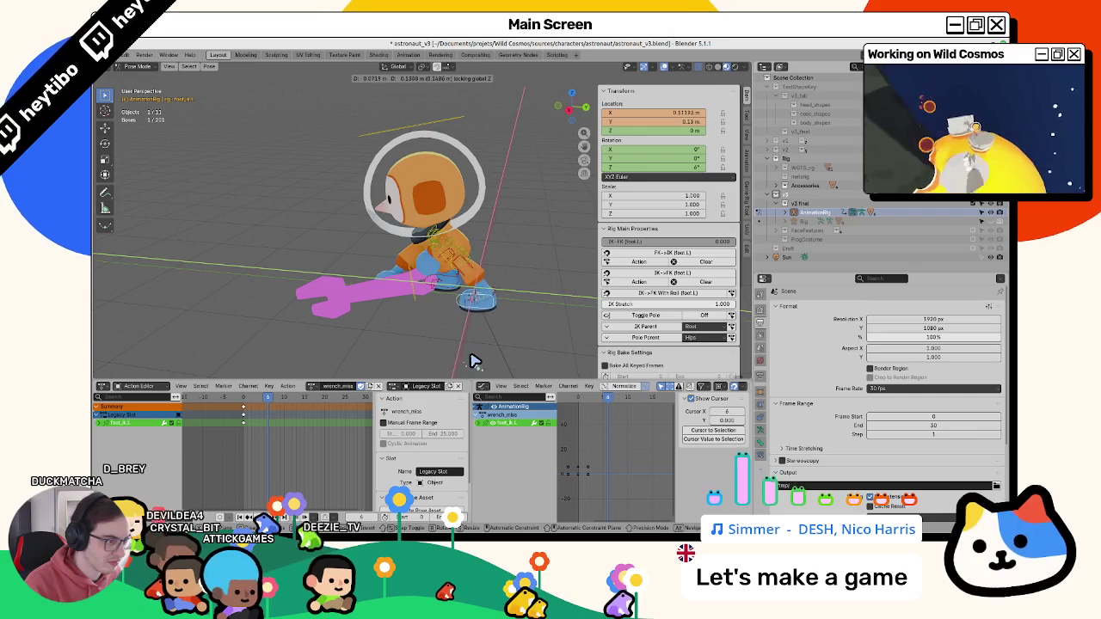
key(y)
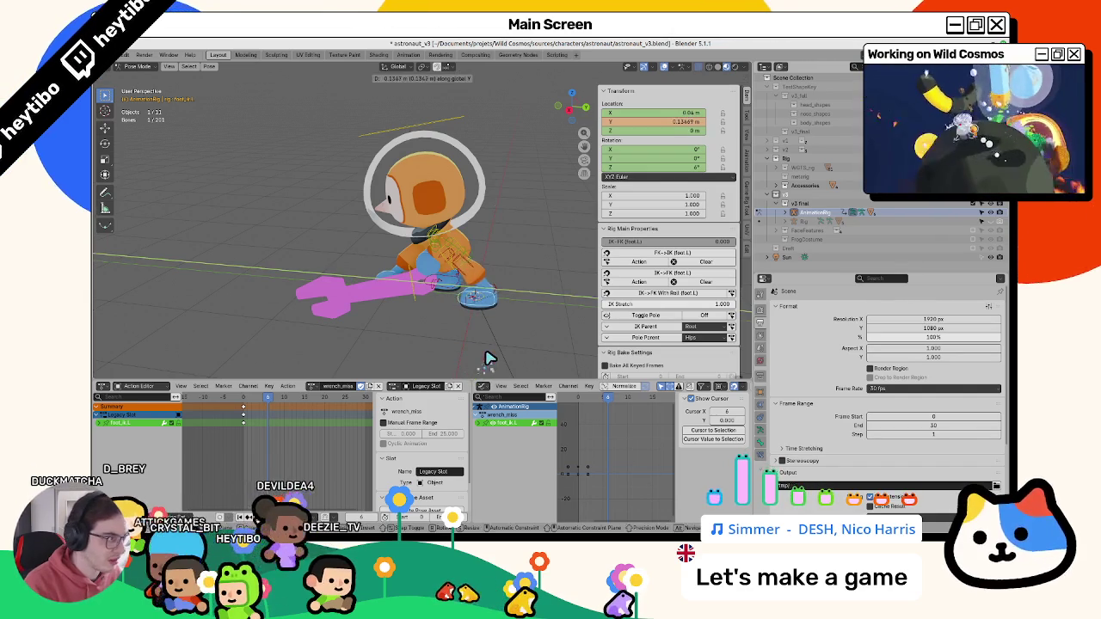
right_click(486, 359)
right_click(654, 112)
click(662, 172)
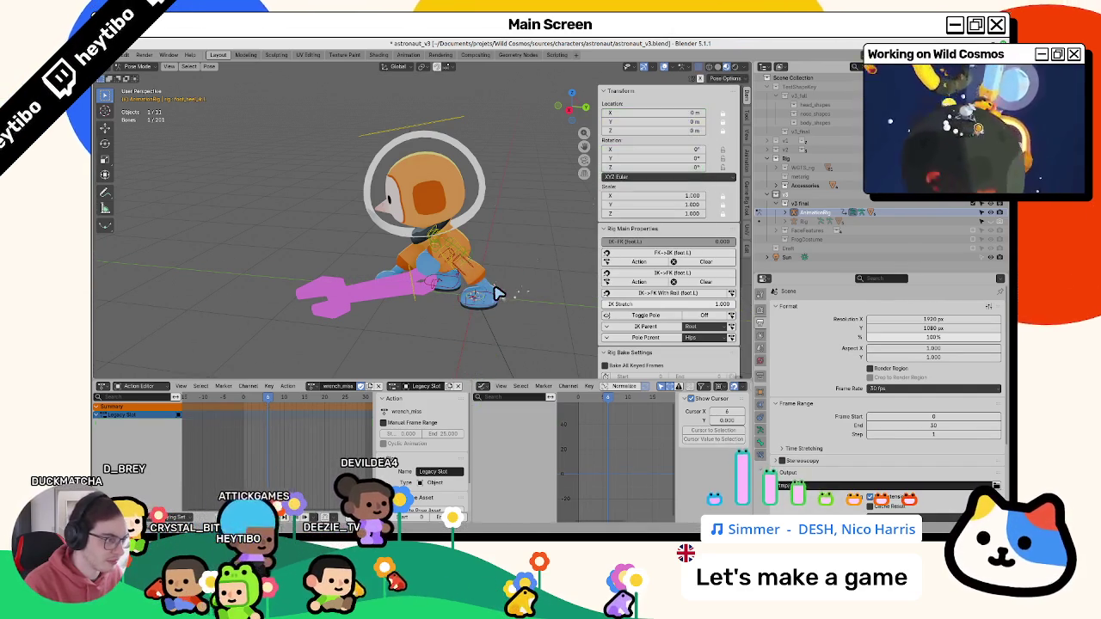
- Rotate the left heel 30° on X and keyframe its rotation
key(r)
key(x)
right_click(502, 282)
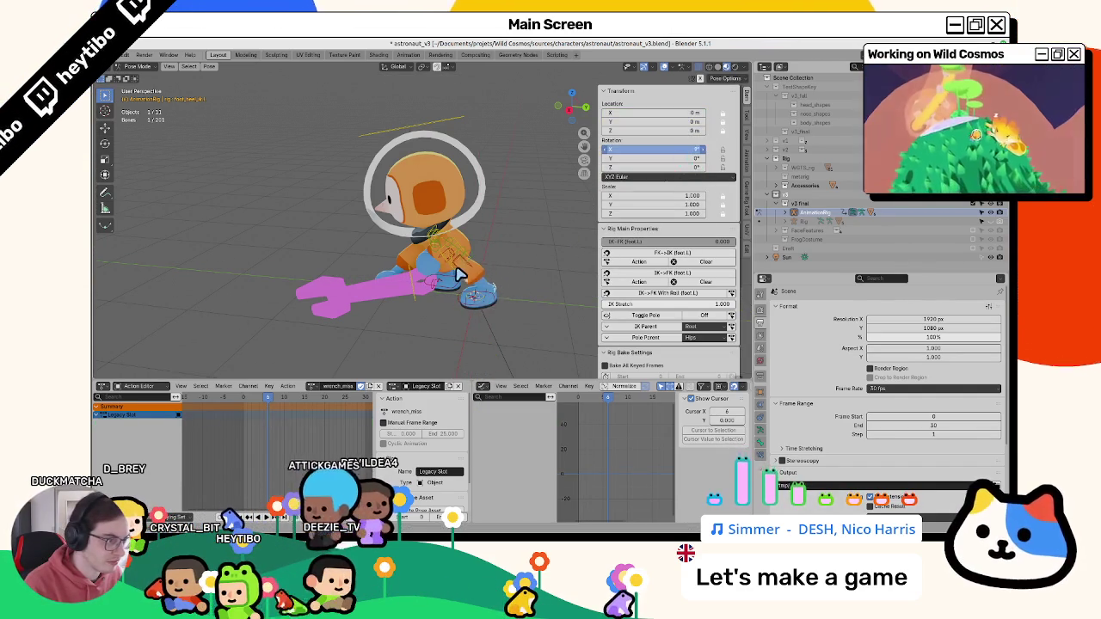
text(30)
right_click(654, 149)
click(657, 159)
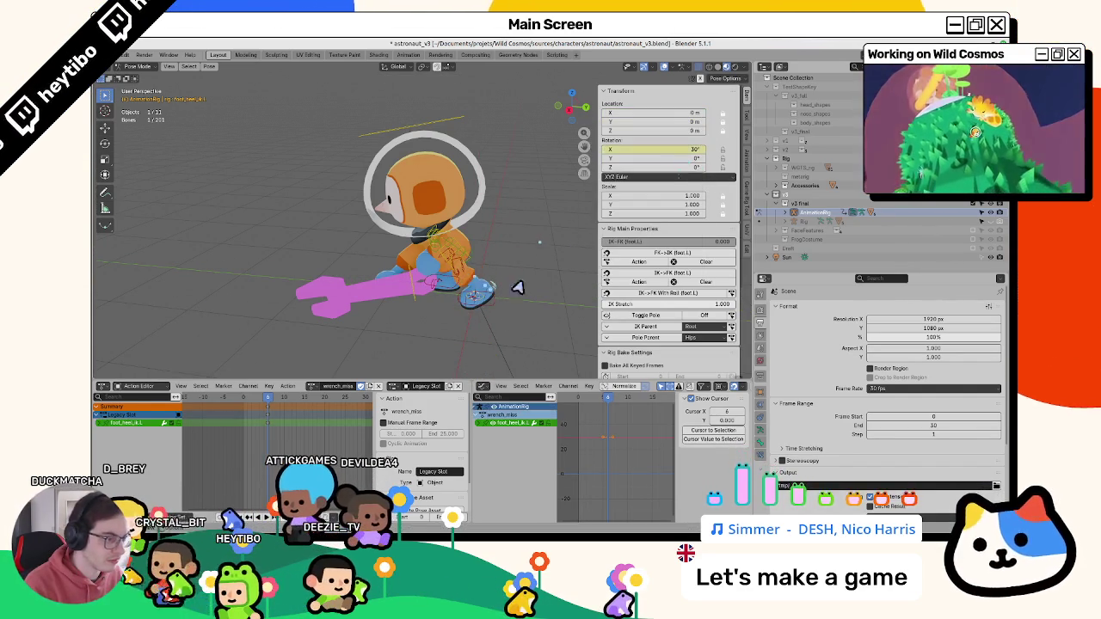
- Rotate the left foot IK to 36.454° on Z and key its location and rotation
middle_drag(481, 284, 413, 335)
key(r)
key(z)
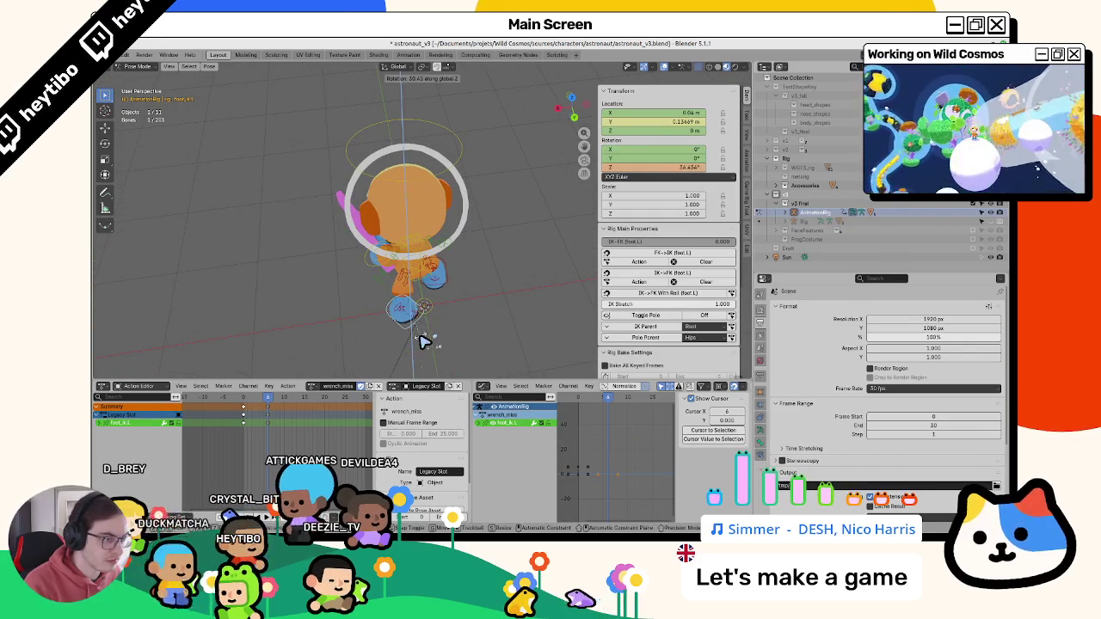
click(422, 341)
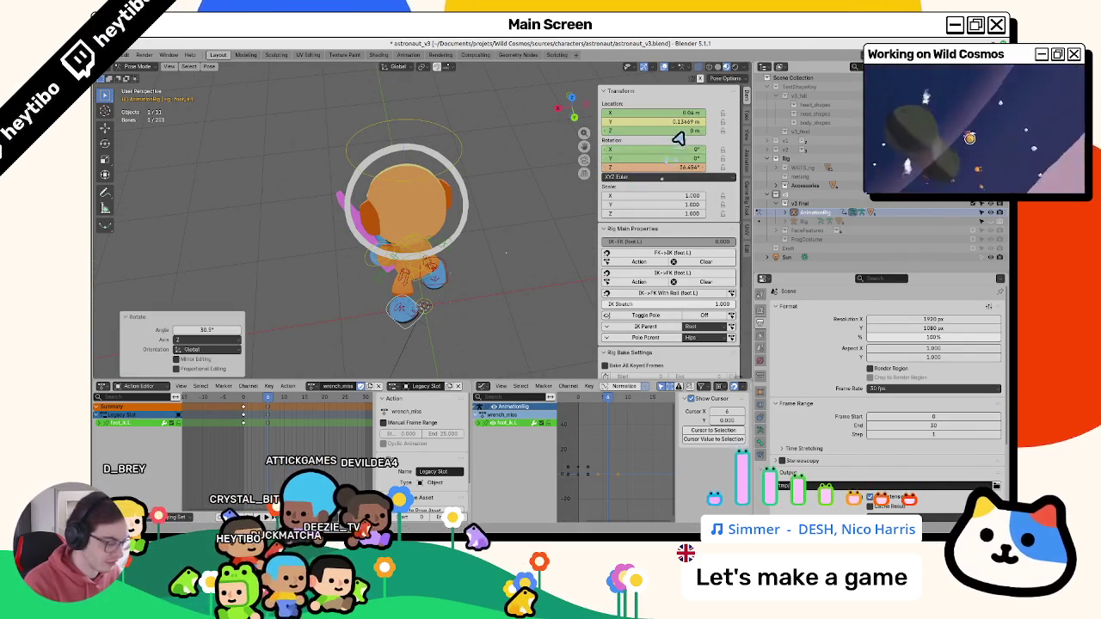
key(i)
- Play back the wrench swing and go to the frame with the raised heel
key(space)
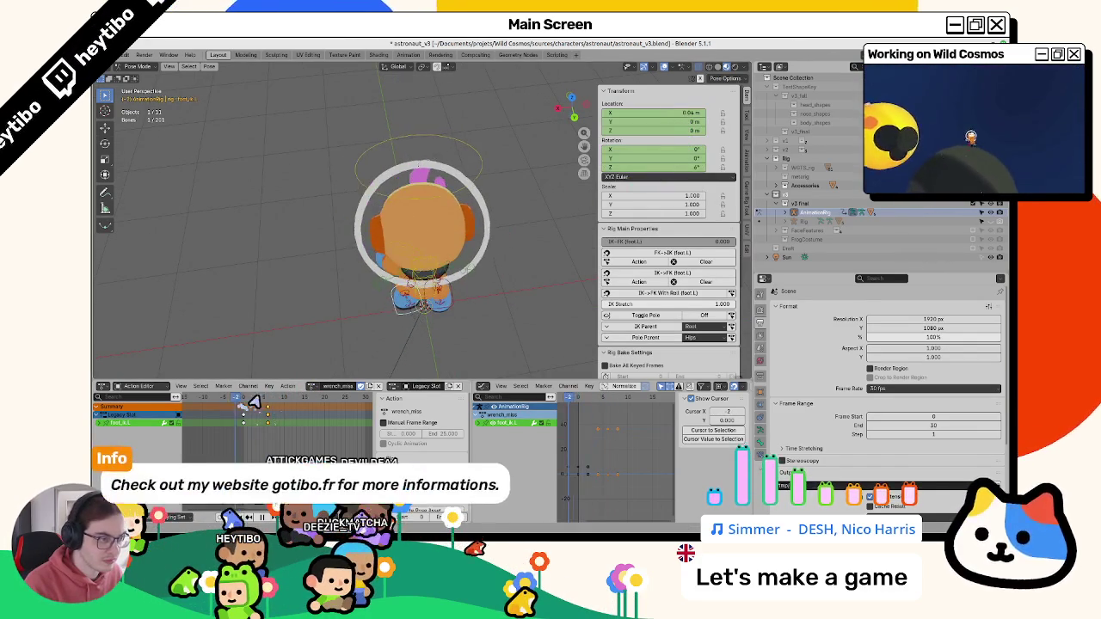
key(Escape)
key(space)
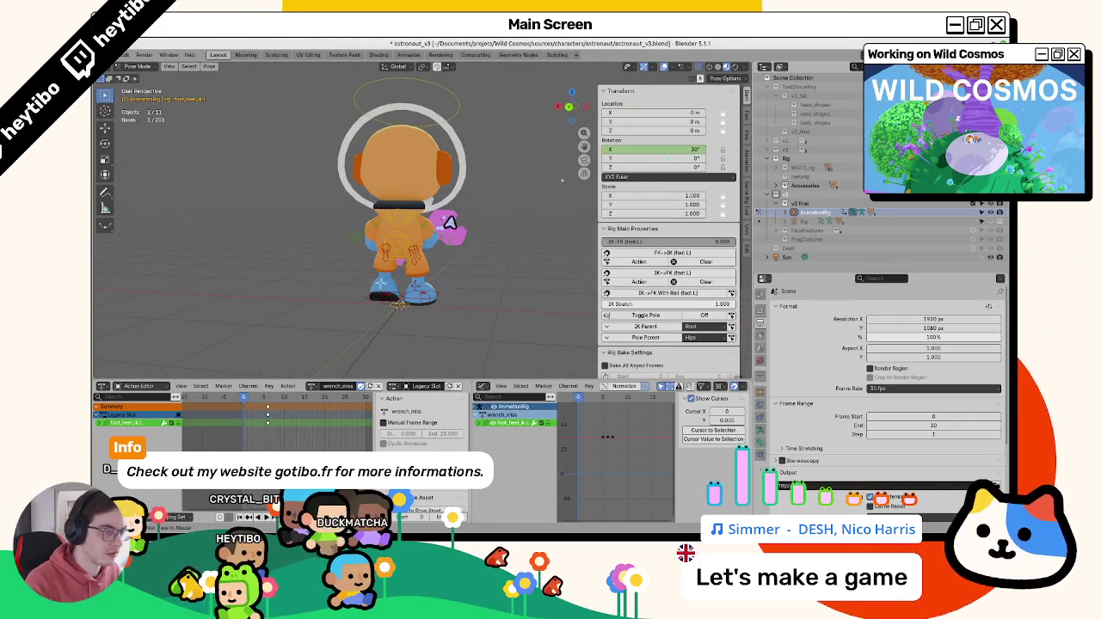
right_click(677, 163)
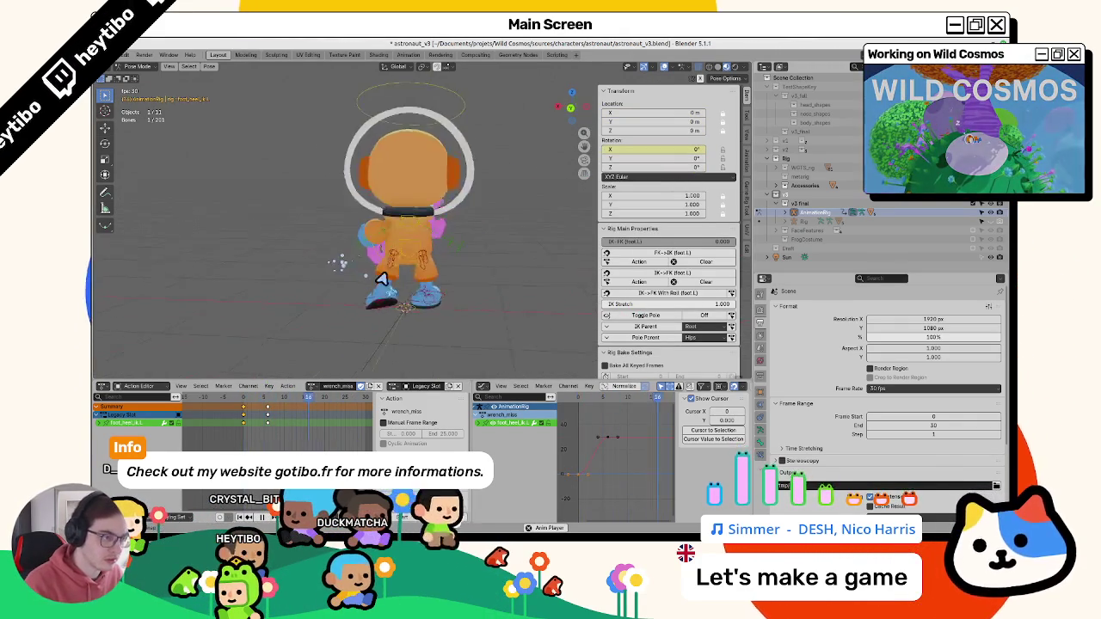
middle_drag(369, 285, 392, 284)
click(271, 403)
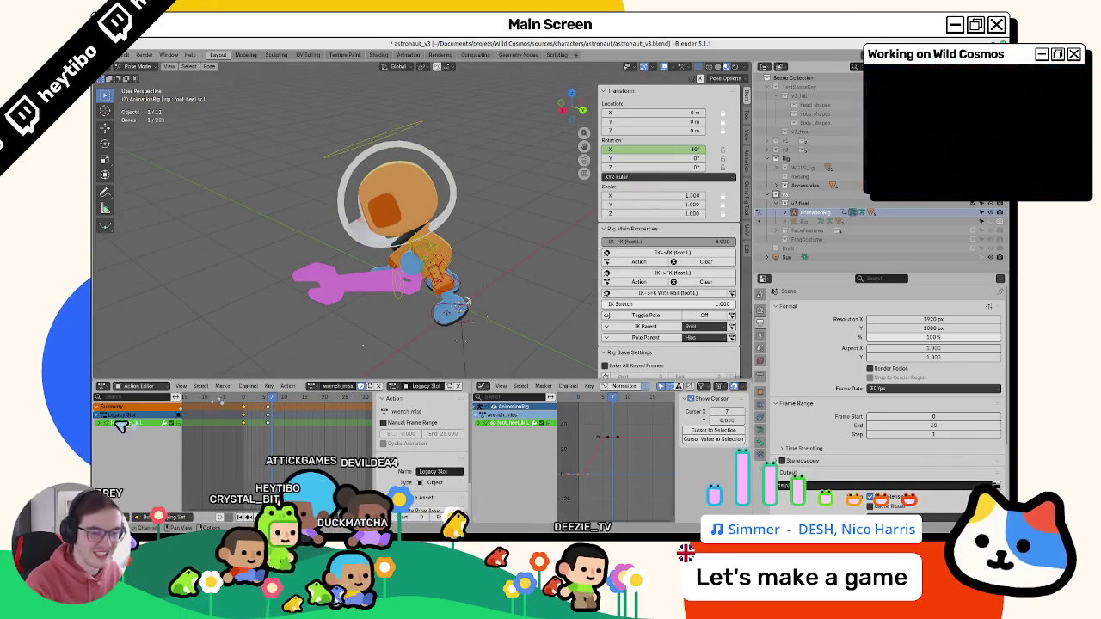
- Keyframe the left foot IK control's Rotation X and Location Z
key(x)
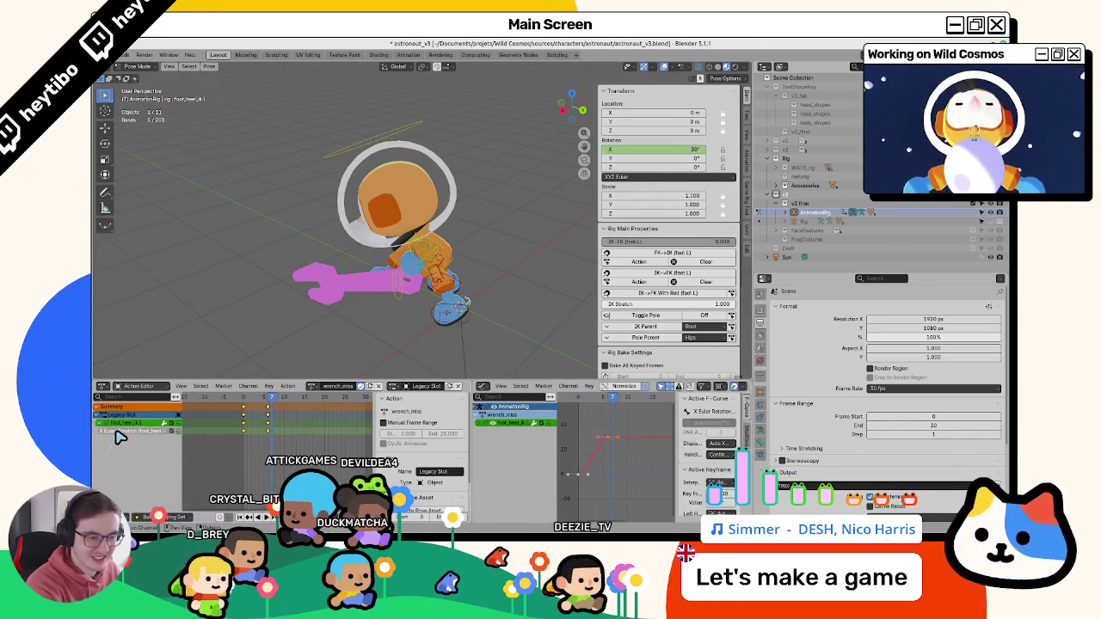
key(ctrl+z)
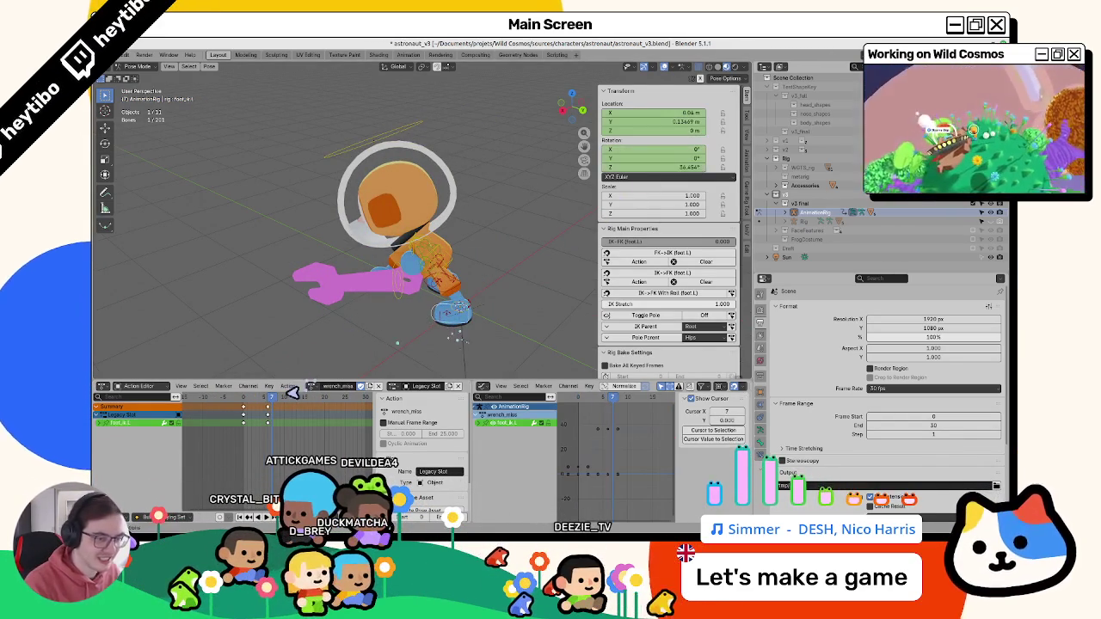
key(r)
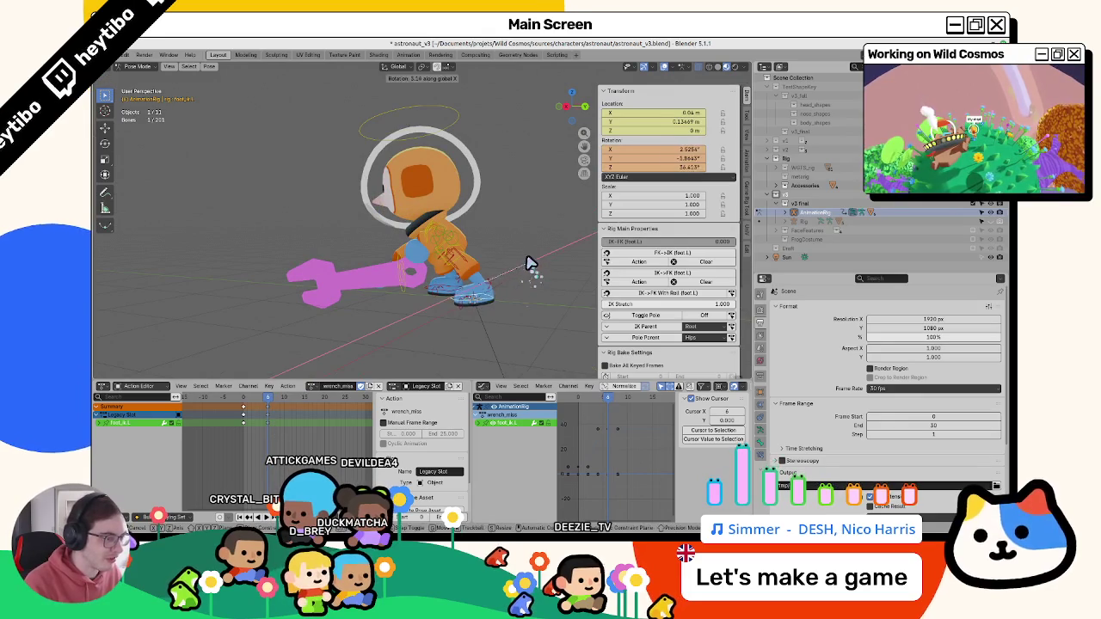
key(Escape)
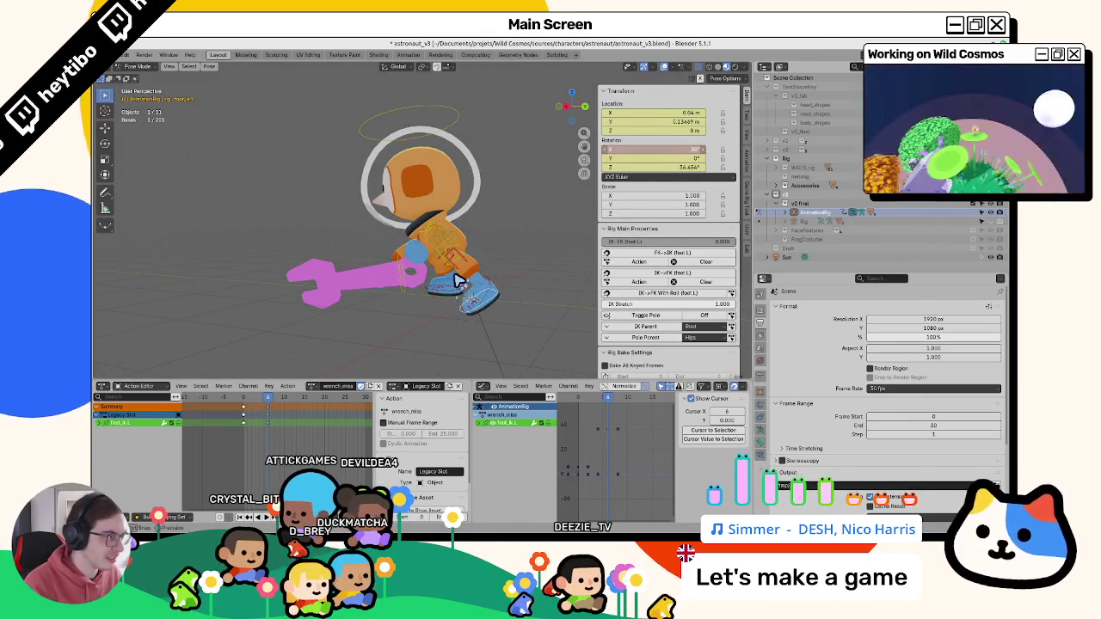
right_click(677, 157)
click(677, 155)
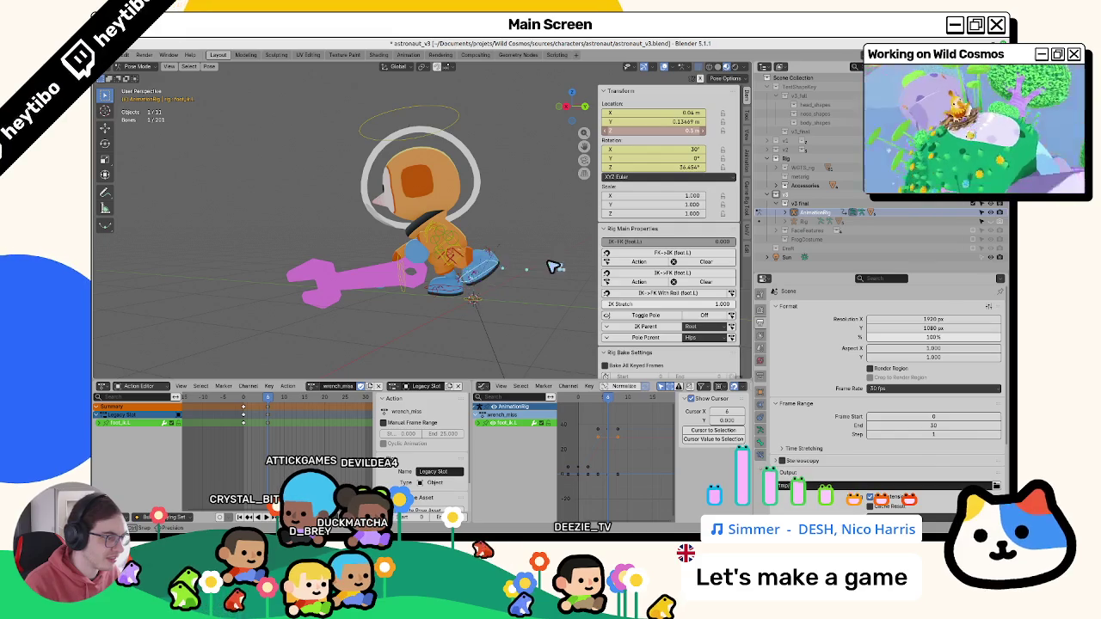
right_click(685, 130)
click(685, 133)
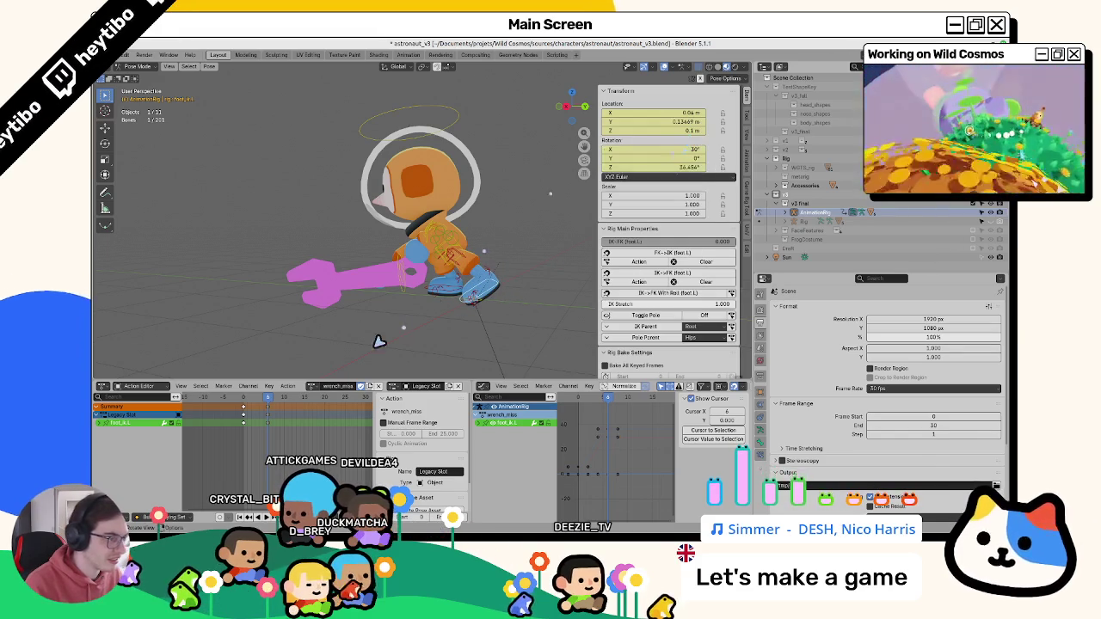
- Lift and rotate the left foot to X 106.18°, Y −34.064°, Z 12.478°, and keyframe it
key(space)
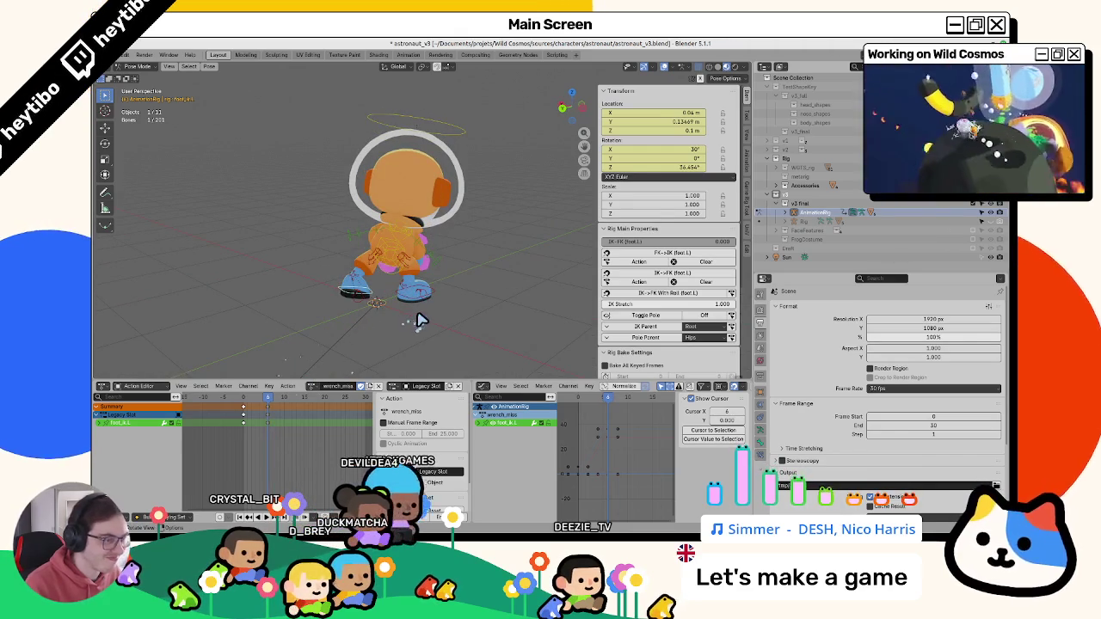
key(g)
click(378, 331)
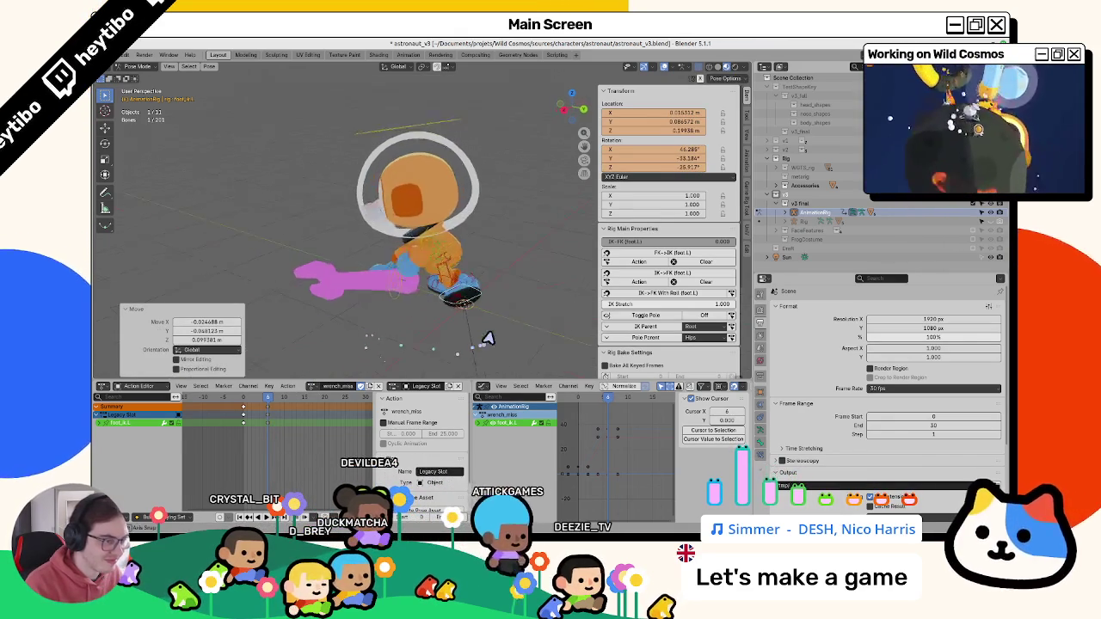
key(r)
click(477, 323)
key(r)
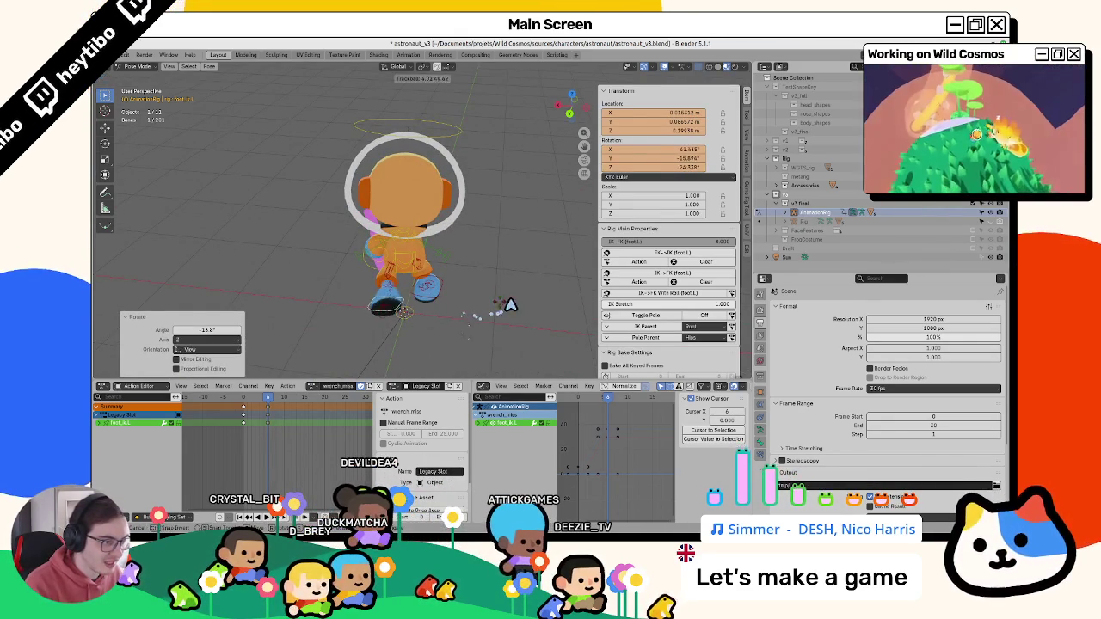
click(506, 304)
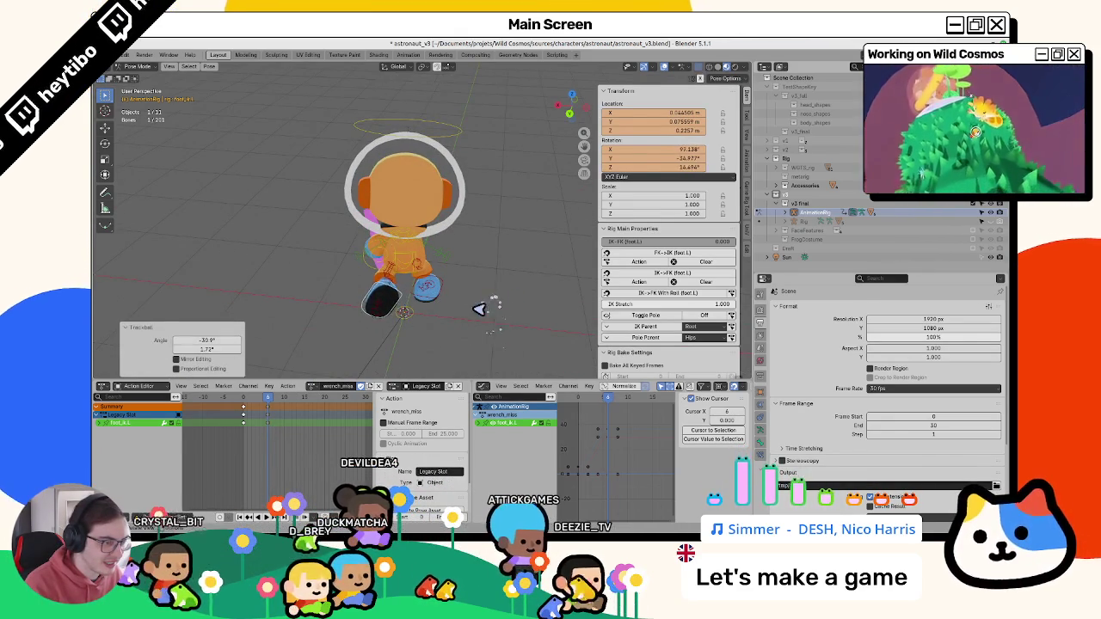
key(g)
click(556, 241)
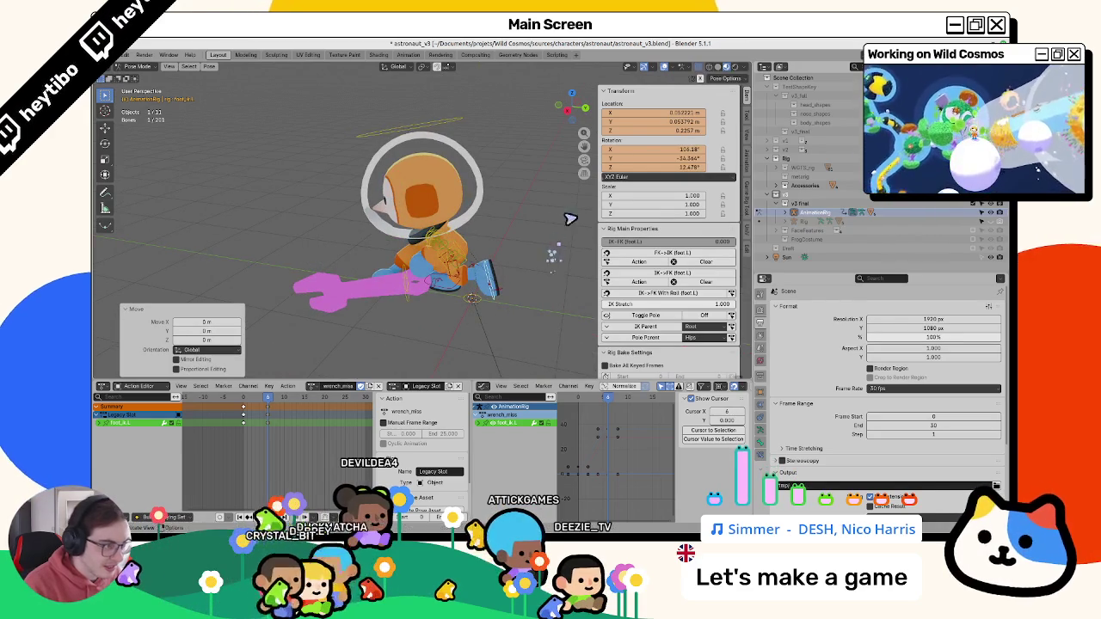
key(i)
mouse_move(269, 404)
mouse_down()
mouse_move(302, 422)
mouse_move(284, 425)
mouse_move(292, 430)
mouse_move(323, 430)
mouse_move(308, 407)
mouse_up()
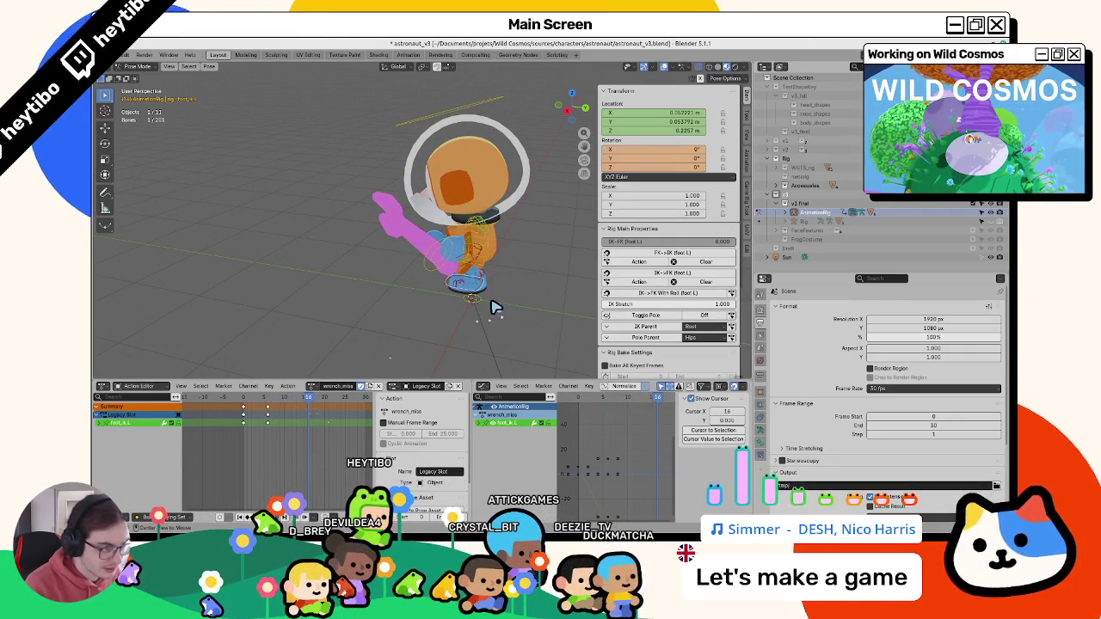
- Keyframe the left foot pose at frame 16 and play the action from the start
key(i)
key(i)
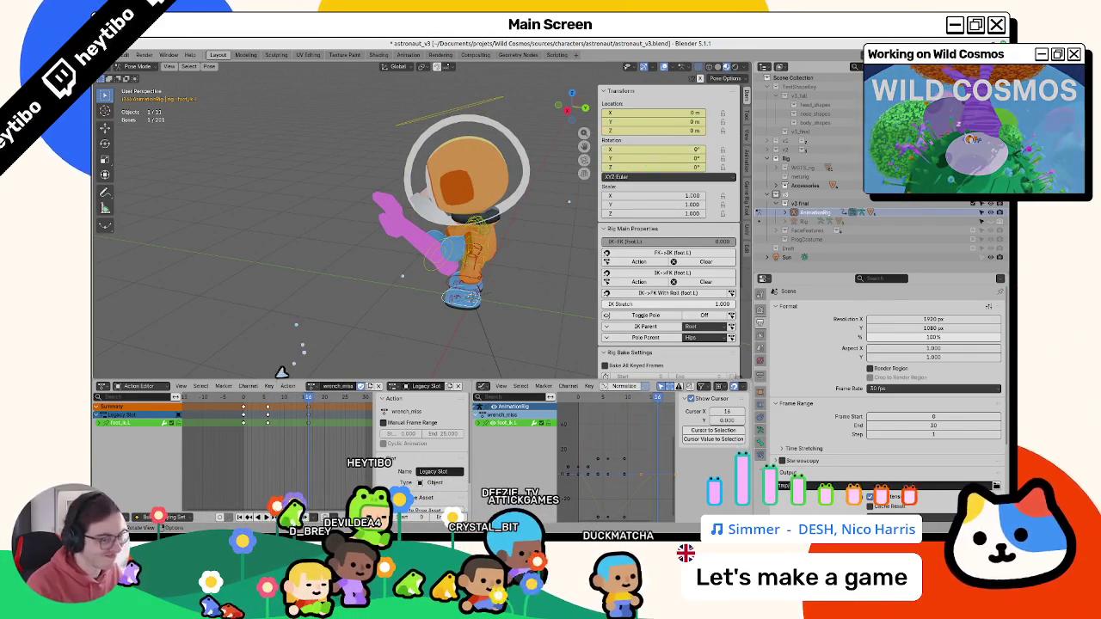
drag(296, 410, 243, 410)
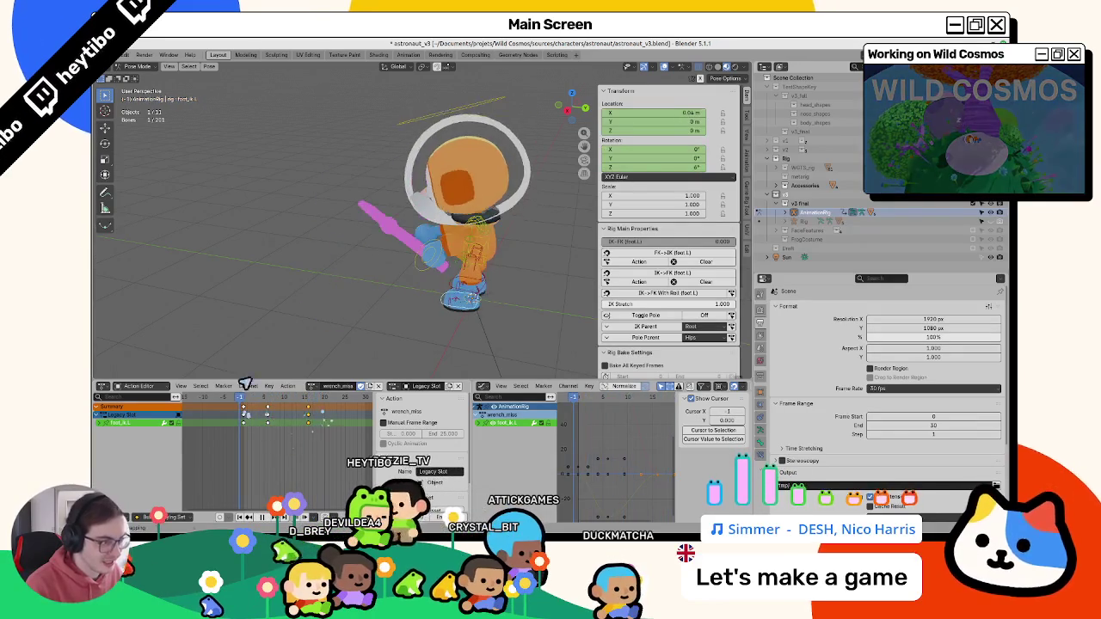
key(space)
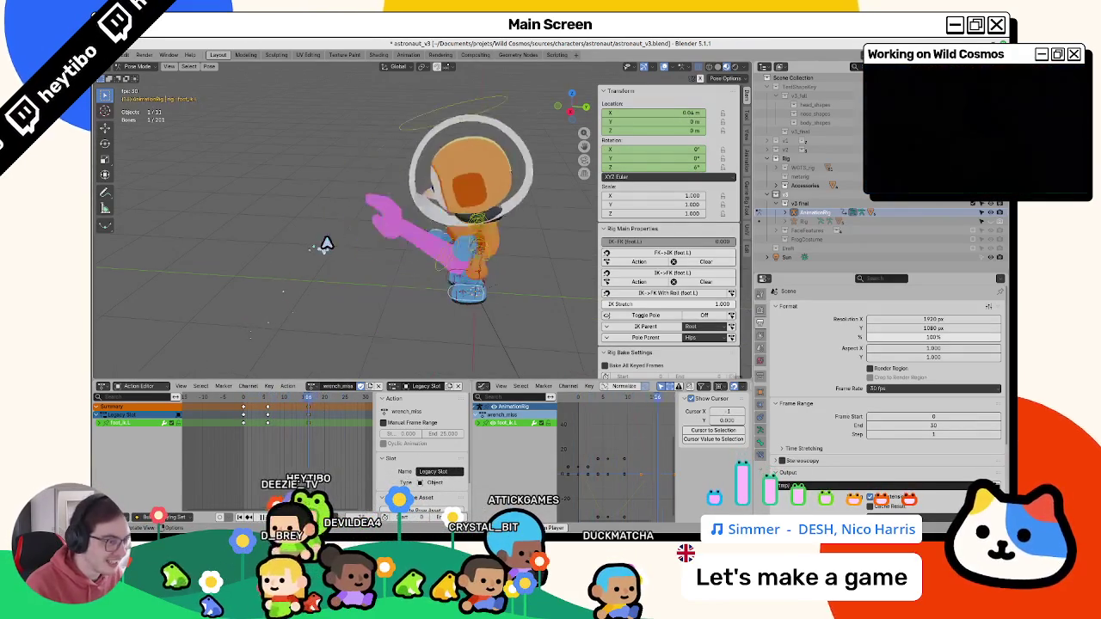
key(Escape)
- At a mid-swing frame, move the left foot, rotate it -24.7°, and keyframe it
click(265, 404)
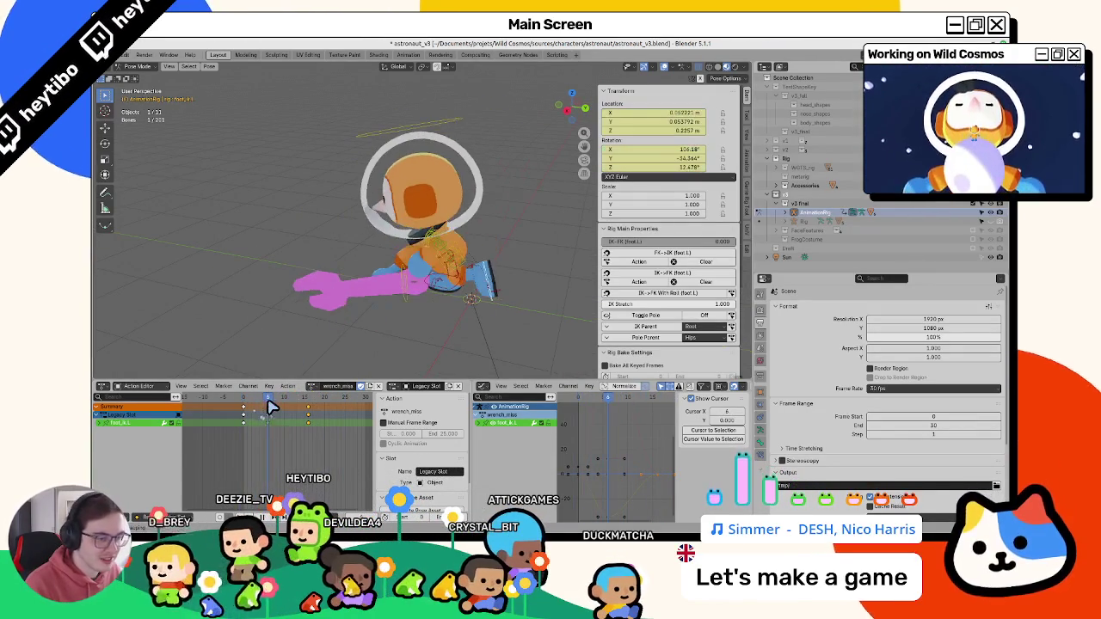
key(g)
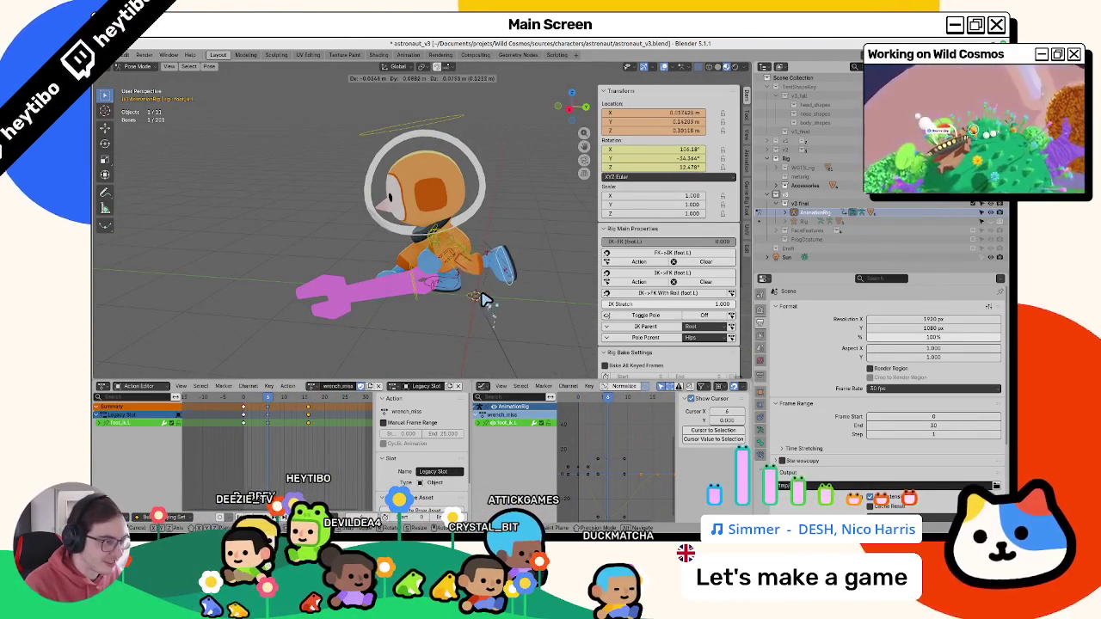
click(497, 295)
key(g)
click(502, 287)
key(r)
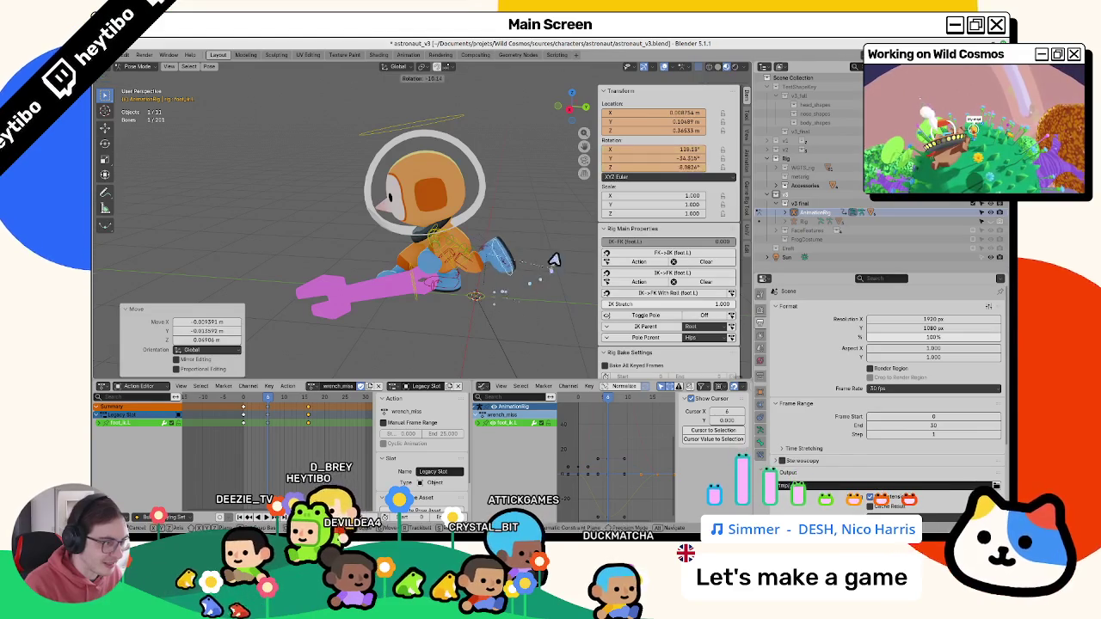
click(516, 275)
middle_drag(516, 275, 441, 265)
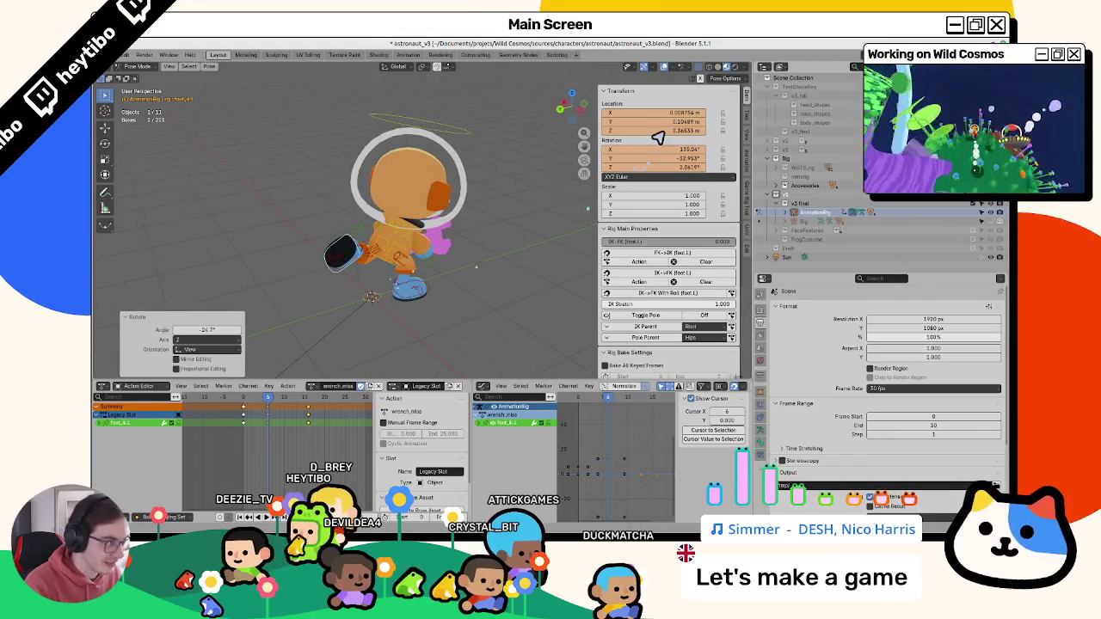
key(i)
- Check the new foot pose at frame 23 and play the action back twice
drag(260, 398, 337, 413)
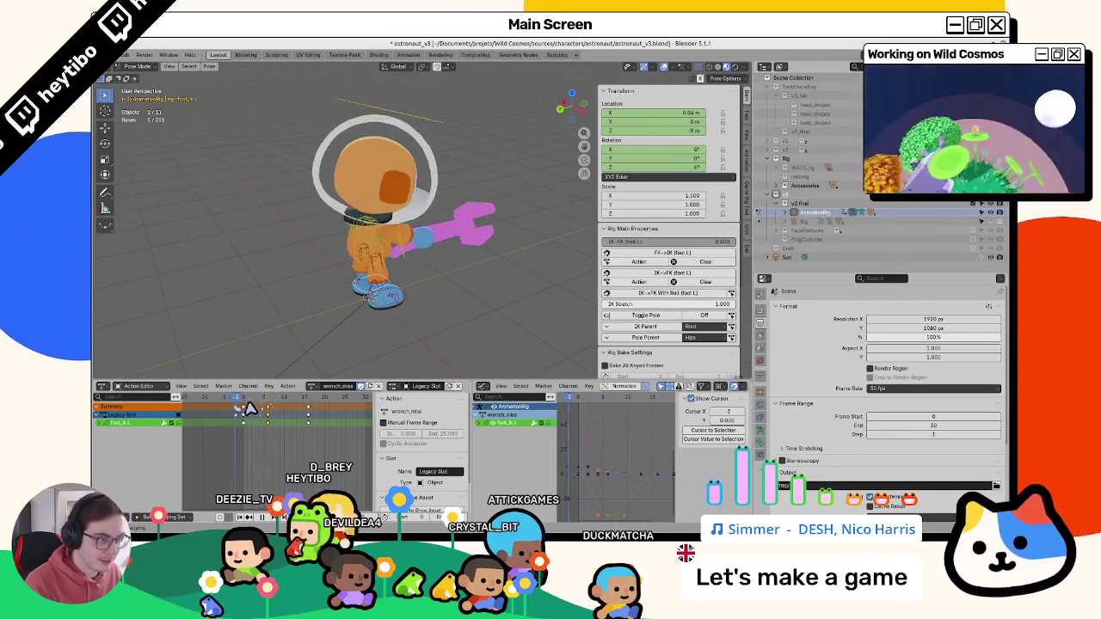
key(space)
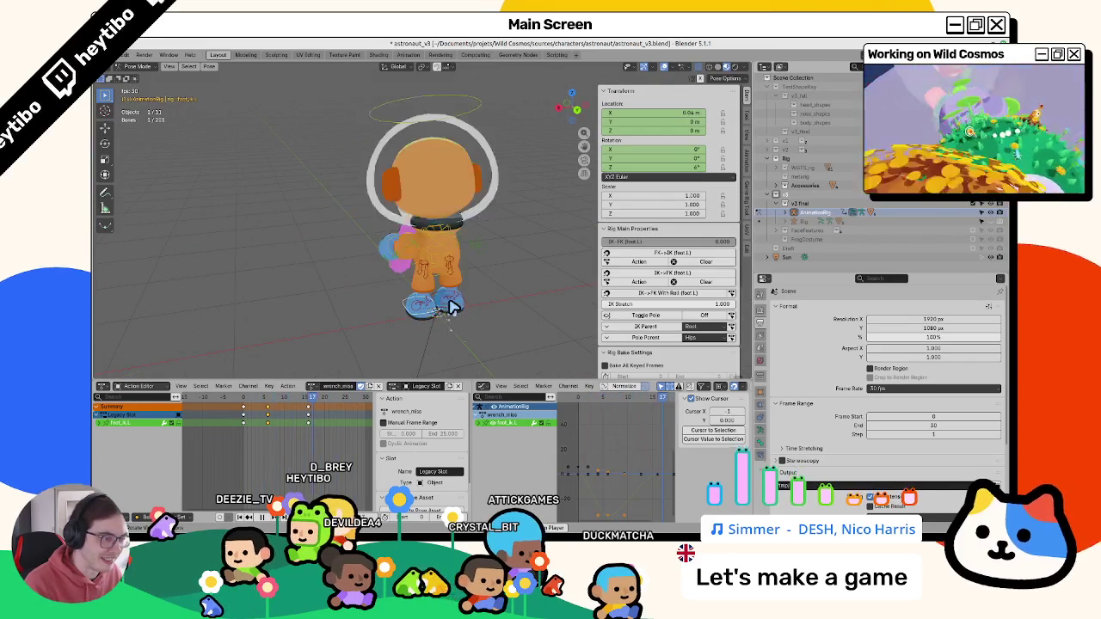
key(space)
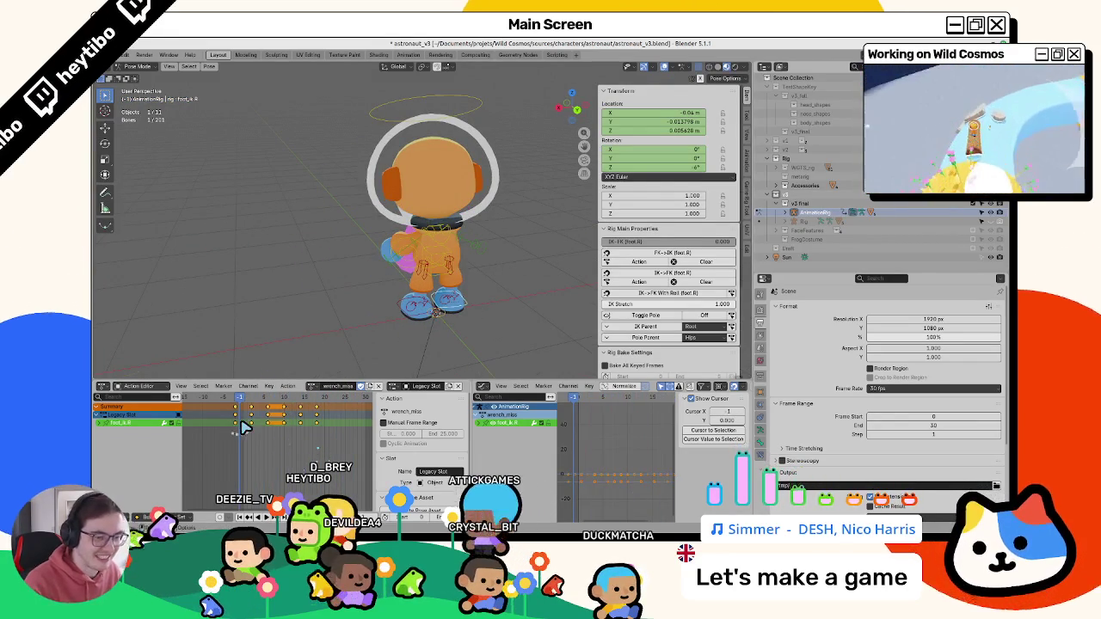
key(space)
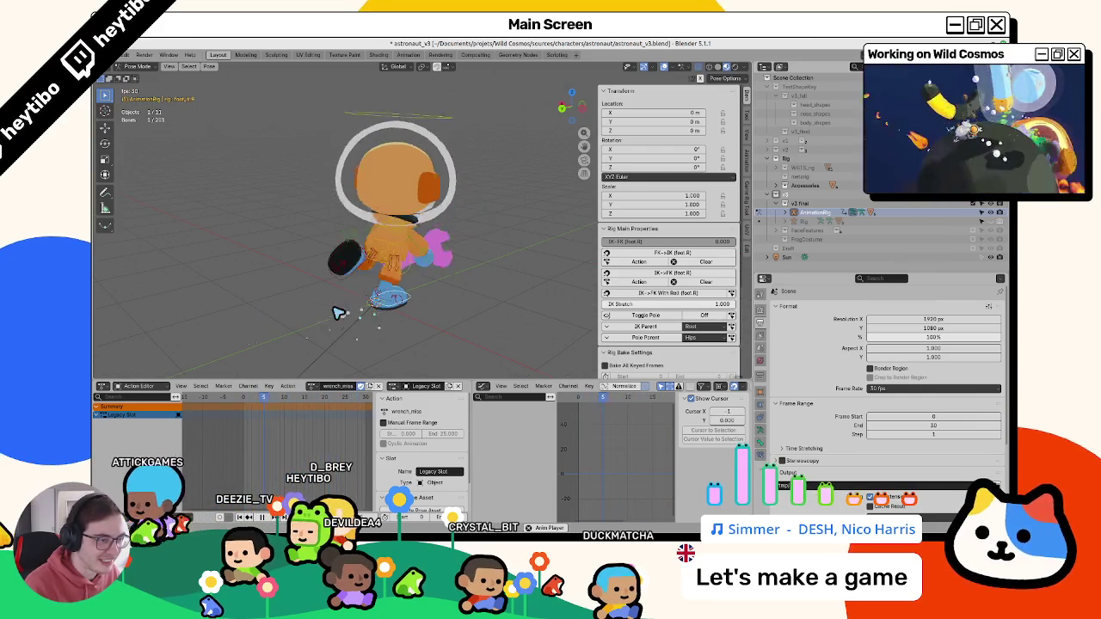
key(space)
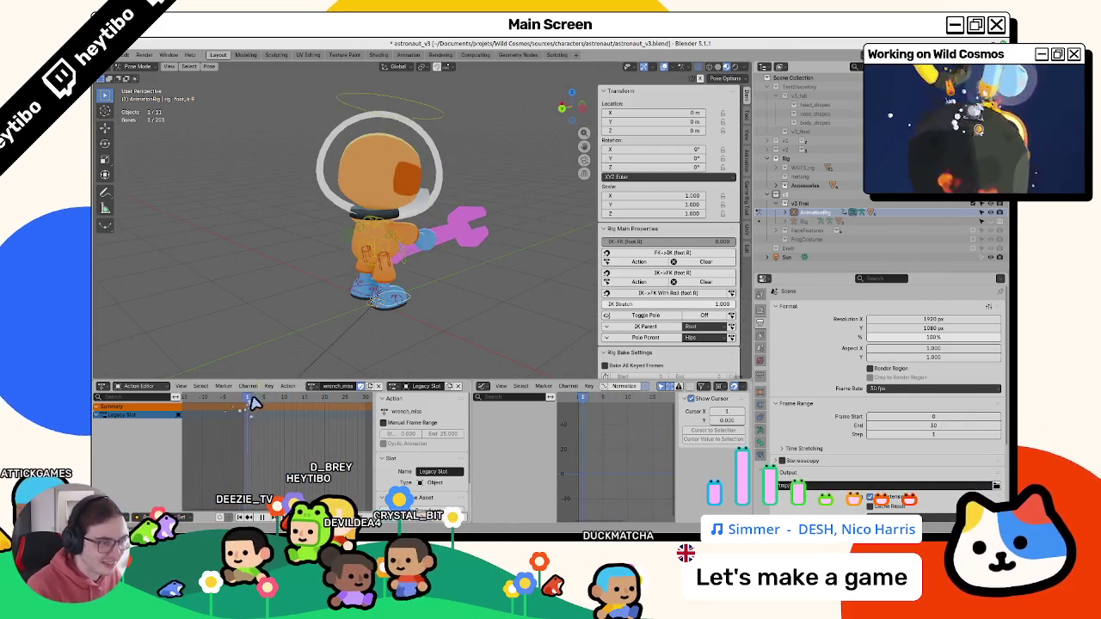
- Select the foot.L keyframes, shift them to new frames, and play back the timing
drag(239, 404, 268, 404)
click(422, 385)
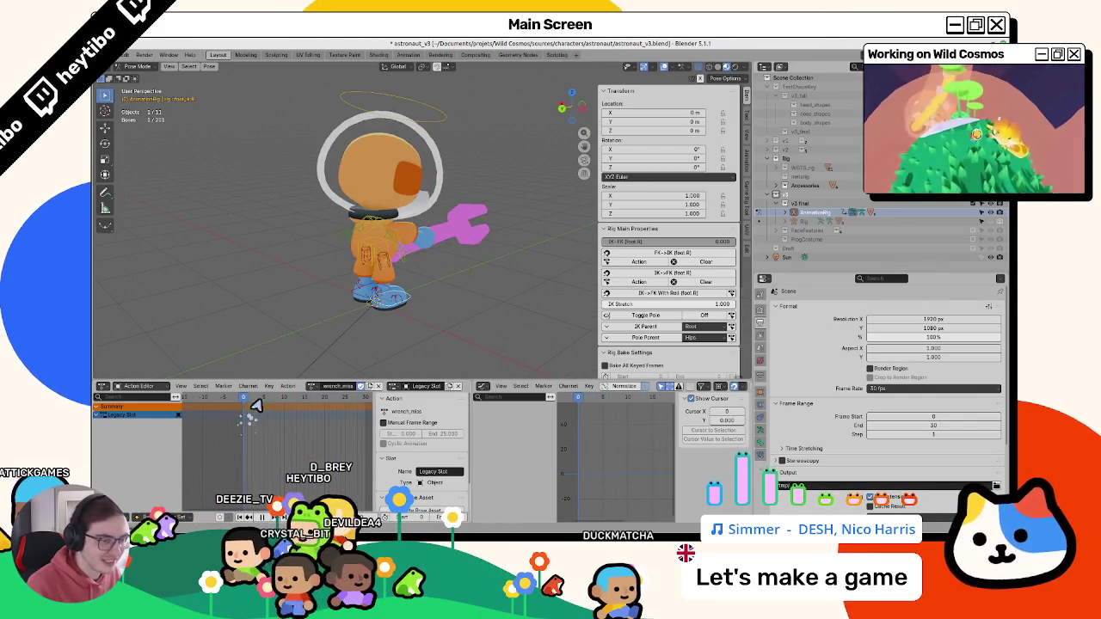
click(421, 413)
key(g)
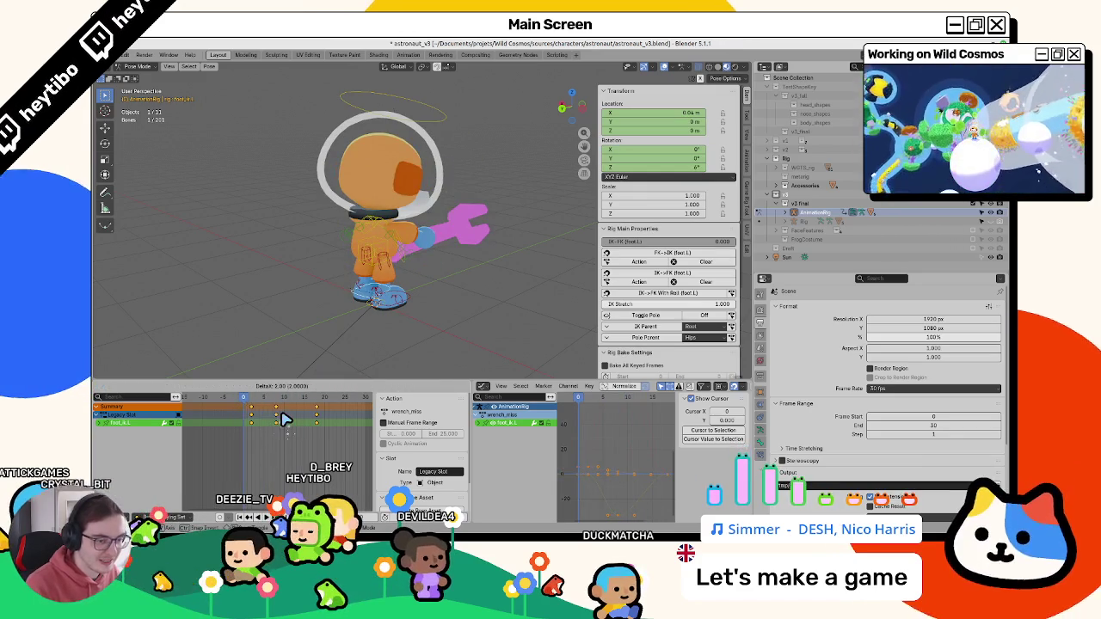
click(280, 419)
key(space)
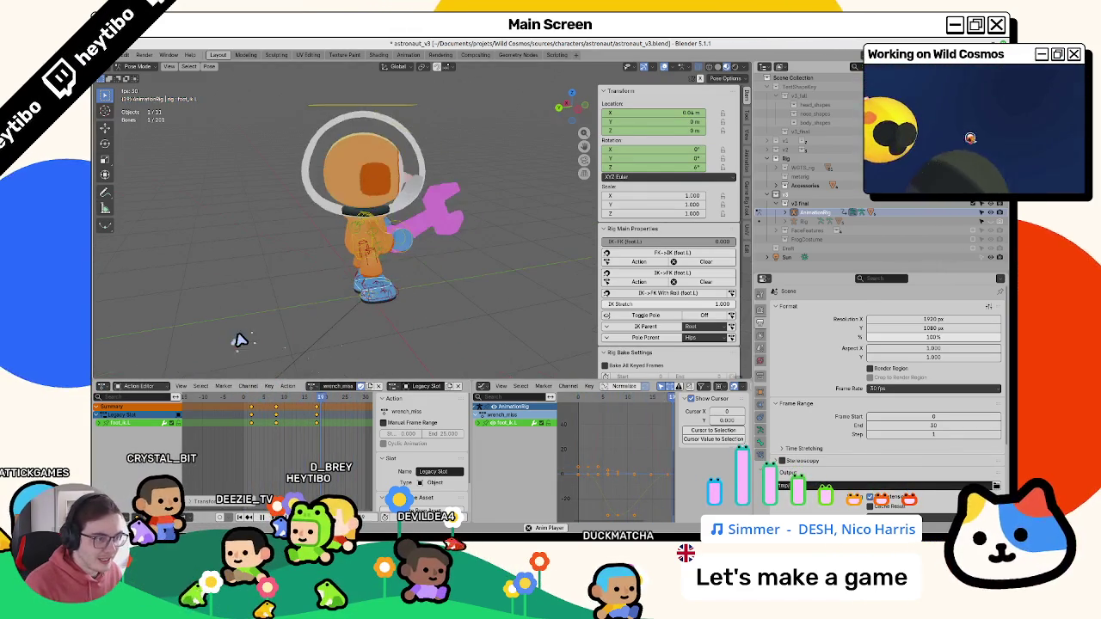
key(space)
- Inspect the swing at frame 11, select the right foot, and cancel its accidental rotation
mouse_move(255, 403)
mouse_down()
mouse_move(291, 404)
mouse_move(276, 404)
mouse_up()
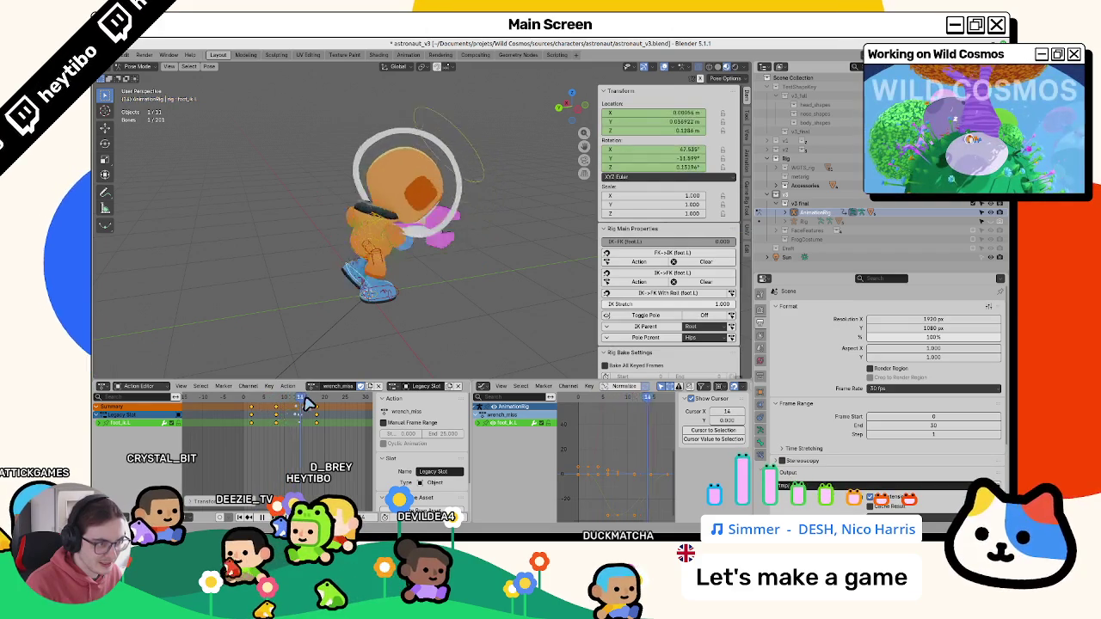
mouse_move(352, 327)
middle_down()
mouse_move(417, 369)
mouse_move(412, 290)
middle_up()
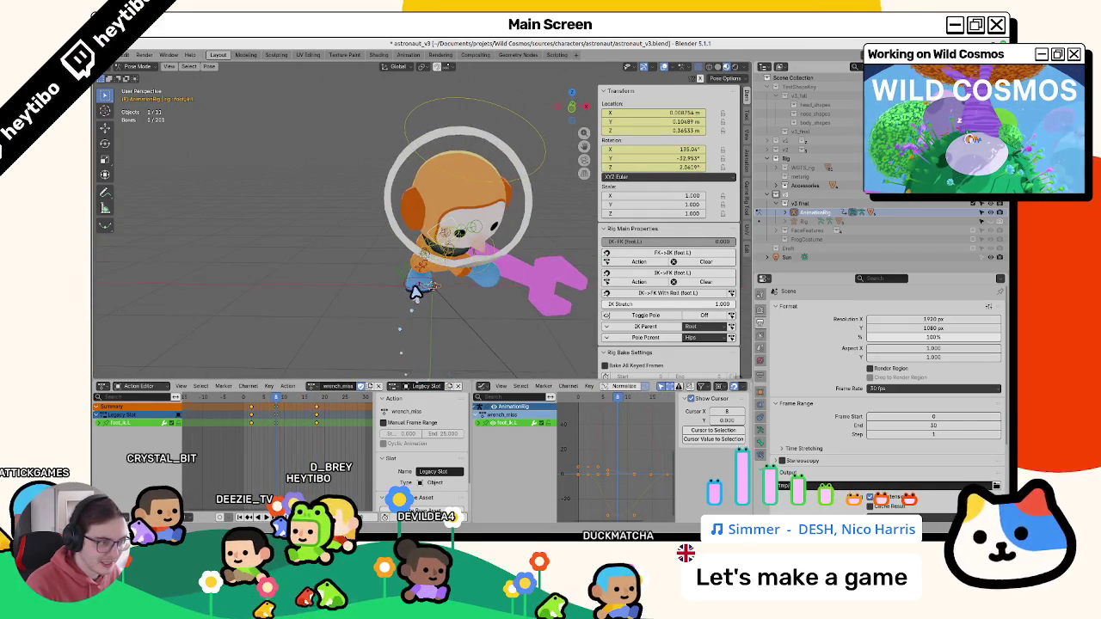
click(411, 292)
drag(260, 406, 247, 411)
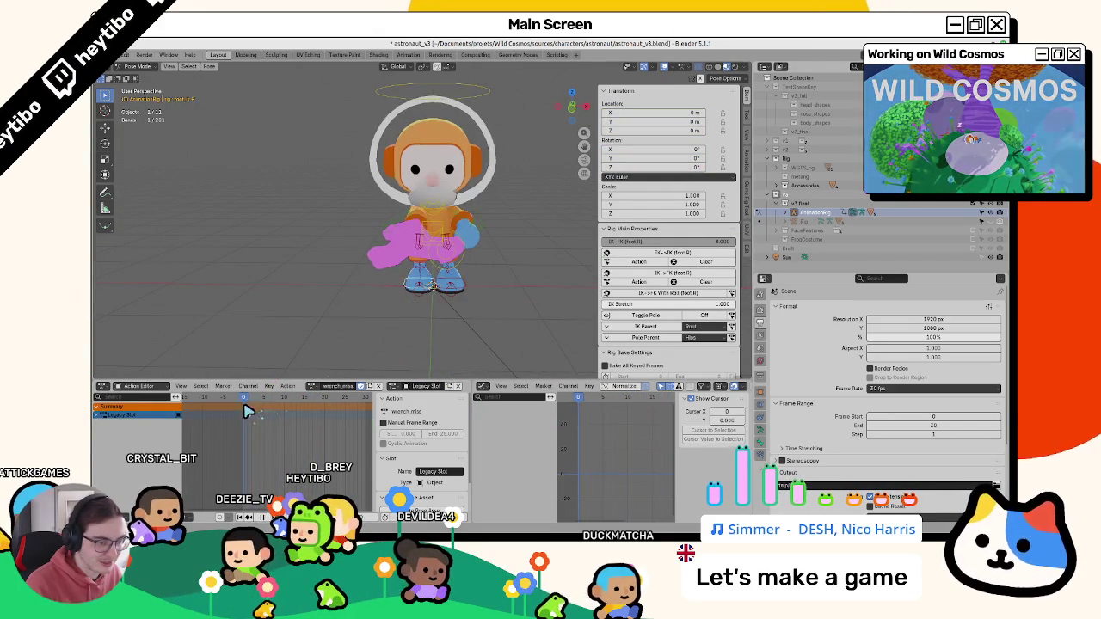
key(Escape)
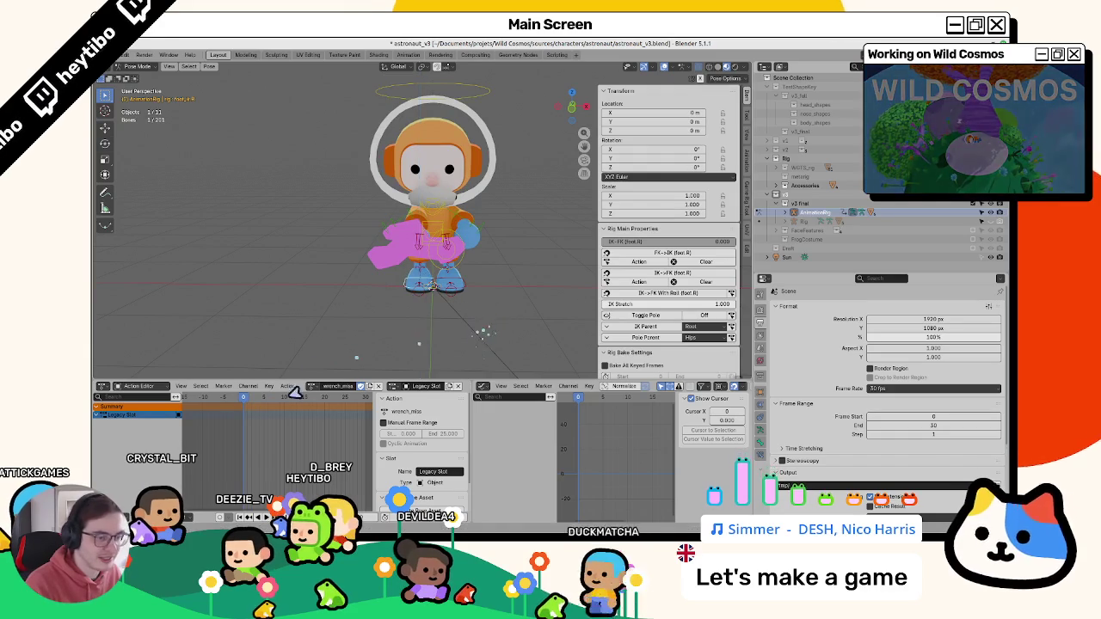
click(314, 387)
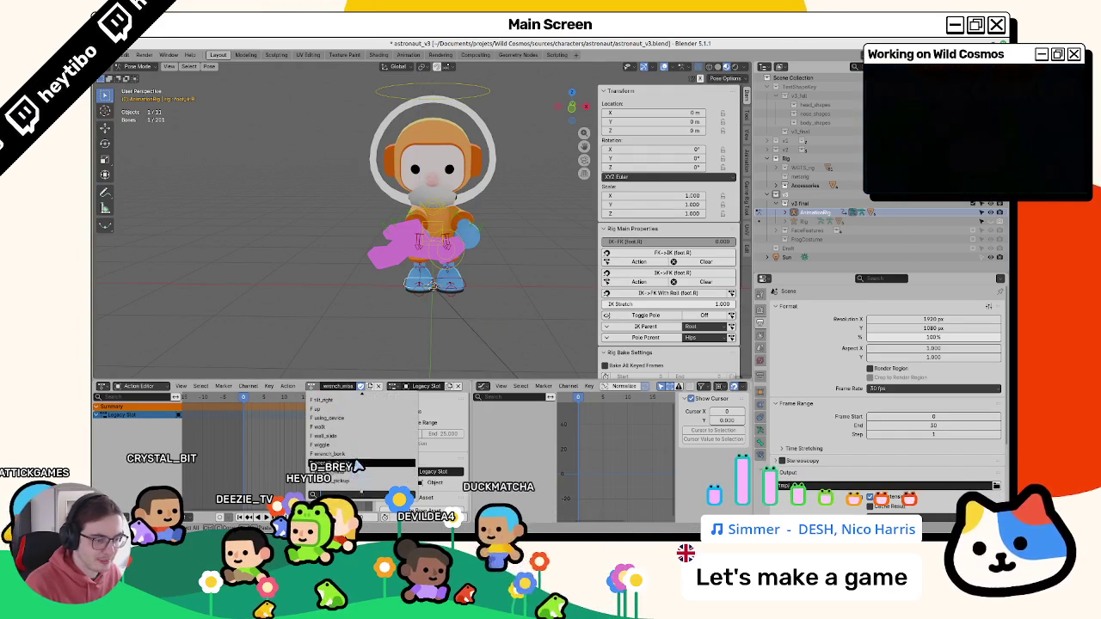
click(340, 460)
click(315, 387)
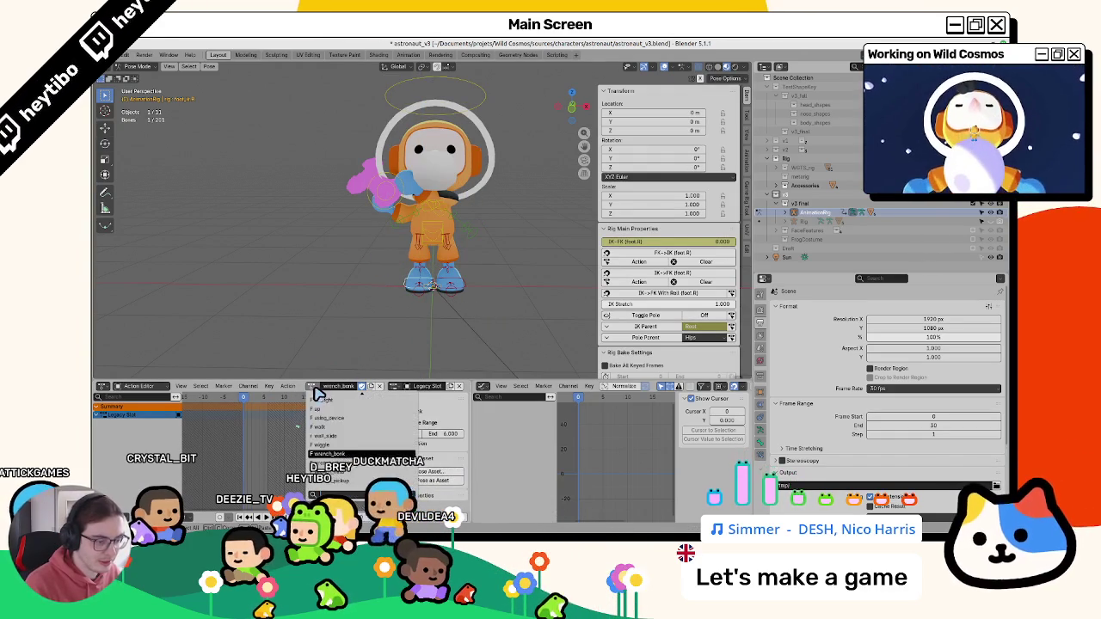
click(348, 451)
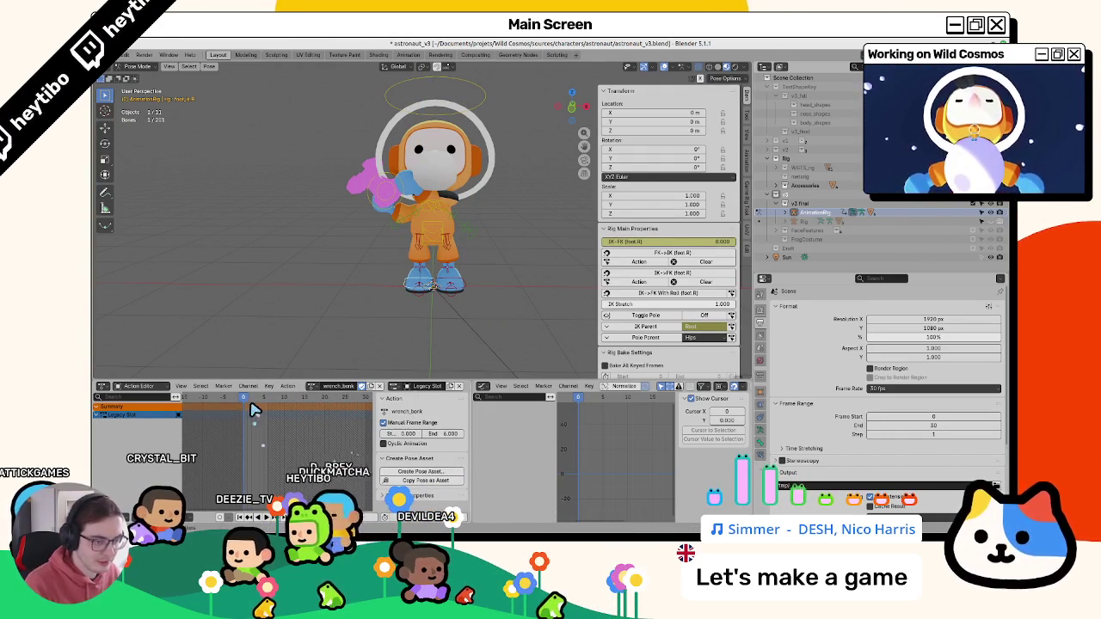
click(314, 387)
click(348, 461)
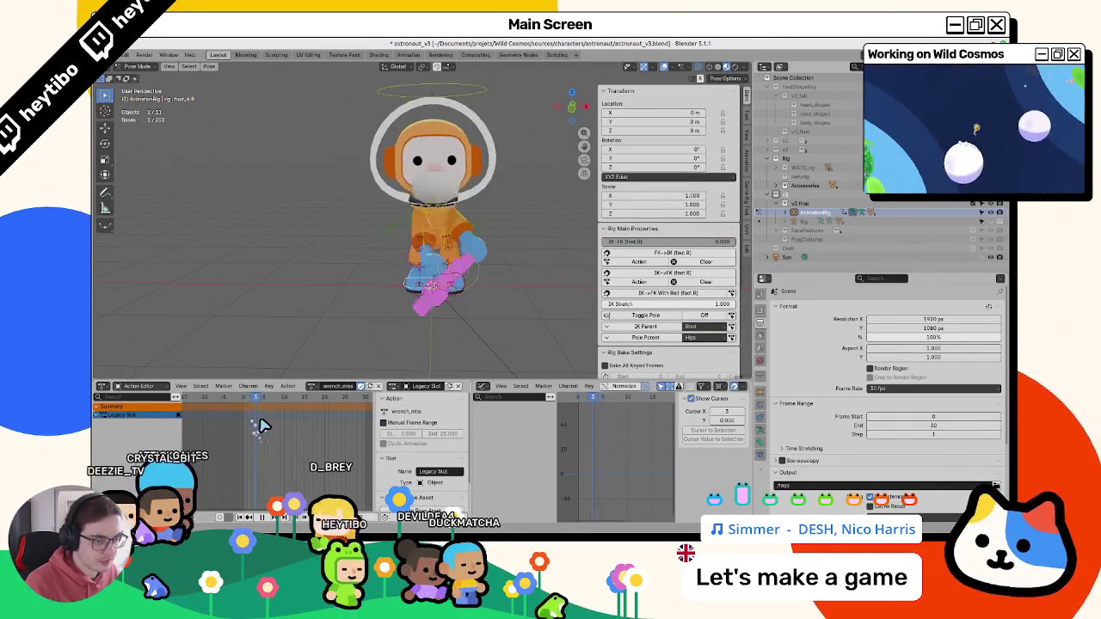
- Rotate the right foot bone -30.8° around the Z axis
key(space)
key(r)
key(z)
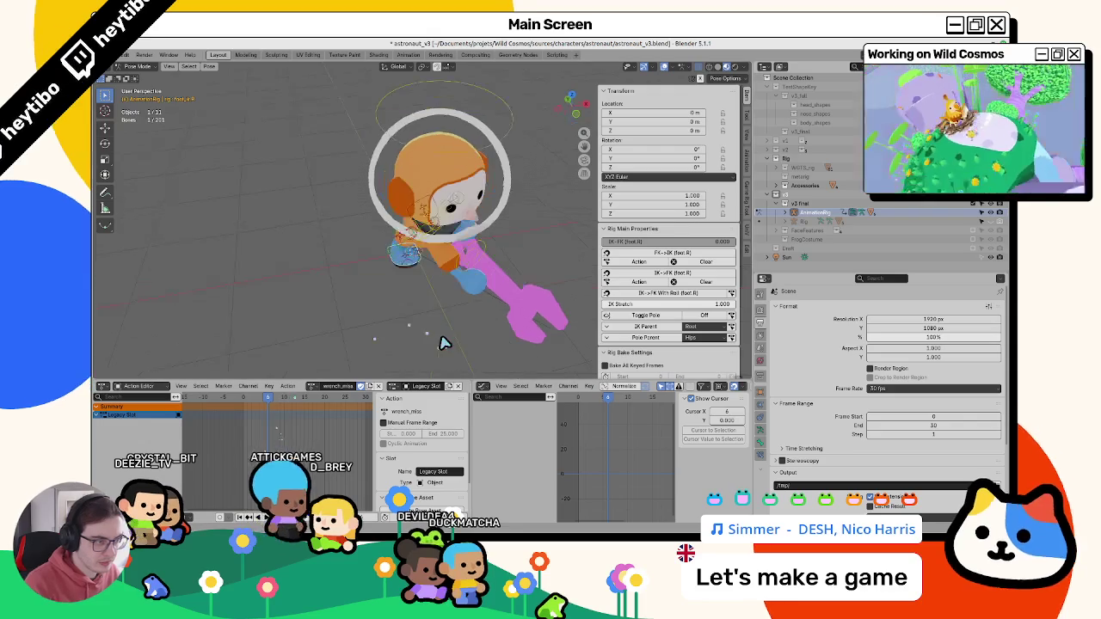
click(393, 344)
mouse_move(470, 278)
middle_down()
mouse_move(402, 330)
mouse_move(362, 336)
middle_up()
- Play the action from frame 0, then step through frames 5, 2 and 3
key(space)
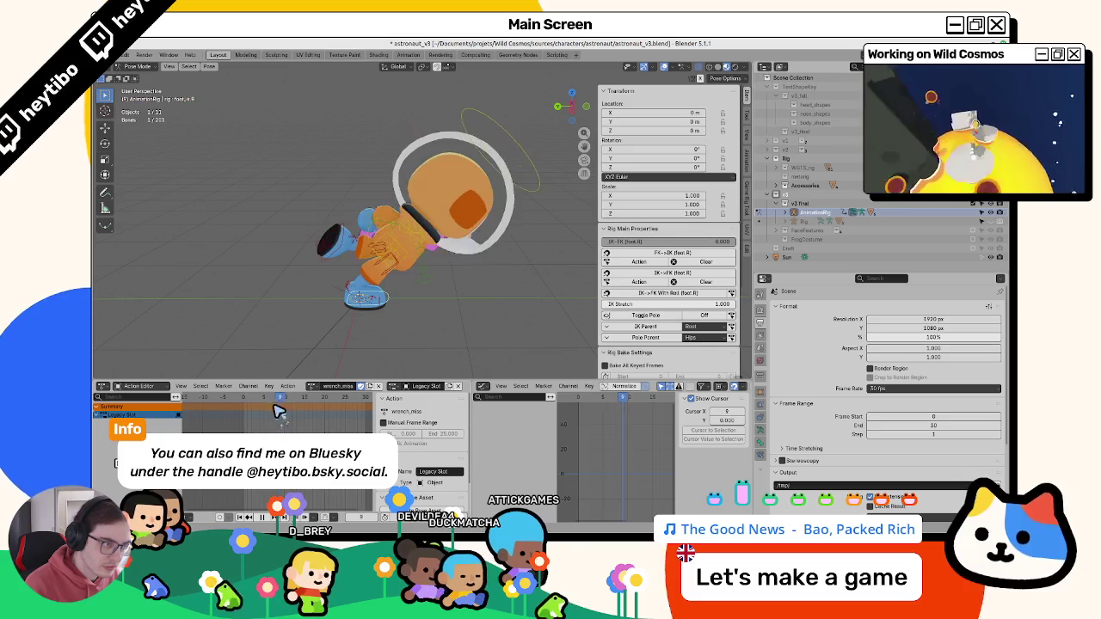
drag(277, 410, 248, 406)
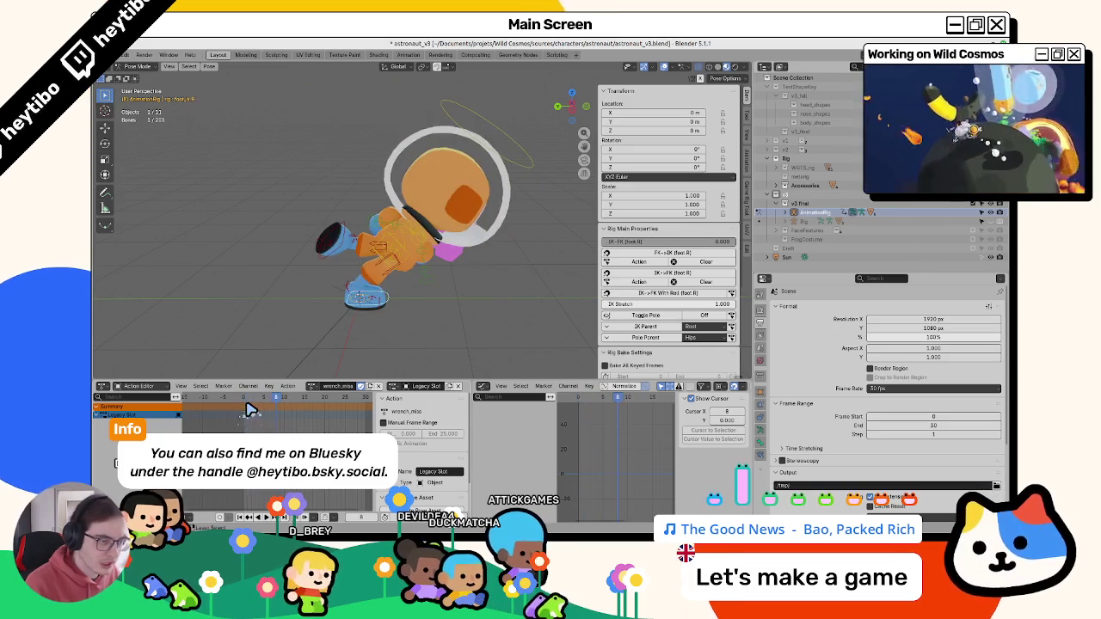
click(248, 407)
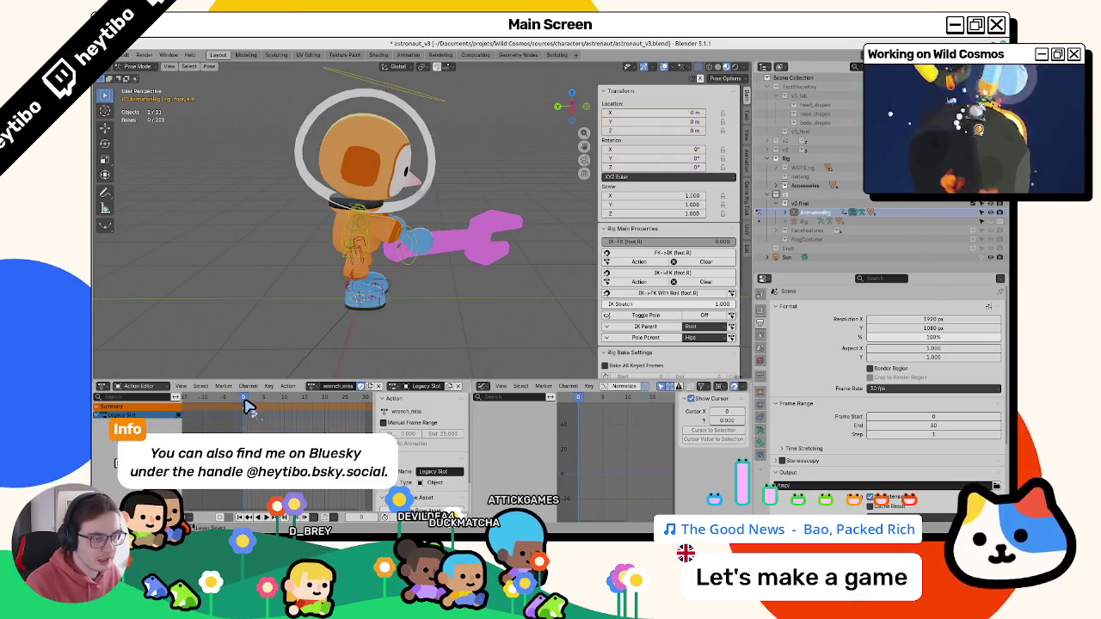
key(space)
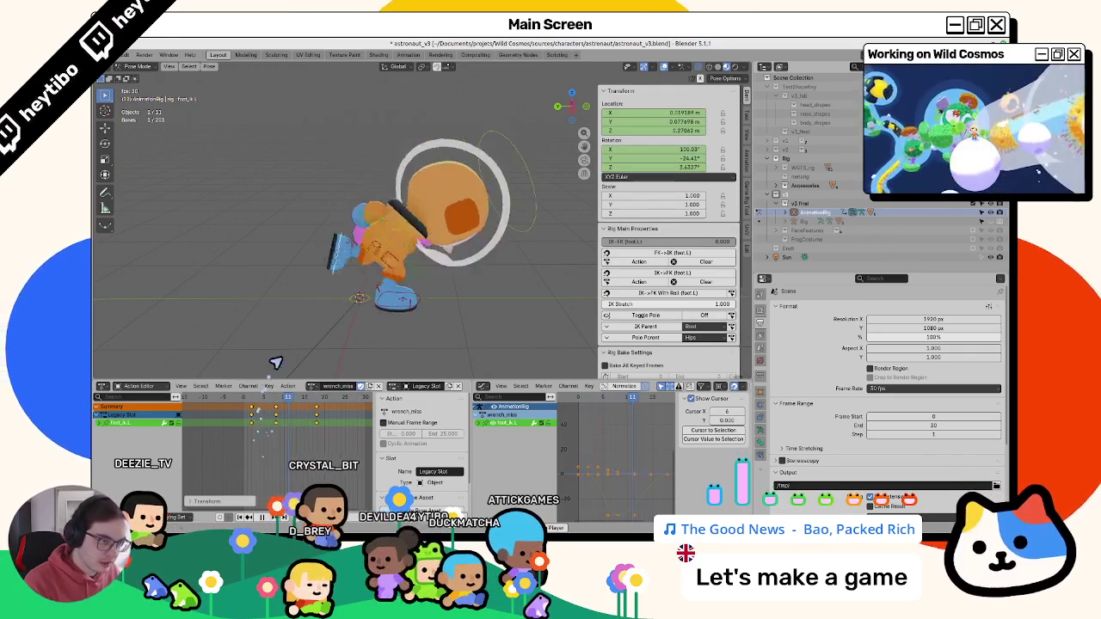
key(space)
click(264, 401)
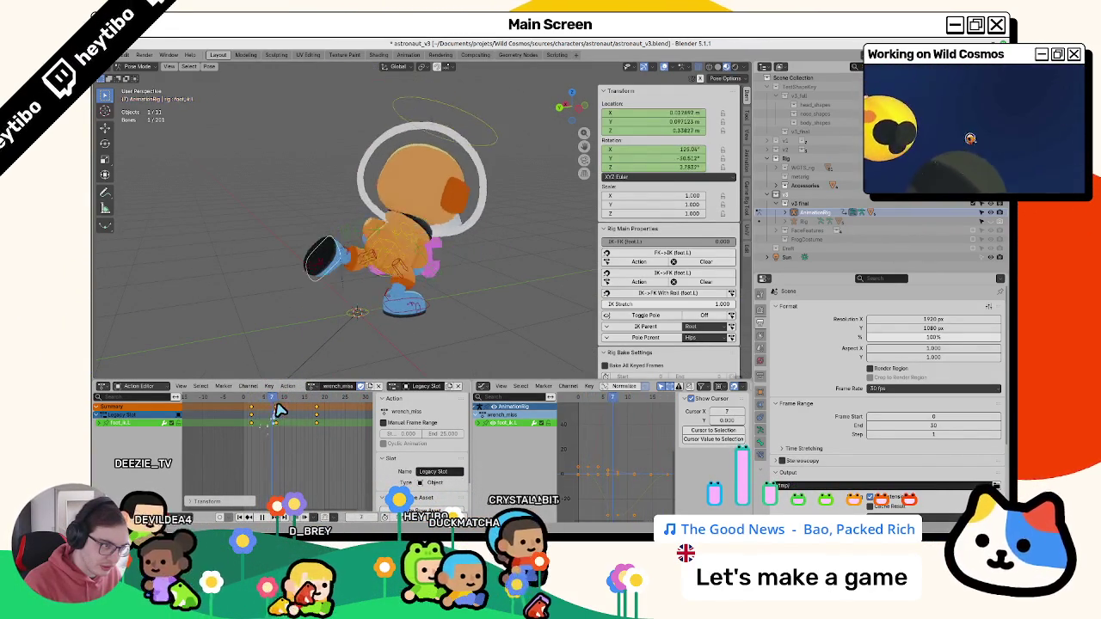
key(Left)
key(Left)
key(Left)
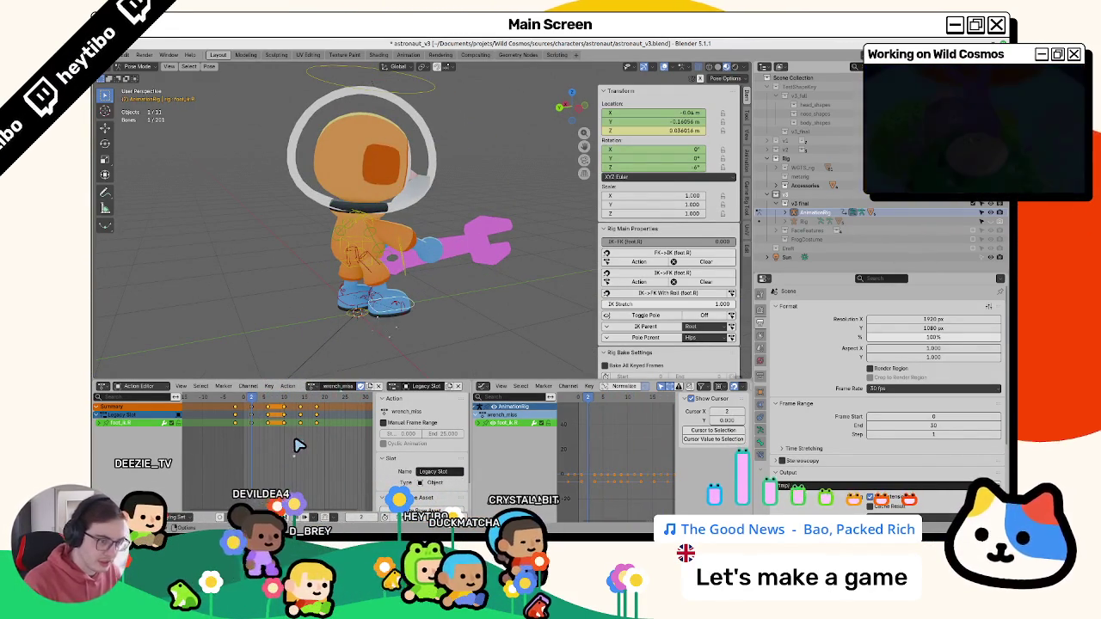
key(g)
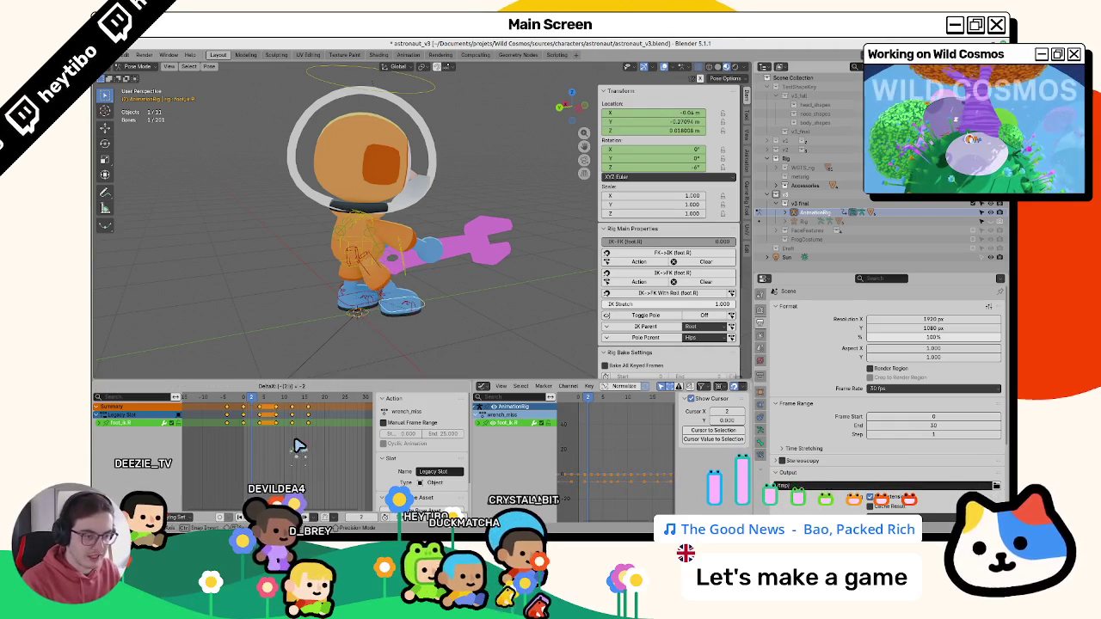
mouse_move(258, 399)
mouse_down()
mouse_move(240, 409)
mouse_move(272, 411)
mouse_move(293, 352)
mouse_up()
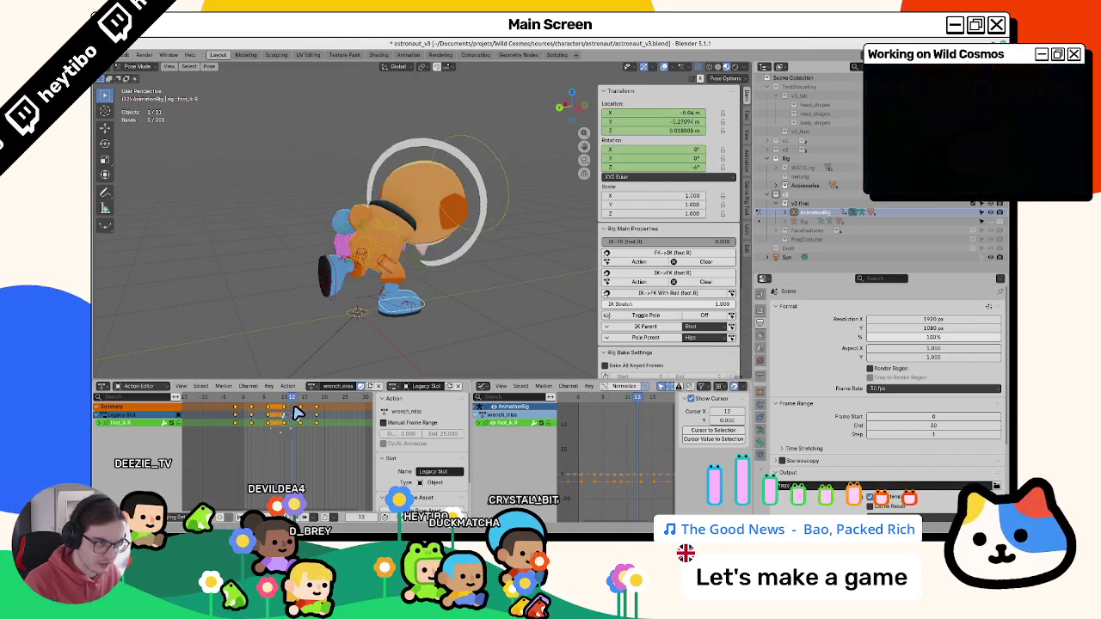
- Compare the left and right foot IK poses around frame 7, then select the torso control
click(331, 279)
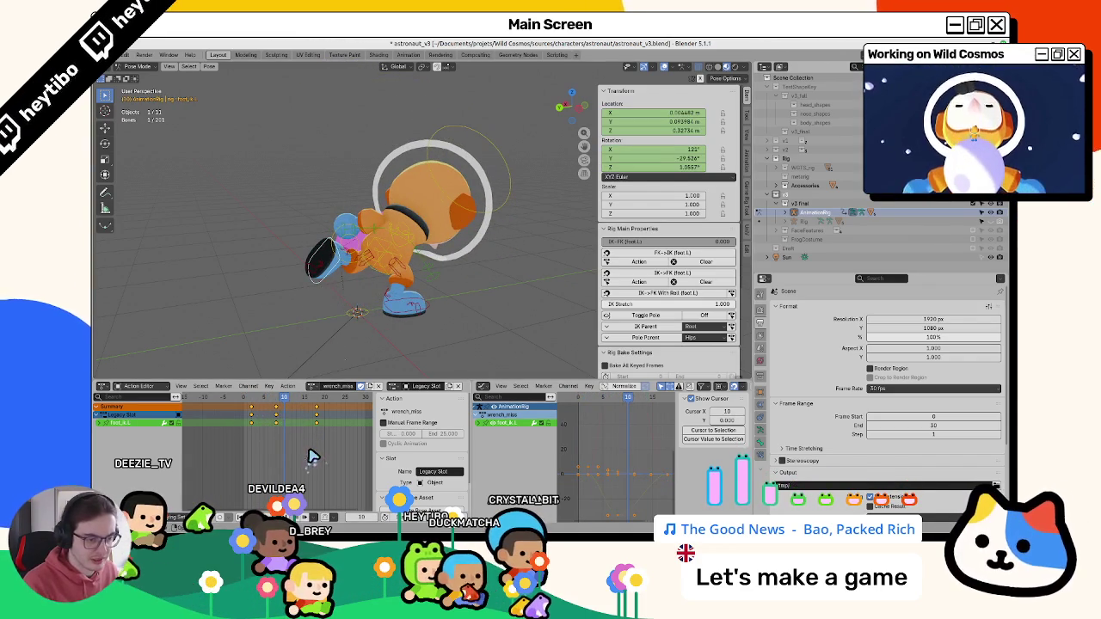
drag(249, 398, 285, 419)
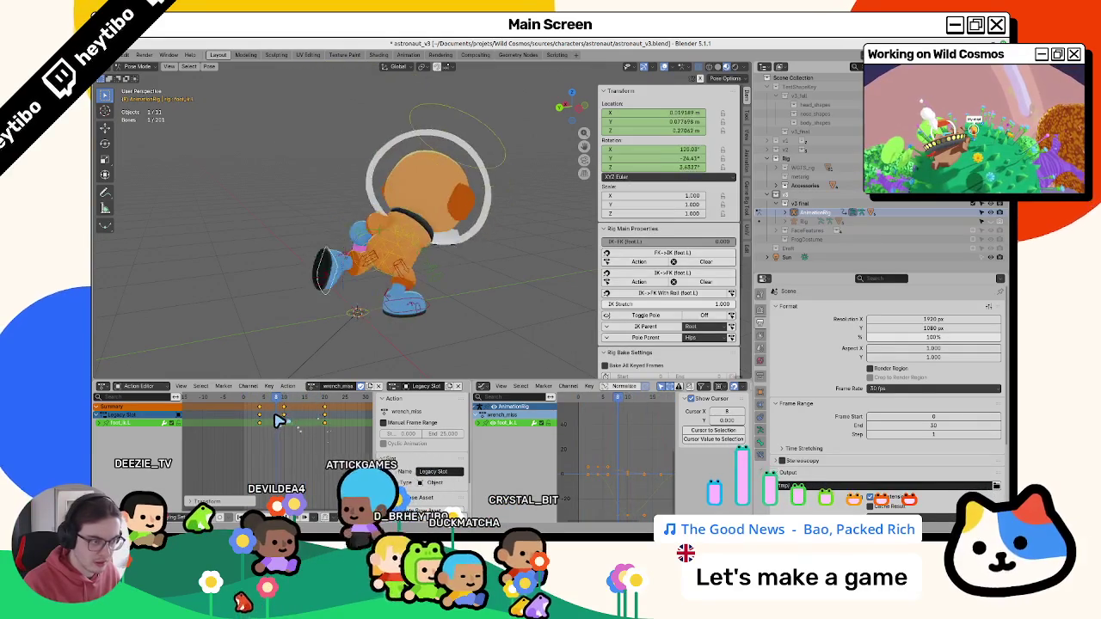
click(404, 302)
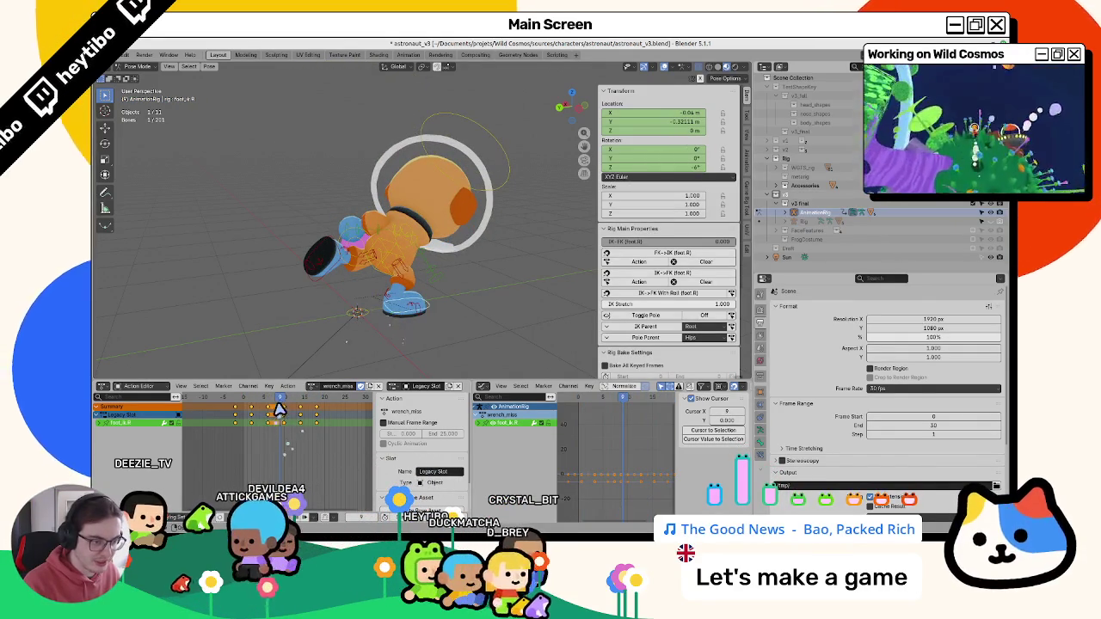
drag(283, 404, 287, 404)
click(375, 273)
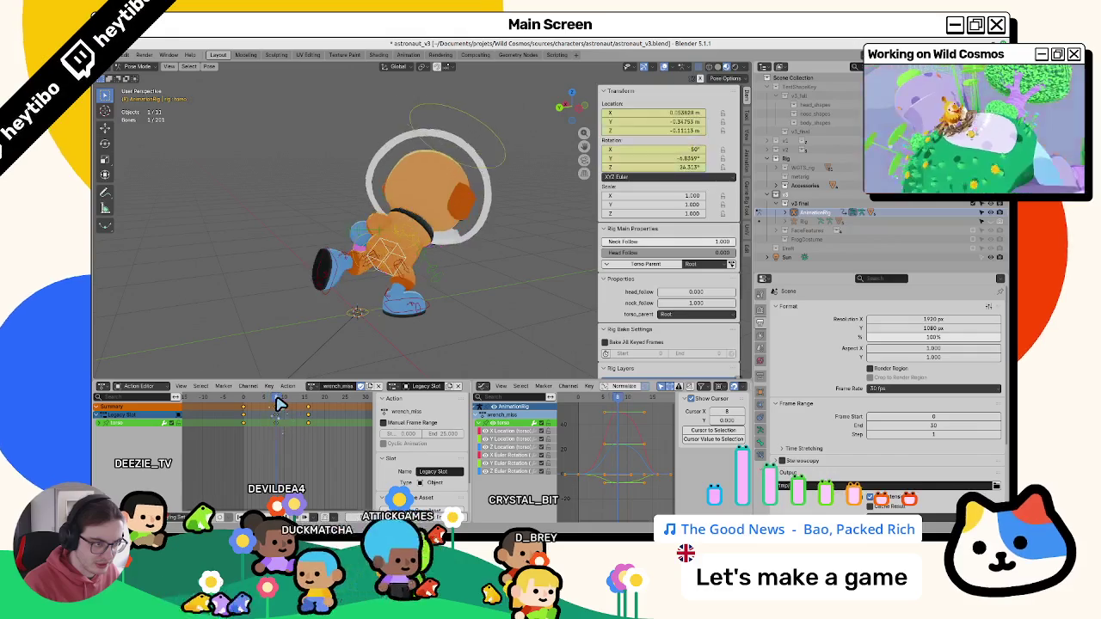
- Move the torso keyframes two frames later and check the timing
key(g)
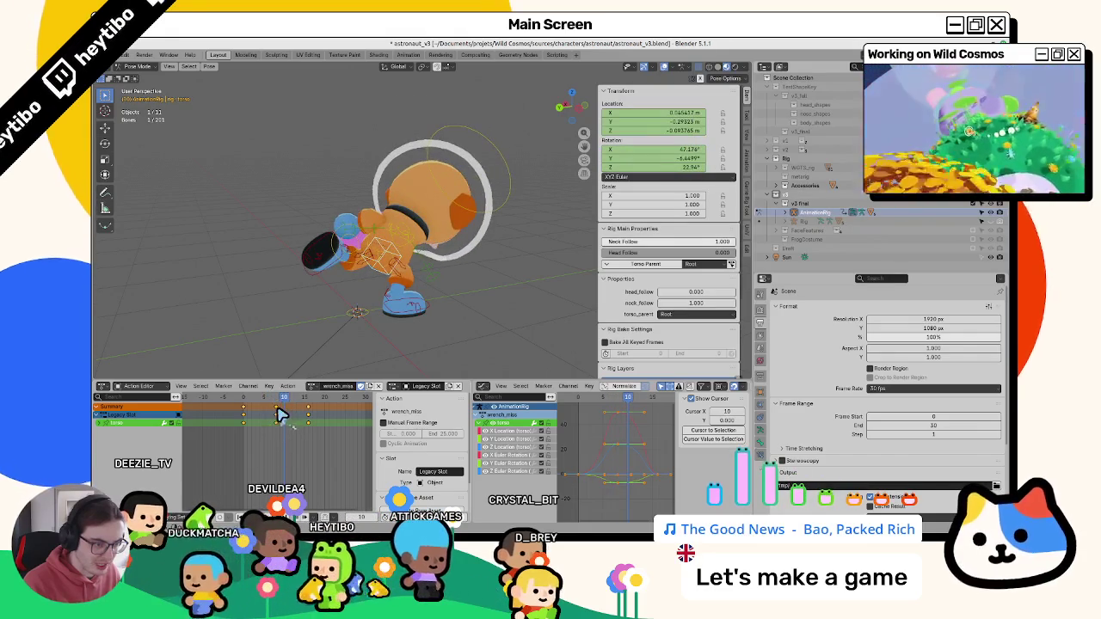
click(287, 405)
key(space)
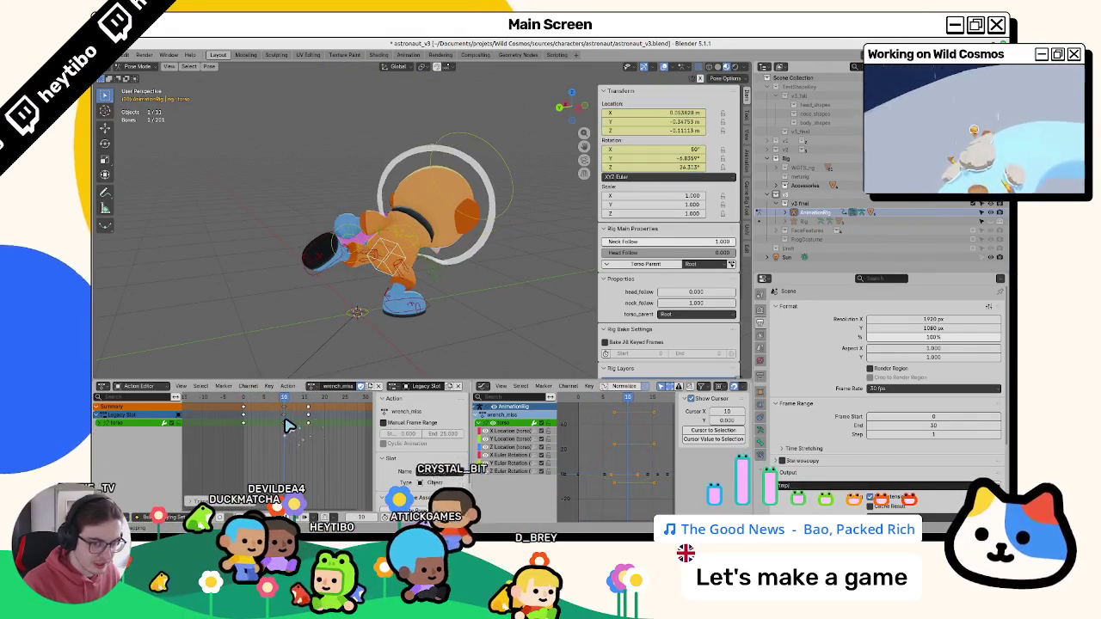
key(g)
click(301, 423)
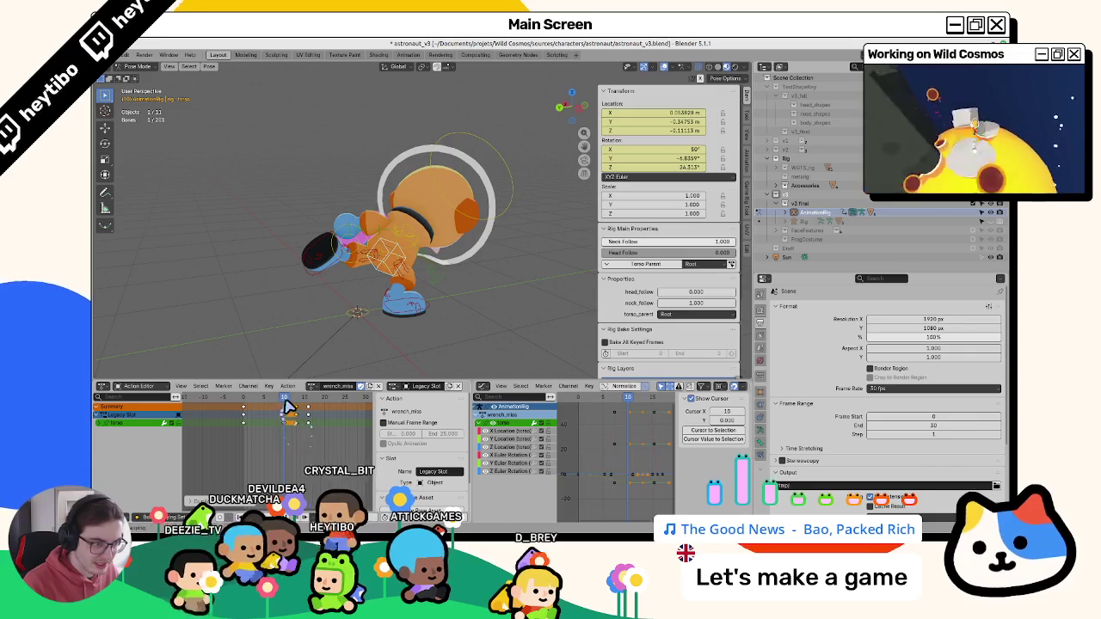
key(Escape)
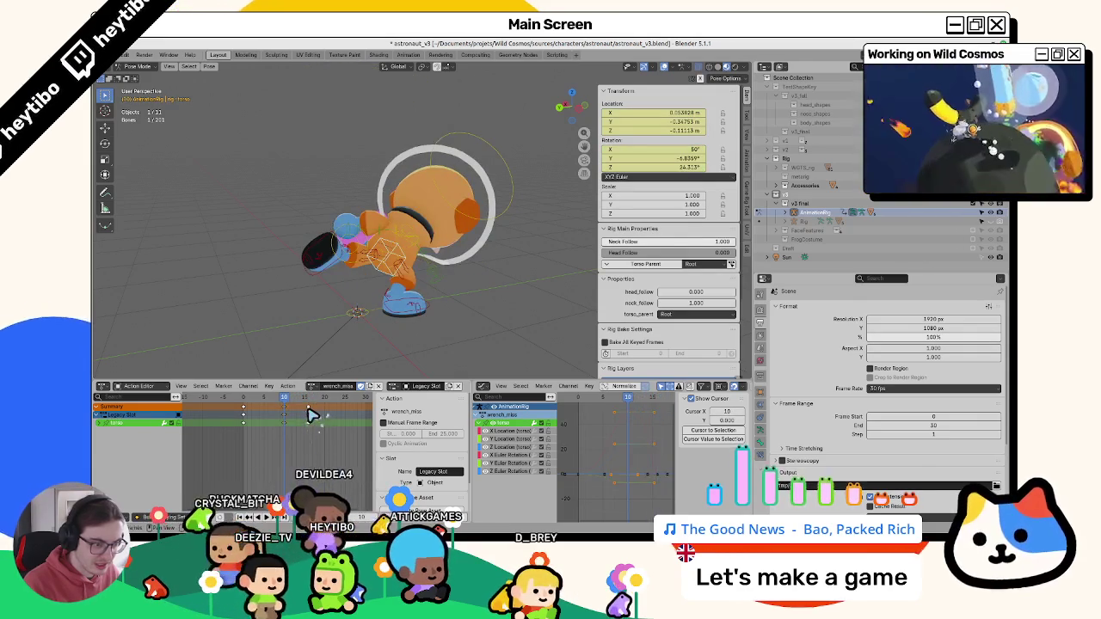
- Adjust the torso key timing again and review the swing up to the crouched pose
key(space)
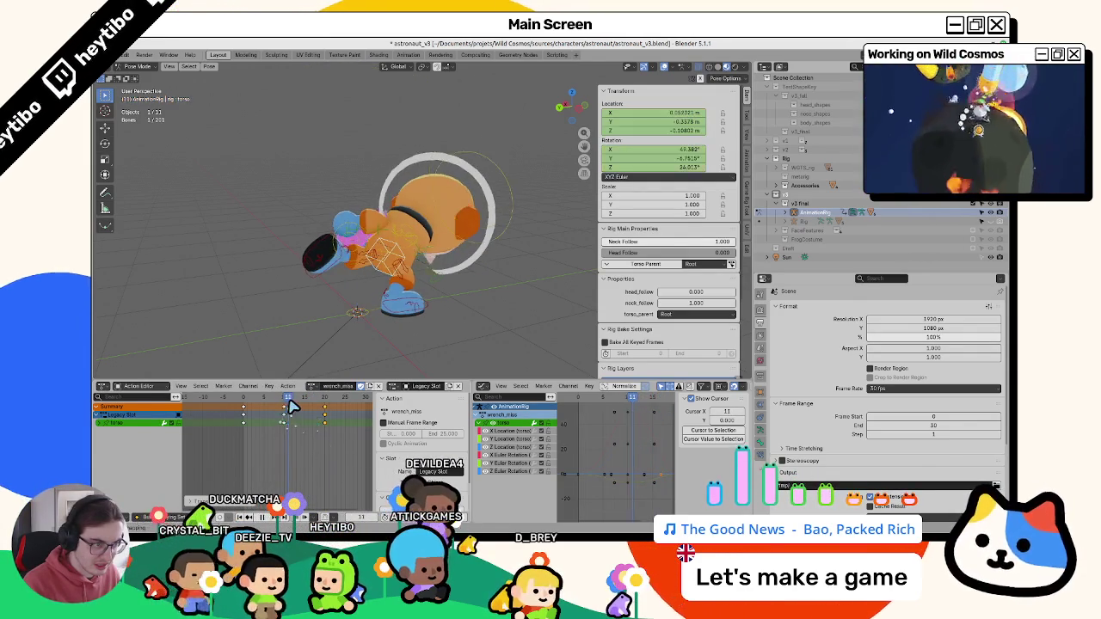
key(Escape)
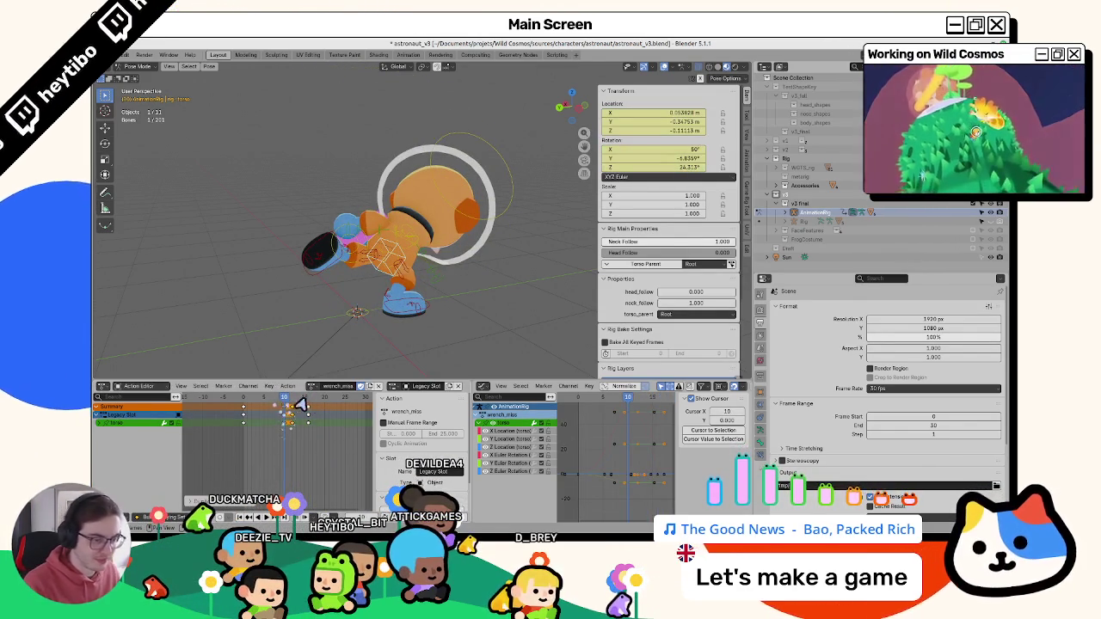
click(313, 415)
key(space)
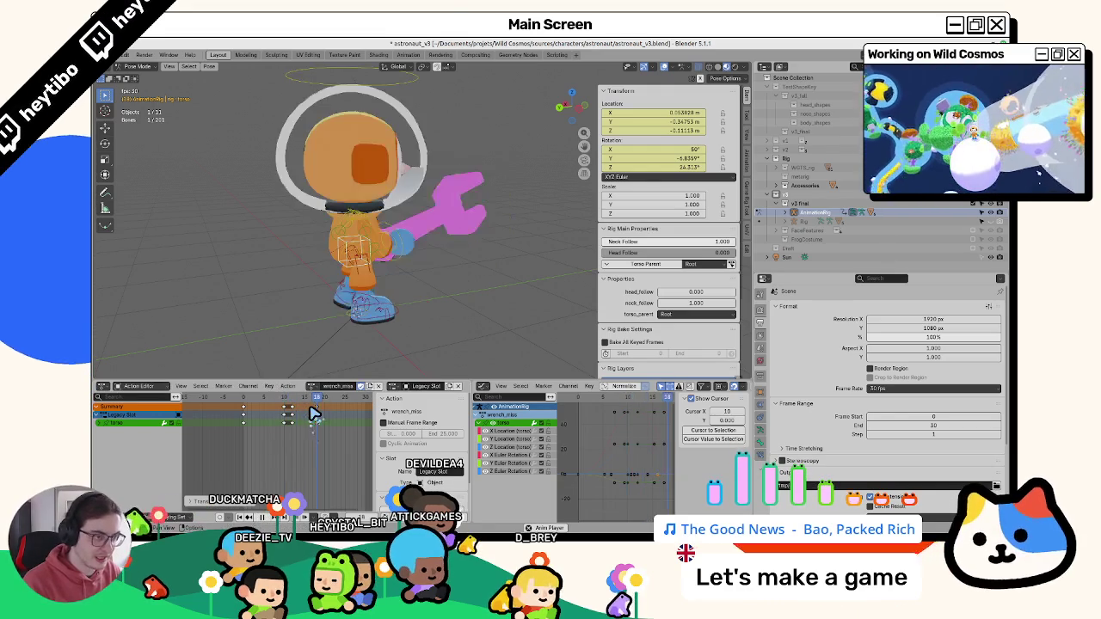
key(Escape)
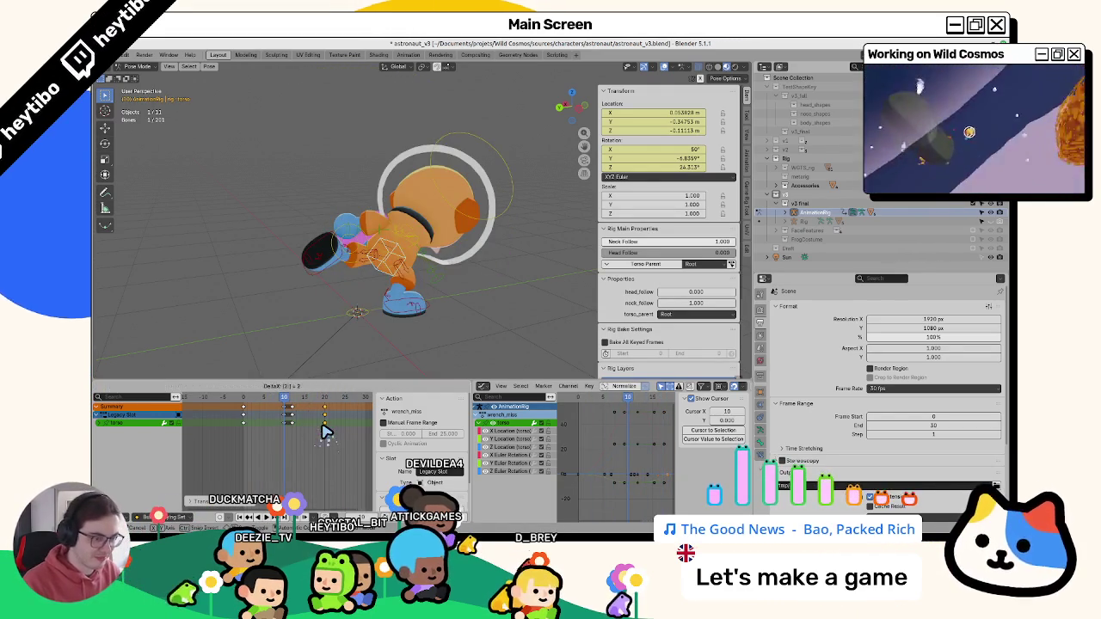
key(space)
key(Escape)
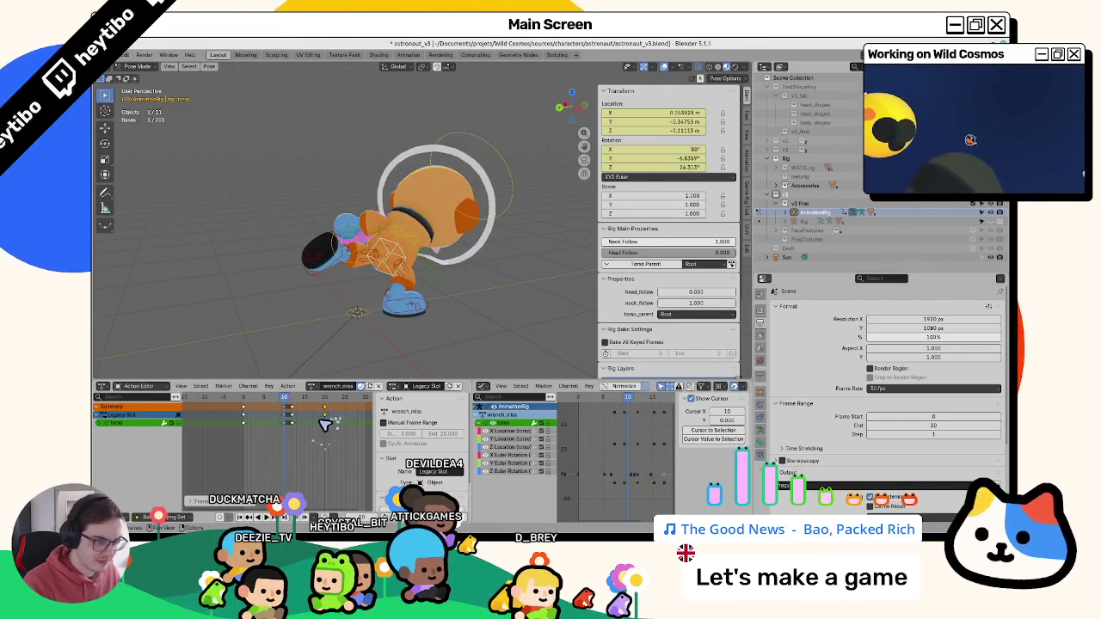
- Shift the torso keys two more frames and play back the retimed swing
key(g)
click(325, 423)
key(space)
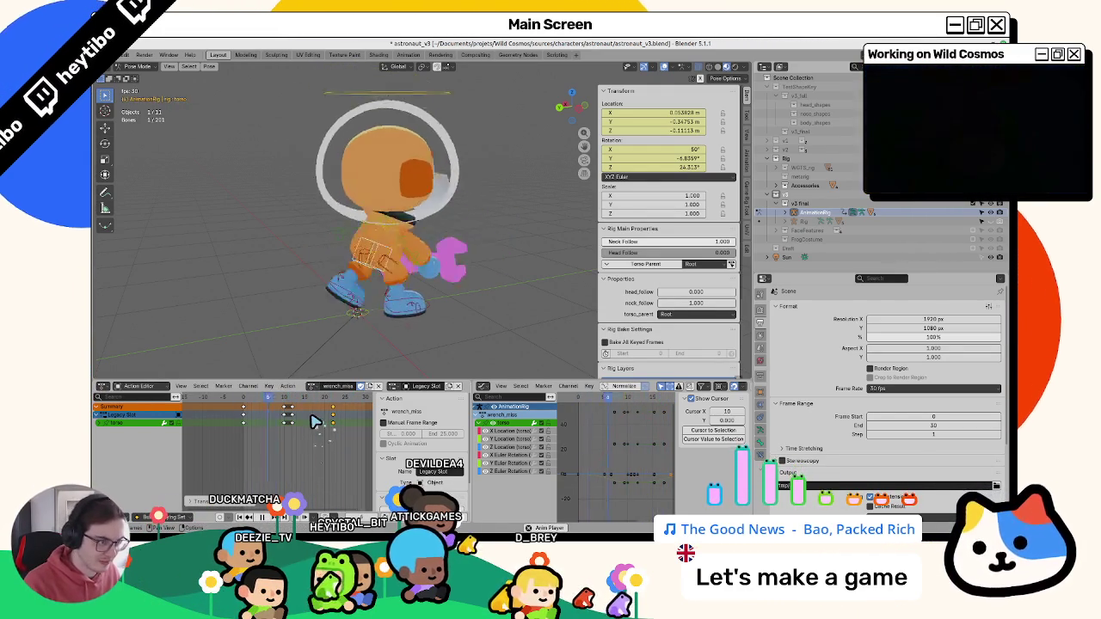
key(Escape)
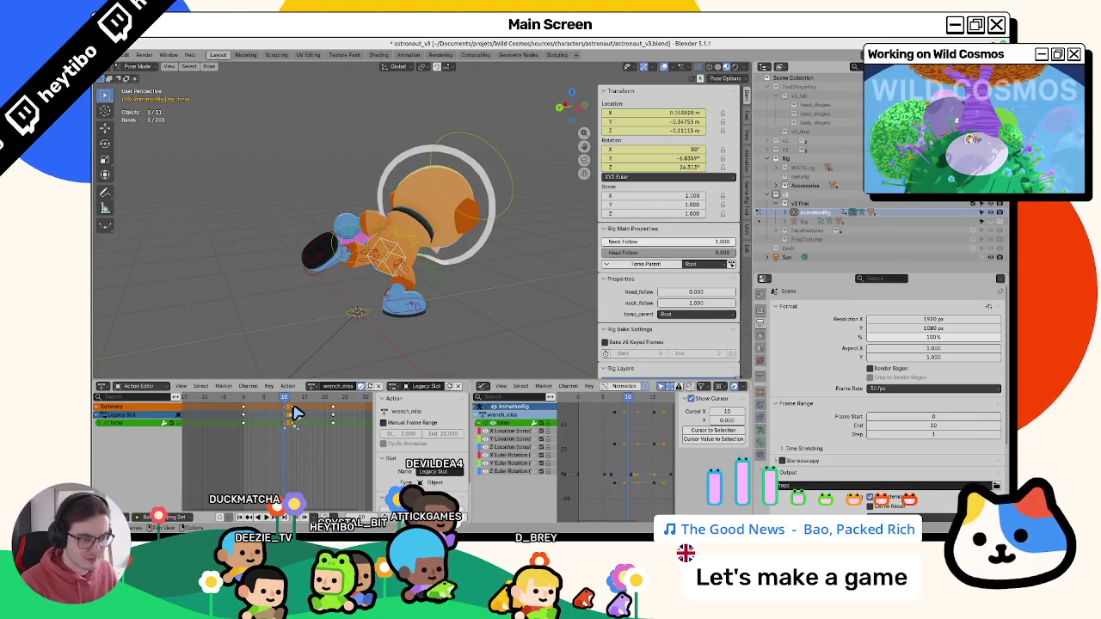
click(293, 413)
key(space)
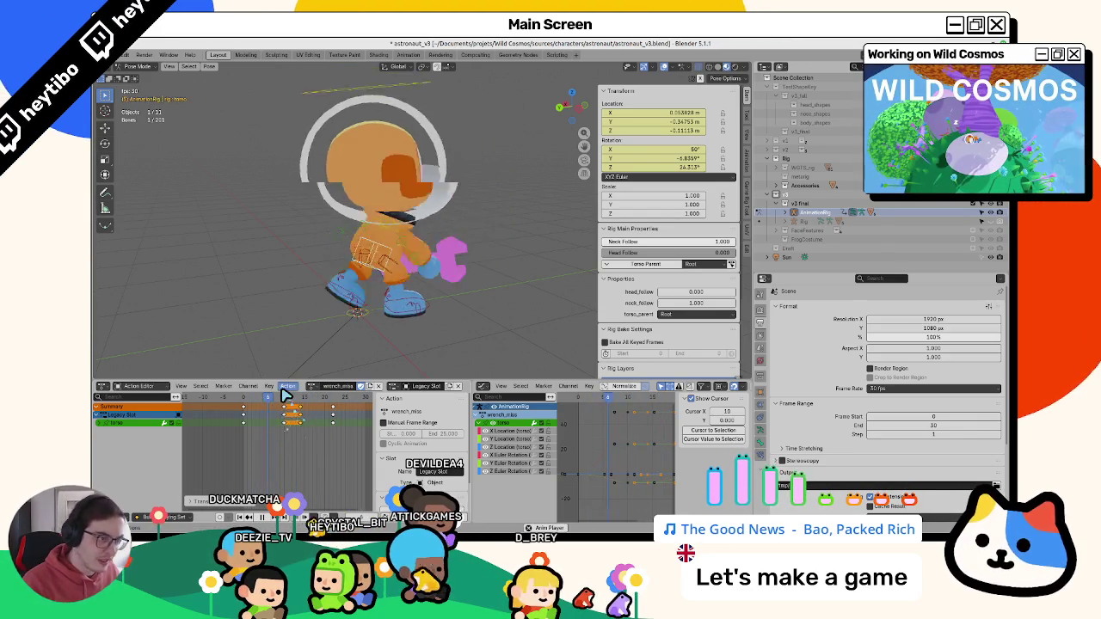
key(Escape)
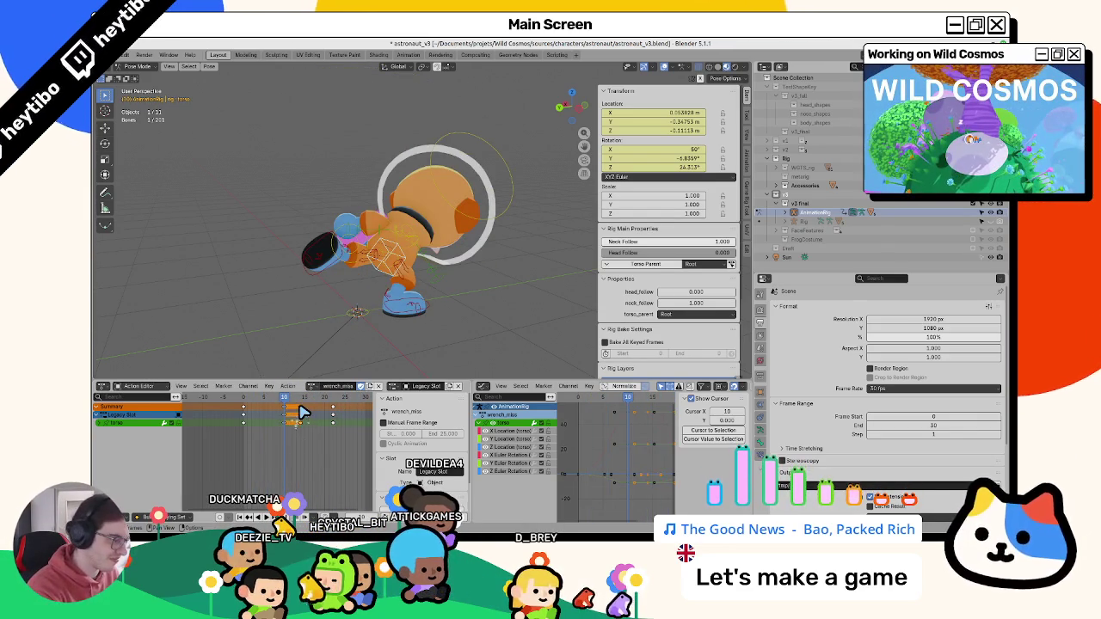
click(627, 484)
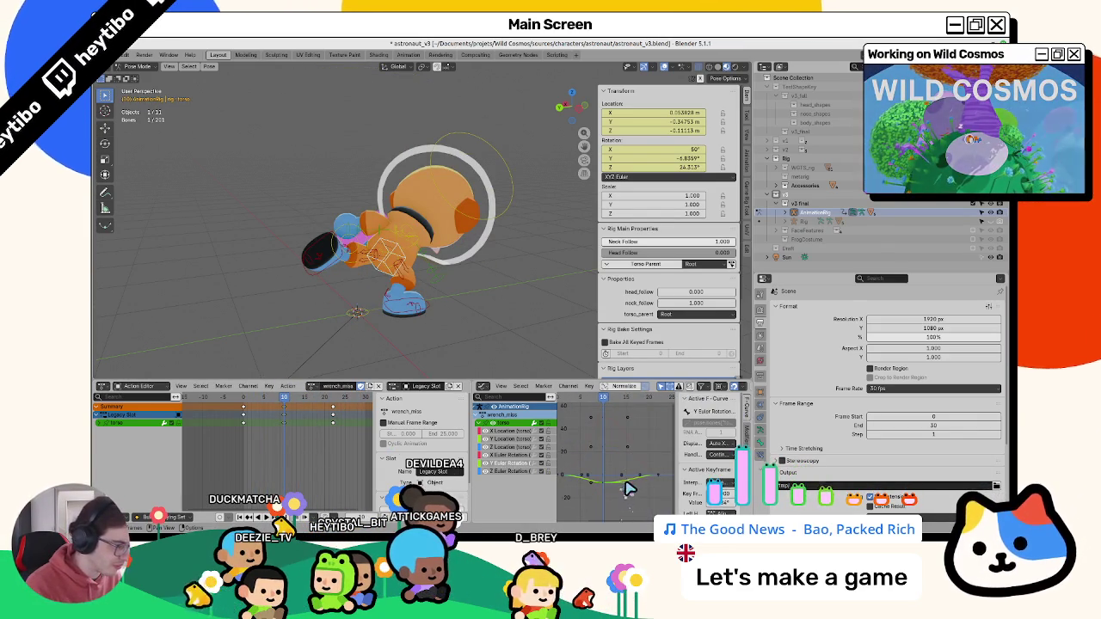
- Show the torso Z Location curve, frame the curves, and select a torso key
click(506, 448)
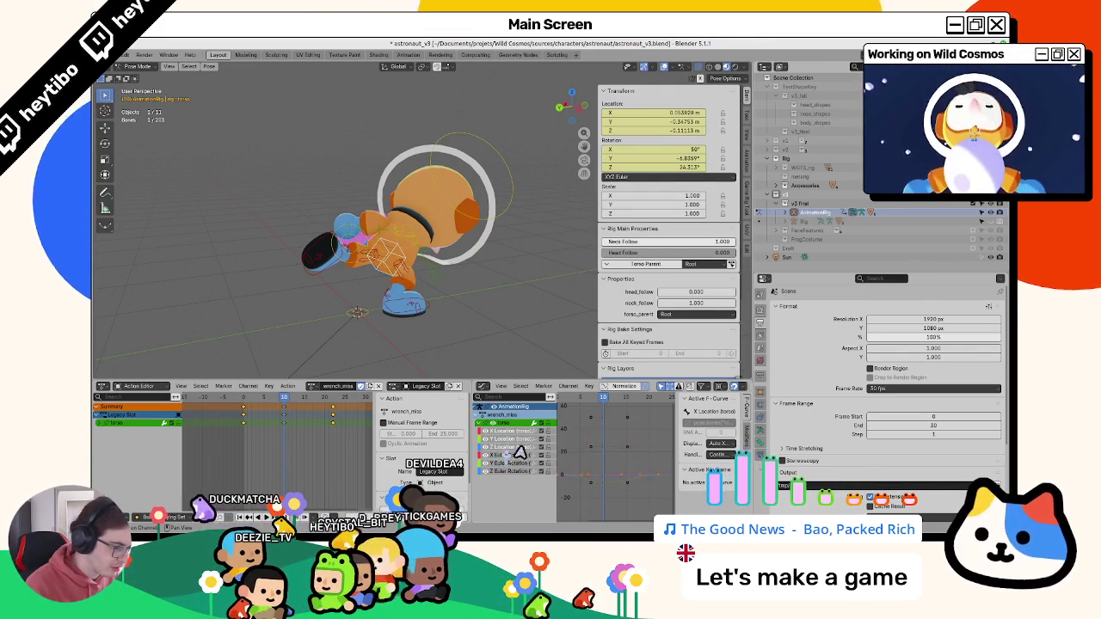
key(Home)
scroll(607, 465, down, 3)
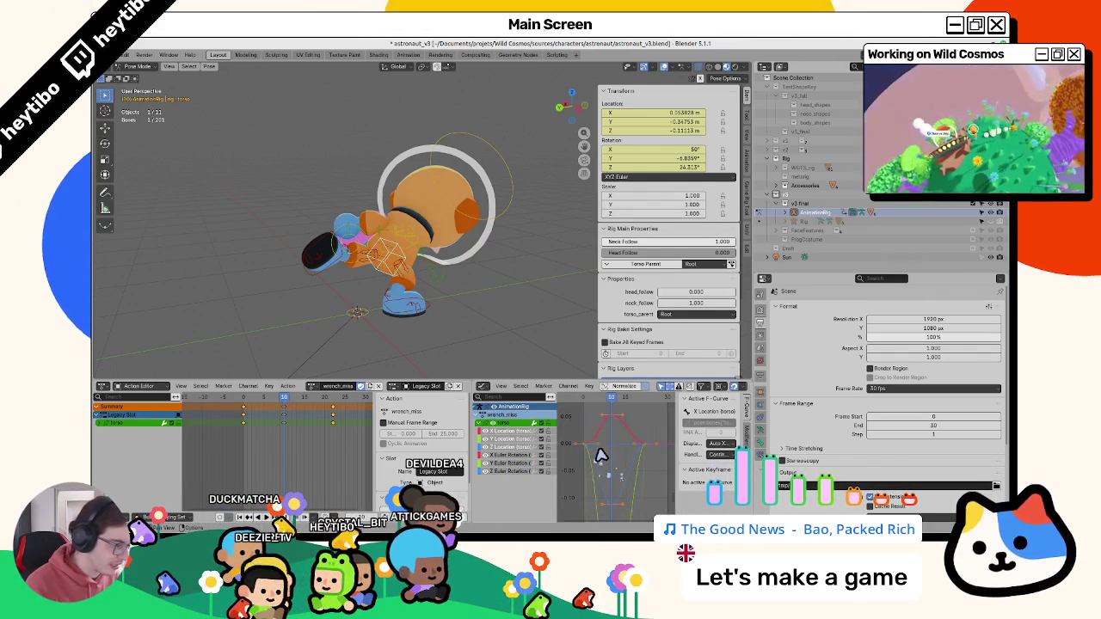
click(619, 439)
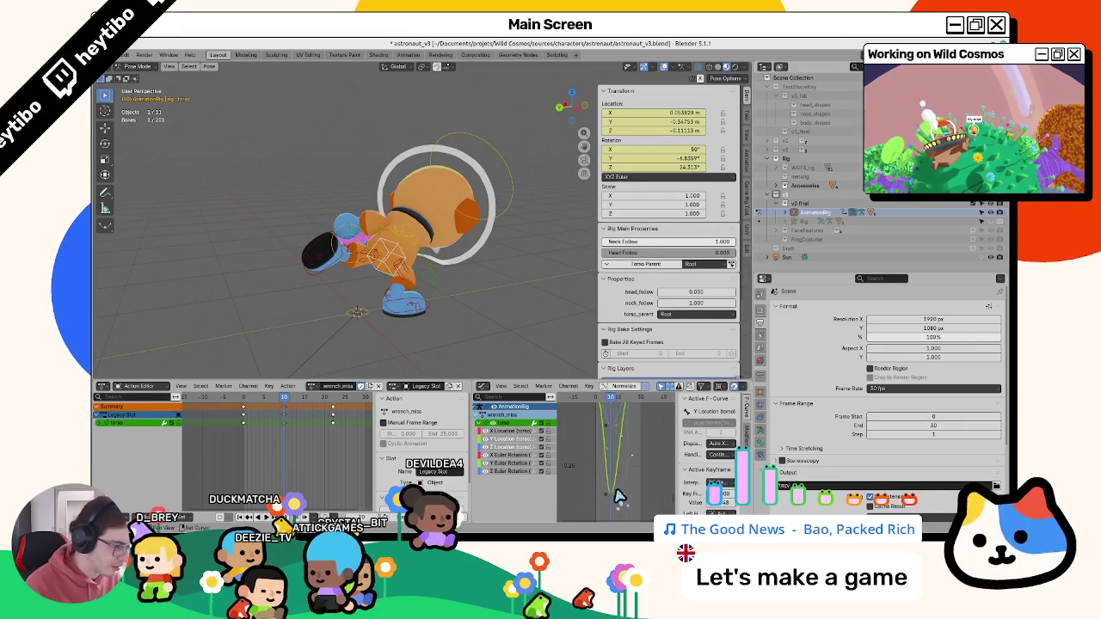
key(Home)
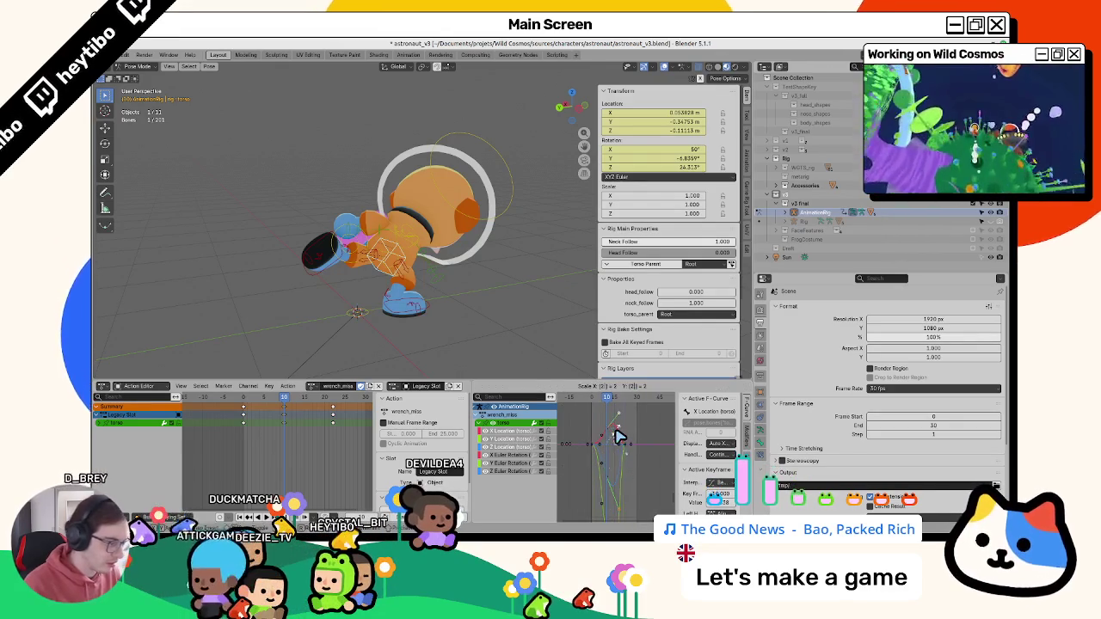
key(space)
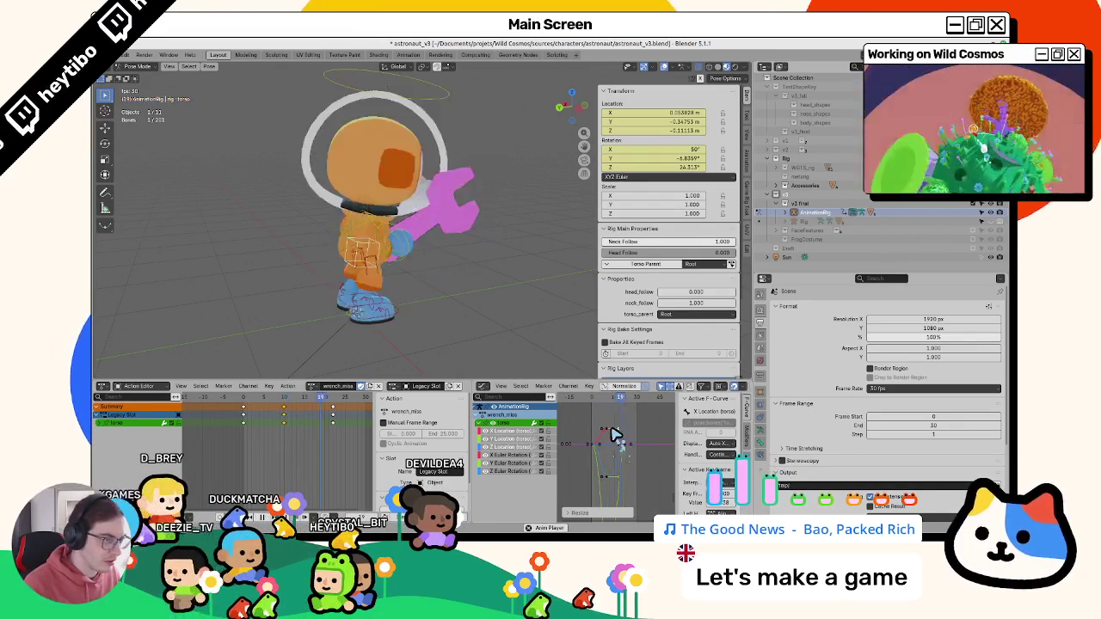
key(space)
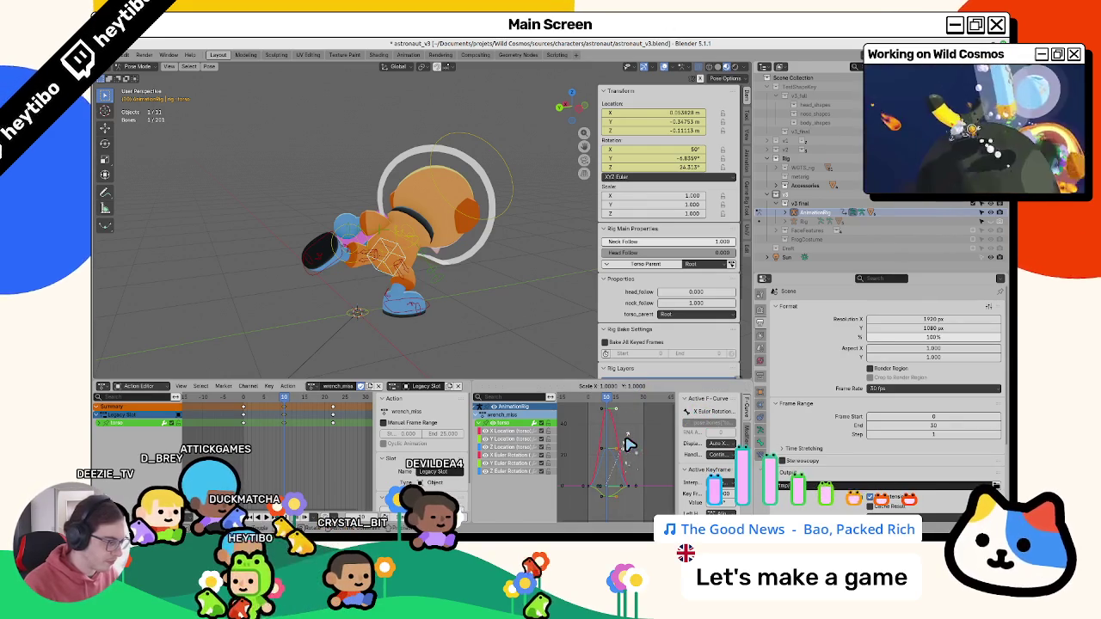
text(20)
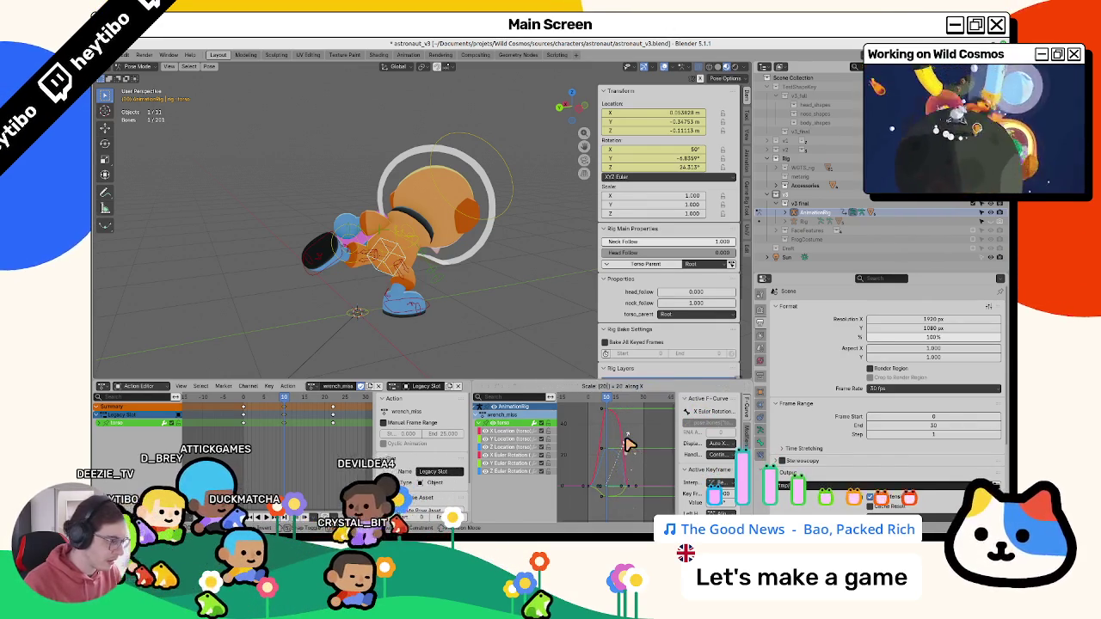
- Scale the selected torso keys by 2 so they last twice as long
key(Return)
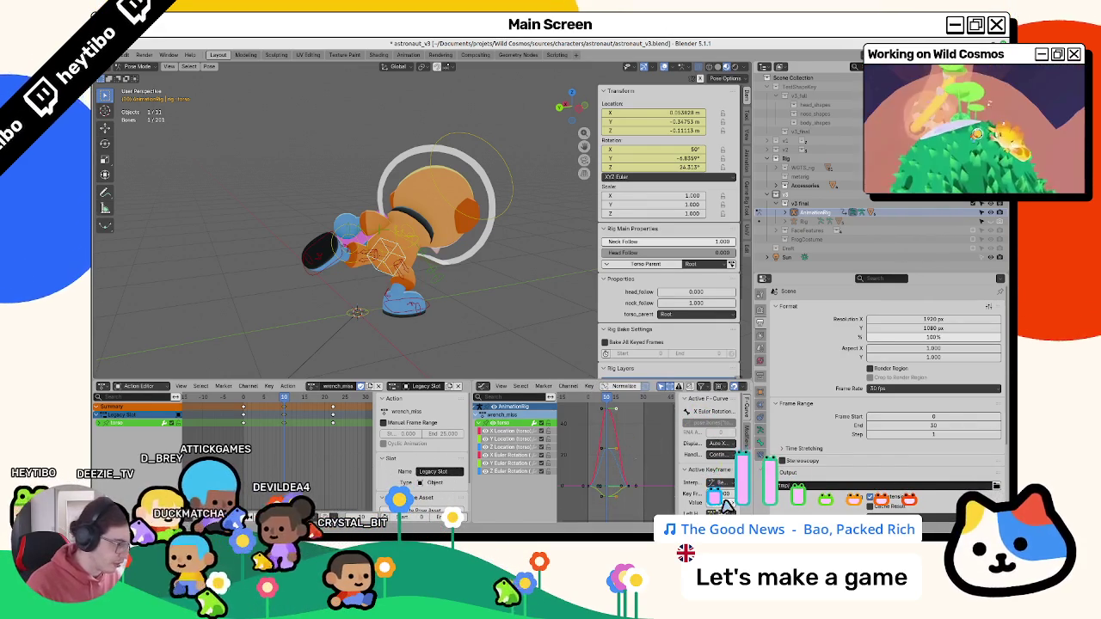
scroll(705, 439, down, 3)
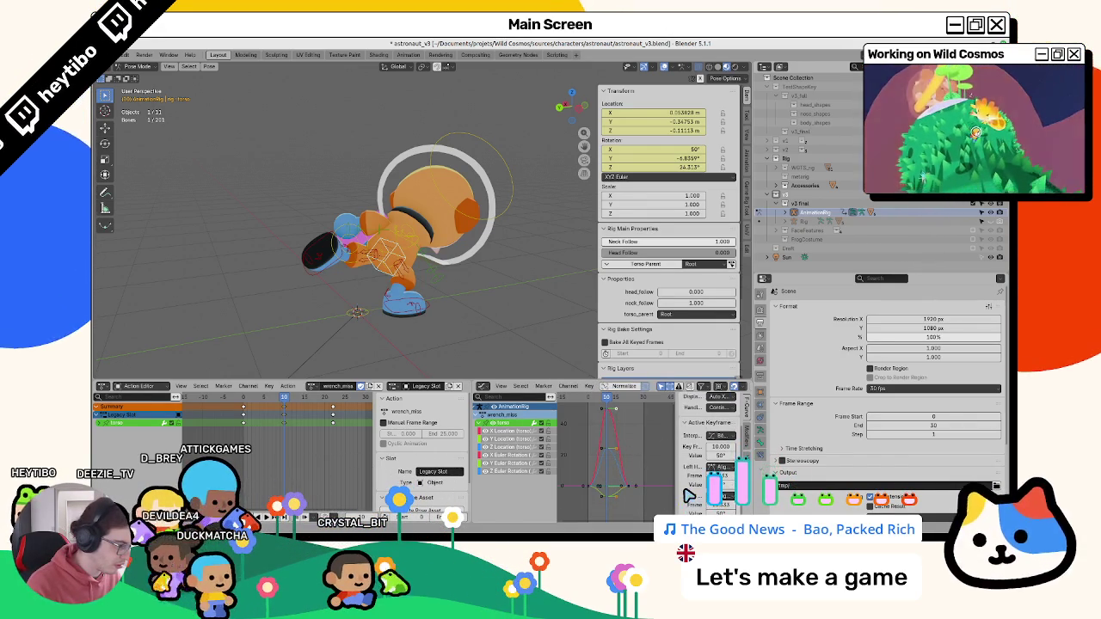
scroll(689, 495, up, 3)
scroll(679, 488, down, 3)
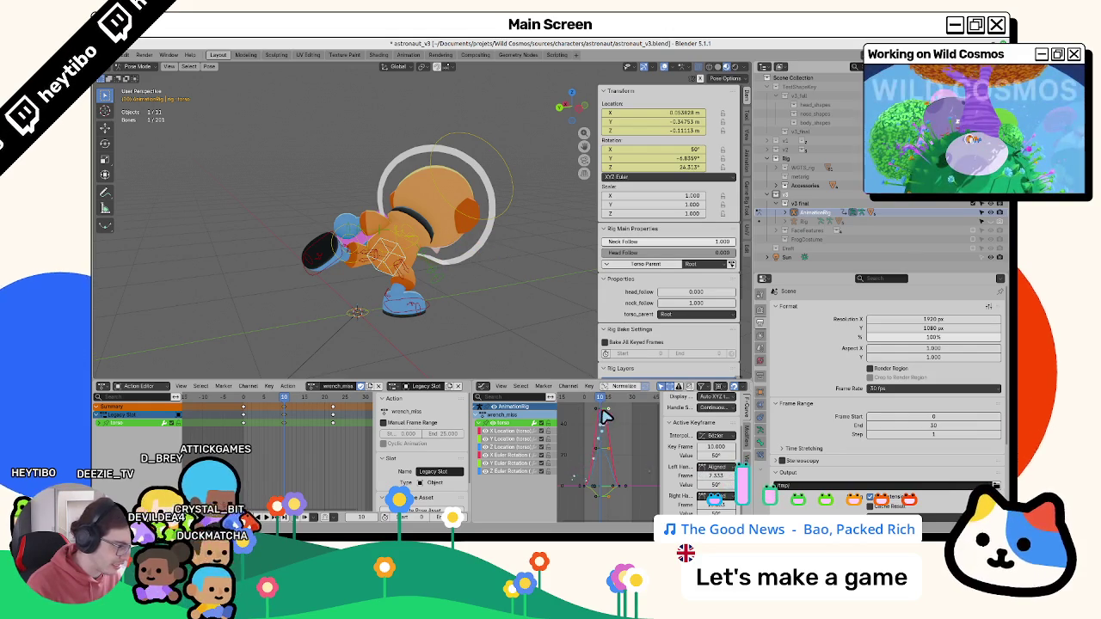
- Lower the peak rotation key's left handle to ease into it, then play back
click(603, 488)
click(602, 409)
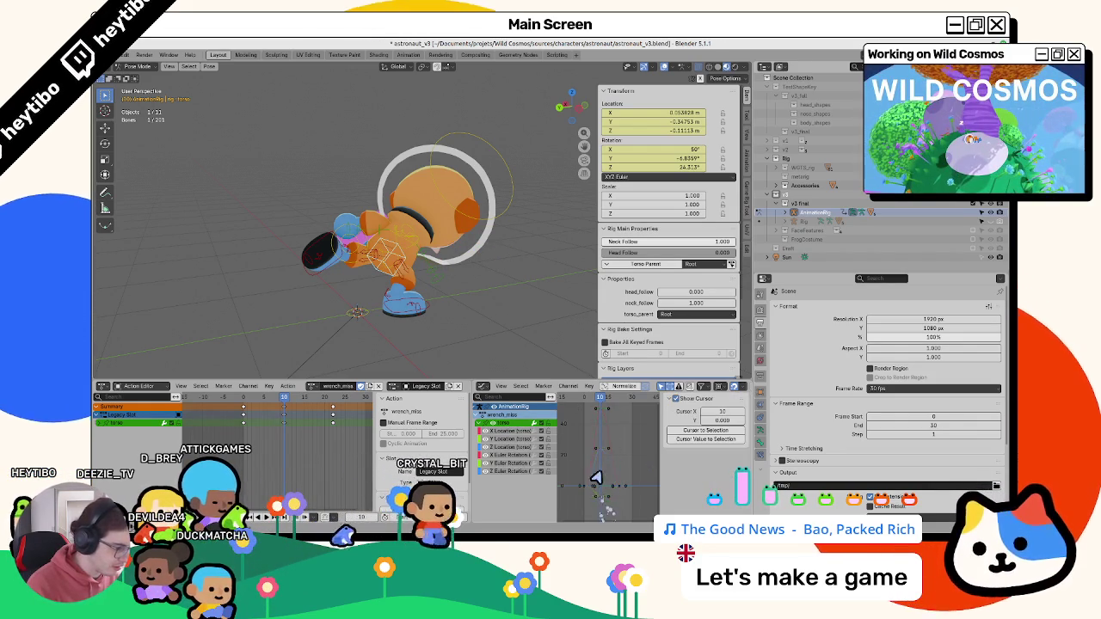
click(601, 411)
drag(602, 411, 506, 284)
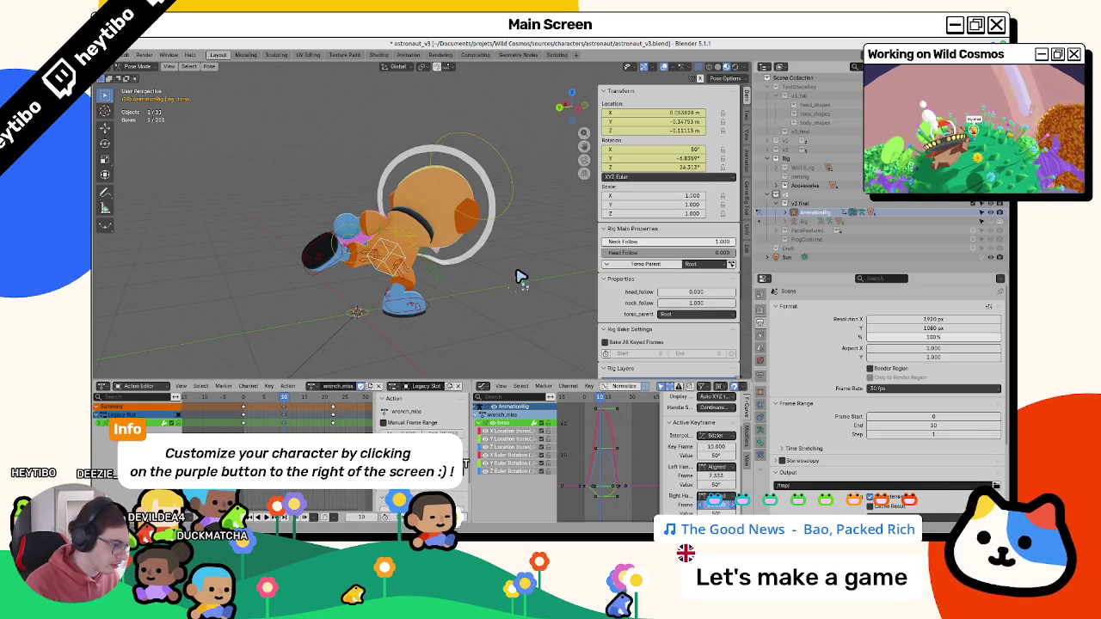
key(space)
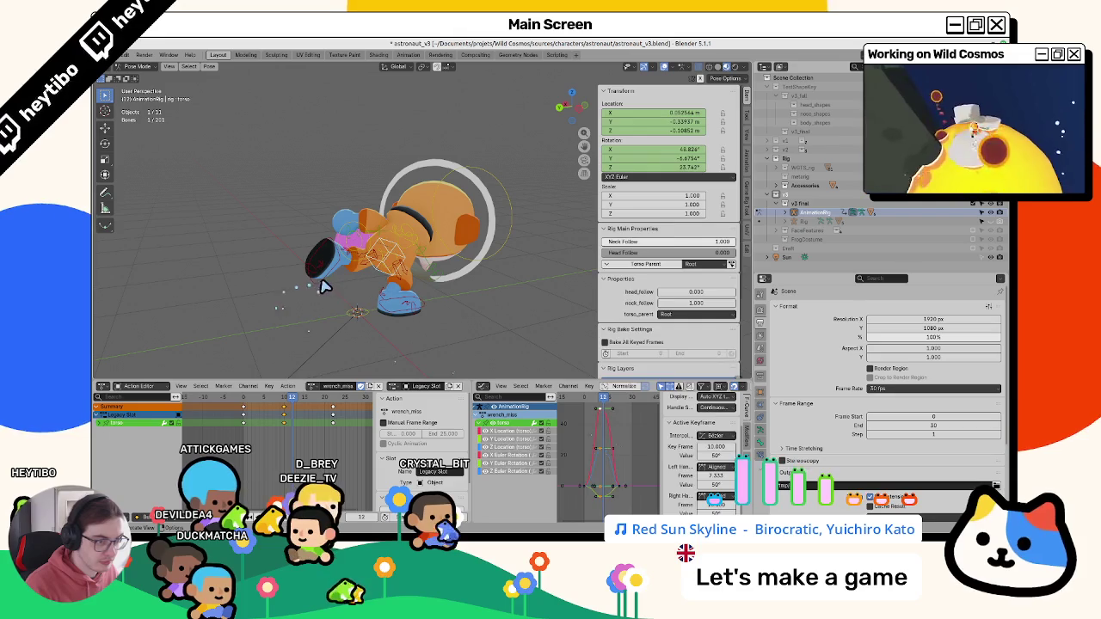
click(324, 286)
- Shift the foot_IK.L keyframes two frames earlier and scrub frames 13–16 to check
key(g)
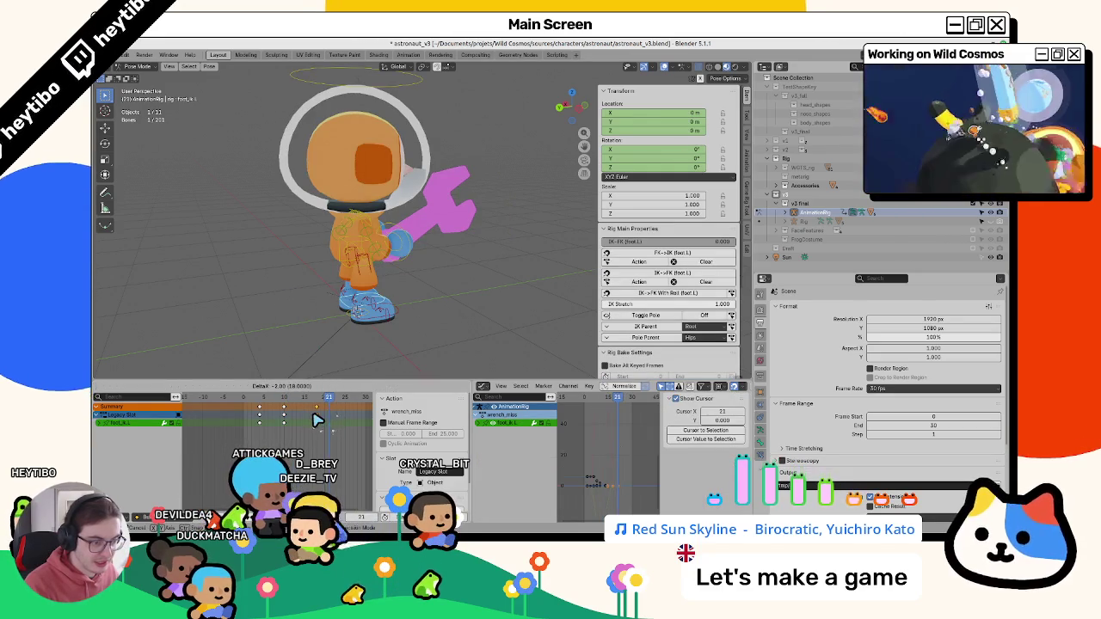
click(318, 407)
drag(318, 406, 258, 416)
drag(255, 416, 290, 418)
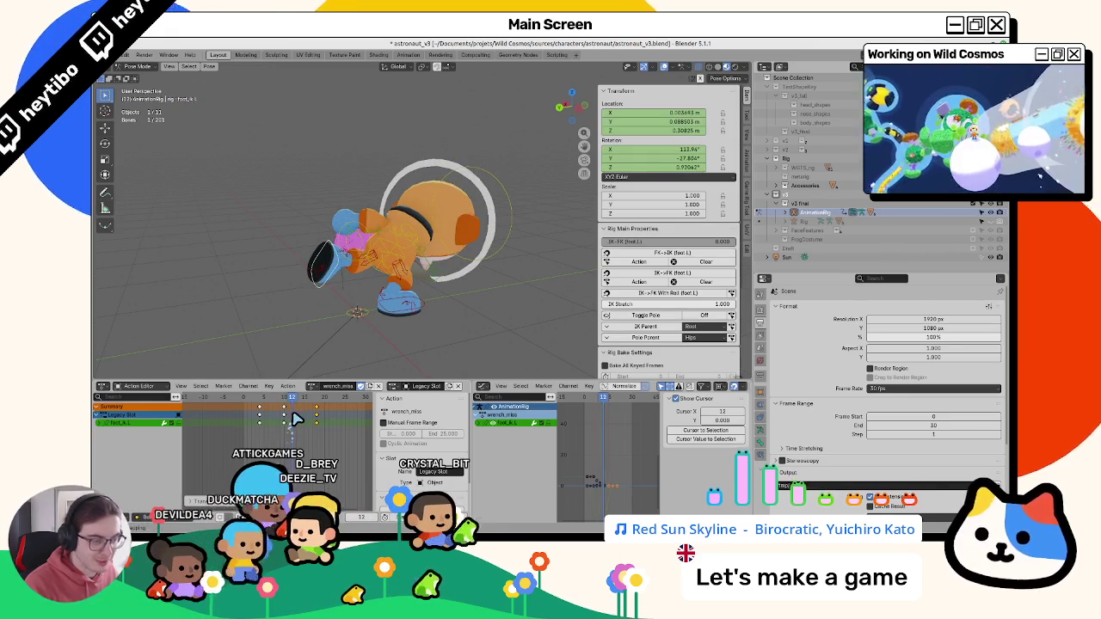
key(Right)
- Review the right foot IK across frames 8–13 with playback, then select held_item_CTRL
key(Right)
mouse_move(283, 419)
mouse_down()
mouse_move(313, 426)
mouse_move(292, 422)
mouse_move(286, 406)
mouse_move(301, 405)
mouse_move(301, 417)
mouse_up()
click(392, 311)
key(Right)
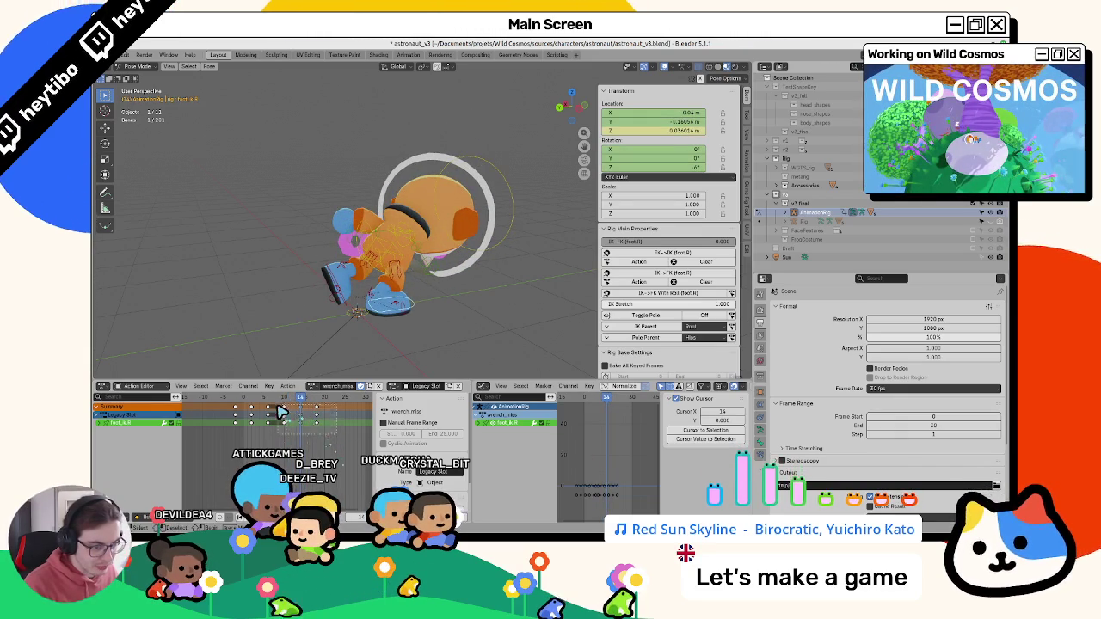
key(Left)
key(Left)
key(Left)
key(Left)
key(Left)
key(Left)
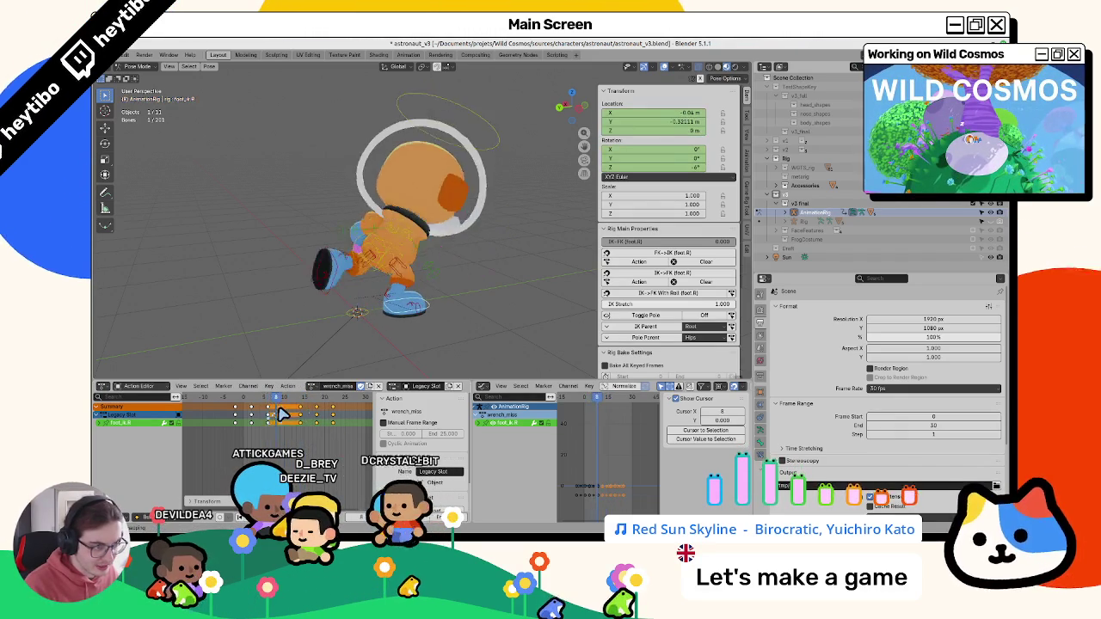
drag(278, 414, 293, 416)
key(space)
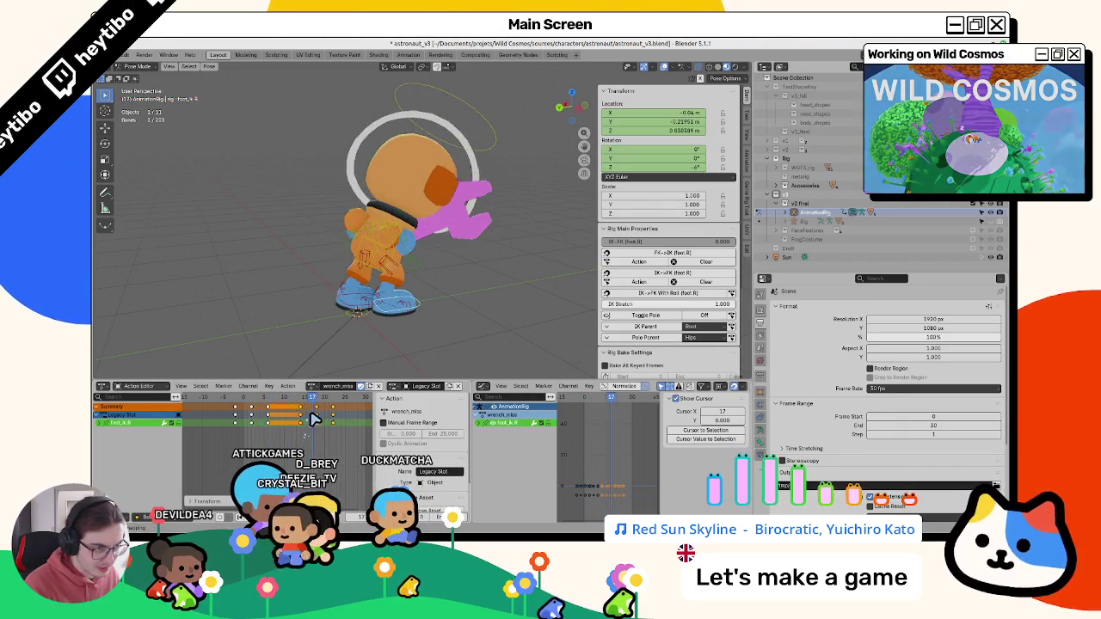
mouse_move(323, 323)
middle_down()
mouse_move(321, 271)
mouse_move(339, 259)
middle_up()
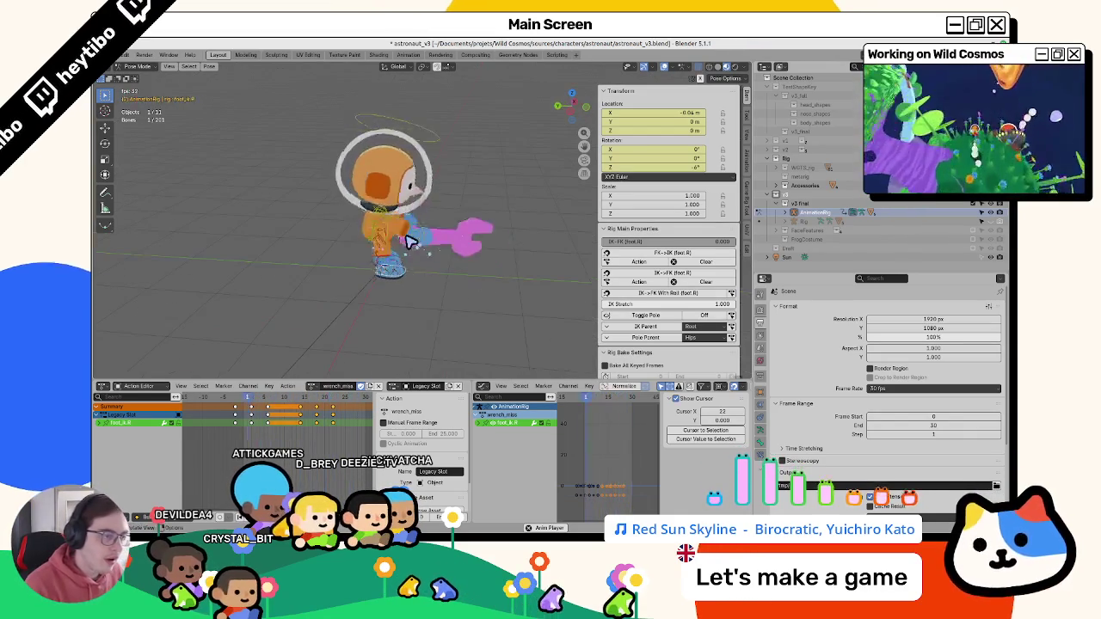
click(278, 402)
drag(318, 404, 299, 410)
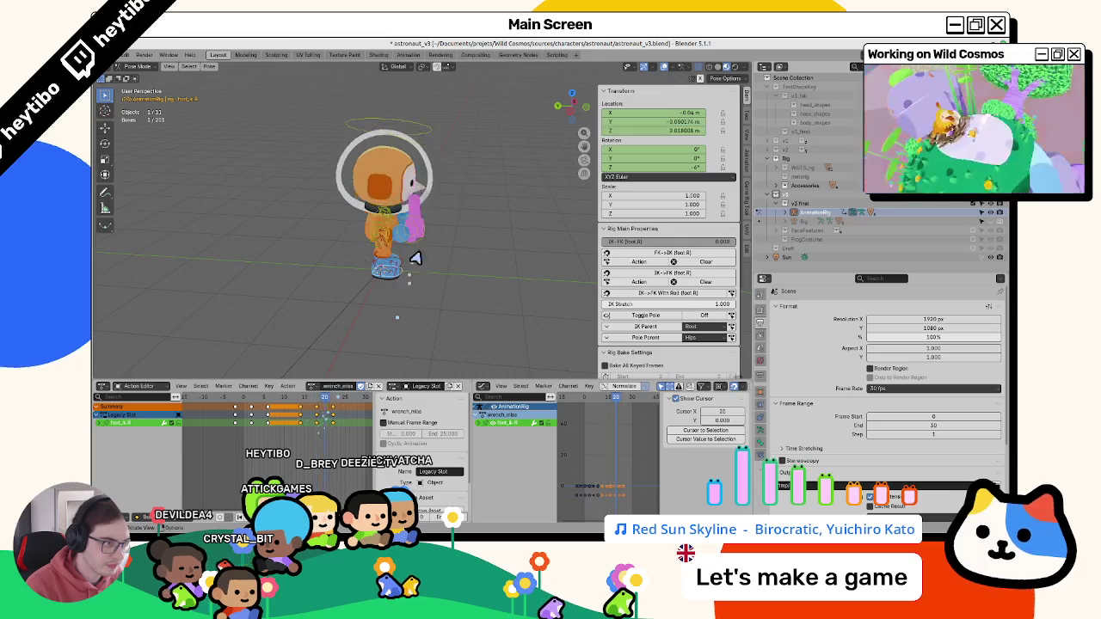
mouse_move(318, 411)
mouse_down()
mouse_move(338, 404)
mouse_move(238, 419)
mouse_up()
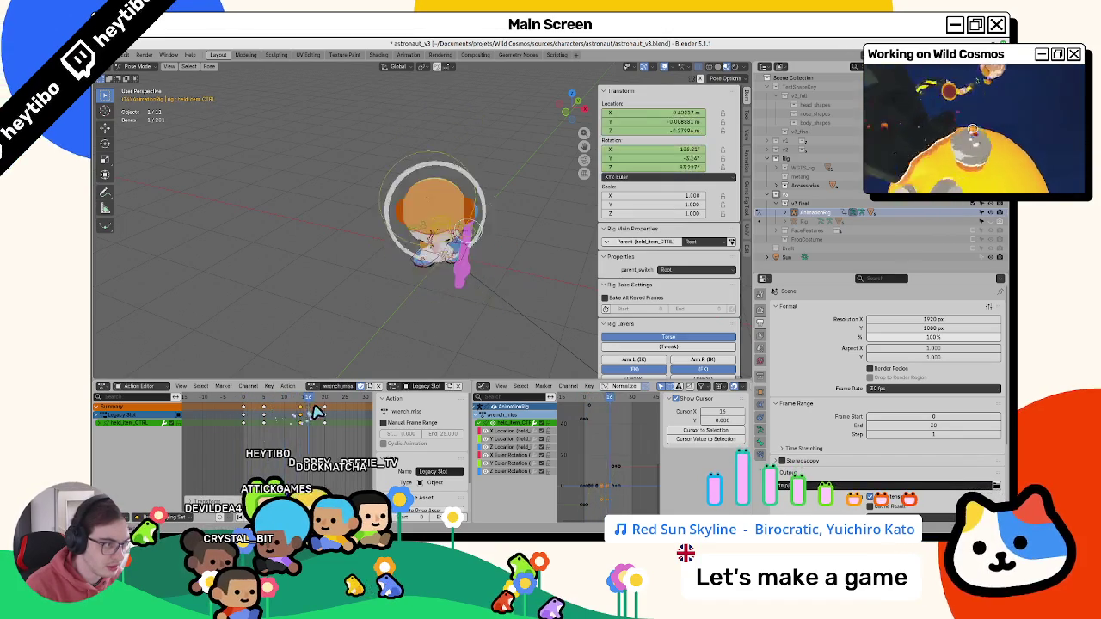
- Play the swing repeatedly, checking the wrench pose around frames 7, 10, 12 and 14
key(space)
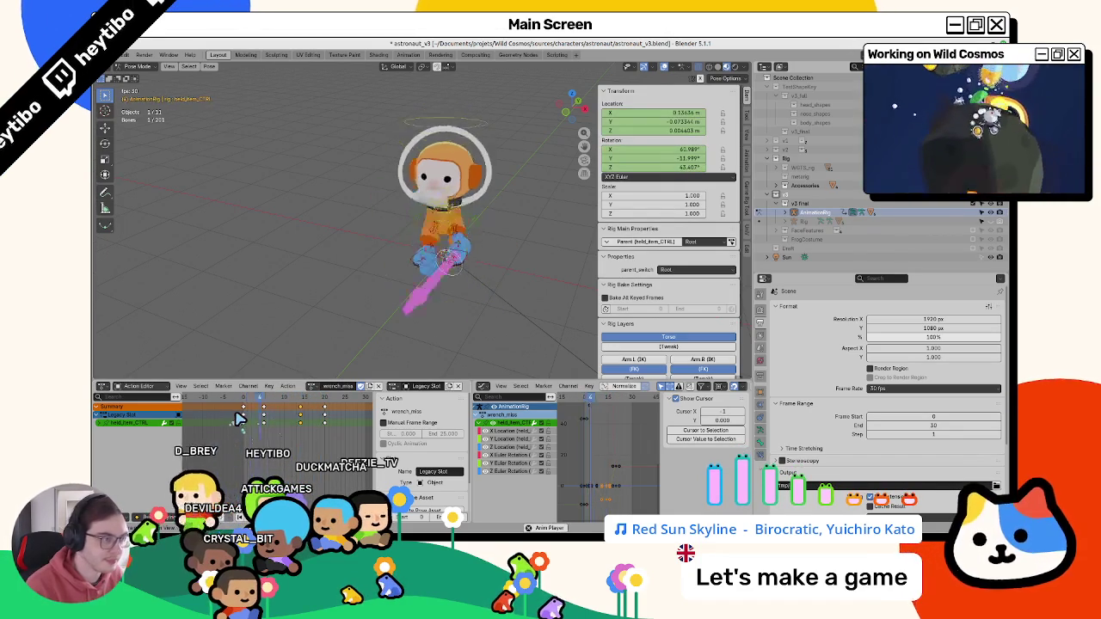
key(Escape)
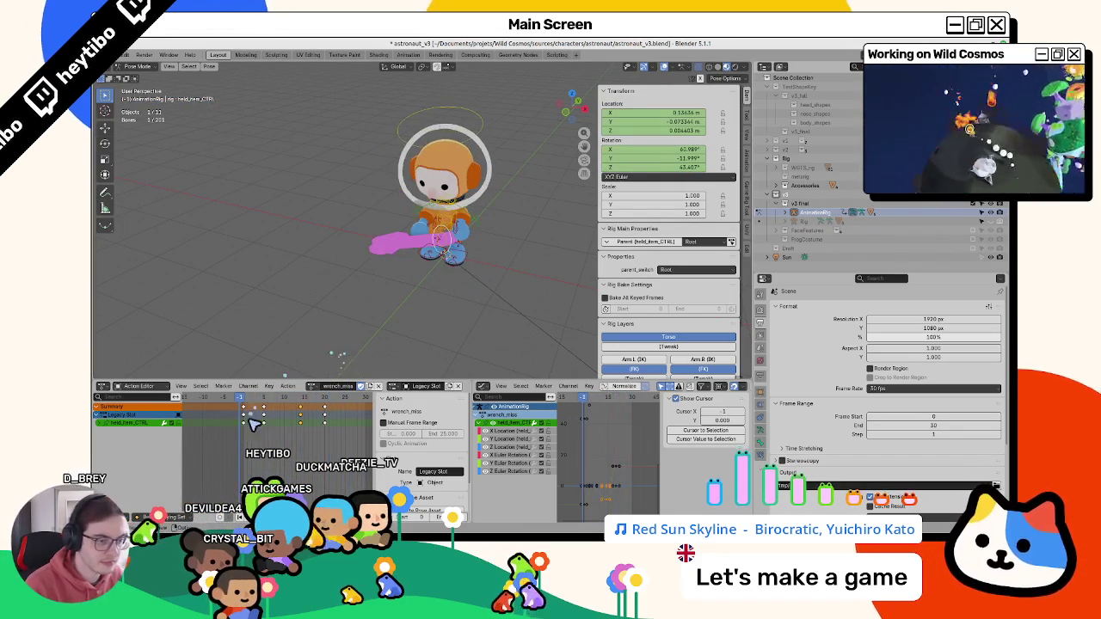
drag(249, 404, 286, 411)
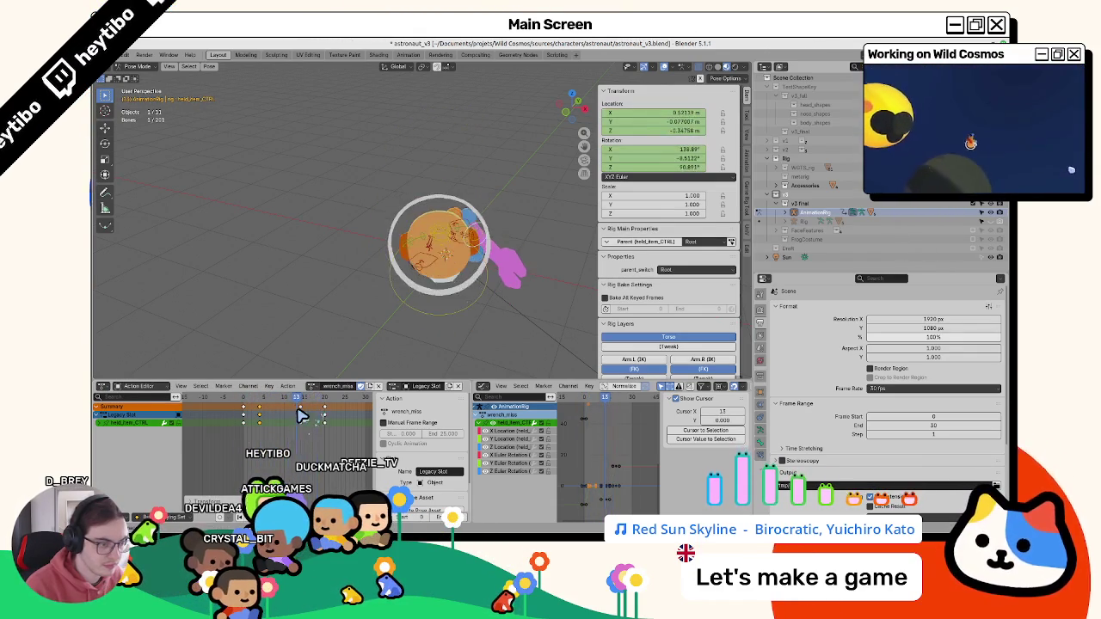
key(space)
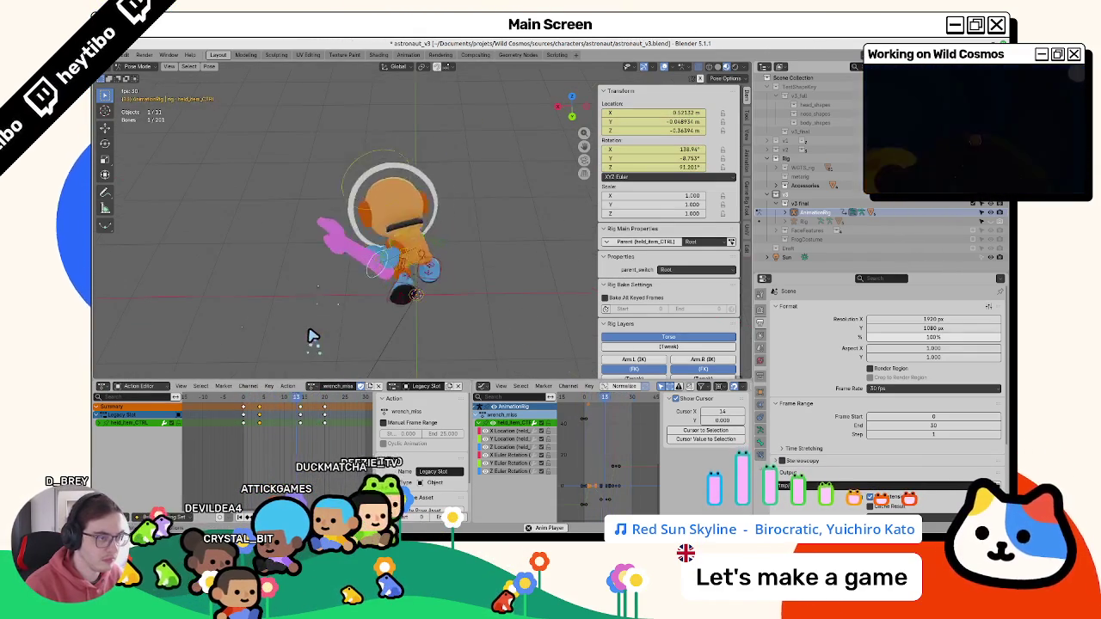
key(space)
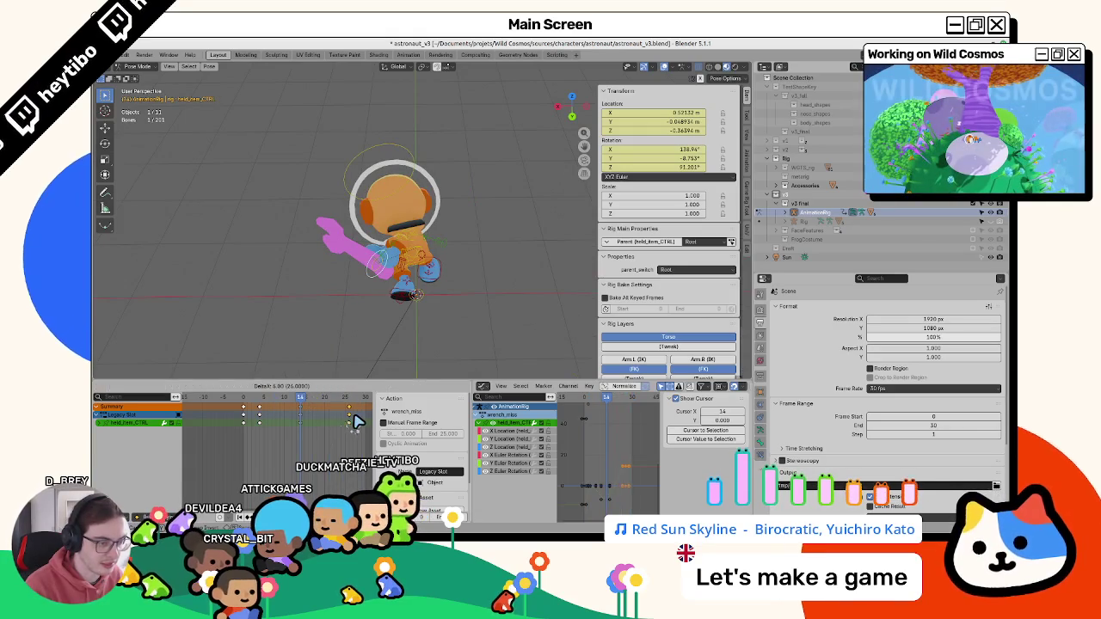
key(space)
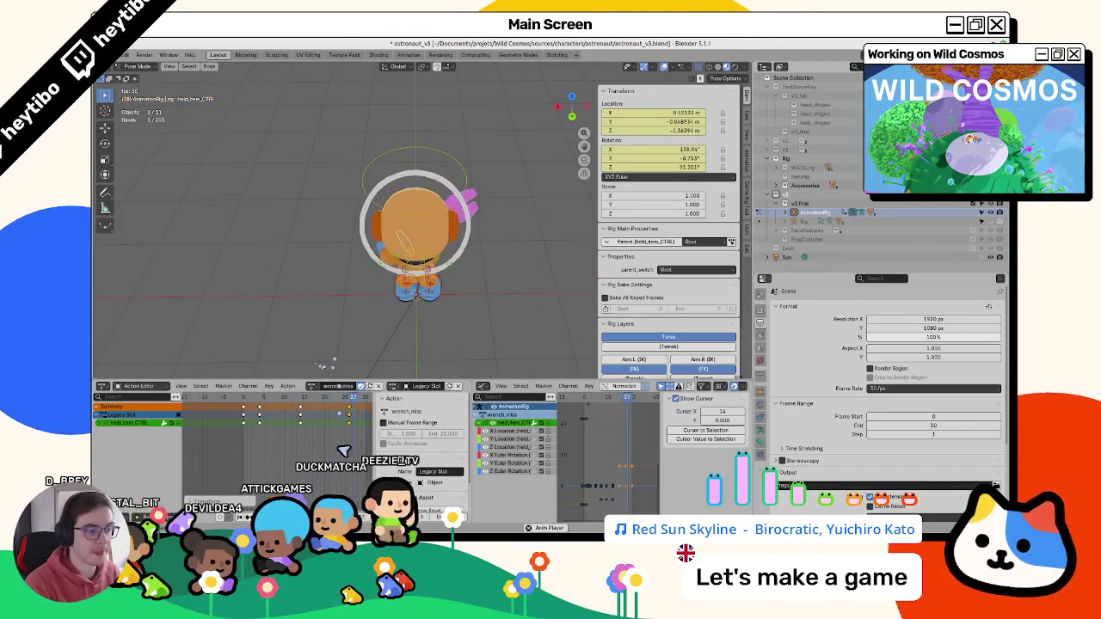
key(space)
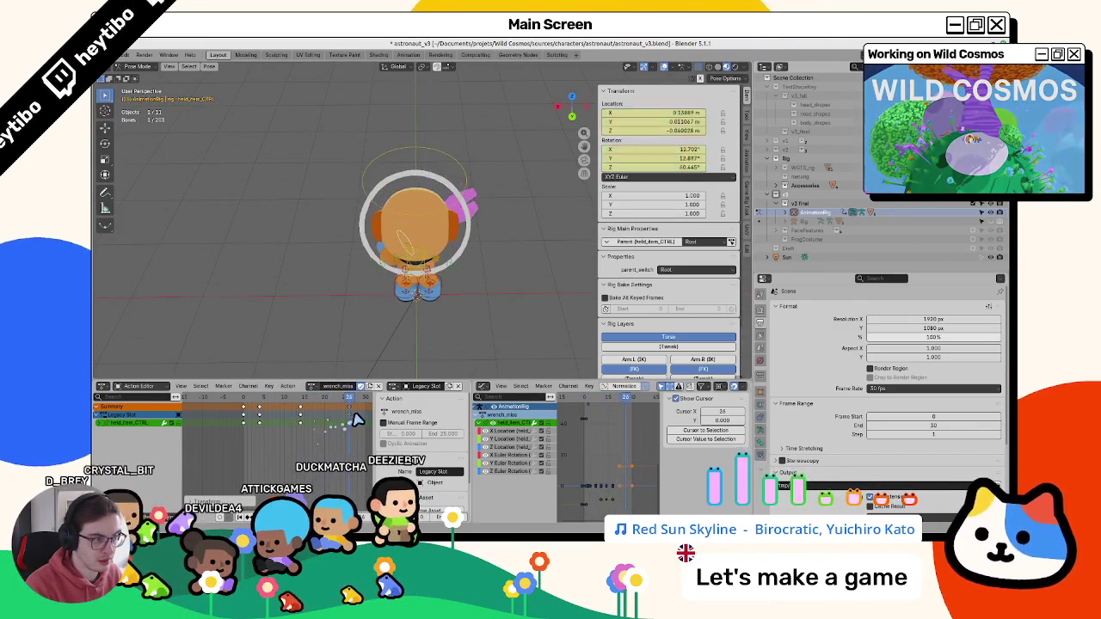
key(space)
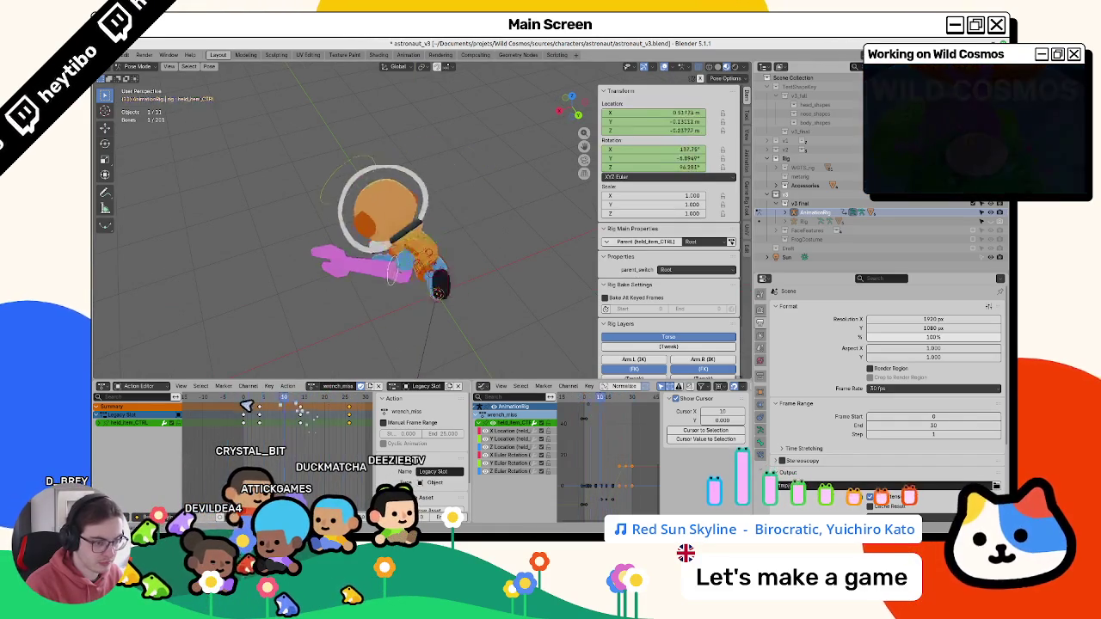
drag(246, 402, 291, 414)
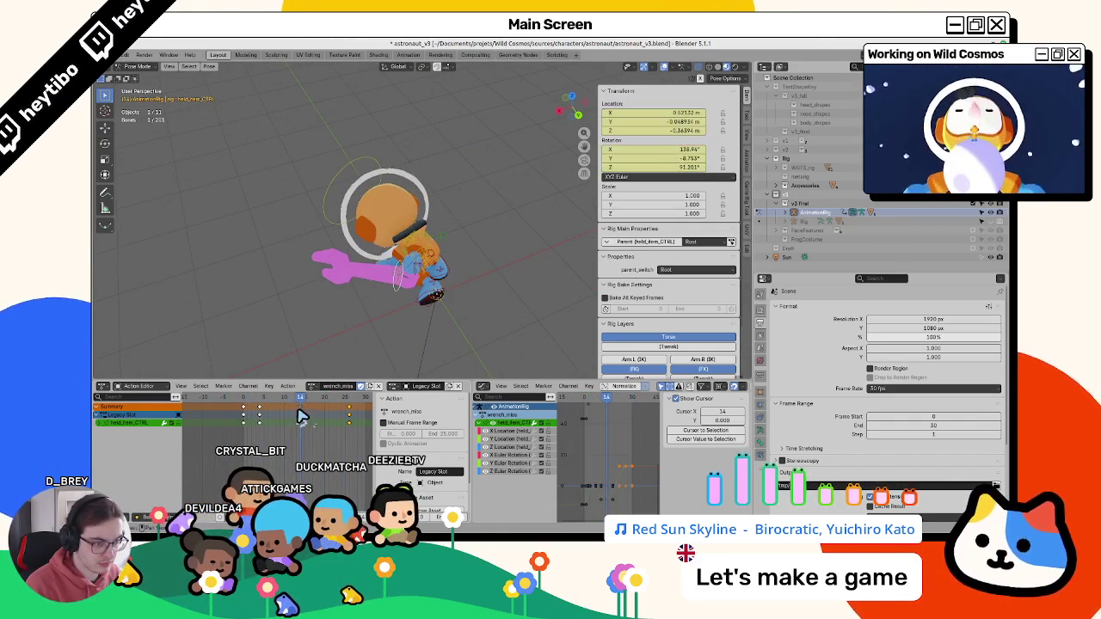
- Move the held-item key one frame earlier and review frames 8–10 in playback
key(g)
click(265, 415)
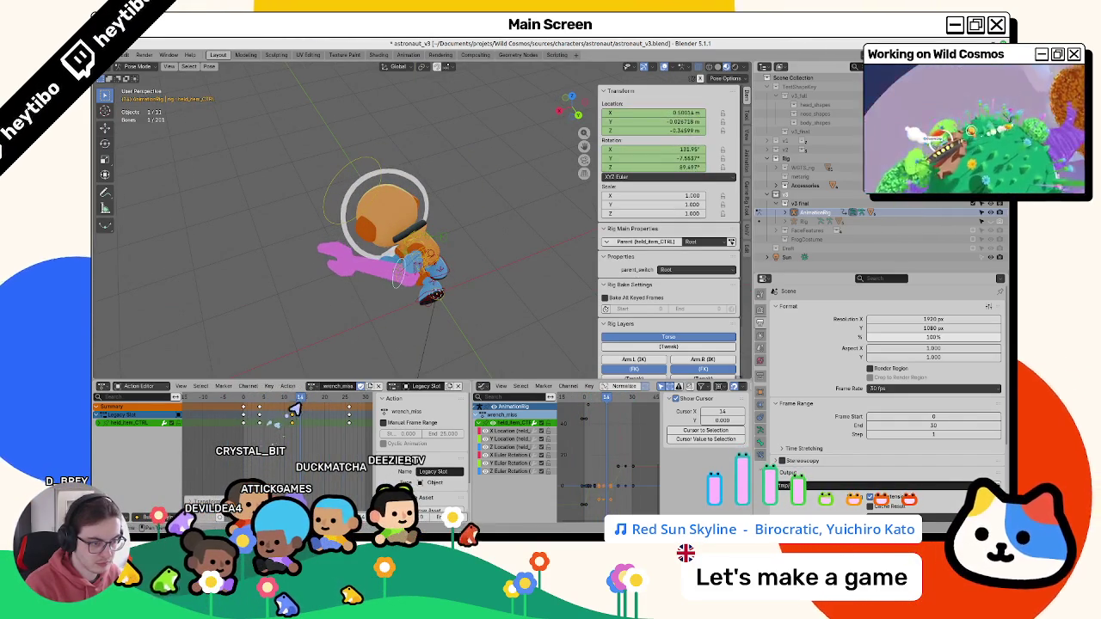
drag(273, 404, 282, 404)
key(Right)
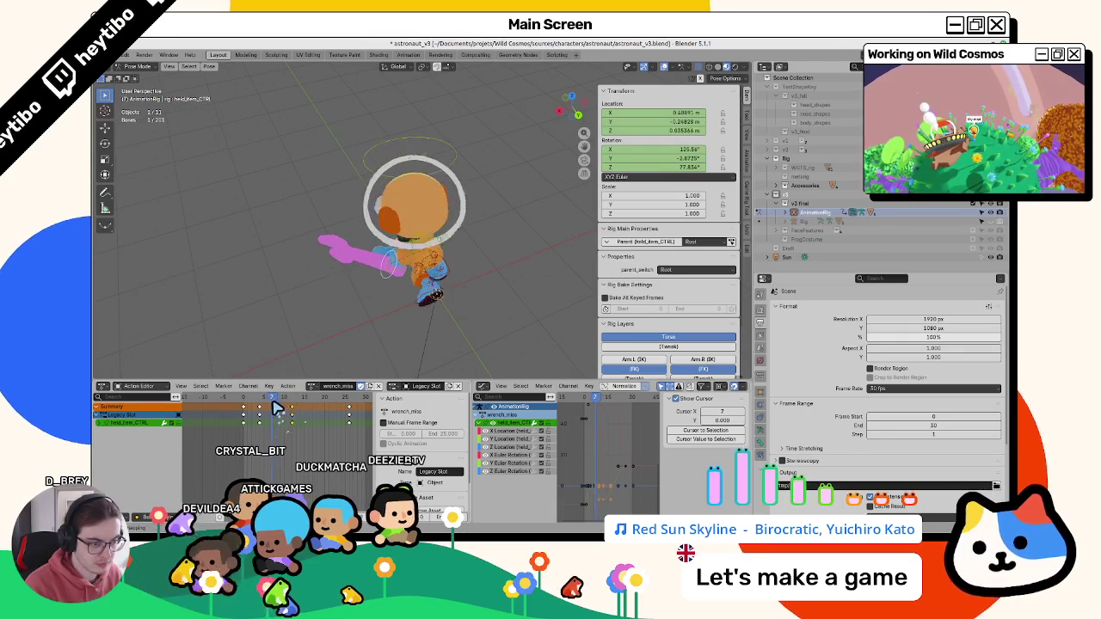
key(Left)
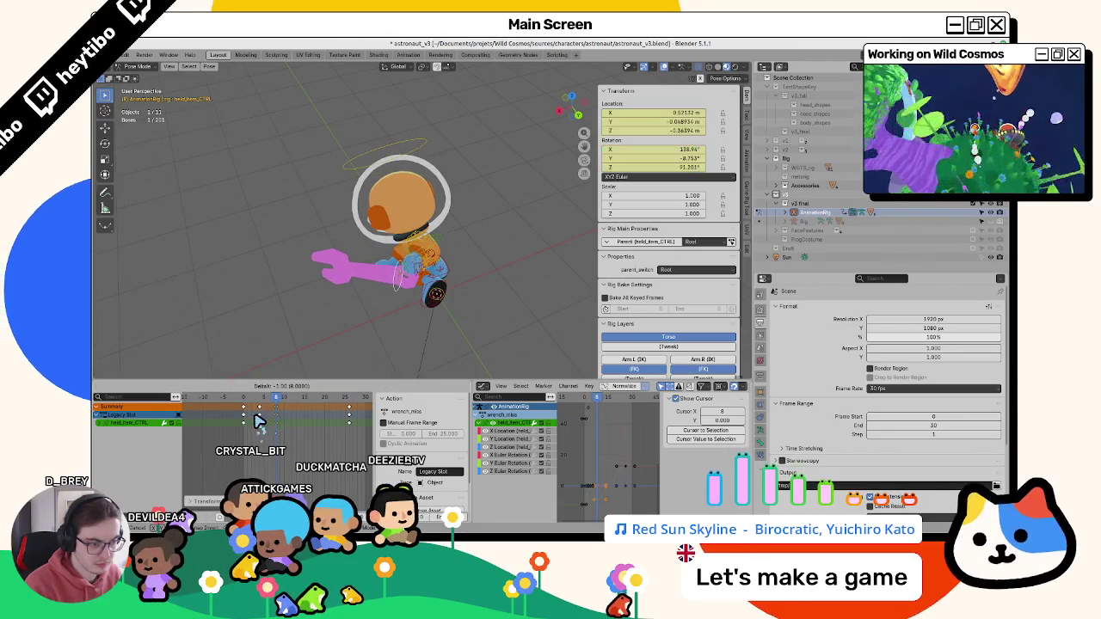
key(Left)
key(Left)
key(space)
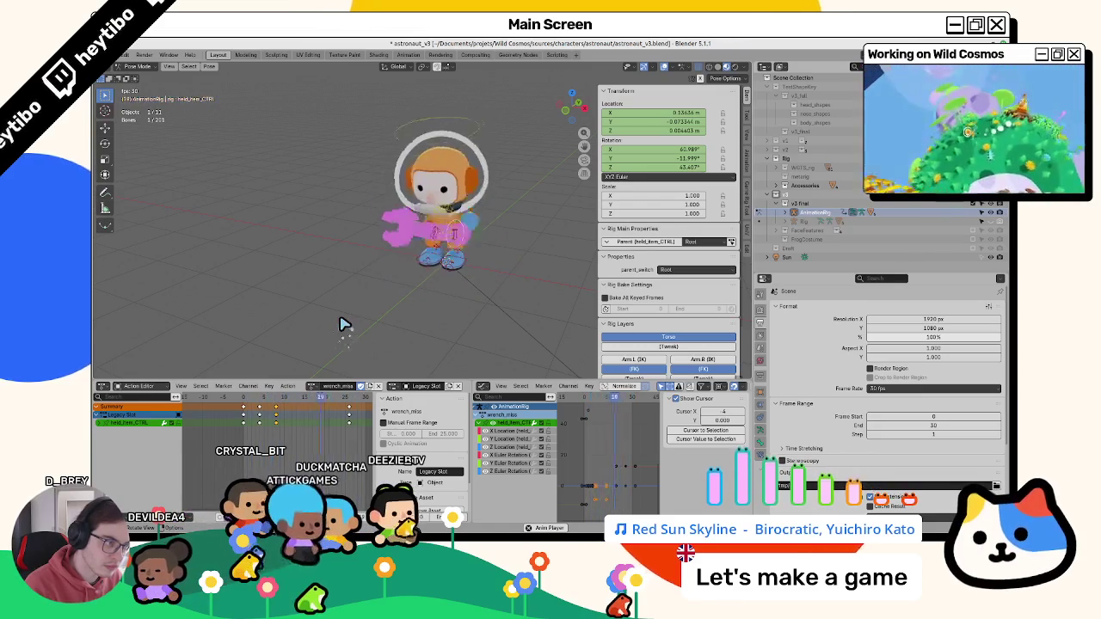
key(space)
- Push the held-item key column four frames later to frame 12 and replay the swing
key(g)
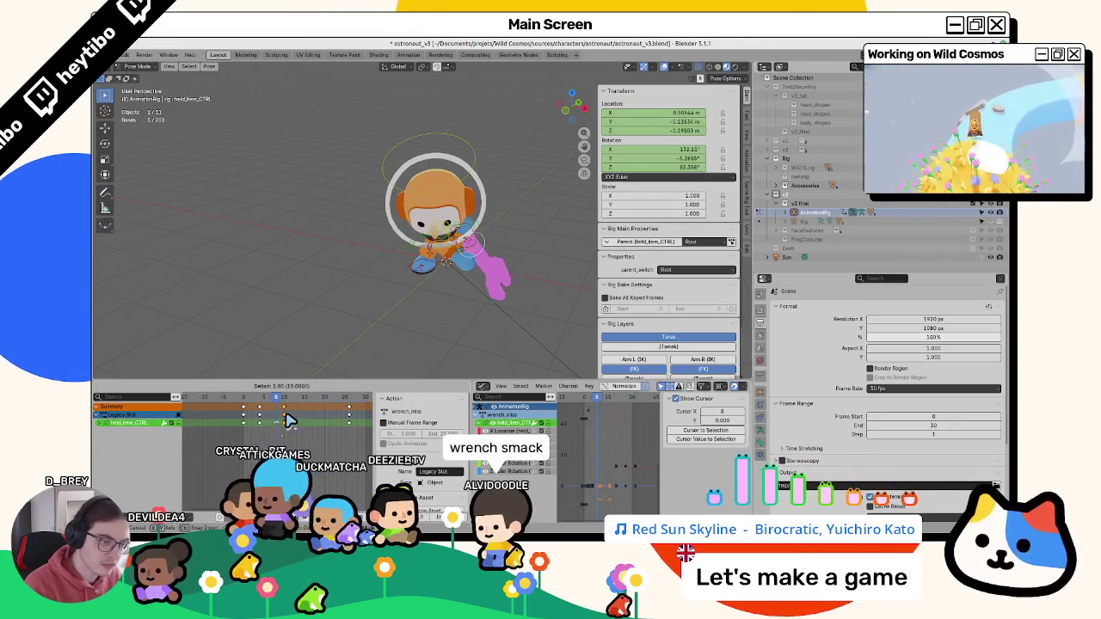
click(292, 418)
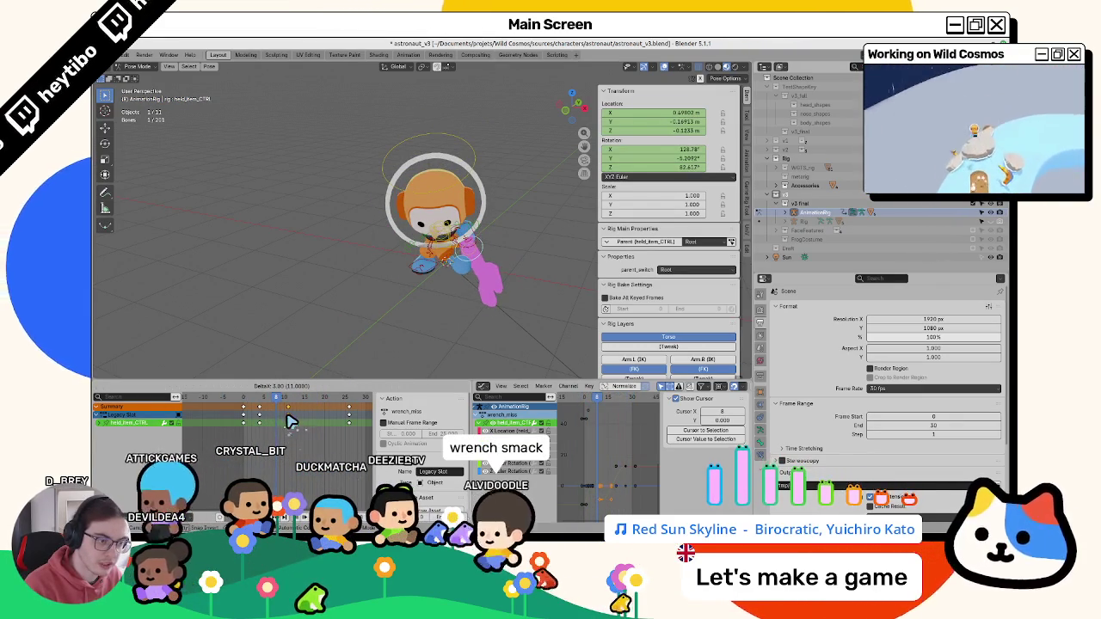
click(293, 403)
drag(300, 409, 311, 410)
key(space)
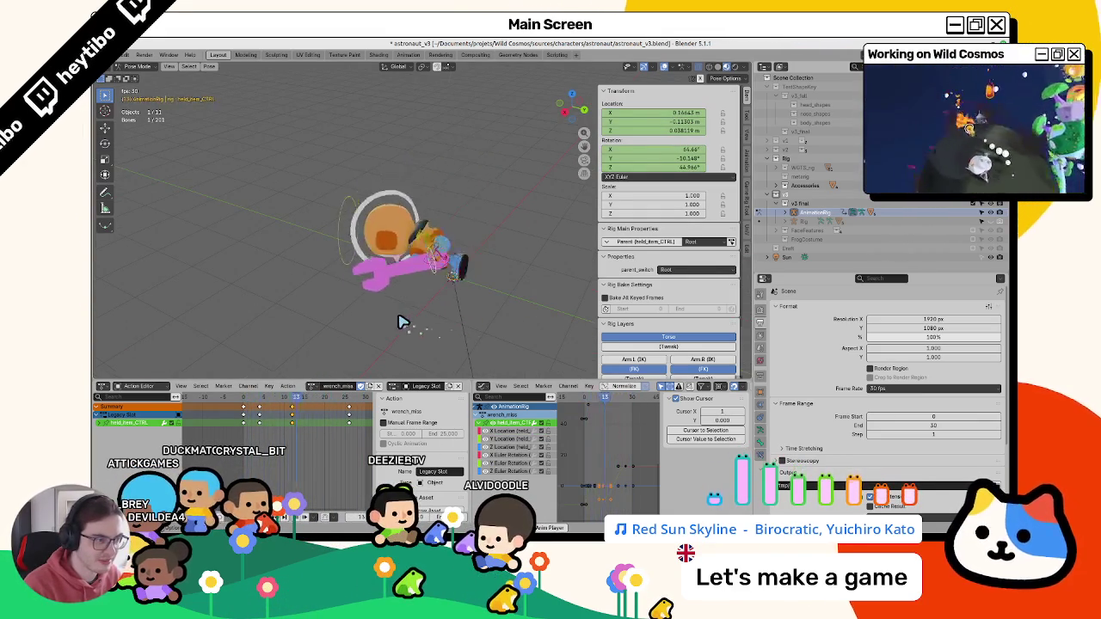
key(space)
drag(258, 408, 284, 414)
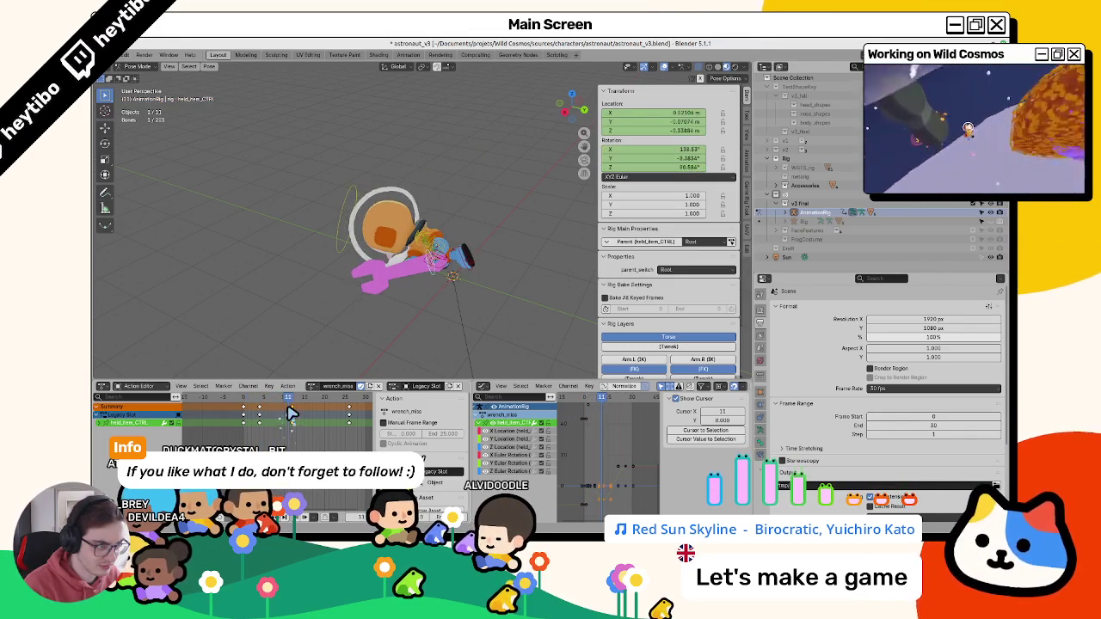
click(473, 280)
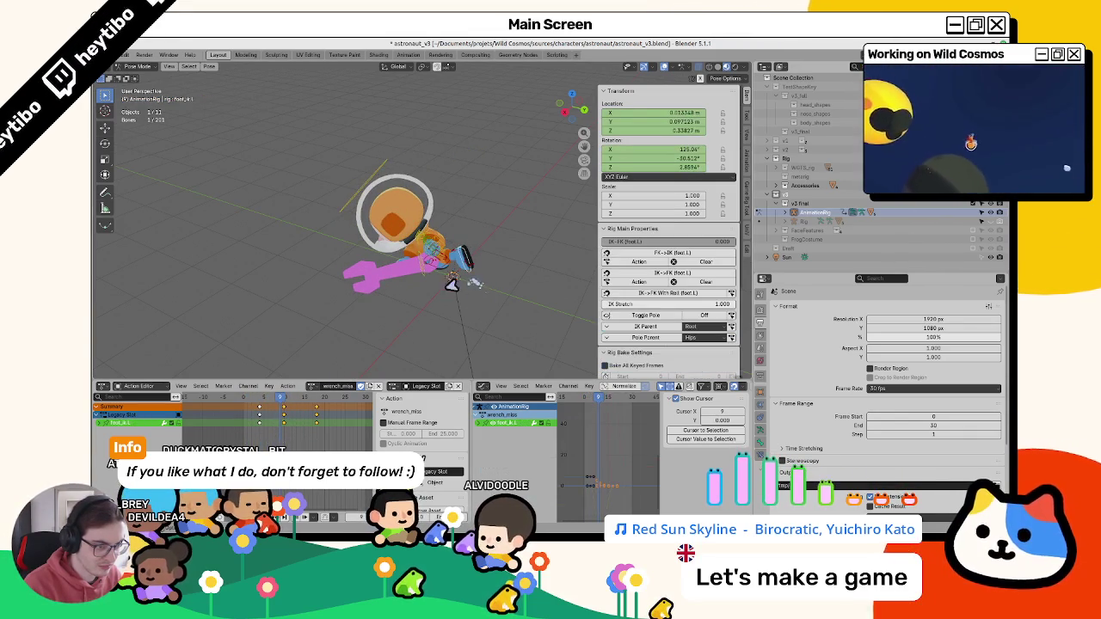
- Scrub from frame 8 to 15, then expand the left foot channels and frame its X Euler Rotation curve
mouse_move(290, 408)
mouse_down()
mouse_move(281, 413)
mouse_move(298, 410)
mouse_move(264, 410)
mouse_up()
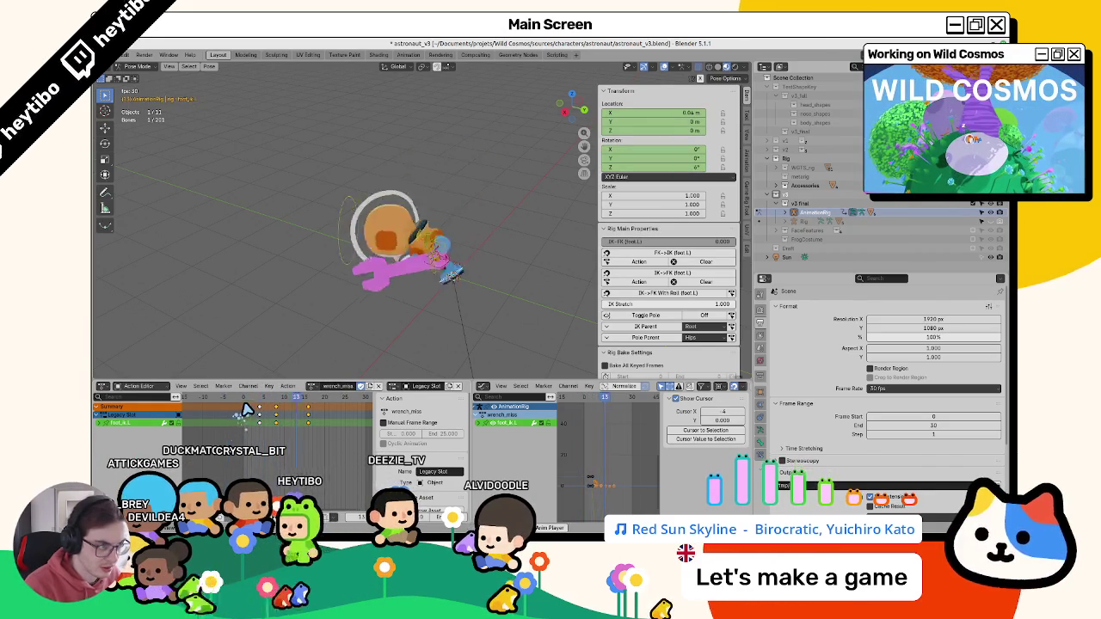
mouse_move(265, 410)
mouse_down()
mouse_move(309, 422)
mouse_move(263, 401)
mouse_move(284, 406)
mouse_up()
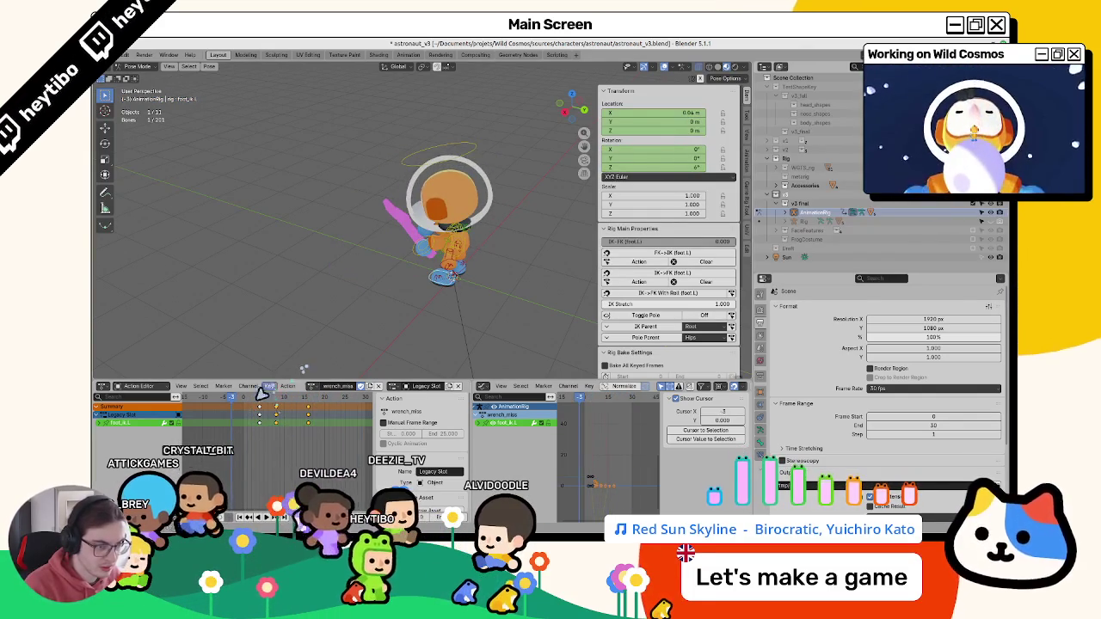
click(480, 422)
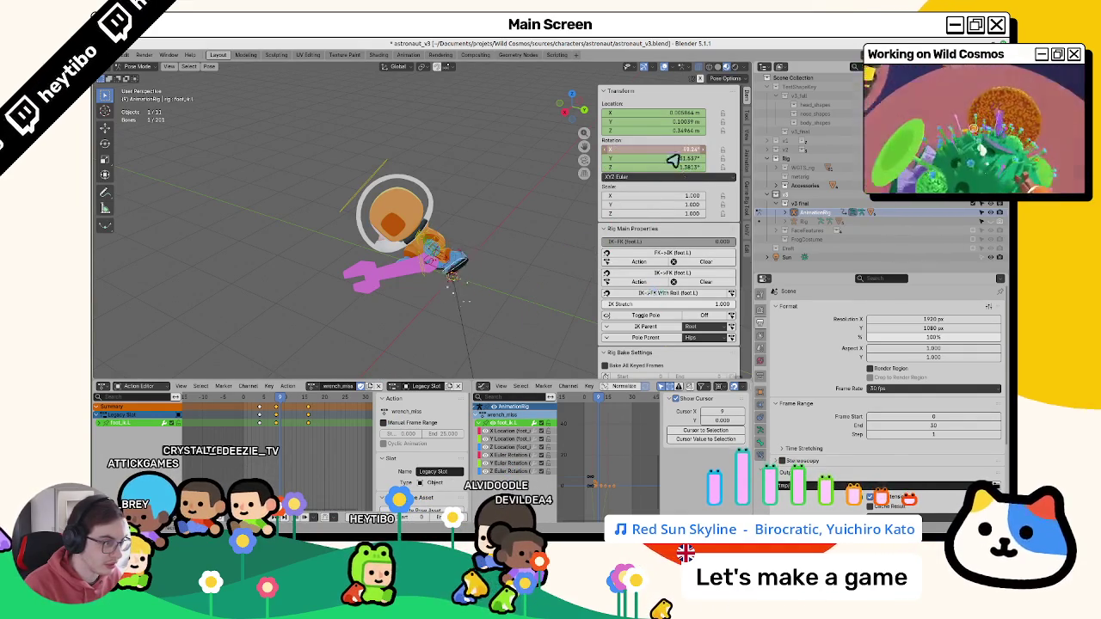
click(510, 456)
key(Home)
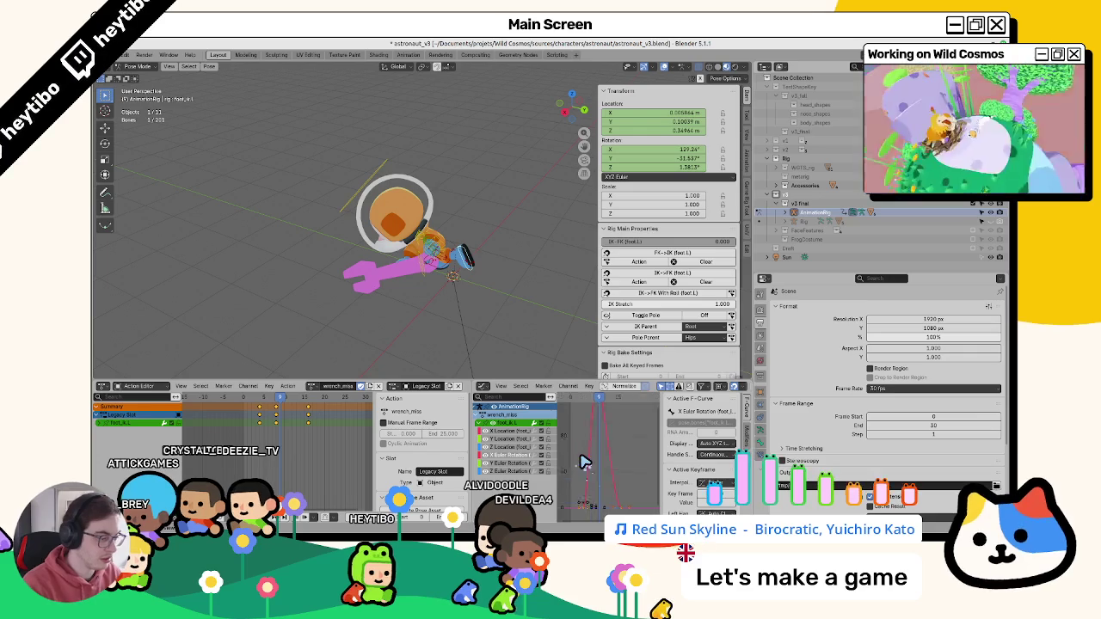
key(g)
- Try moving the selected X-rotation keys, cancel the move, and play back the swing
key(ctrl+z)
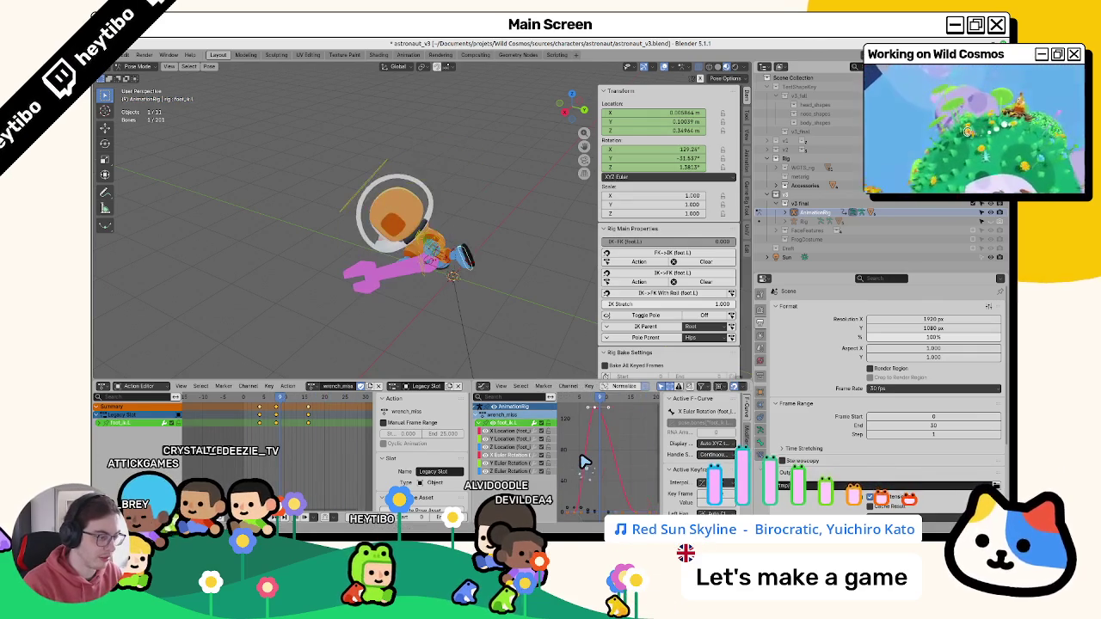
key(g)
key(Escape)
key(space)
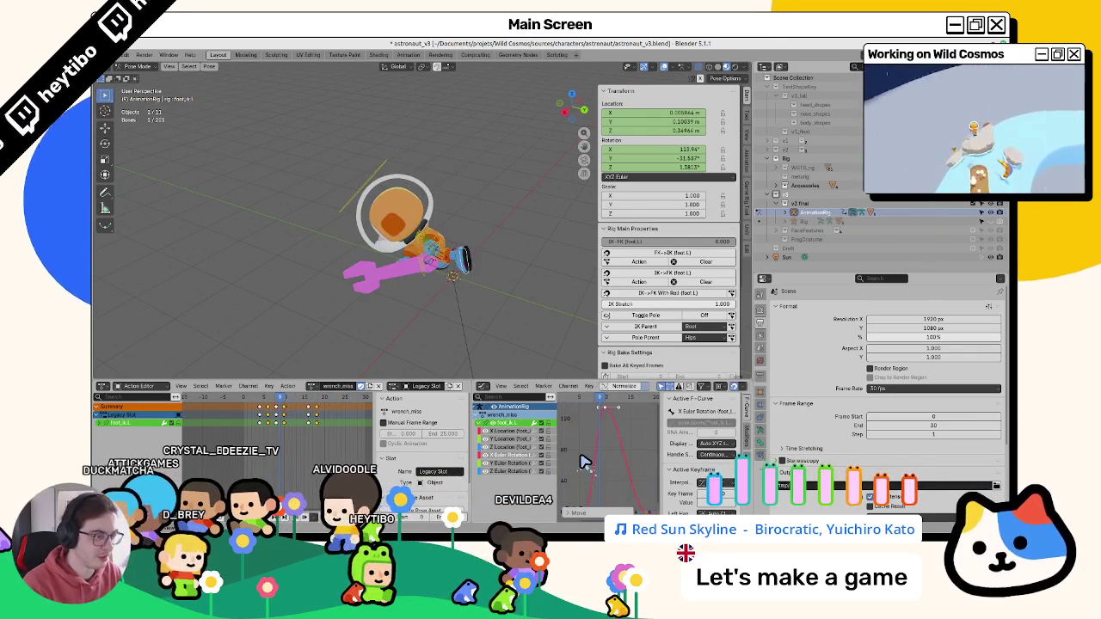
key(space)
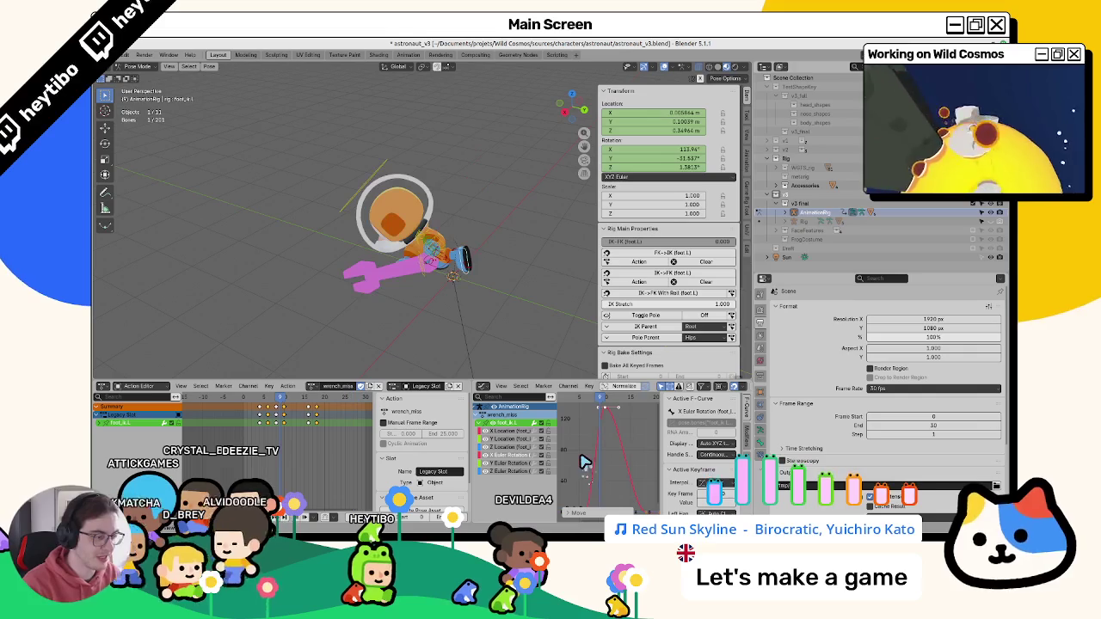
- Reactivate the X-rotation curve, replay from frame 12, and select the foot_ik.R control
drag(589, 404, 602, 406)
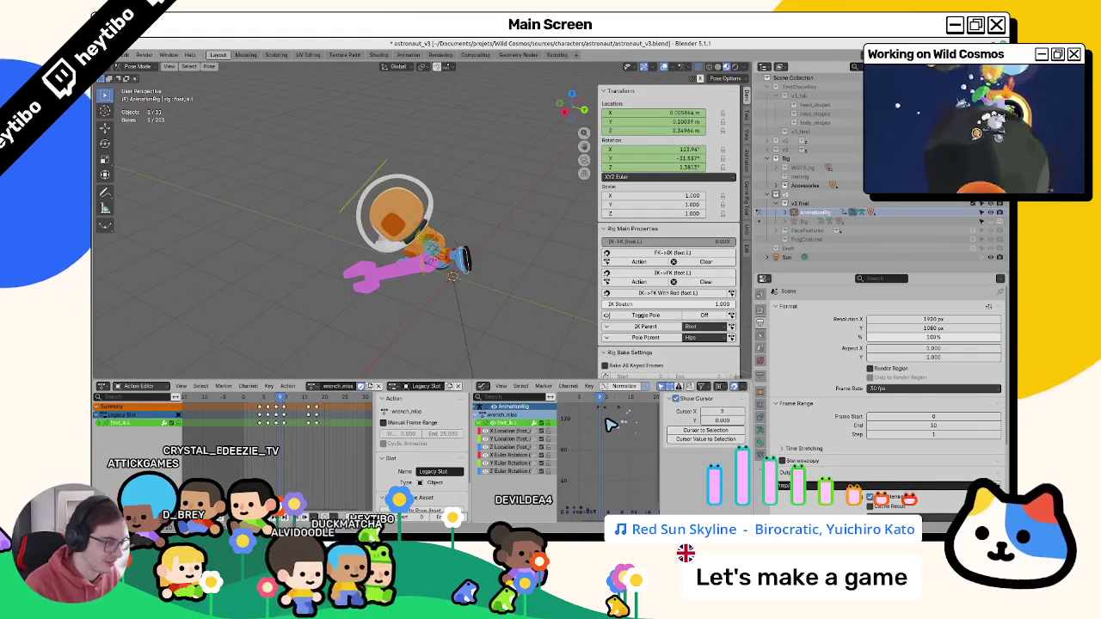
click(608, 424)
mouse_move(584, 406)
mouse_down()
mouse_move(615, 401)
mouse_move(578, 406)
mouse_up()
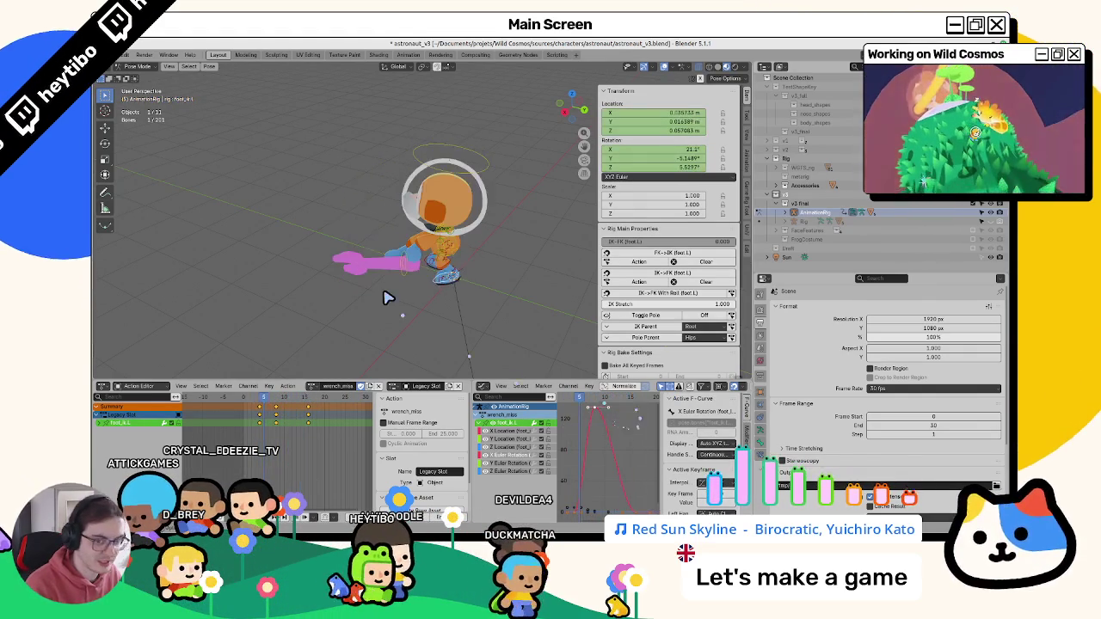
key(space)
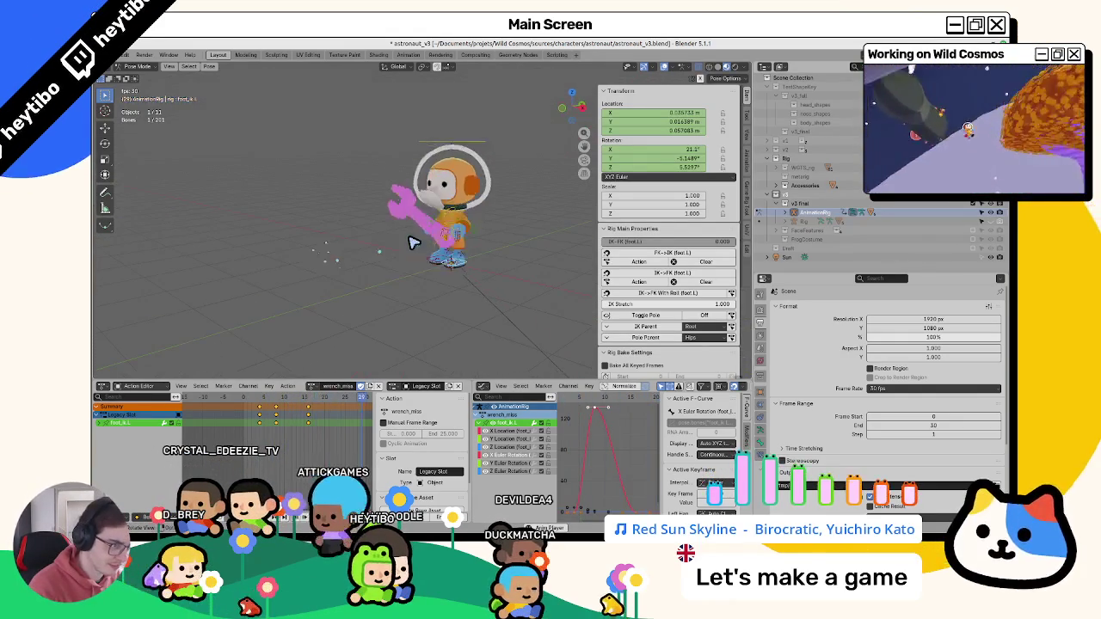
key(Escape)
click(387, 295)
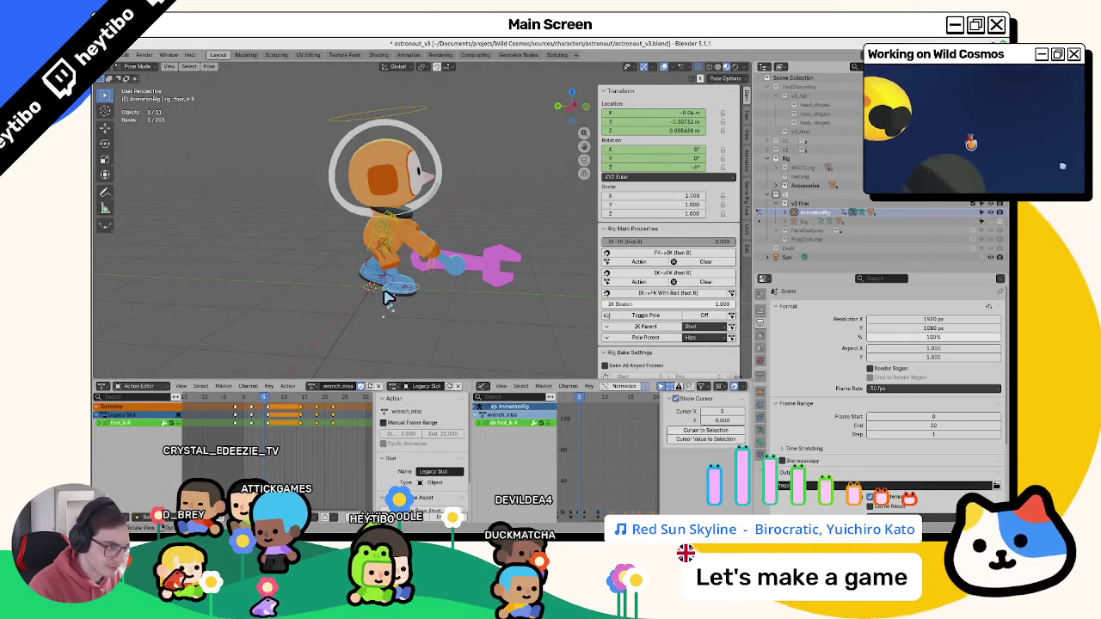
- At frame 2, keyframe the right foot's 0.2 m Z location and its rotation
key(space)
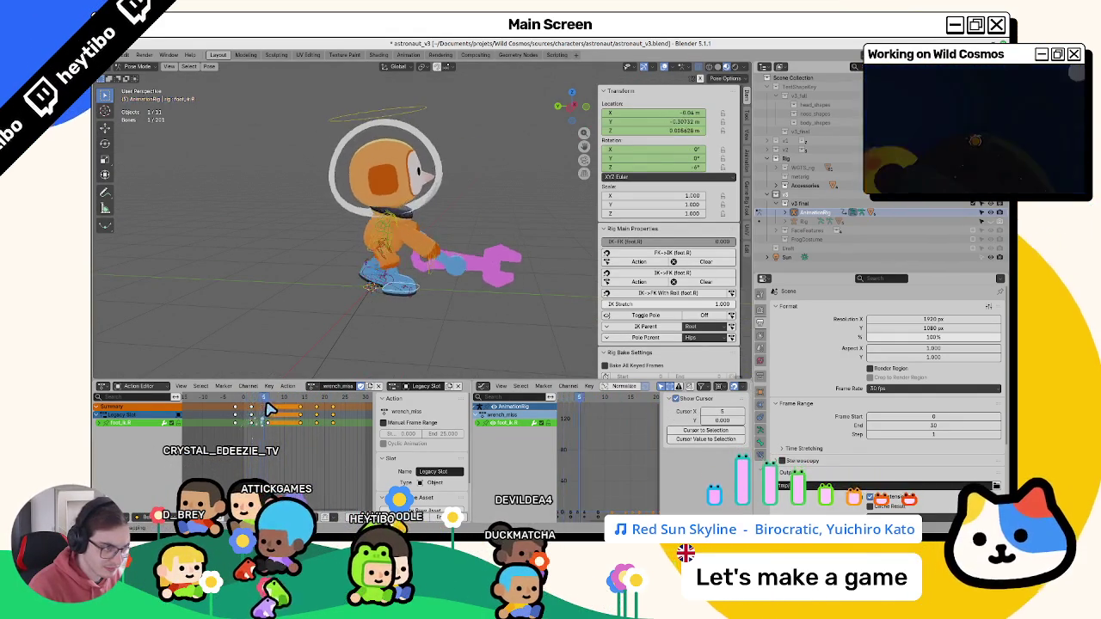
click(253, 415)
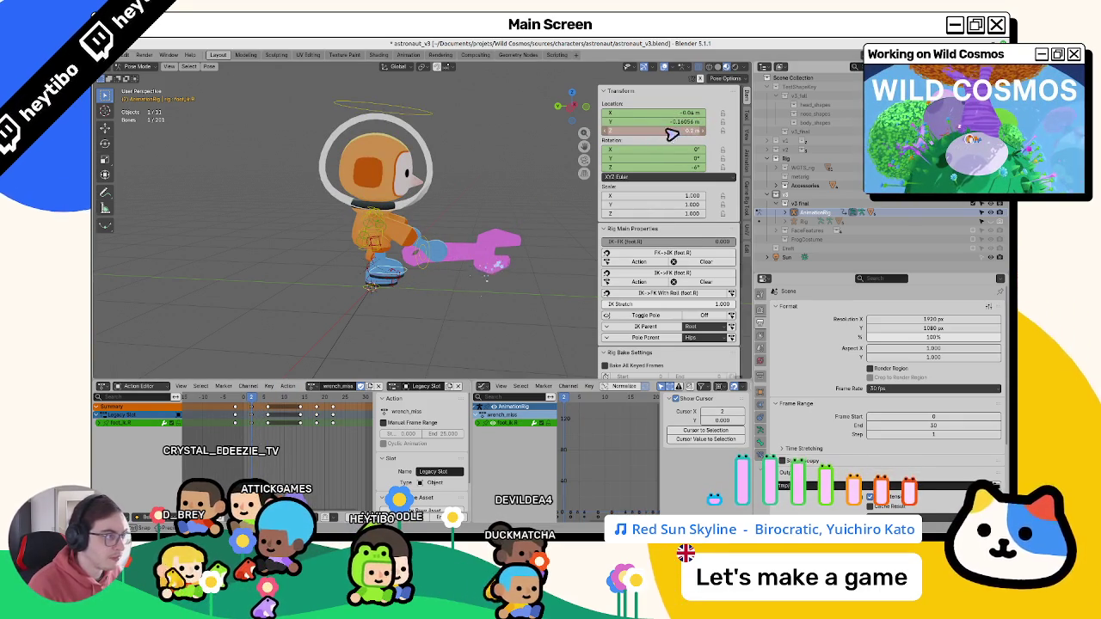
right_click(667, 131)
click(667, 147)
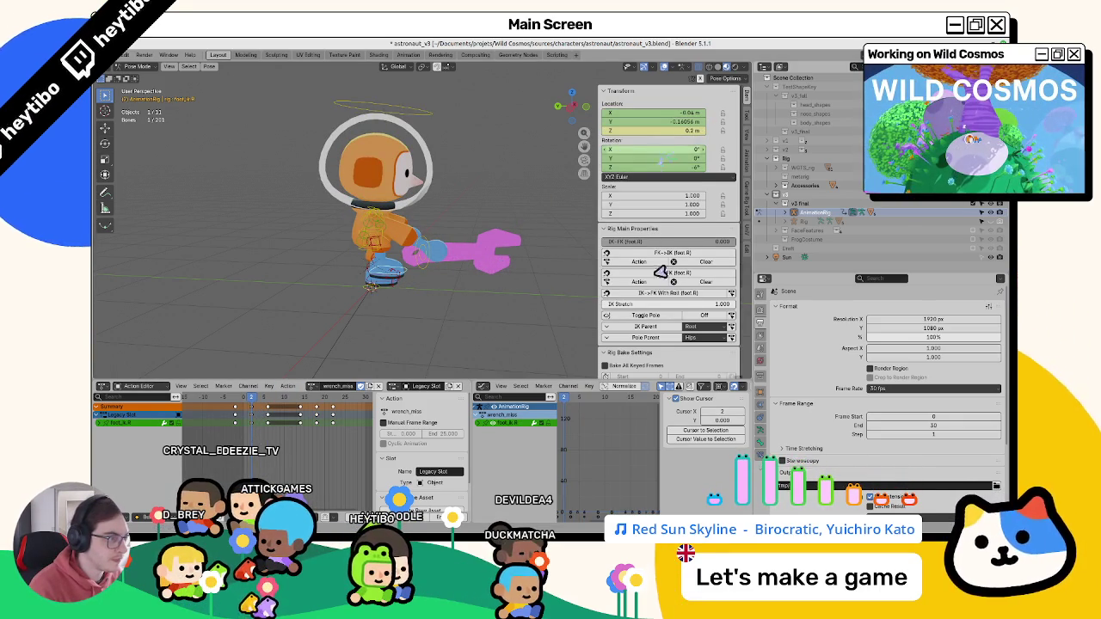
right_click(659, 156)
click(658, 157)
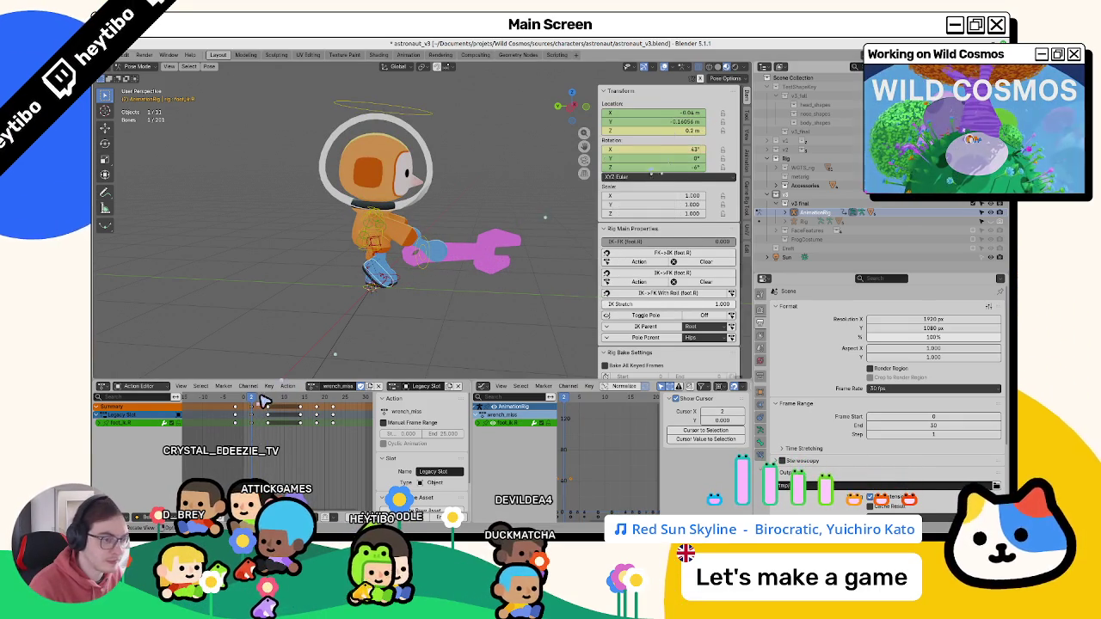
- Key the tilted foot rotation at frame 6, then reset X rotation to 0° and key it at frame 8
key(Up)
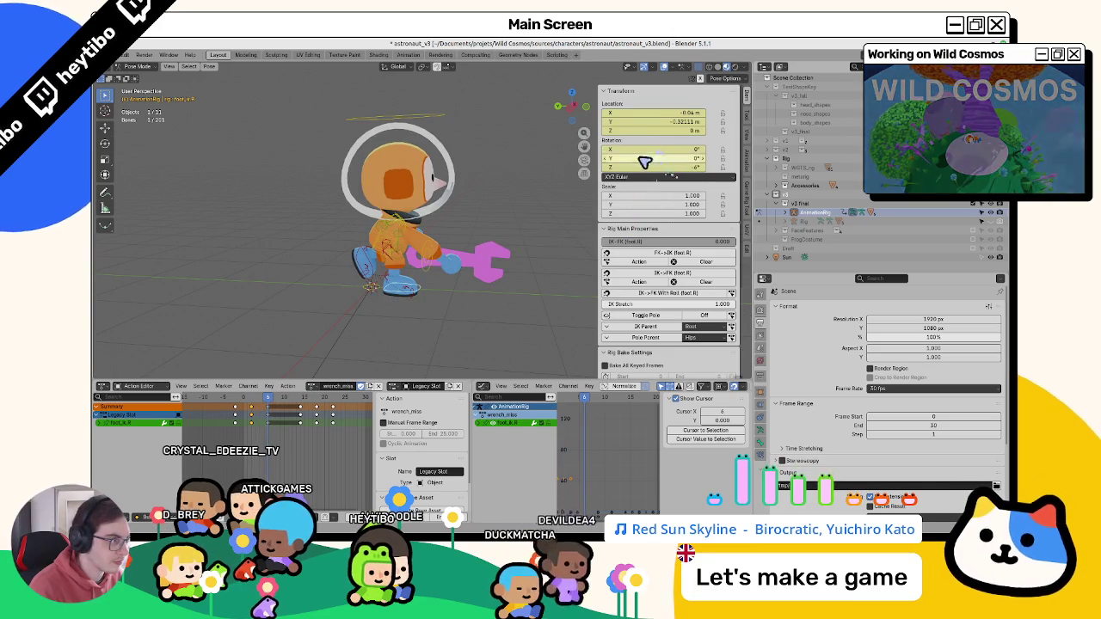
middle_drag(465, 283, 391, 293)
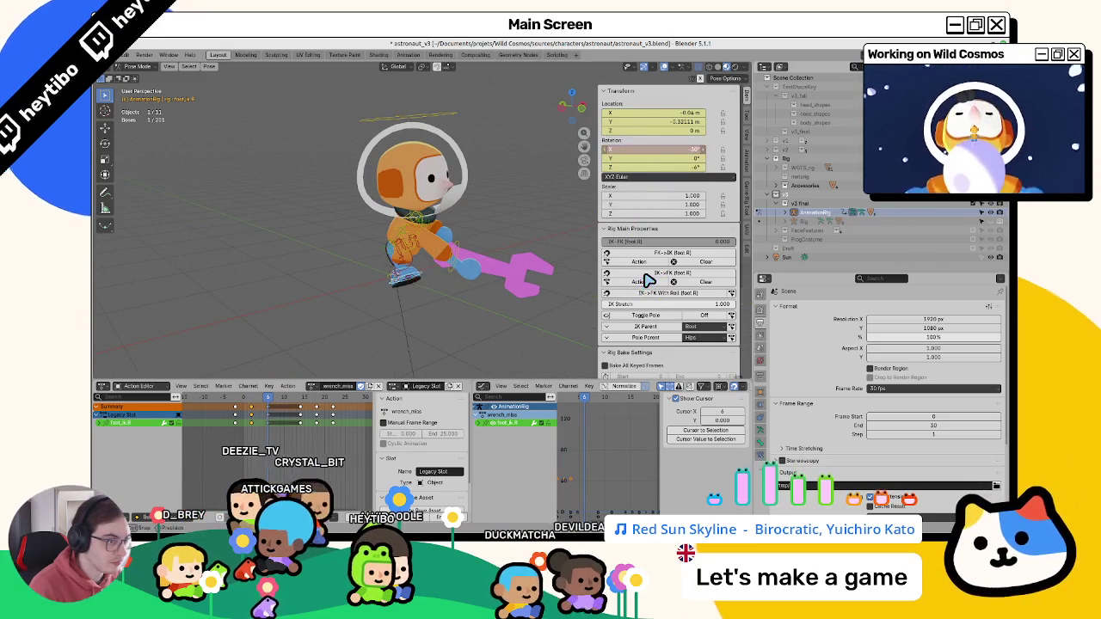
right_click(659, 153)
click(654, 160)
drag(281, 401, 275, 401)
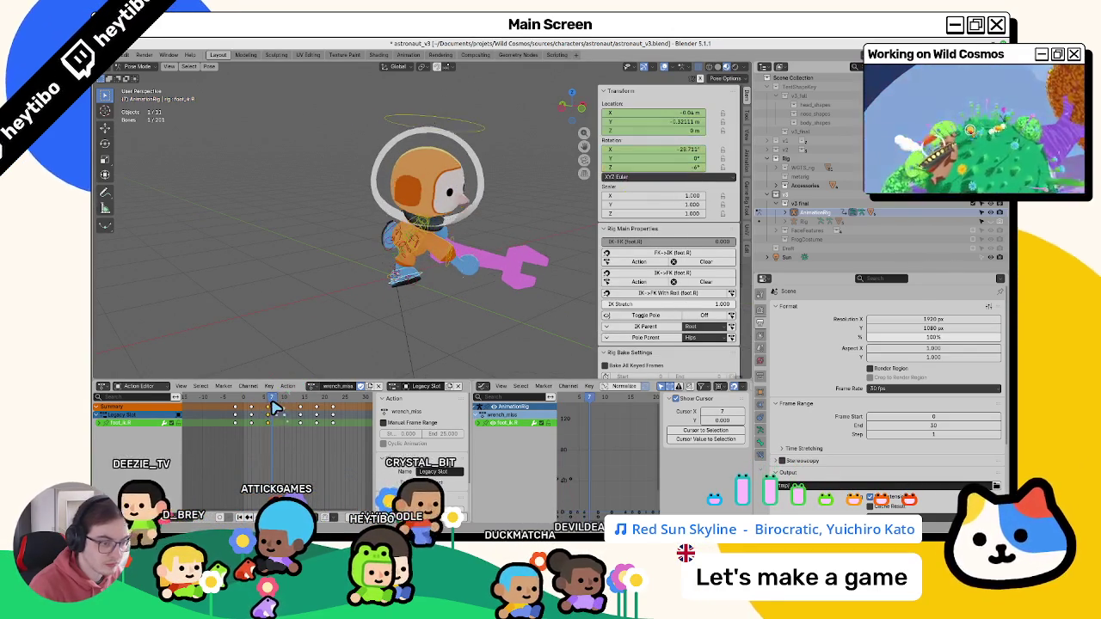
click(690, 153)
text(0)
key(Return)
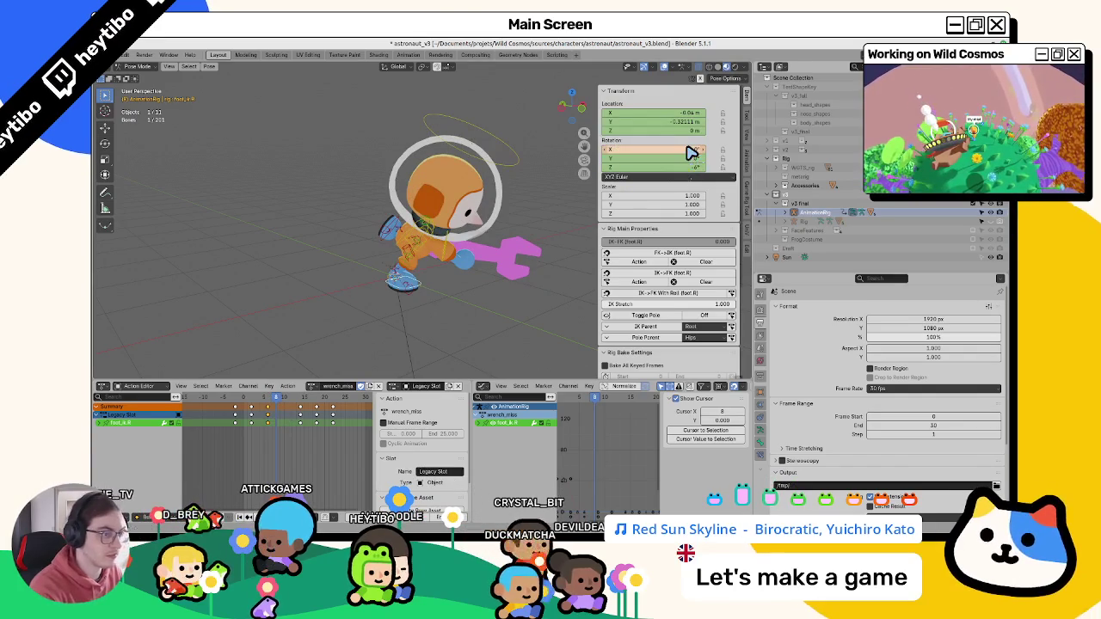
right_click(690, 153)
click(693, 154)
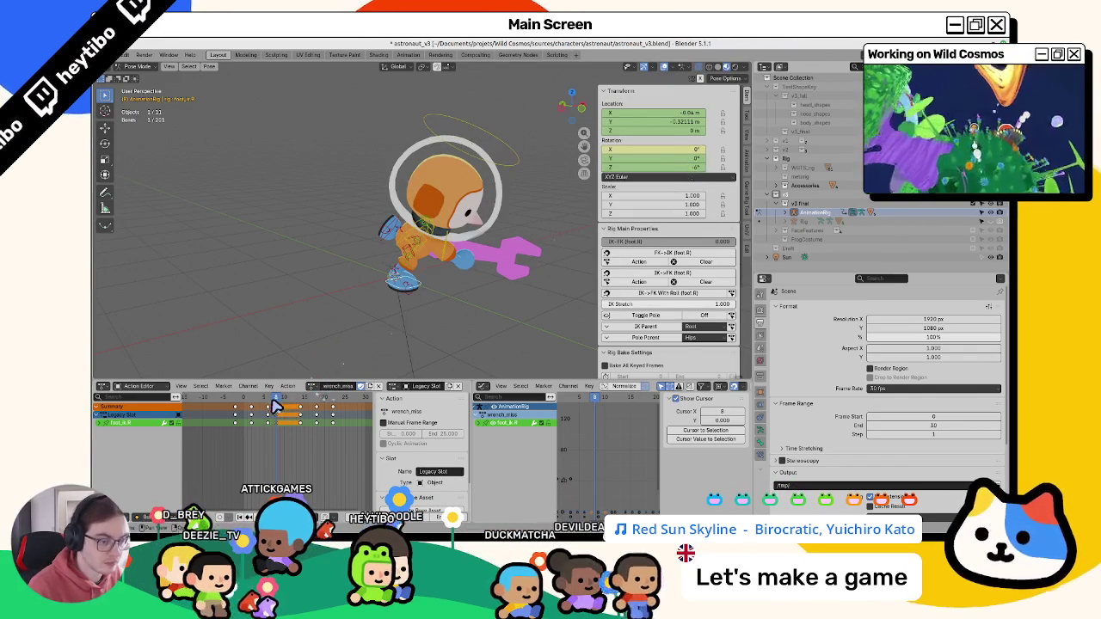
- Play back from frame 5 to review the foot motion and show the right foot's graph channels
drag(276, 408, 267, 412)
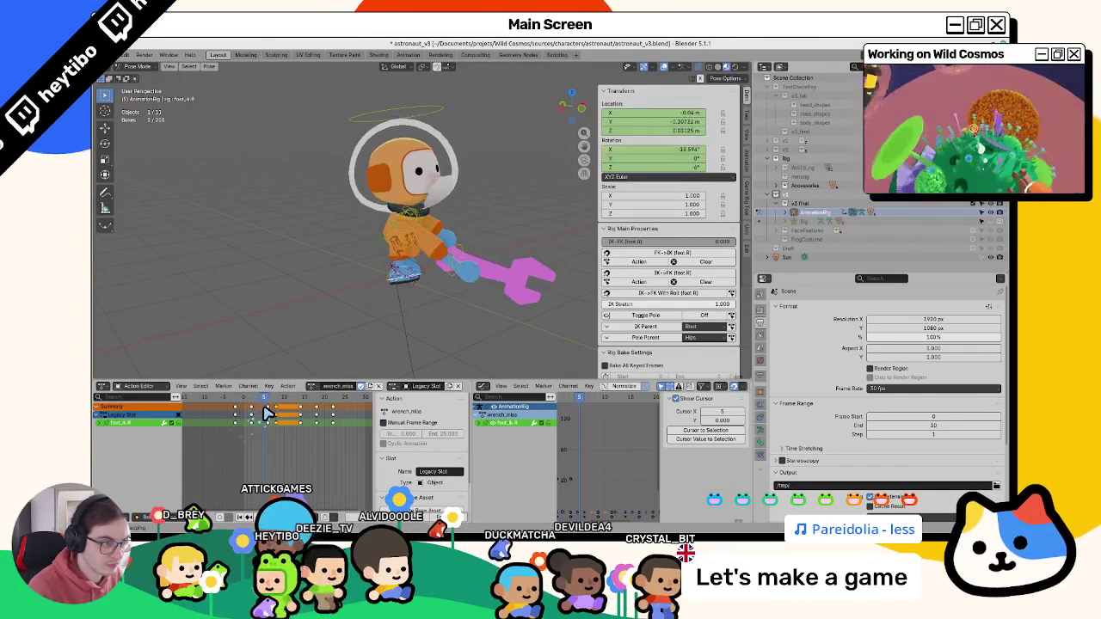
key(space)
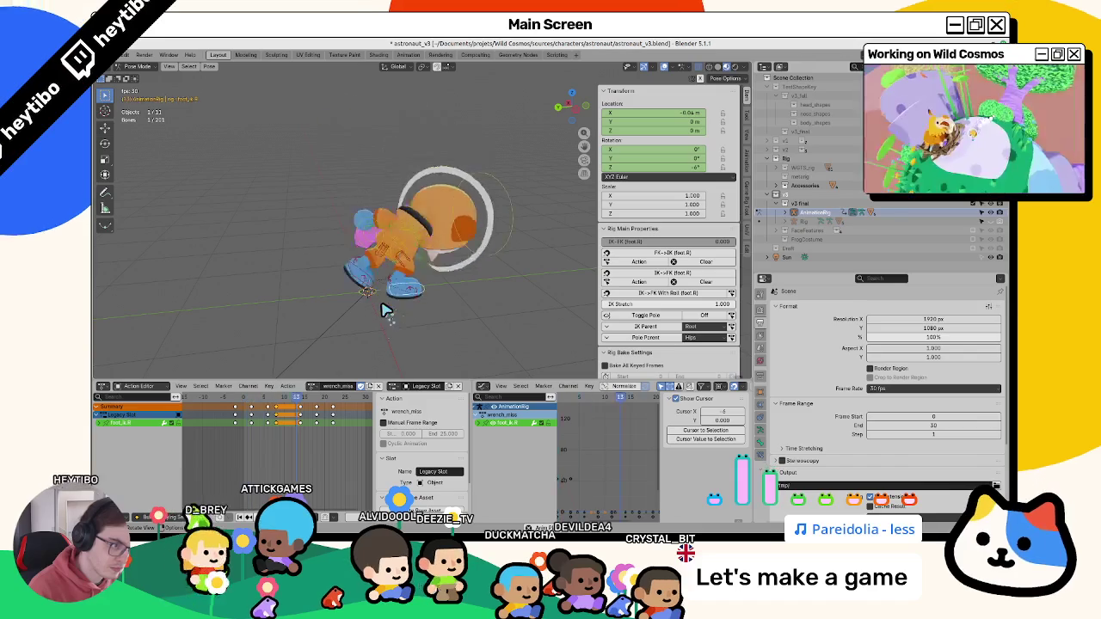
key(Escape)
click(481, 423)
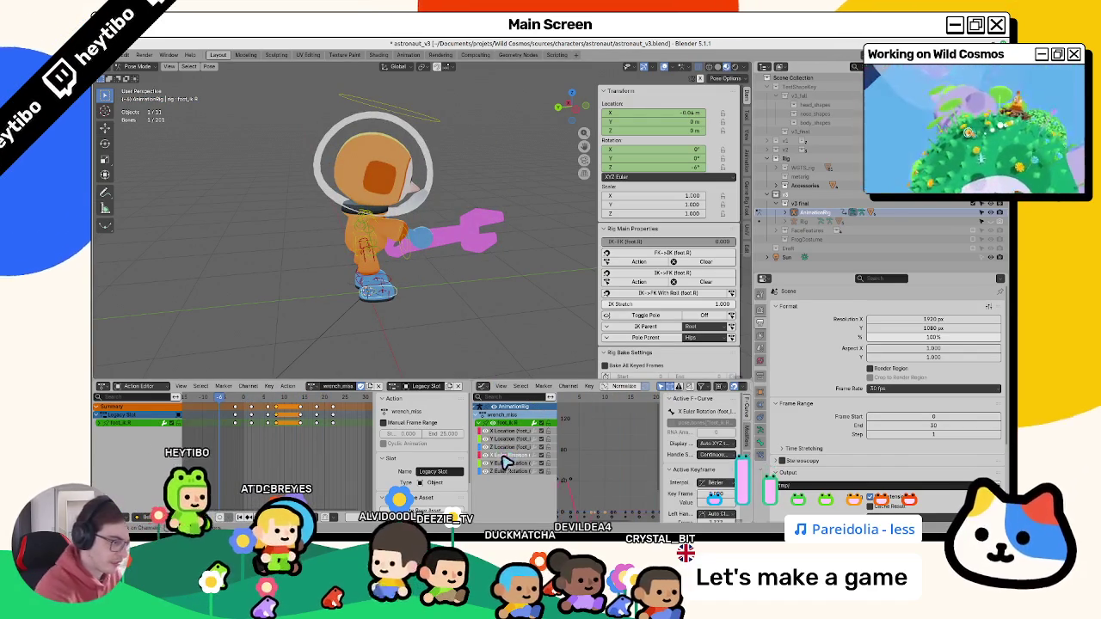
- Frame the right foot curves in the Graph Editor and make the X-rotation curve active
key(Home)
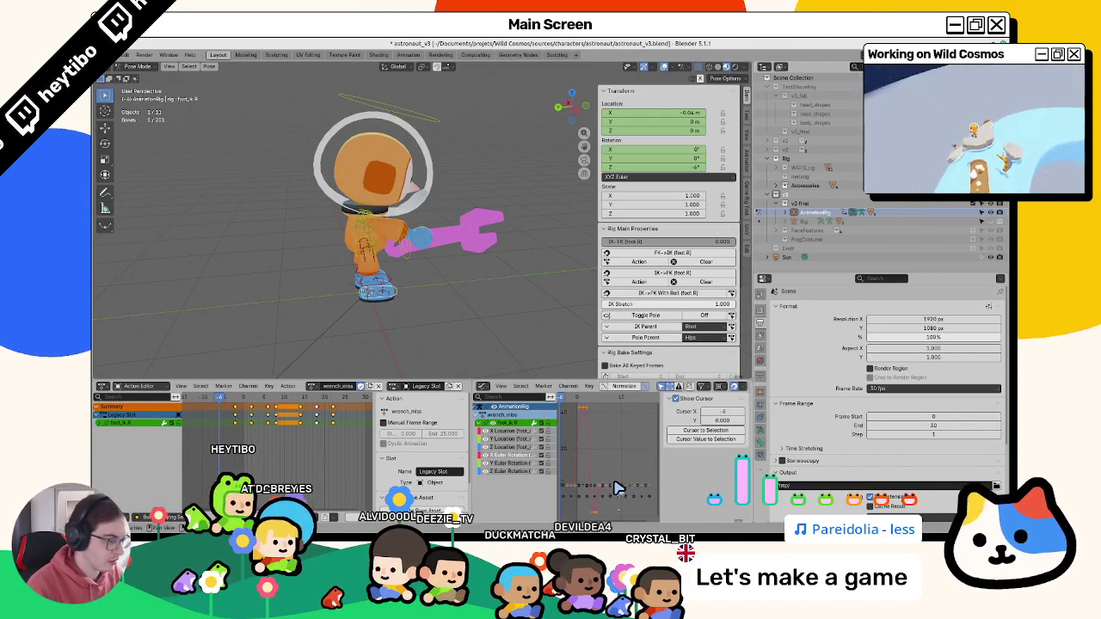
click(504, 464)
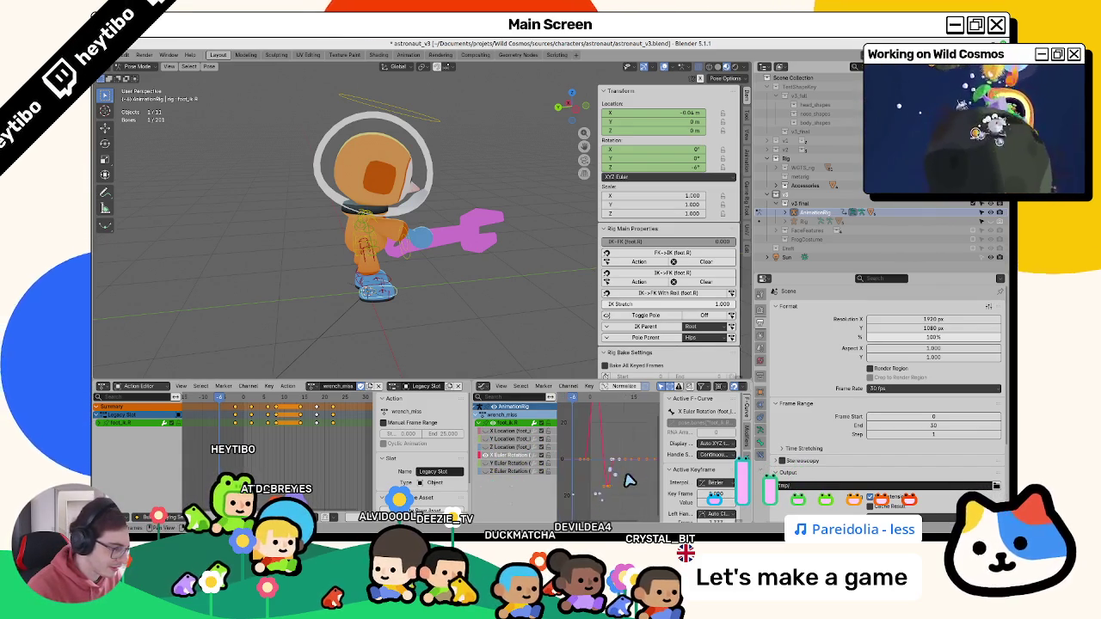
scroll(626, 488, down, 3)
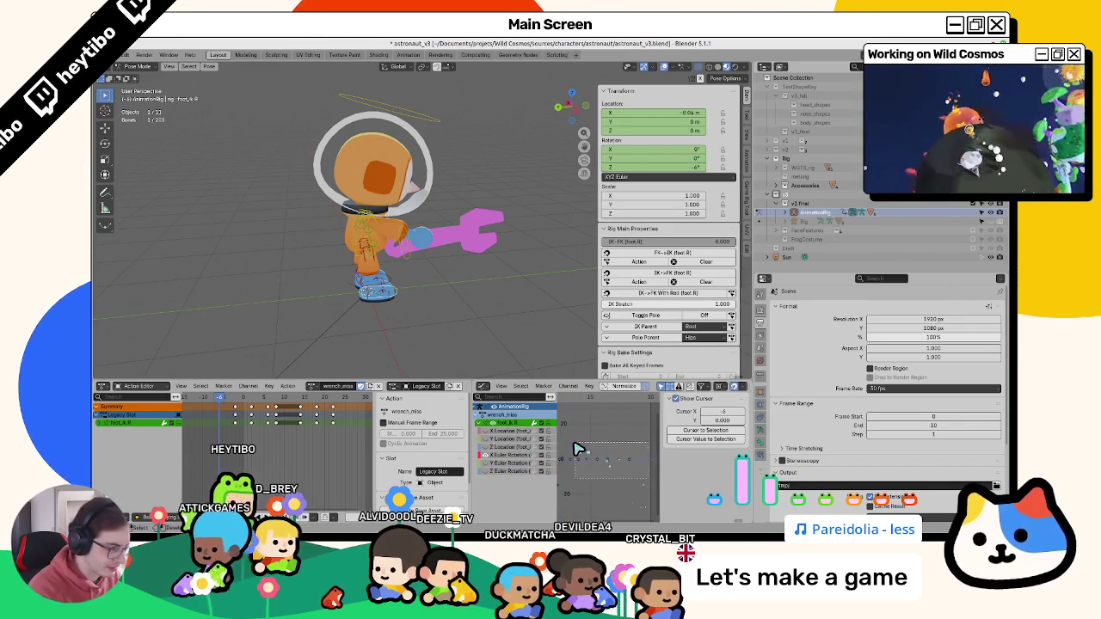
click(624, 473)
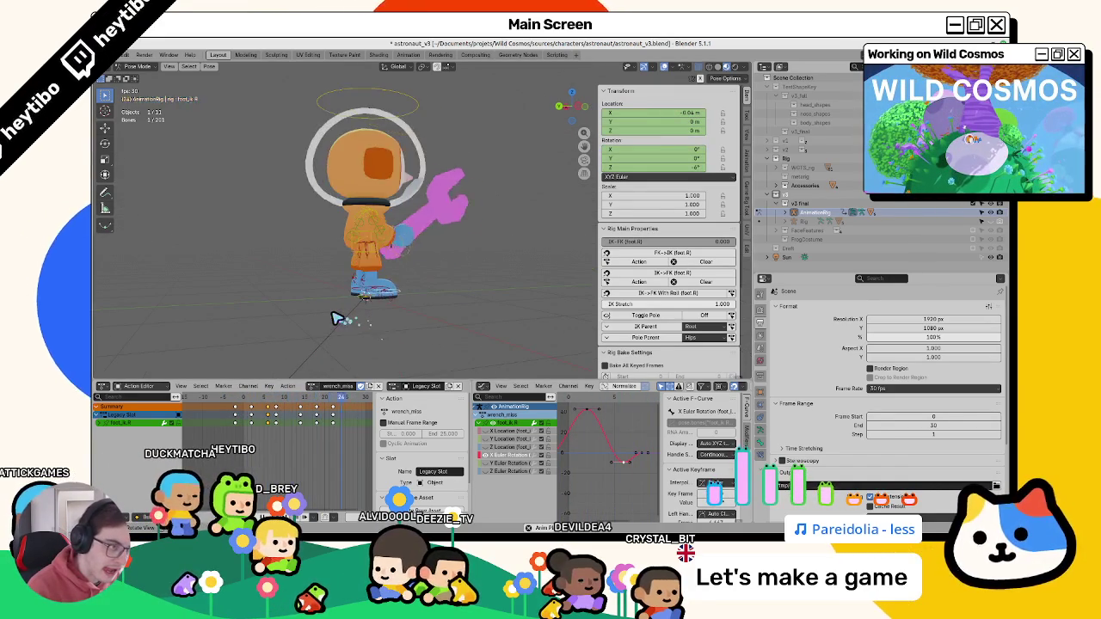
key(space)
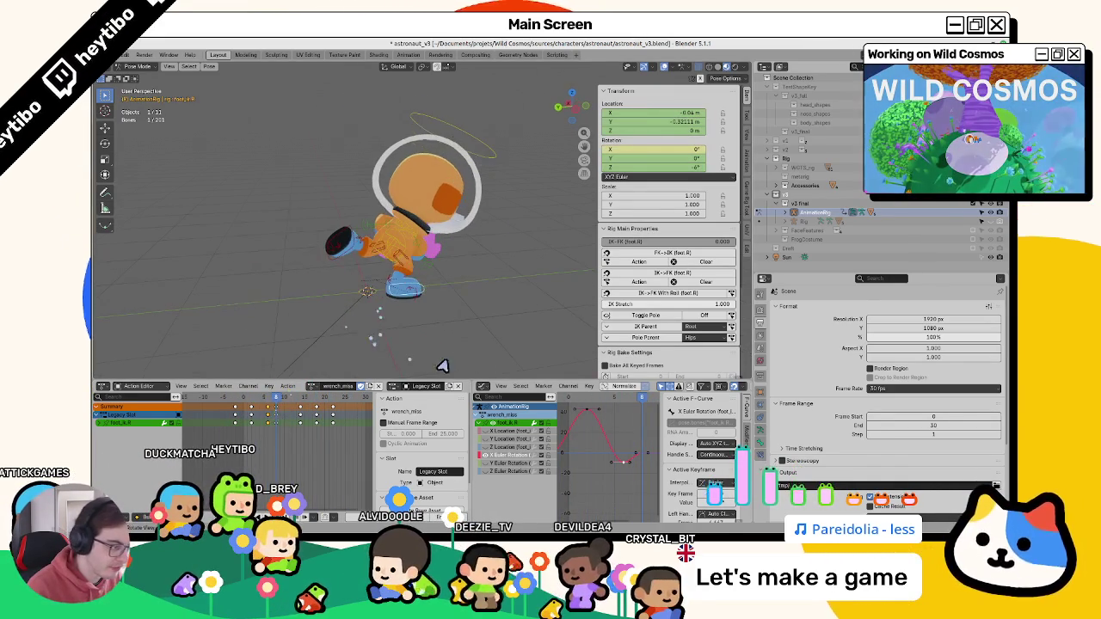
- Near frame 7, shift the selected right foot keys two frames later and preview the result
click(269, 399)
drag(269, 405, 265, 403)
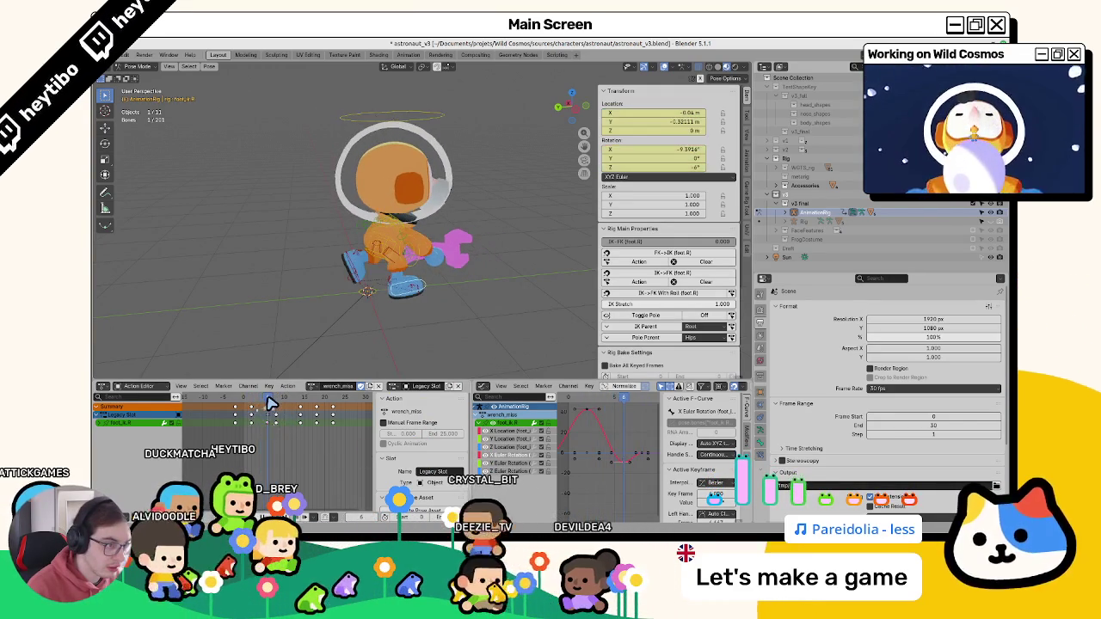
drag(266, 403, 274, 404)
key(g)
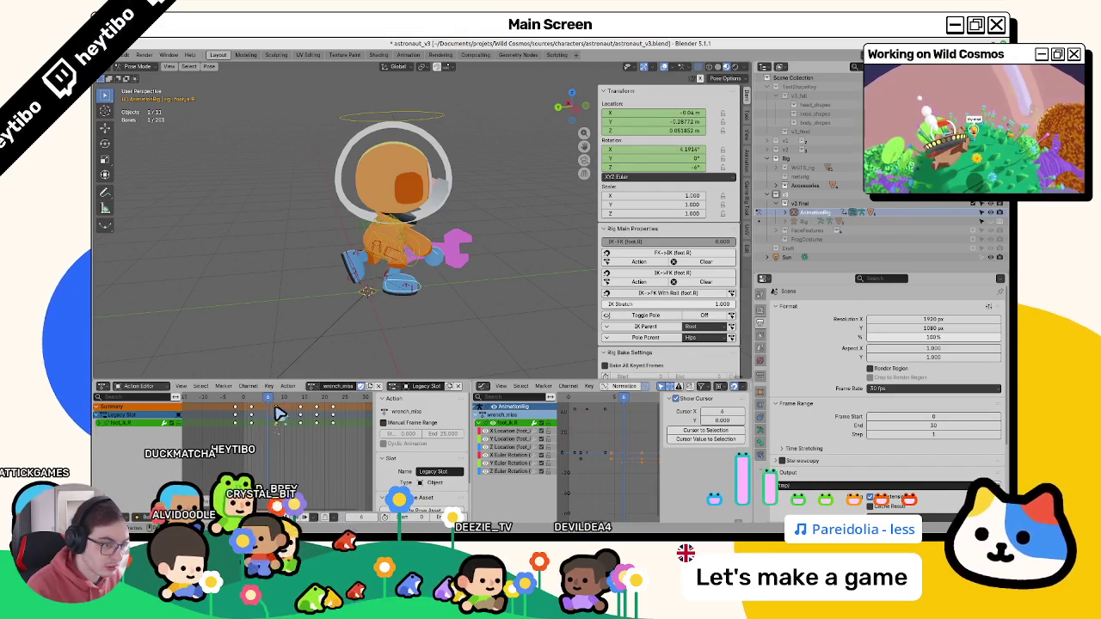
key(space)
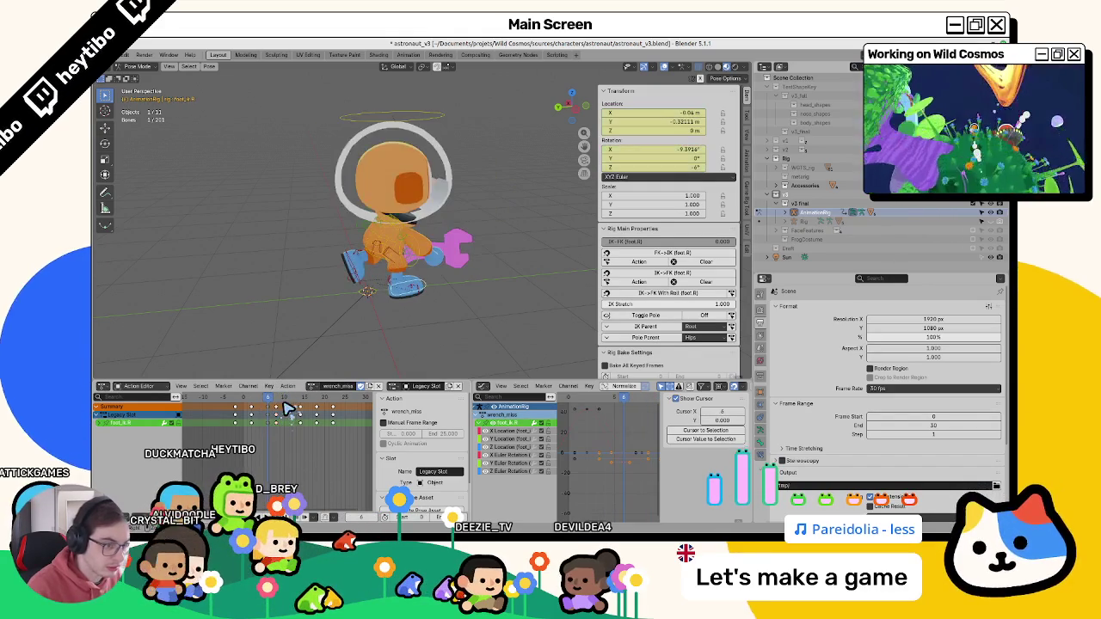
- Select the foot_ik.R keys in the timeline and slide them to earlier frames
click(98, 423)
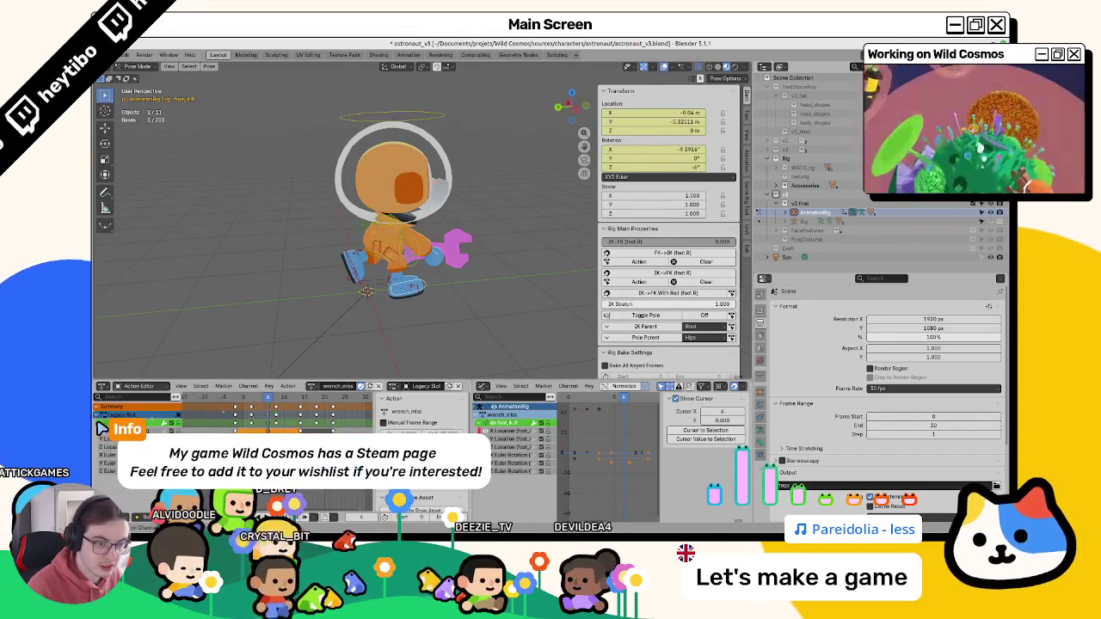
click(746, 422)
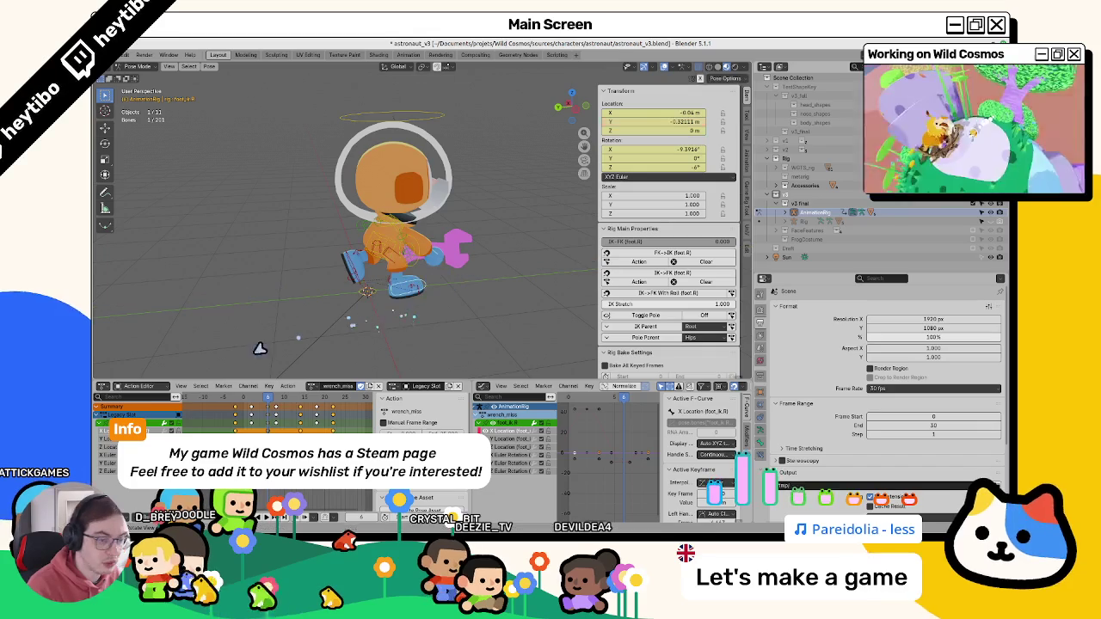
click(305, 429)
key(g)
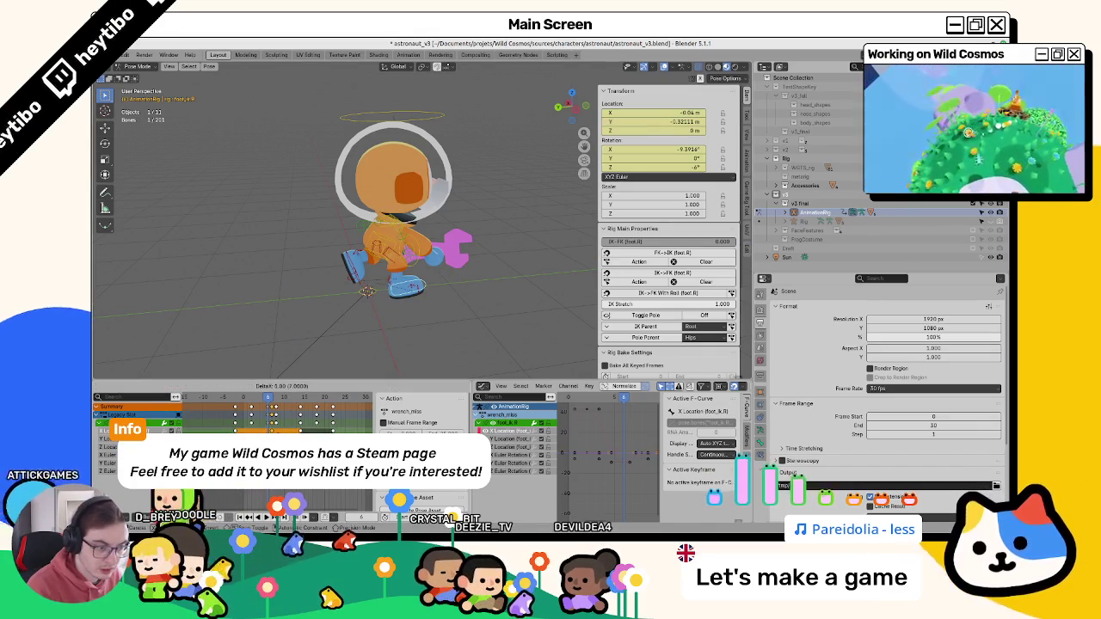
drag(271, 404, 208, 421)
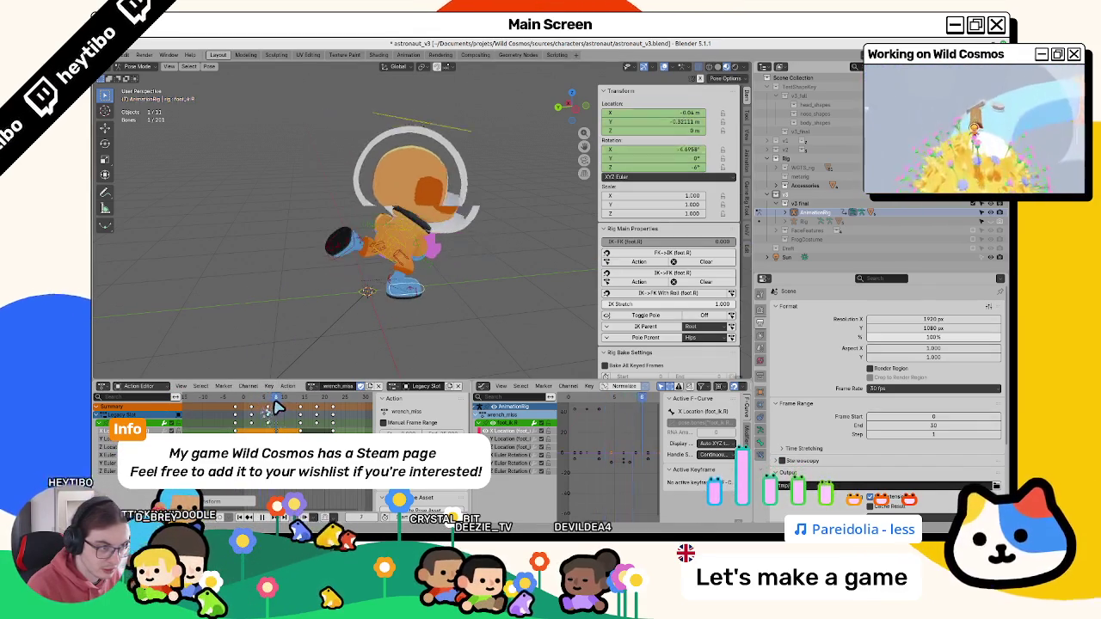
- Play back the retimed swing, check the pose at frame 3, and select the left foot IK control
key(space)
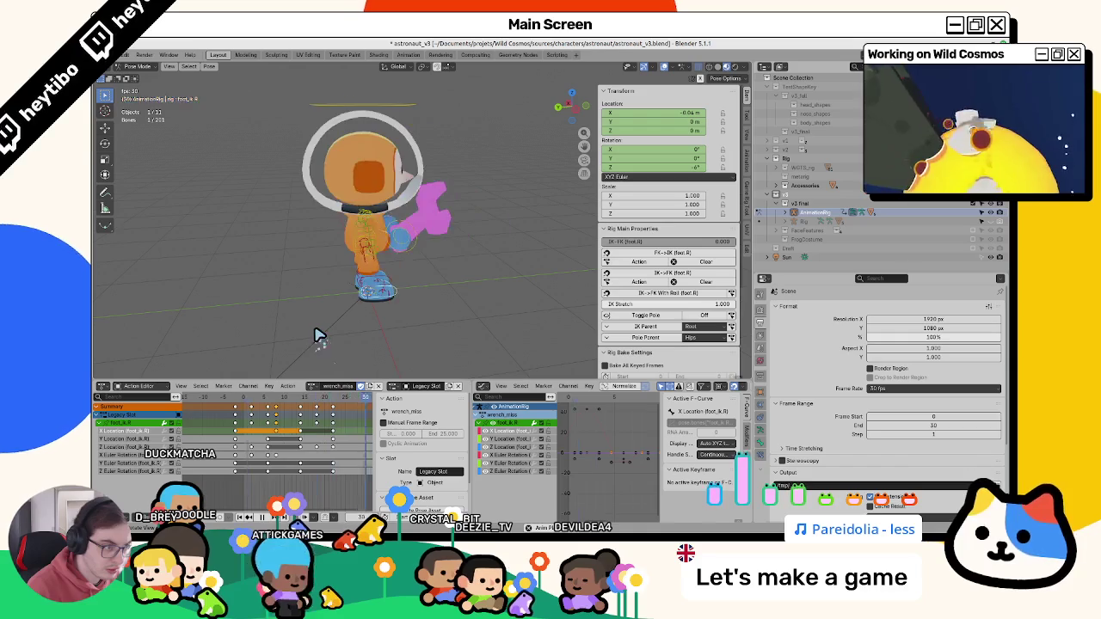
key(Escape)
mouse_move(245, 404)
mouse_down()
mouse_move(272, 413)
mouse_move(254, 414)
mouse_up()
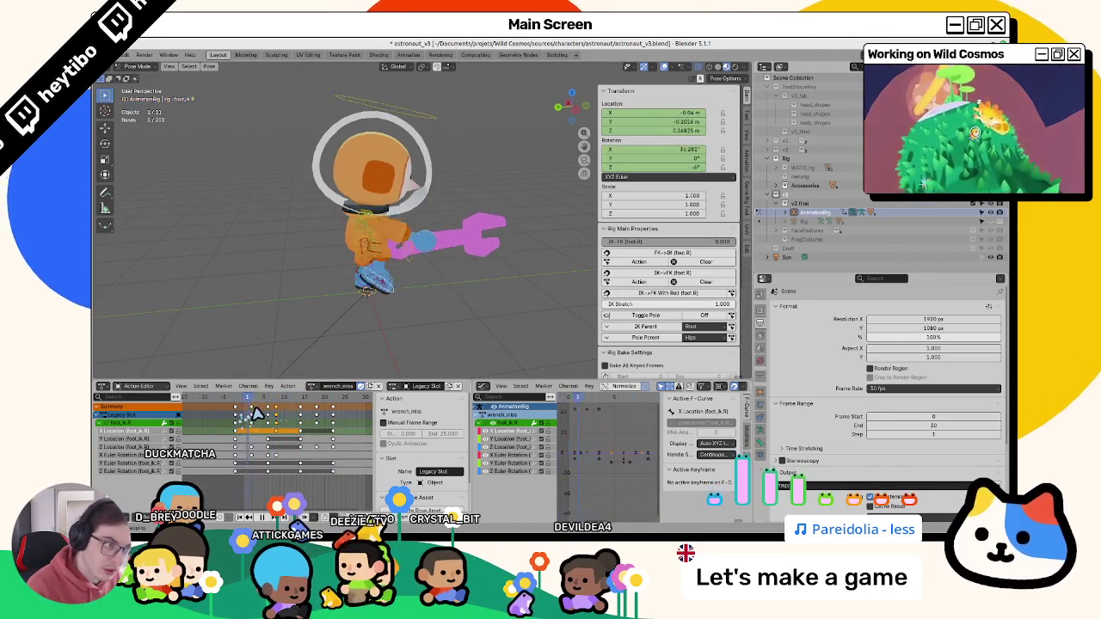
click(360, 289)
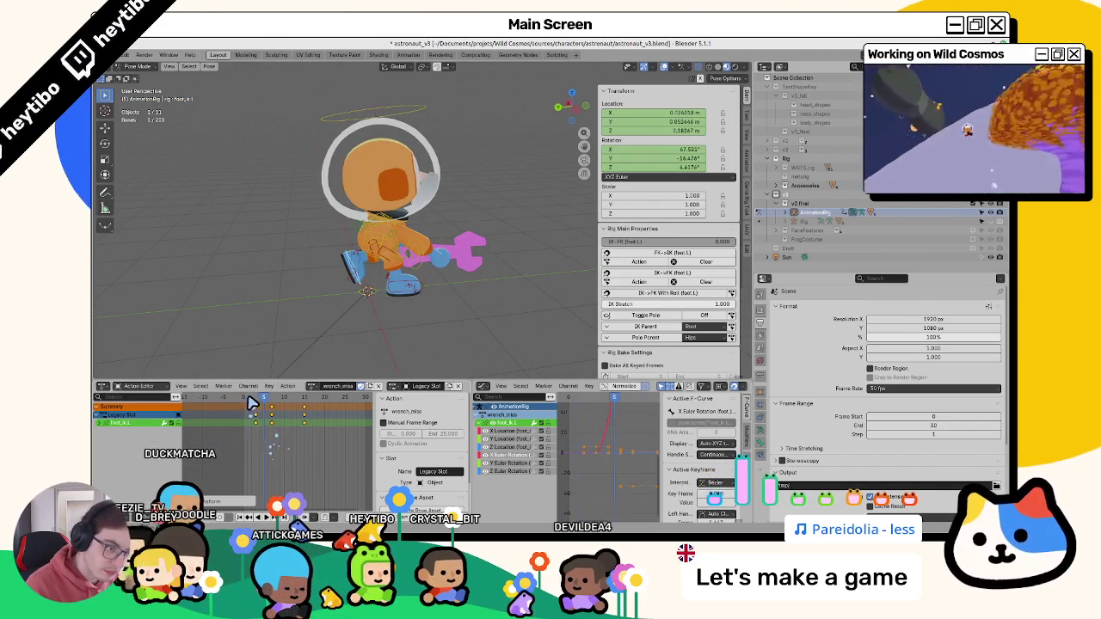
- Inspect the pose near frame 12, confirm the shifted left foot keys, and view the astronaut from behind
drag(255, 406, 286, 416)
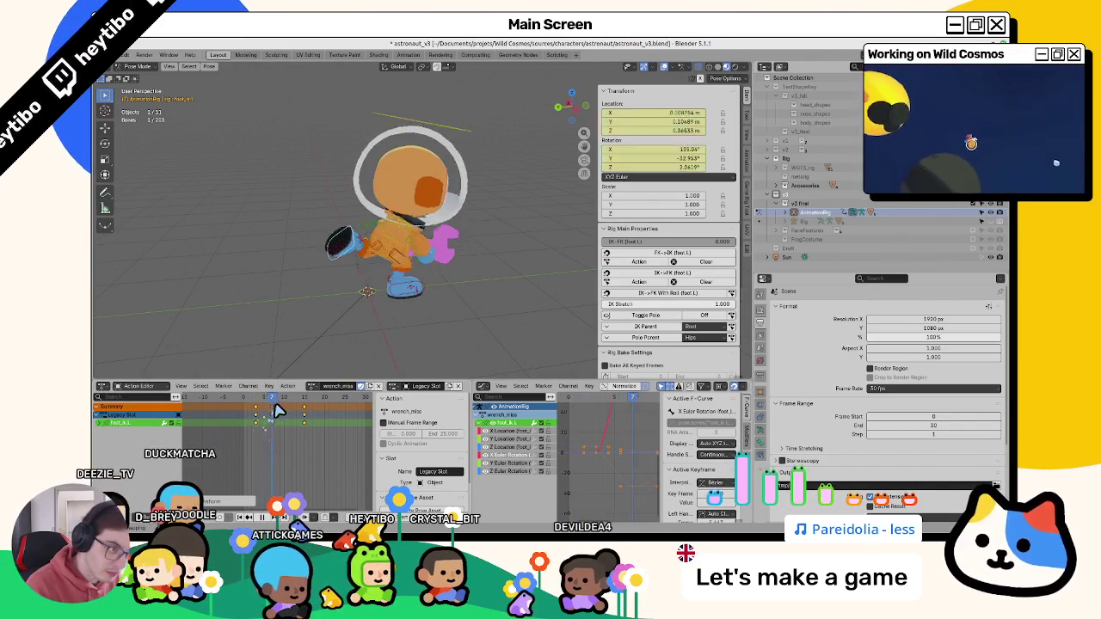
click(249, 427)
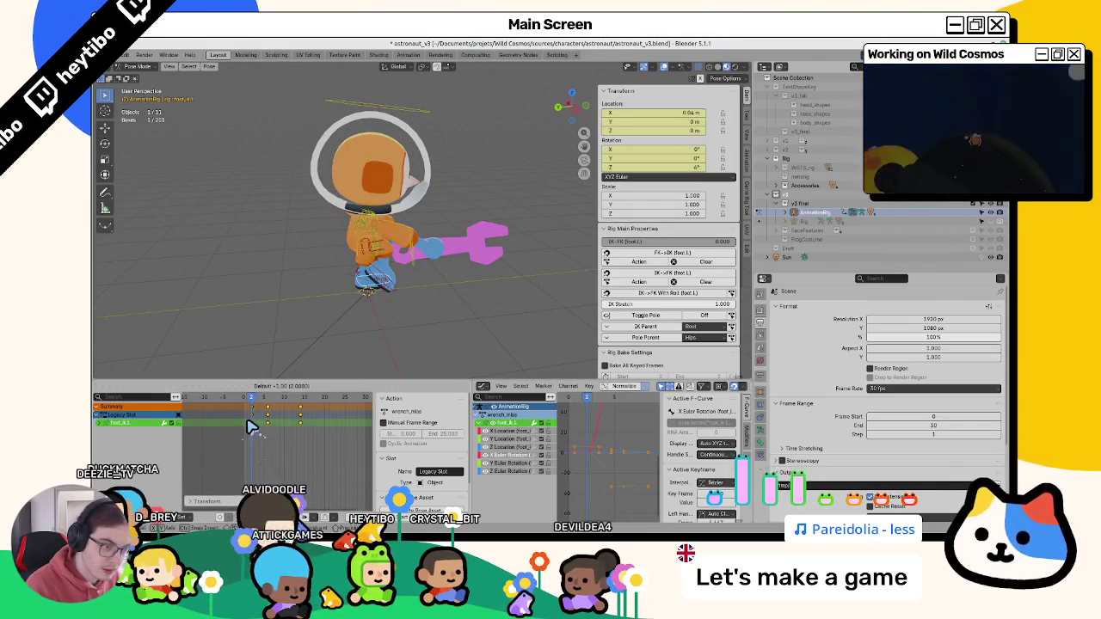
drag(251, 406, 244, 408)
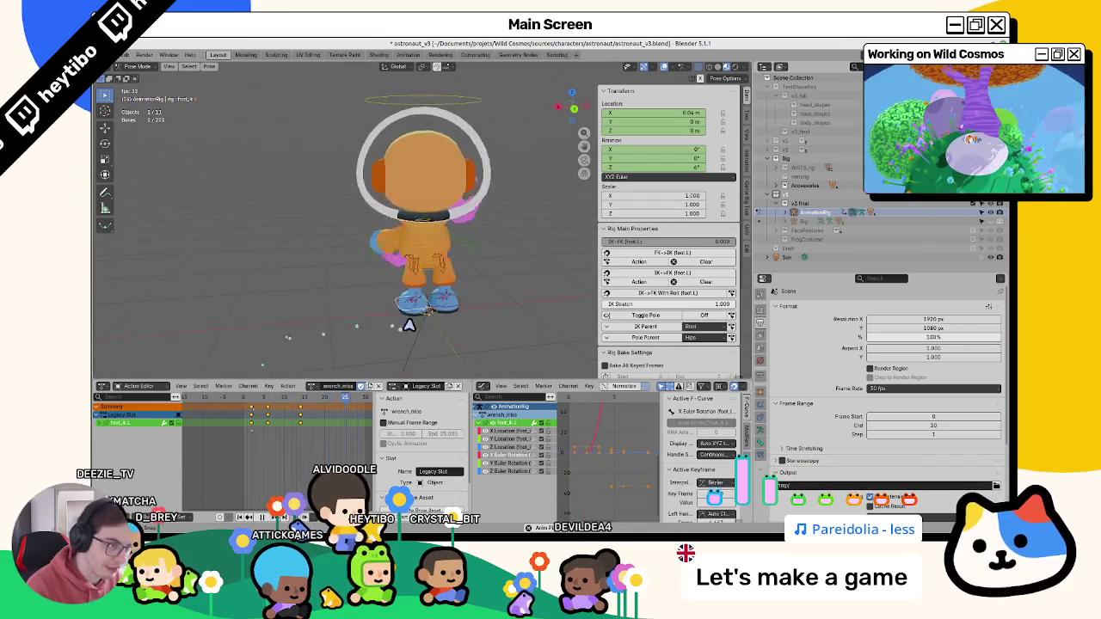
middle_drag(407, 327, 439, 343)
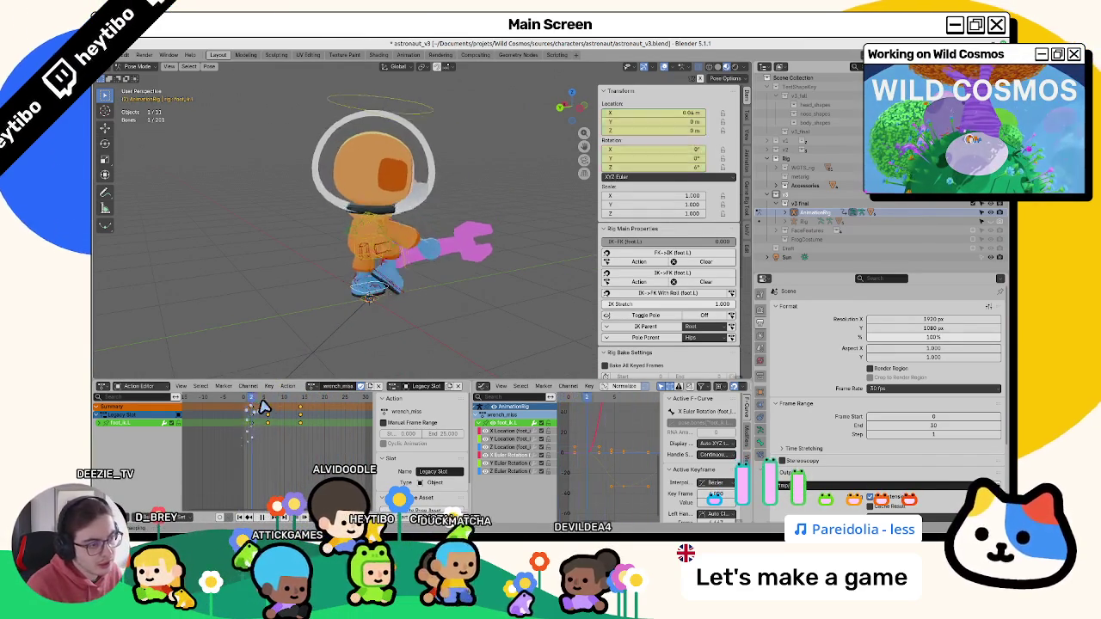
key(space)
- Around frame 17, move the left foot IK keys to new frames and play back the change
drag(295, 413, 318, 414)
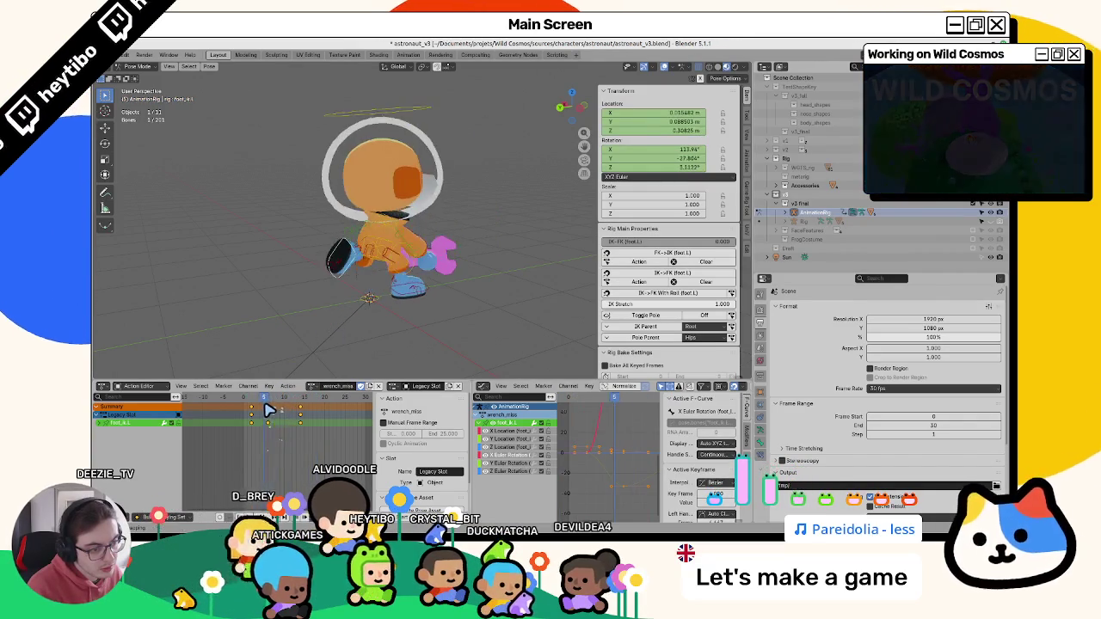
drag(268, 409, 275, 412)
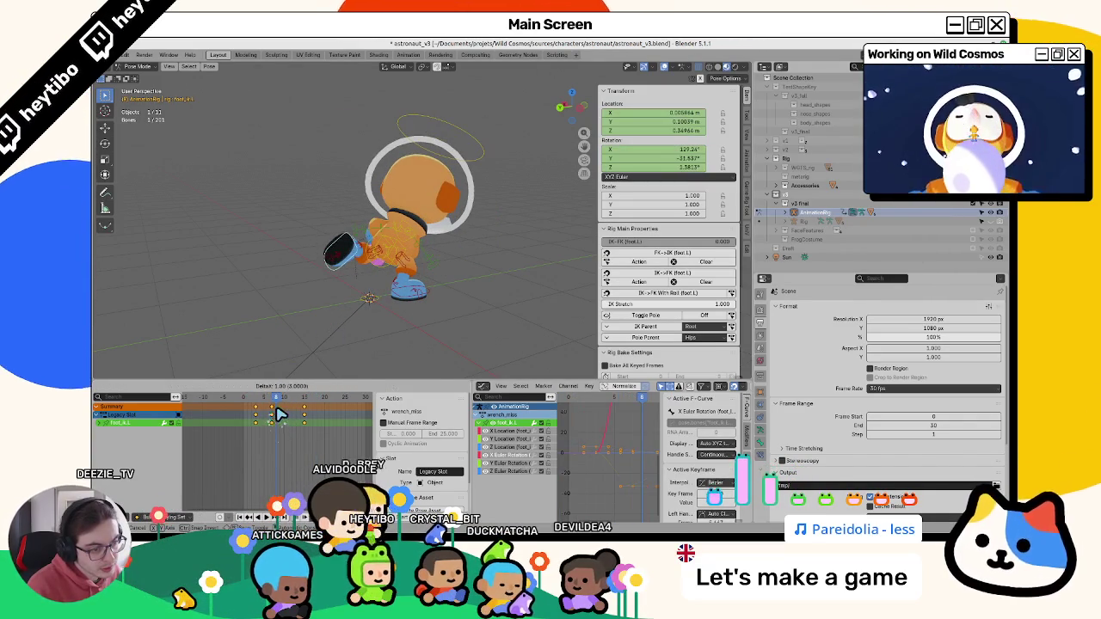
mouse_move(277, 415)
mouse_down()
mouse_move(245, 408)
mouse_move(308, 421)
mouse_up()
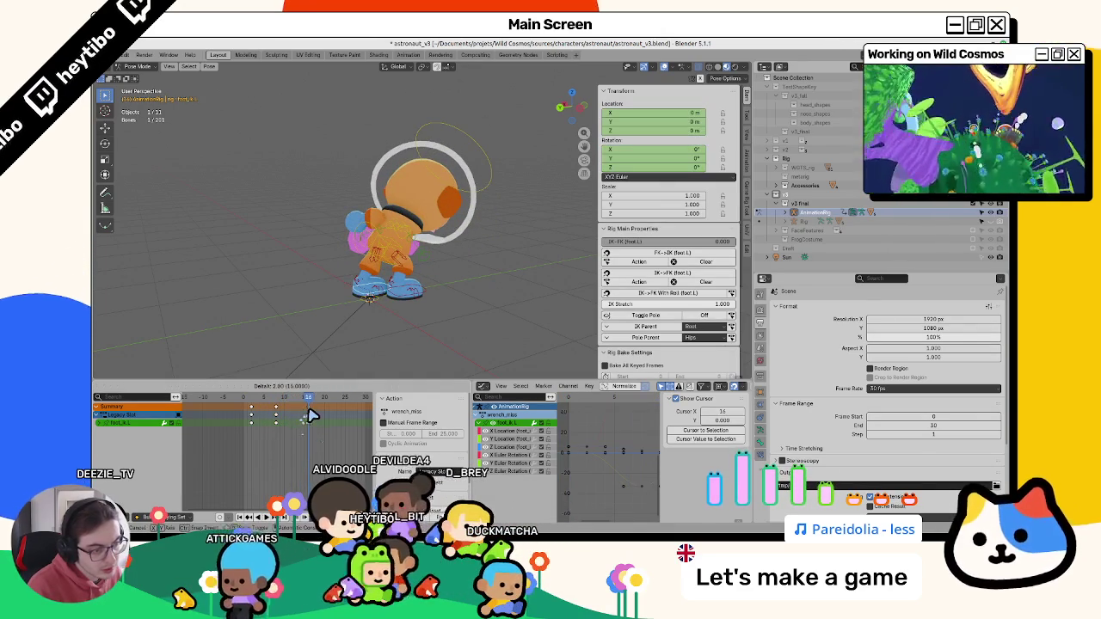
click(310, 416)
key(space)
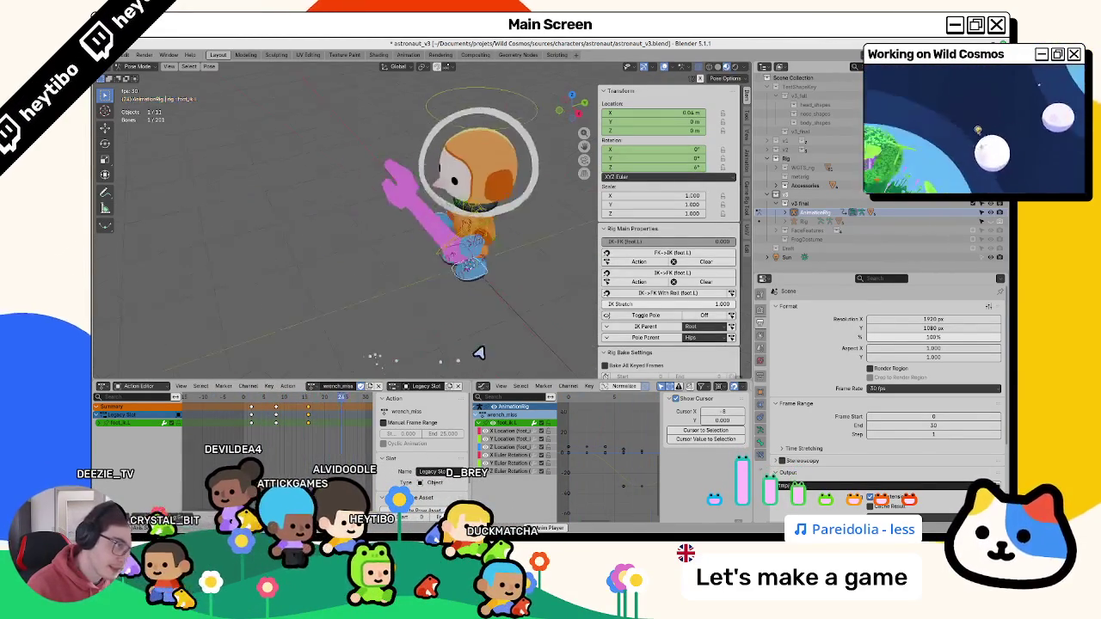
- Review the swing from a pulled-back view, check frame 7, and select the torso control
middle_drag(474, 352, 366, 313)
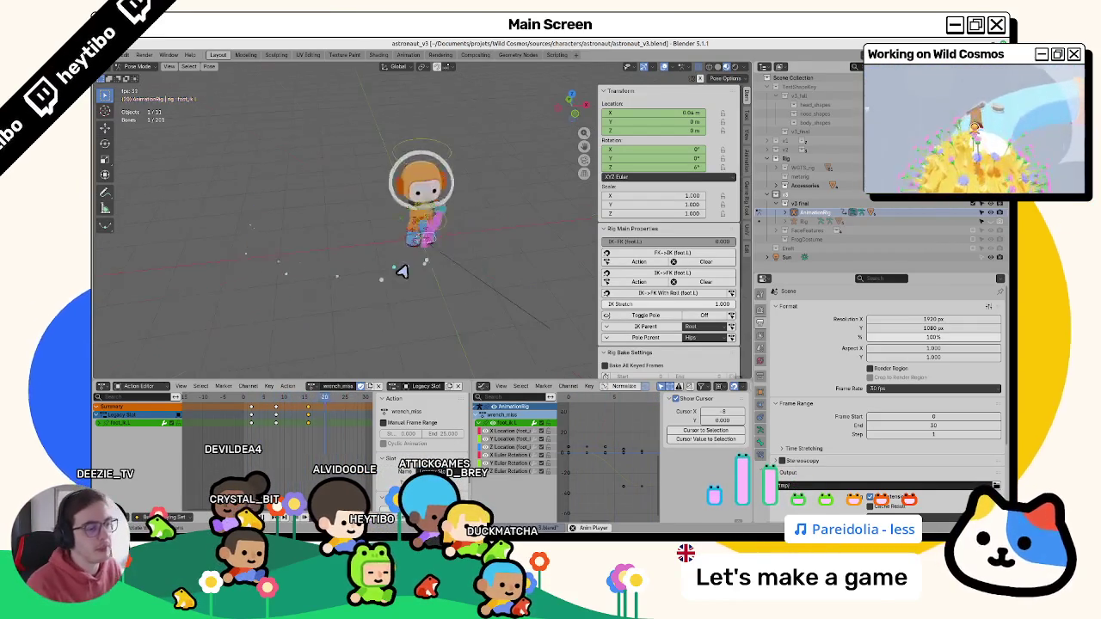
scroll(378, 278, up, 5)
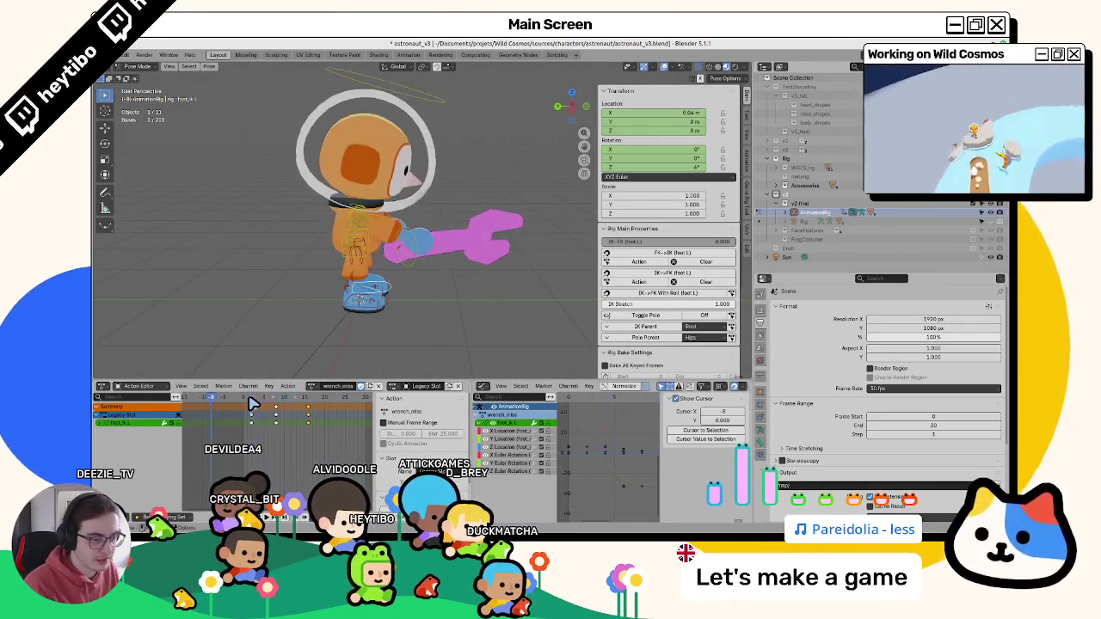
drag(252, 402, 296, 411)
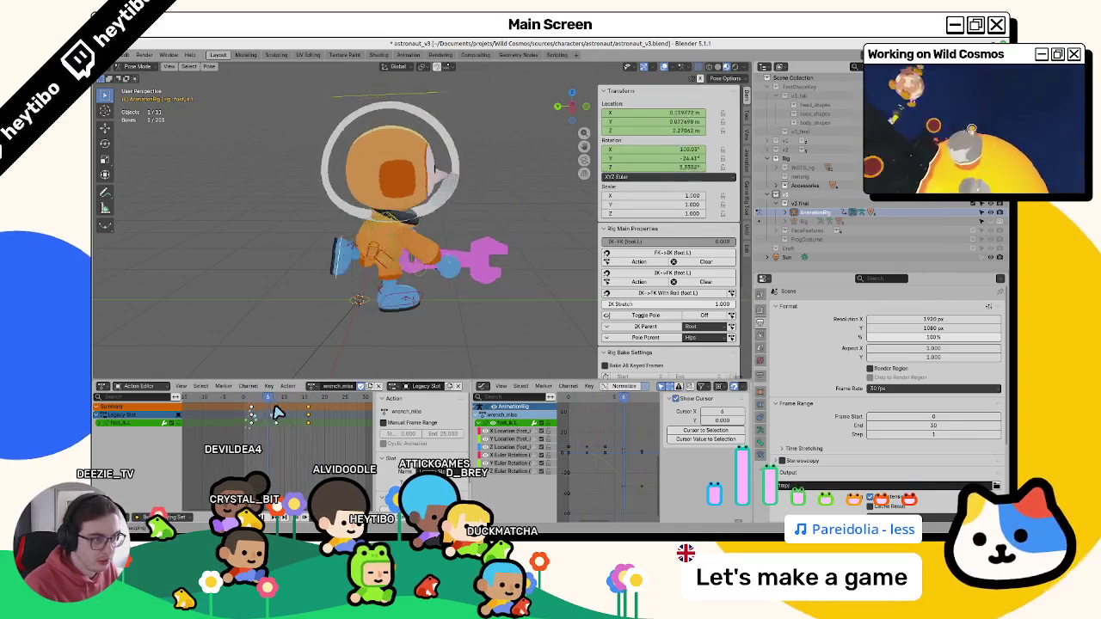
click(399, 262)
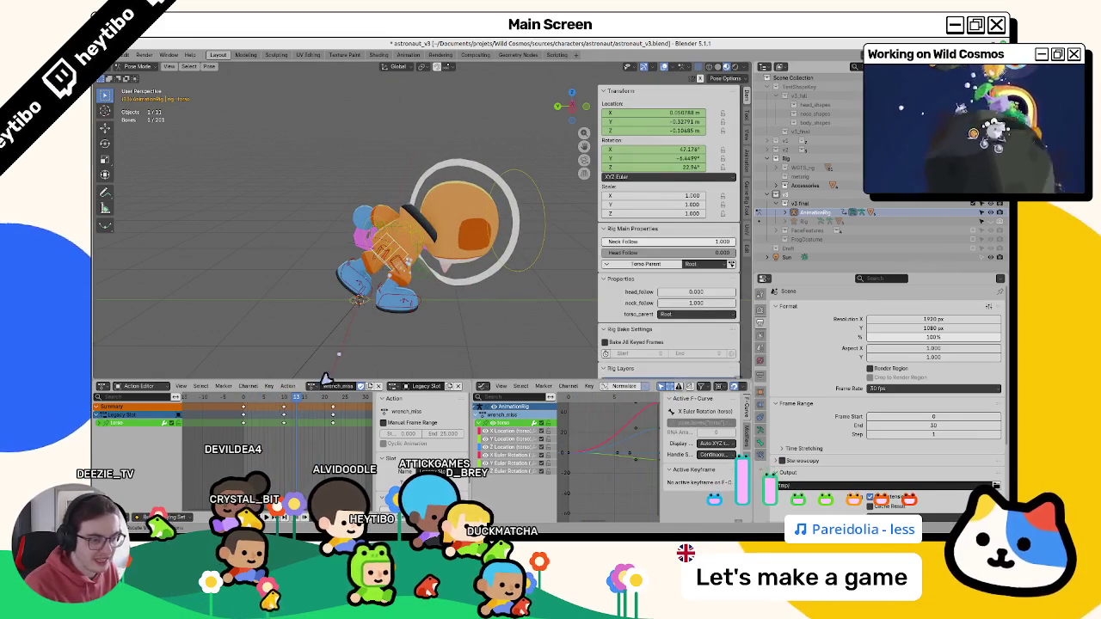
- Keyframe the torso rotation (about 60° X) near frame 10 and play back to check it
drag(291, 405, 284, 404)
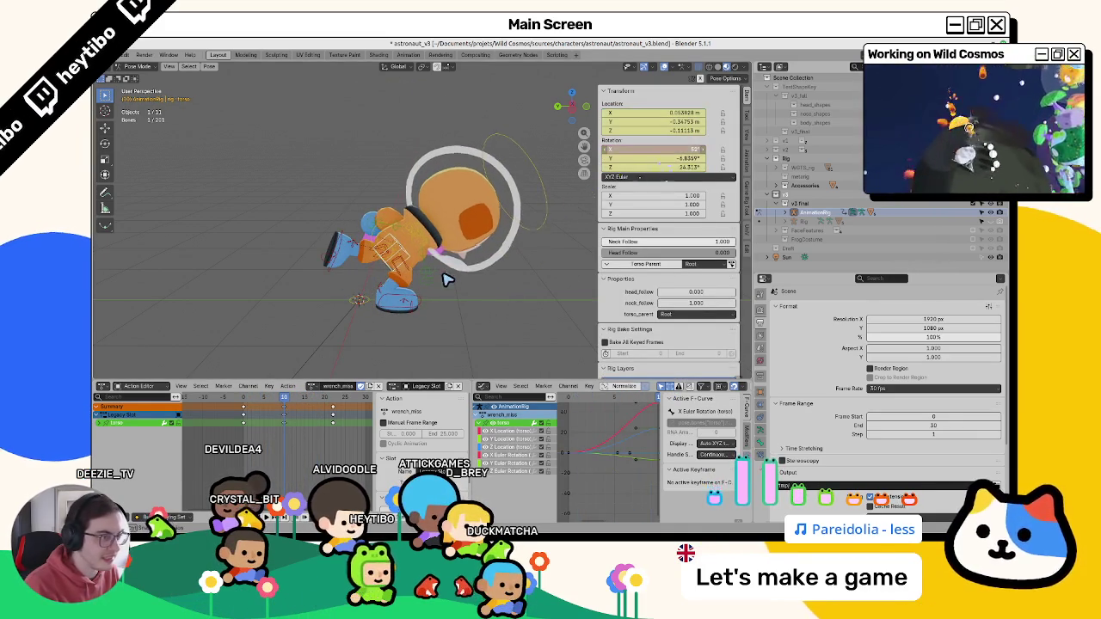
right_click(664, 158)
click(662, 160)
key(space)
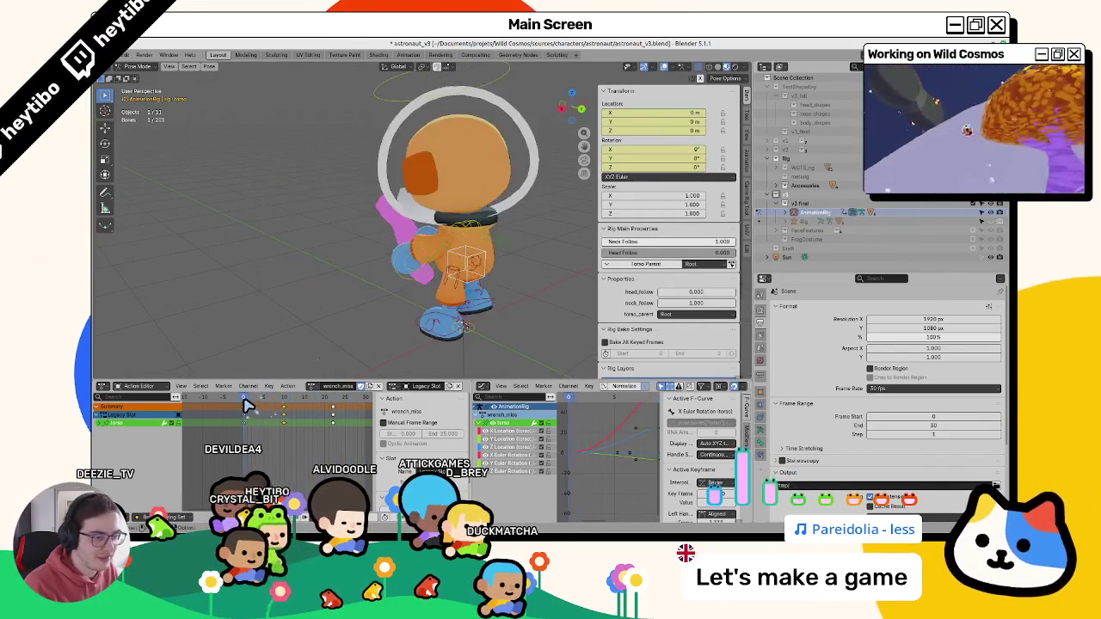
key(space)
- Shift the torso keys two frames earlier, from frame 10 to 8, and replay the animation
drag(284, 407, 284, 417)
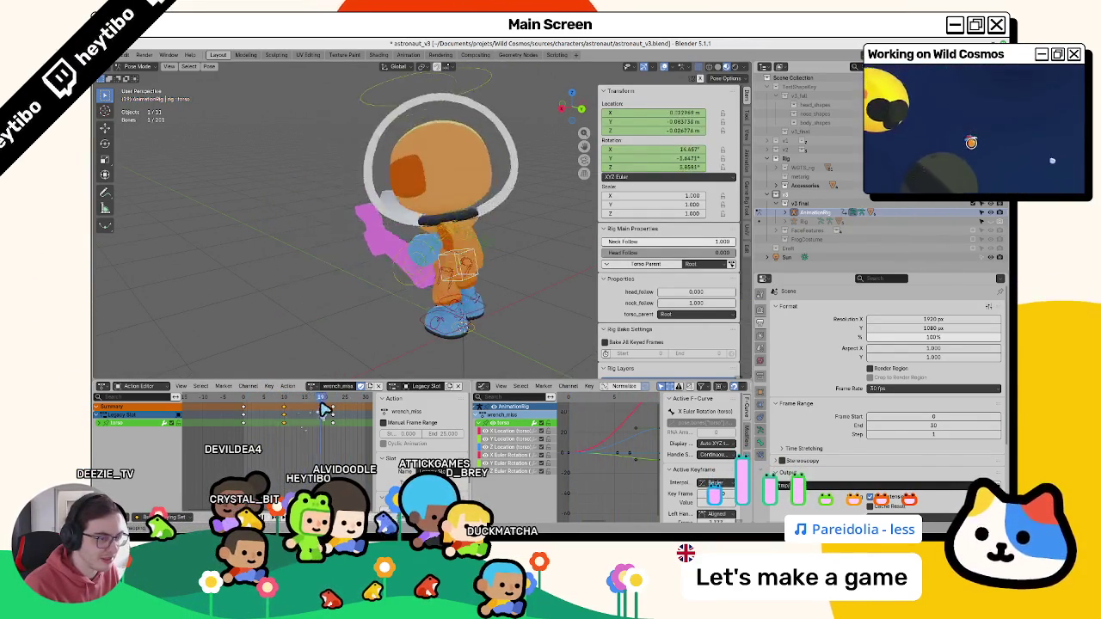
key(Left)
key(Left)
drag(278, 417, 275, 414)
key(space)
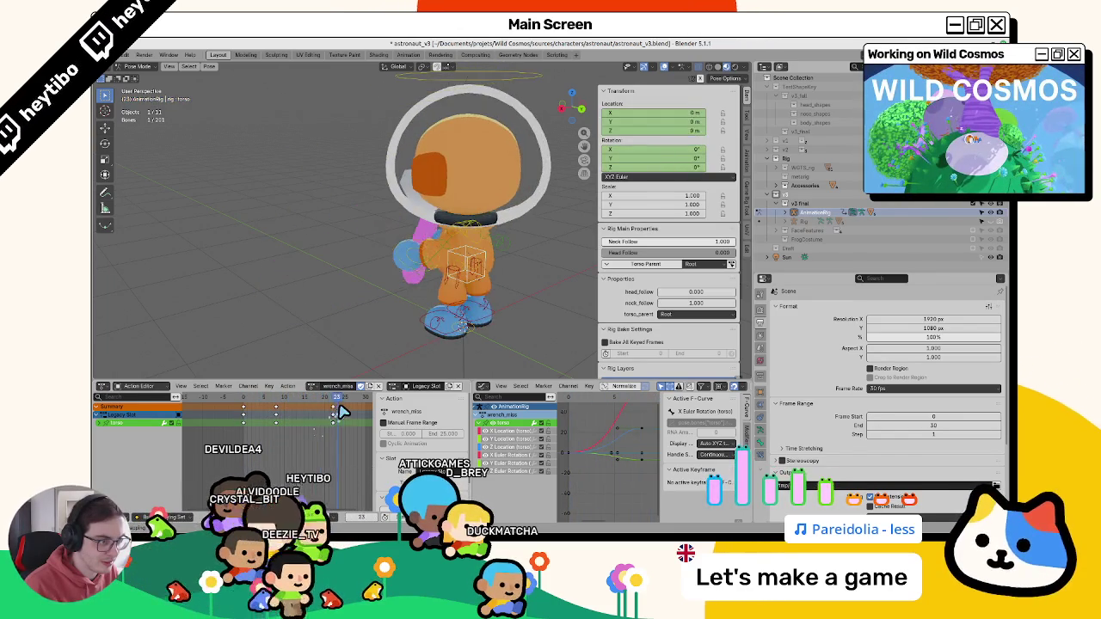
- Review the torso timing, then deselect keys, select all rig bones, and go to frame 26
middle_drag(258, 344, 290, 324)
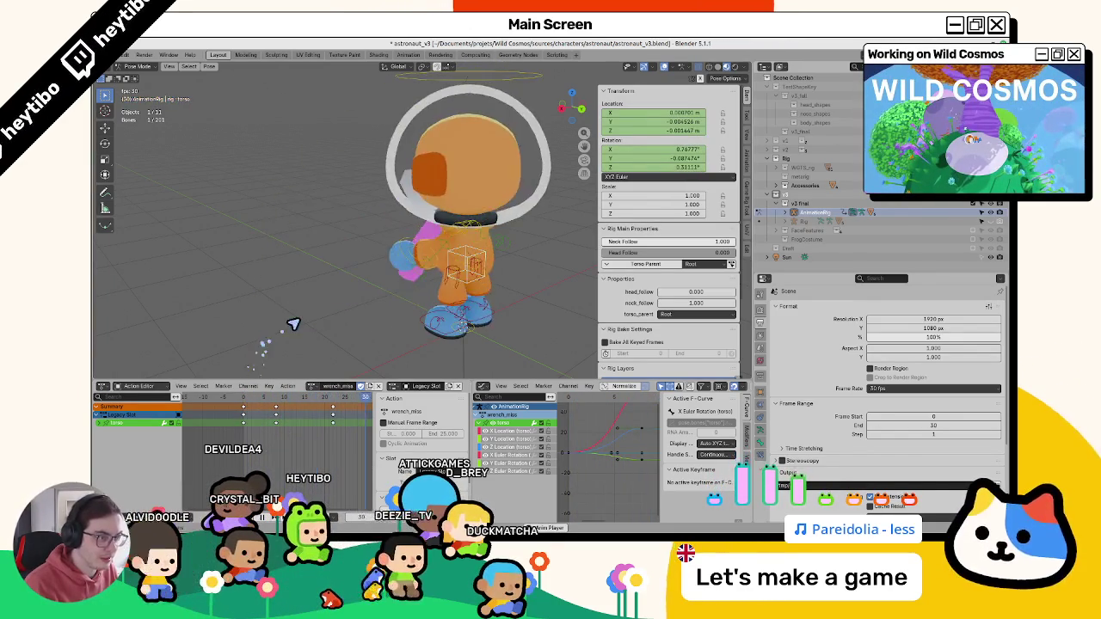
scroll(340, 309, down, 5)
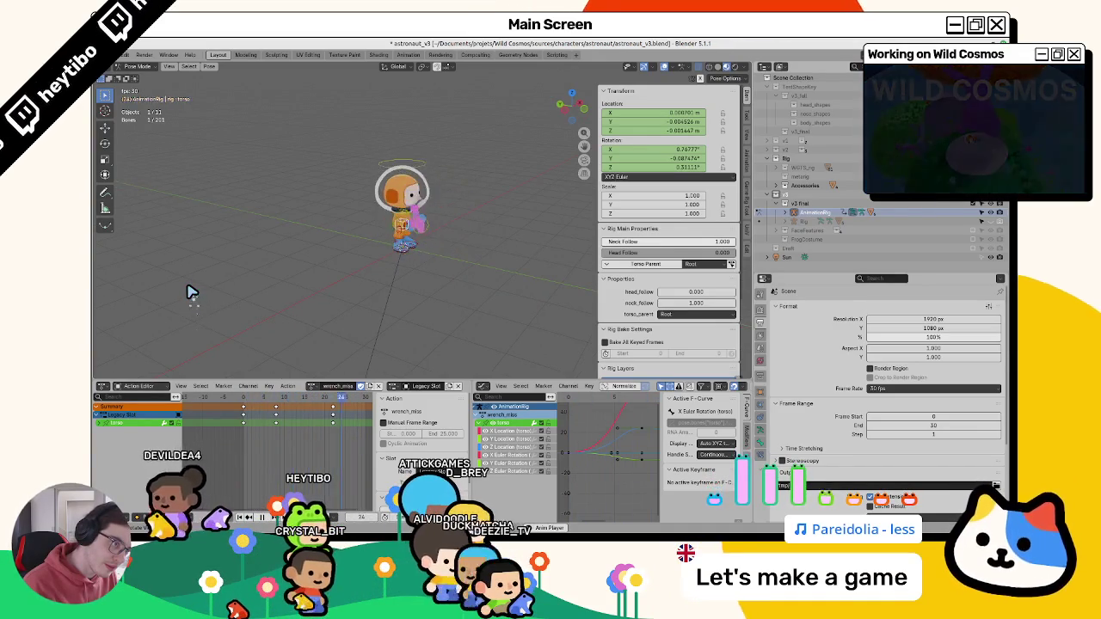
scroll(191, 293, up, 6)
scroll(215, 344, down, 1)
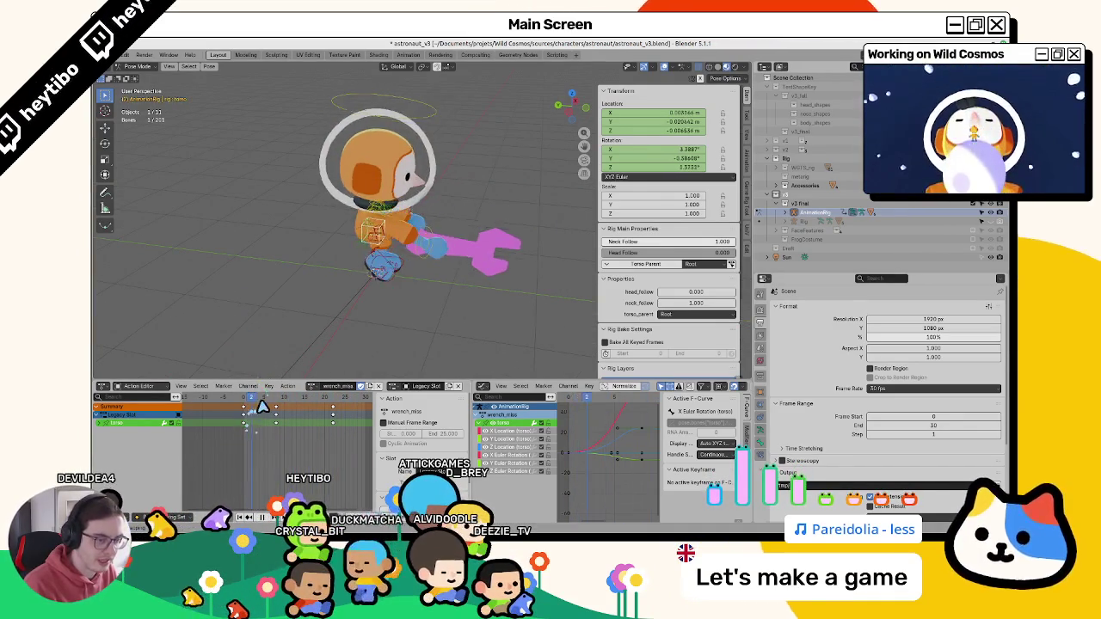
click(336, 415)
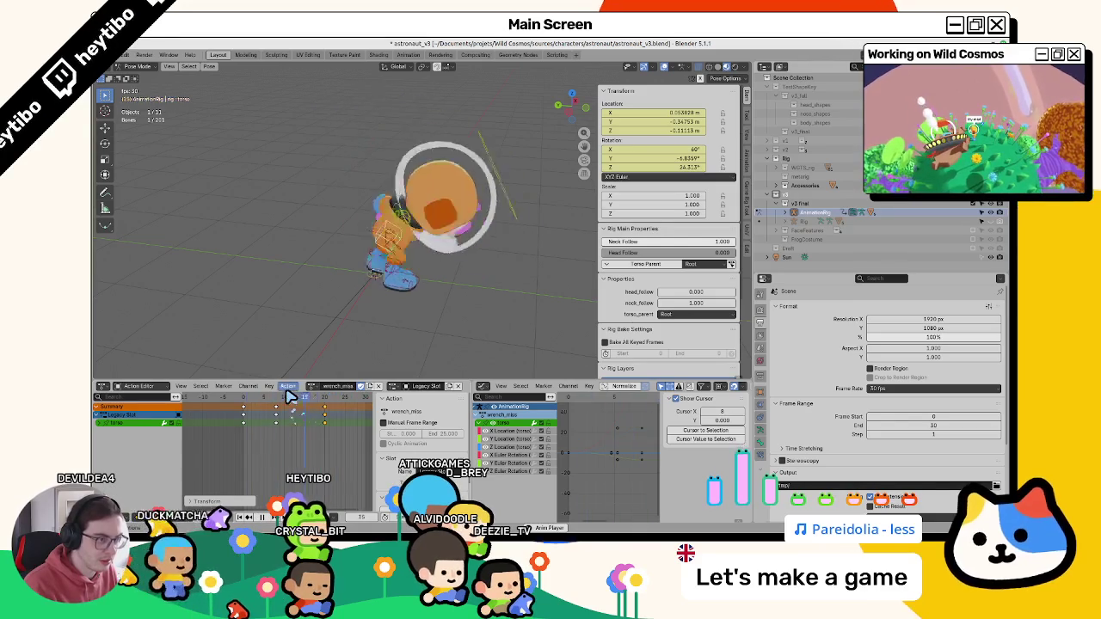
key(space)
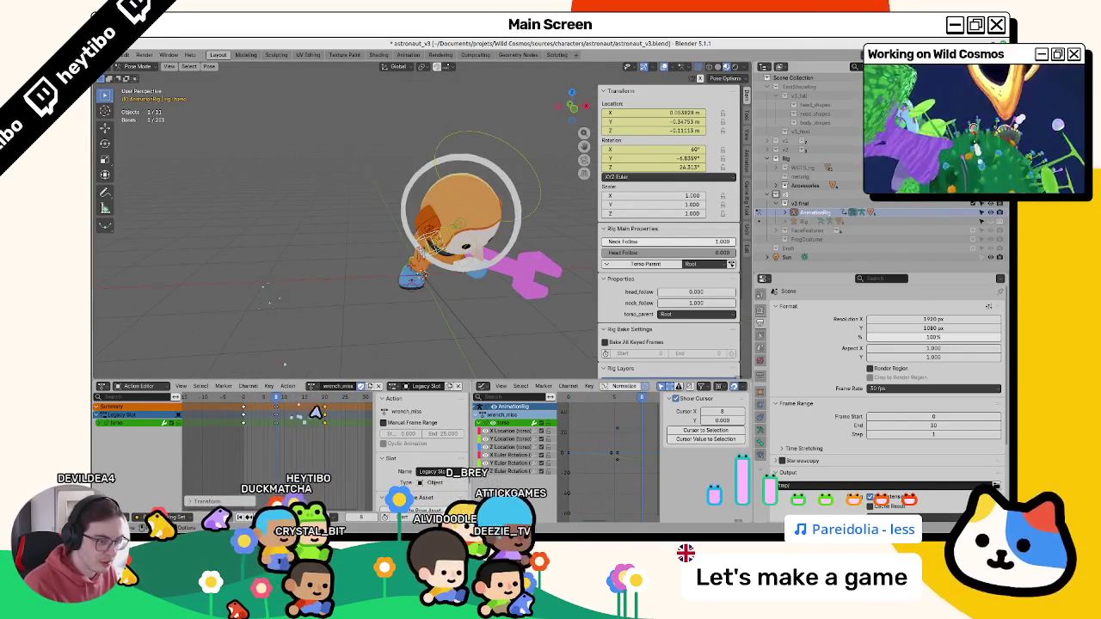
key(a)
click(320, 401)
drag(320, 400, 353, 411)
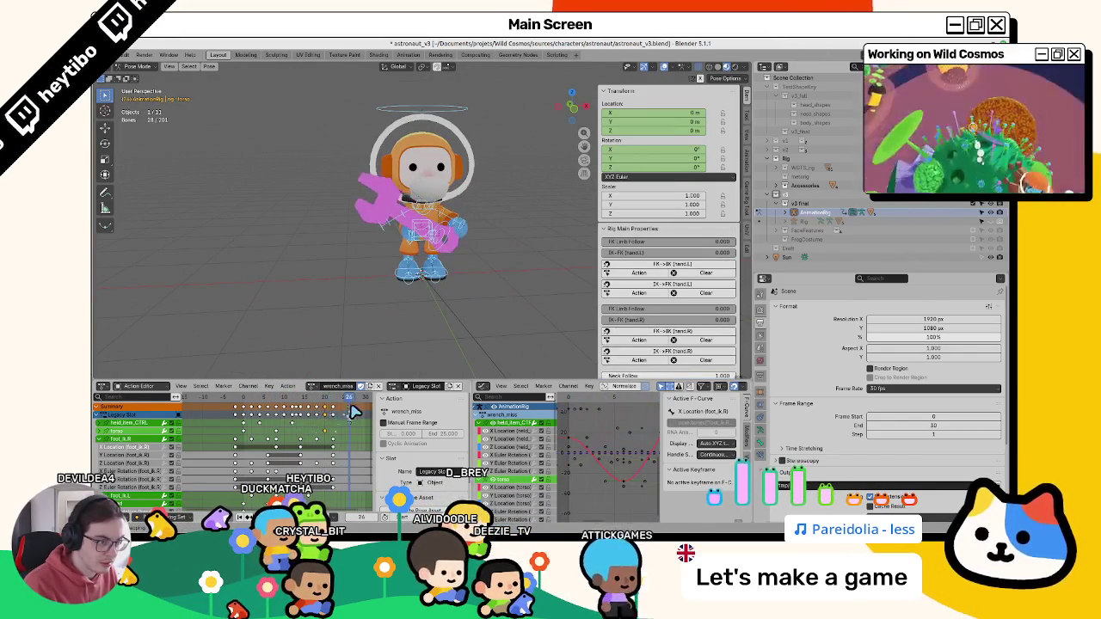